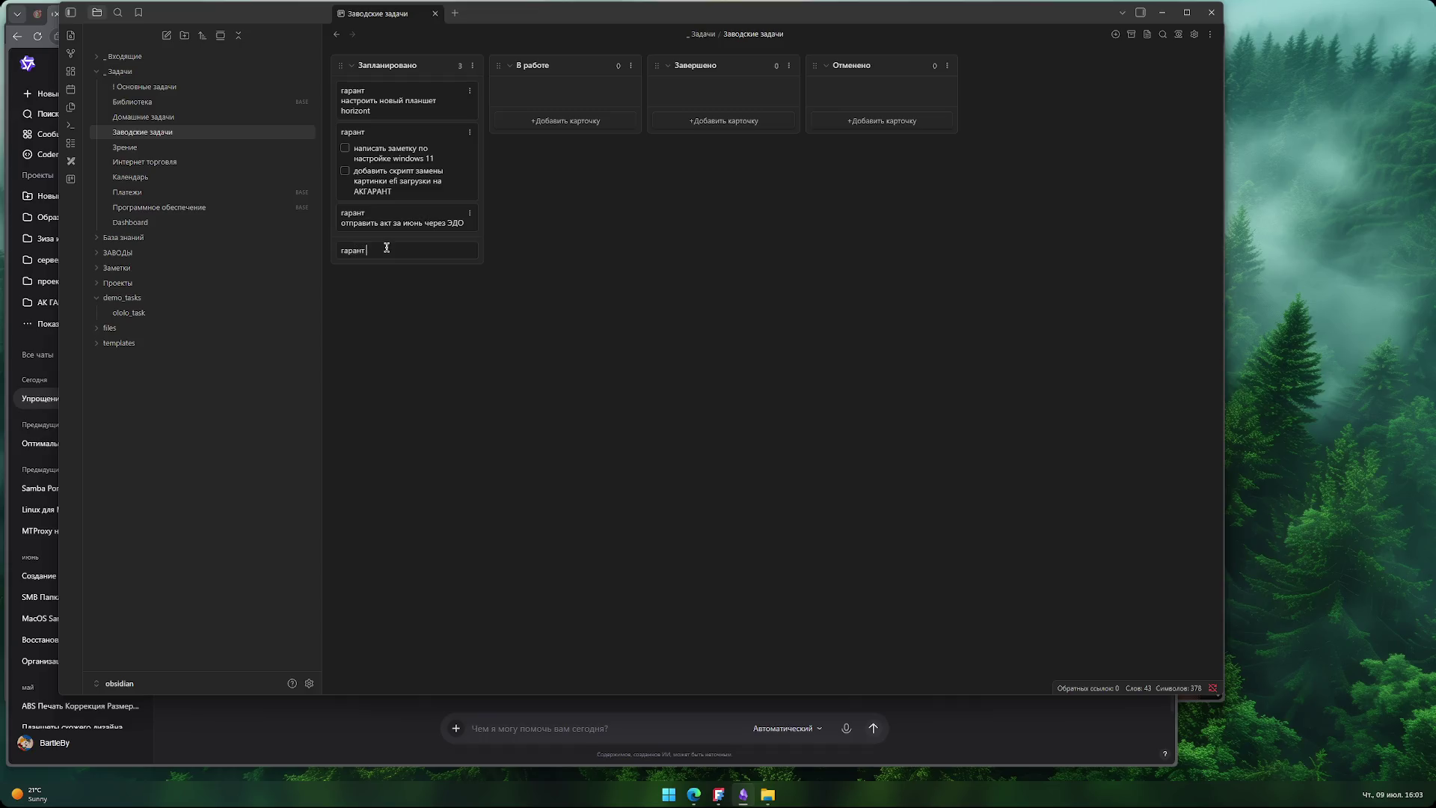
- Add a checklist task to the new гарант card to send the acceptance act via ЭДО, and save it
key("shift+Return")
type("отправить акт приёма ПО обмена по")
key("BackSpace")
key("BackSpace")
type("ерез ЭДОО")
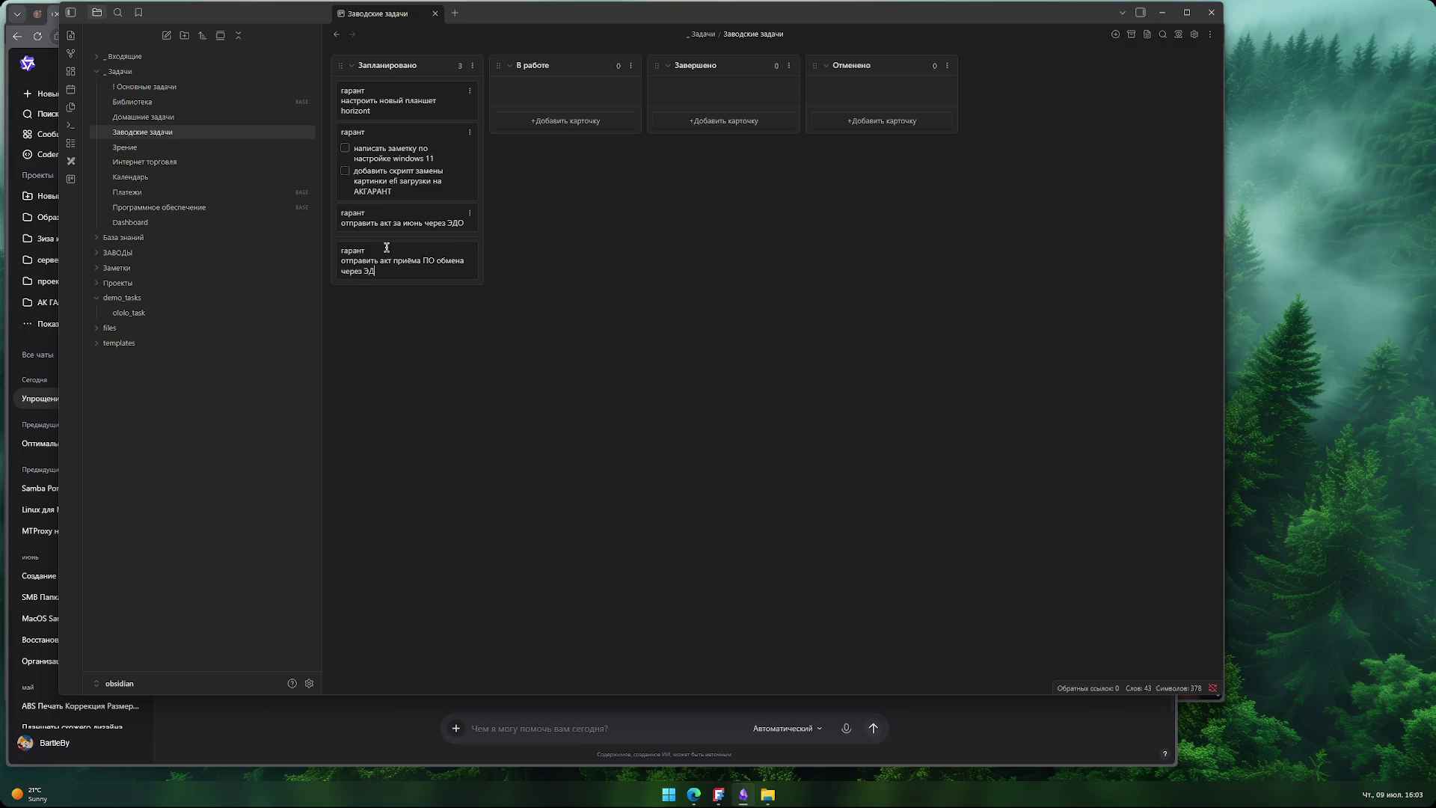
key("Left")
key("Left")
key("Left")
type("-")
type(" [ ]")
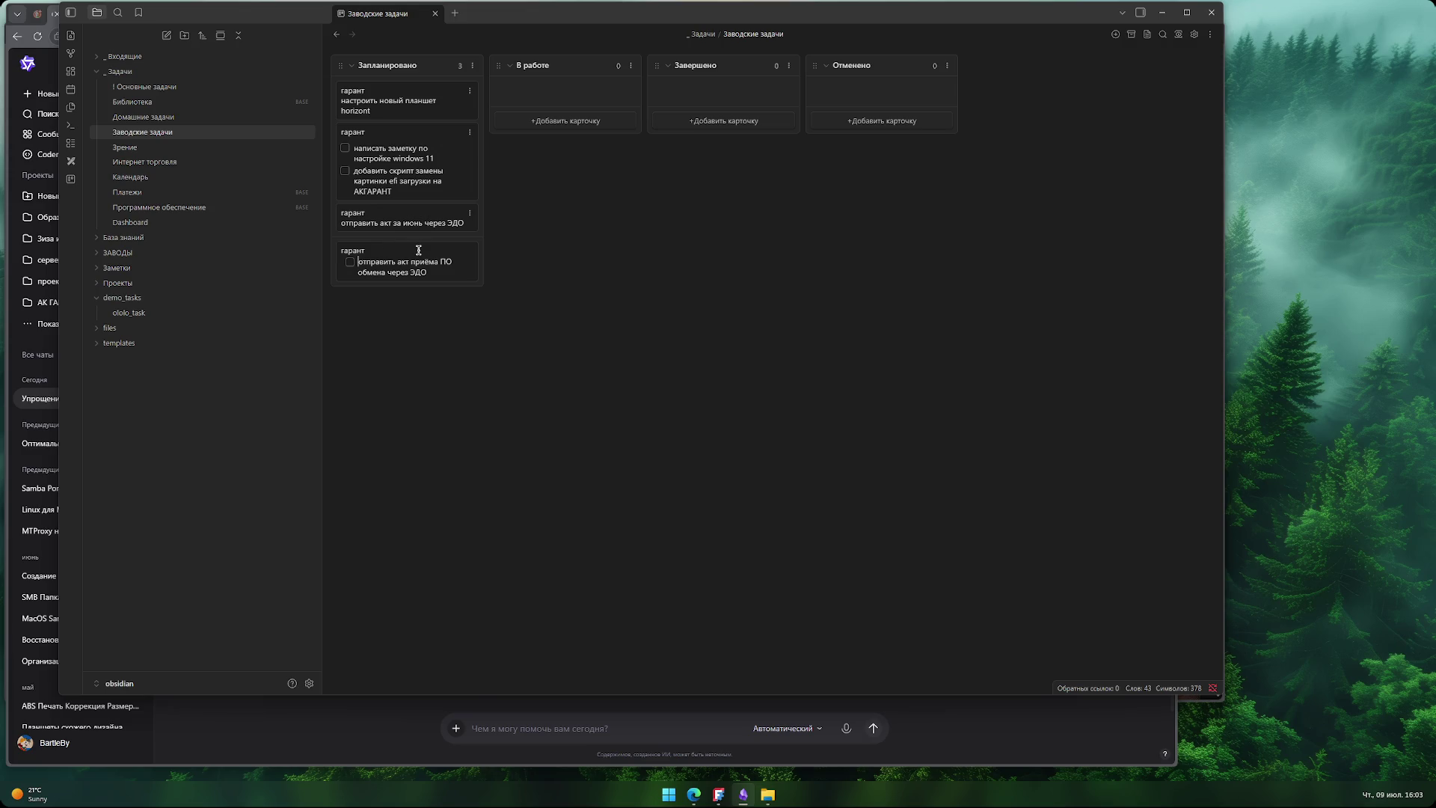
key("Return")
- Add the checklist task 'поправить документ (добавить данные ИП)' to the гарант card
double_click(418, 255)
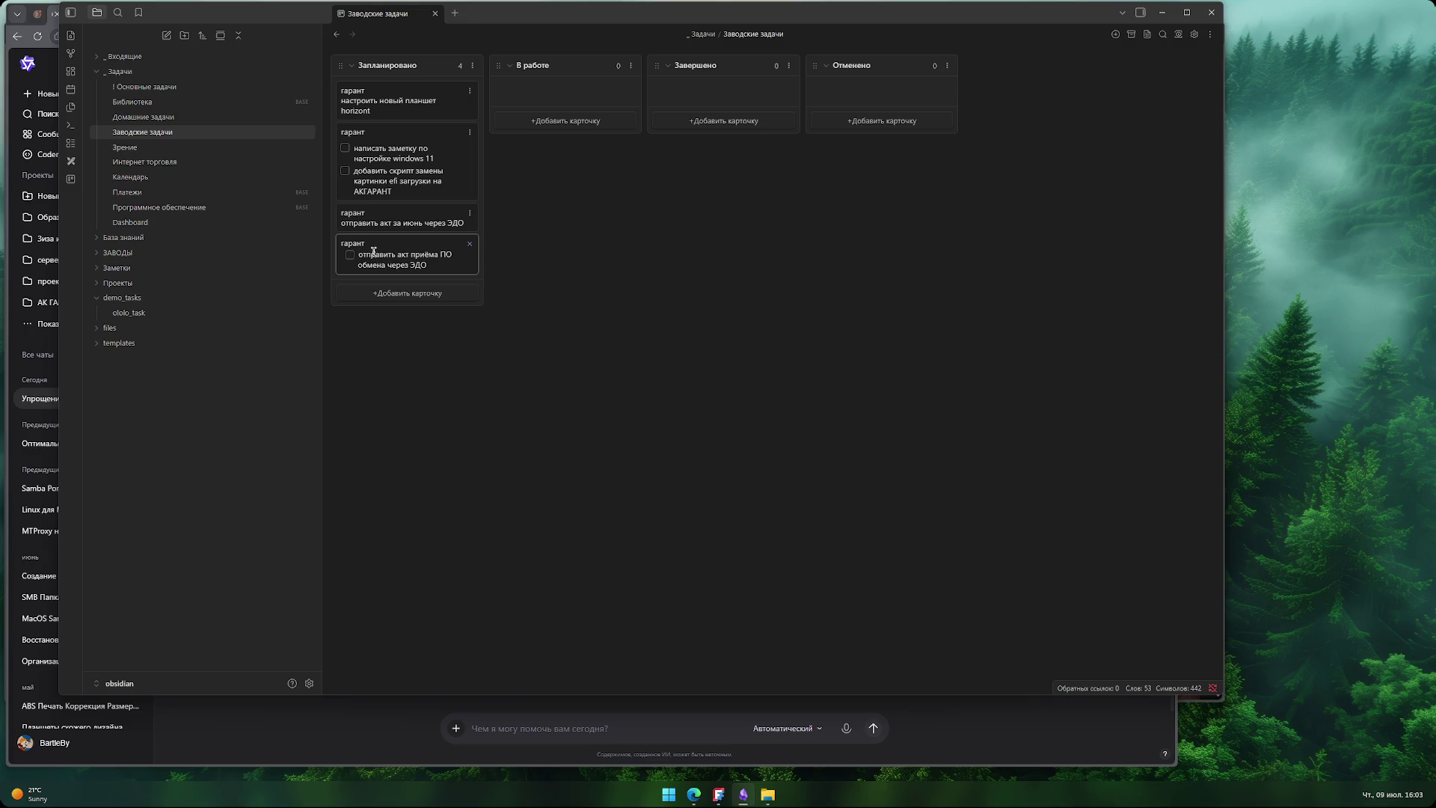
key("shift+Return")
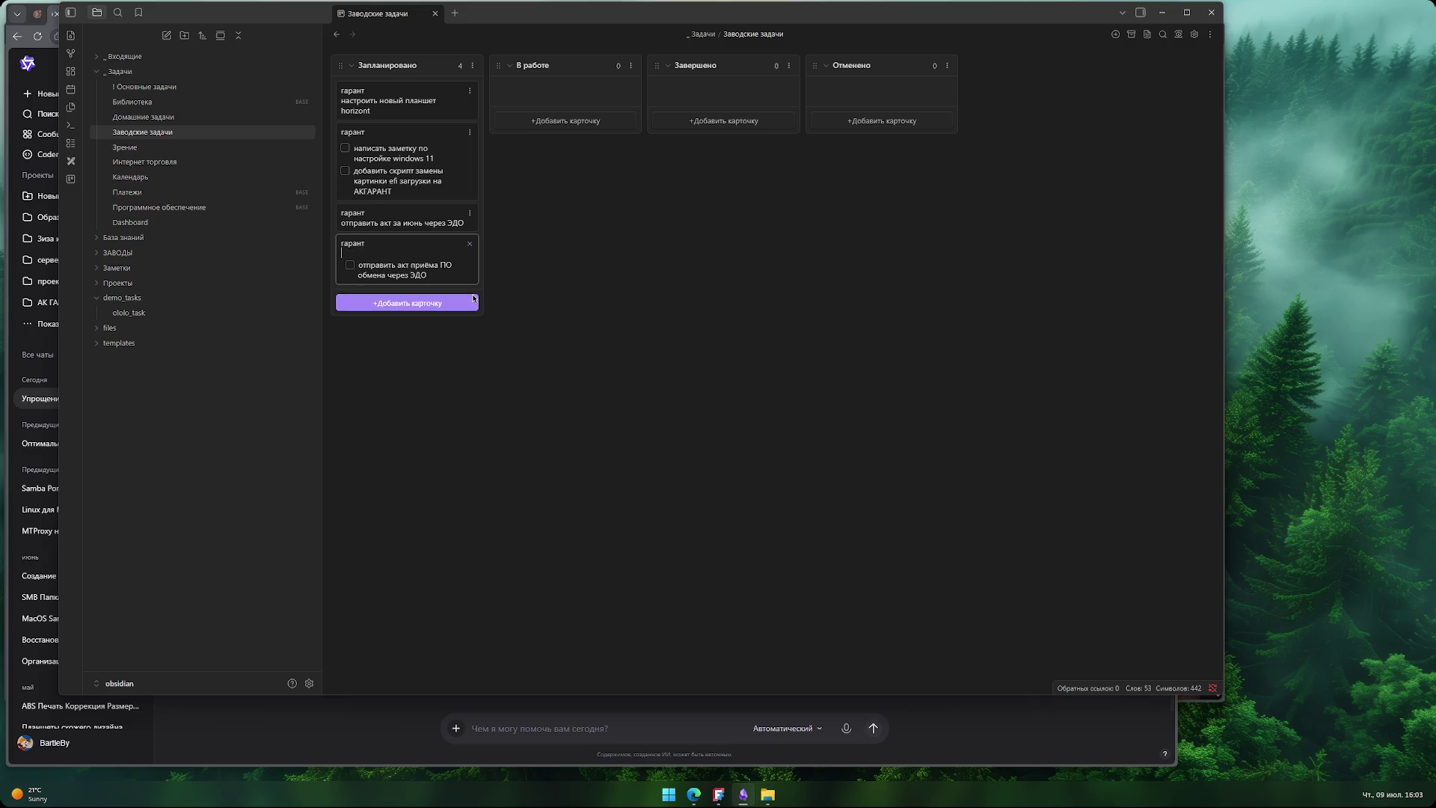
type("-")
key("ctrl+l")
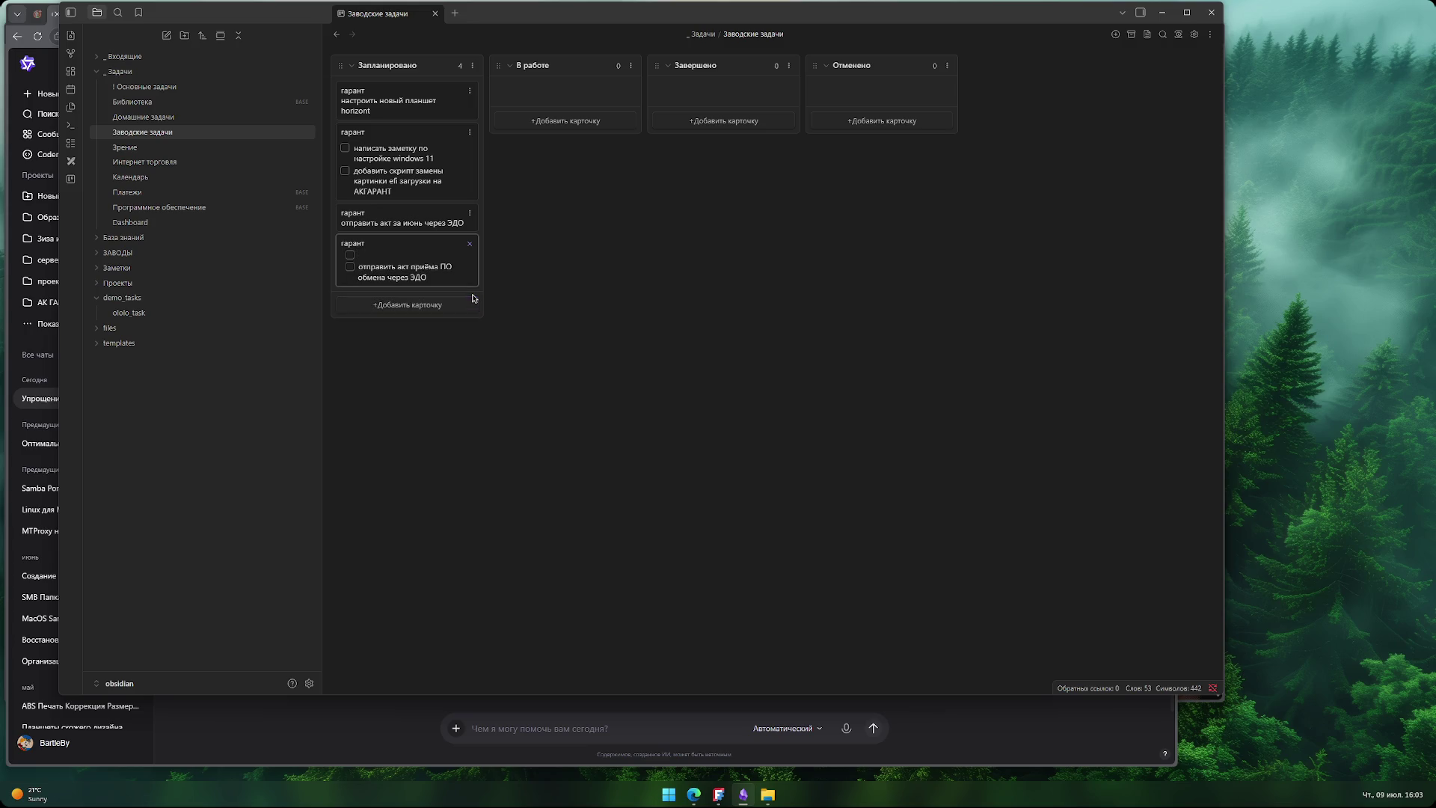
type("попр")
type("авить документ")
type(" (добавить элементы")
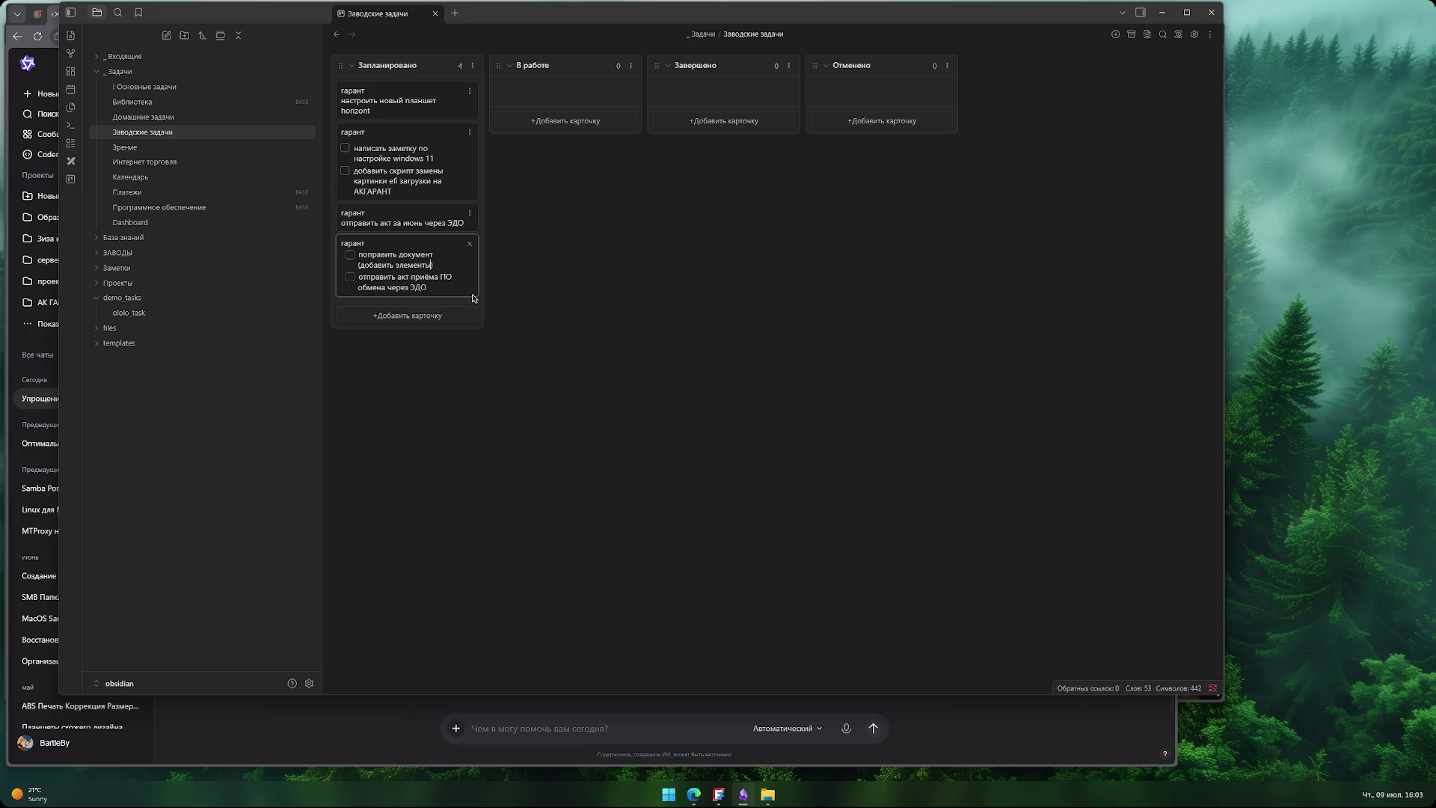
key("BackSpace")
key("BackSpace")
key("BackSpace")
type("данные ИП")
key("Return")
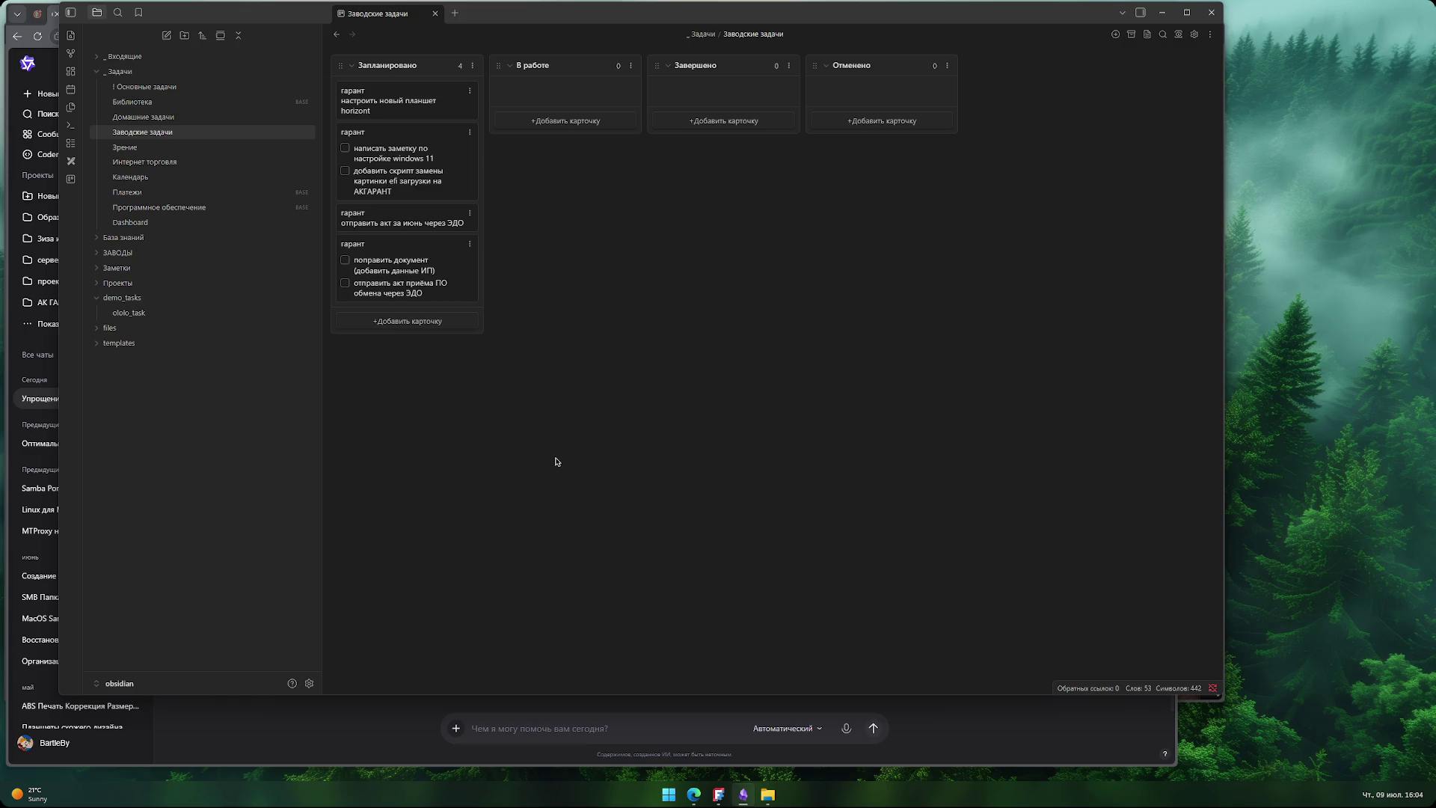
- Create the 'гарант (3д моделирование)' card with the task 'сформировать чертёж обратно совместимый со всеми планшетами'
left_click(423, 320)
type("гарант")
type("(3)")
type("д моделирование")
key("shift+Return")
type("смоделировать ")
type("новую рамку")
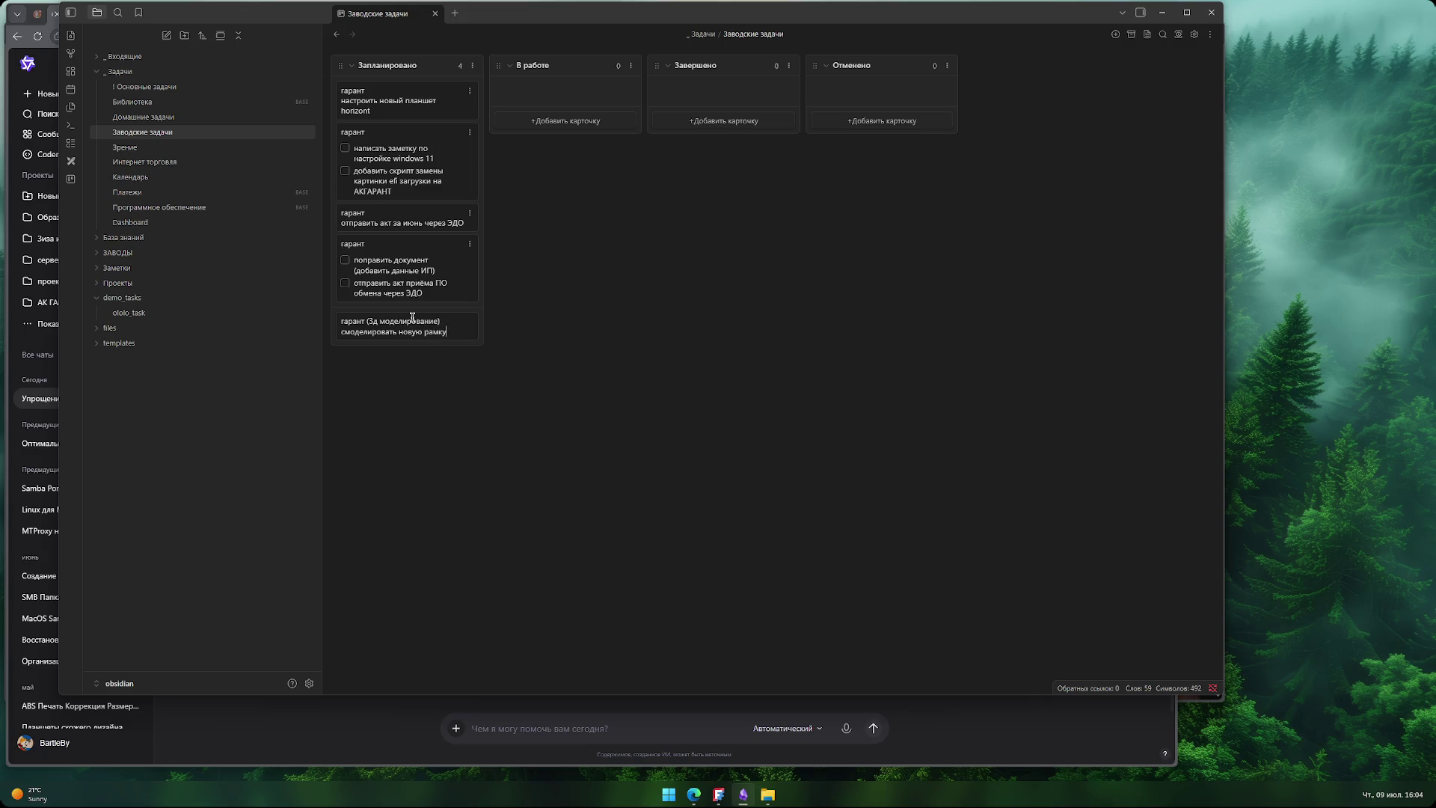
key("BackSpace")
key("BackSpace")
key("BackSpace")
key("BackSpace")
key("BackSpace")
type("- [")
type(" ] ")
type("сформировать ч")
type("ертёж")
type(" обратно совме")
type("стимый с")
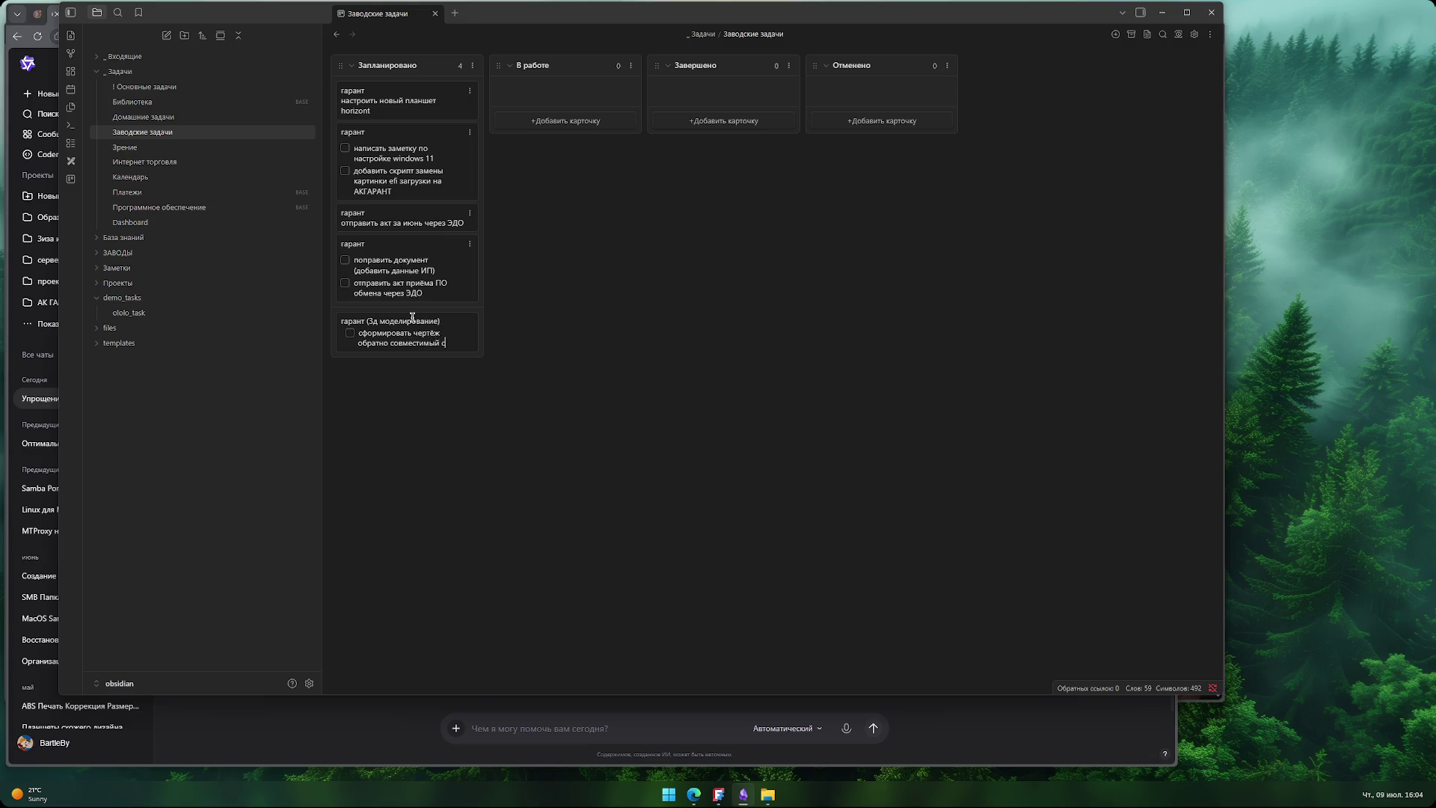
type("о всеми планшетами")
key("Return")
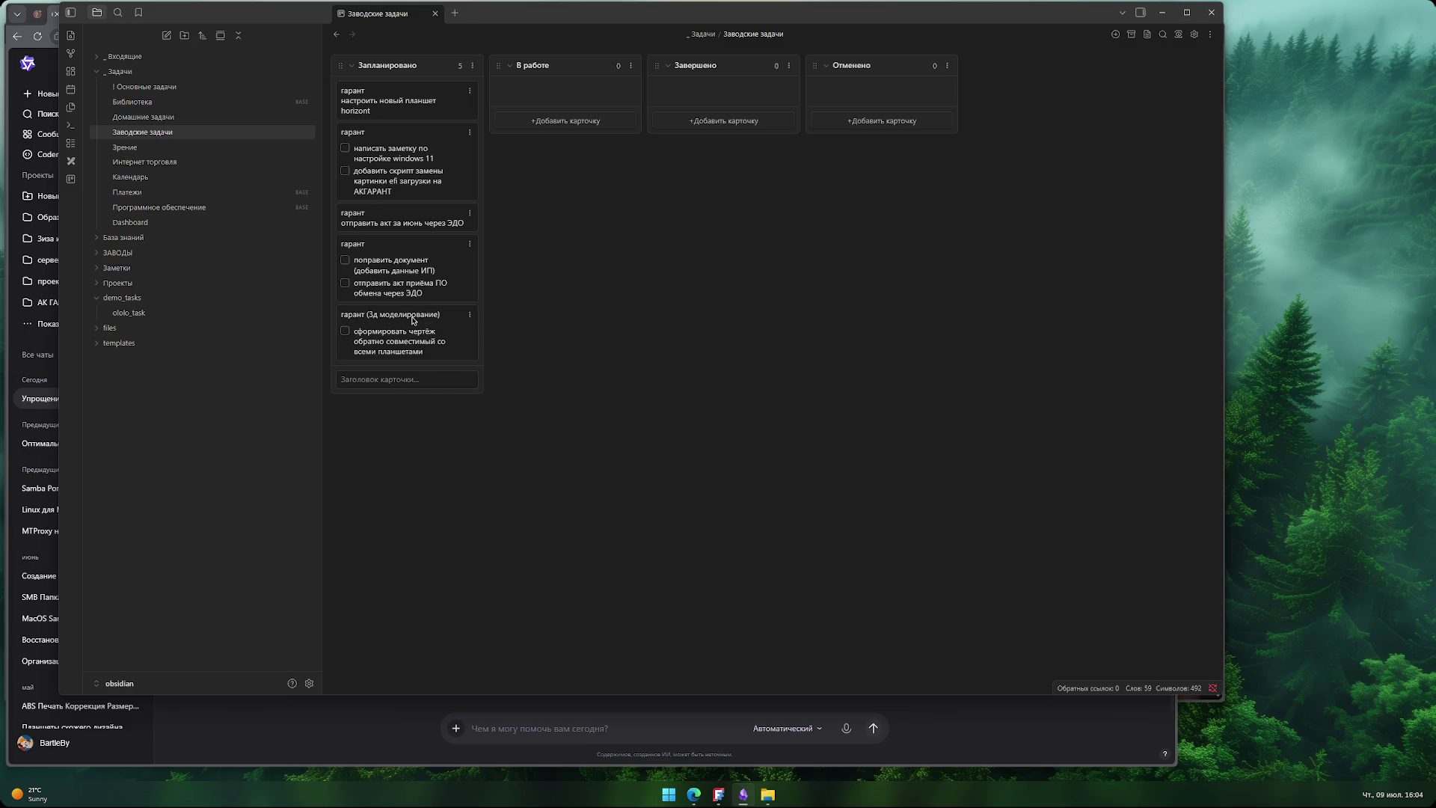
- Add 'смоделировать согласно чертежа новую рамку' to the 3д моделирование card, then begin an 'арнигрупп (13 июля 2026)' card
double_click(452, 344)
key("Return")
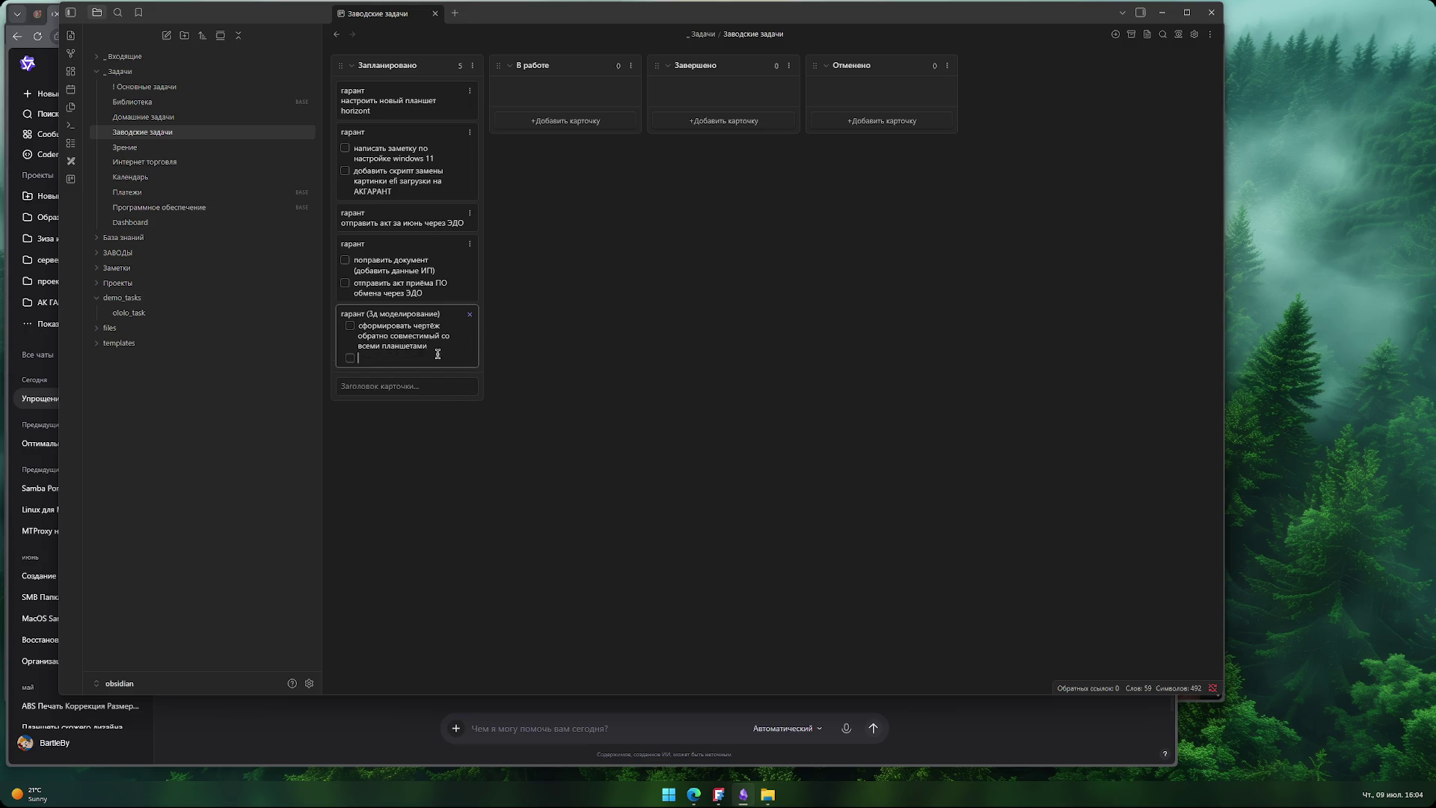
type("смоделировать с")
type("огласно ч")
type("ертежа")
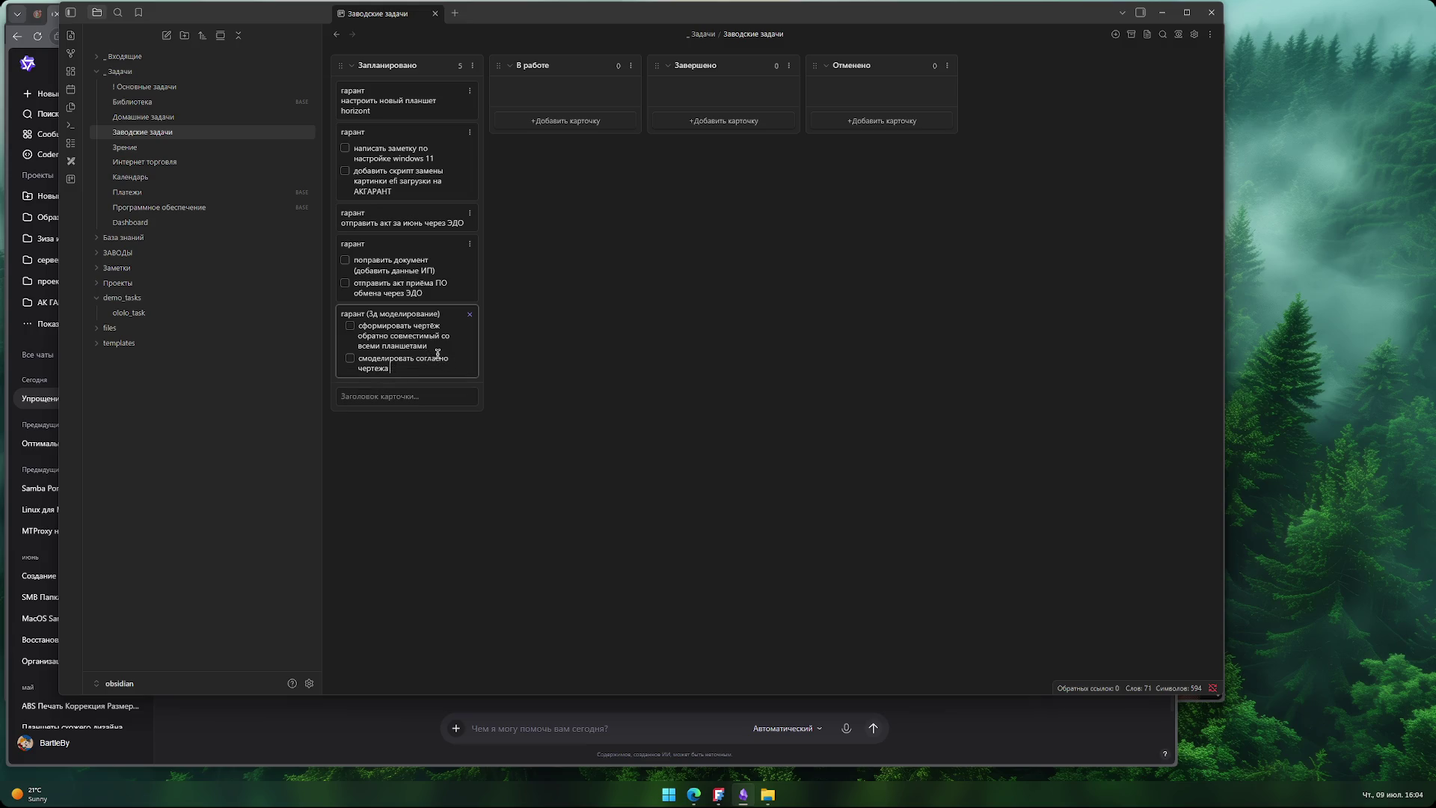
type(" новую рамку под п")
key("BackSpace")
key("BackSpace")
key("BackSpace")
key("Escape")
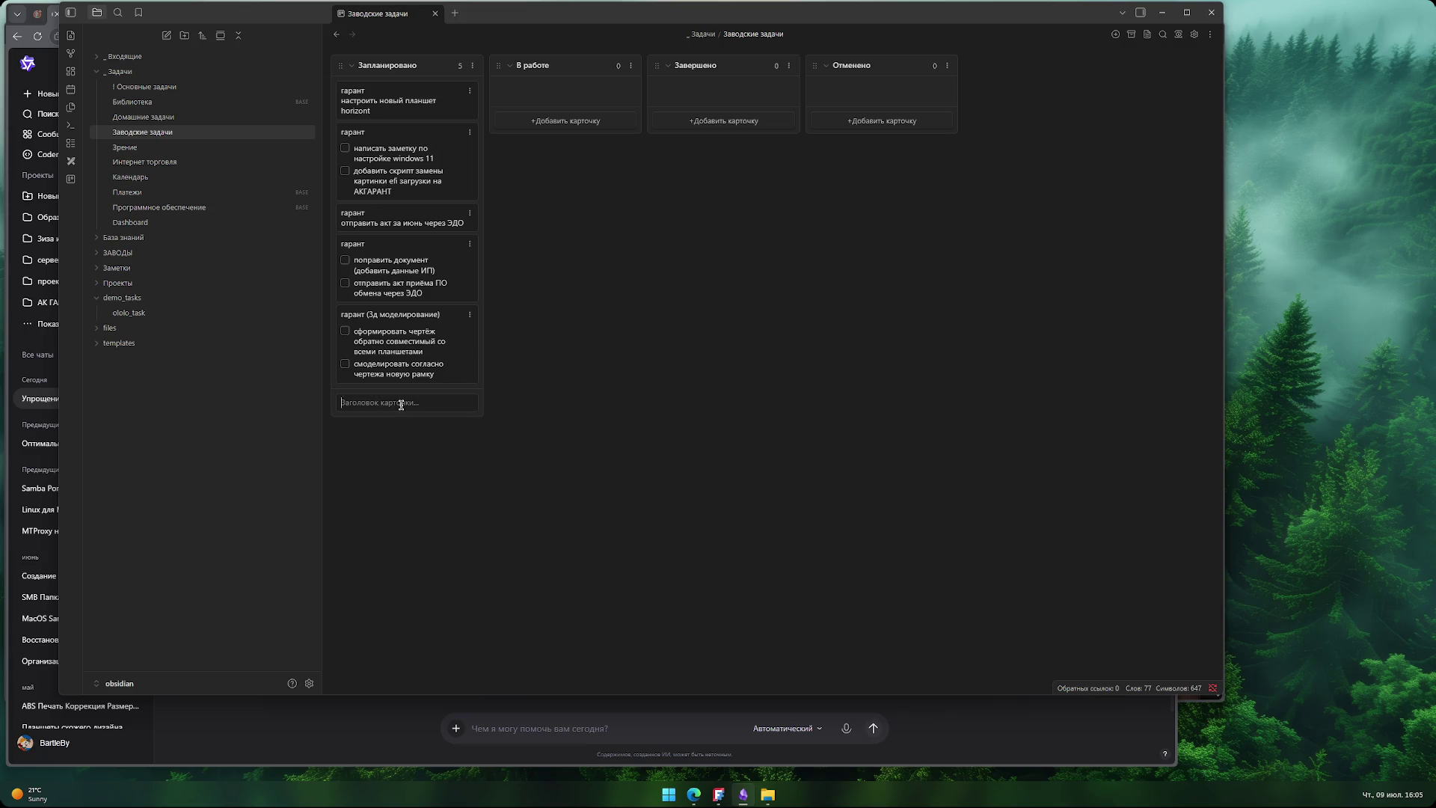
type("арнигрупп")
type(" (13 ир)")
type("юля 2026)")
- Give the арнигрупп (13 июля 2026) card the bullet 'отправить чертеж отверстий для доработки' and save it
key("shift+Return")
type("- отправить ")
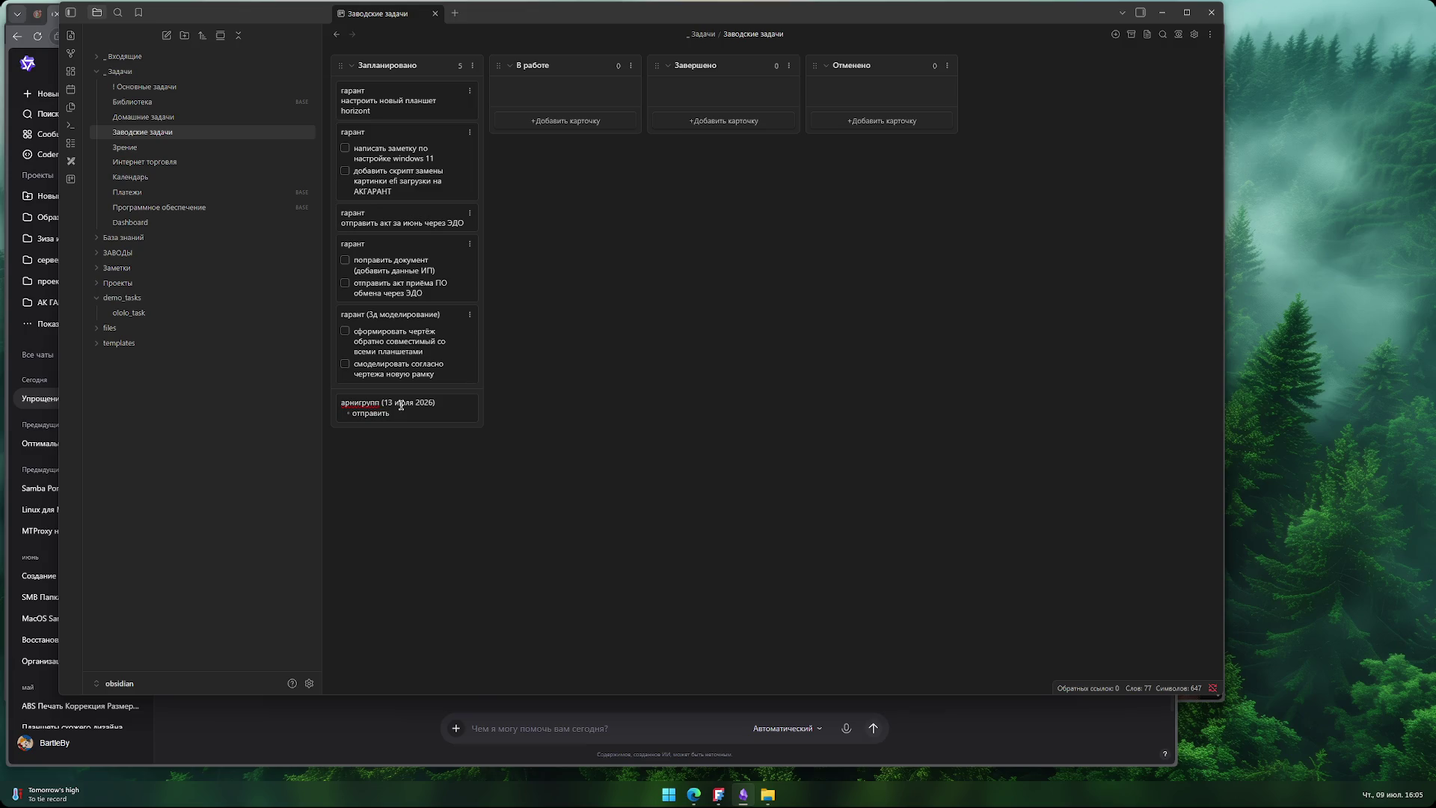
type("чертеж")
type(" отверстий ")
type("для ")
type("доработки ш")
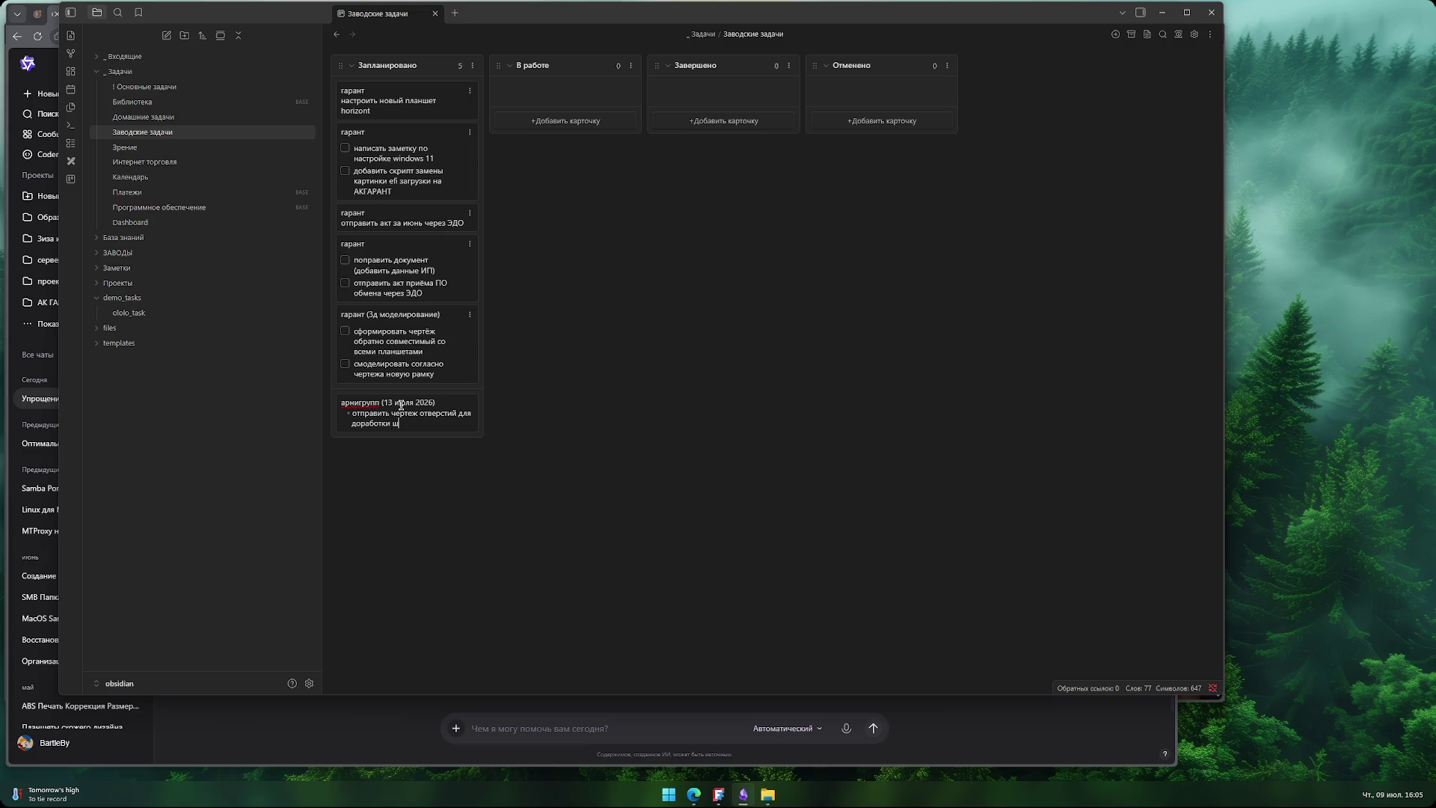
key("BackSpace")
key("Return")
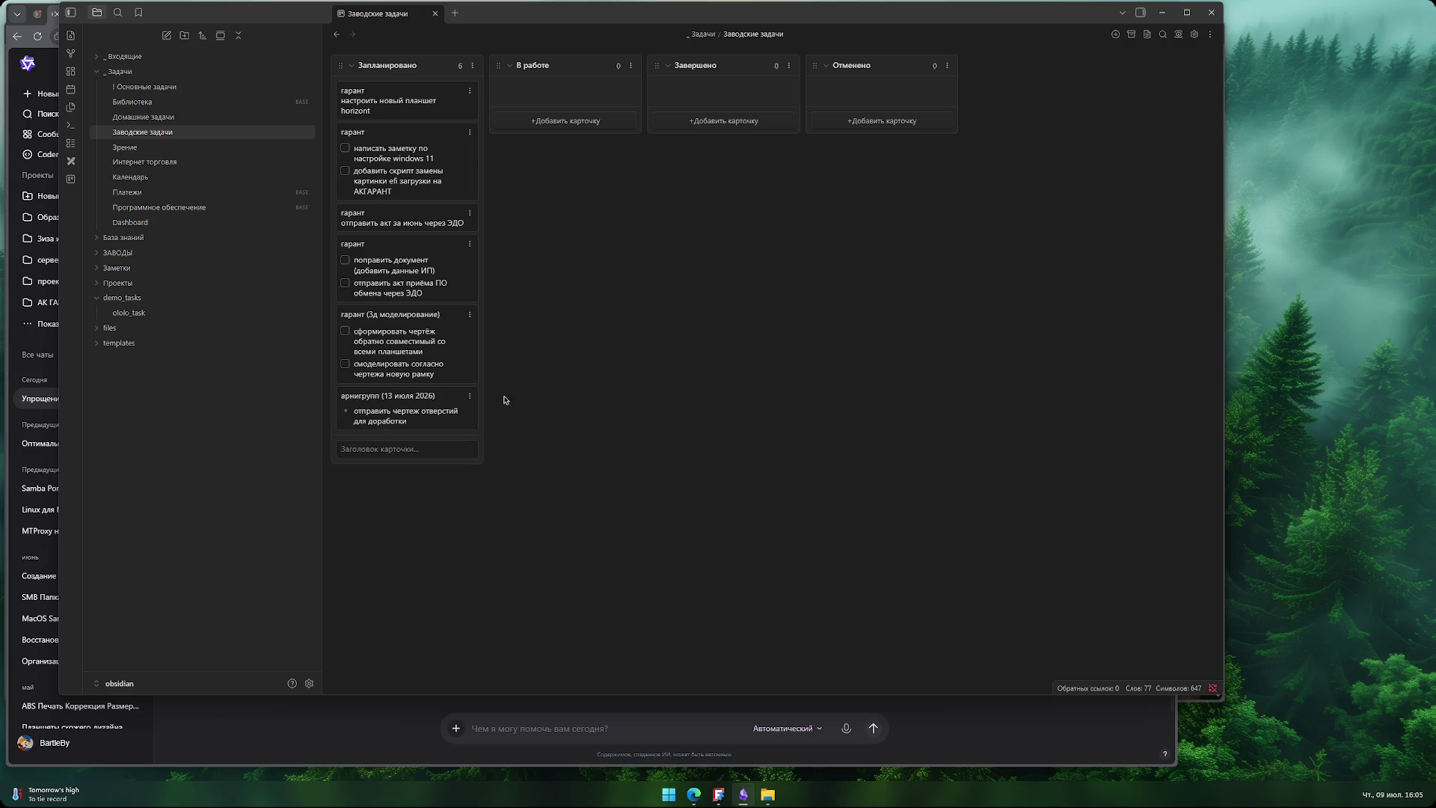
left_click(384, 219)
type("-")
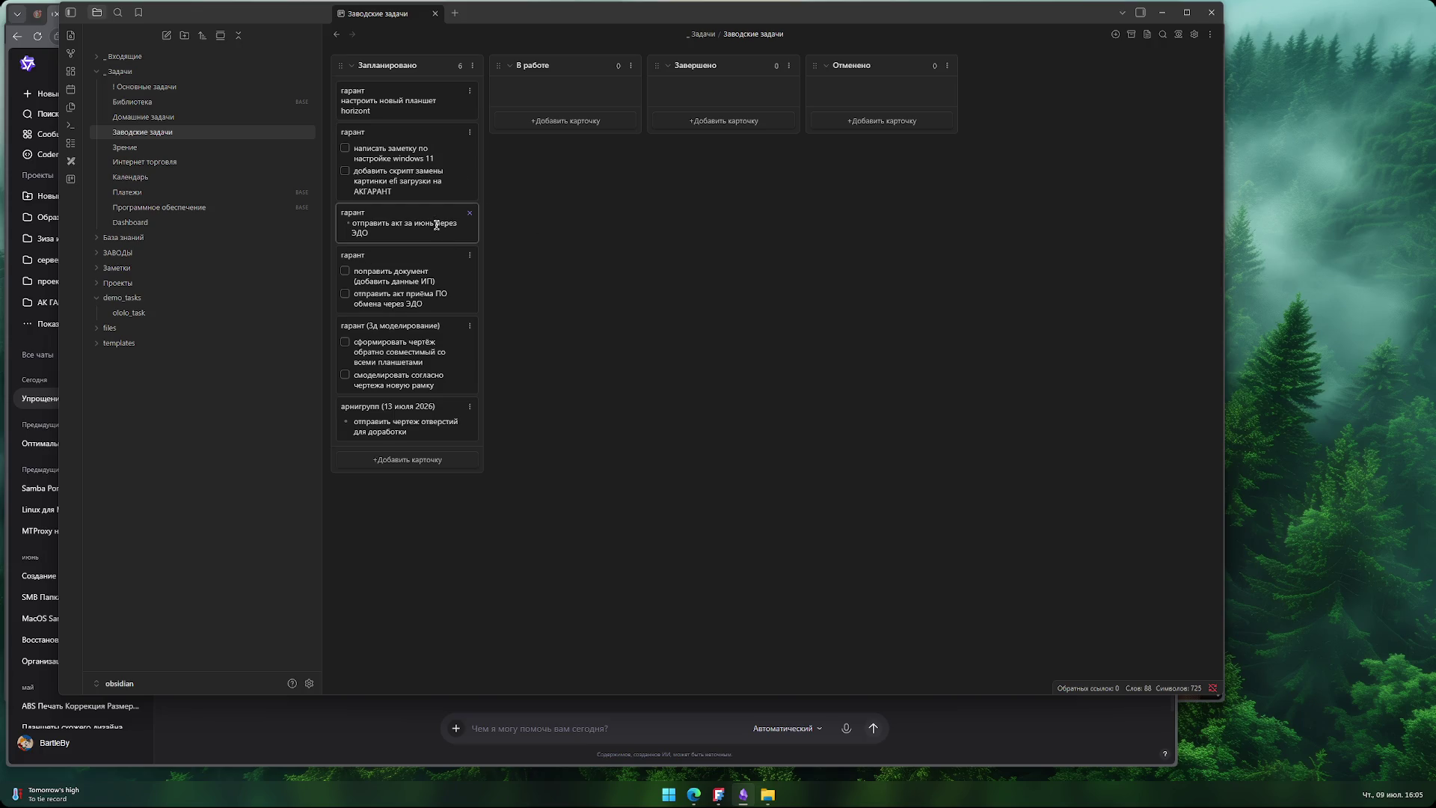
- Edit the first гарант card's task line, then open Obsidian settings to the community plugins page
left_click(383, 101)
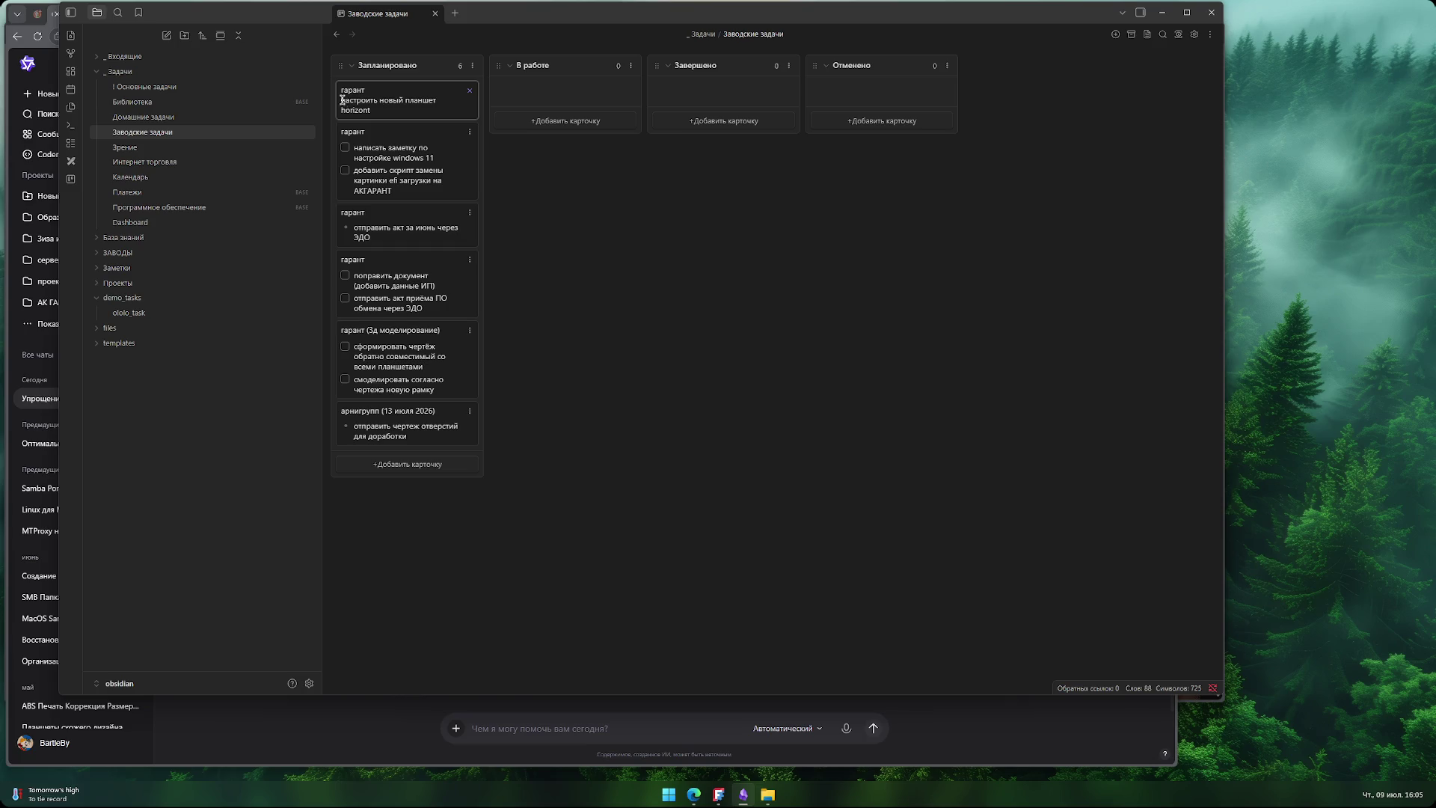
type("-")
left_click(386, 136)
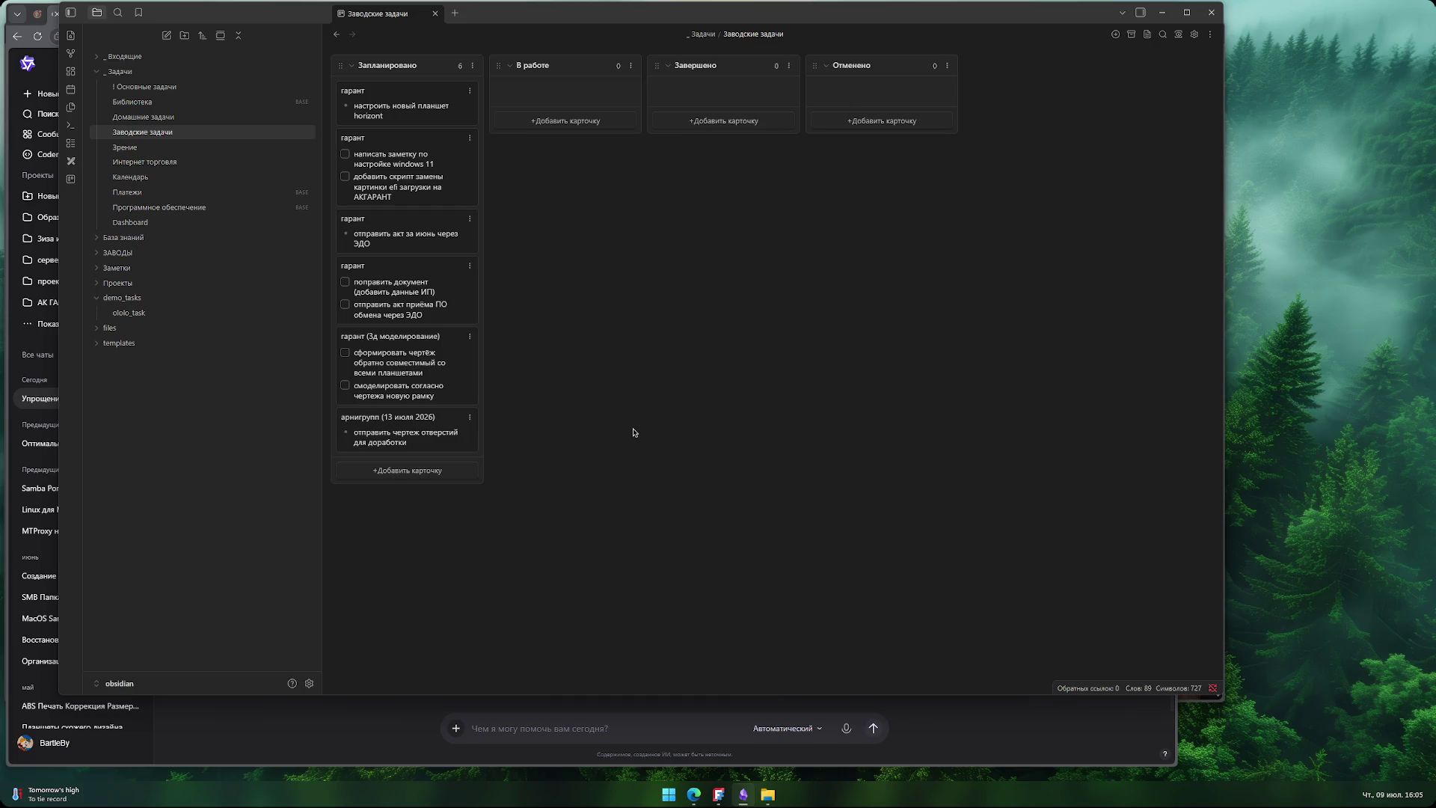
left_click(309, 684)
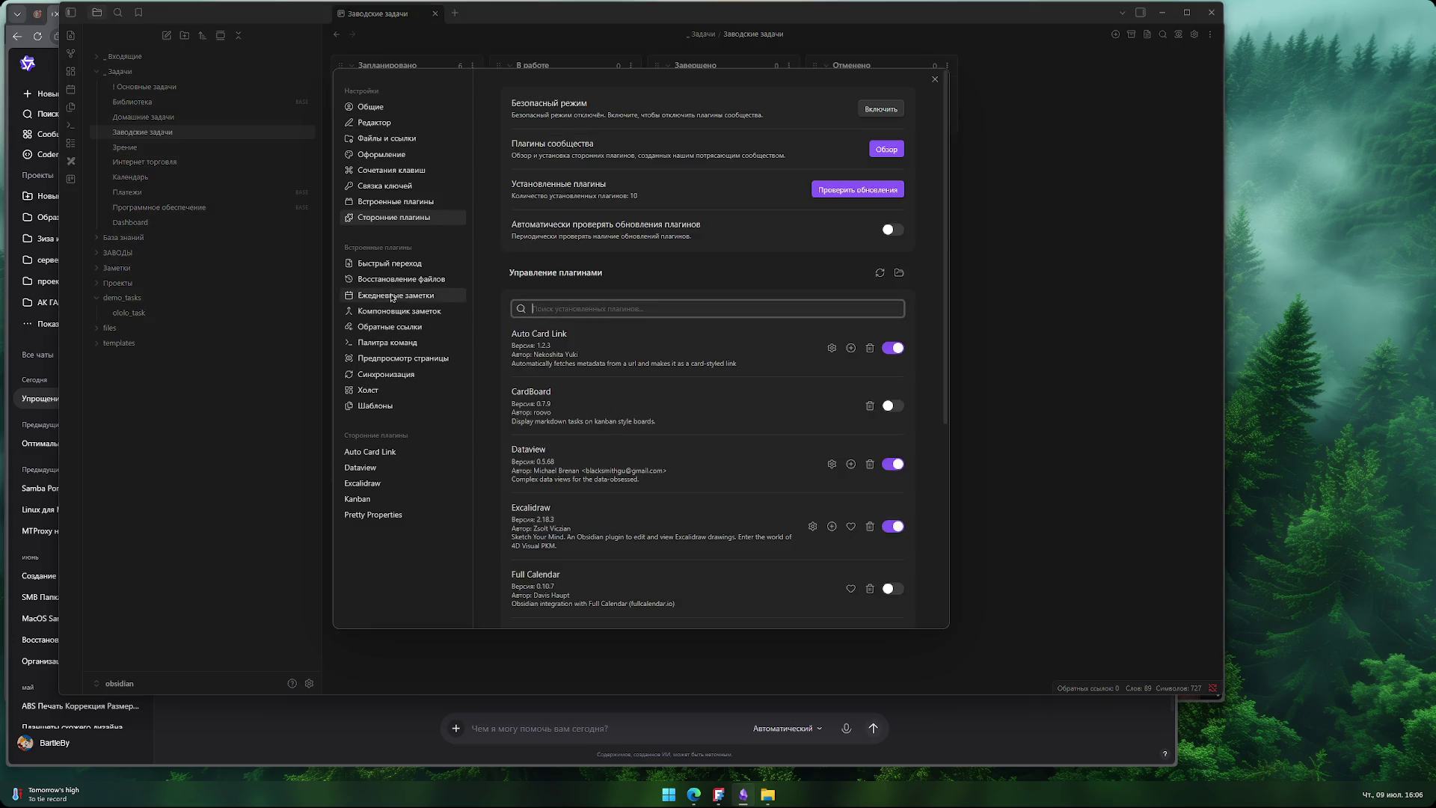
left_click(935, 79)
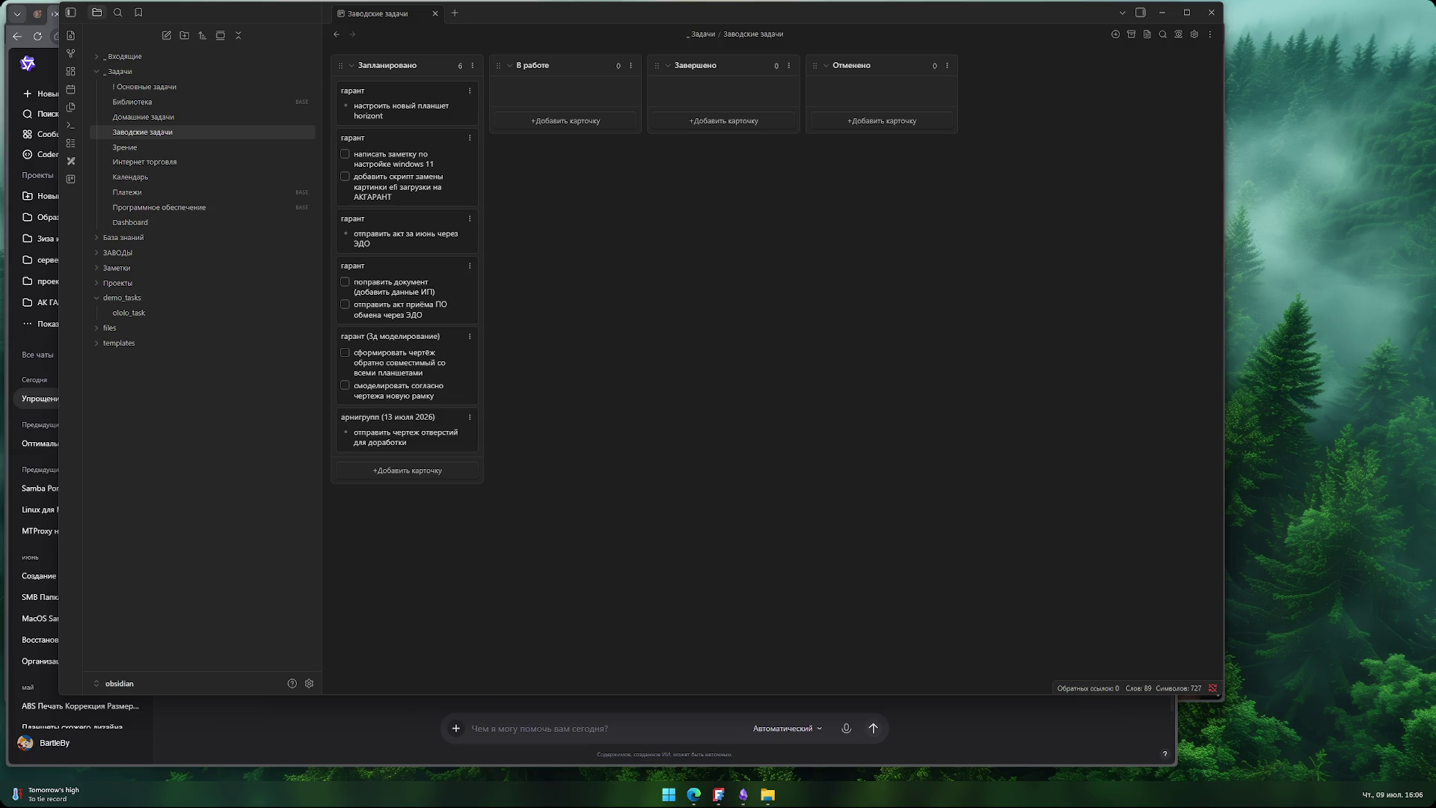
left_click(719, 794)
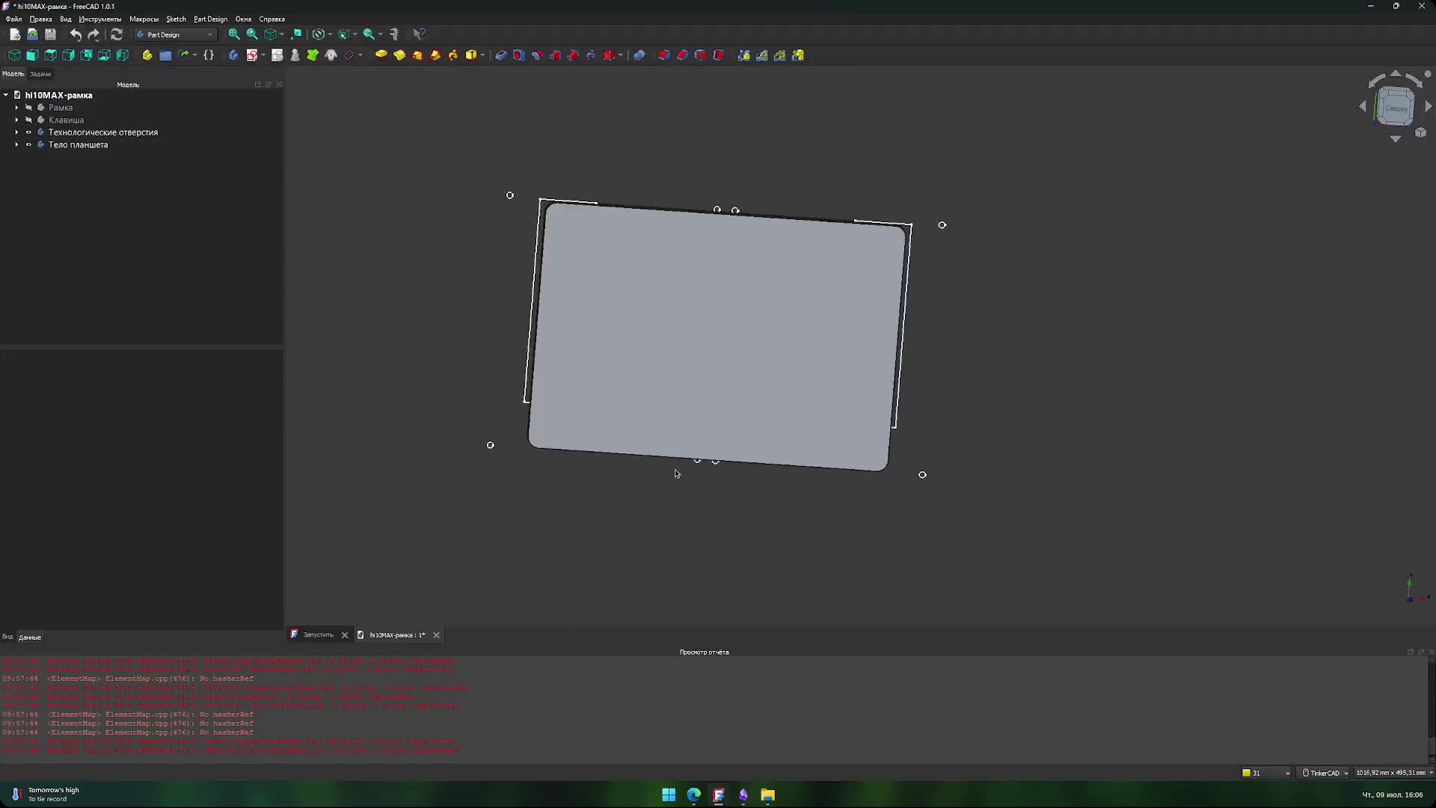
middle_click_drag(656, 528, 630, 518)
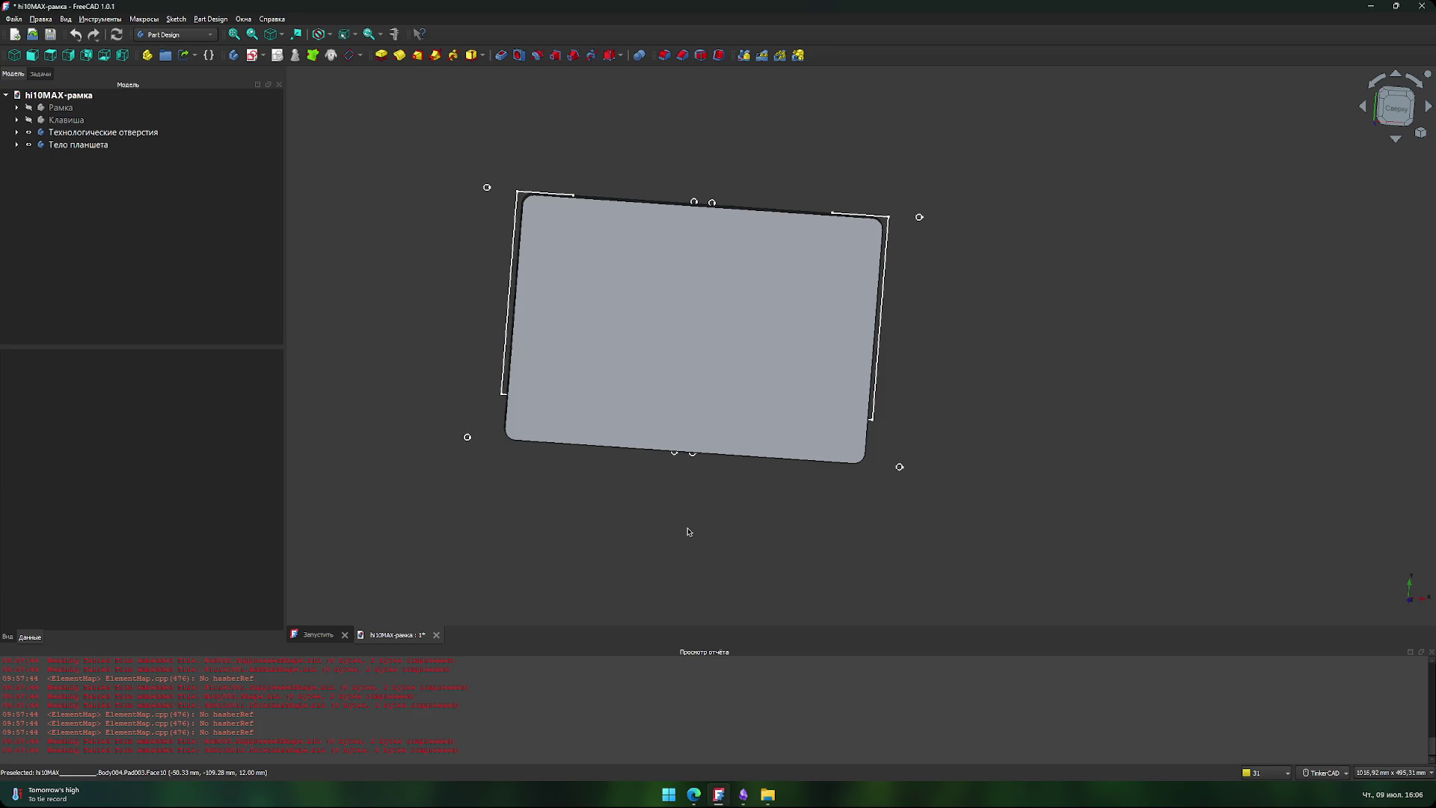
left_click(743, 794)
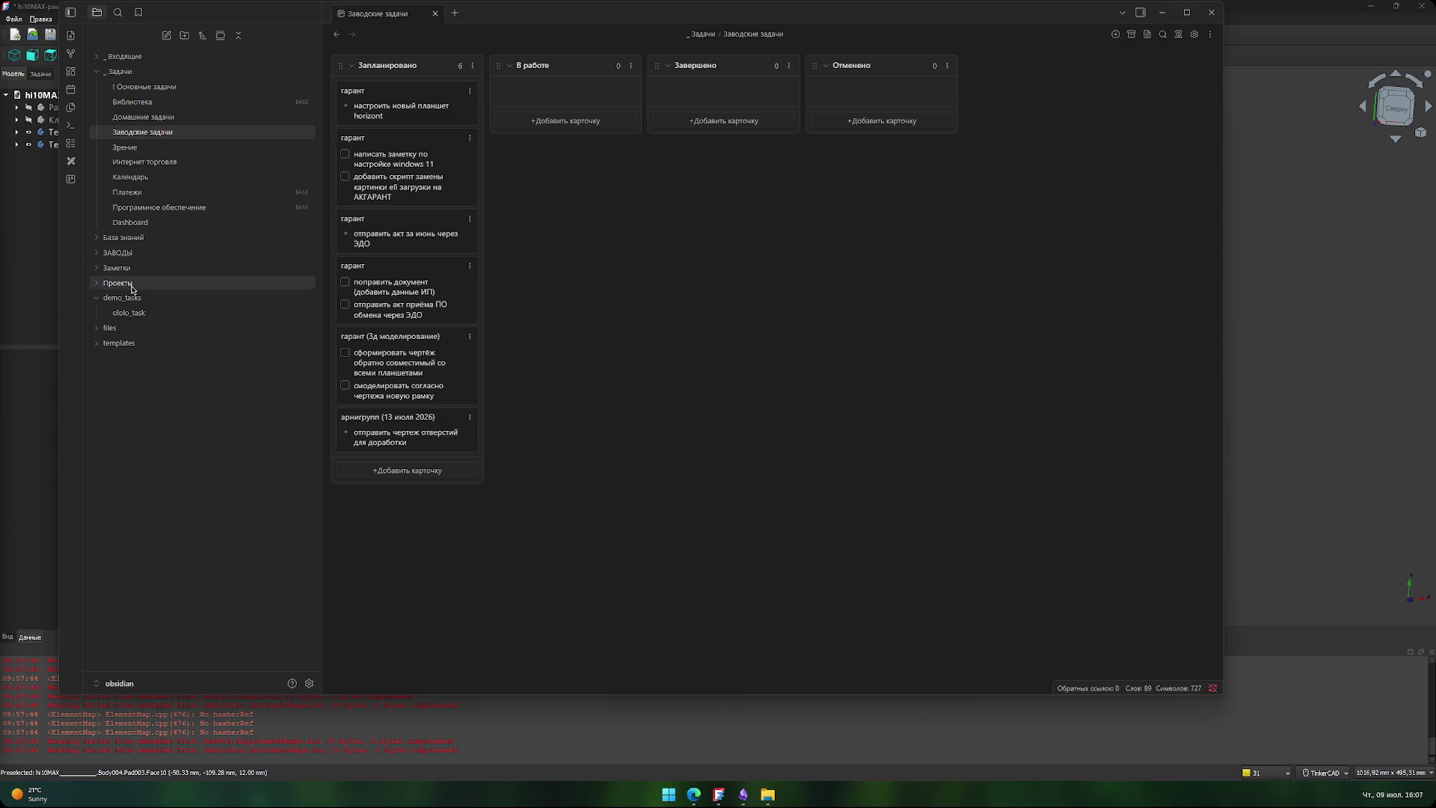
- Expand and collapse the files folder in the sidebar, then return to the FreeCAD model
left_click(101, 329)
scroll(187, 501, "down", 3)
scroll(186, 501, "up", 4)
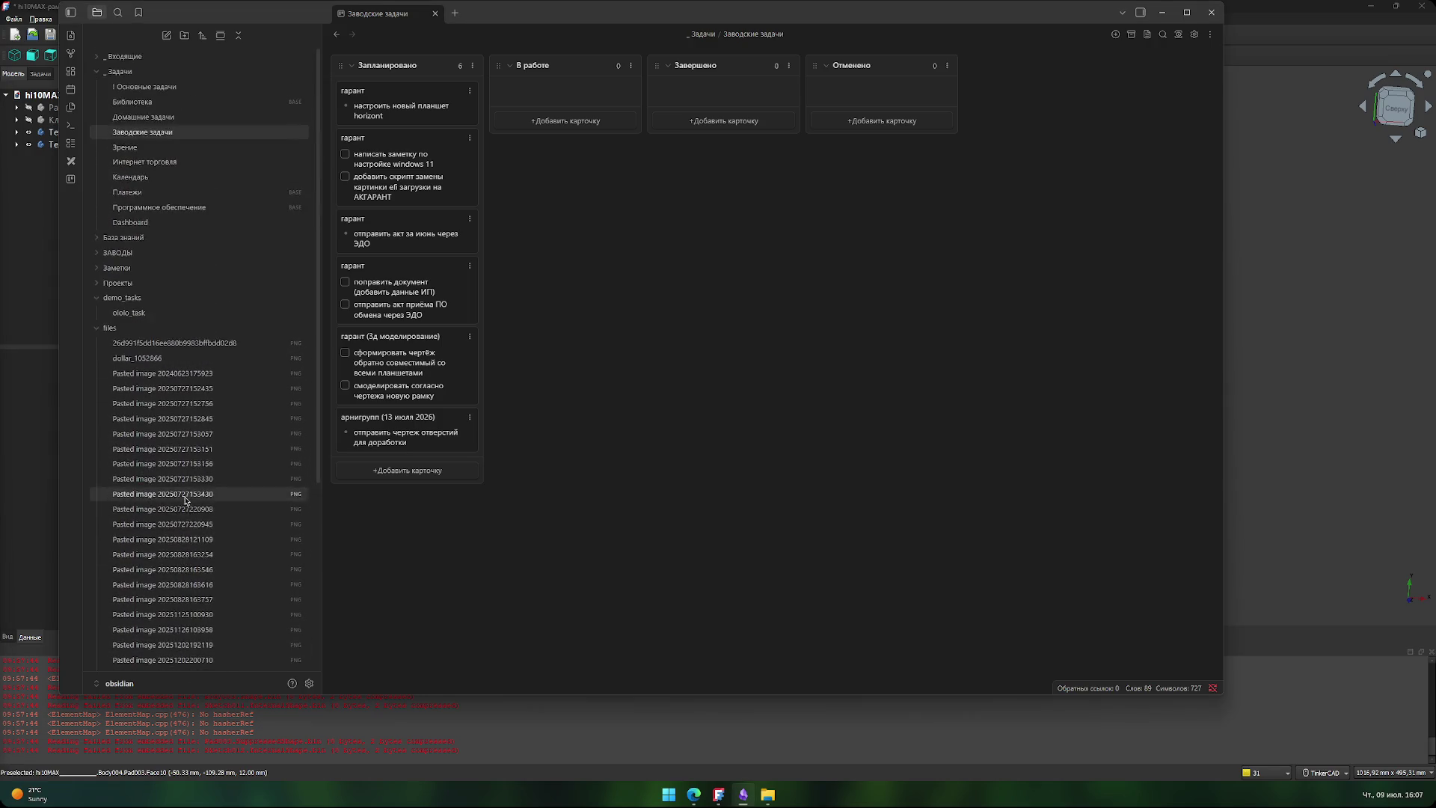
left_click(110, 329)
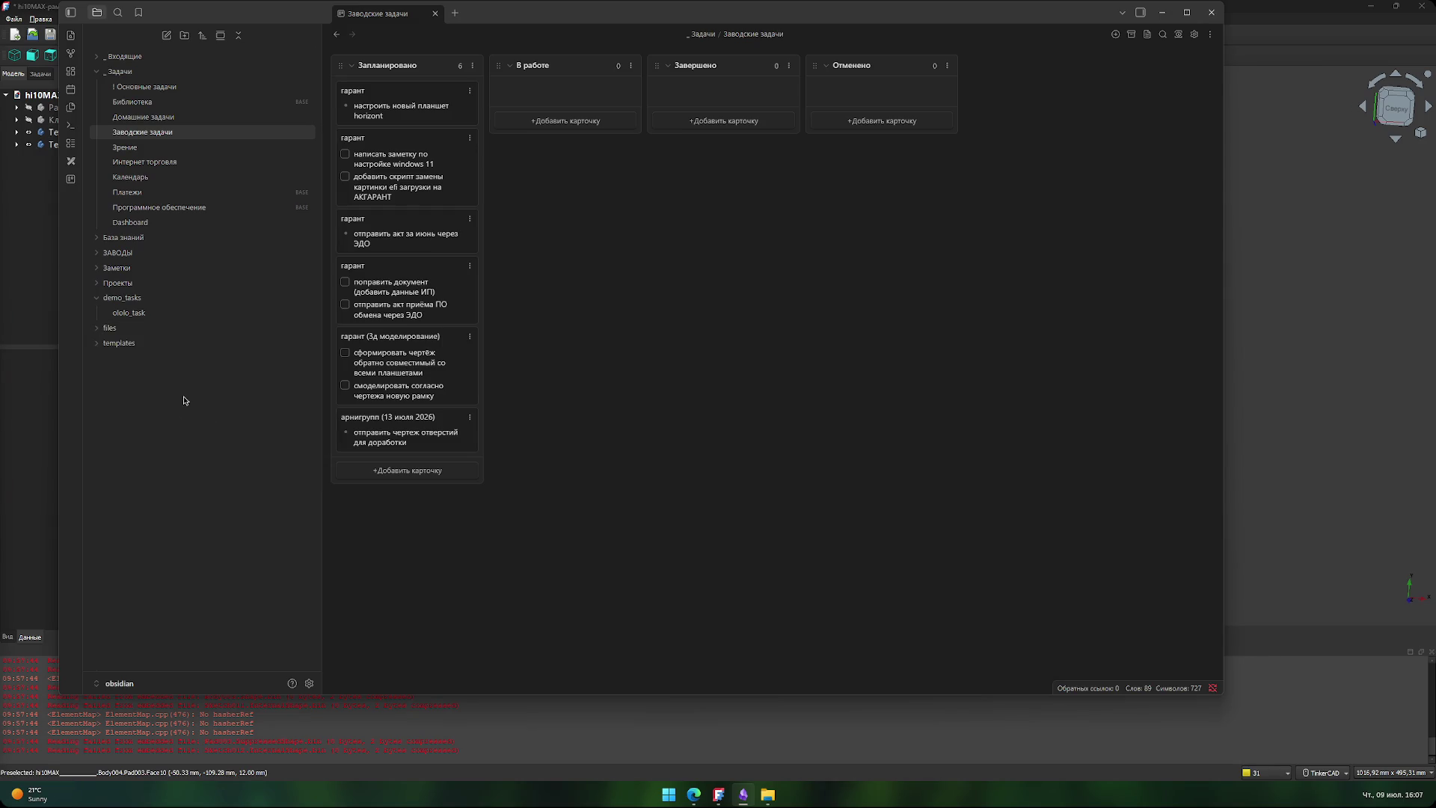
left_click(39, 298)
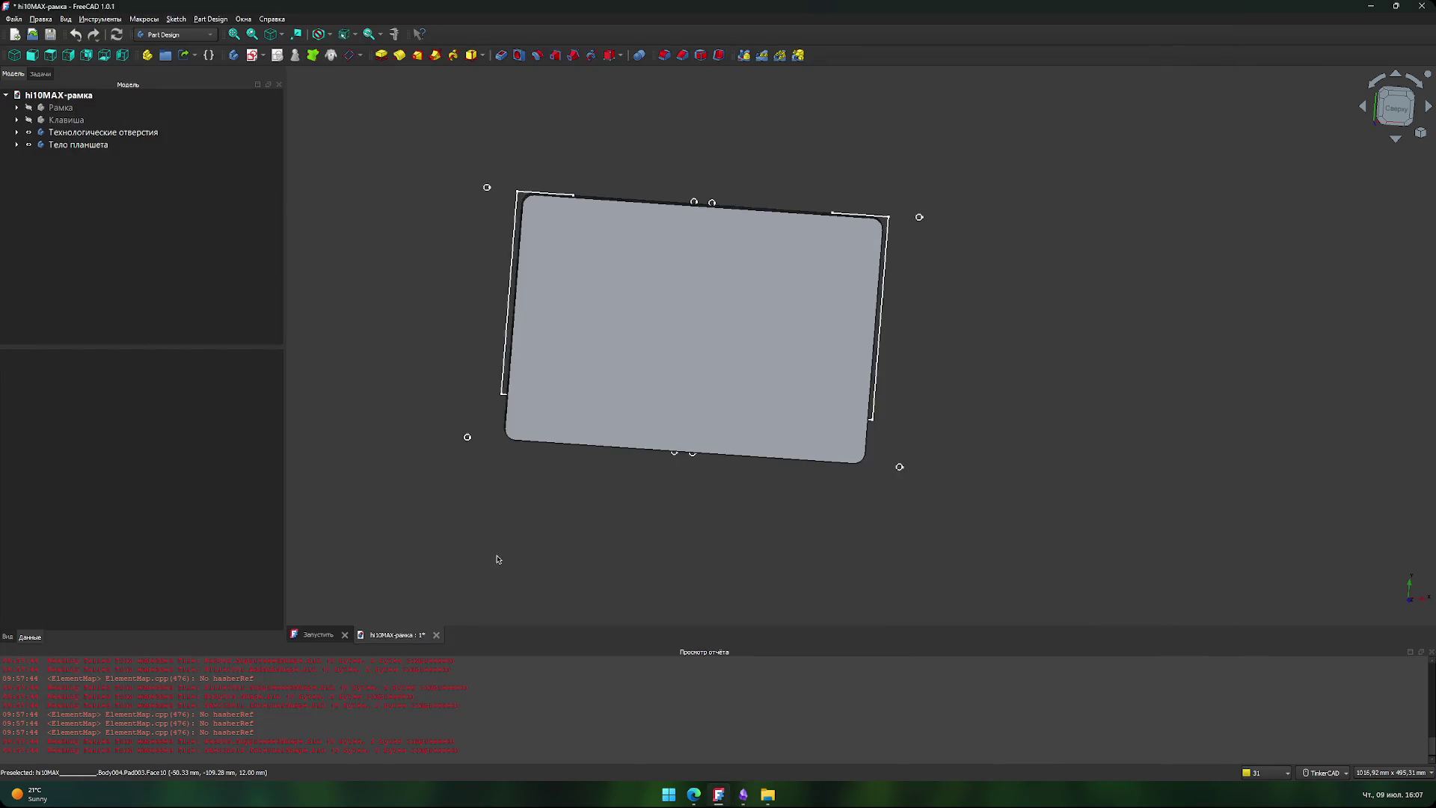
- Rename the Тело планшета body in the Model tree to 'Планшет horizont h-tab'
mouse_move(498, 561)
middle_mouse_down()
mouse_move(545, 523)
mouse_move(533, 545)
middle_mouse_up()
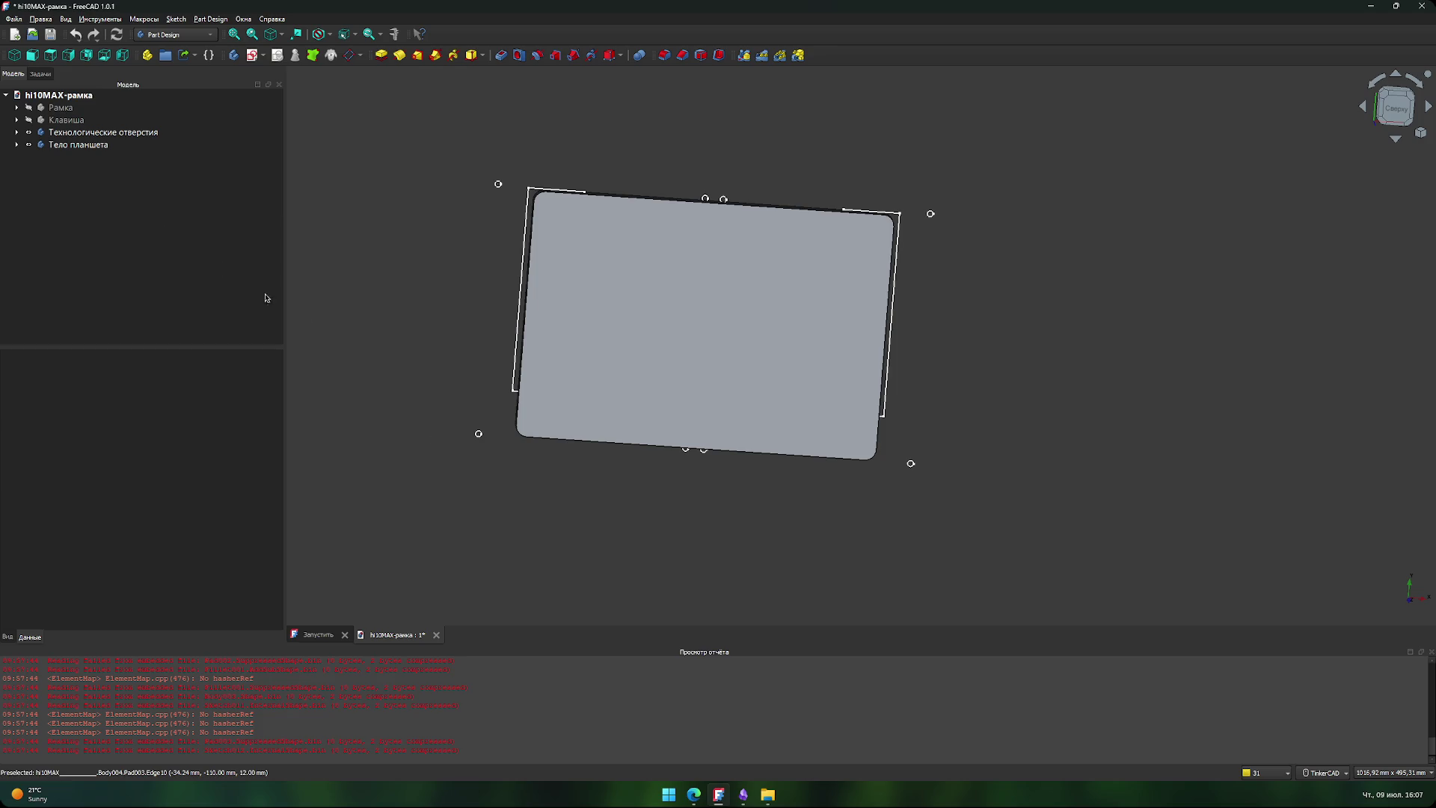
left_click(83, 144)
double_click(105, 150)
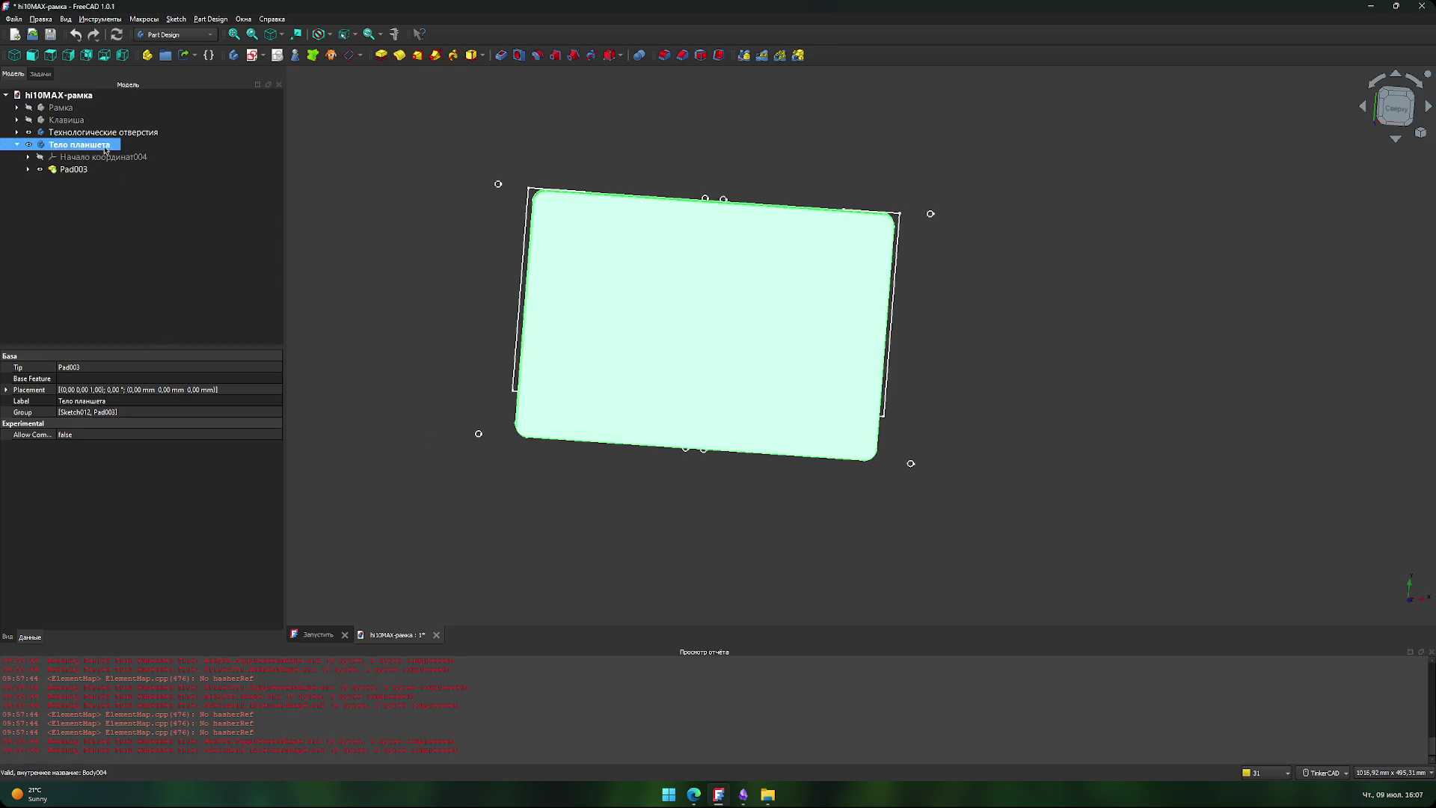
double_click(116, 150)
left_click(71, 150)
left_click(71, 149)
double_click(72, 147)
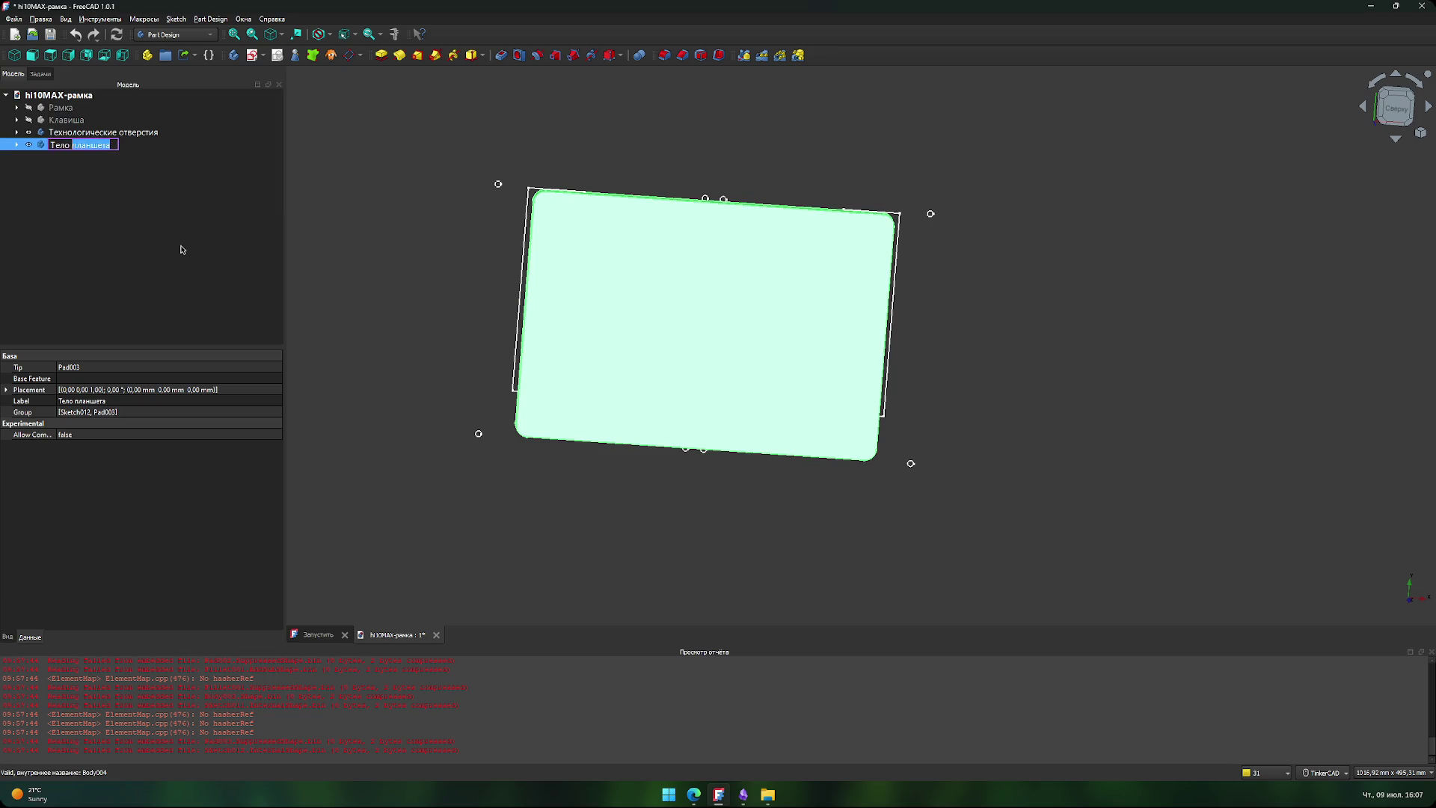
type("в")
key("BackSpace")
key("BackSpace")
key("BackSpace")
type("Планшет ho")
type("rizont h-tab")
key("Return")
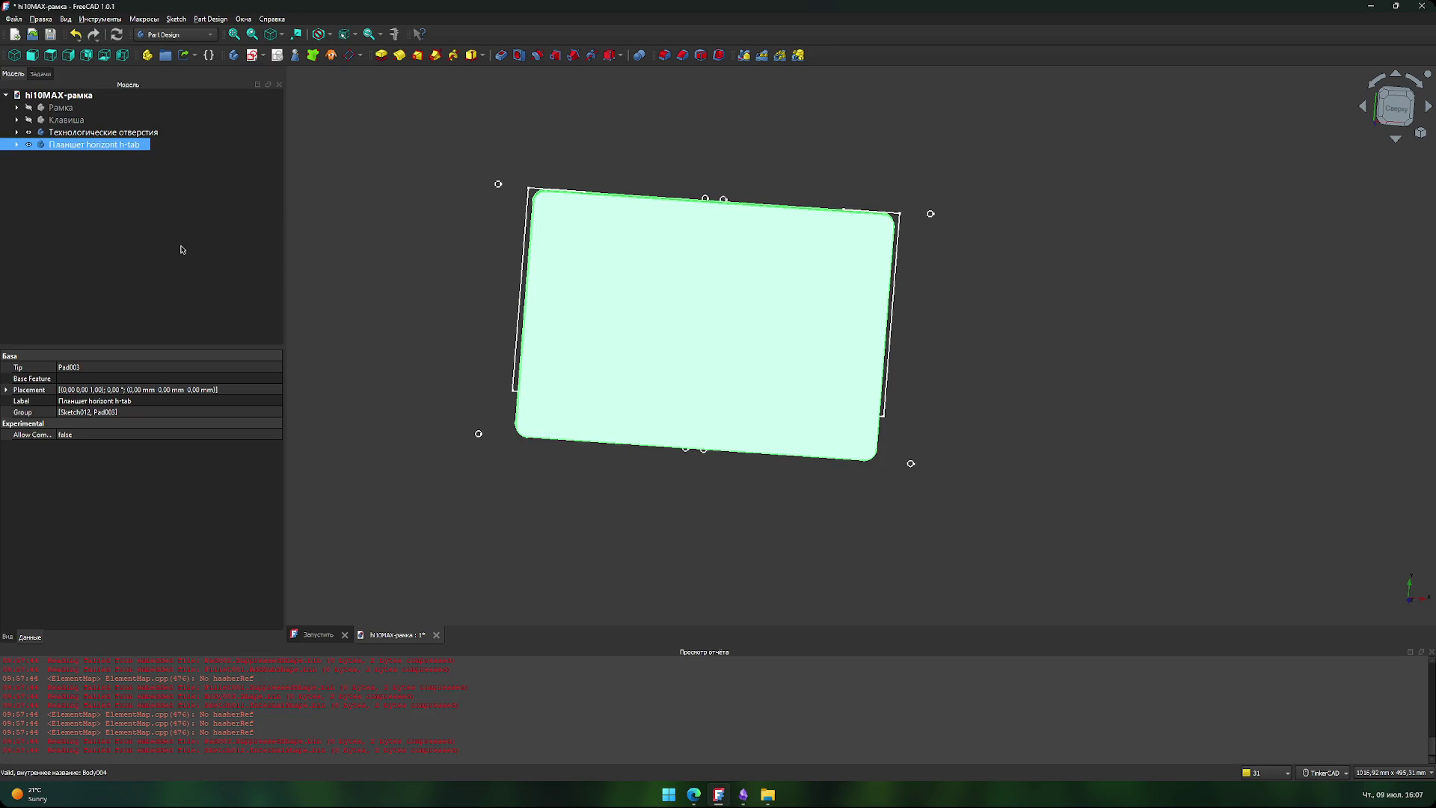
left_click(181, 249)
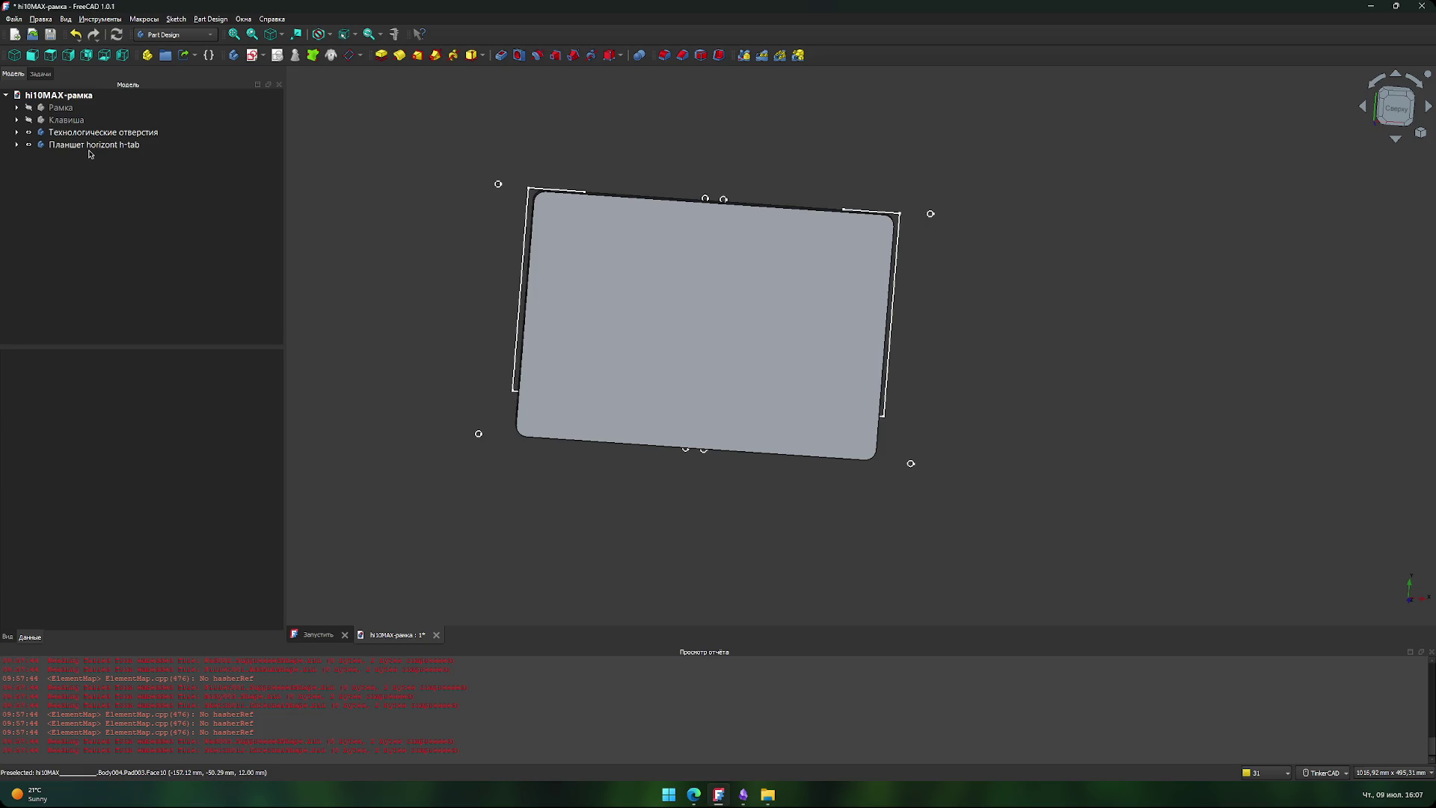
- Create a new Part Design body and name it 'Планшет chuwi hi10 max'
left_click(233, 56)
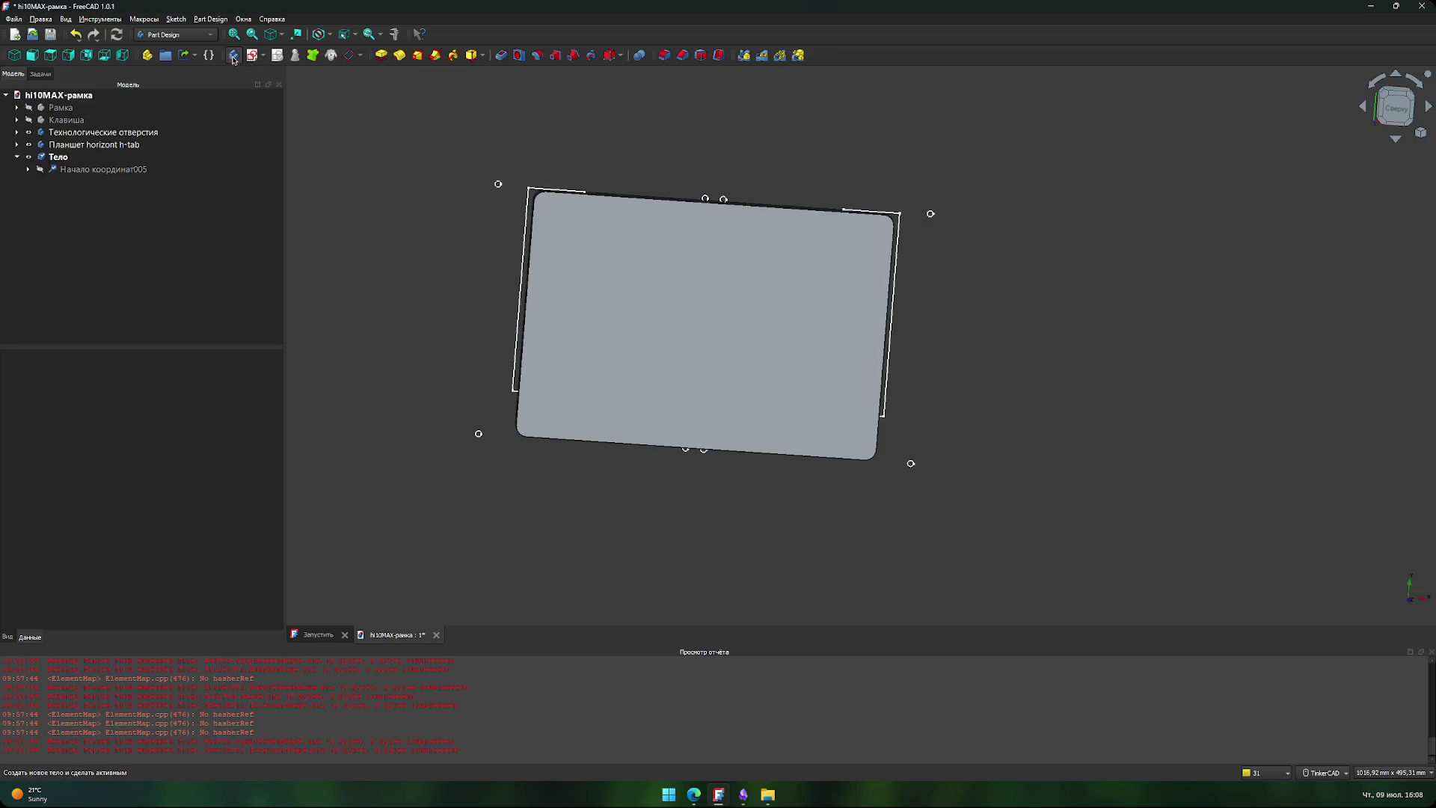
left_click(80, 171)
type("G")
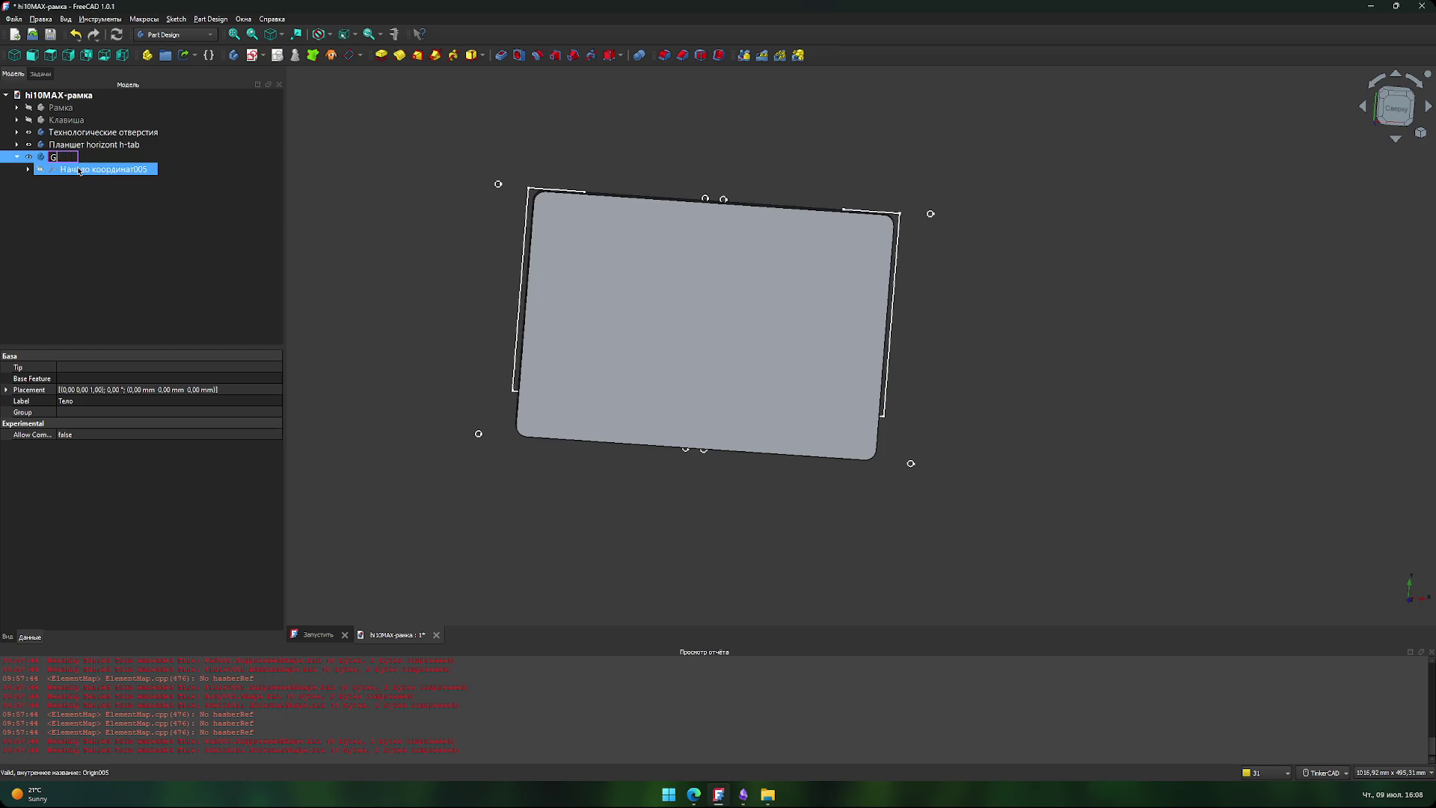
key("BackSpace")
key("BackSpace")
key("BackSpace")
type("Планшет в")
key("BackSpace")
key("BackSpace")
type("chuwi")
type(" hi10MAx")
key("Return")
left_click(247, 368)
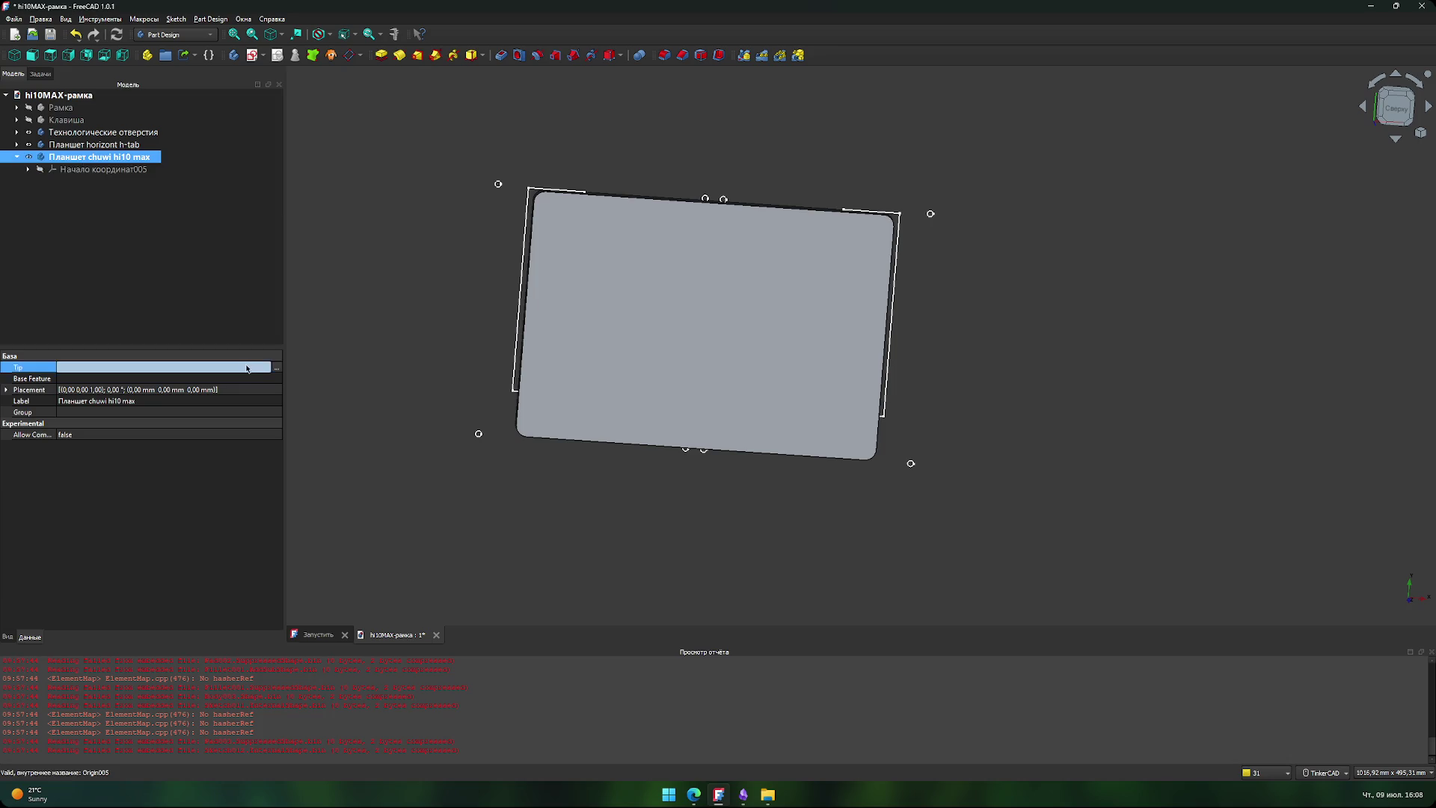
left_click(228, 308)
left_click(767, 795)
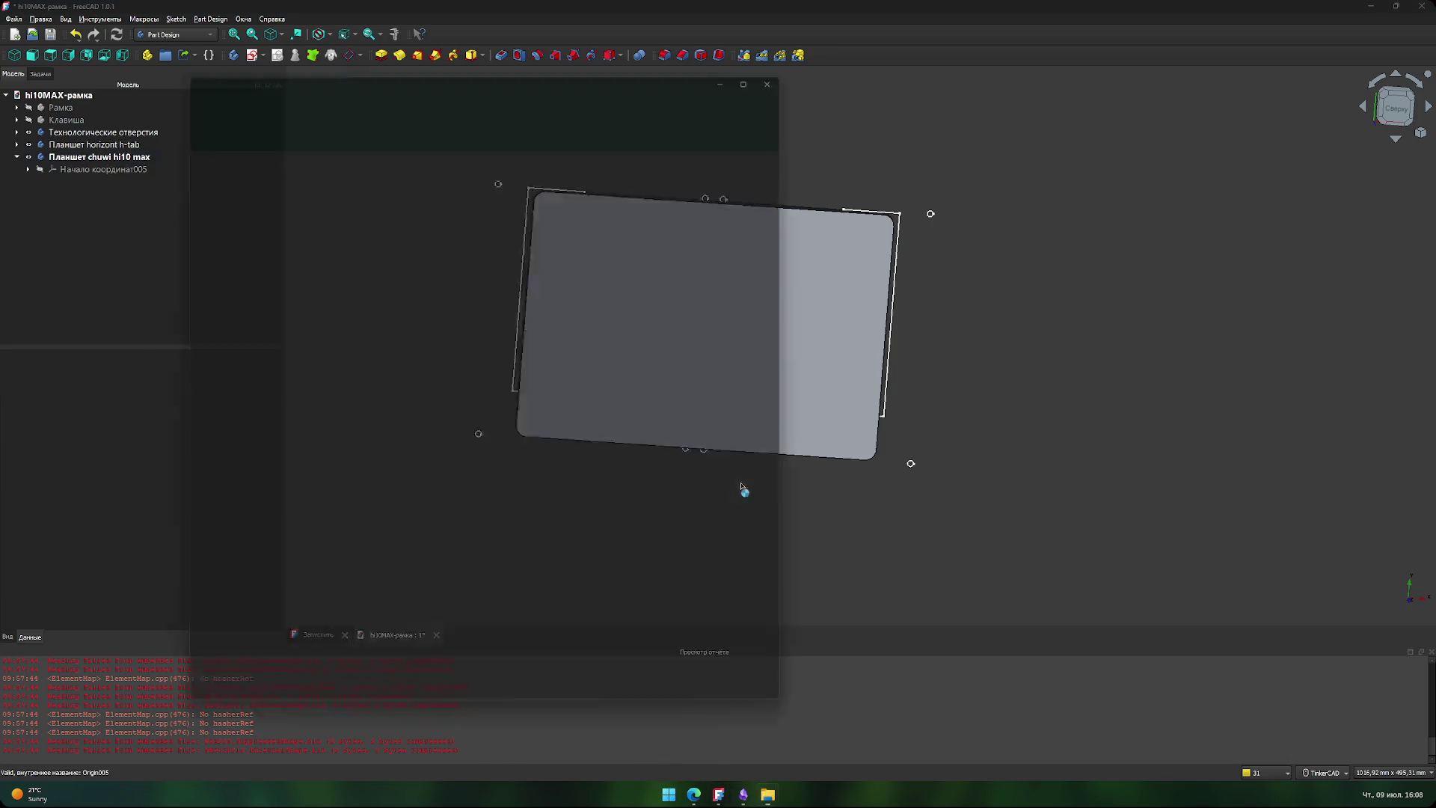
- Preview the two-view frame drawing PDF in Документы > АК ГАРАНТ > интегратор - chuwi_hi10-x1
left_click(246, 233)
left_click_drag(479, 62, 850, 47)
double_click(722, 175)
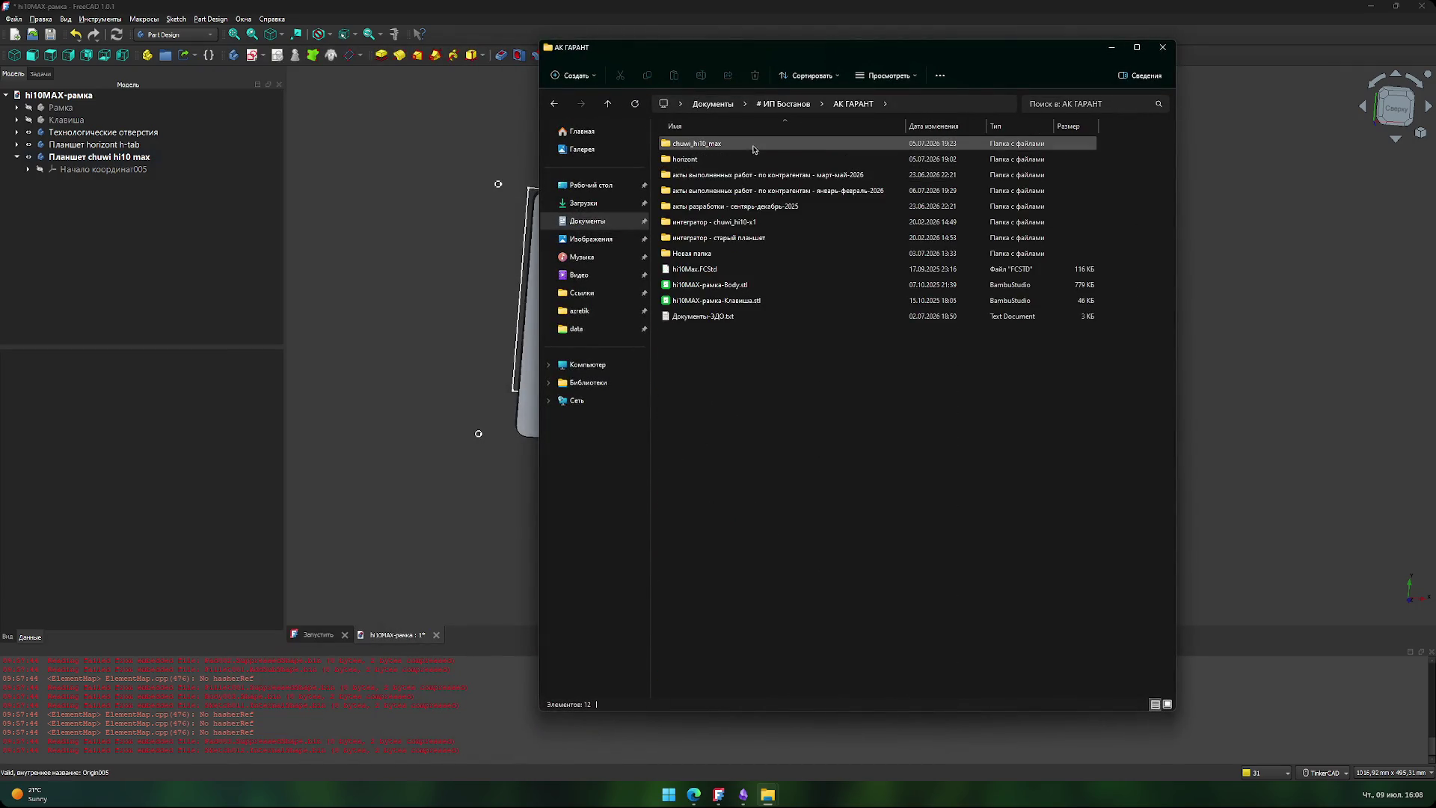
left_click(717, 146)
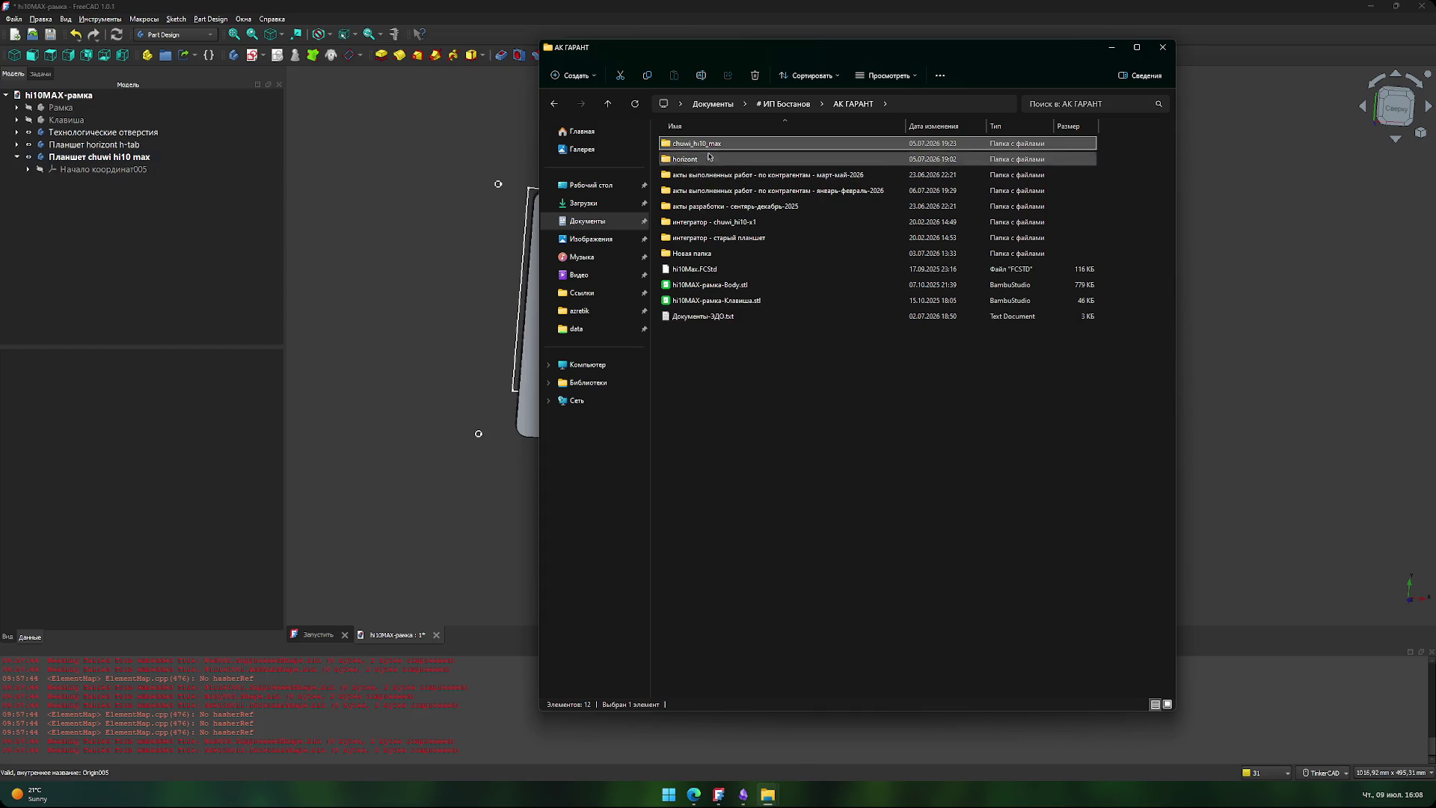
left_click(795, 454)
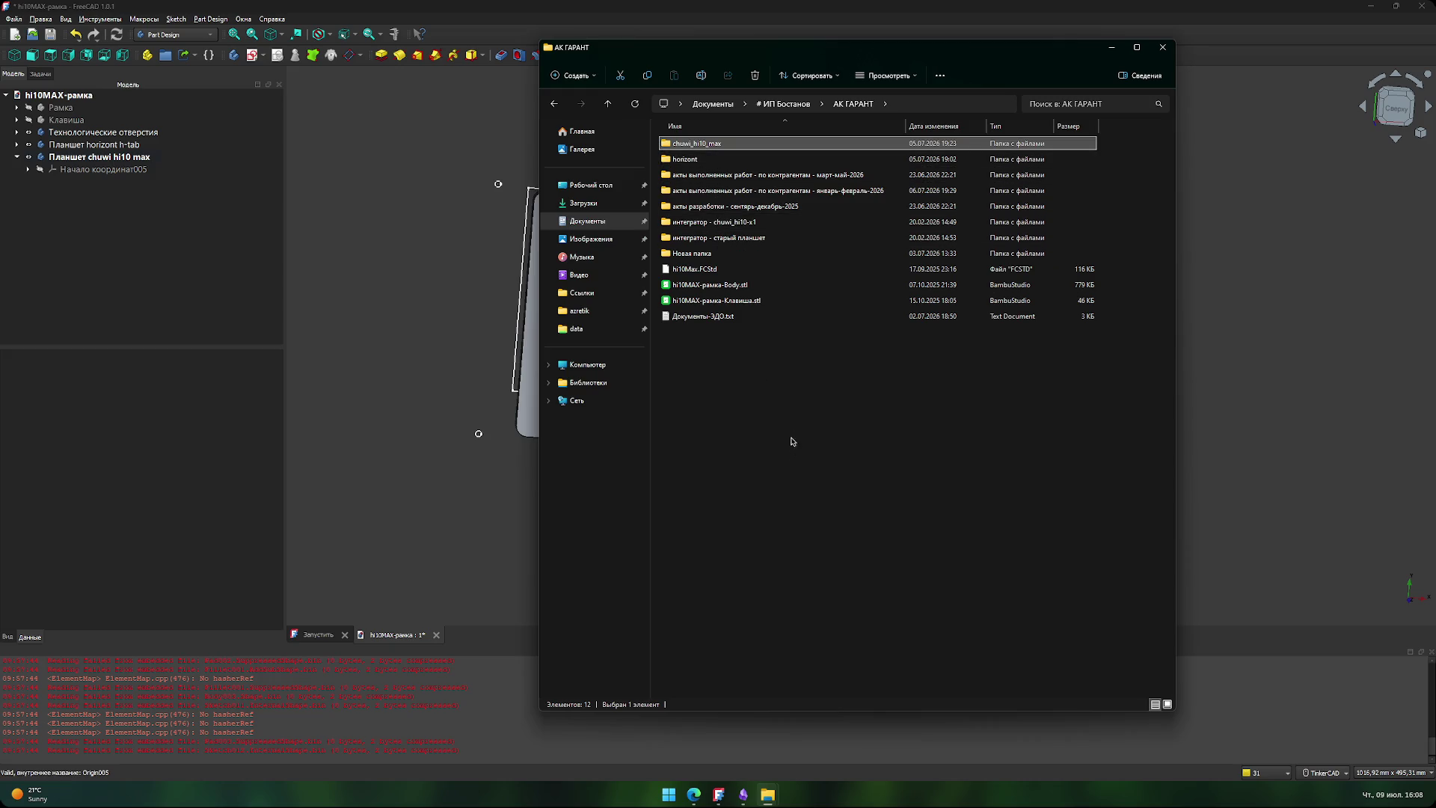
double_click(757, 226)
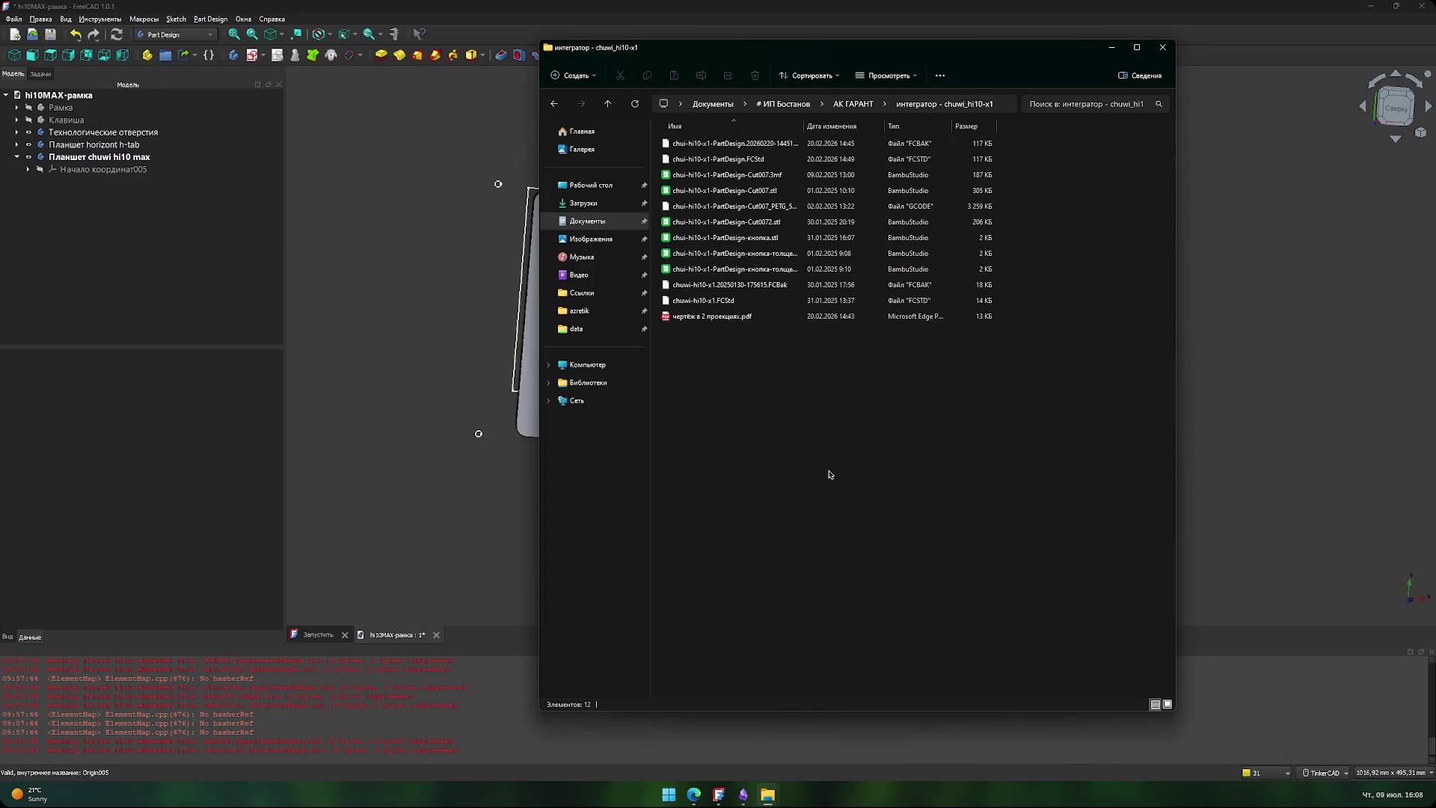
key("alt+Left")
key("alt+Right")
left_click(743, 316)
key("space")
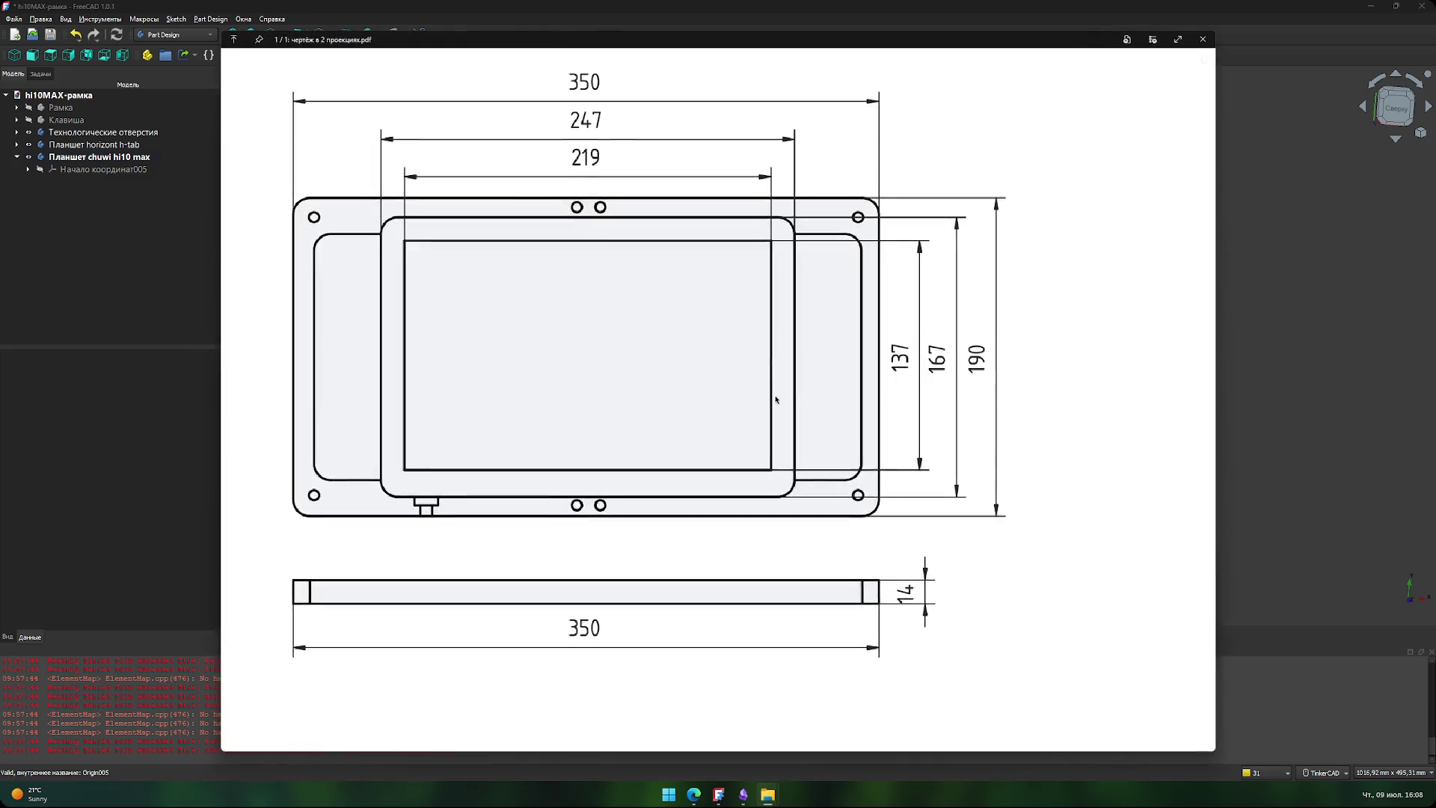
key("space")
key("alt+Left")
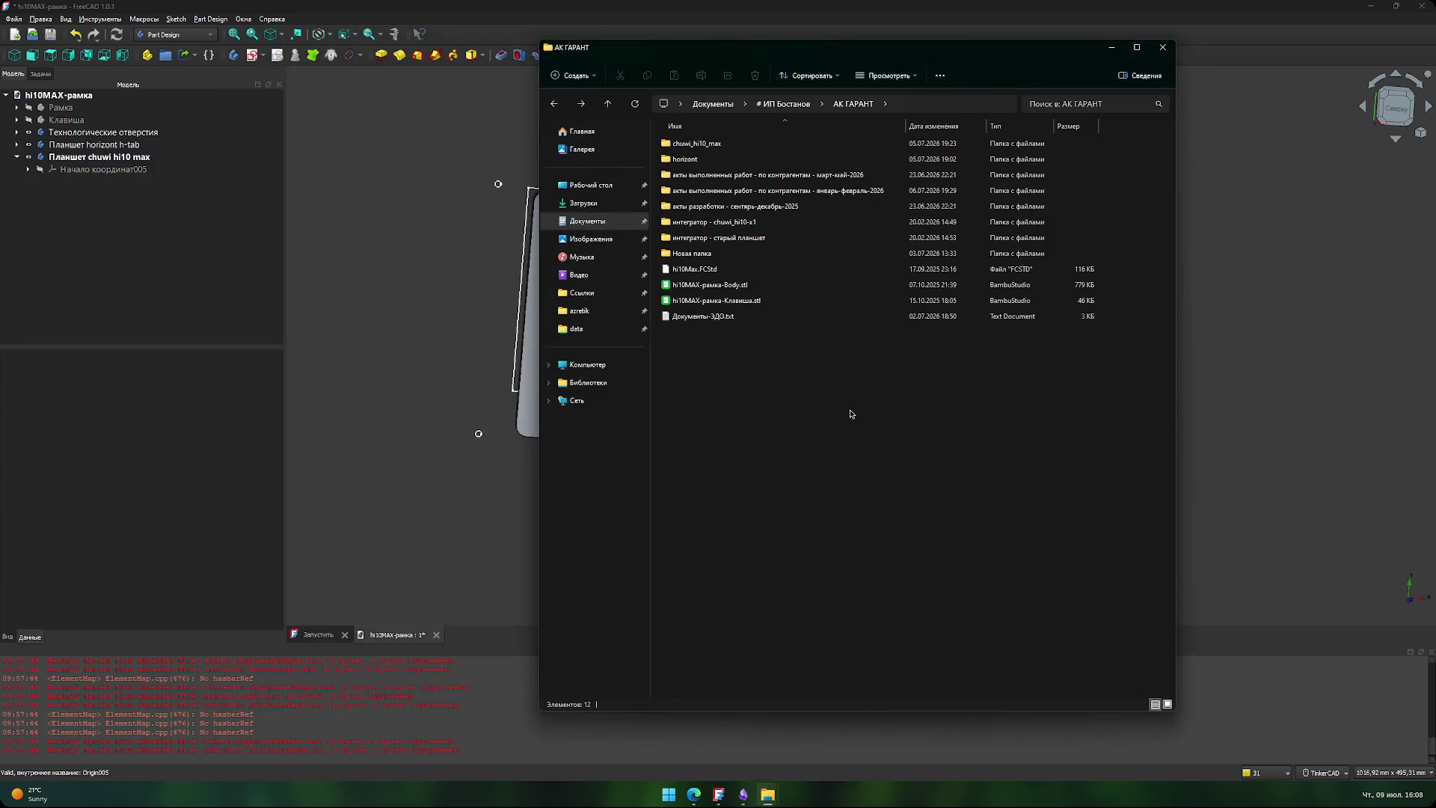
left_click(1112, 48)
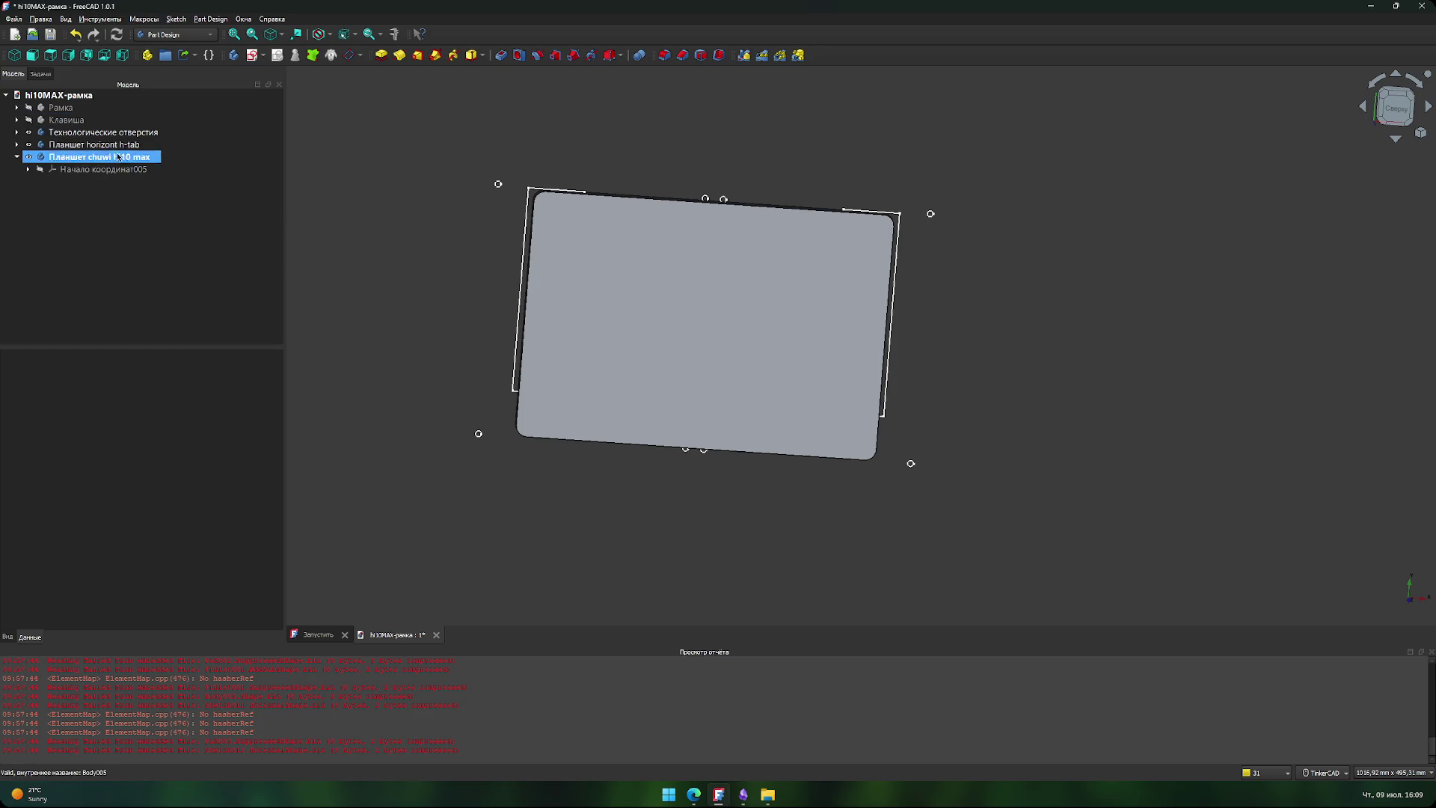
- Hide the Планшет horizont h-tab body and select the Планшет chuwi hi10 max body
left_click(54, 147)
left_click(31, 148)
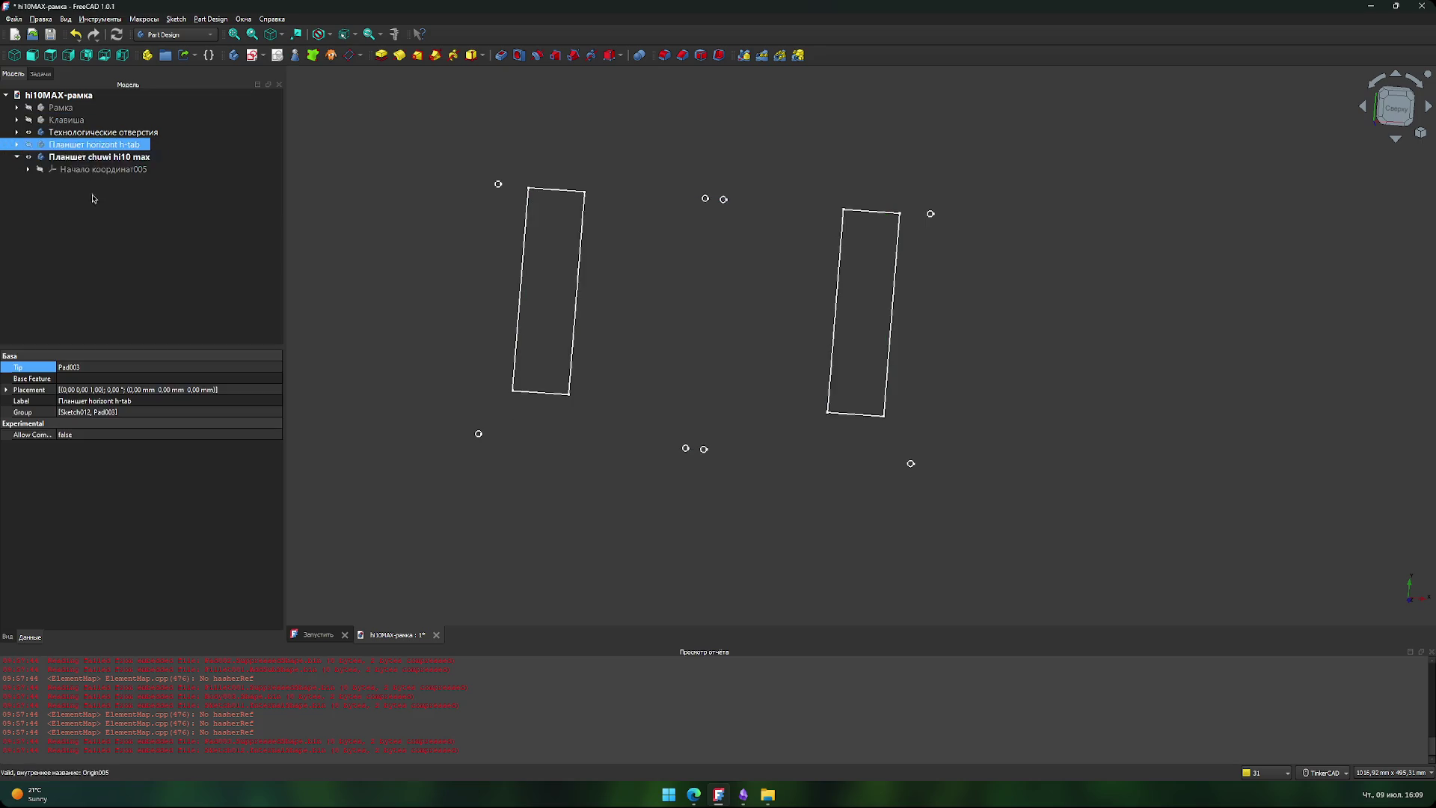
left_click(99, 160)
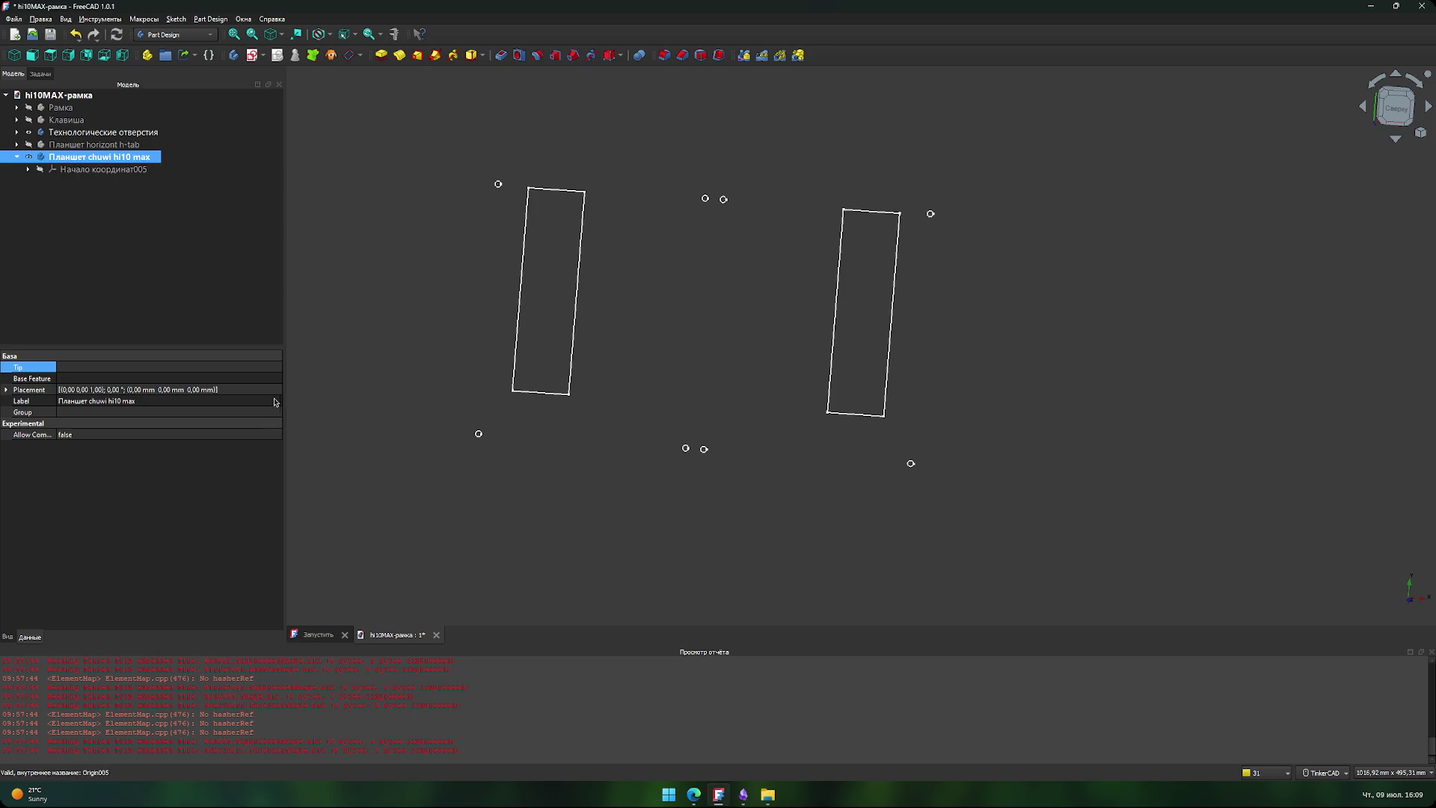
- Expand the Рамка body and inspect its Pad, Pocket, Fillet and Pocket007 features
left_click(30, 109)
left_click(31, 110)
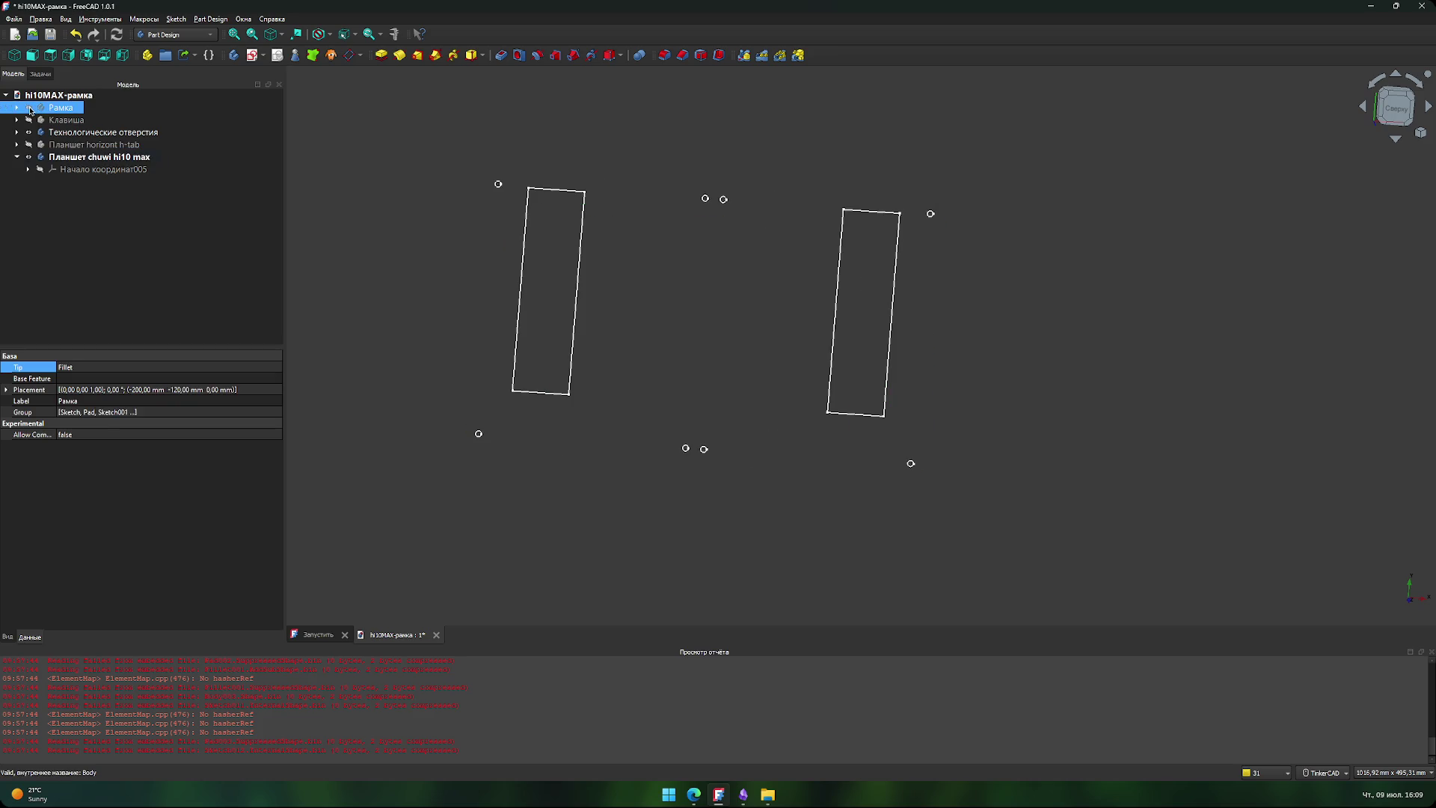
left_click(17, 109)
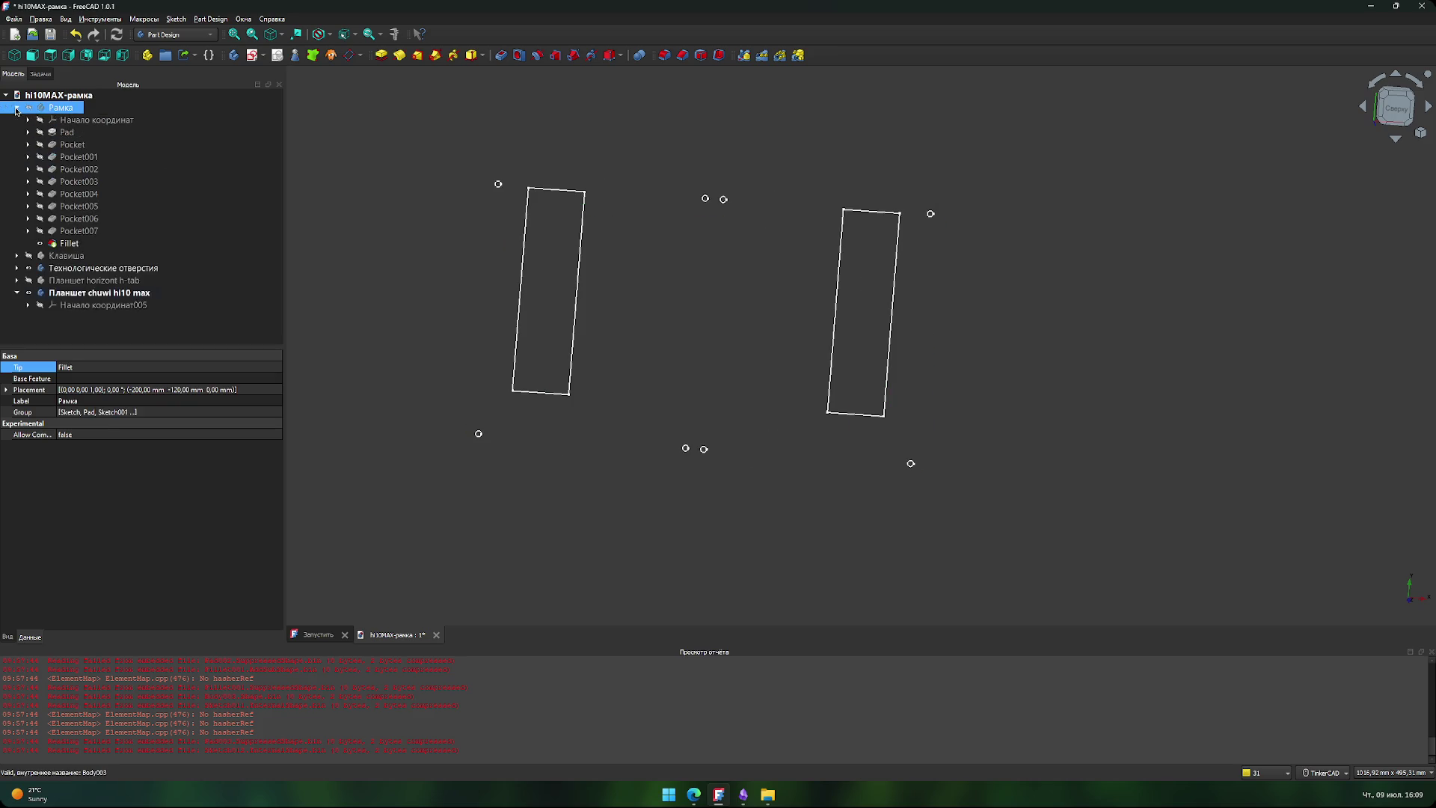
left_click(42, 134)
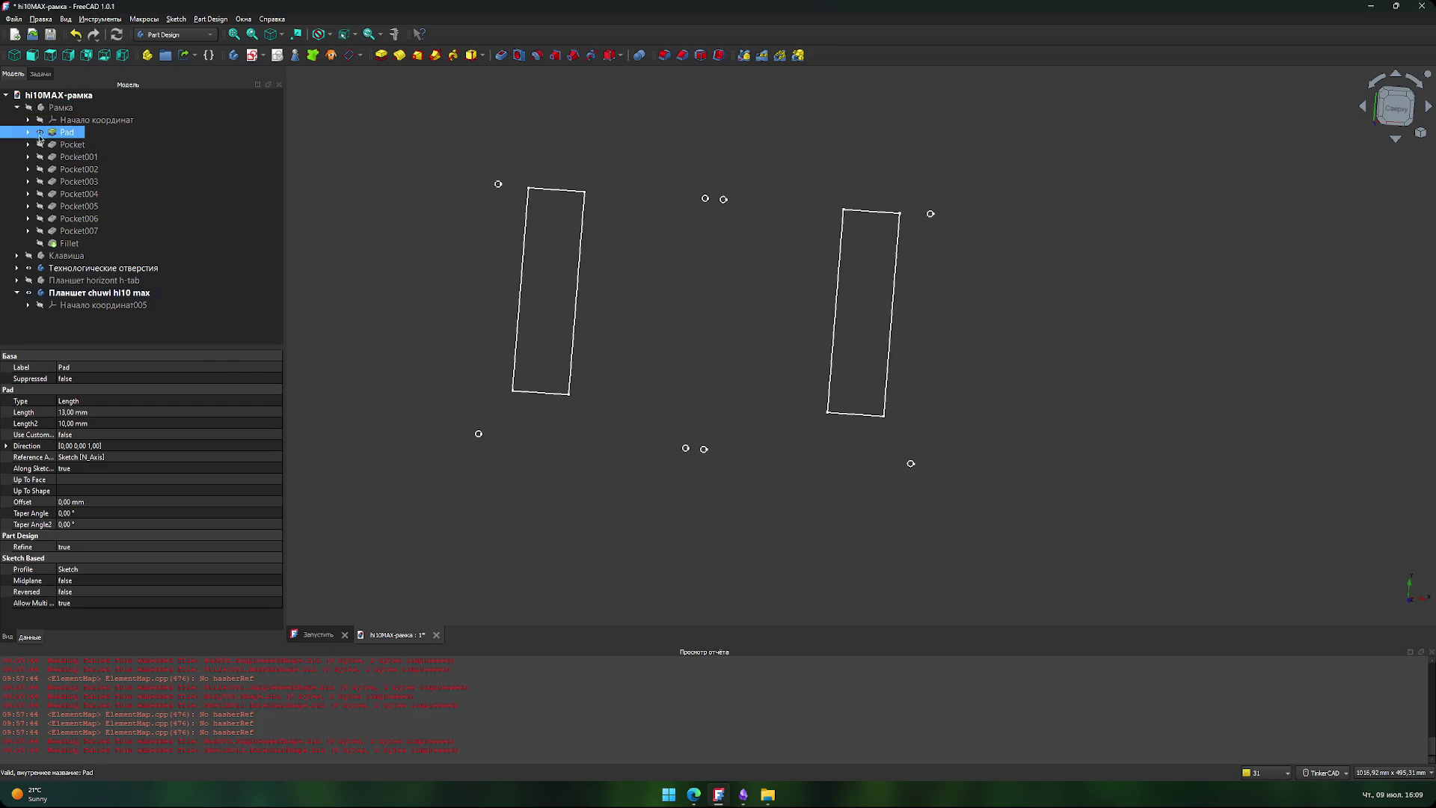
left_click(41, 147, "ctrl")
double_click(41, 147)
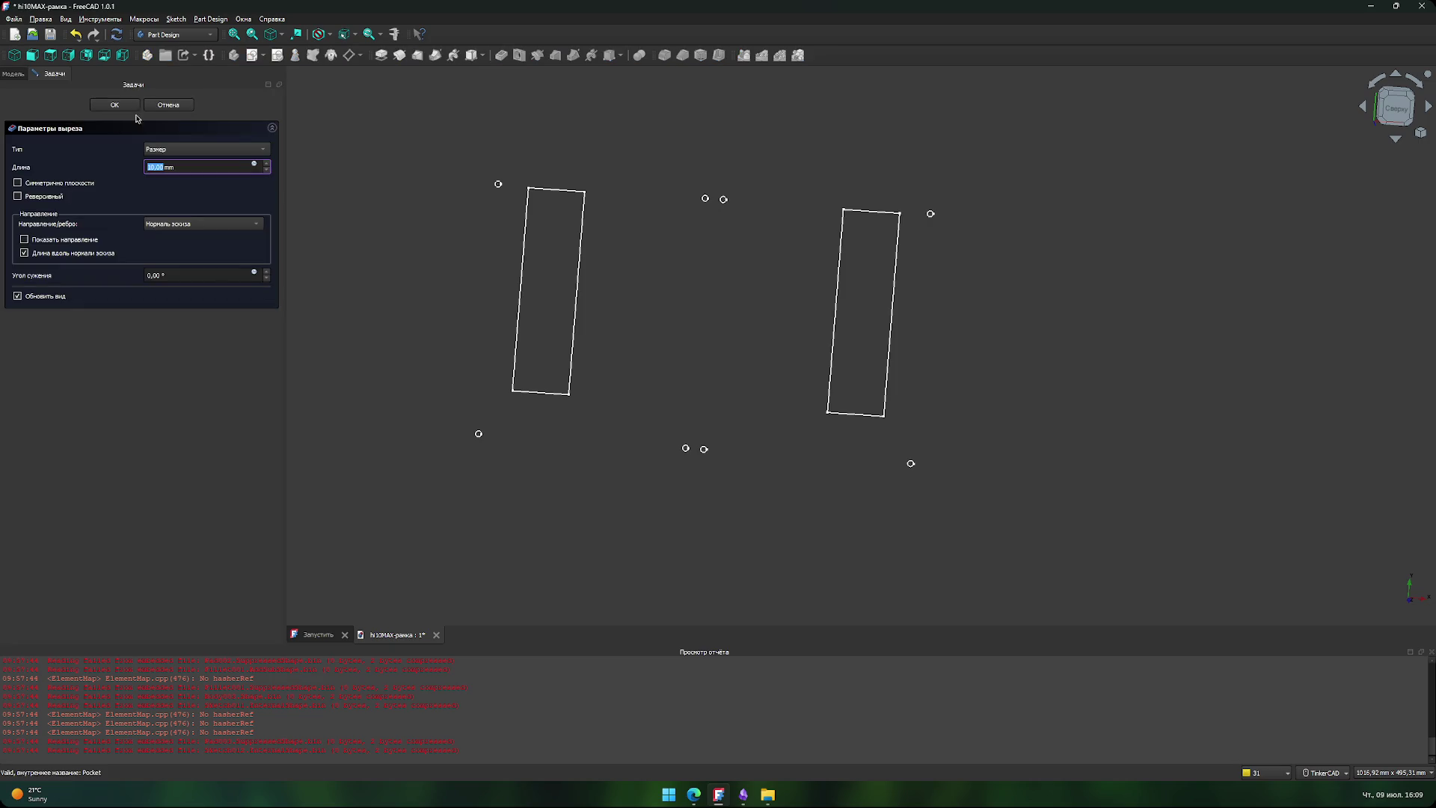
left_click(165, 108)
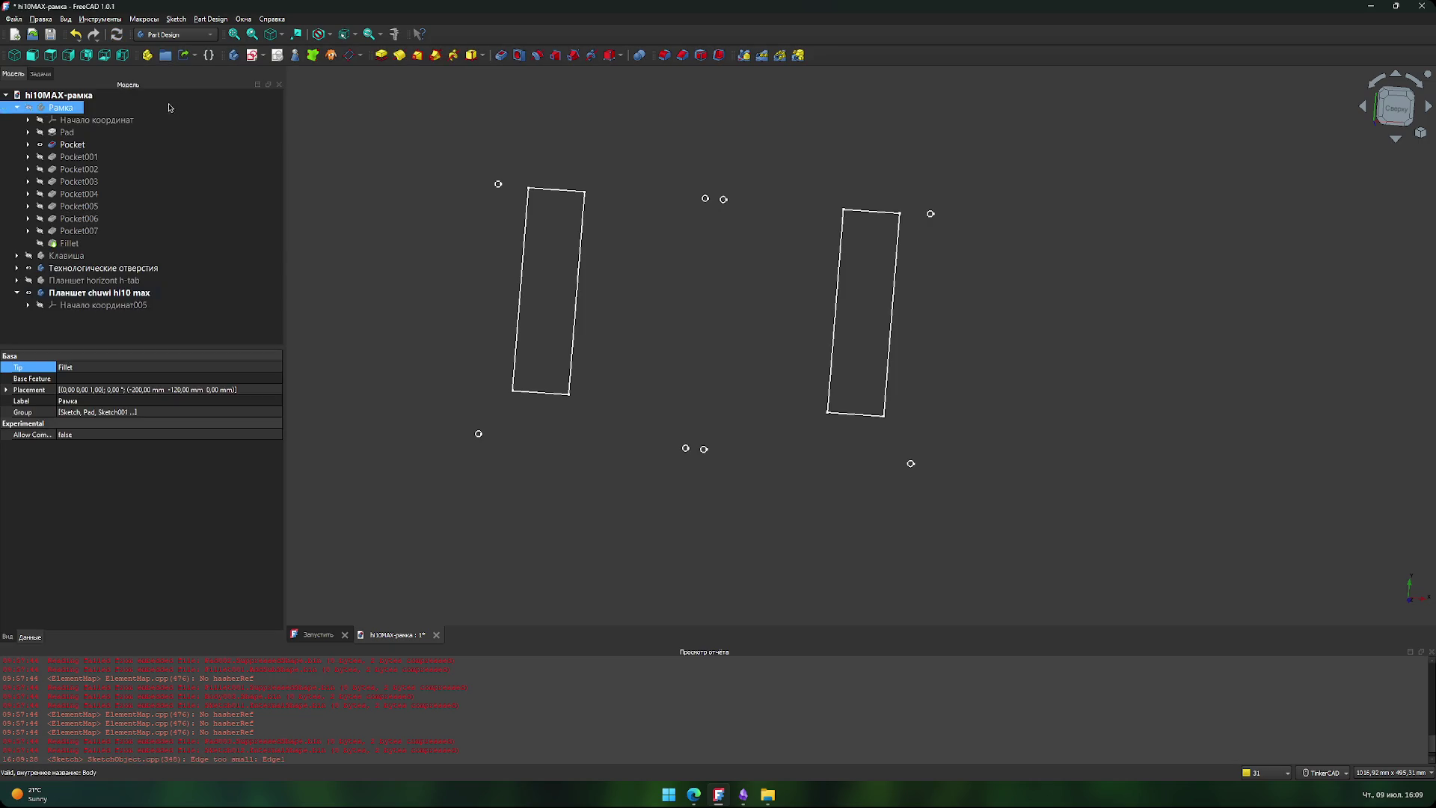
left_click(58, 147)
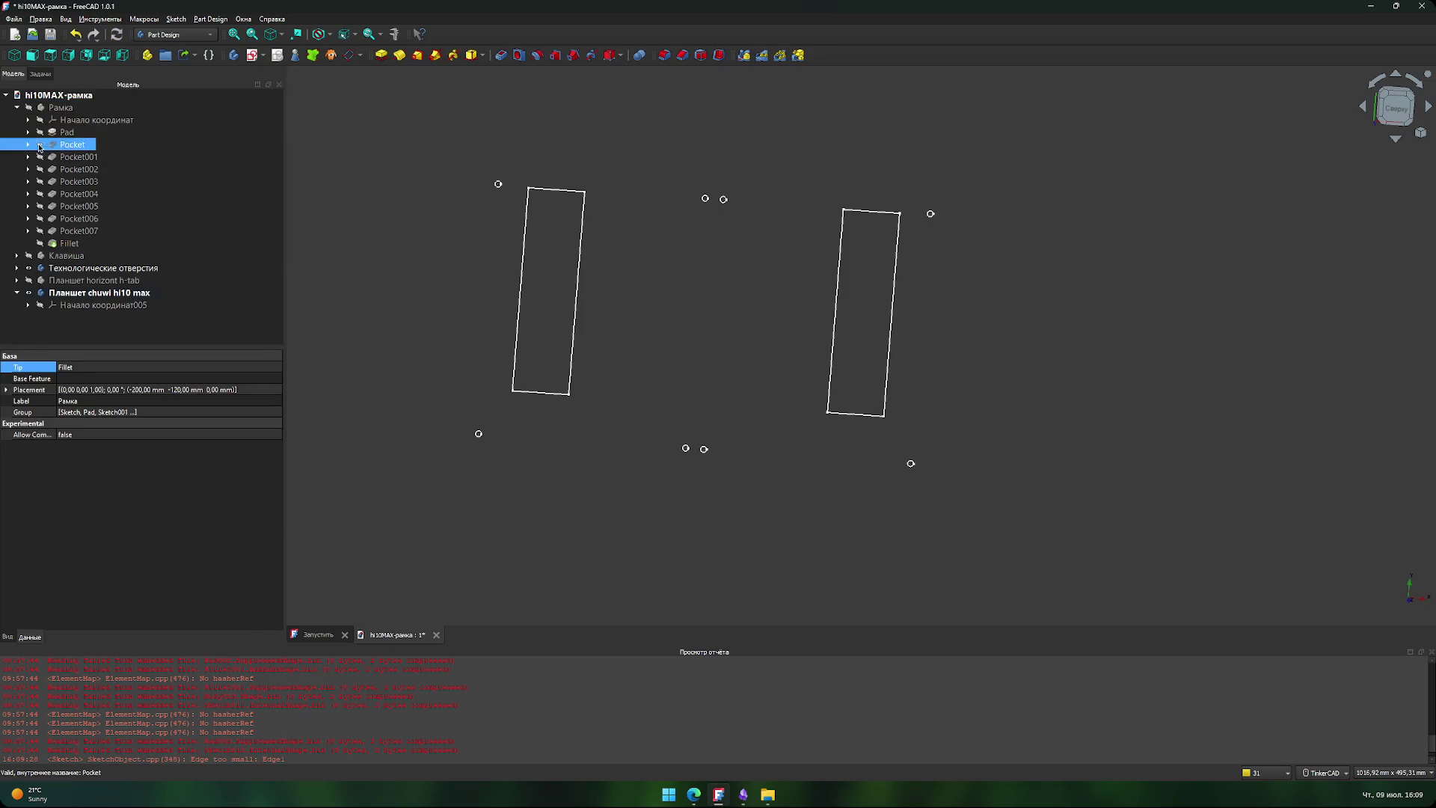
left_click(45, 244)
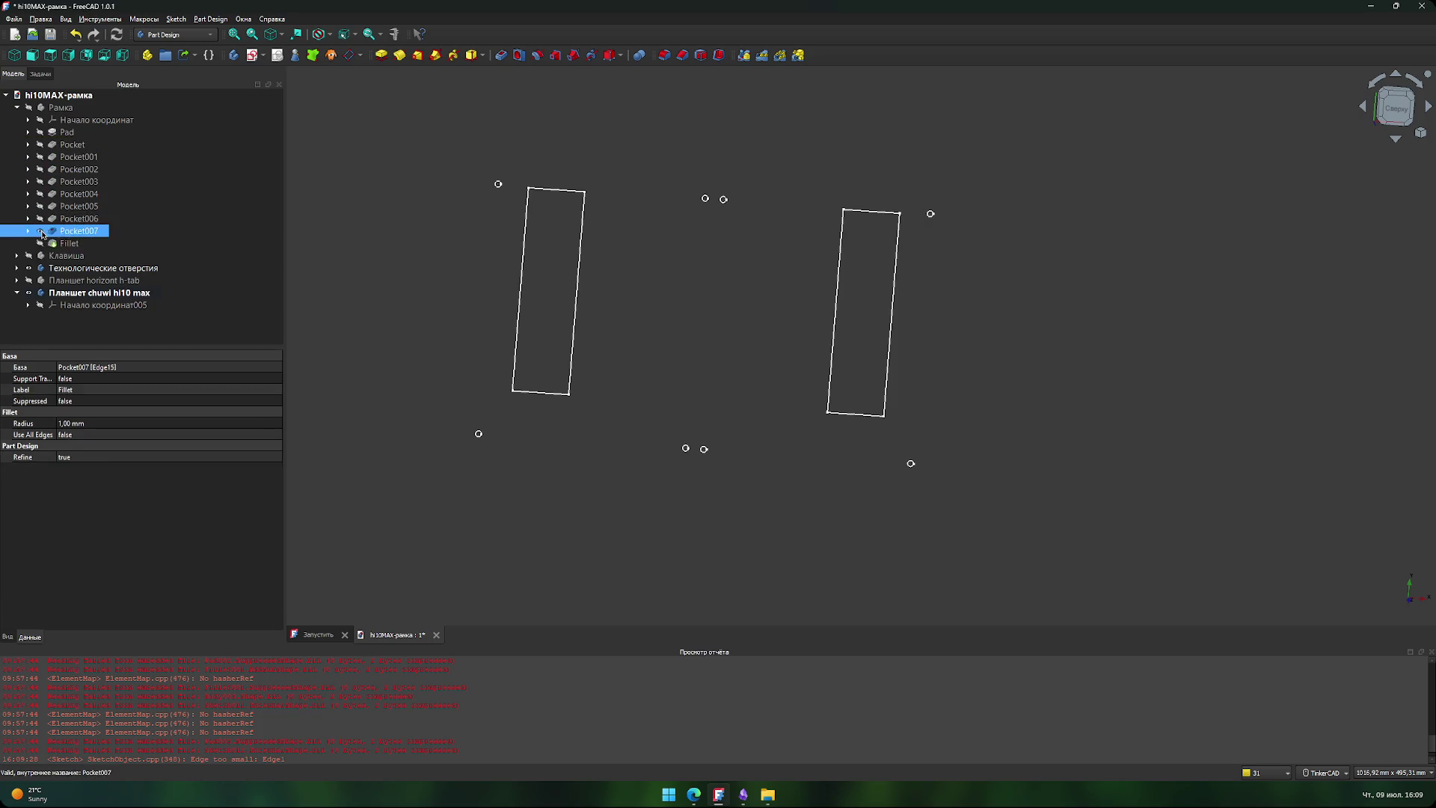
left_click(43, 233)
left_click(16, 108)
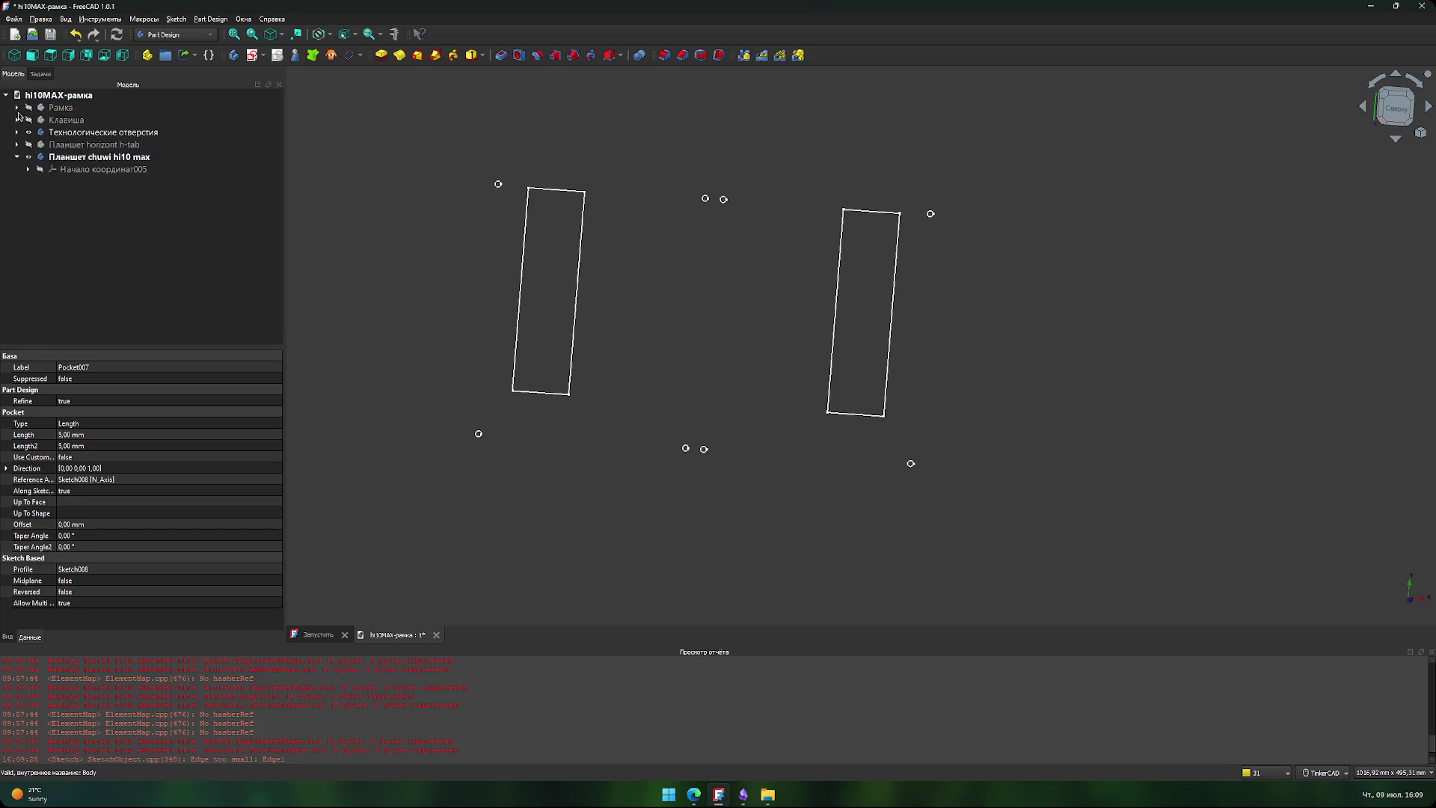
left_click(17, 108)
left_click(30, 111)
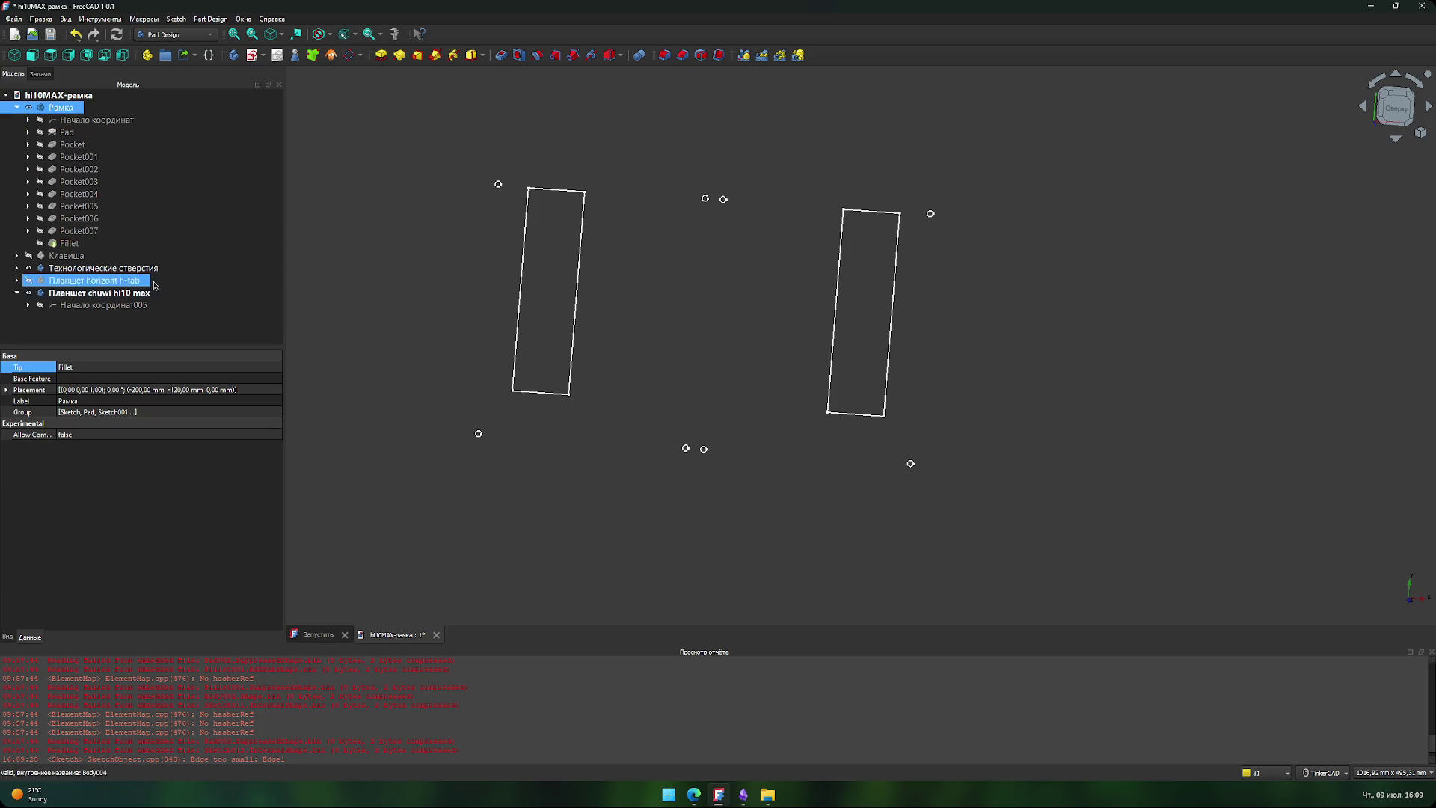
- Step through the Fillet, Pad, Pocket, Pocket006 and Pocket005 stages, checking Pocket005's parameters
left_click(39, 244)
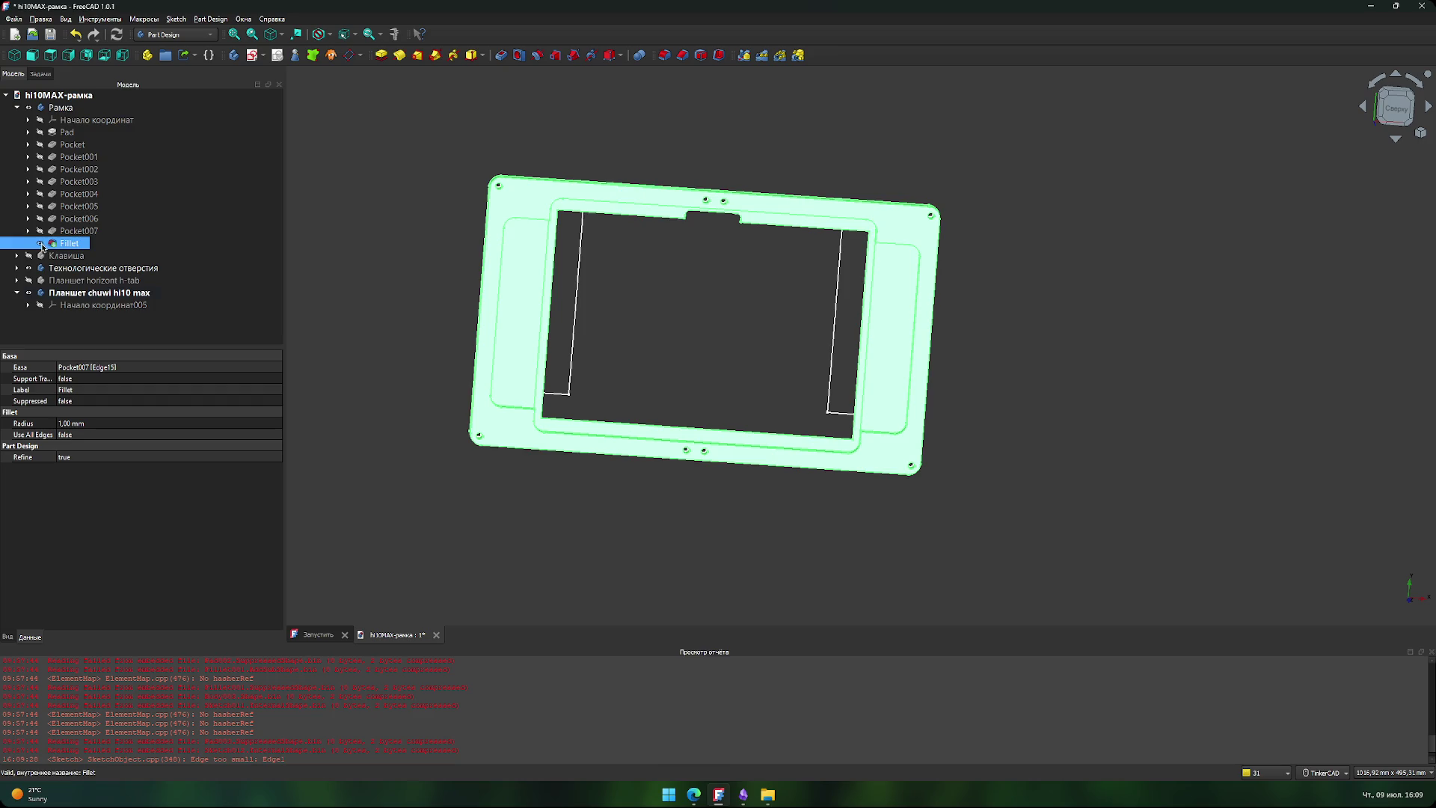
left_click(40, 244)
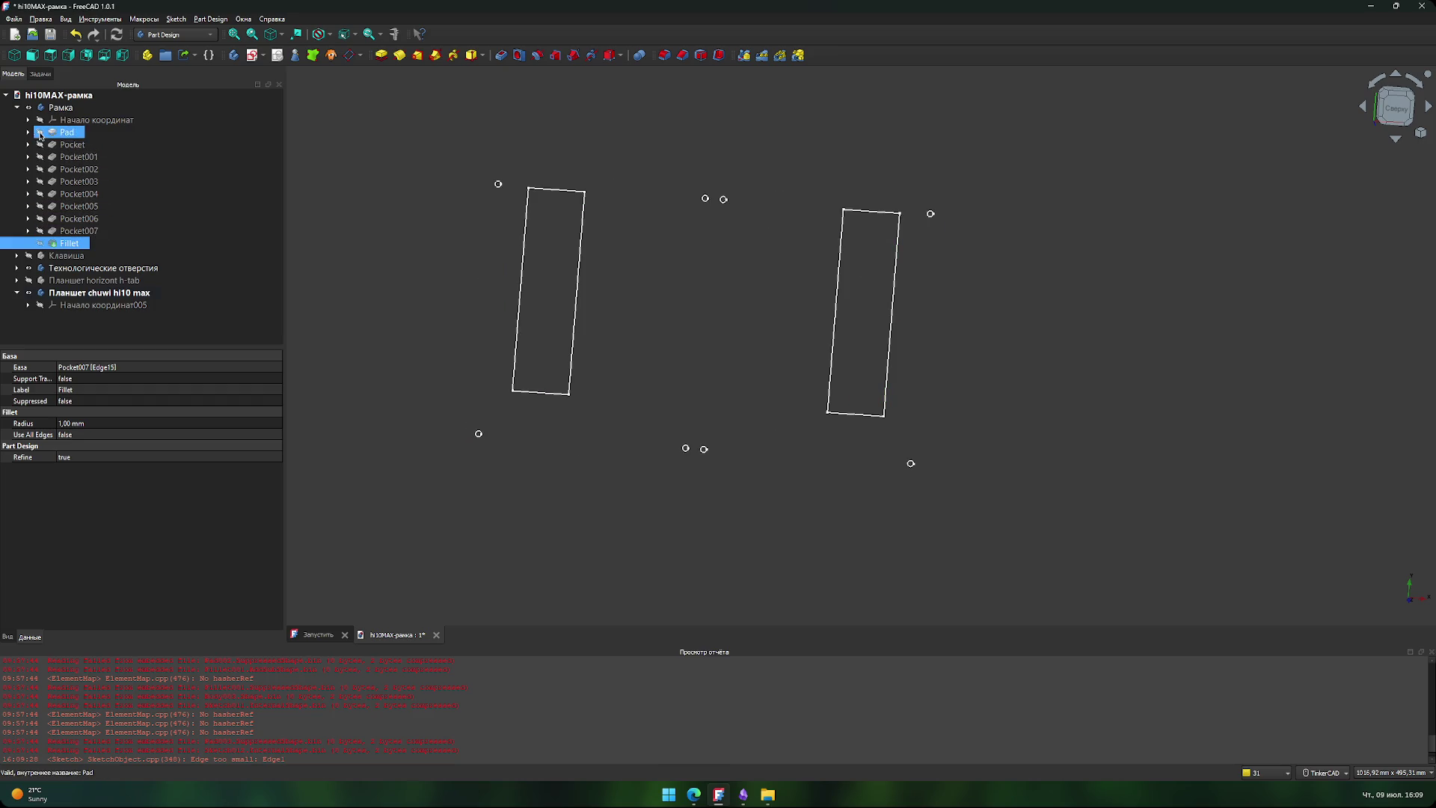
left_click(40, 132)
left_click(41, 133)
left_click(41, 144)
left_click(40, 145)
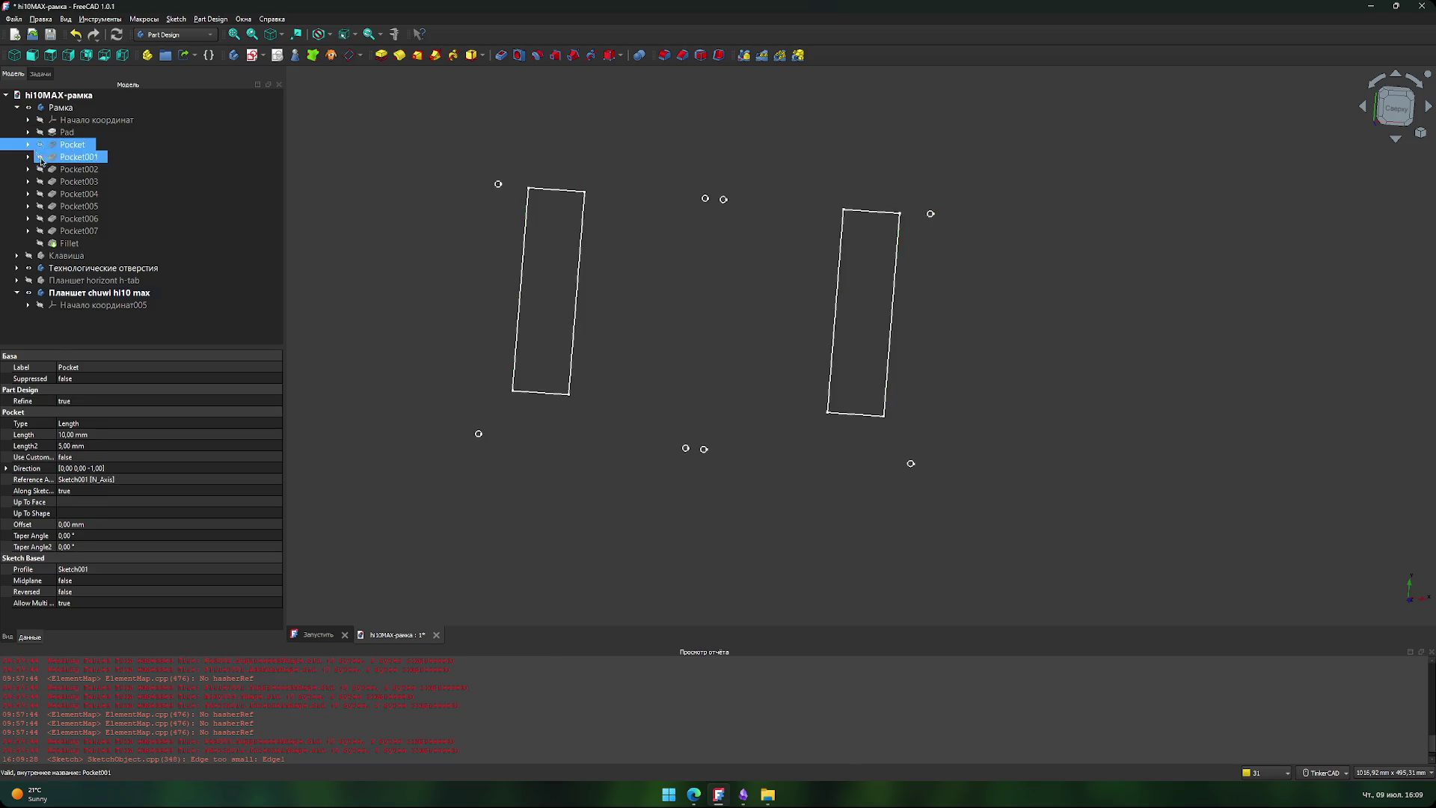
left_click(40, 218)
left_click(40, 206)
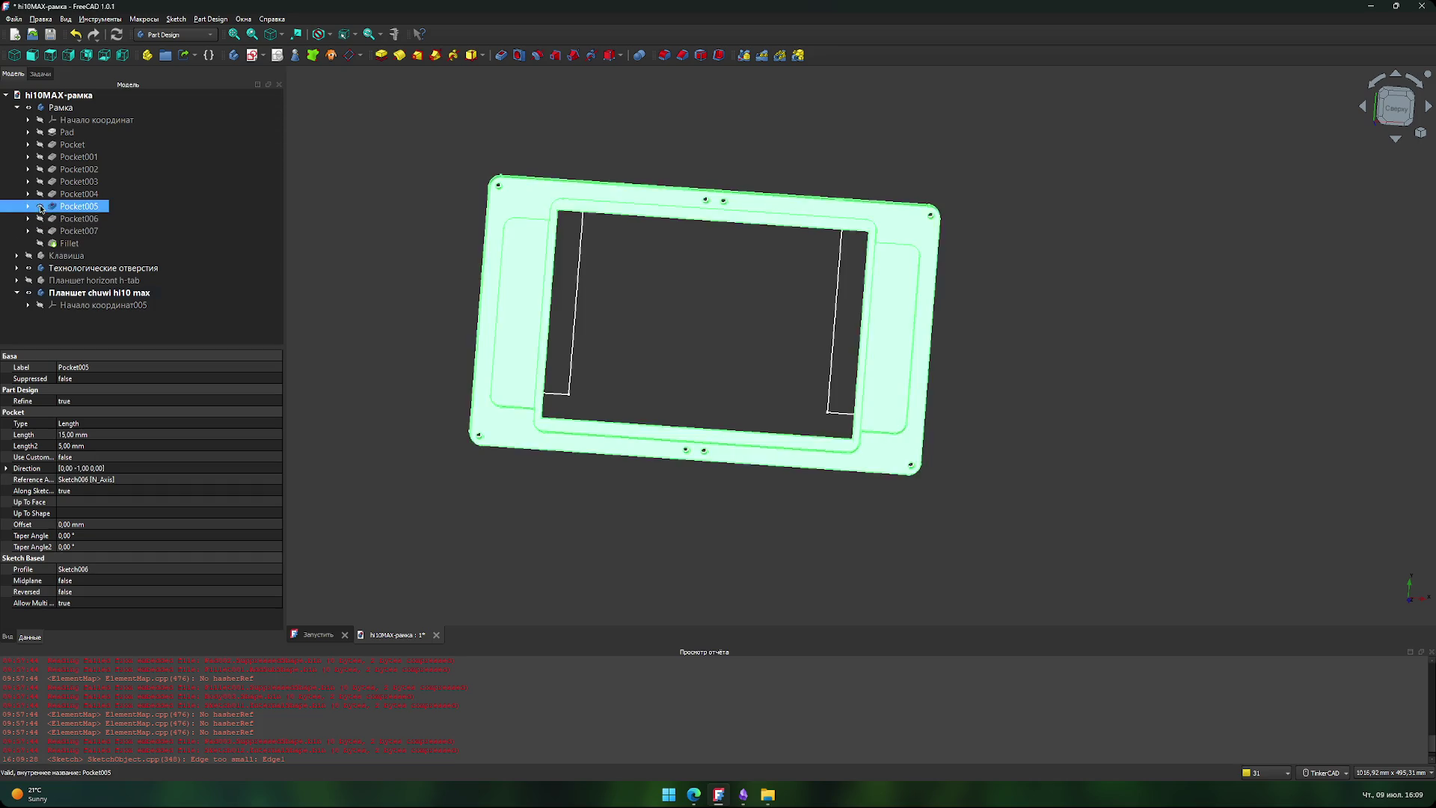
double_click(41, 206)
left_click(179, 103)
left_click(171, 116)
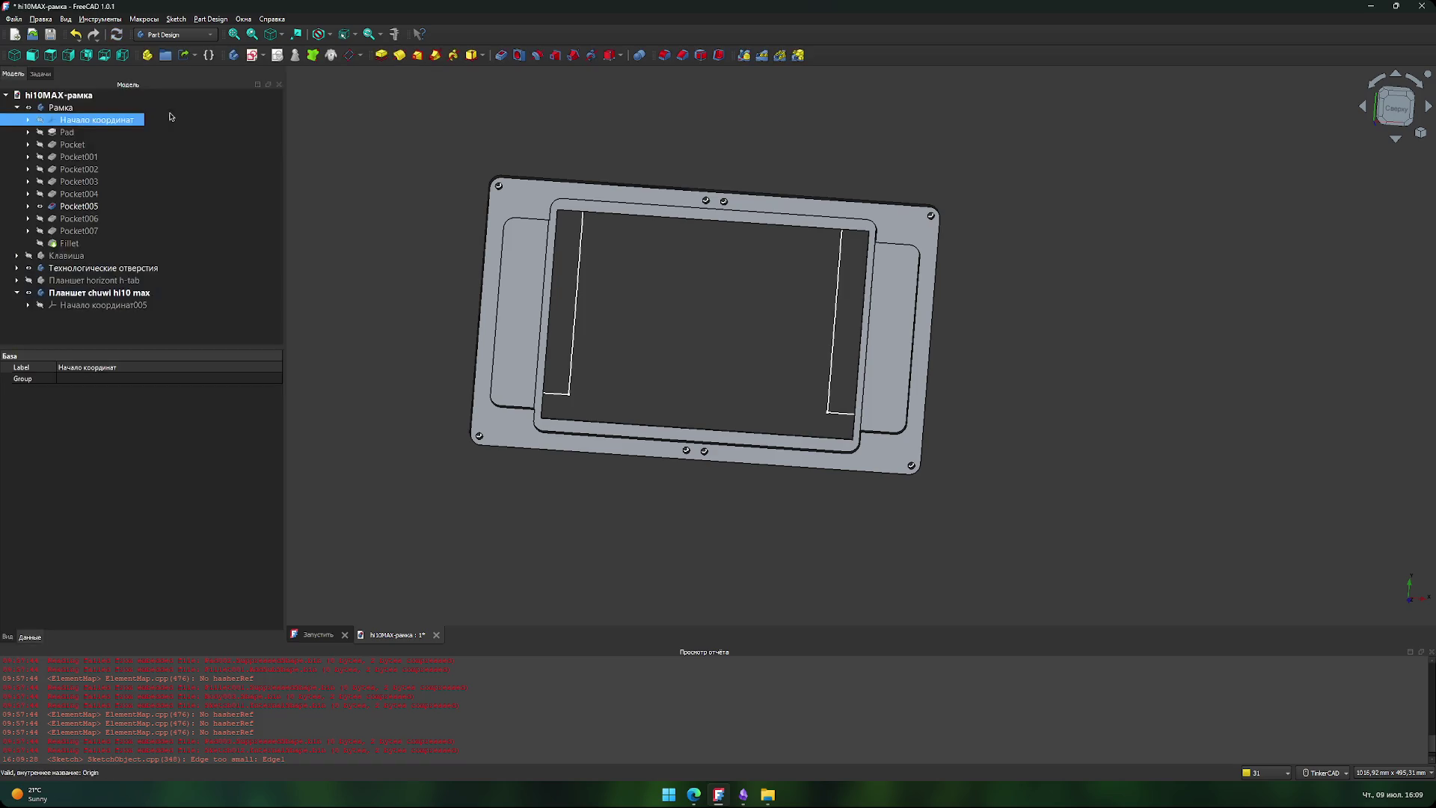
- Show the Pocket004 and Pocket003 stages and reveal the sketch under Pocket001
left_click(40, 196)
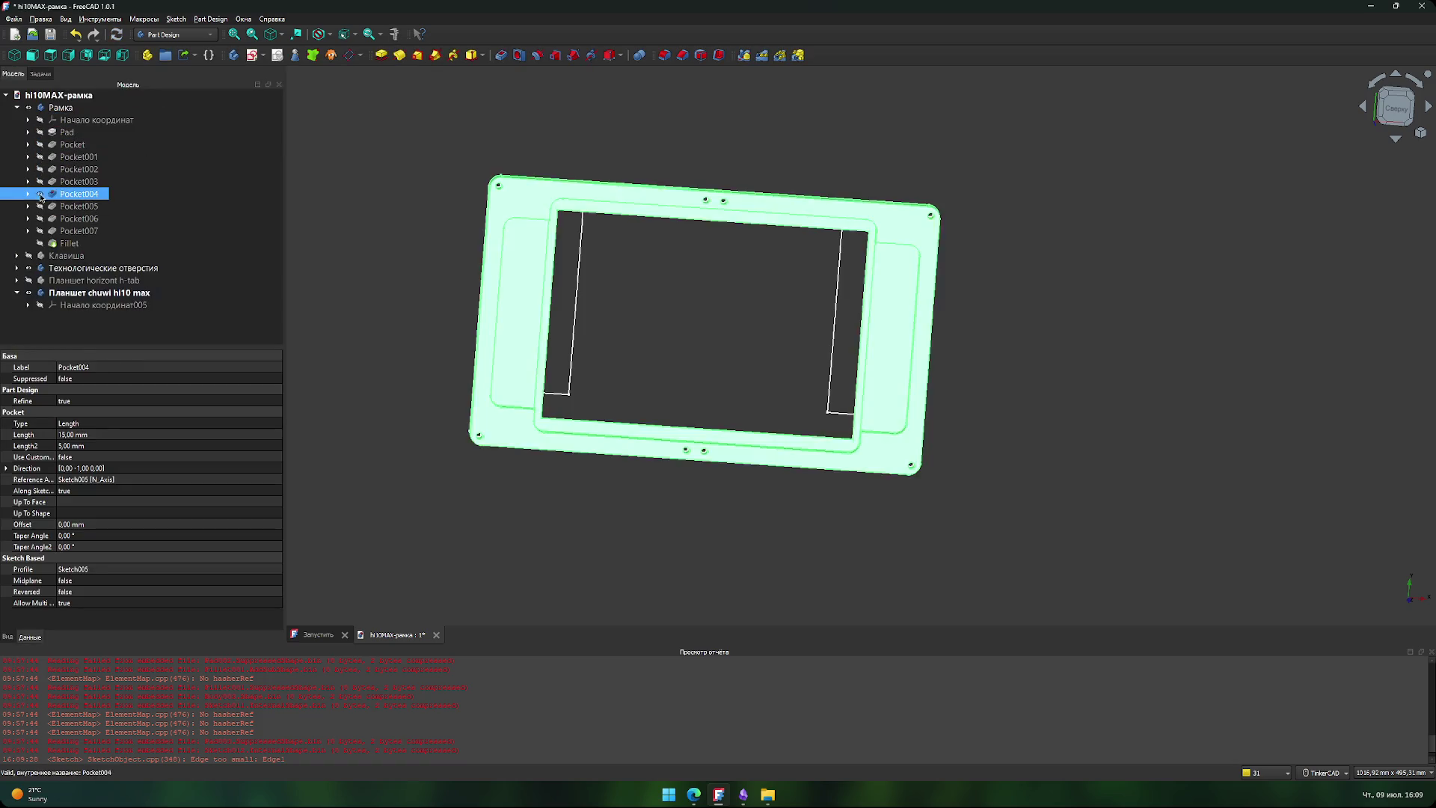
left_click(42, 184)
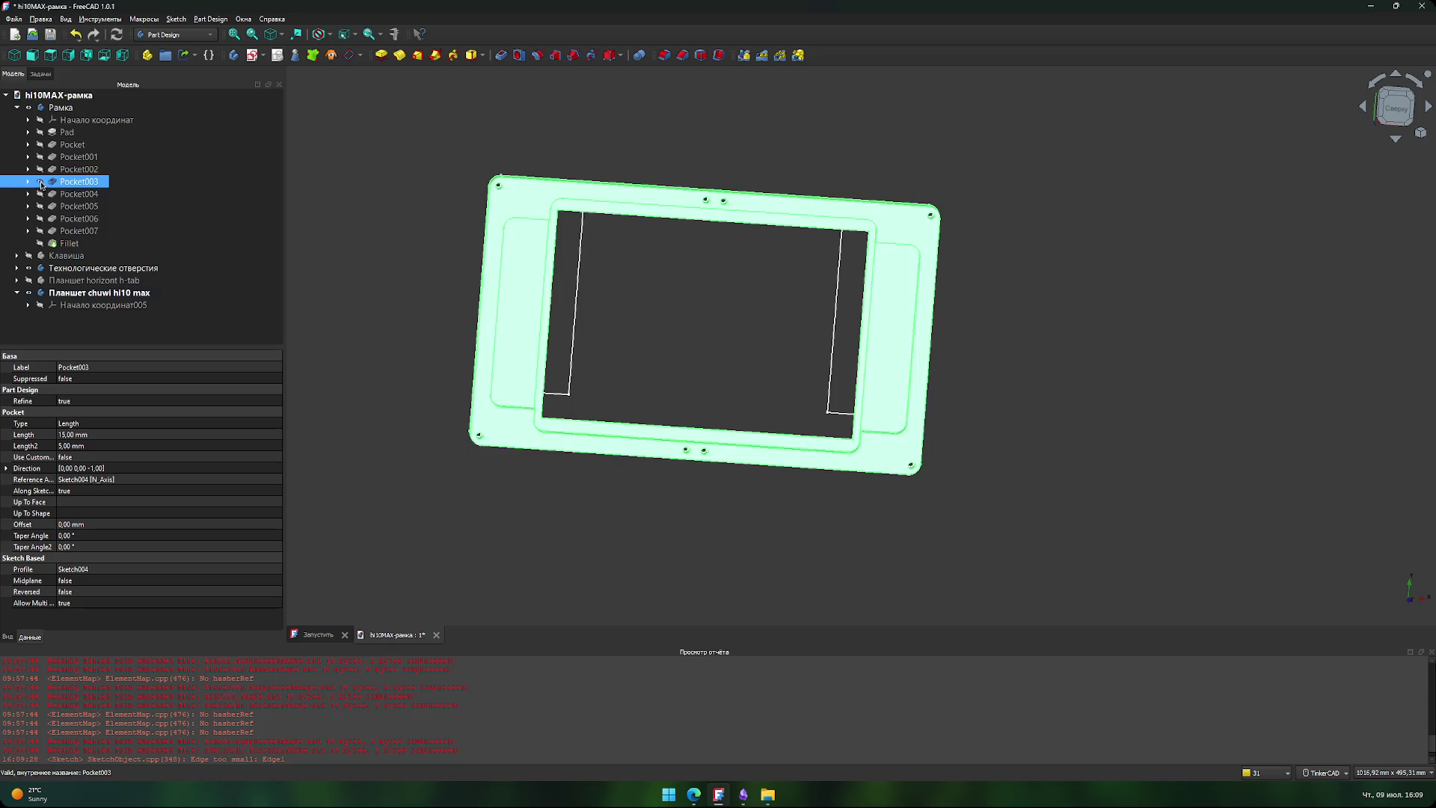
left_click(41, 146)
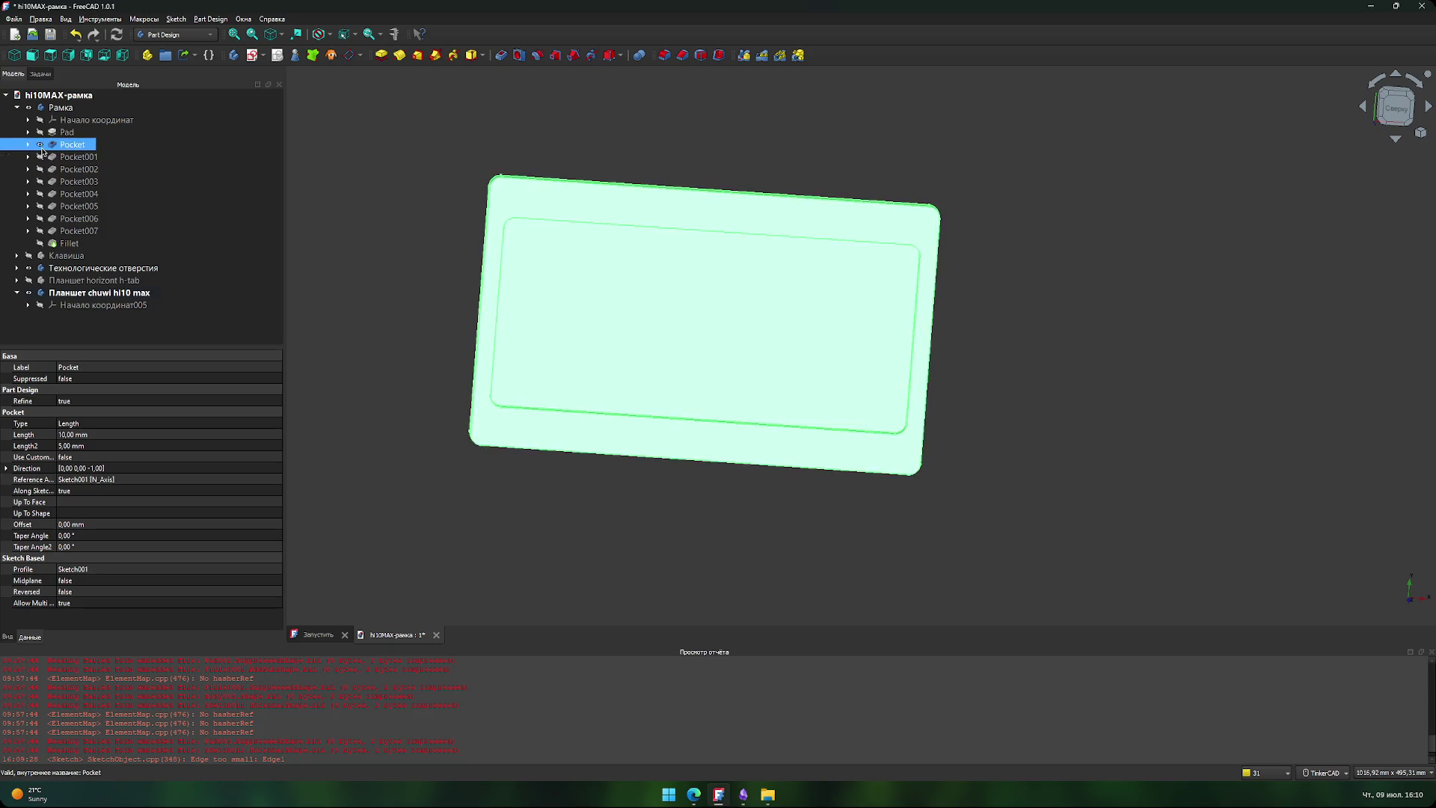
key("Down")
key("Up")
key("Down")
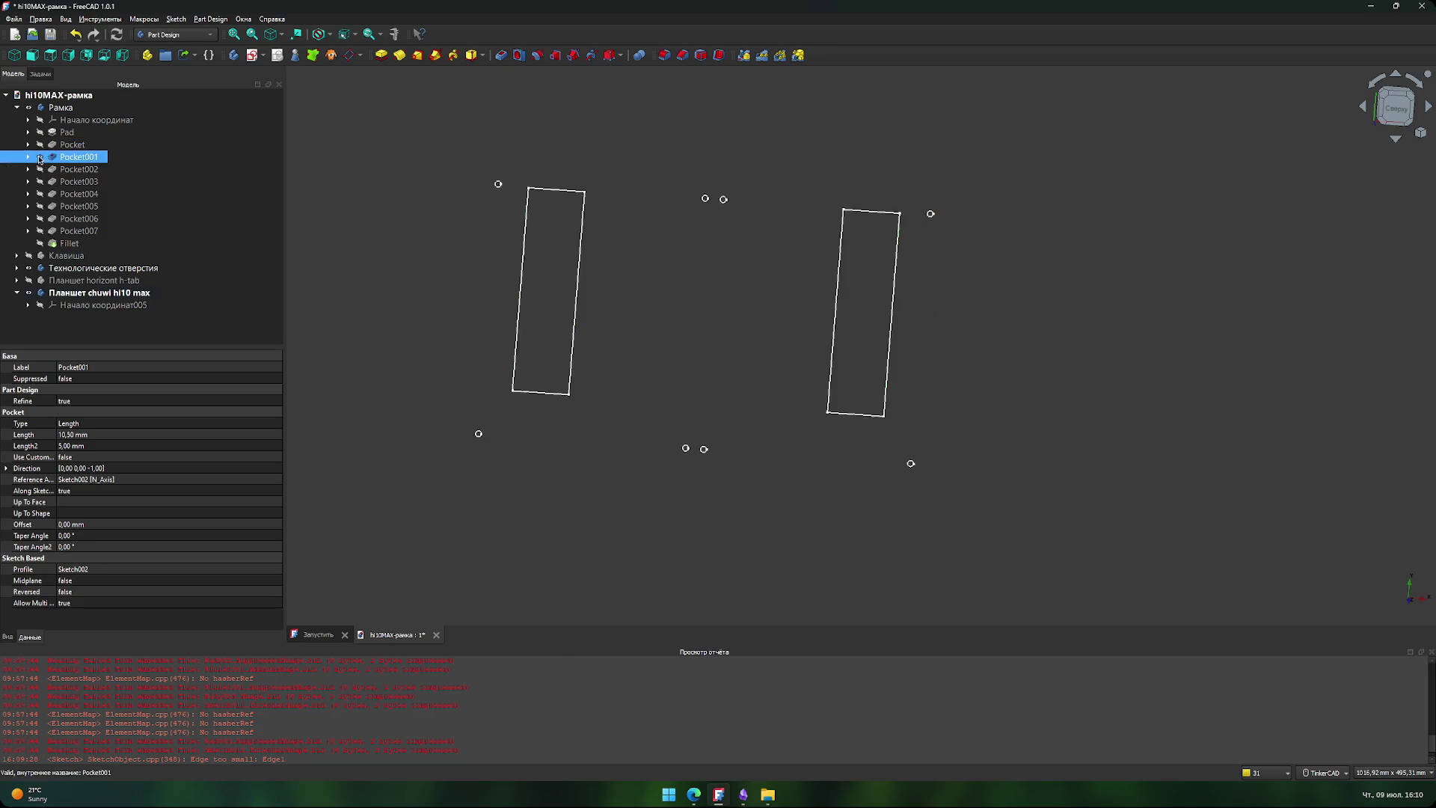
left_click(29, 144)
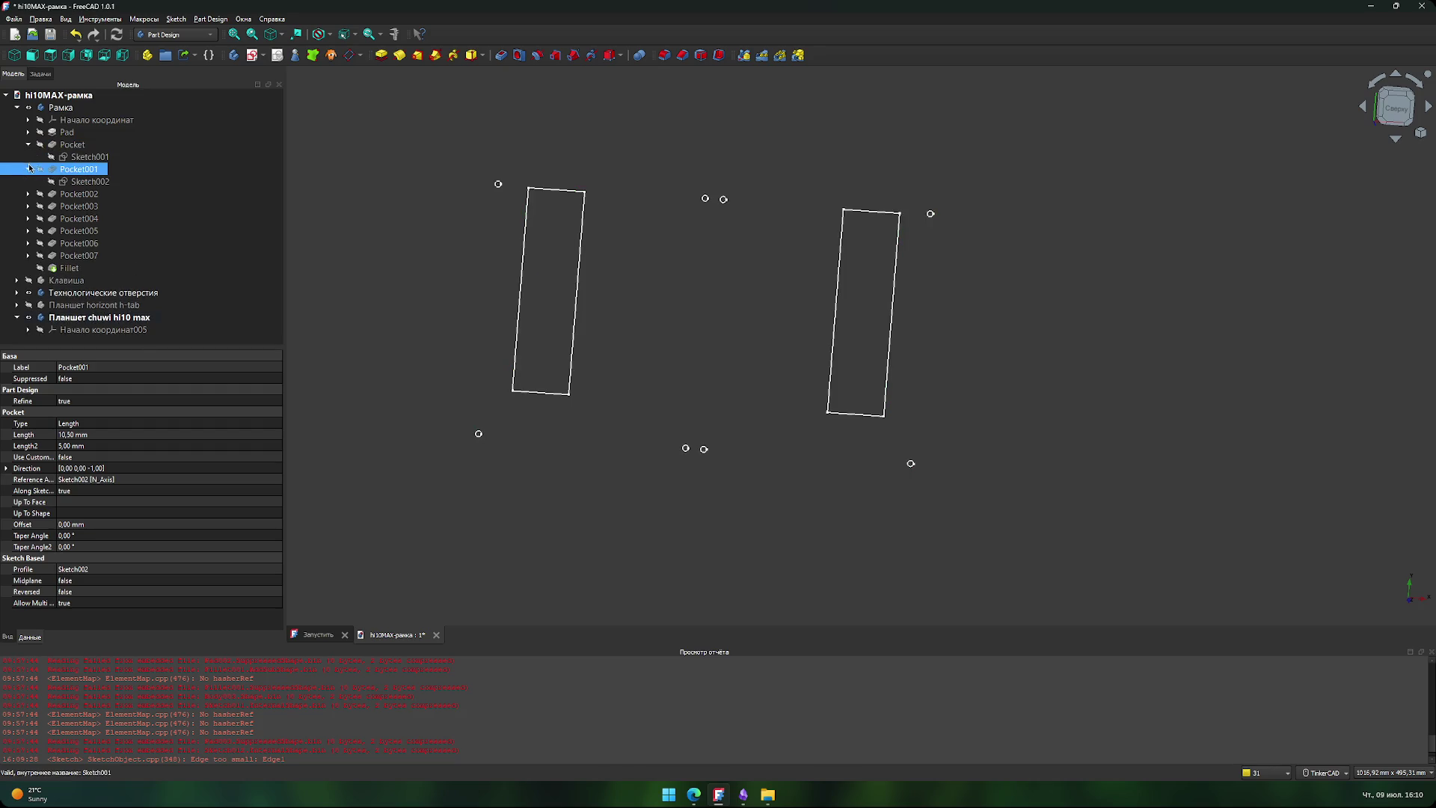
- Expand the Pocket002–Pocket004 entries in the tree and open, then cancel, one pocket's parameters
left_click(29, 145)
left_click(29, 169)
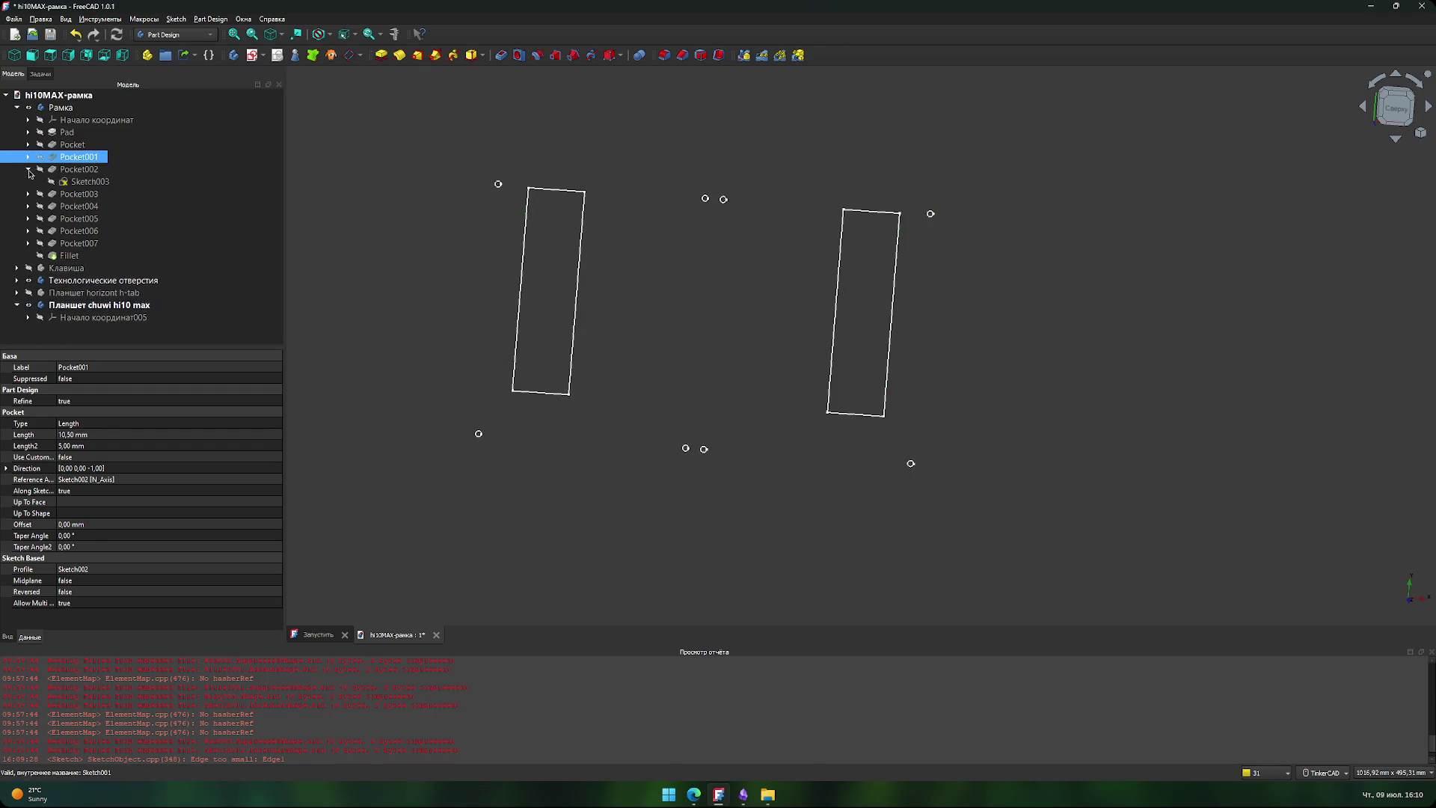
left_click(29, 169)
left_click(29, 182)
left_click(28, 182)
left_click(28, 194)
double_click(30, 196)
left_click(166, 105)
- Collapse the pocket entries again and select the Fillet feature
left_click(28, 193)
left_click(28, 207)
left_click(28, 207)
left_click(28, 230)
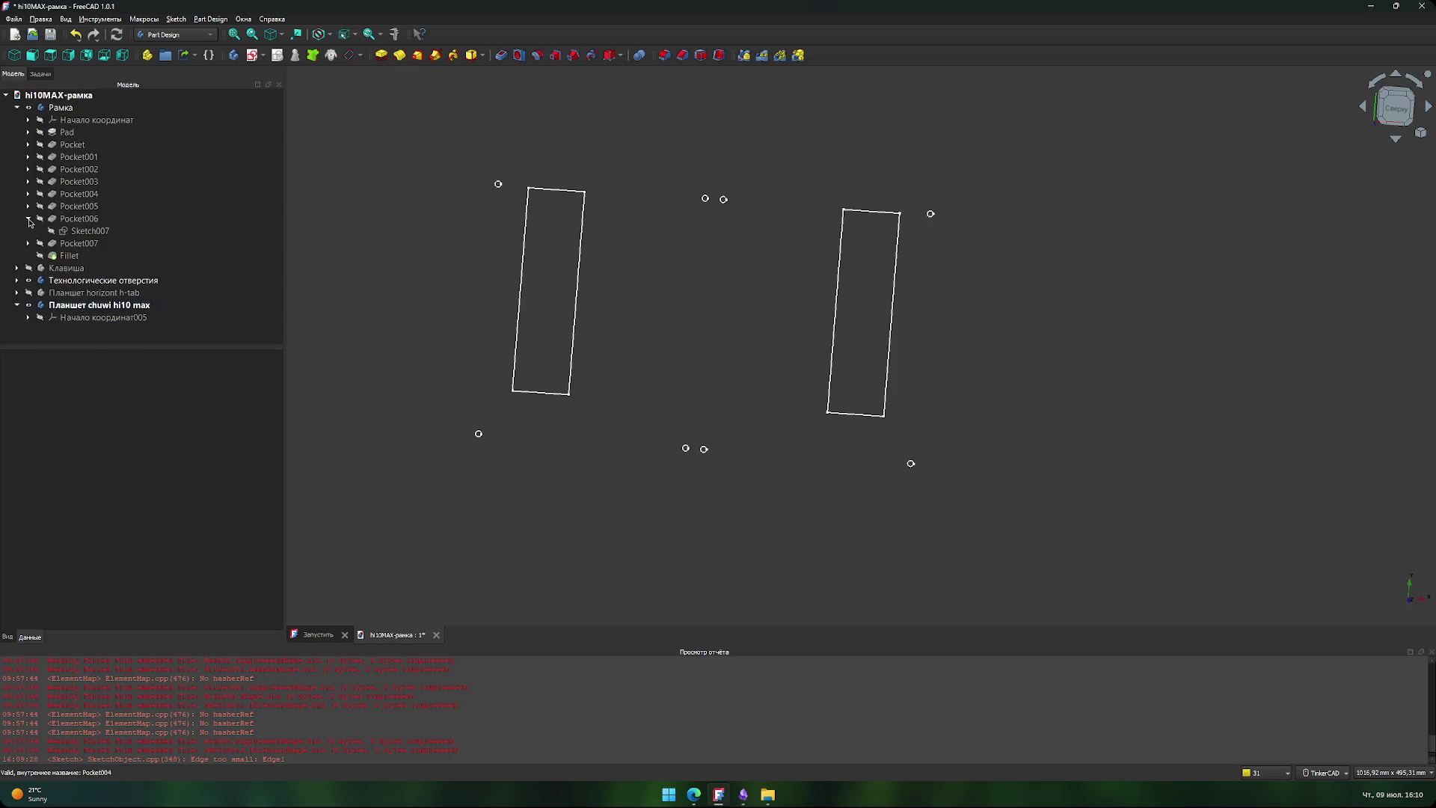
left_click(28, 232)
left_click(41, 244)
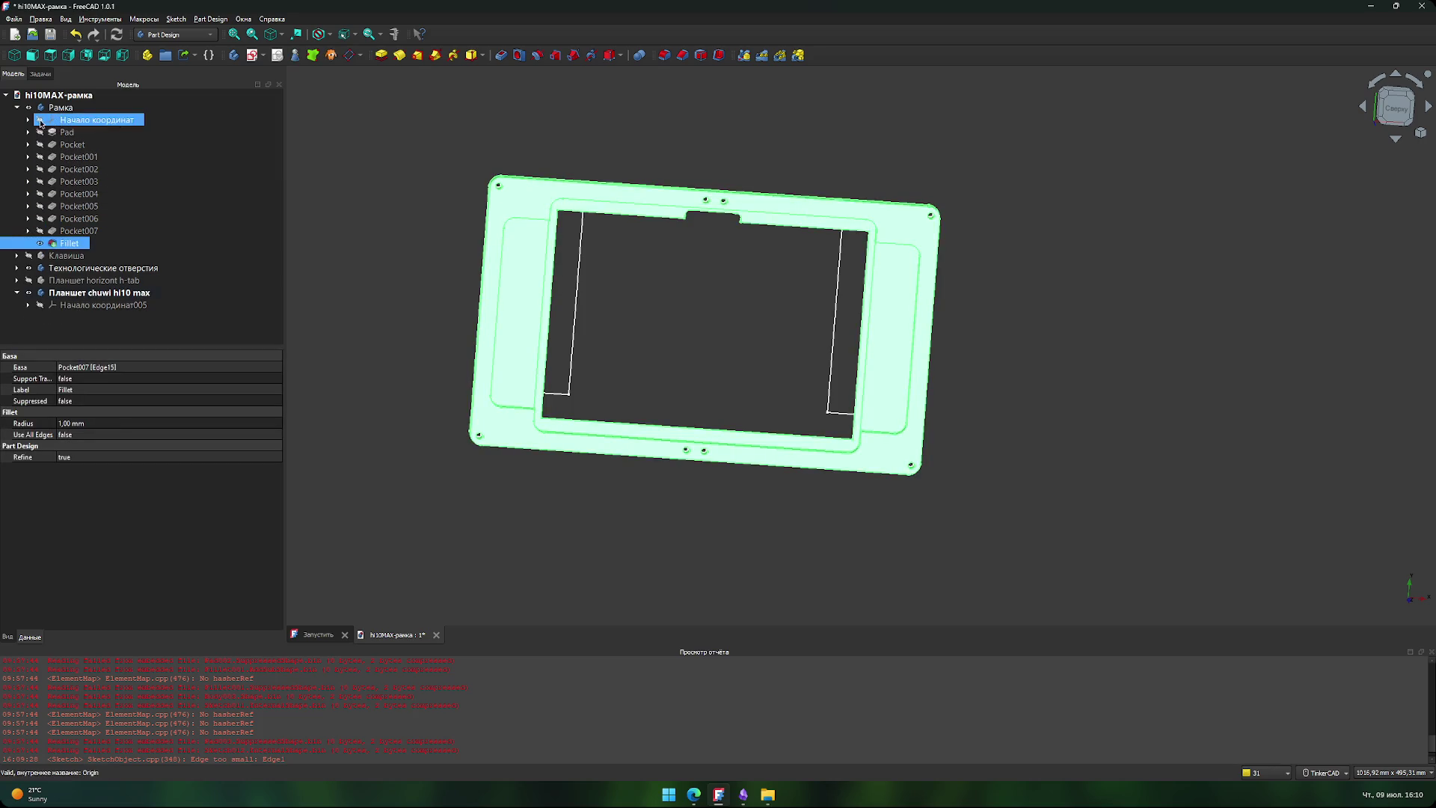
- Collapse the Рамка body in the tree, hide it, and select the Технологические отверстия body
left_click(28, 120)
left_click(29, 121)
left_click(16, 108)
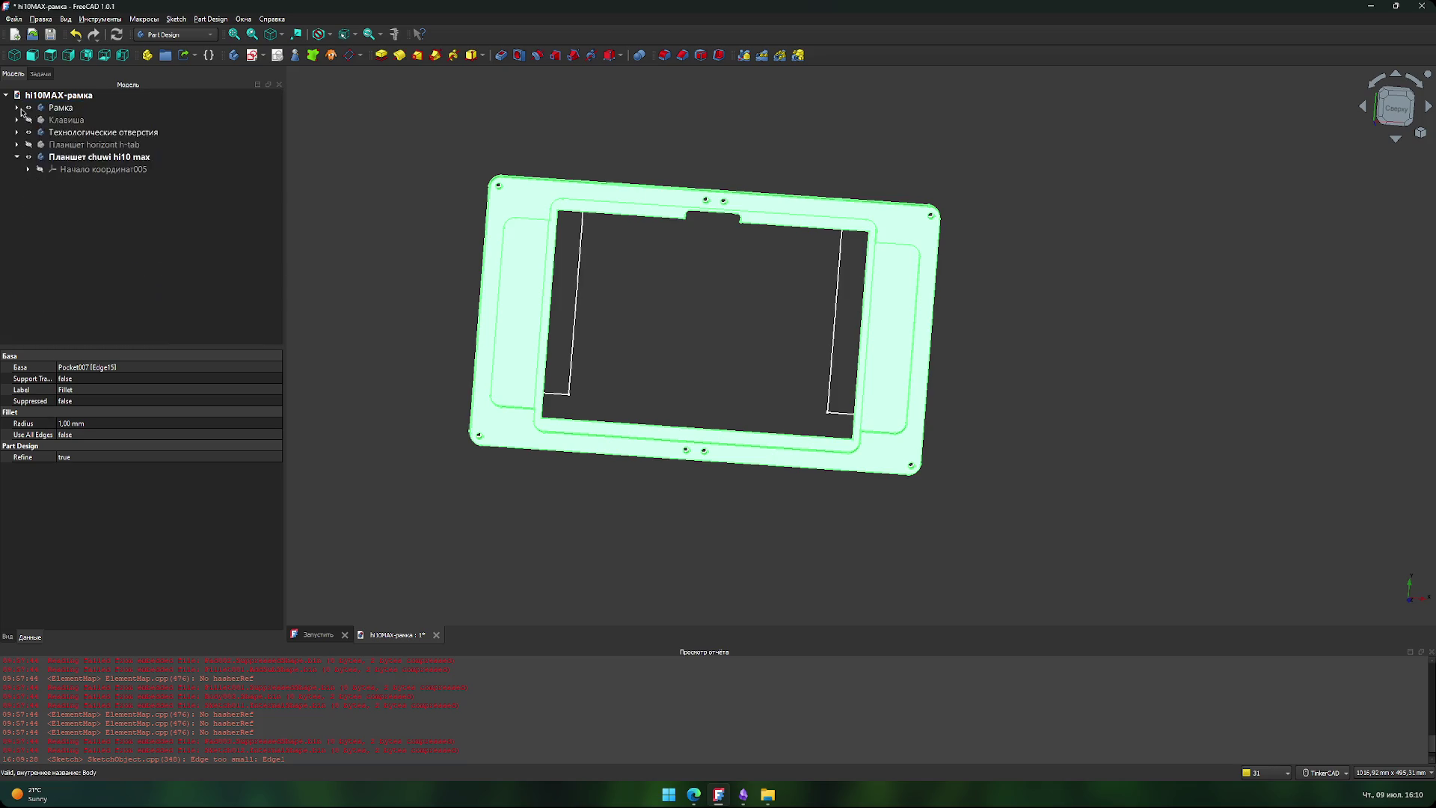
left_click(51, 110)
left_click(28, 108)
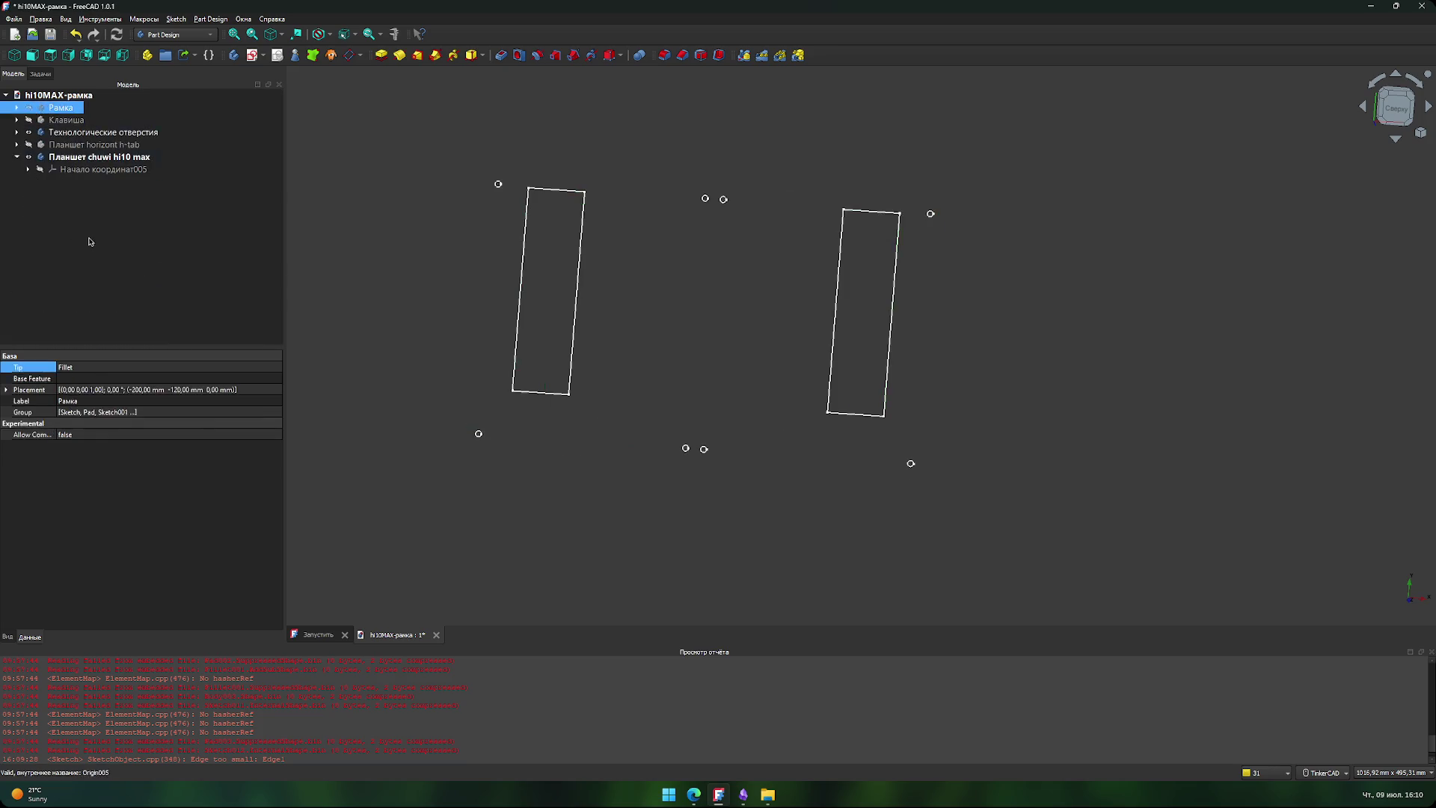
left_click(92, 244)
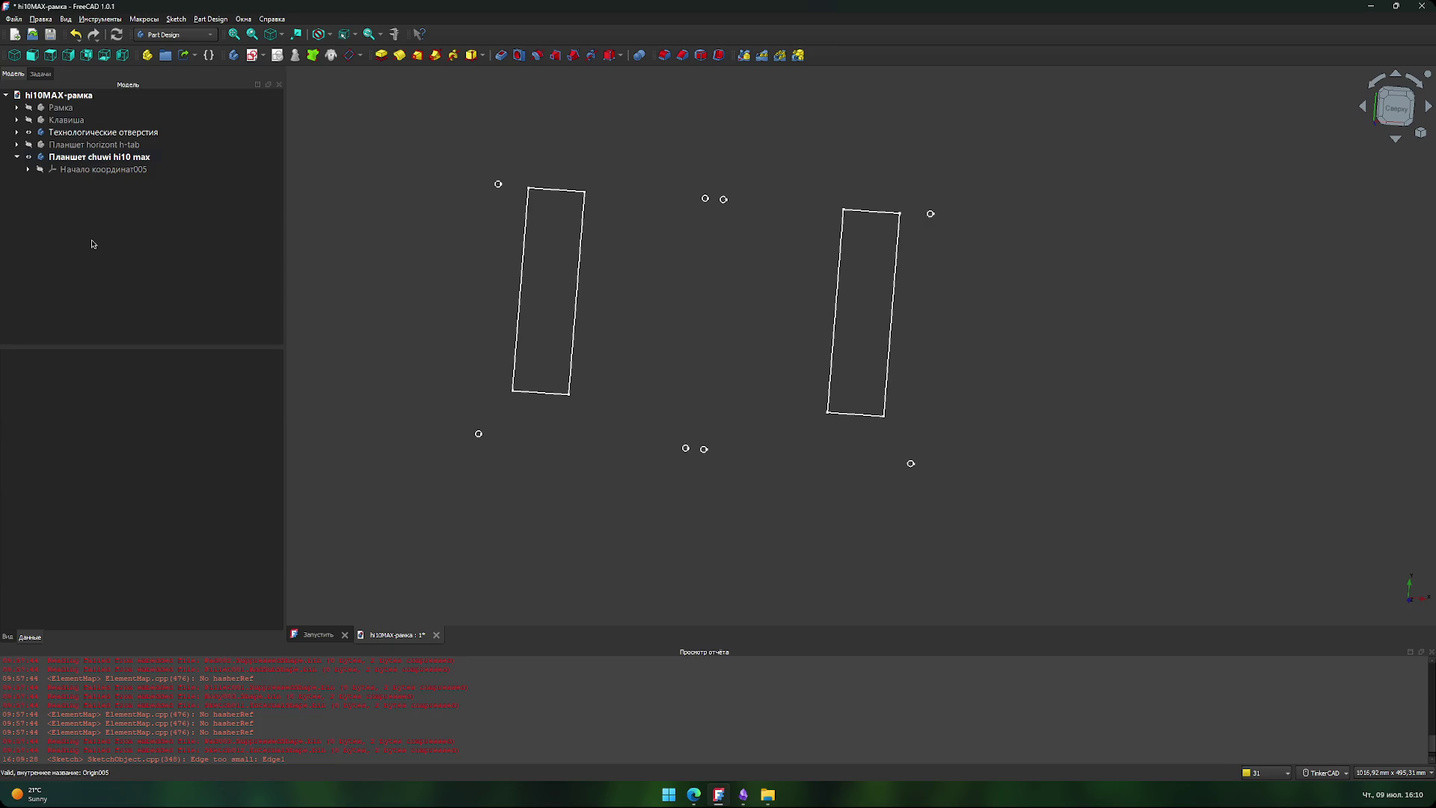
key("Up")
key("Up")
key("Up")
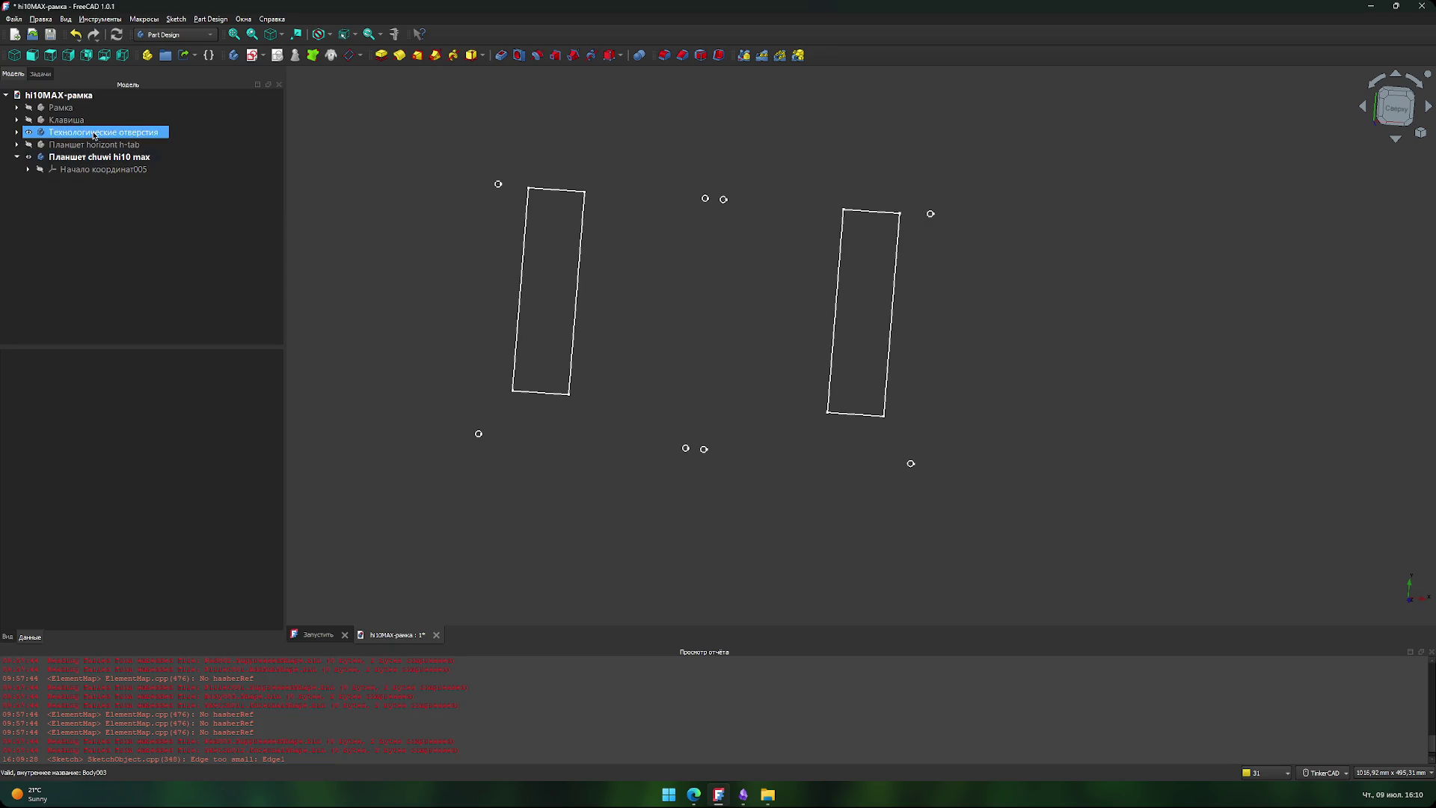
- Rename the holes body to 'Технологические отверстия - OLD', then select the Планшет chuwi hi10 max body
left_click(162, 135)
key("End")
type("- ds")
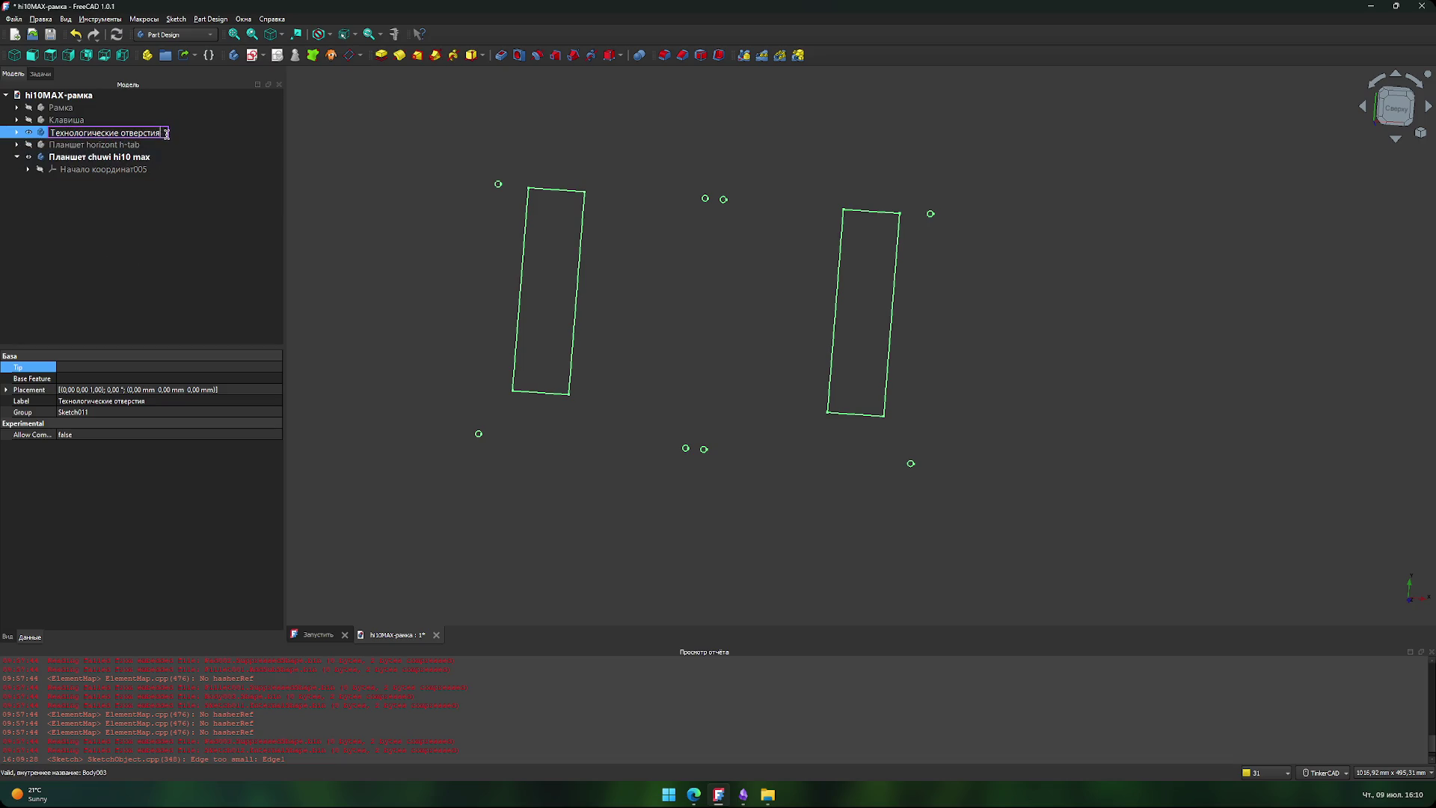
key("BackSpace")
key("BackSpace")
type("OLD")
key("Return")
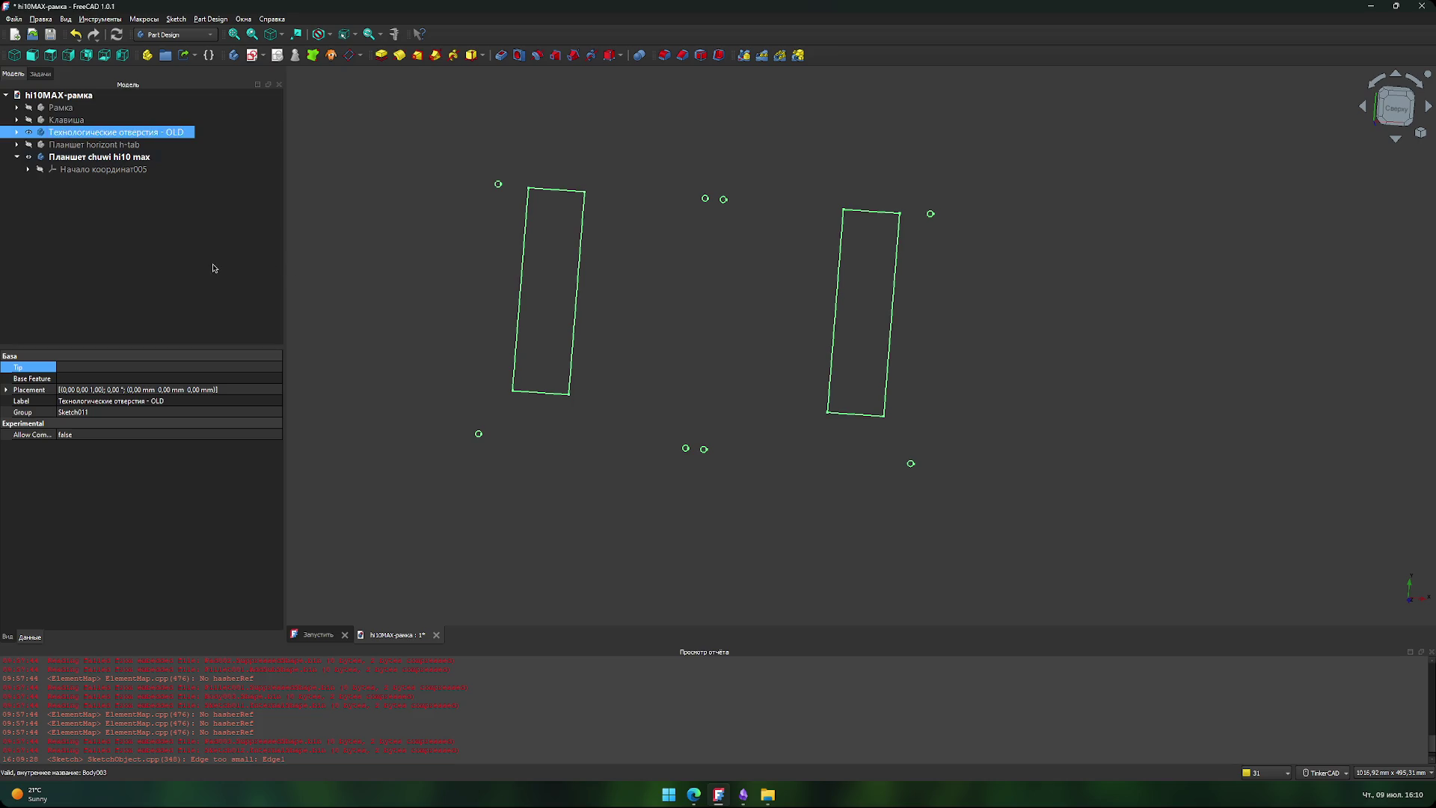
left_click(218, 273)
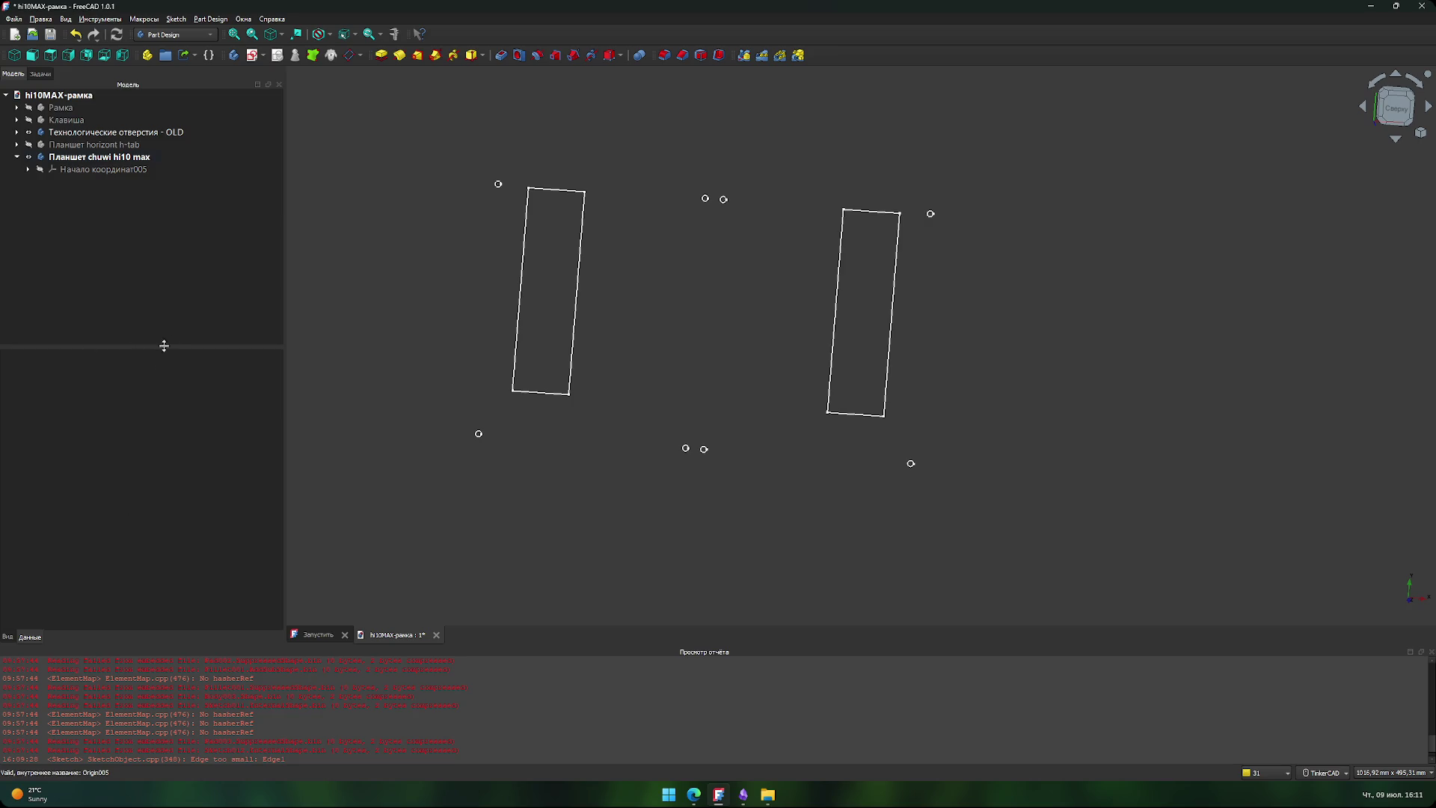
left_click(84, 159)
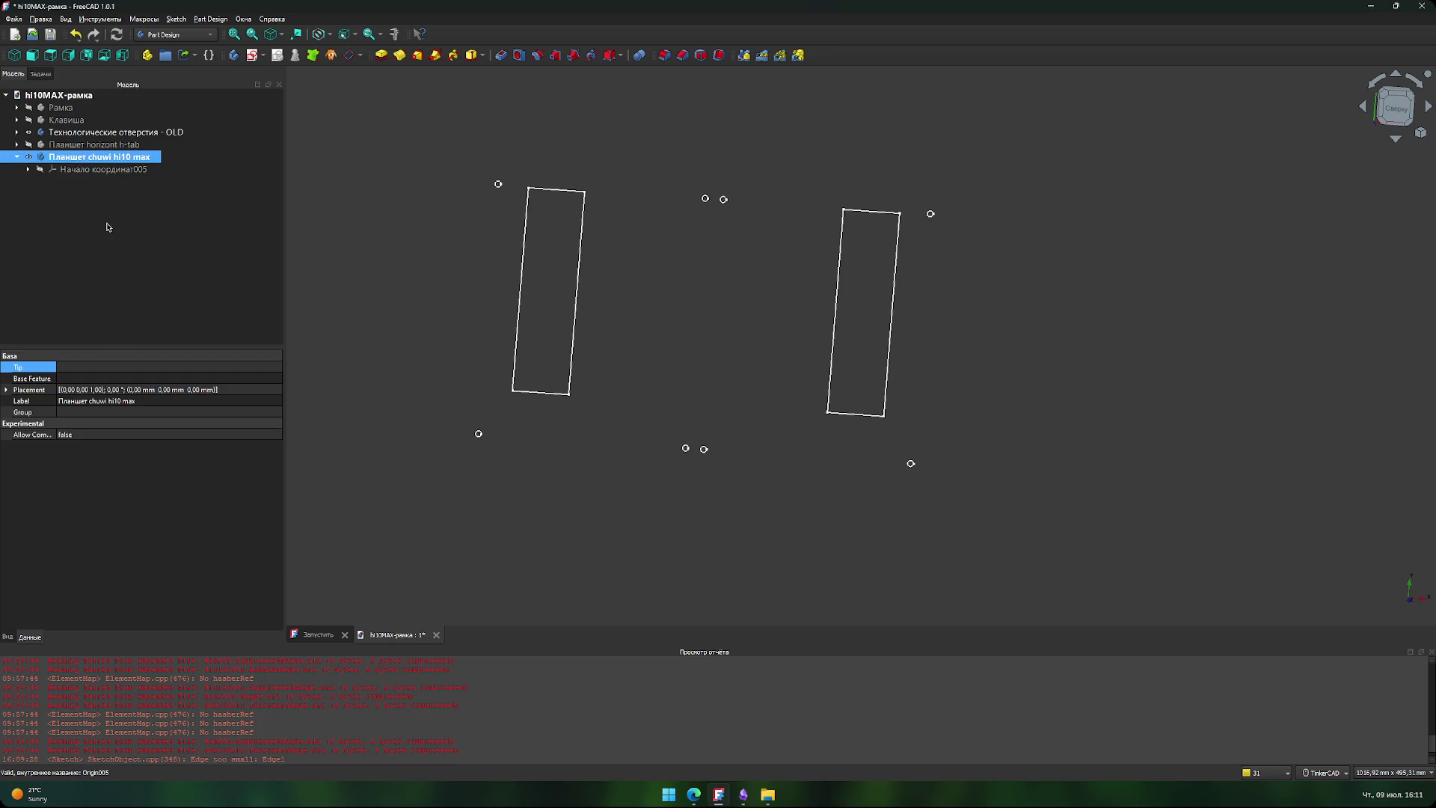
- Create a sketch on XY-плоскость005 and pan to show the reference rectangles
left_click(253, 55)
scroll(733, 292, "up", 5)
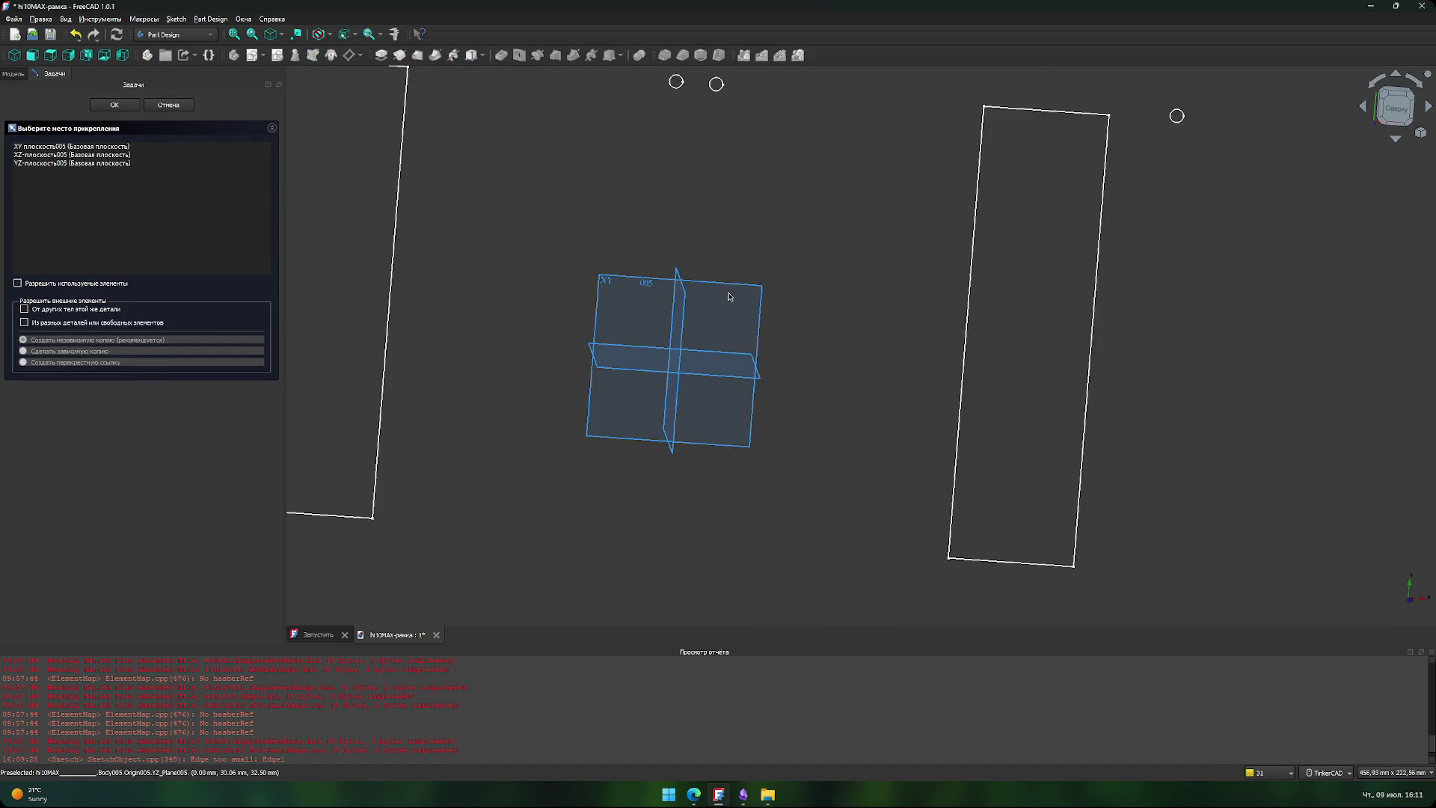
left_click(111, 148)
left_click(114, 105)
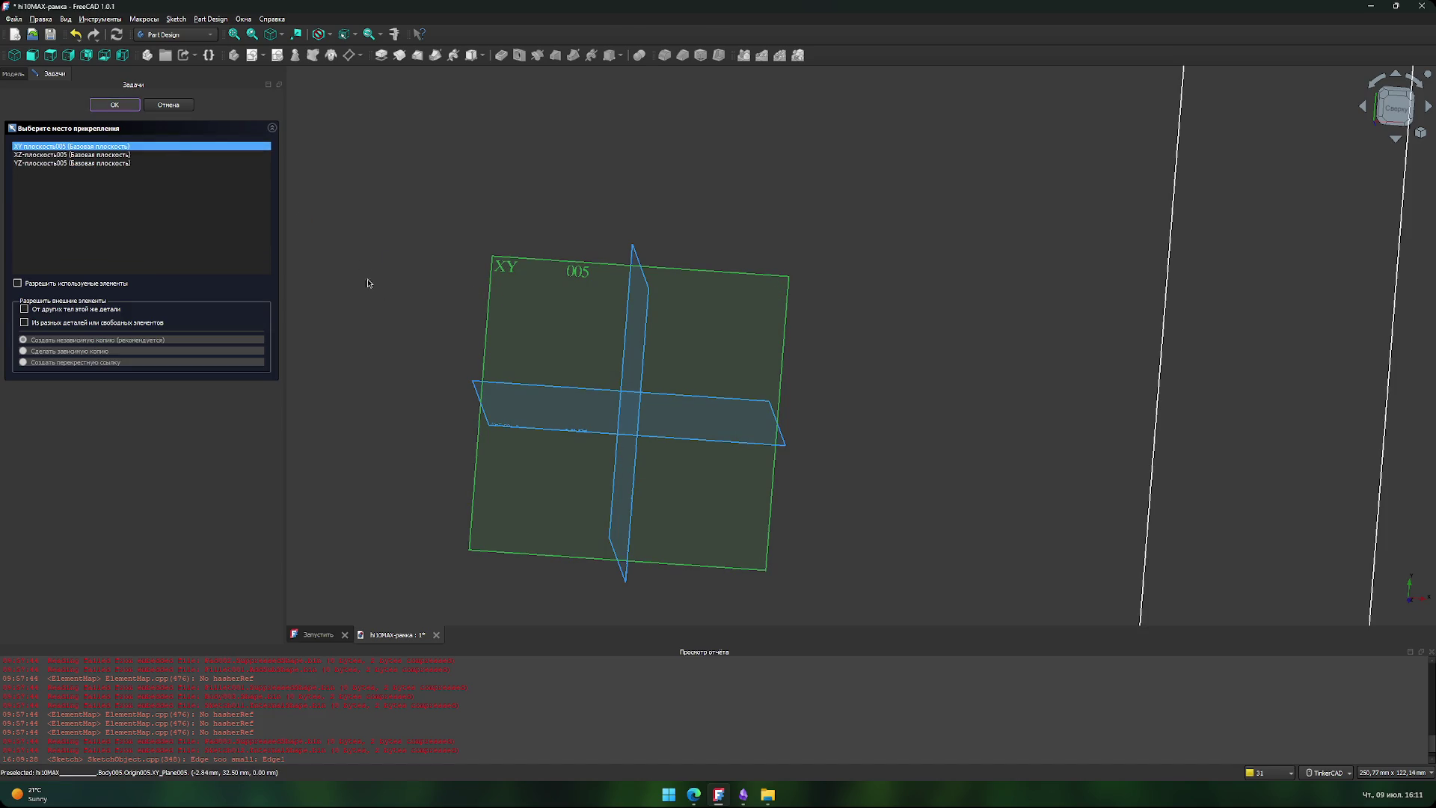
scroll(592, 336, "down", 5)
middle_click_drag(581, 420, 606, 339)
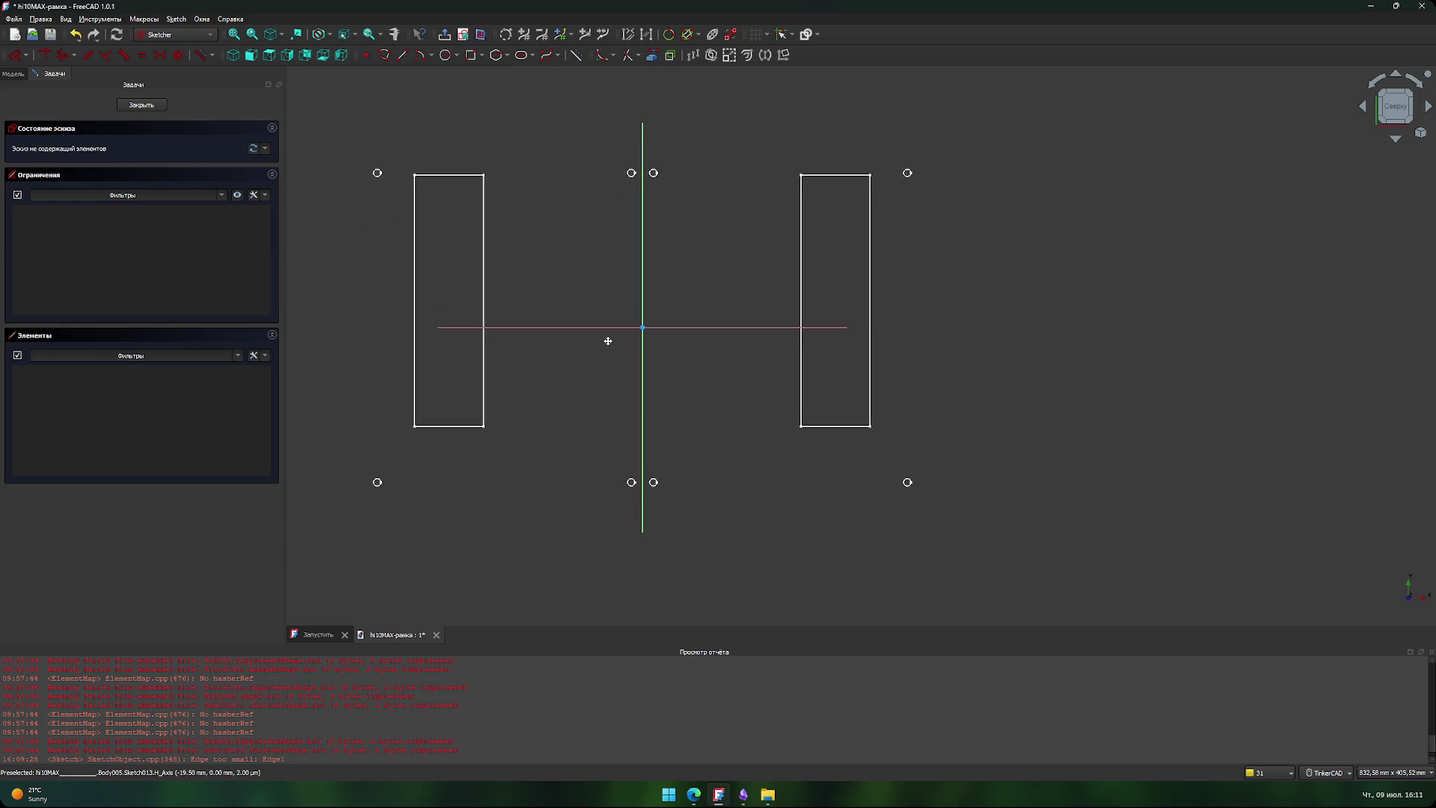
- Draw a rectangle whose sides overlap both tall reference rectangles, then bring up the Edge browser
scroll(633, 150, "up", 5)
scroll(648, 212, "down", 3)
scroll(641, 252, "up", 4)
scroll(644, 249, "down", 5)
mouse_move(664, 391)
middle_mouse_down()
mouse_move(664, 304)
mouse_move(650, 324)
mouse_move(622, 317)
middle_mouse_up()
scroll(673, 307, "down", 1)
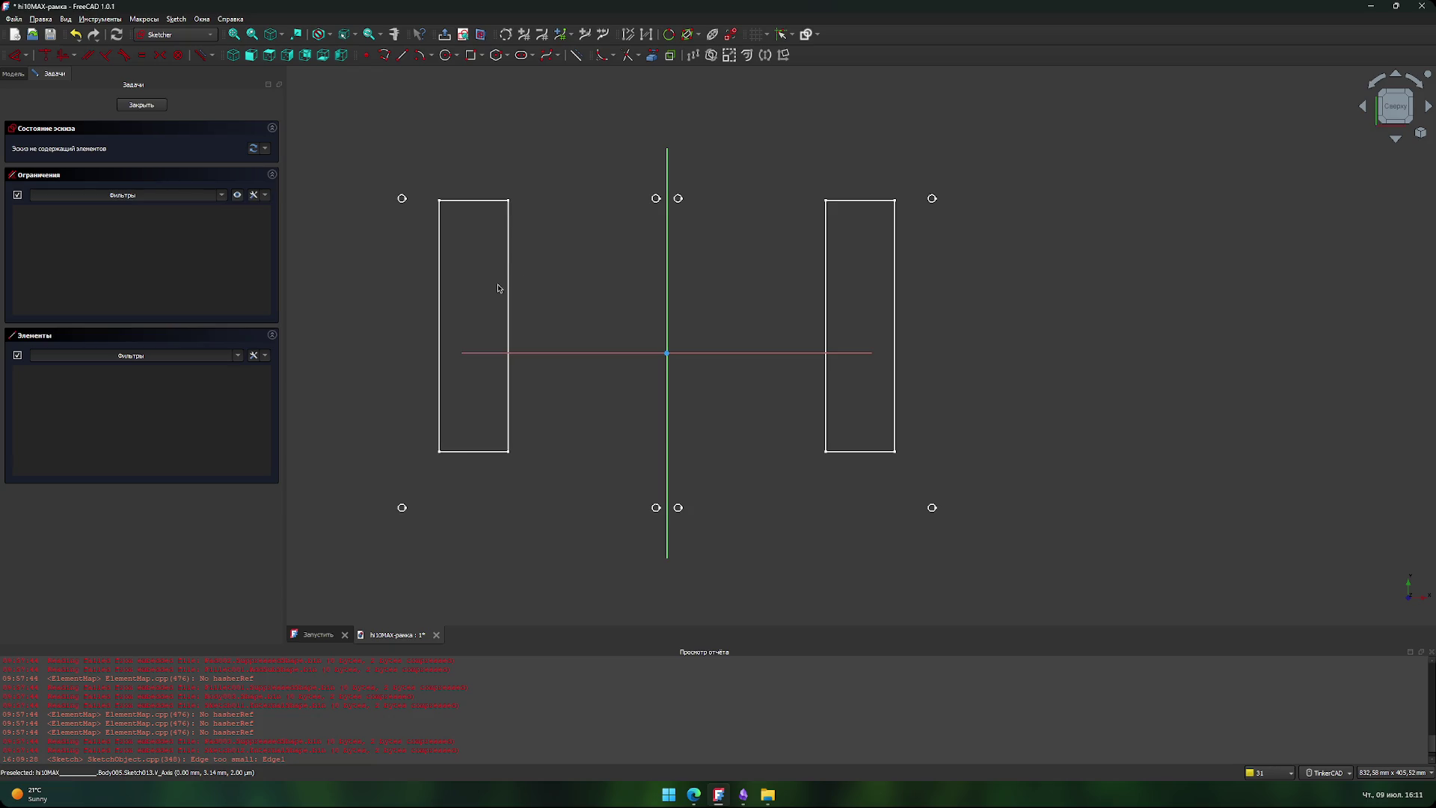
left_click(472, 55)
left_click(500, 225)
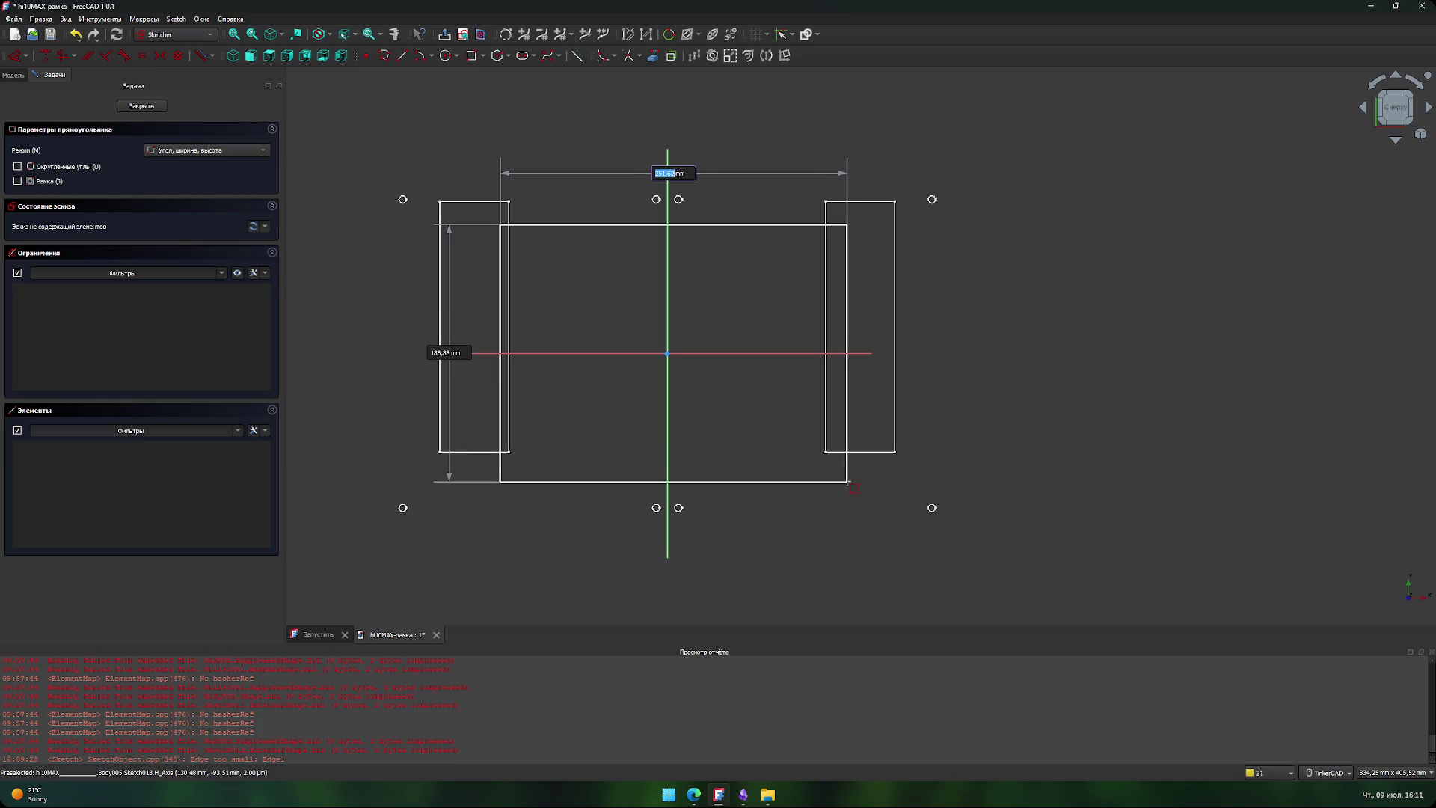
left_click(836, 487)
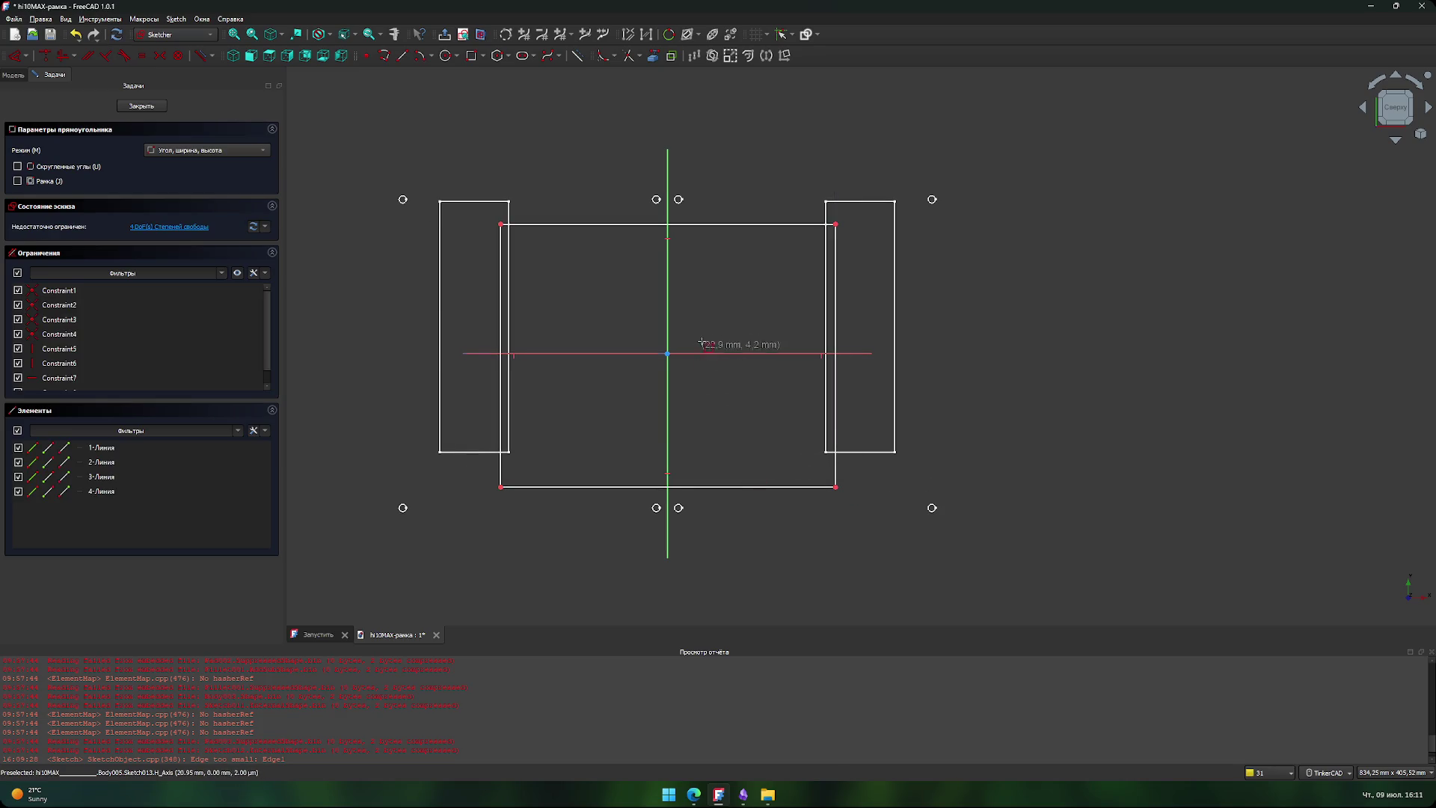
key("Escape")
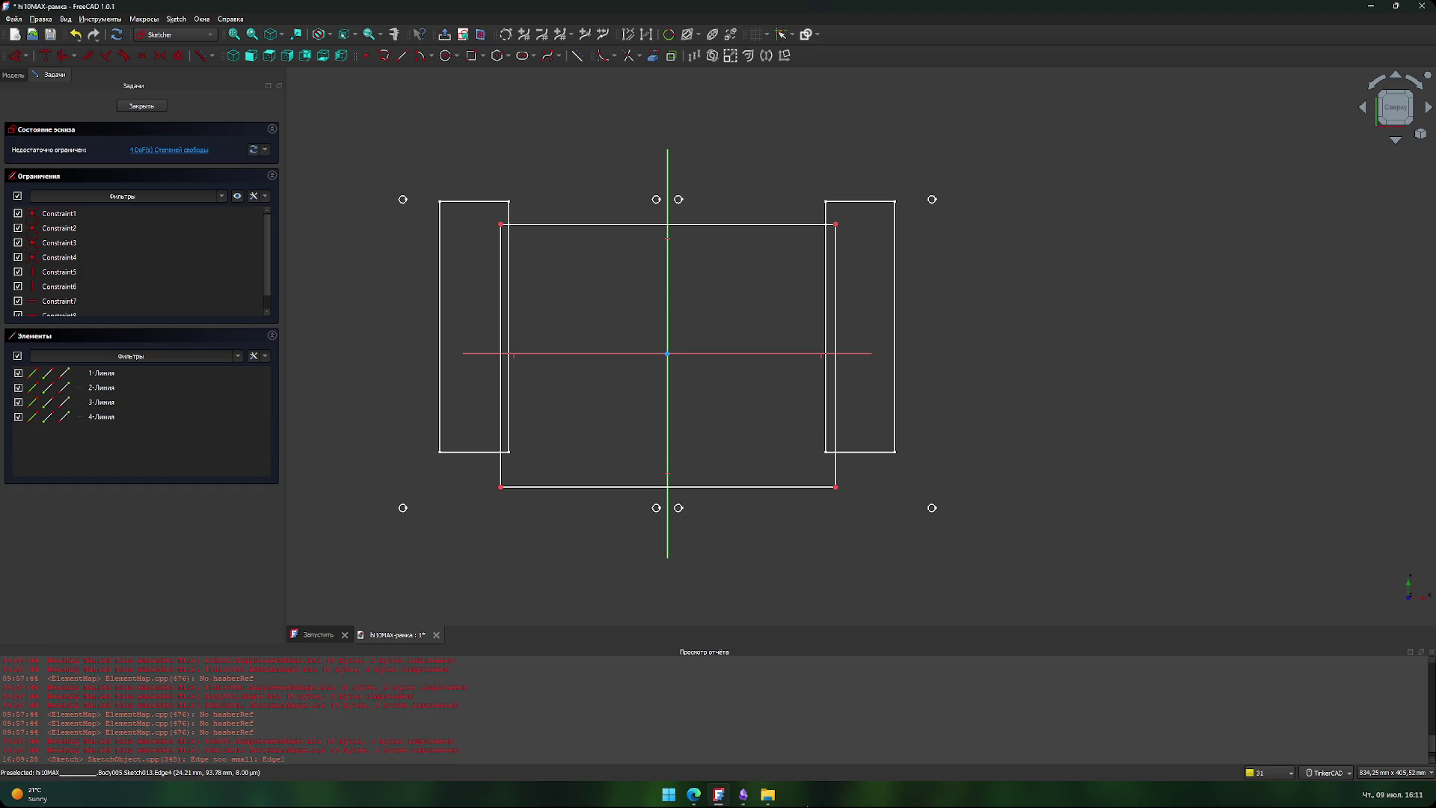
mouse_move(727, 799)
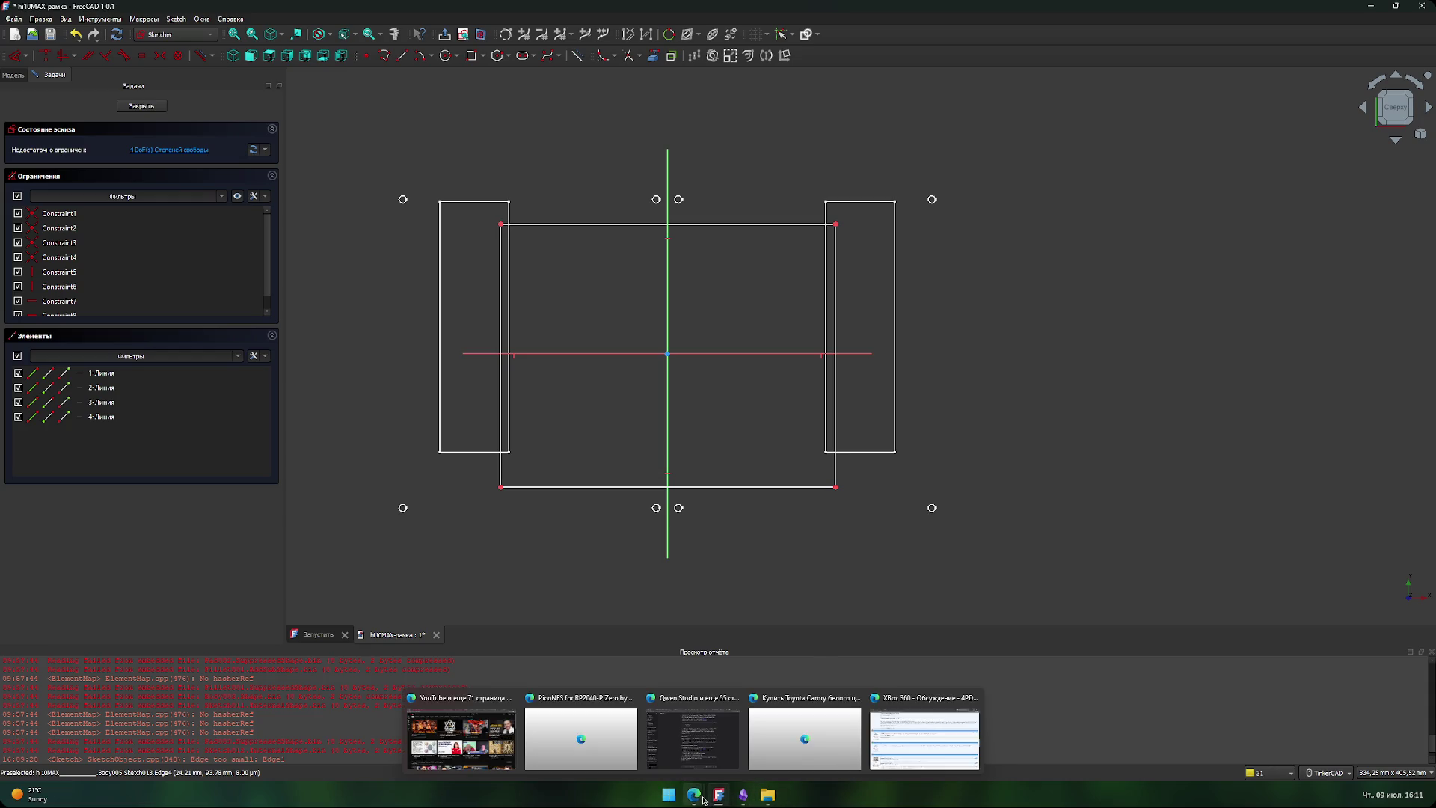
left_click(885, 734)
- Search 'chuwi hi10 max n100' in a new tab and open the 4PDA forum thread
left_click(1126, 95)
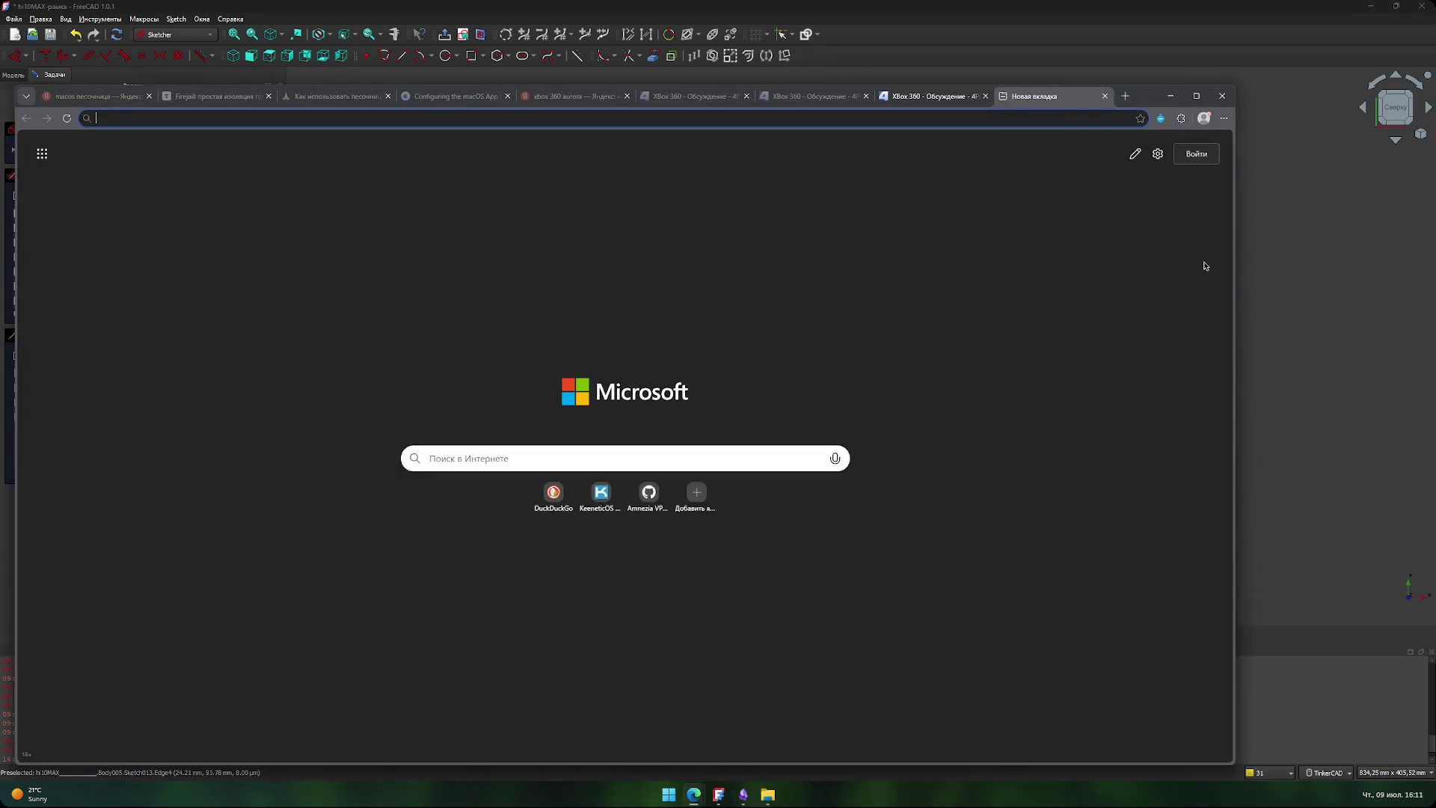
type("chuw")
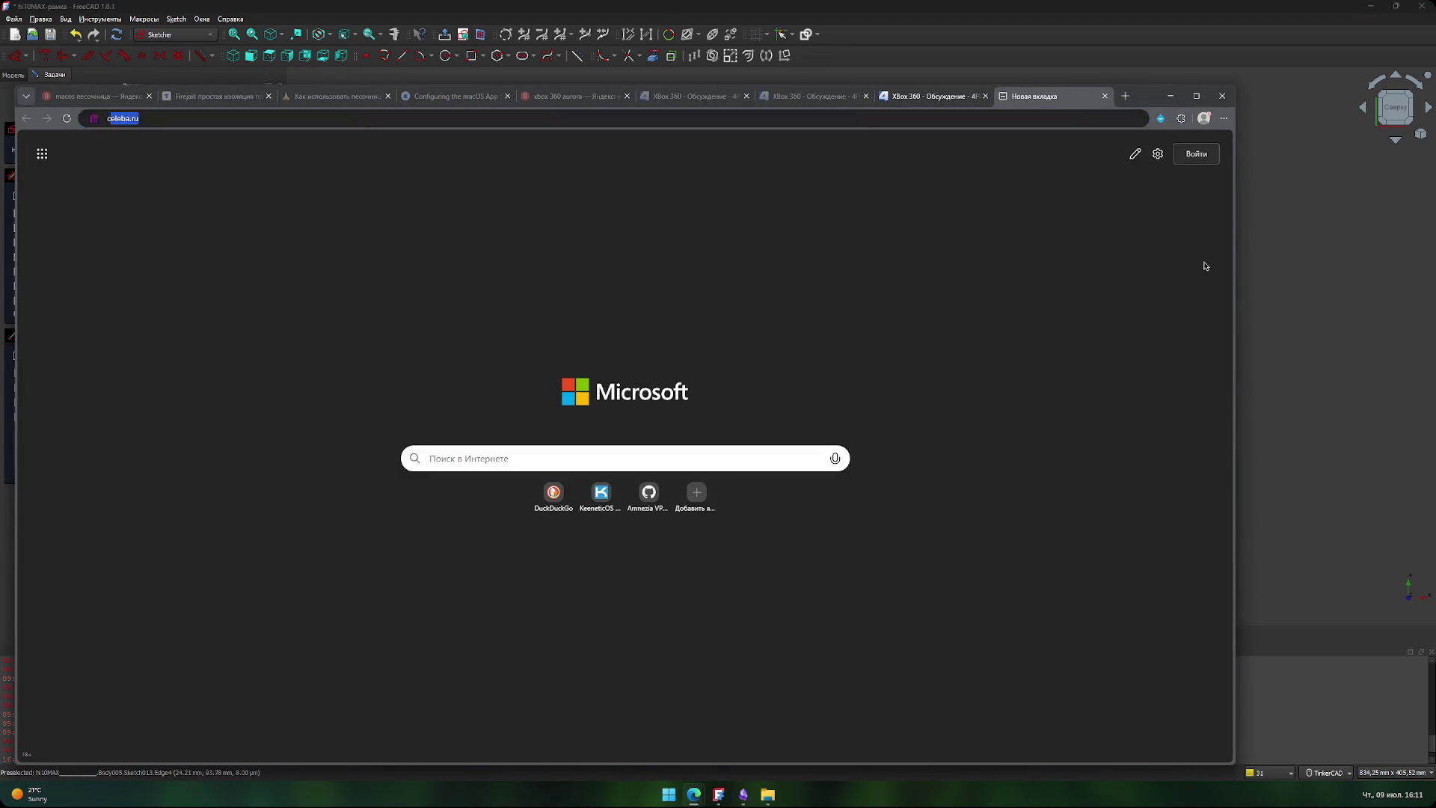
type("i hi")
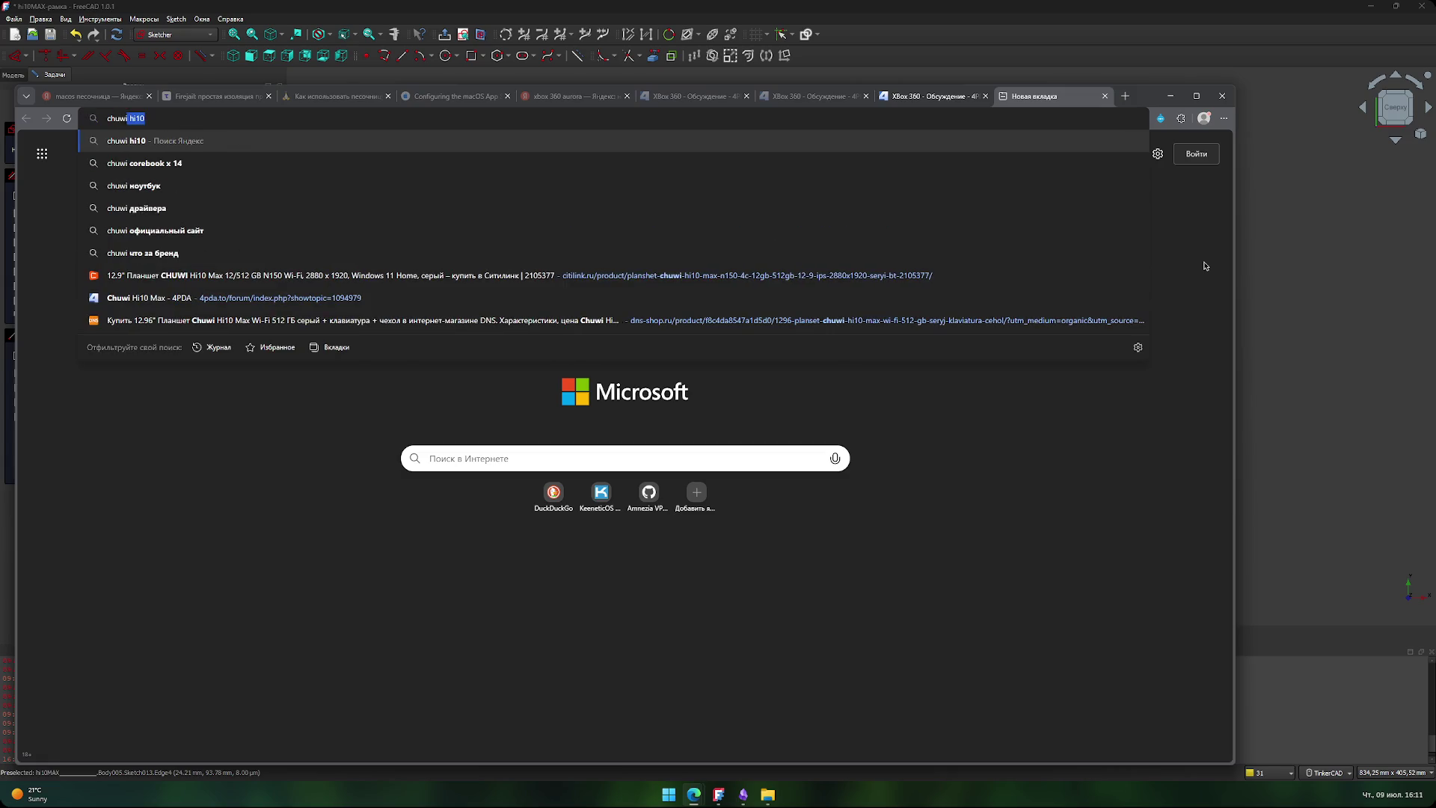
type("10 m")
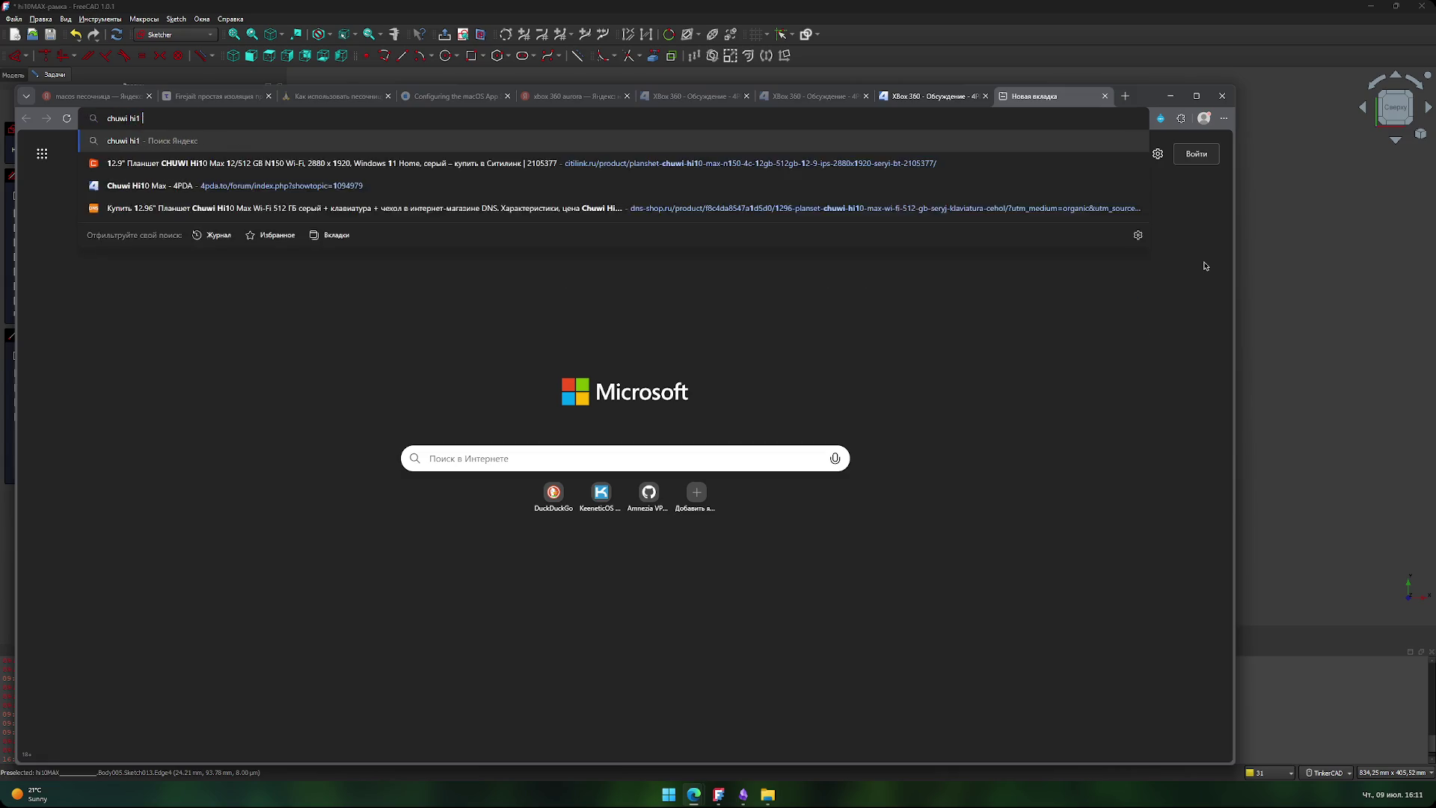
key("Down")
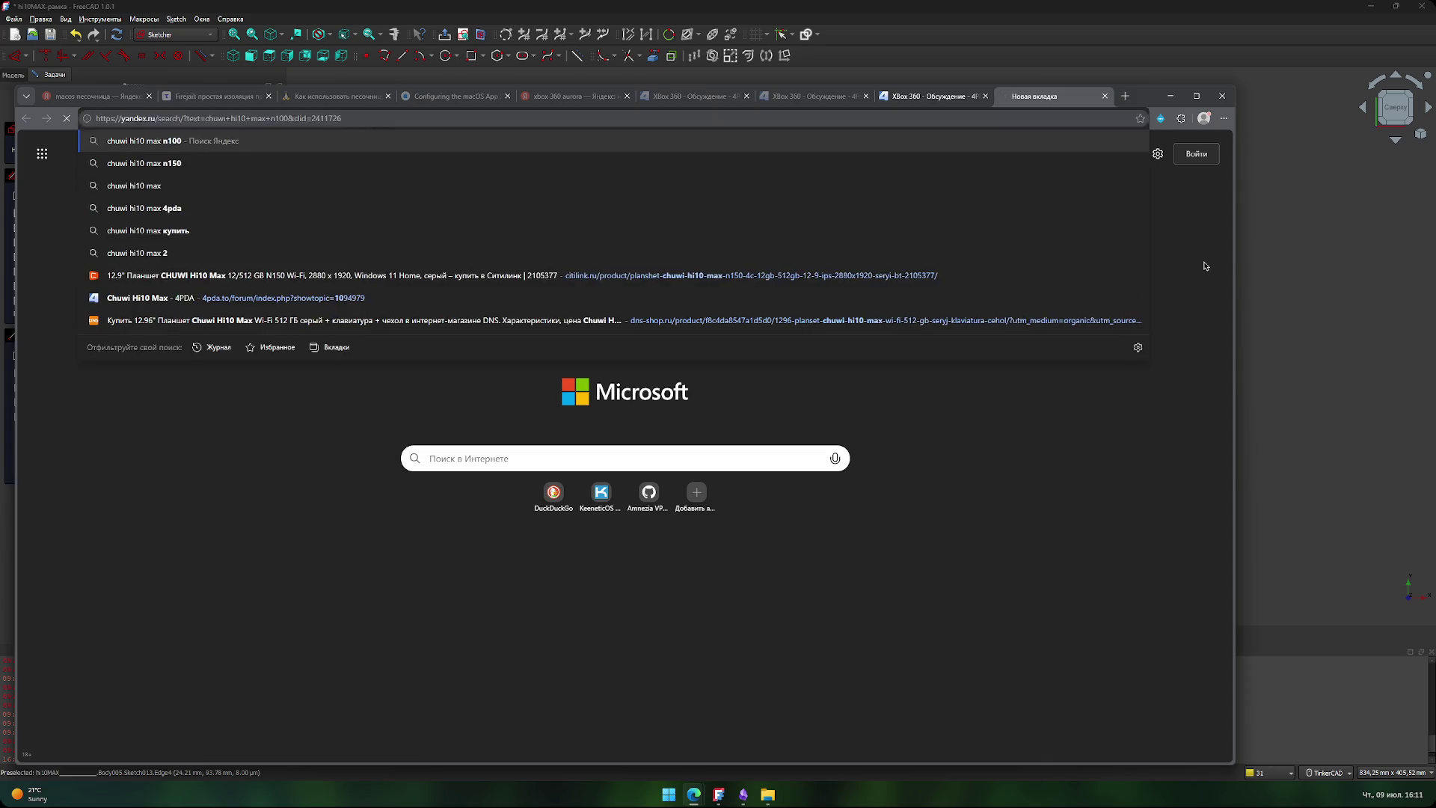
key("Return")
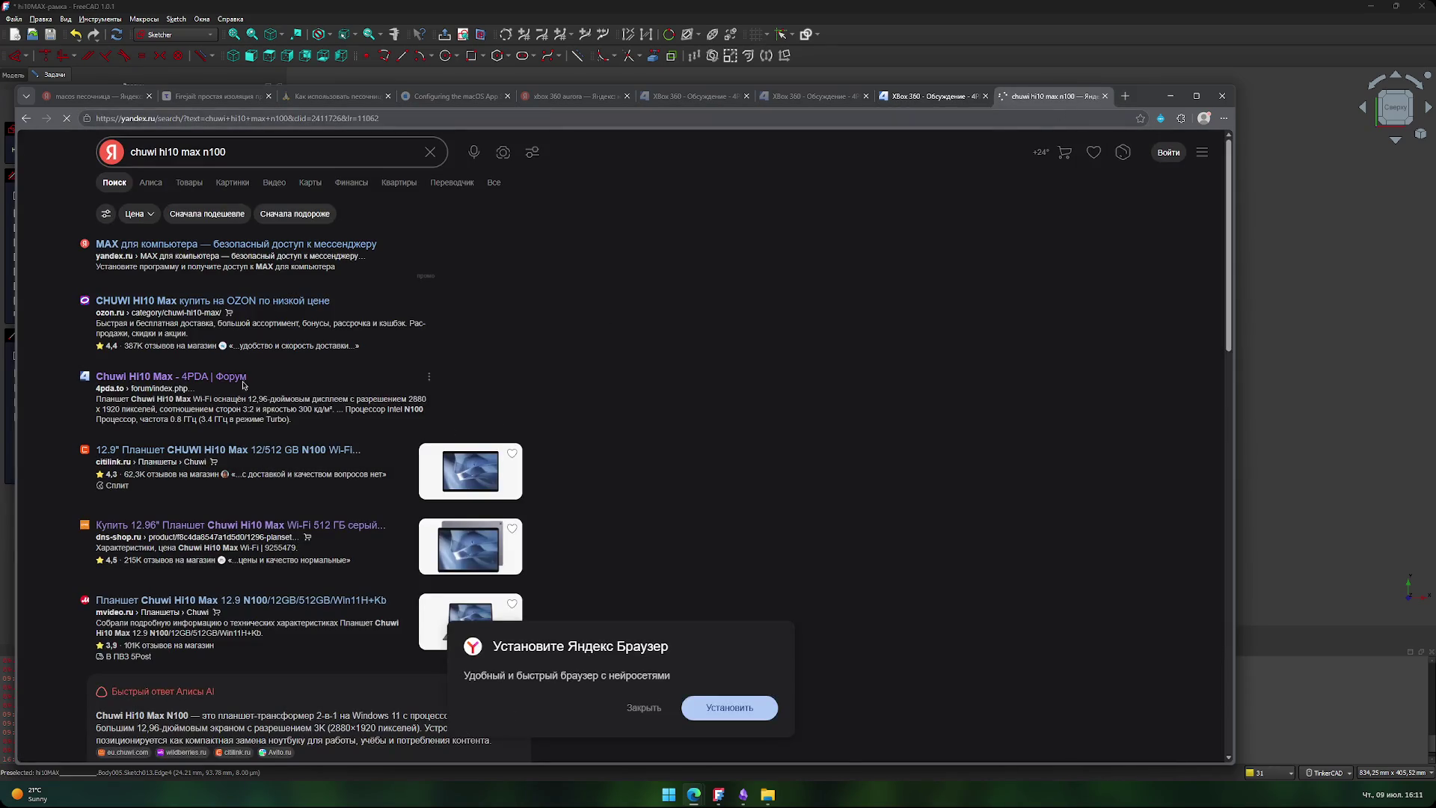
left_click(171, 375)
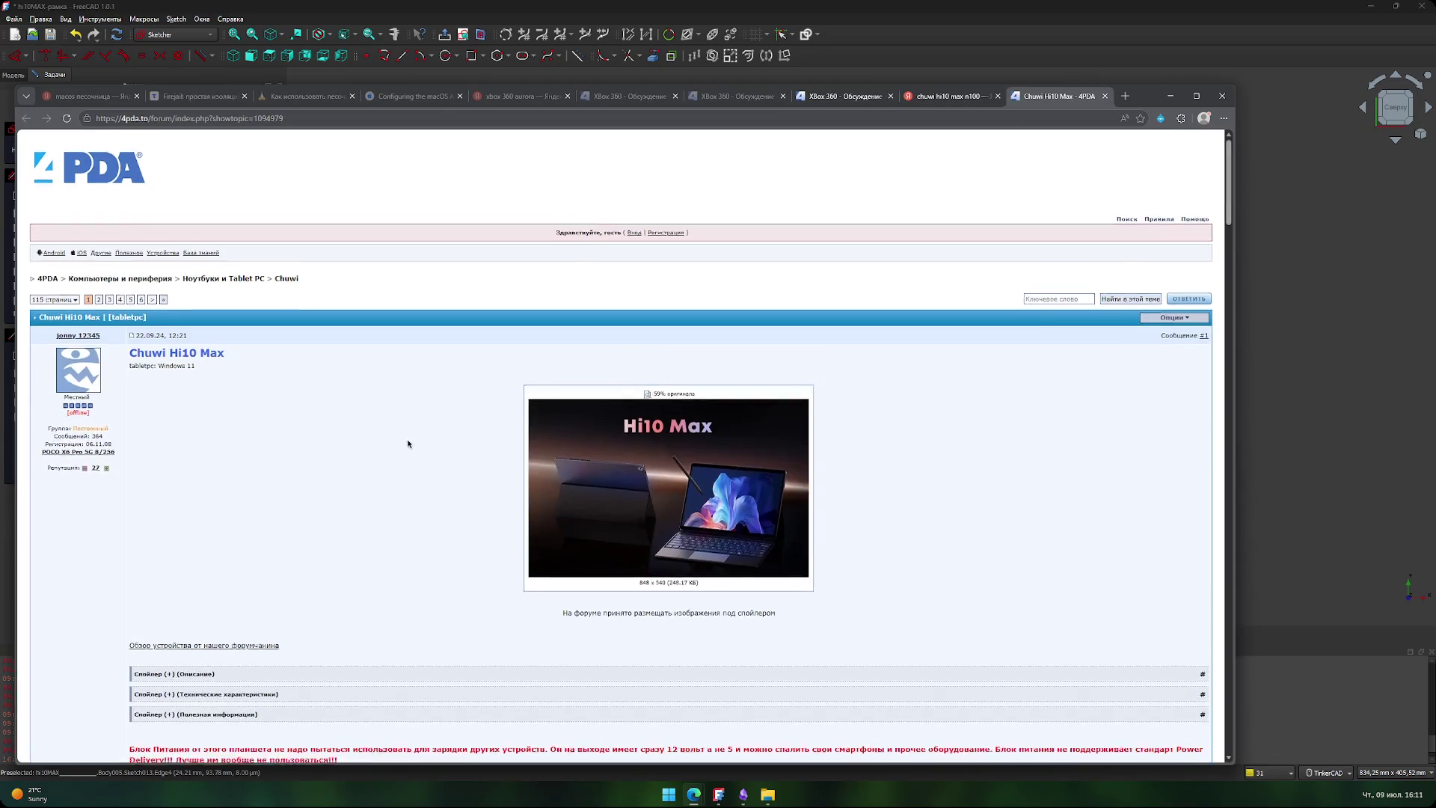
- Expand Технические характеристики, select the 287.4 x 208.5 x 9 мм dimensions, and return to FreeCAD
scroll(407, 442, "down", 3)
left_click(217, 397)
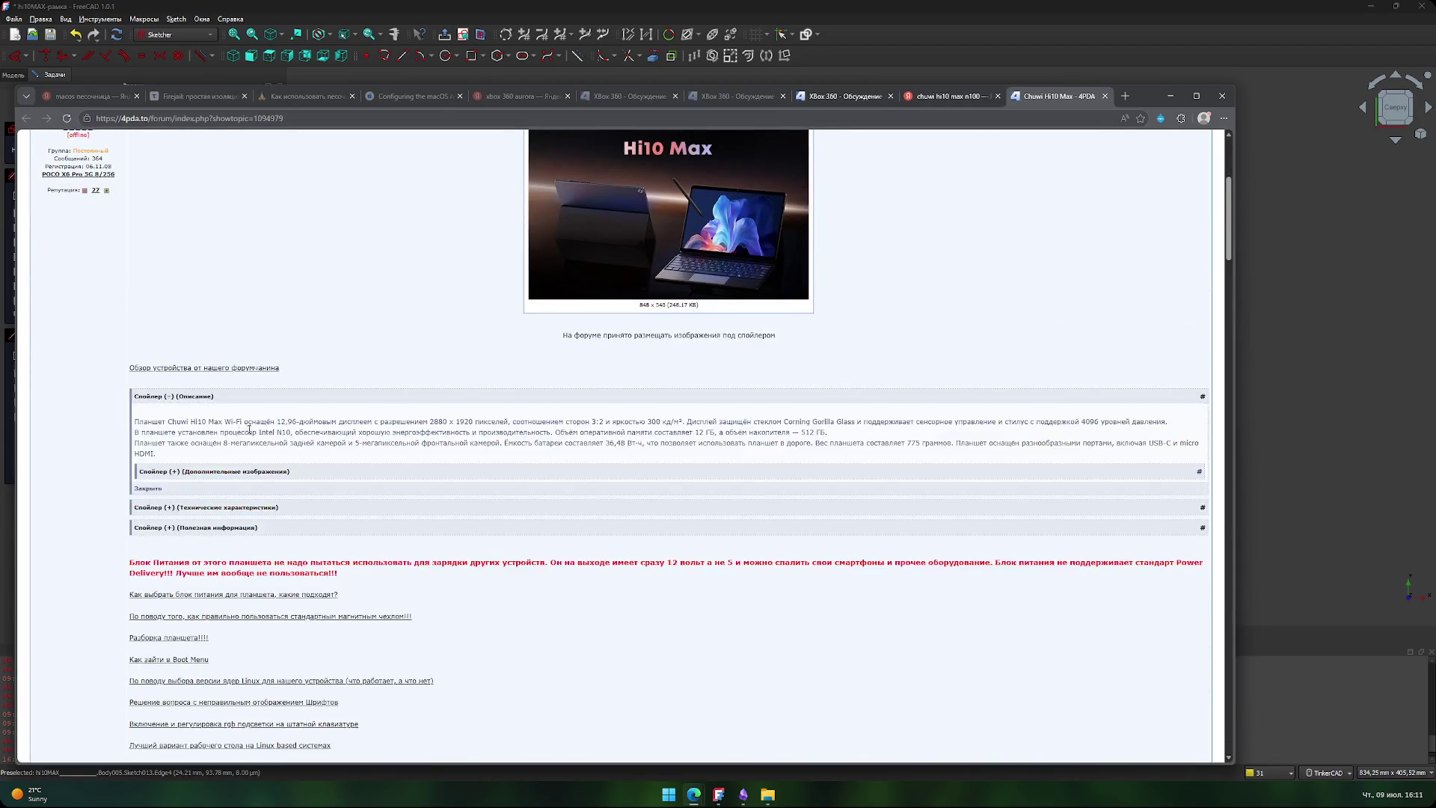
scroll(232, 374, "down", 1)
left_click(250, 360)
left_click(251, 360)
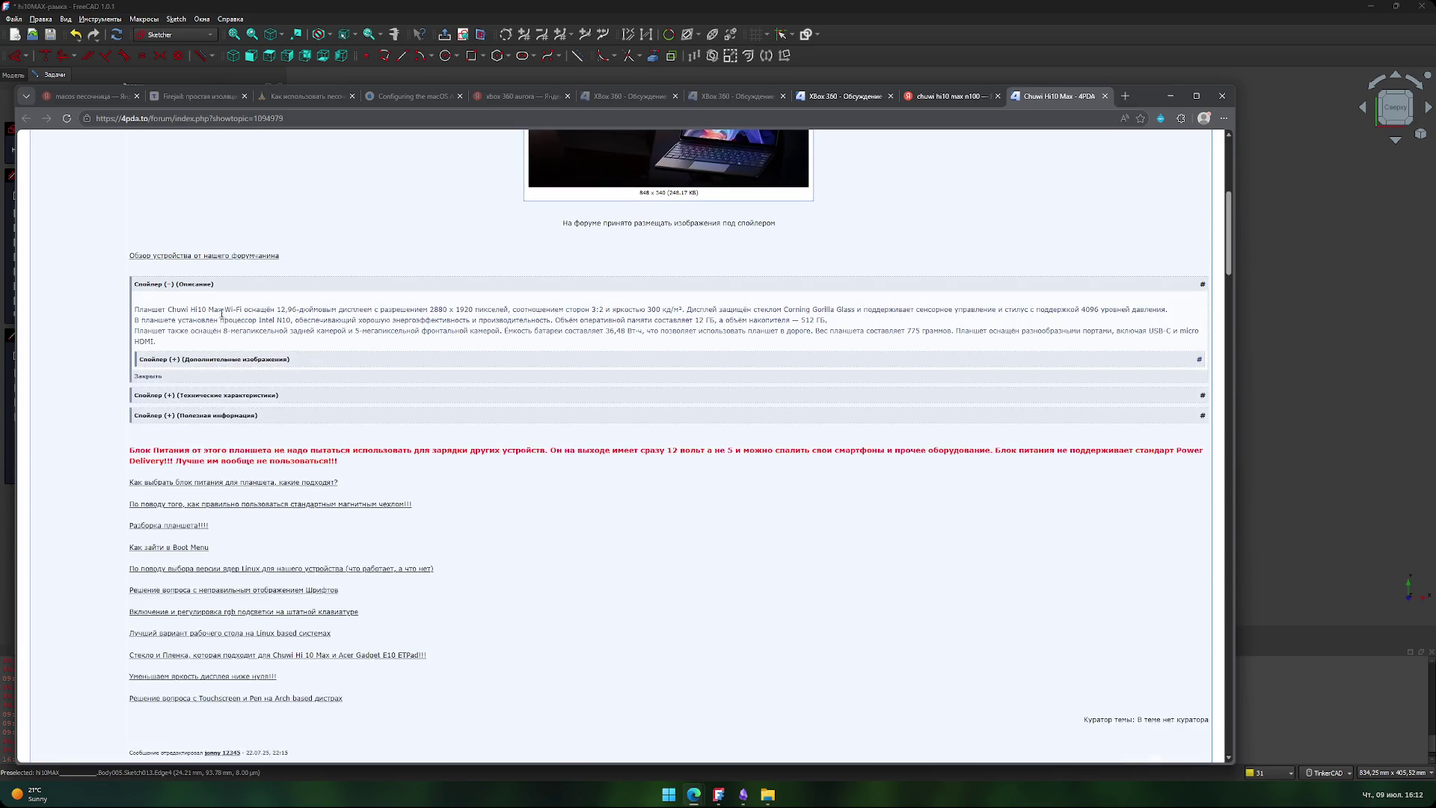
left_click(226, 286)
left_click(258, 305)
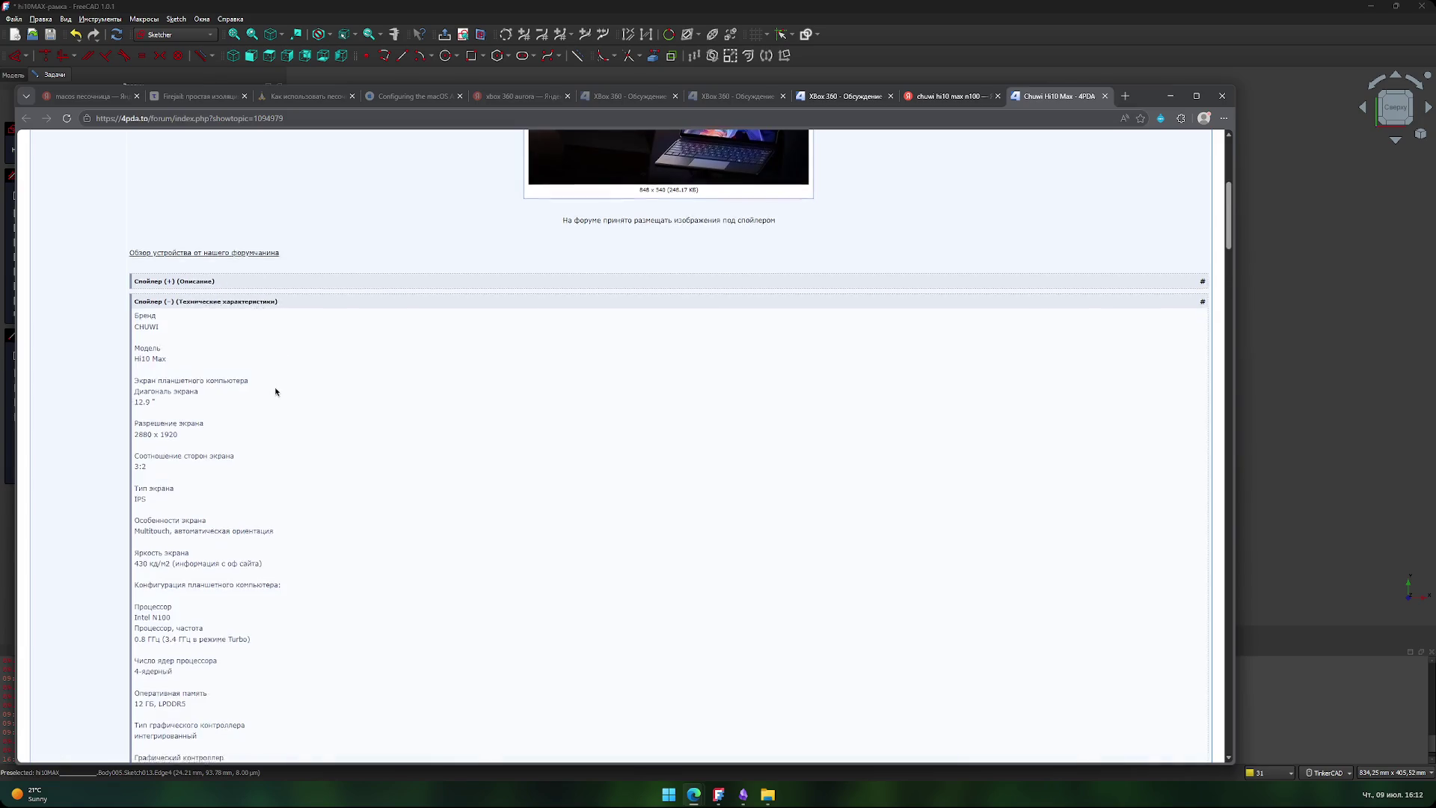
scroll(276, 392, "down", 10)
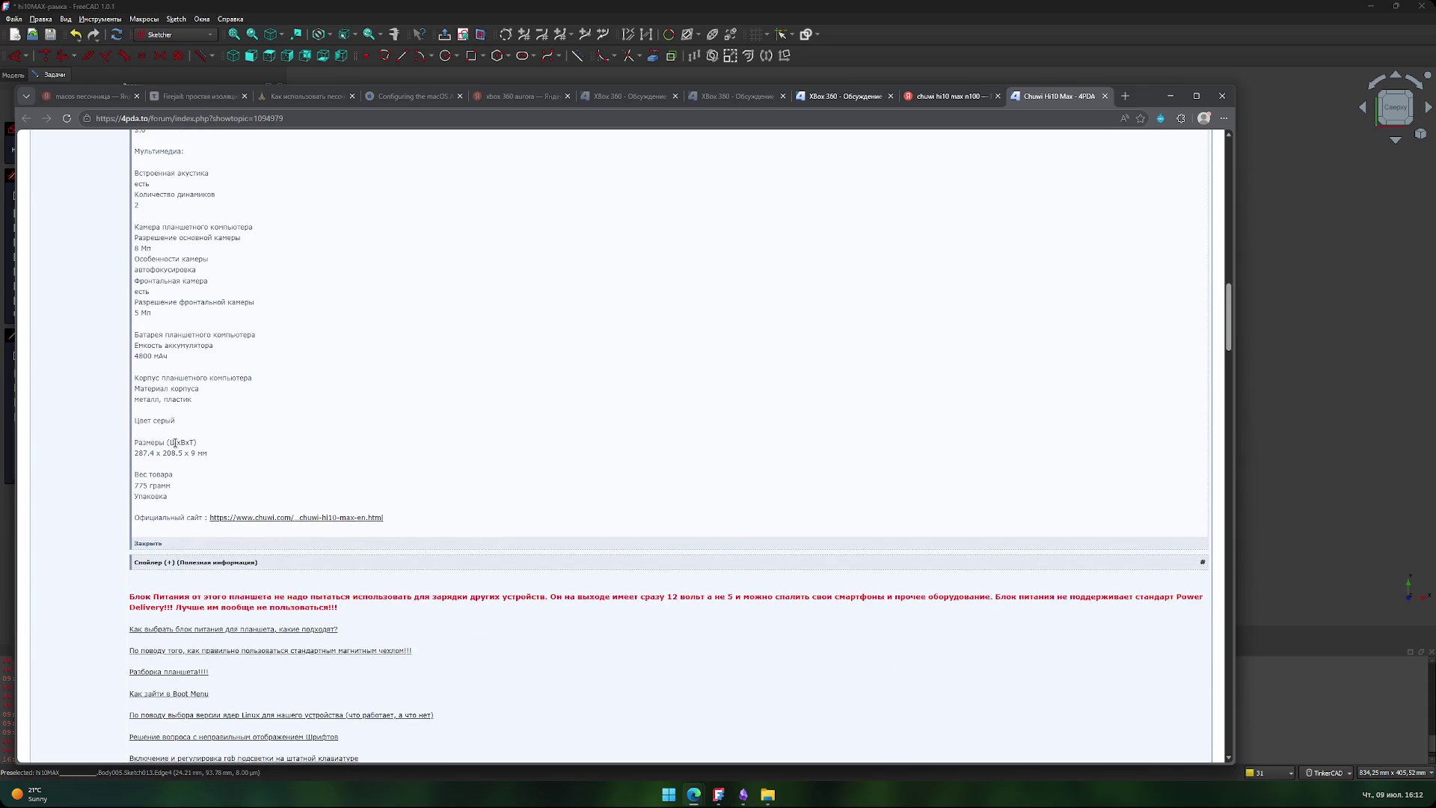
left_click_drag(135, 454, 152, 454)
left_click(1297, 336)
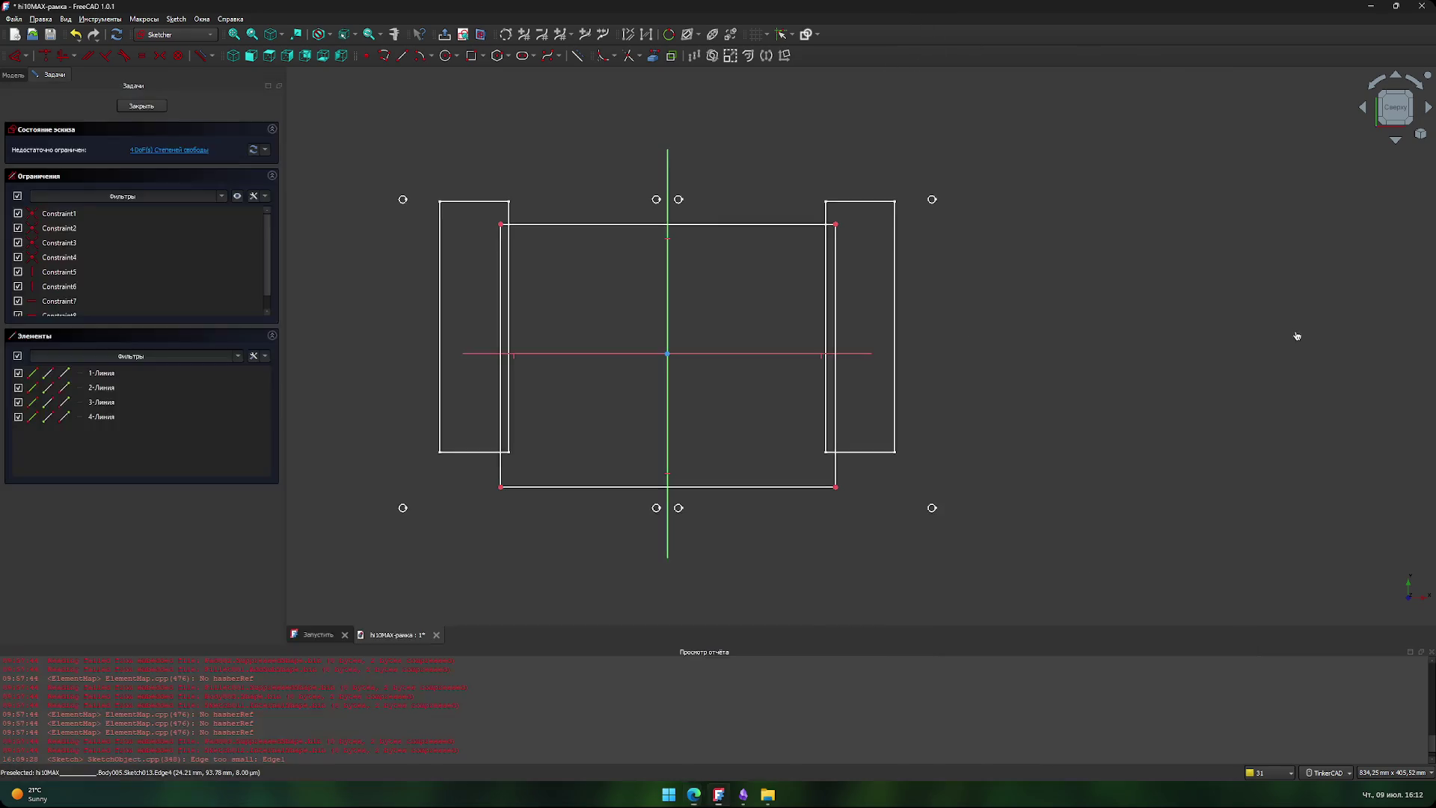
- Constrain the rectangle's top edge to a 288 mm width
left_click(776, 224)
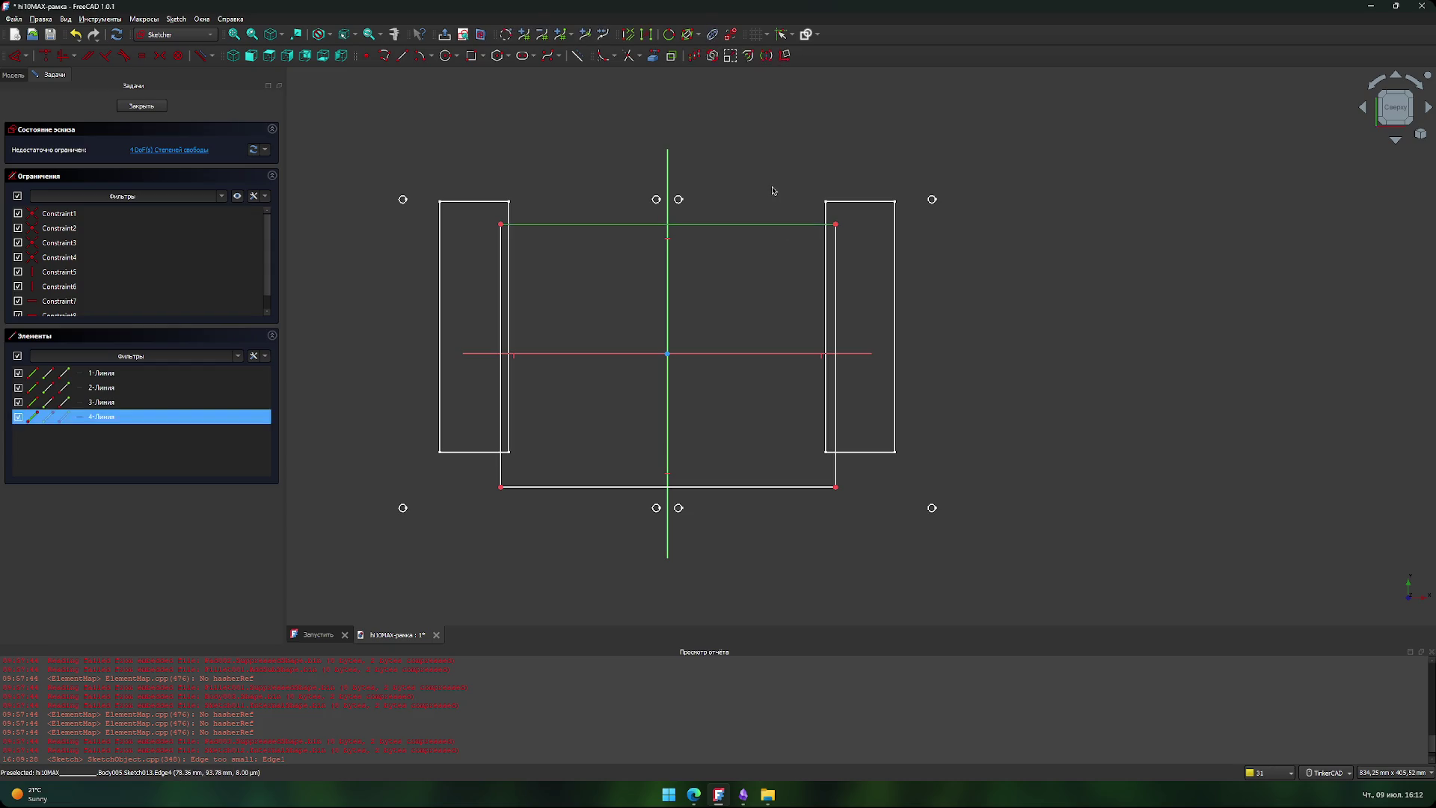
type("lh2")
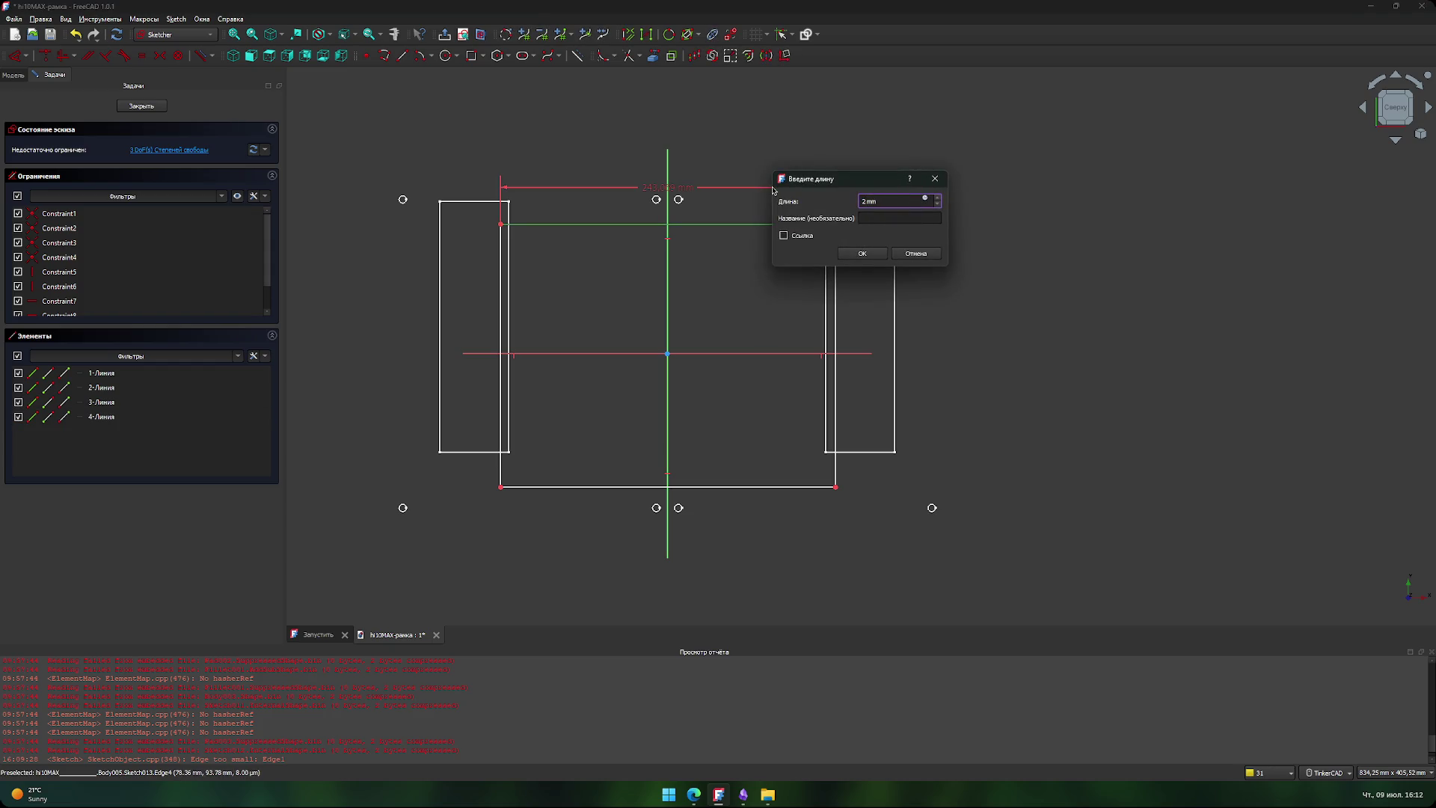
key("Return")
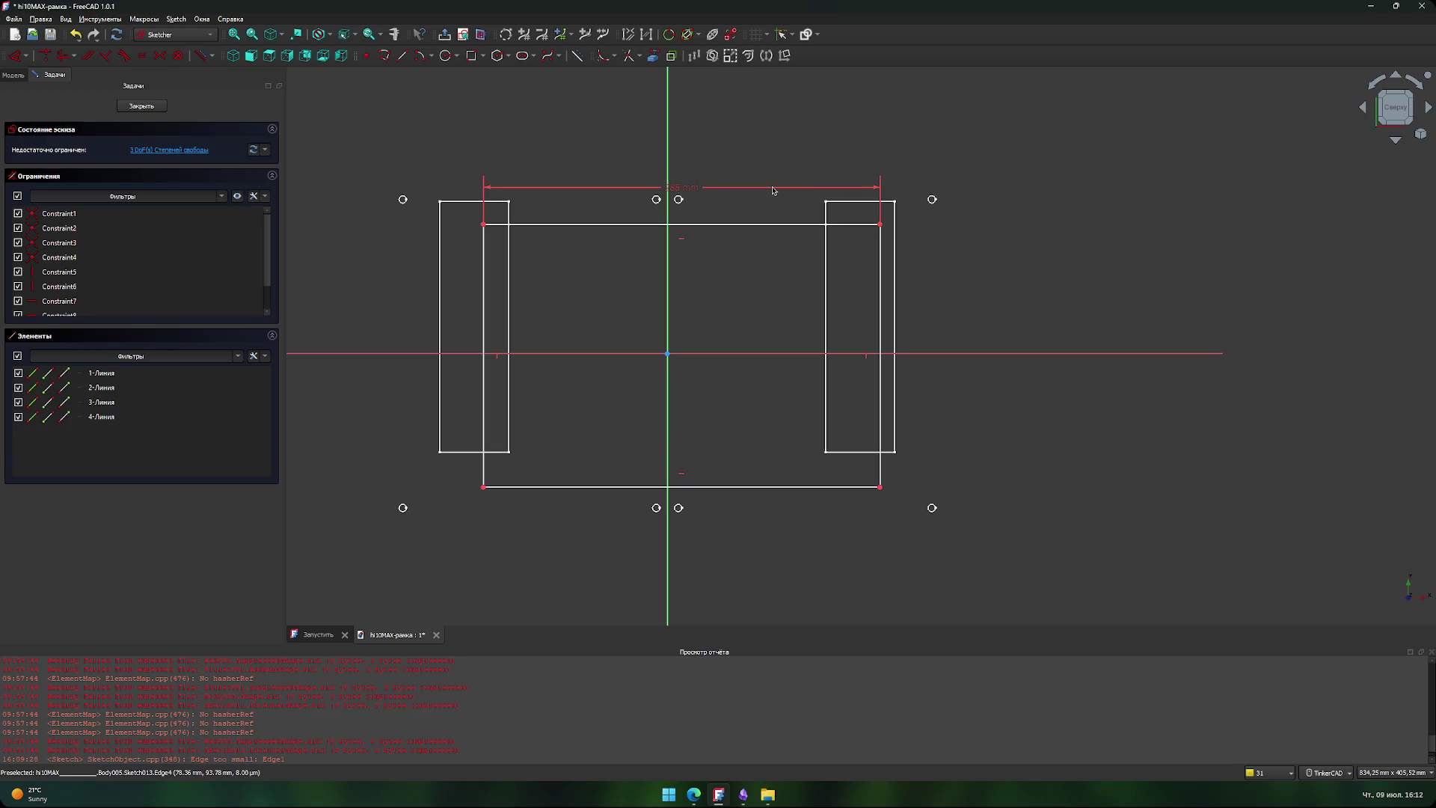
- Constrain the right edge to a 209 mm height and move that dimension outside the rectangle
left_click(880, 330)
key("l")
key("v")
key("alt+Tab")
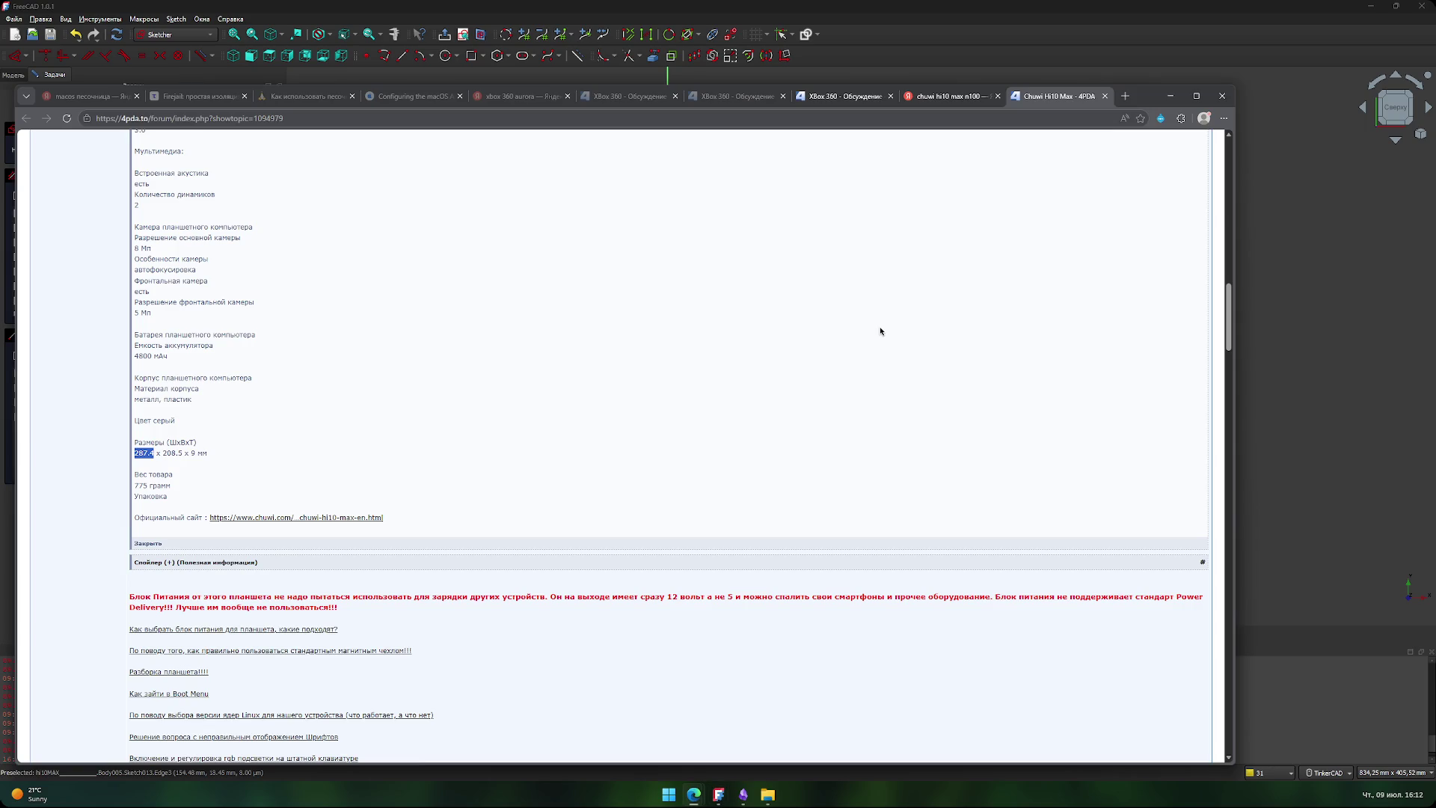
key("alt+Tab")
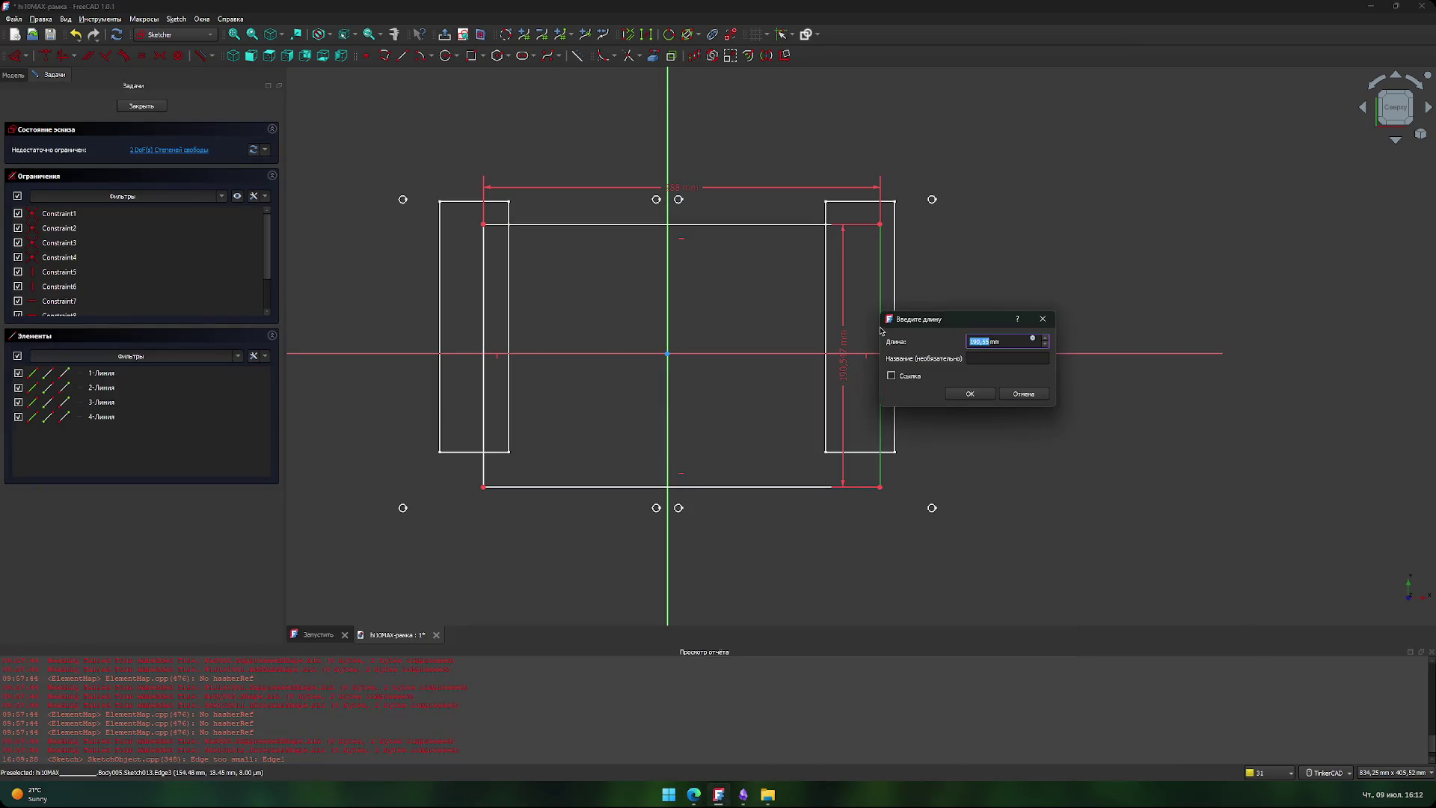
type("20")
type("09")
key("Return")
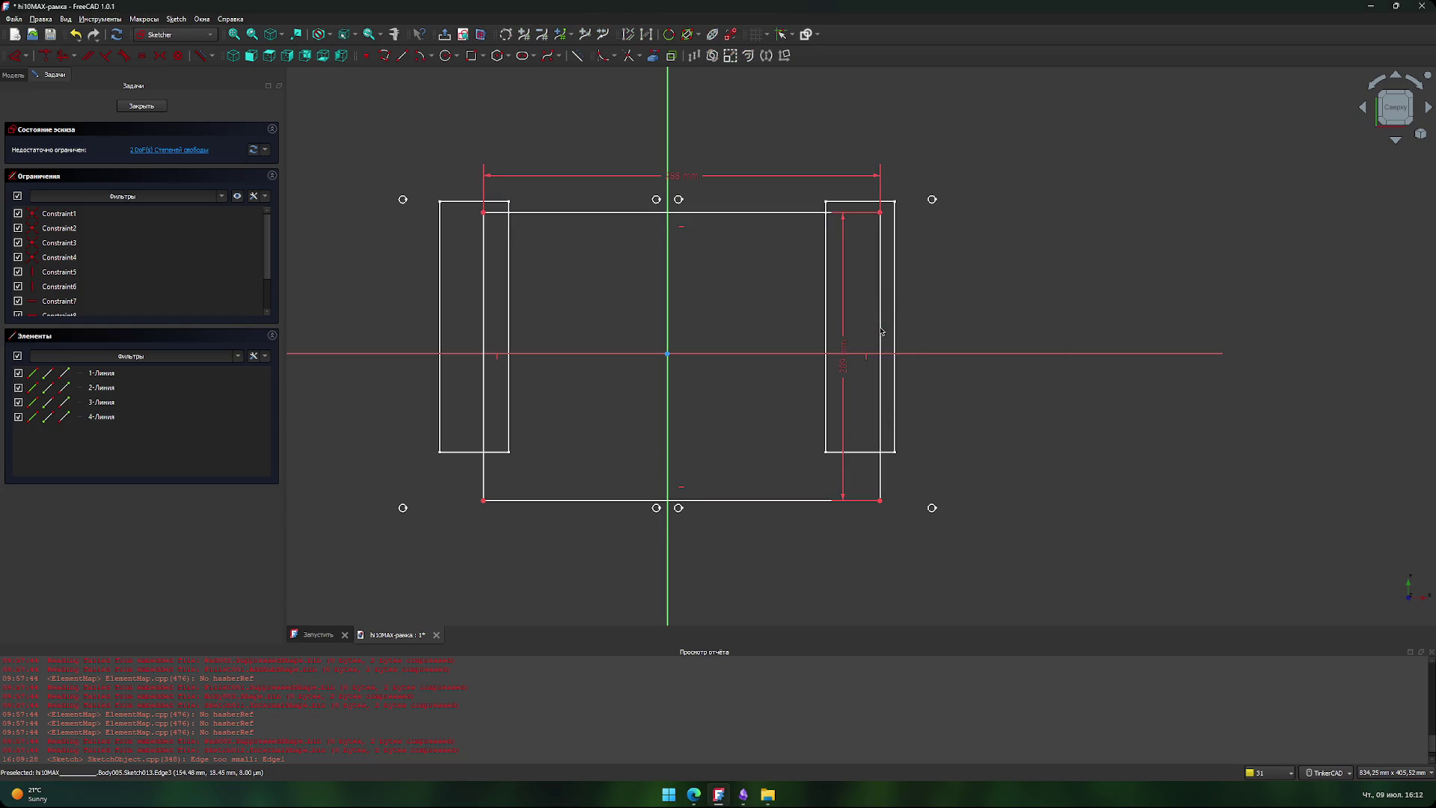
mouse_move(849, 375)
left_mouse_down()
mouse_move(981, 372)
mouse_move(967, 370)
left_mouse_up()
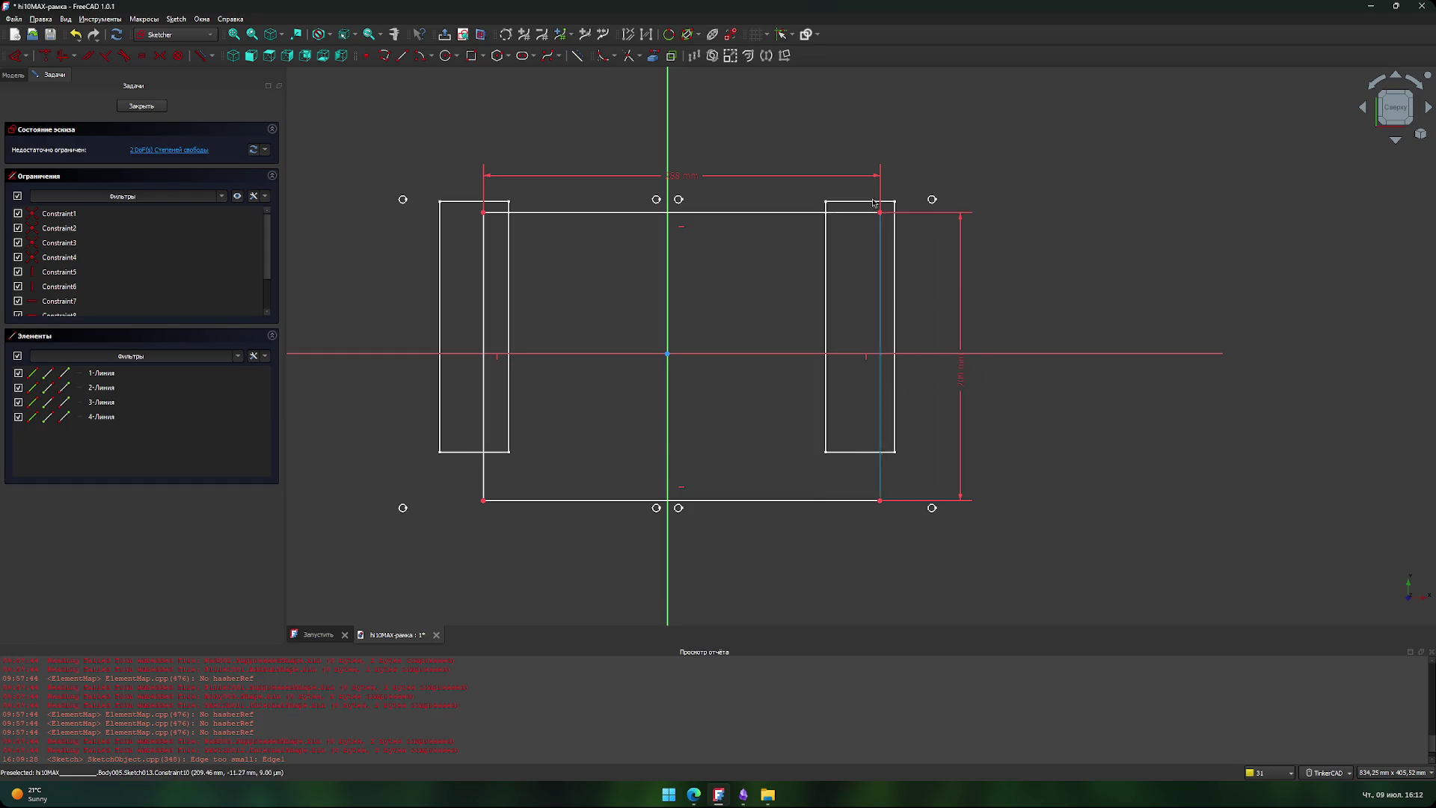
- Recheck the tablet size, then start a vertical distance from the top-left corner to the horizontal axis
key("alt+Tab")
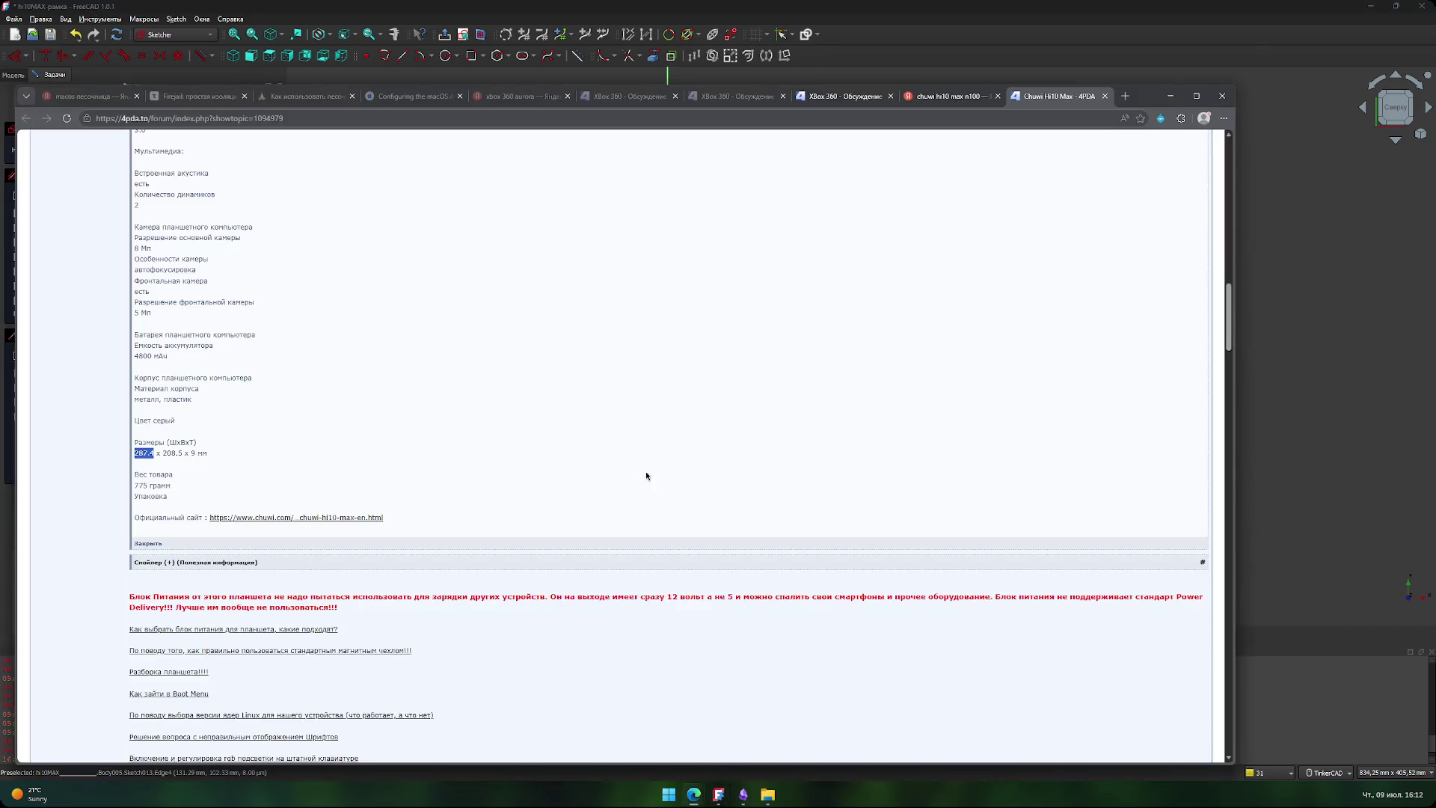
key("alt+Tab")
middle_click_drag(687, 332, 700, 329)
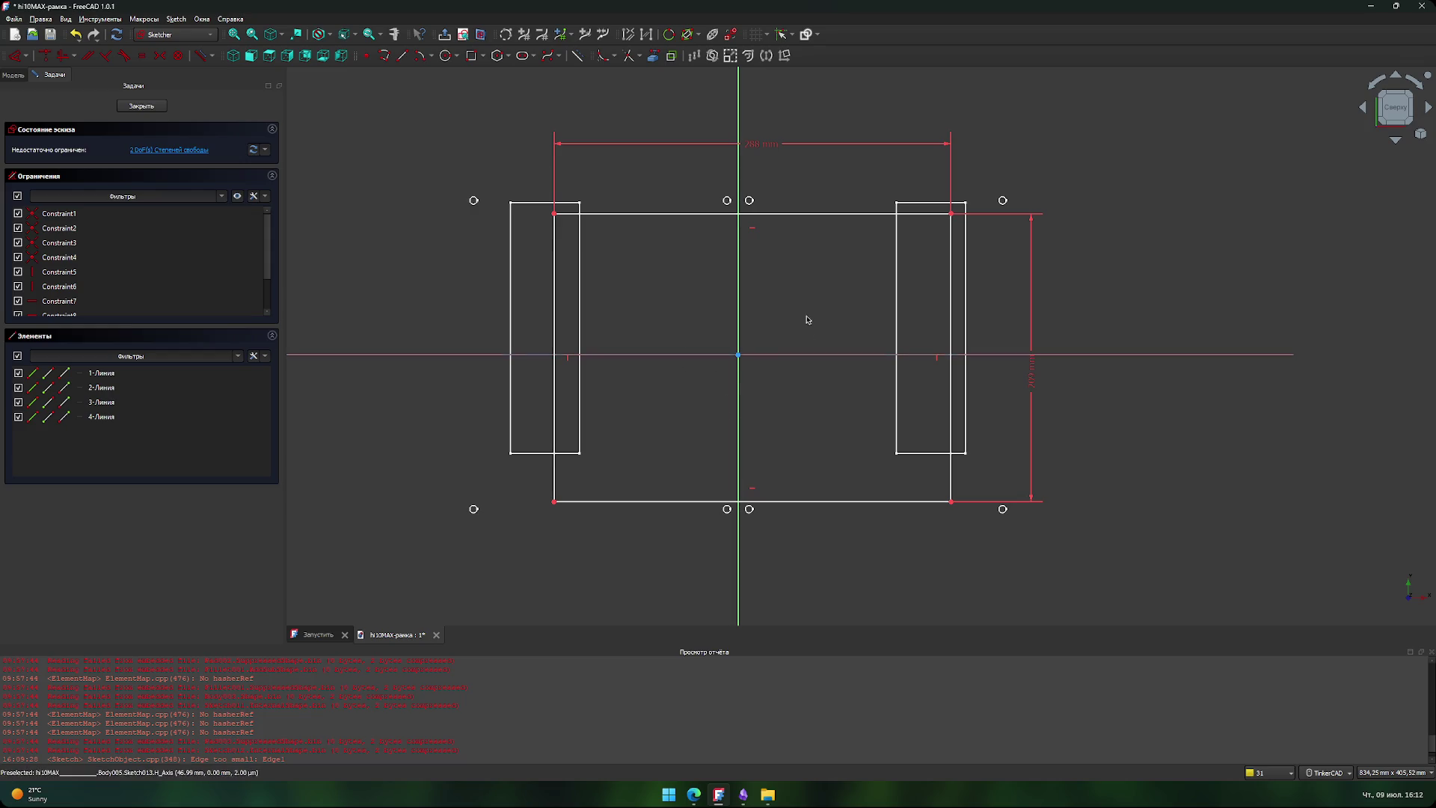
left_click(554, 214)
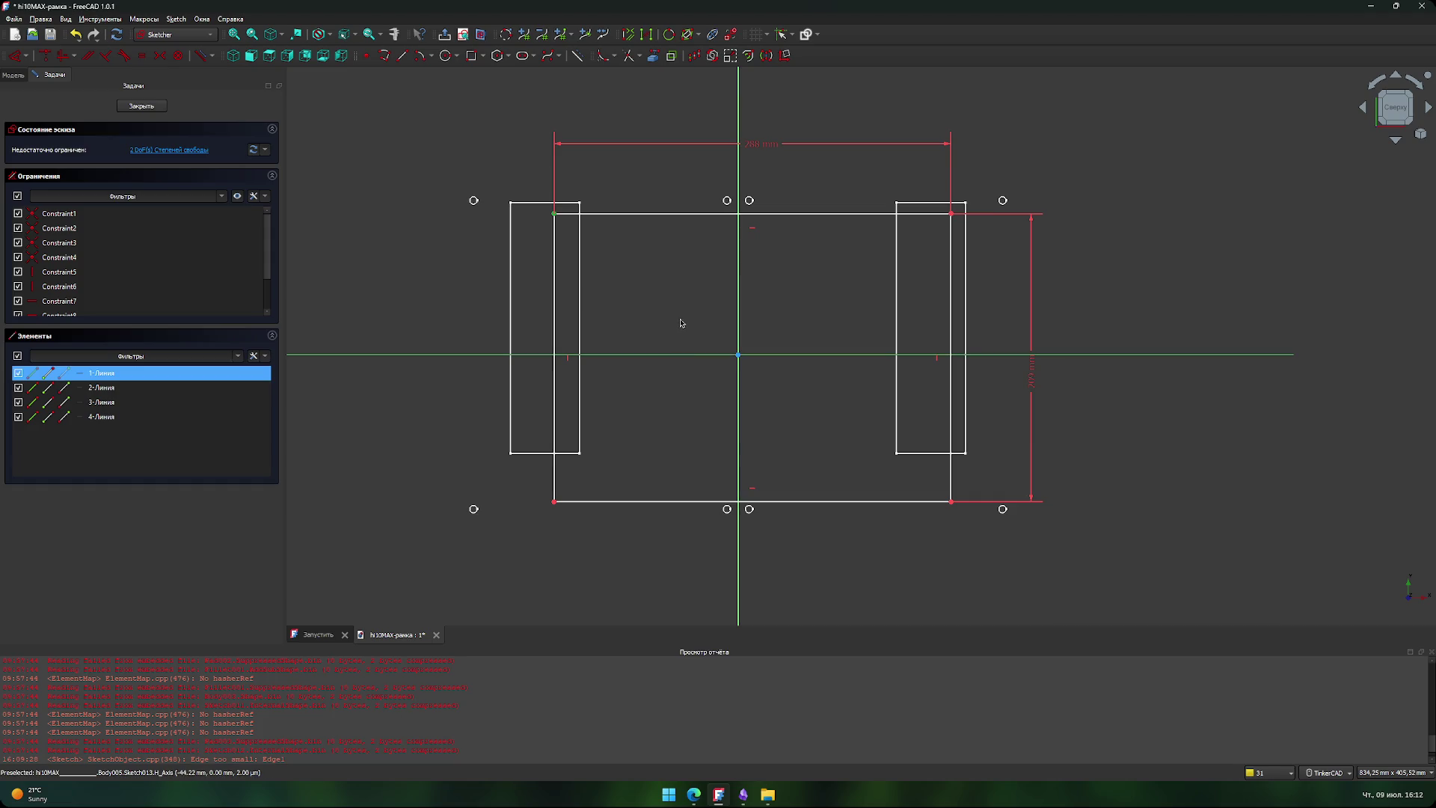
key("d")
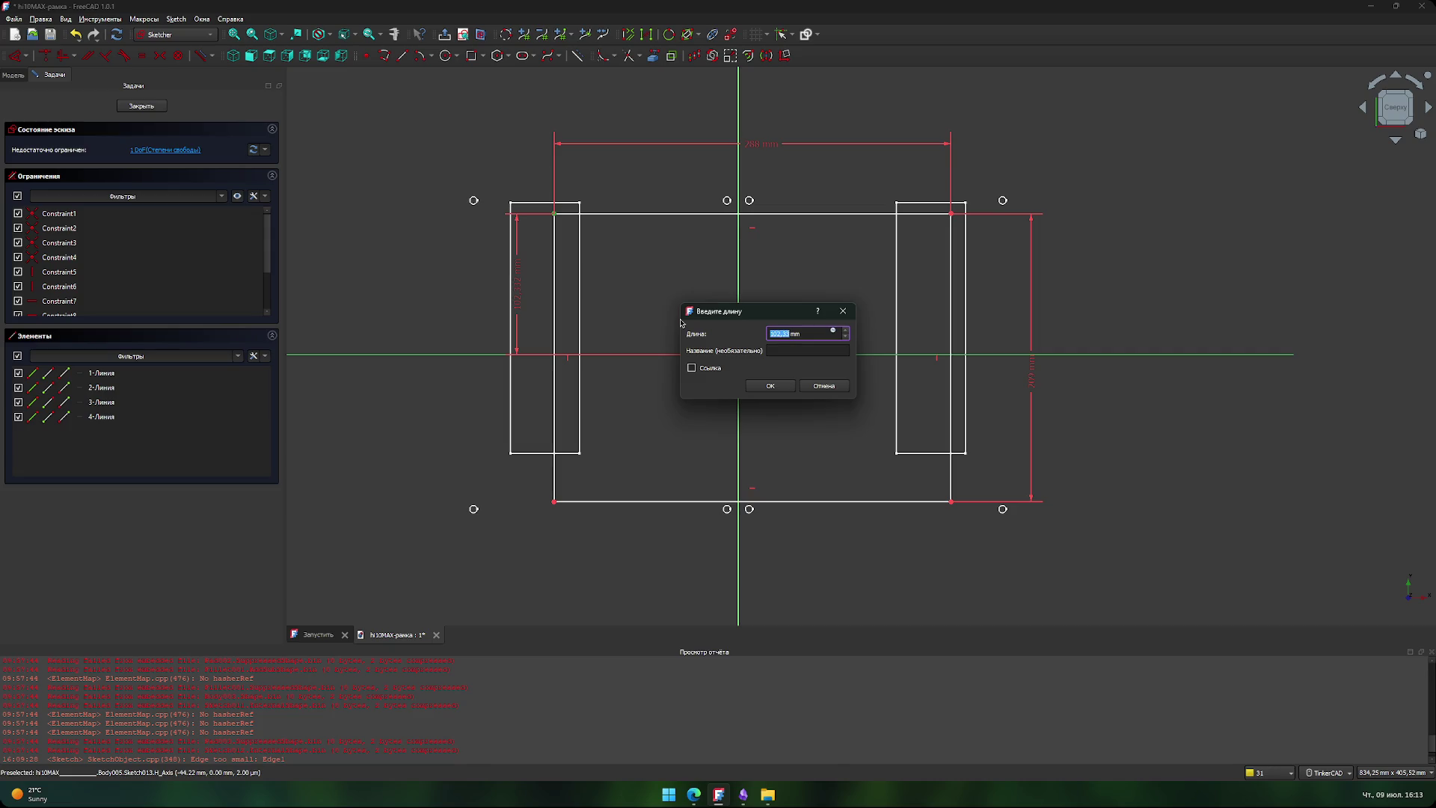
- Place the top-left corner 104.5 mm from the horizontal axis and move the dimension left
type("10")
left_click(788, 386)
left_click_drag(516, 291, 451, 294)
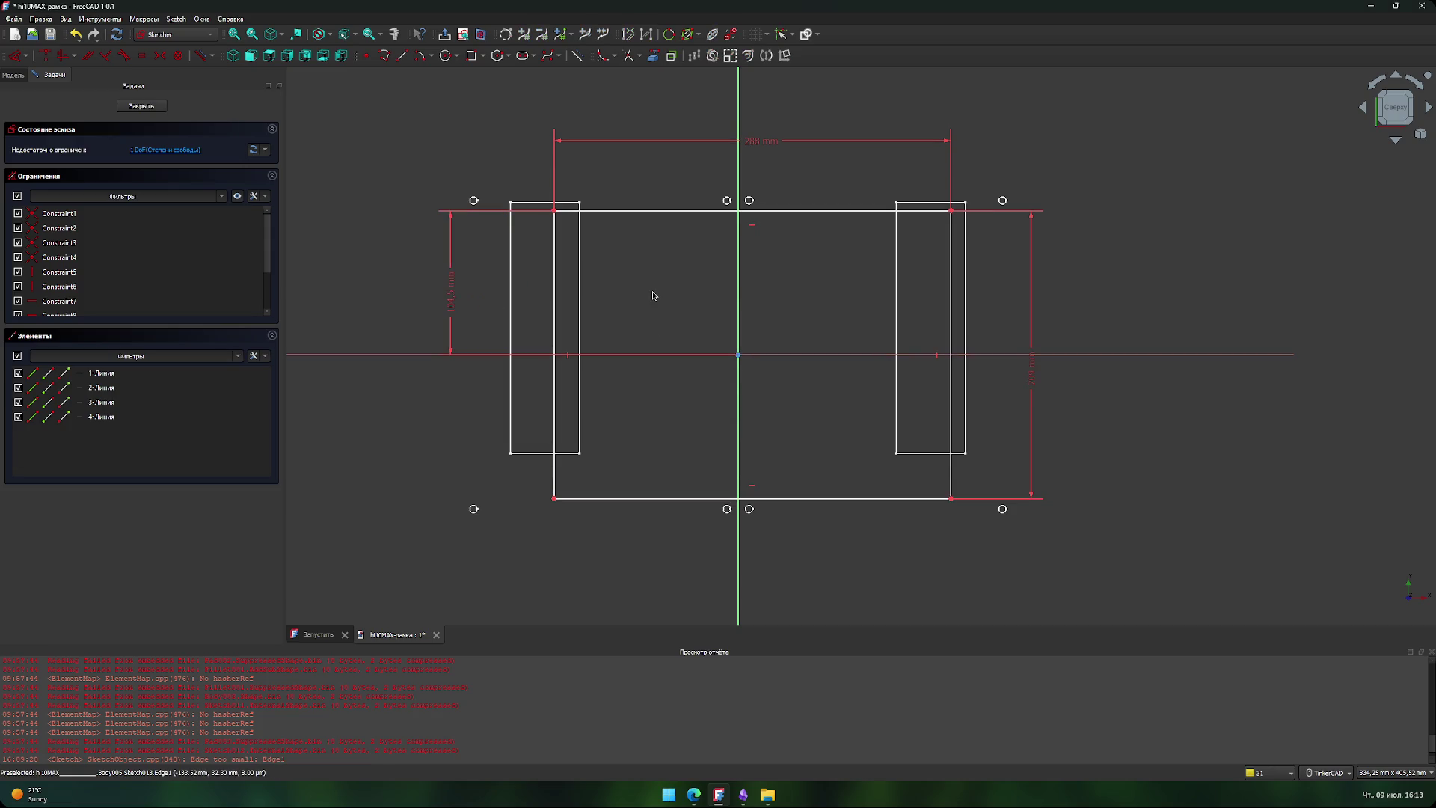
- Constrain the left edge 144 mm from the vertical axis and move the dimension upward
left_click(555, 247)
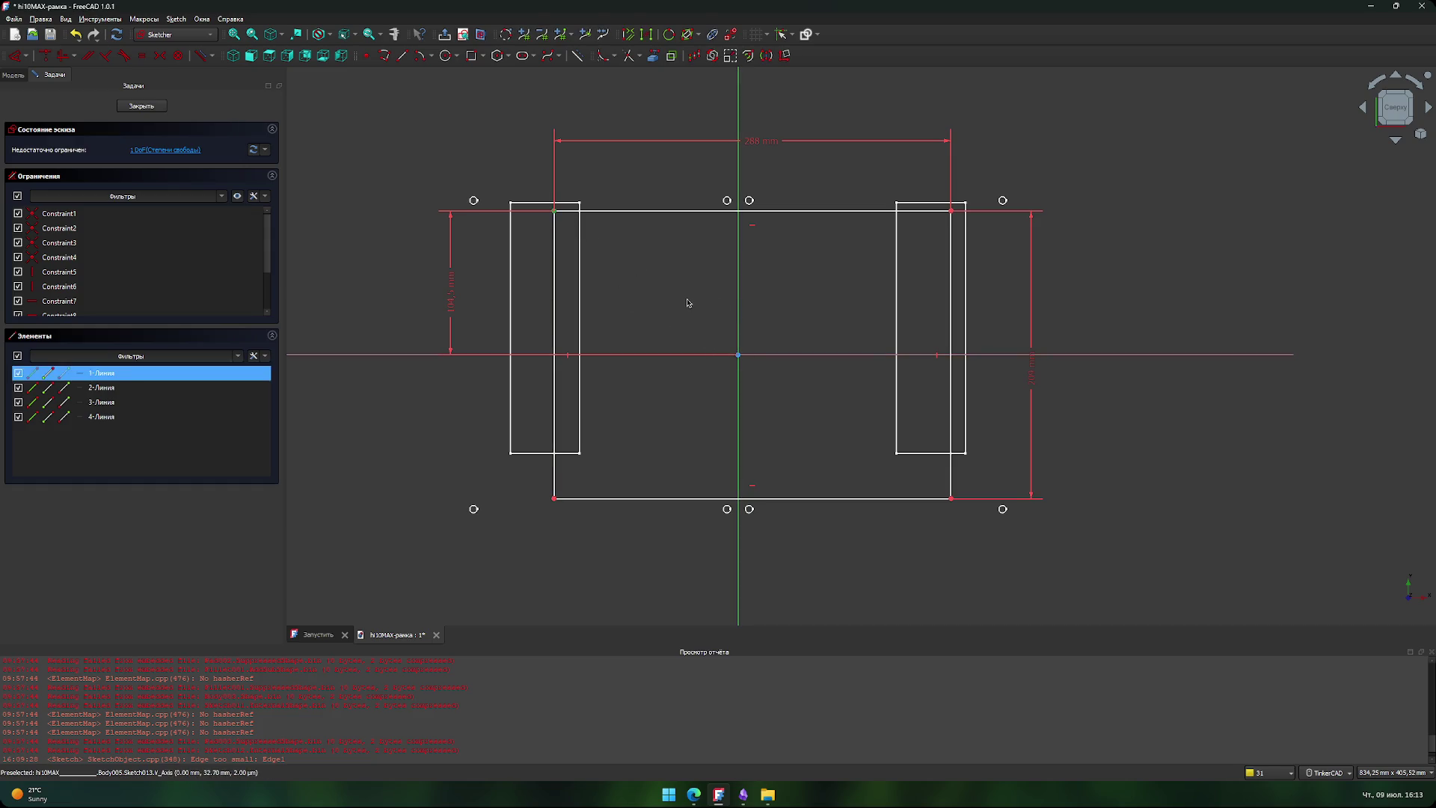
key("l")
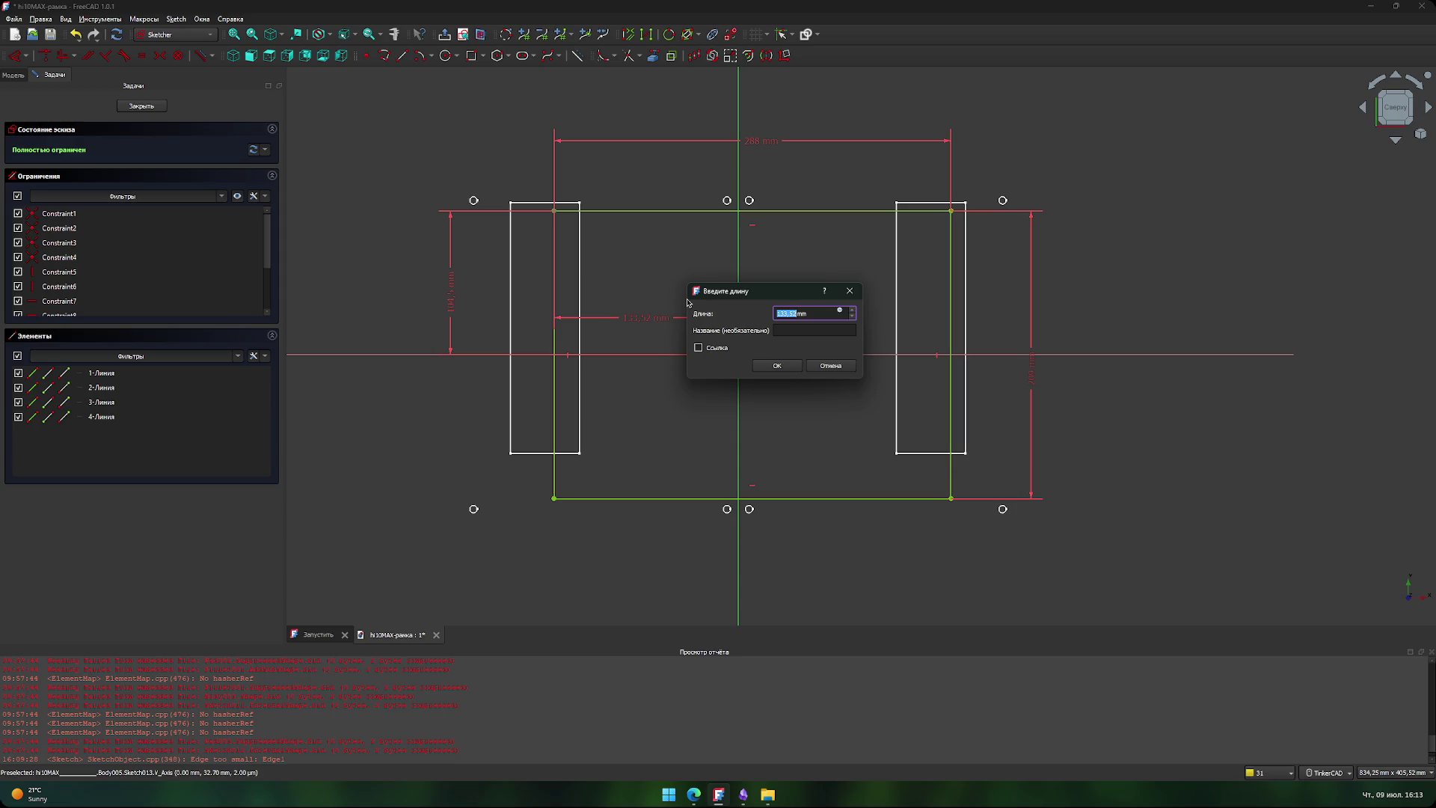
type("144")
left_click(799, 368)
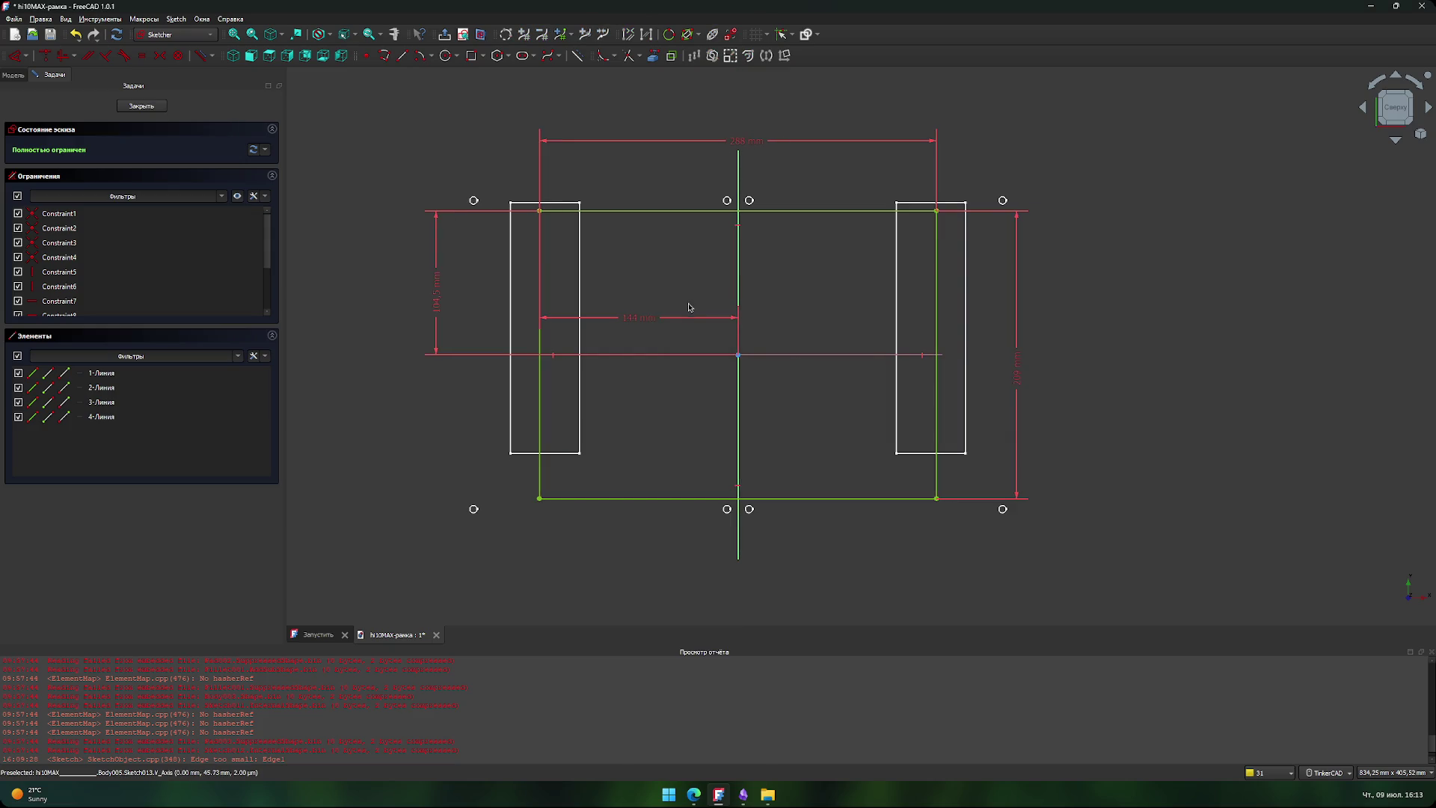
left_click_drag(655, 321, 661, 166)
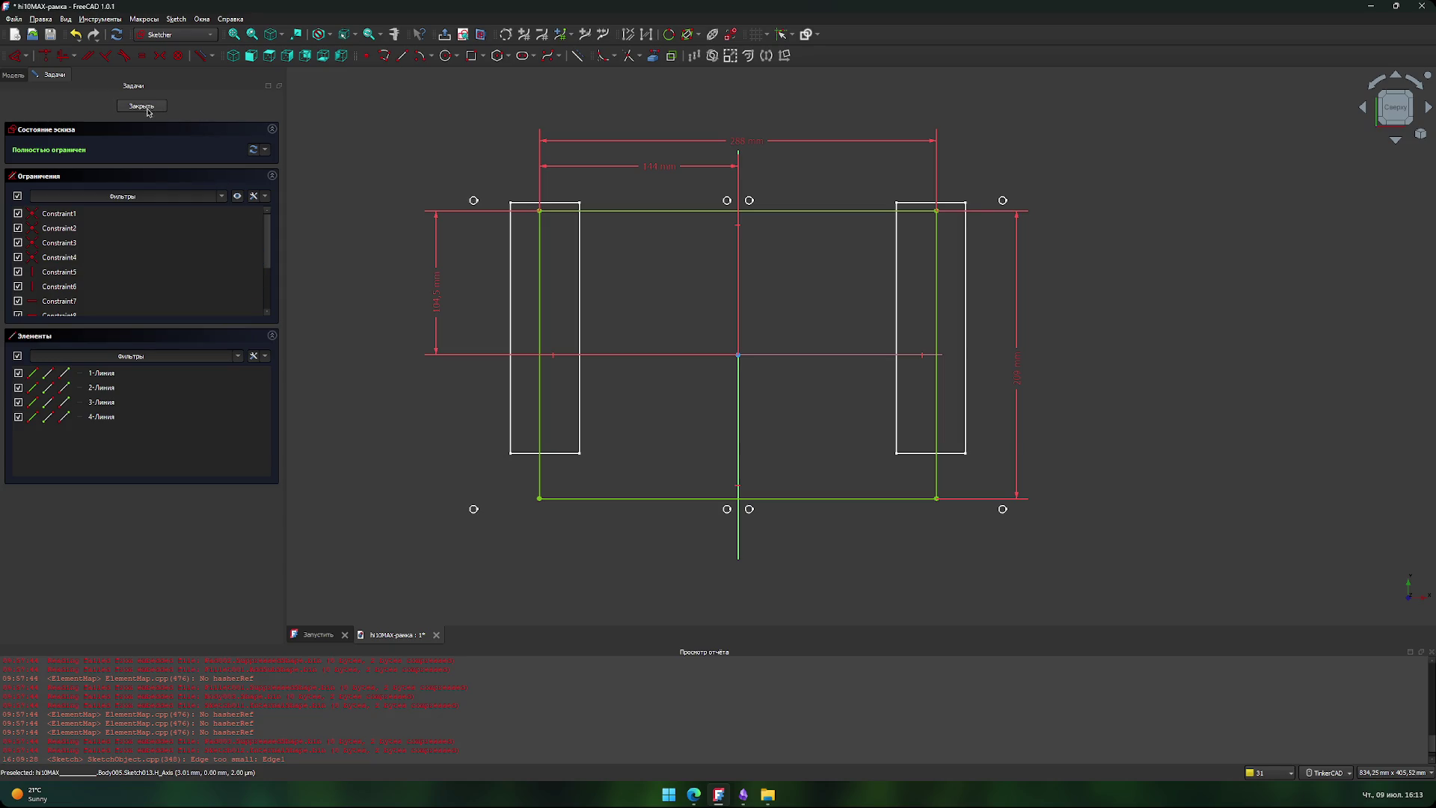
- Fillet all four corners of the rectangle with the Sketcher Fillet tool
left_click(603, 56)
left_click(540, 210)
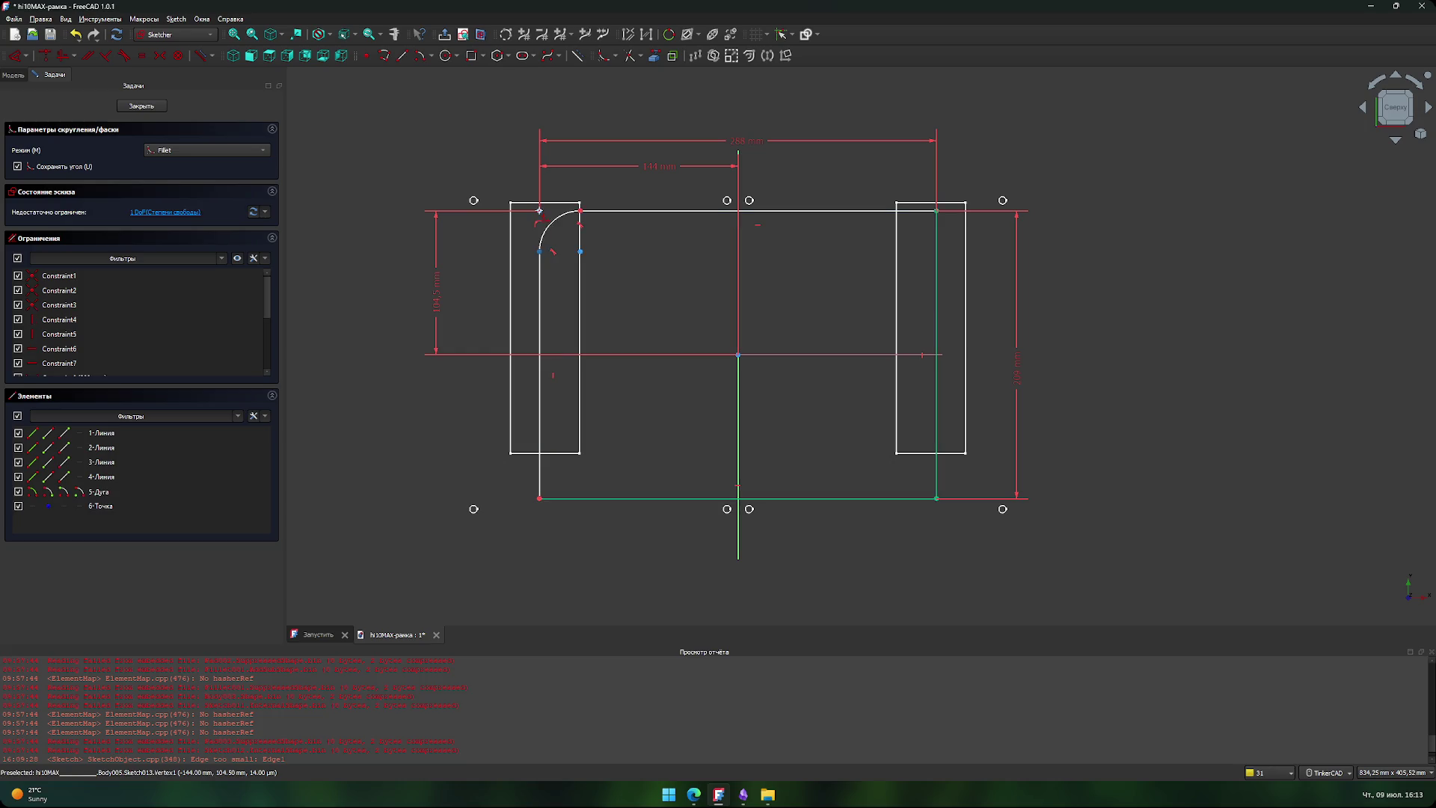
left_click(936, 211)
left_click(937, 499)
left_click(539, 498)
key("Escape")
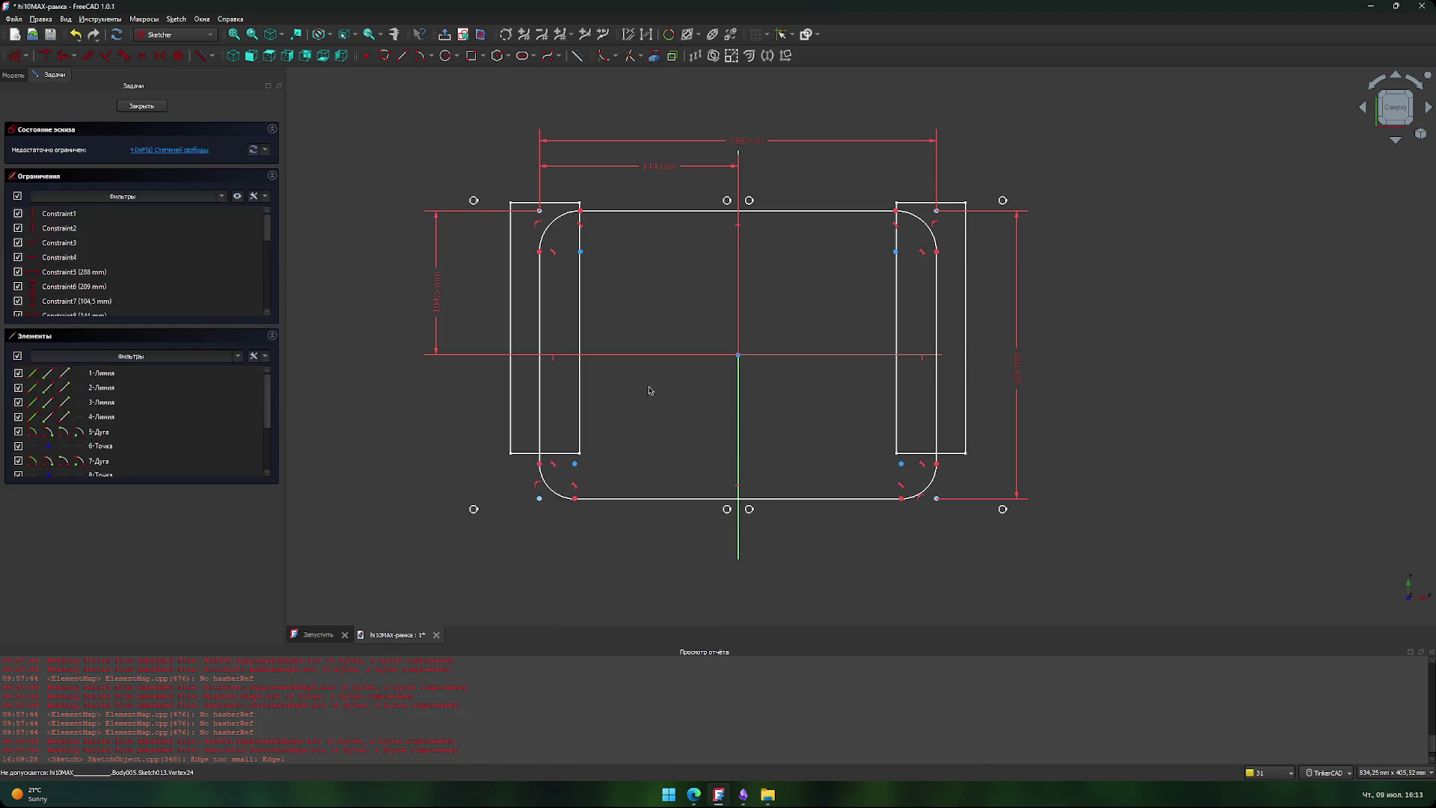
scroll(611, 255, "up", 2)
middle_click_drag(699, 335, 702, 337)
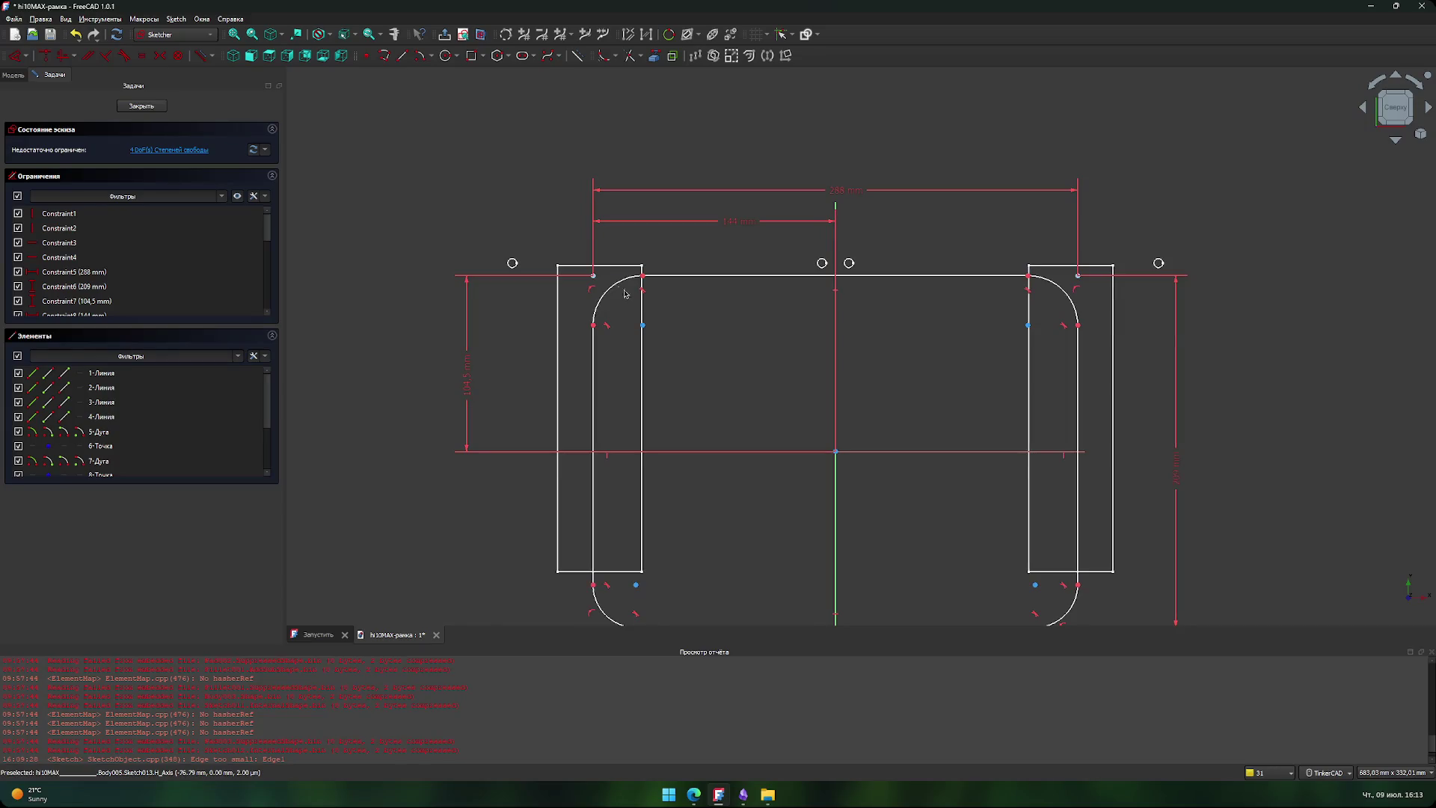
- Set the top-left and top-right fillets to 10 mm with vertical distance constraints
left_click(594, 276)
left_click(593, 325)
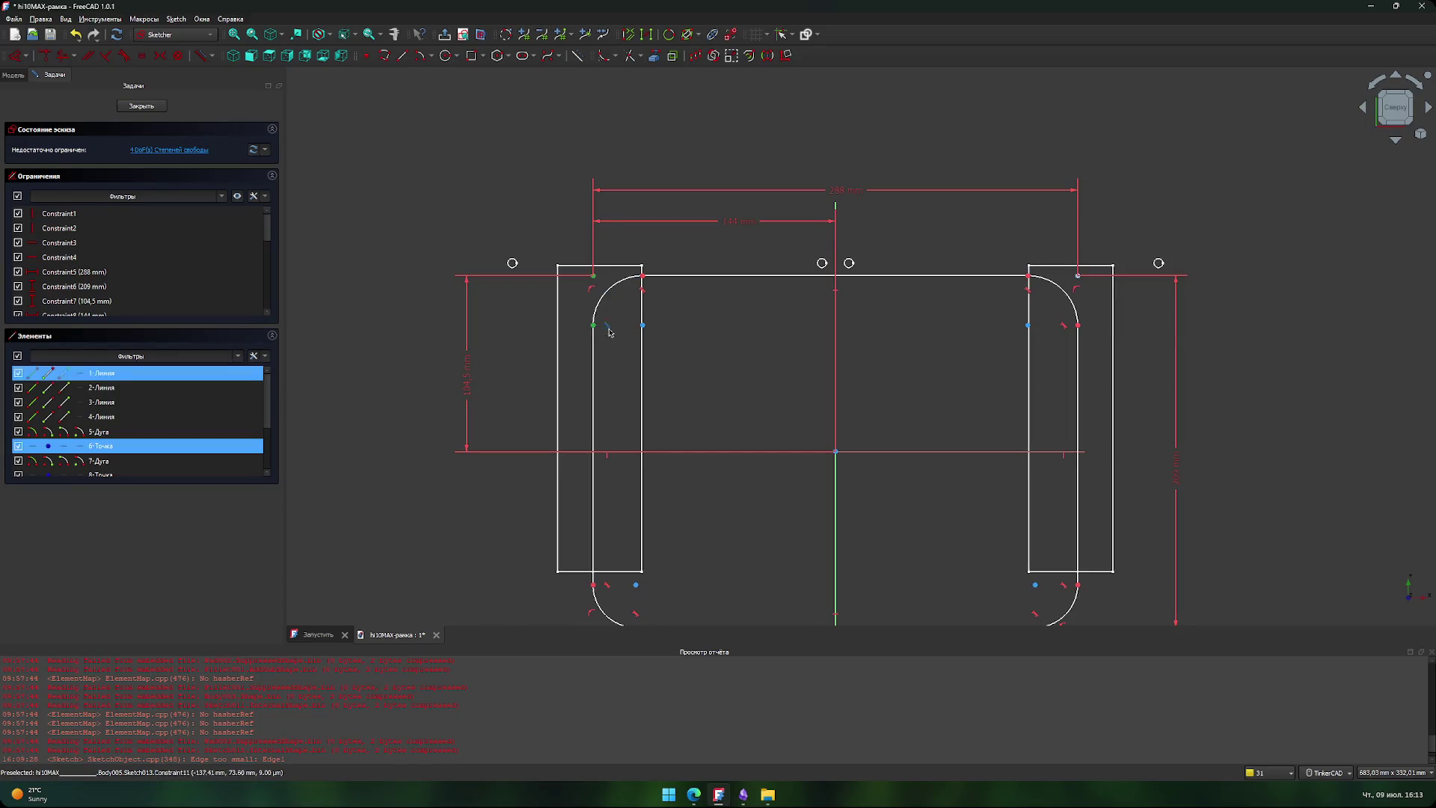
key("i")
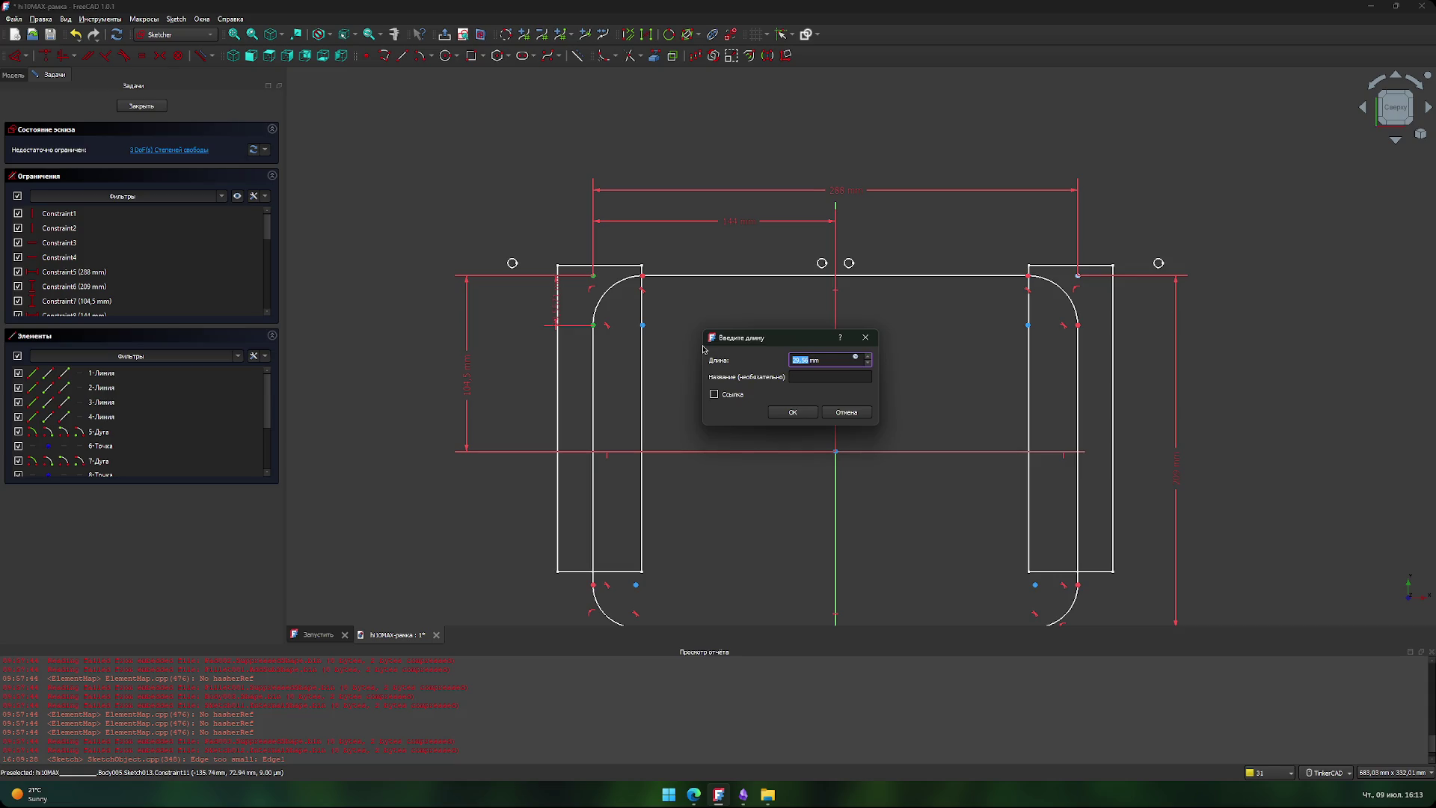
type("10")
key("Return")
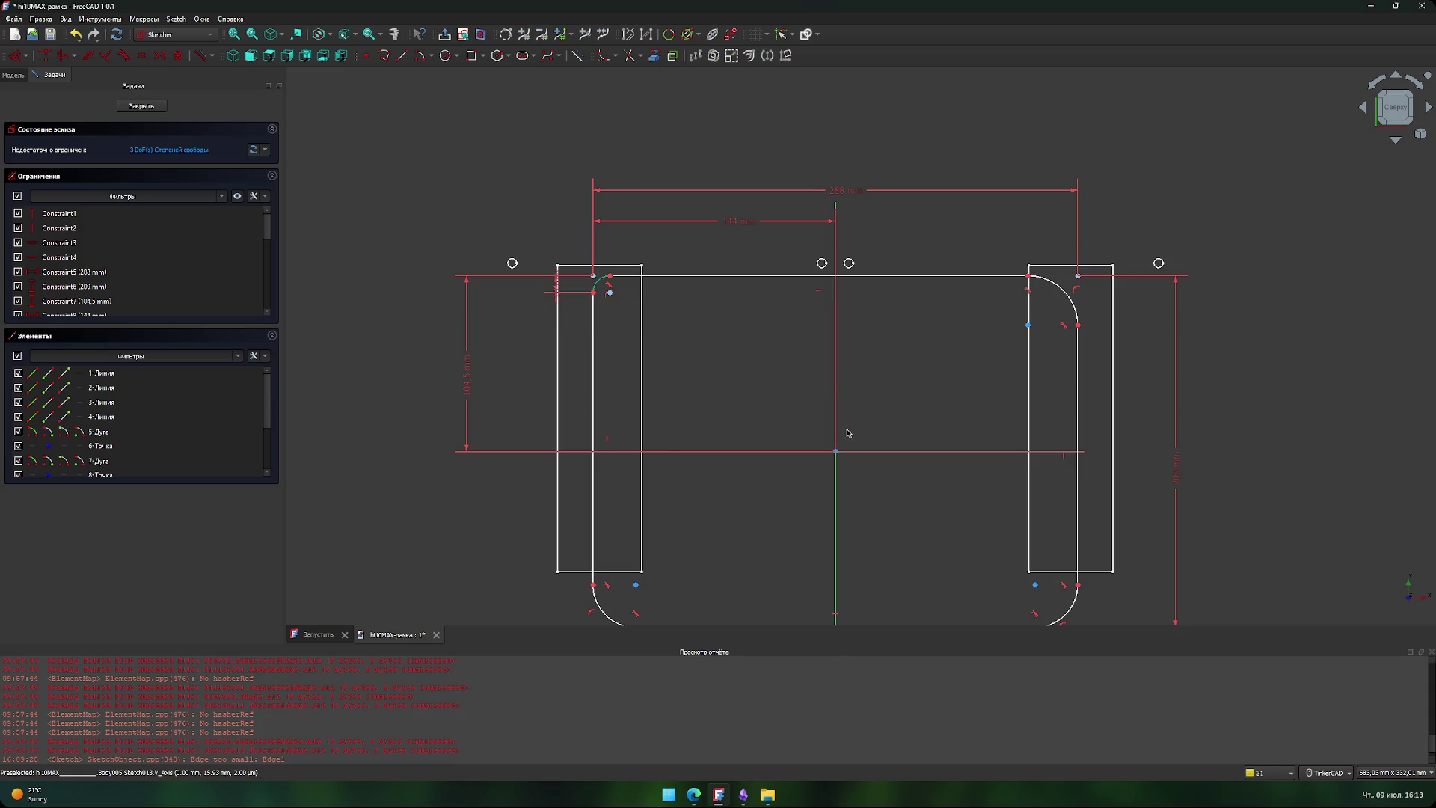
middle_click_drag(911, 386, 791, 373)
left_click(958, 263)
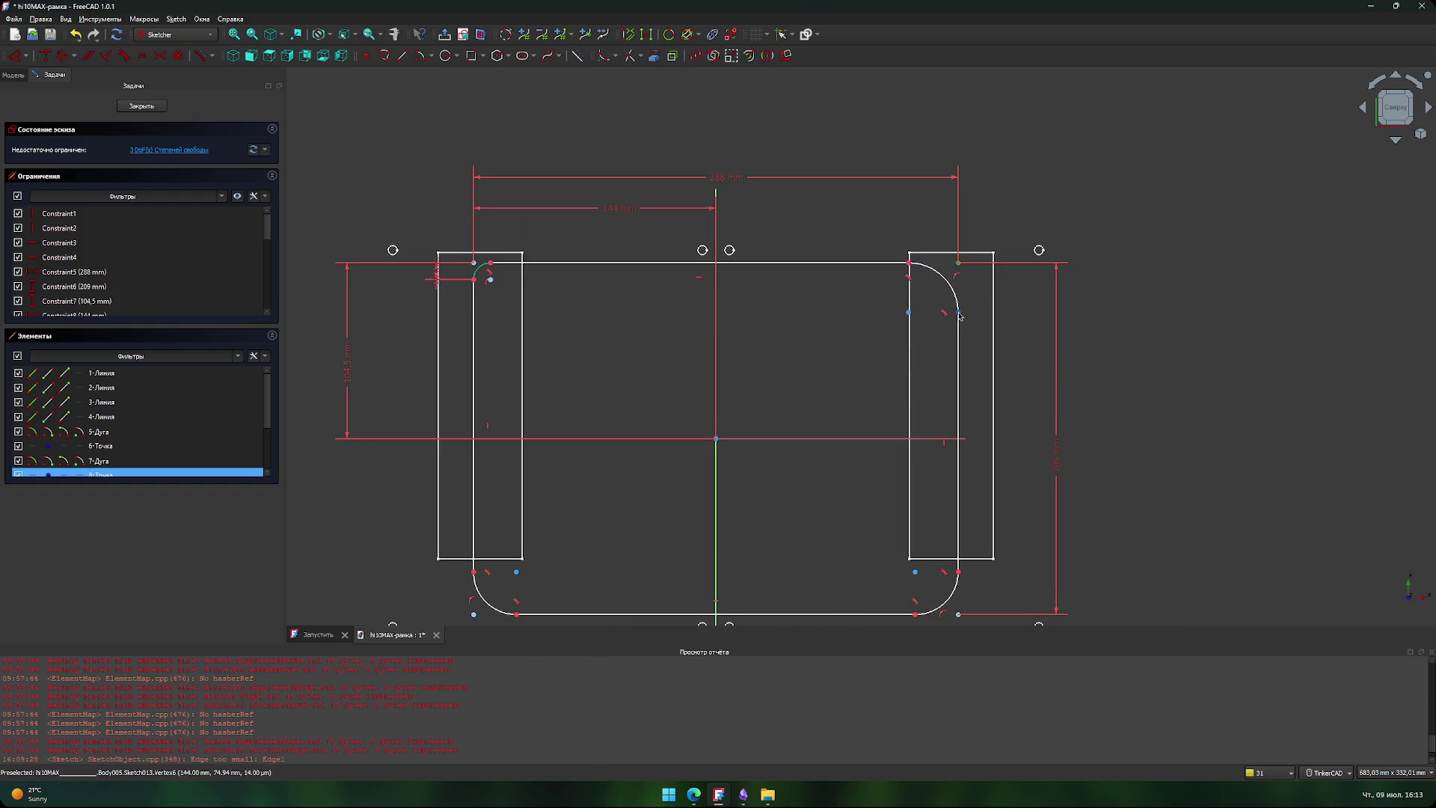
left_click(958, 312)
type("i")
type("10")
key("Return")
- Set the bottom-right and bottom-left fillets to 10 mm with distance constraints
middle_click_drag(794, 386, 730, 180)
scroll(733, 184, "up", 1)
left_click(925, 398)
left_click(924, 448)
type("i10")
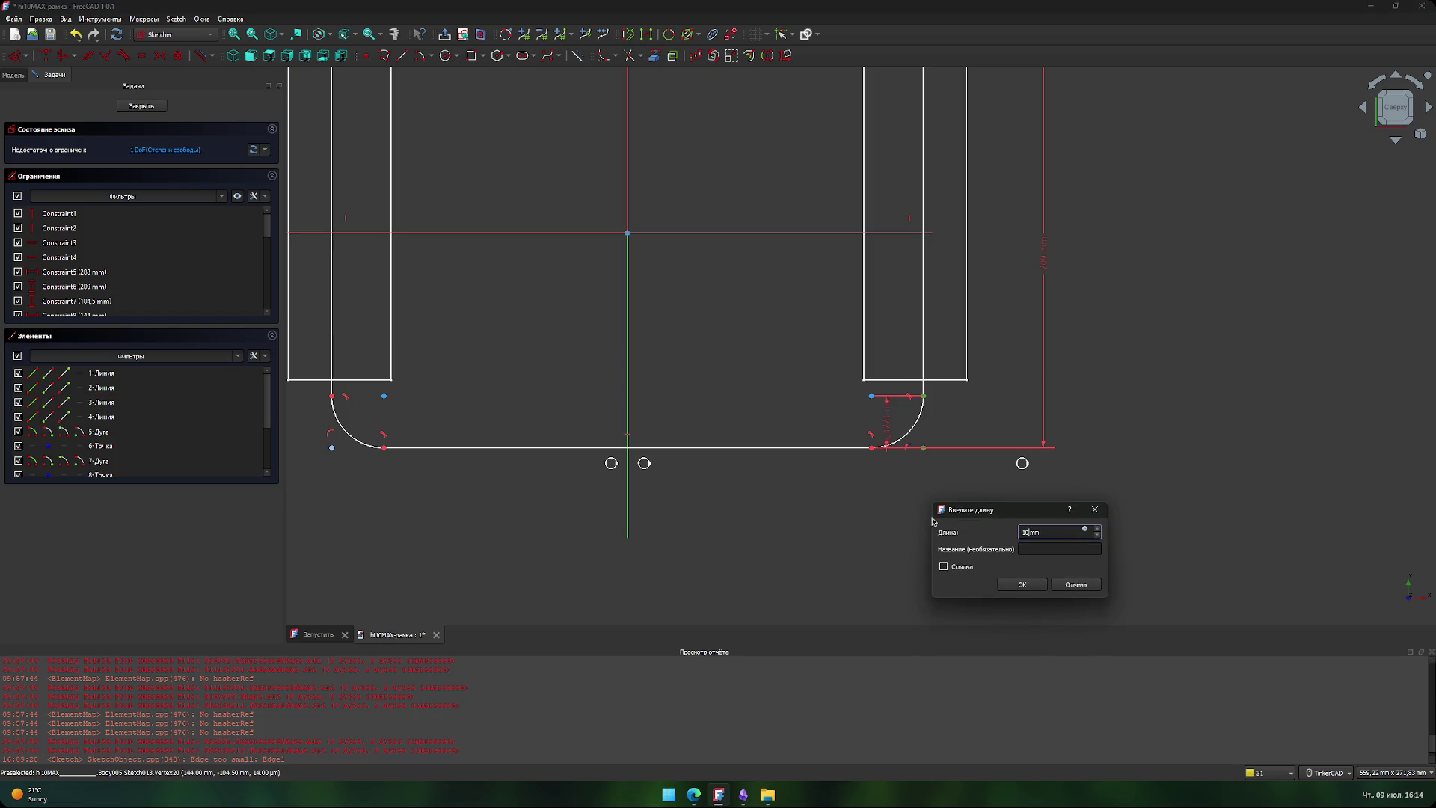
key("Return")
middle_click_drag(453, 478, 716, 472)
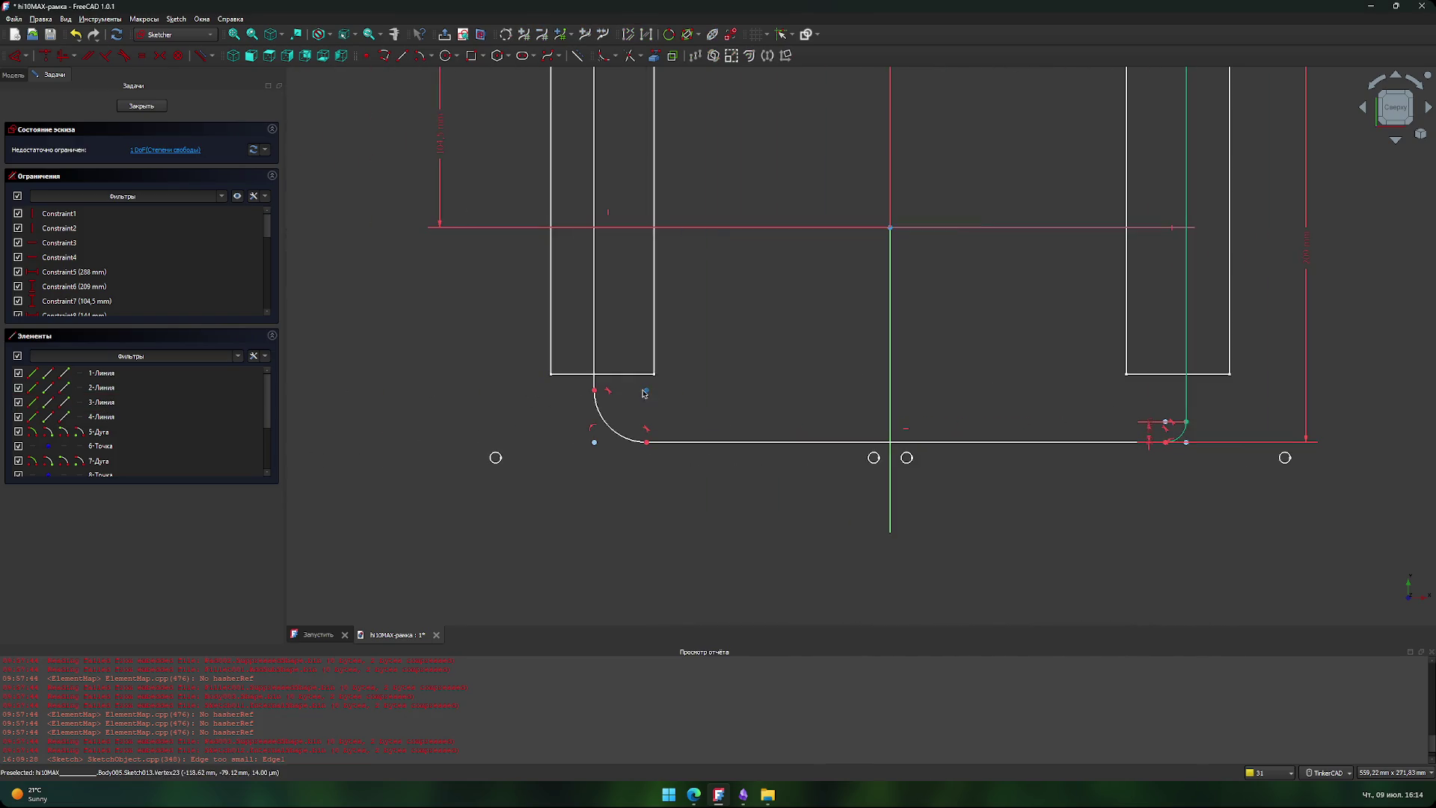
left_click(595, 390)
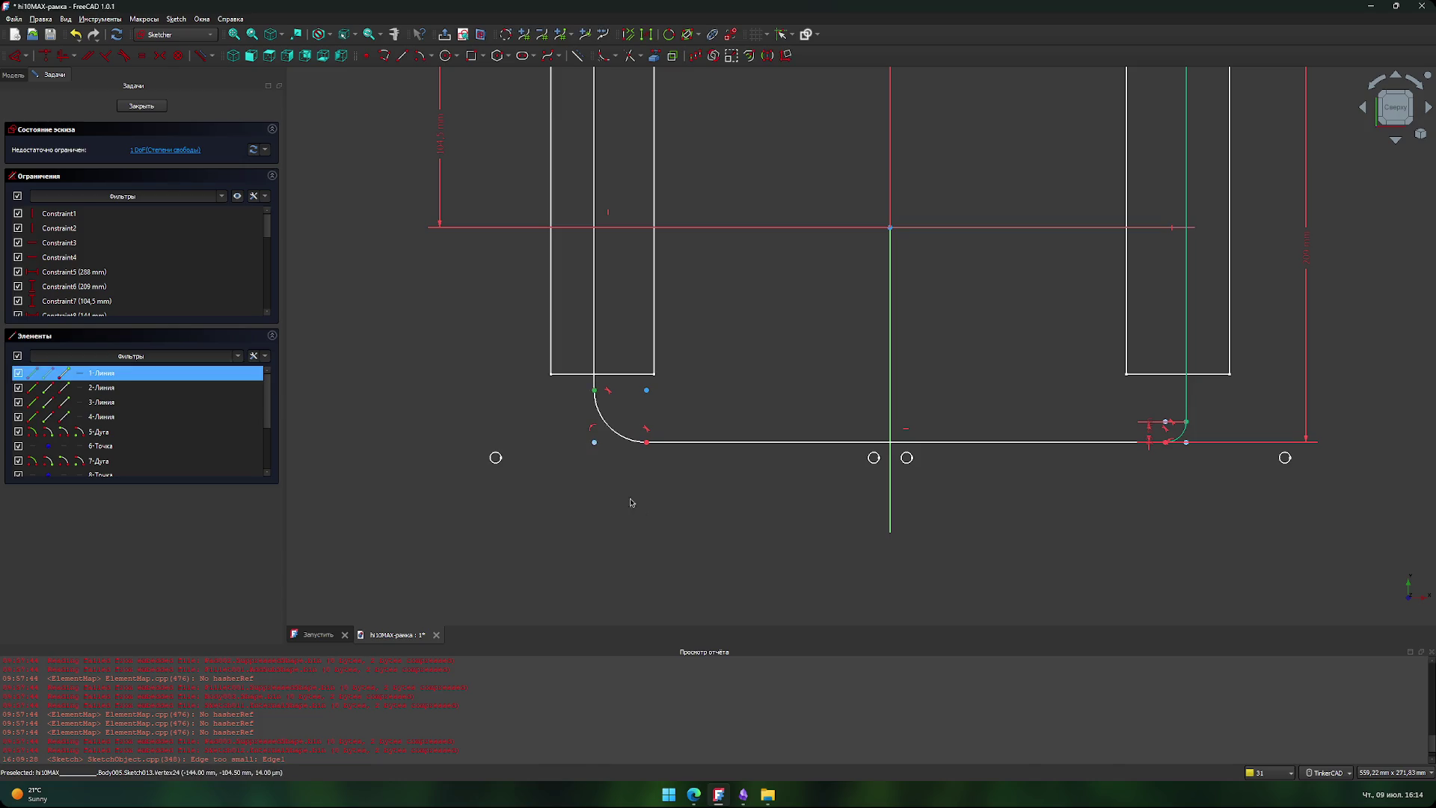
left_click(646, 517)
left_click(595, 390)
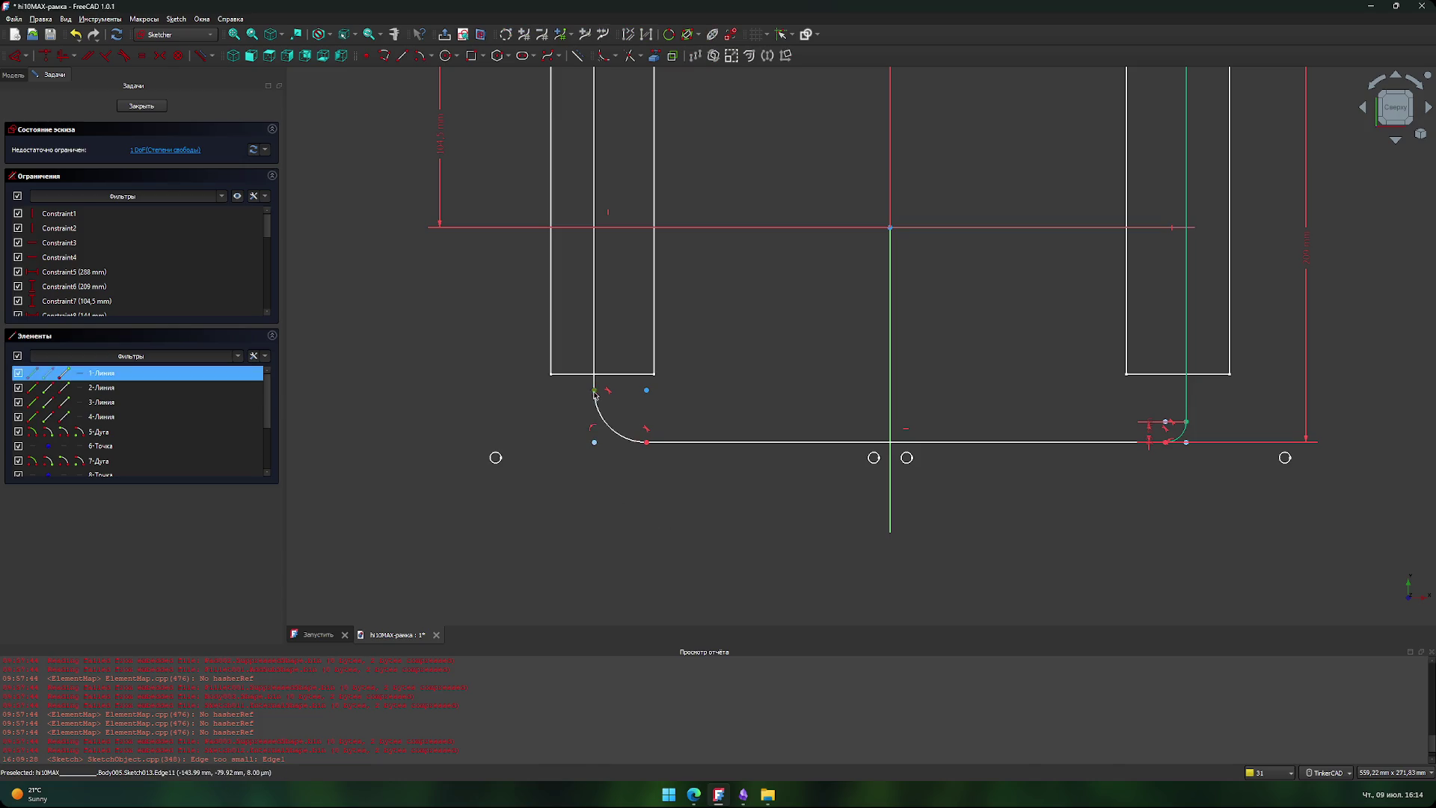
left_click(595, 443)
key("i")
key("Return")
scroll(796, 321, "down", 2)
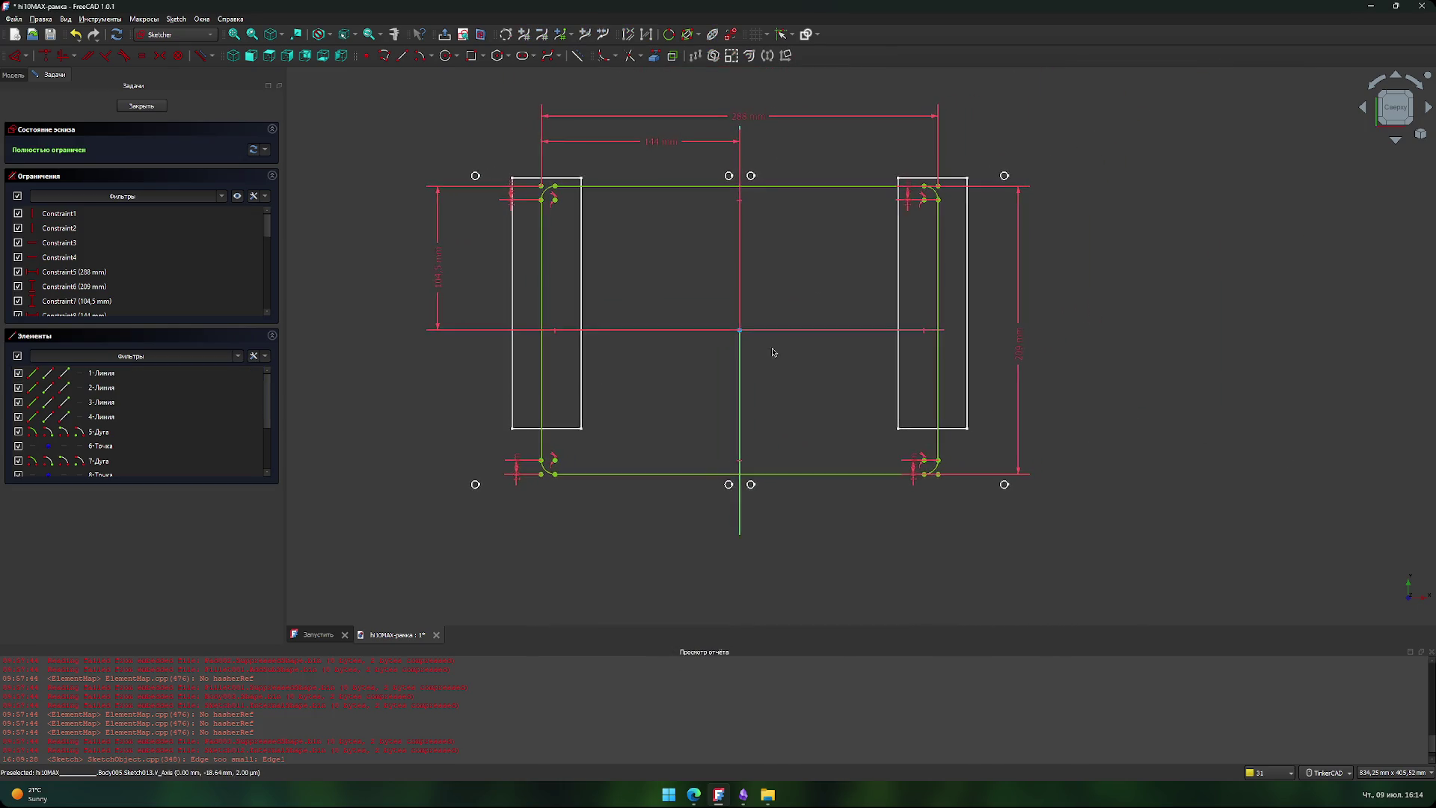
- Close the rounded-rectangle sketch, pad it into Pad004, and collapse the Планшет chuwi hi10 max body
left_click(141, 106)
scroll(538, 335, "down", 5)
scroll(817, 327, "up", 1)
scroll(778, 343, "down", 2)
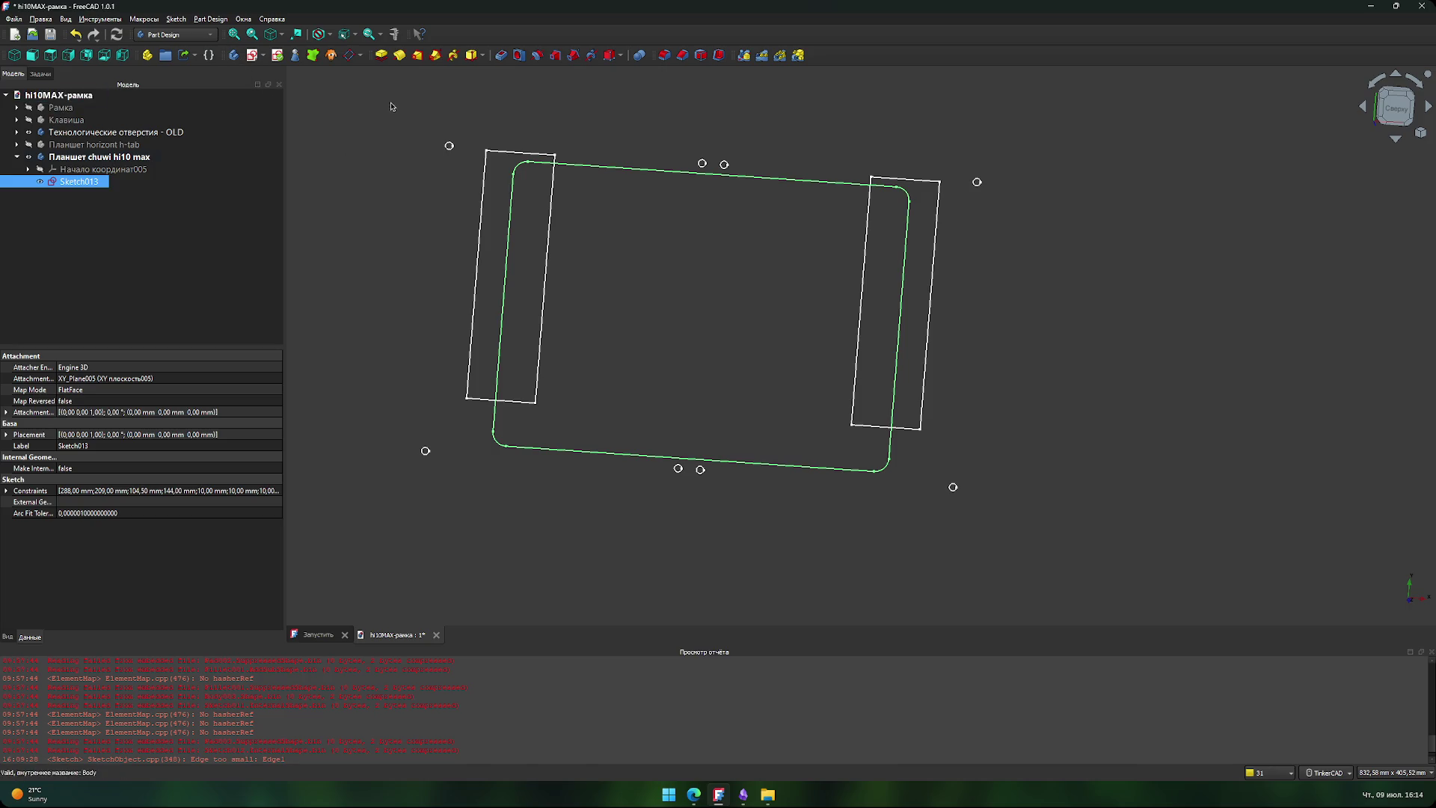
left_click(381, 57)
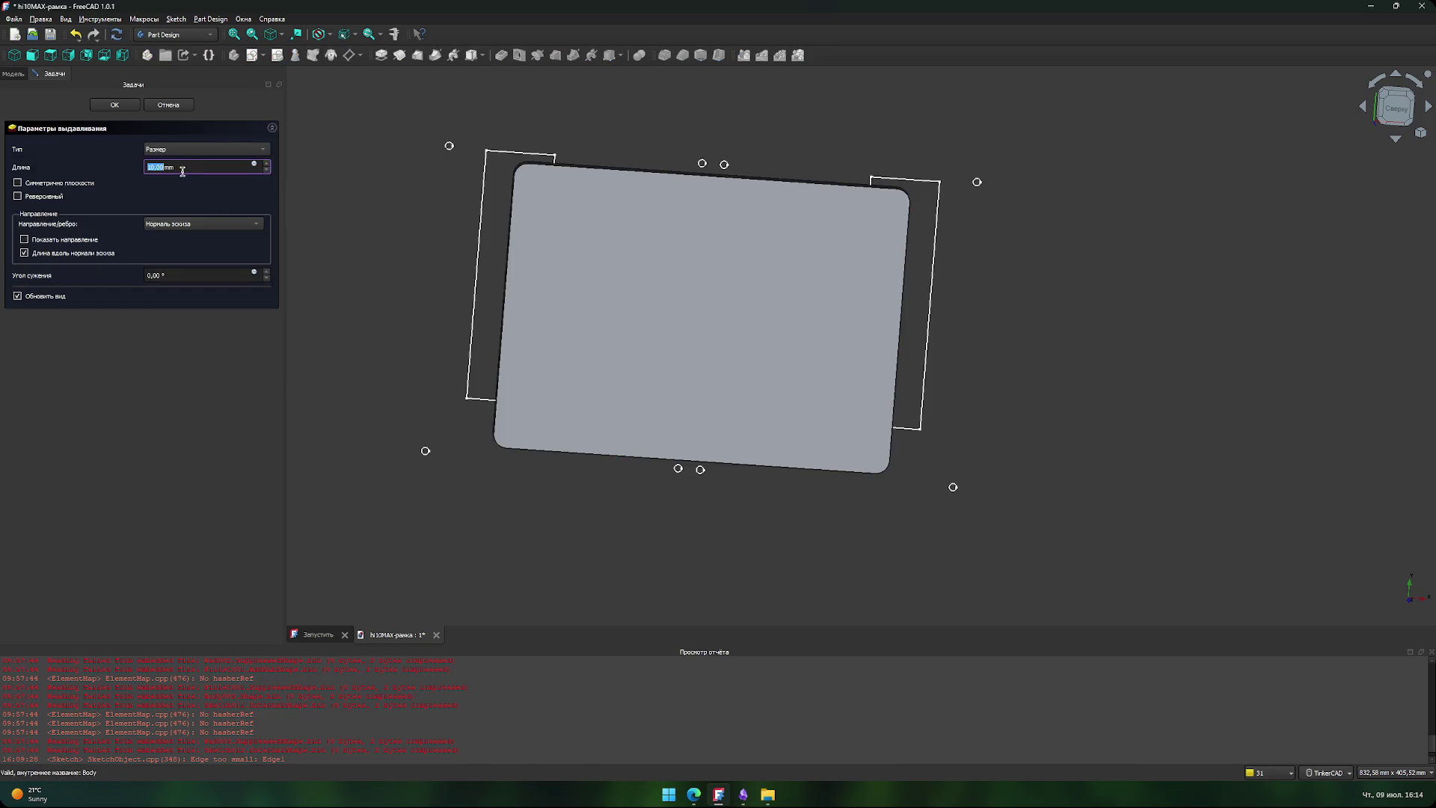
left_click(126, 109)
left_click(39, 161)
double_click(38, 164)
middle_click_drag(416, 314, 401, 374)
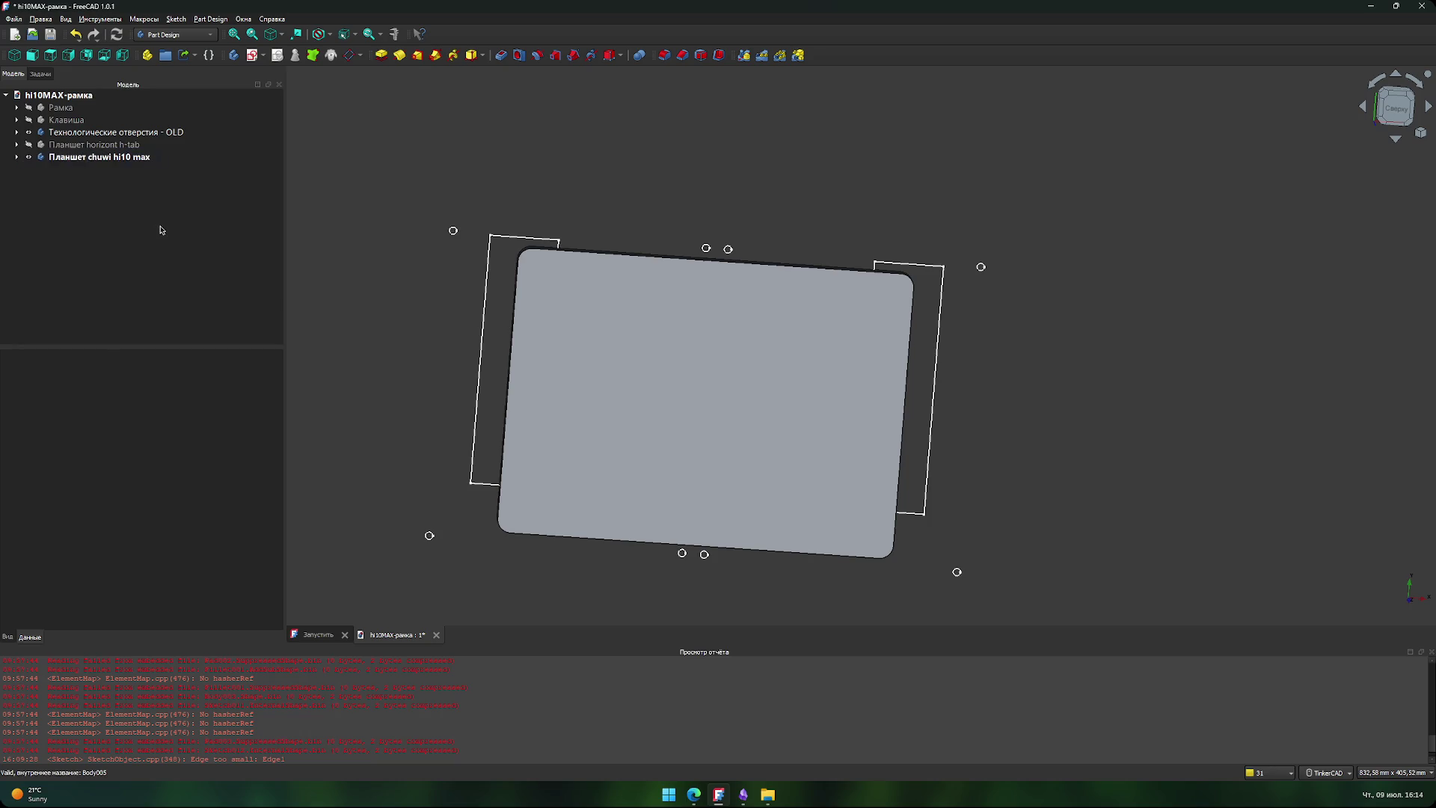
scroll(699, 314, "up", 3)
scroll(565, 330, "down", 5)
scroll(431, 342, "up", 4)
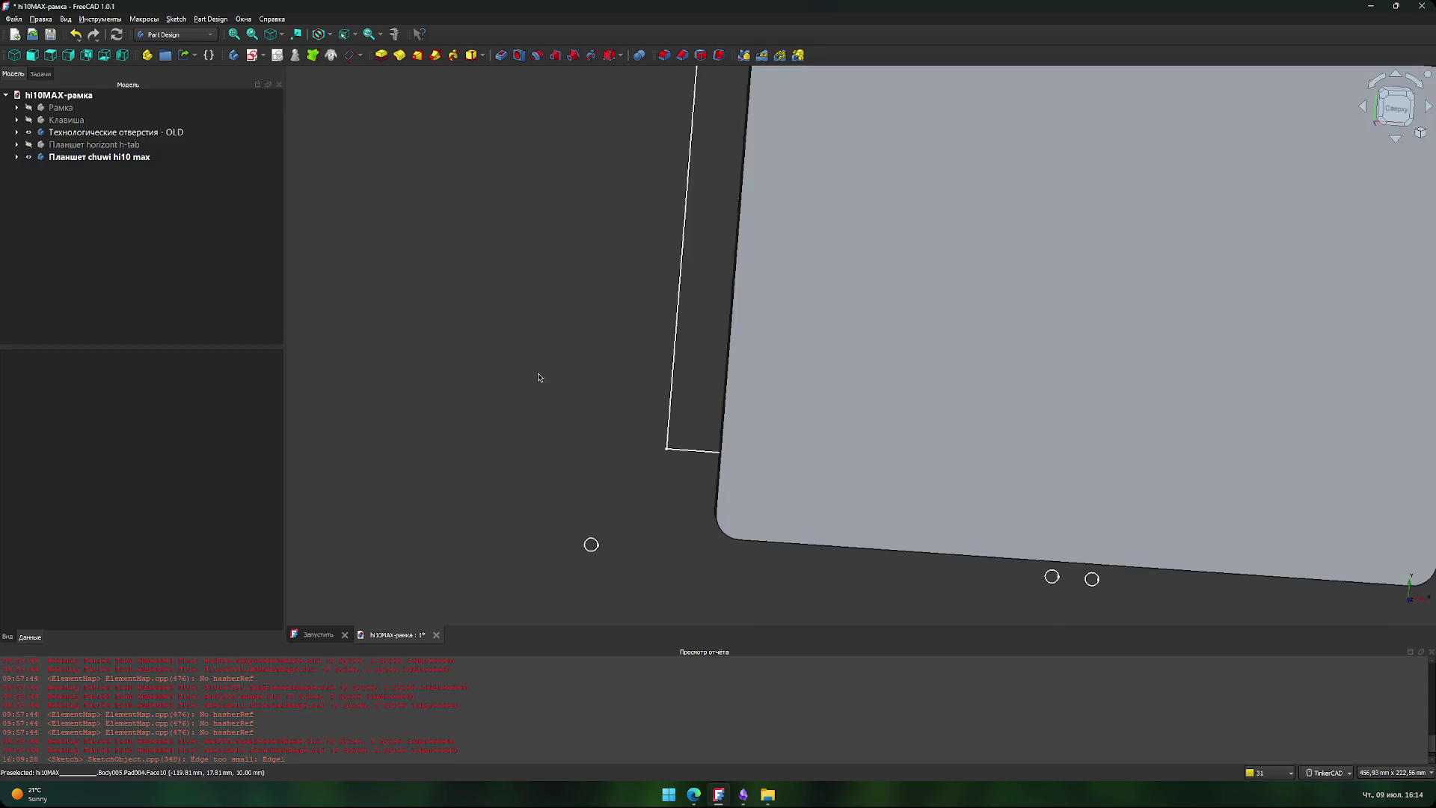
scroll(541, 378, "down", 4)
scroll(422, 330, "up", 3)
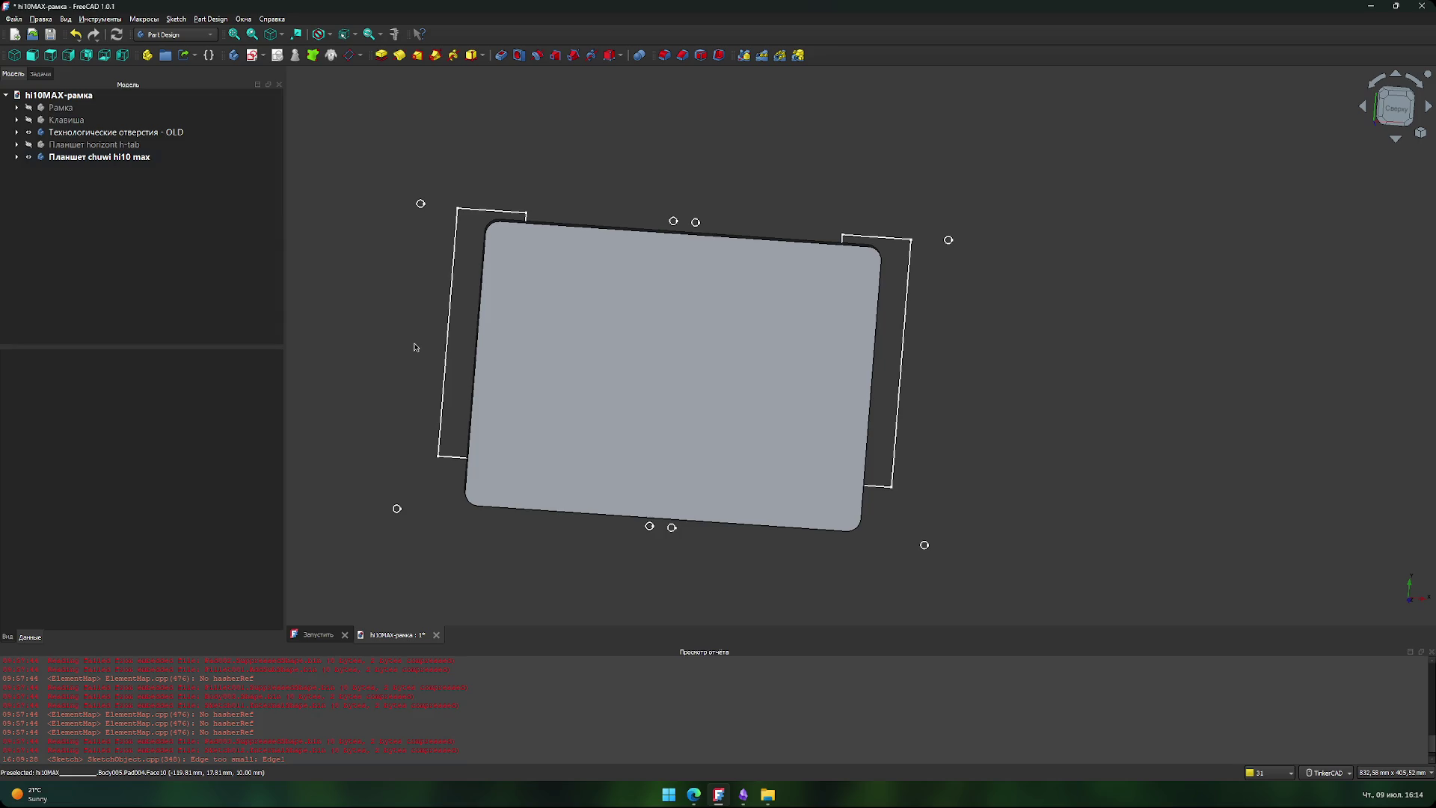
scroll(687, 221, "up", 4)
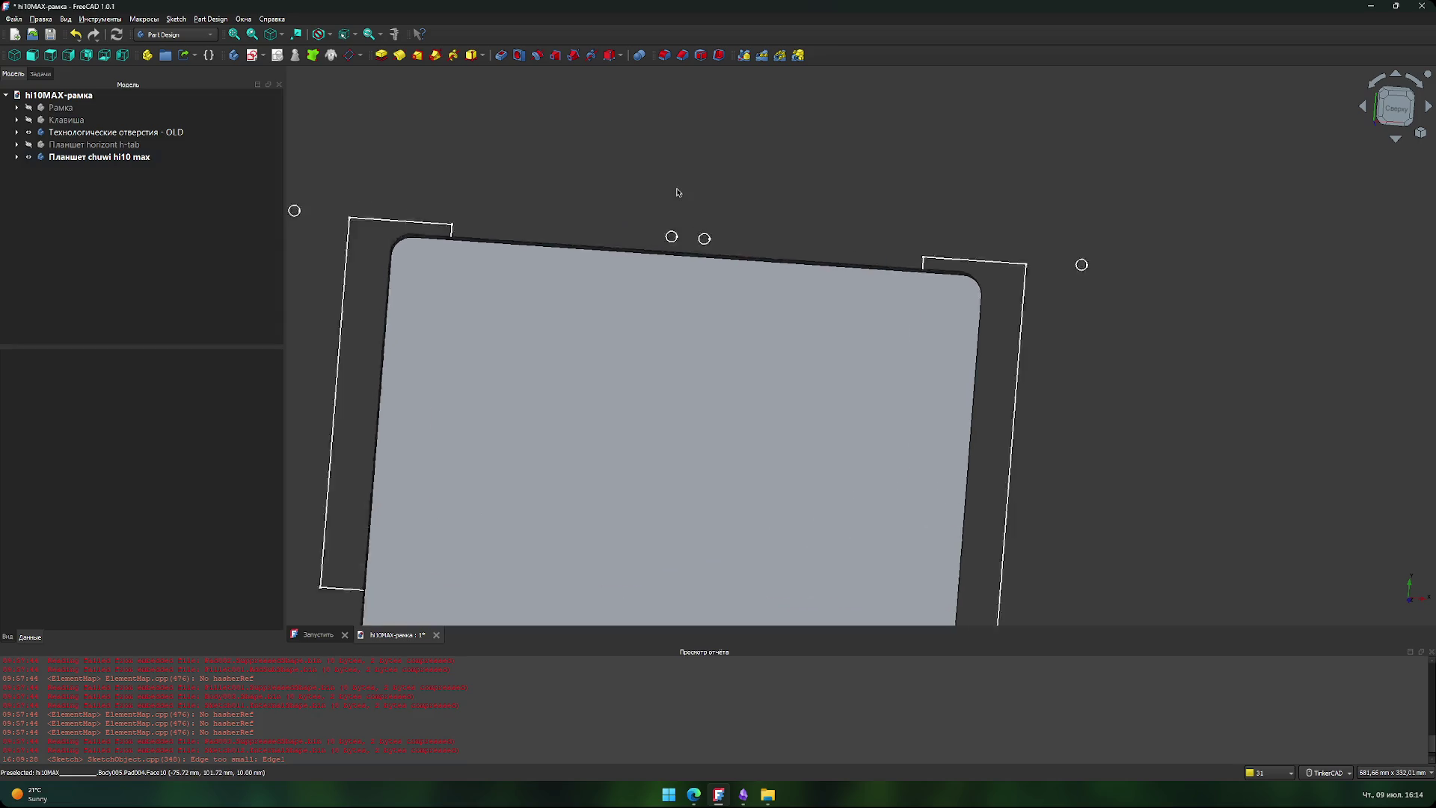
scroll(722, 247, "down", 5)
mouse_move(411, 436)
middle_mouse_down()
mouse_move(448, 294)
mouse_move(407, 314)
middle_mouse_up()
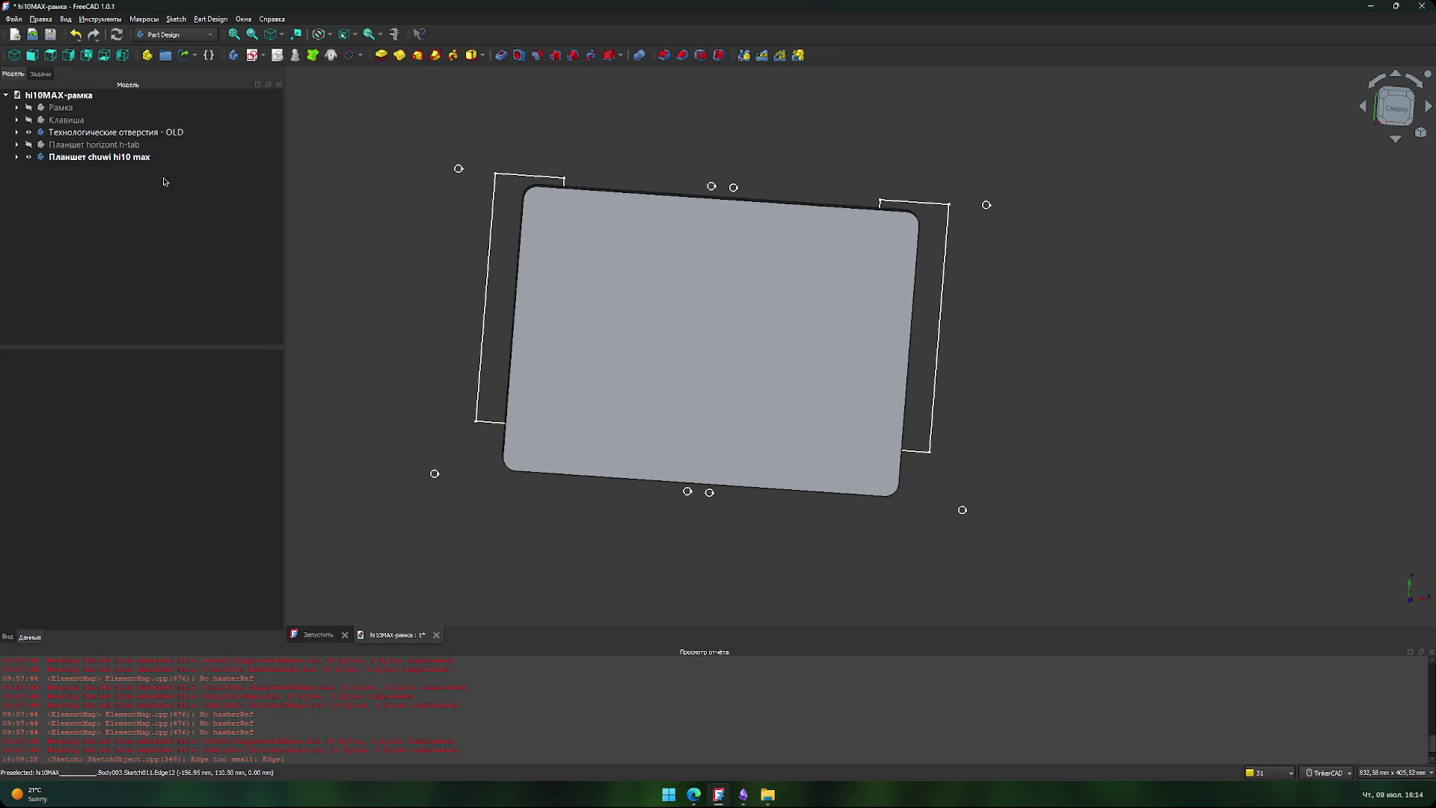
- Create a new body, make it active, and rename it 'Планшет'
left_click(234, 55)
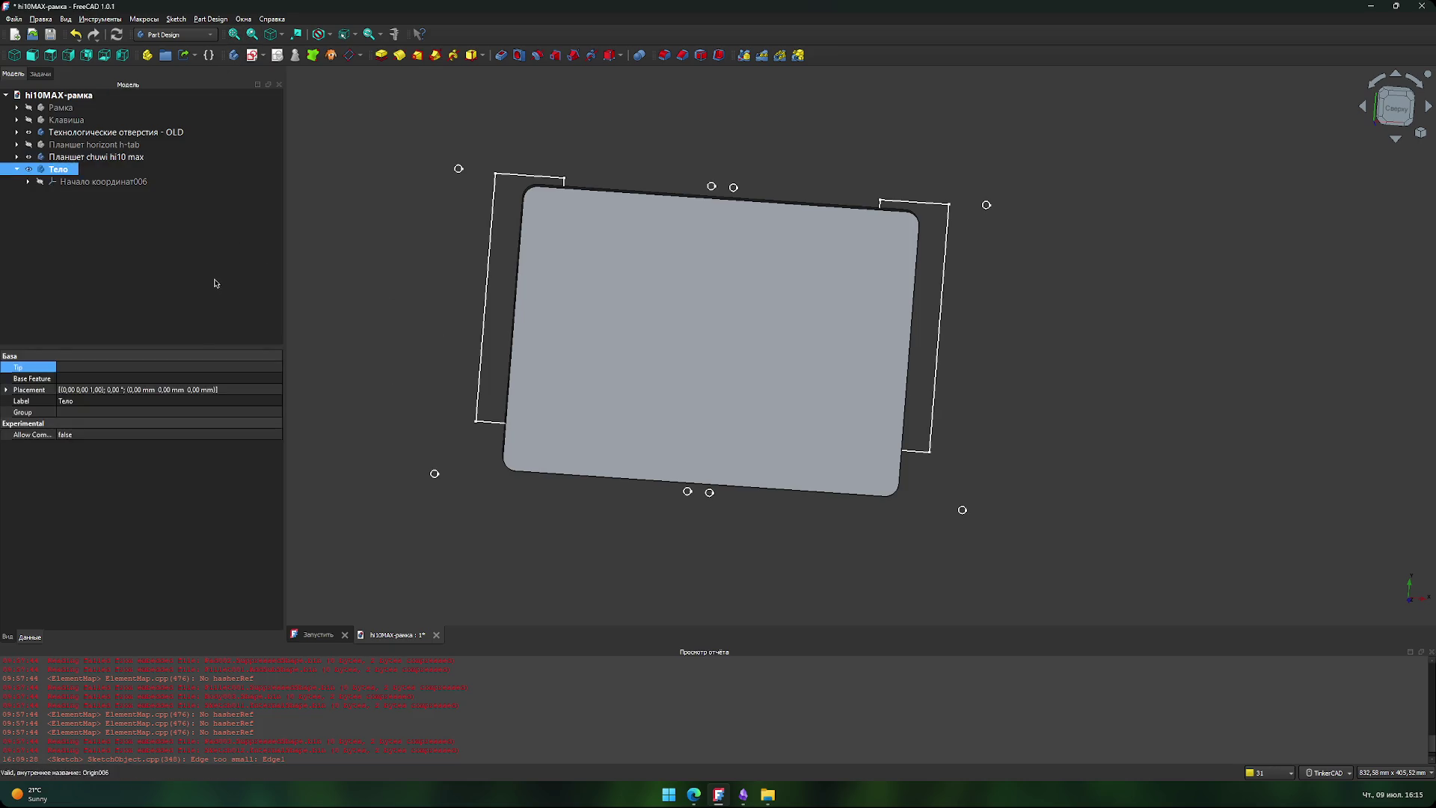
double_click(63, 172)
key("F2")
type("План")
type("шет")
- Close the Chuwi Hi10 Max forum tab and search Yandex for 'планшет chuwi hi10 x1'
mouse_move(694, 794)
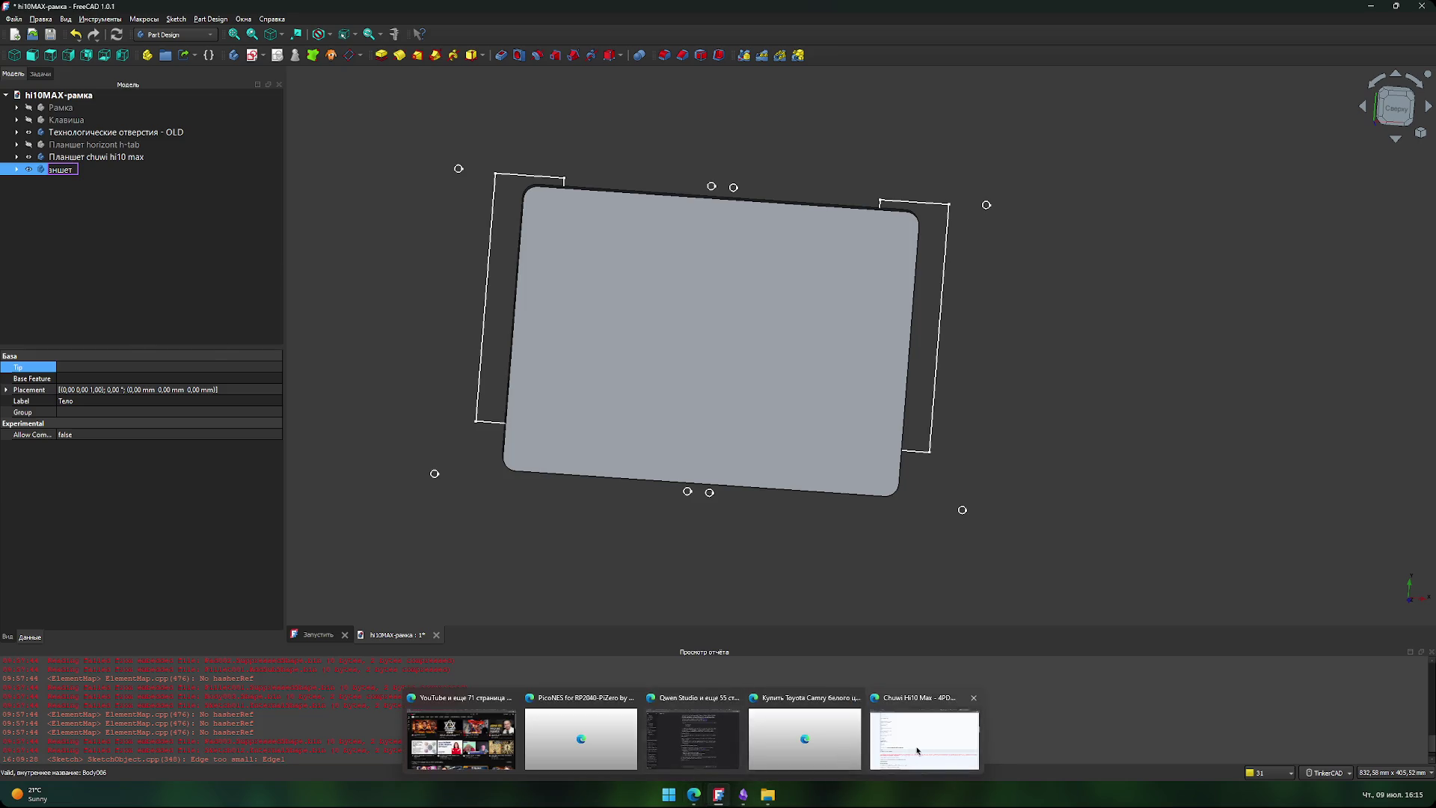
left_click(918, 750)
key("ctrl+w")
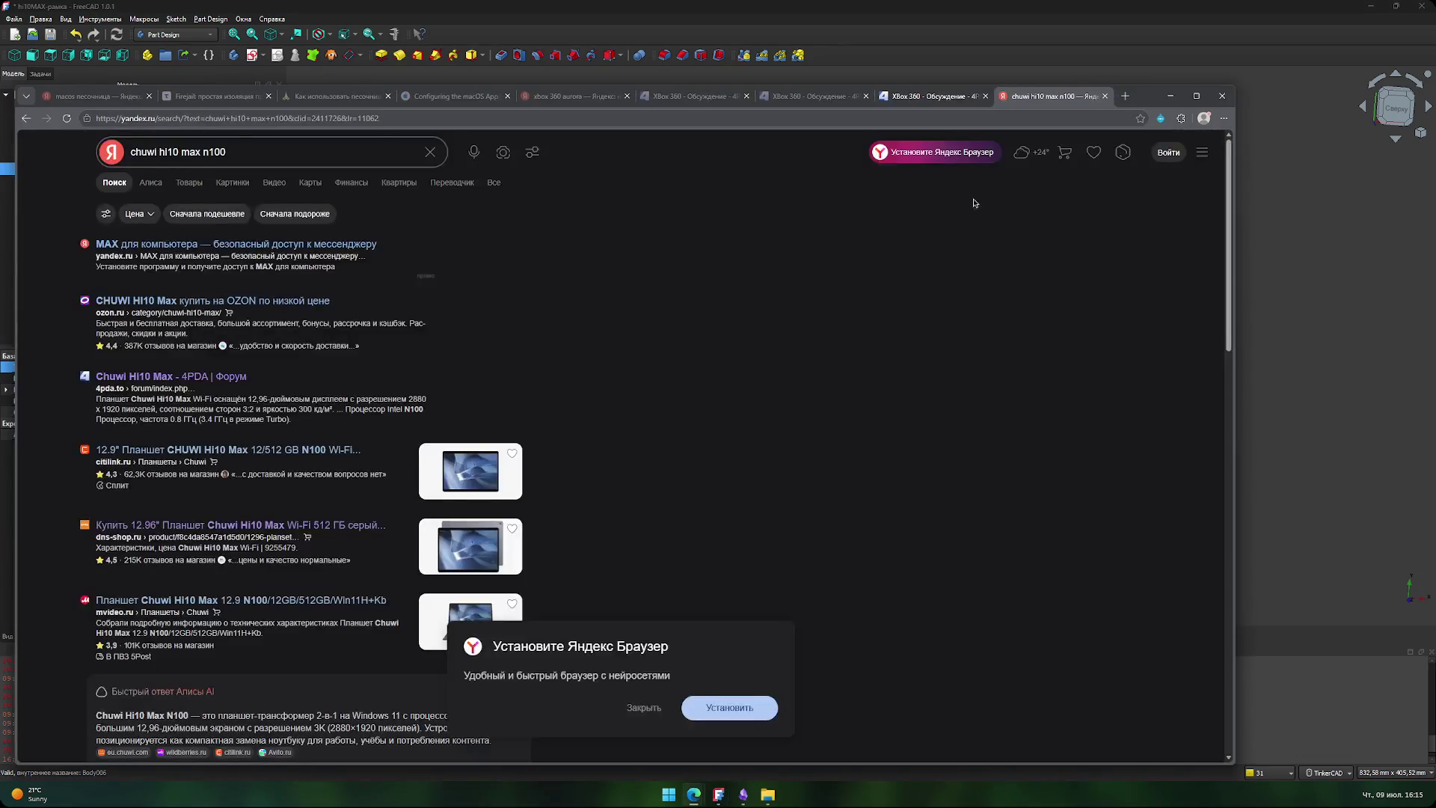
left_click(126, 152)
type("пл")
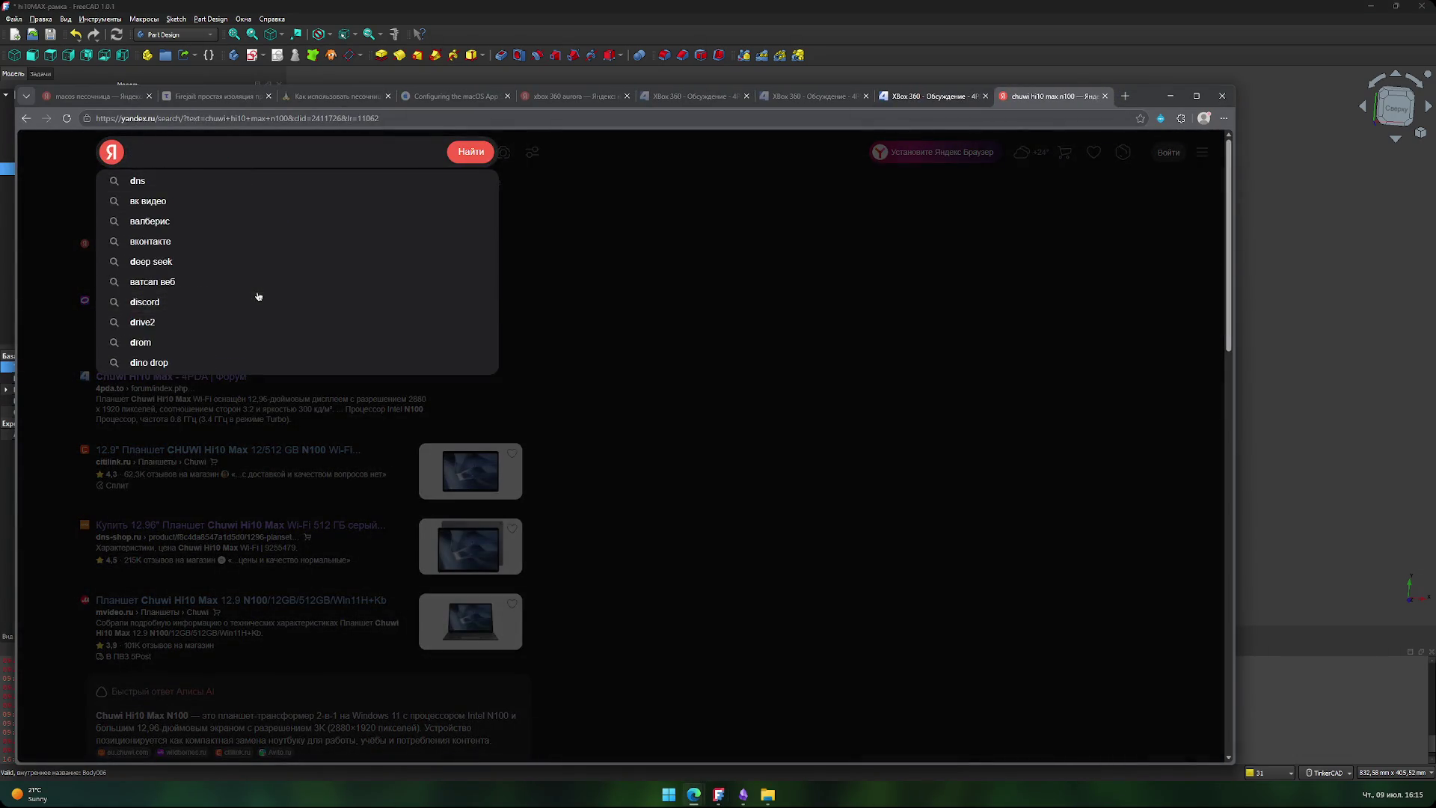
type("аншет")
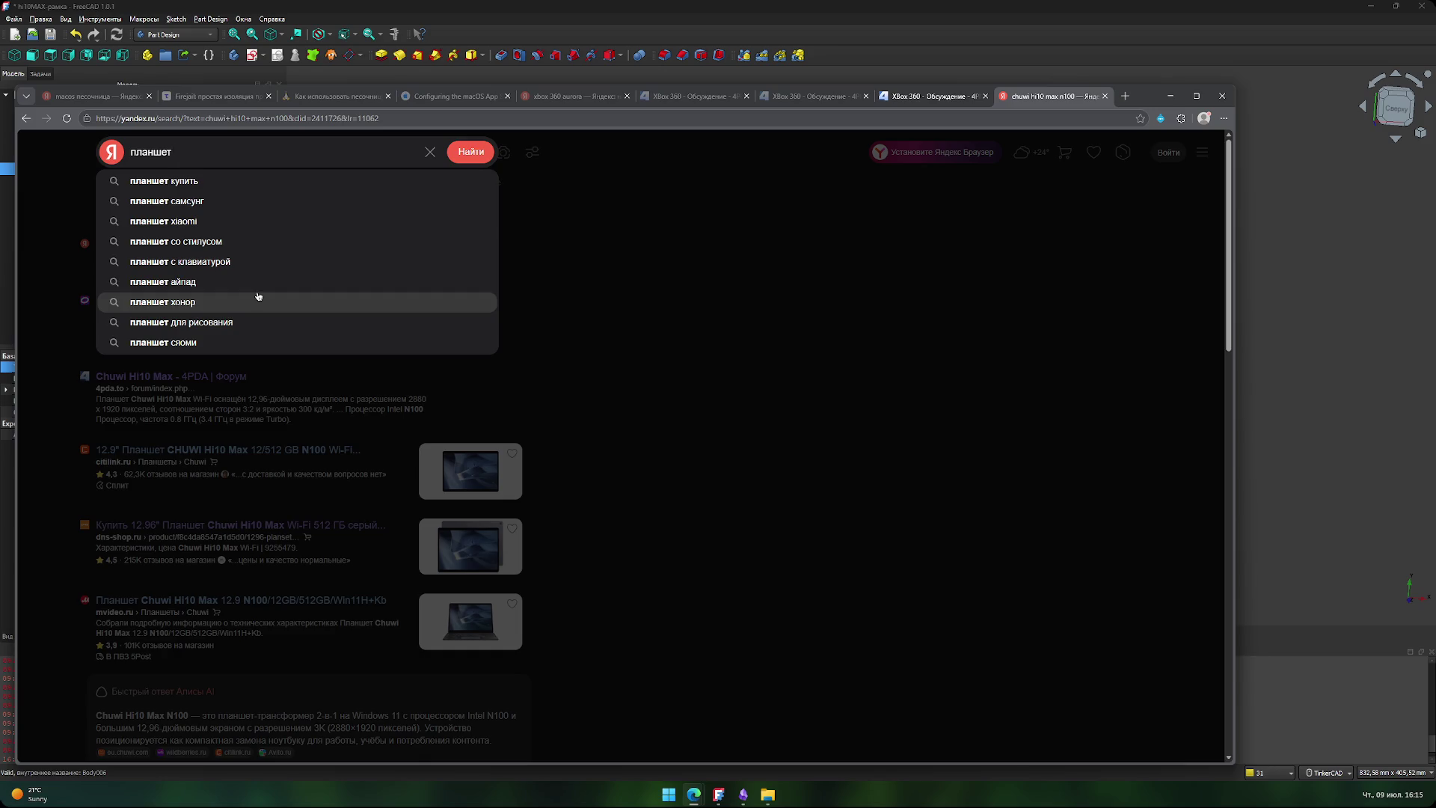
type("chwi hi01")
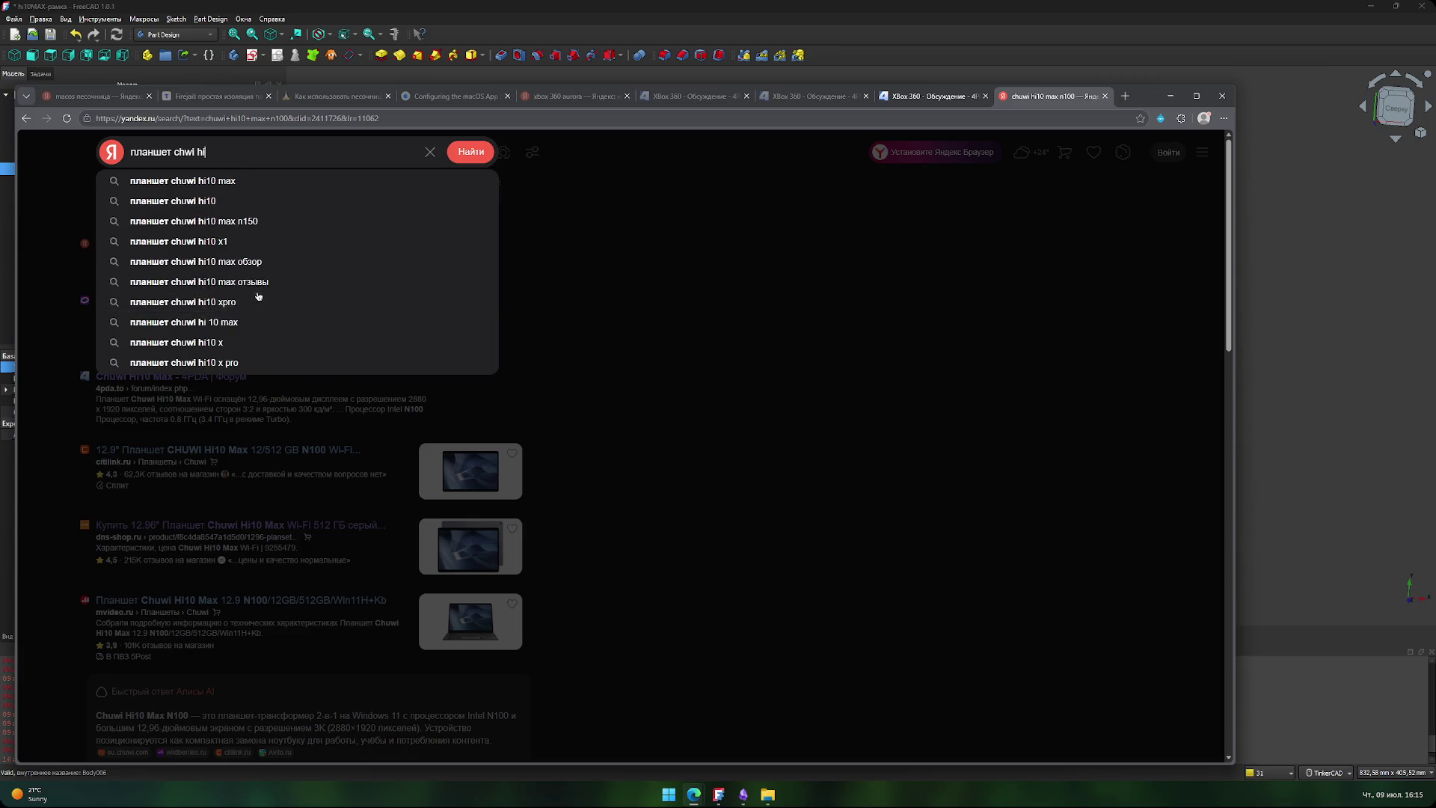
key("BackSpace")
key("BackSpace")
type("10 x1")
key("Return")
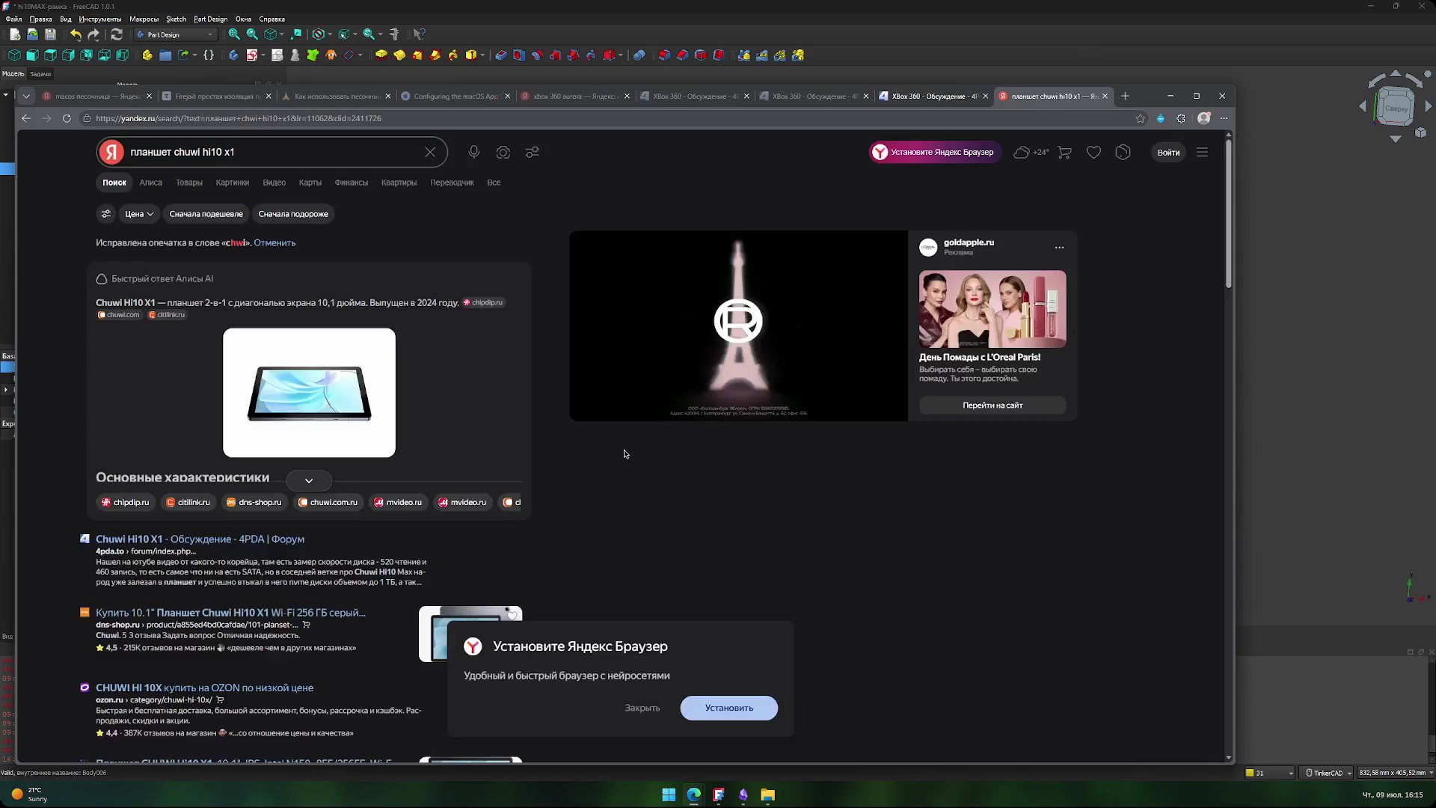
- Open the 4PDA Chuwi Hi10 X1 thread in a new tab and close the search results tab
scroll(406, 410, "down", 3)
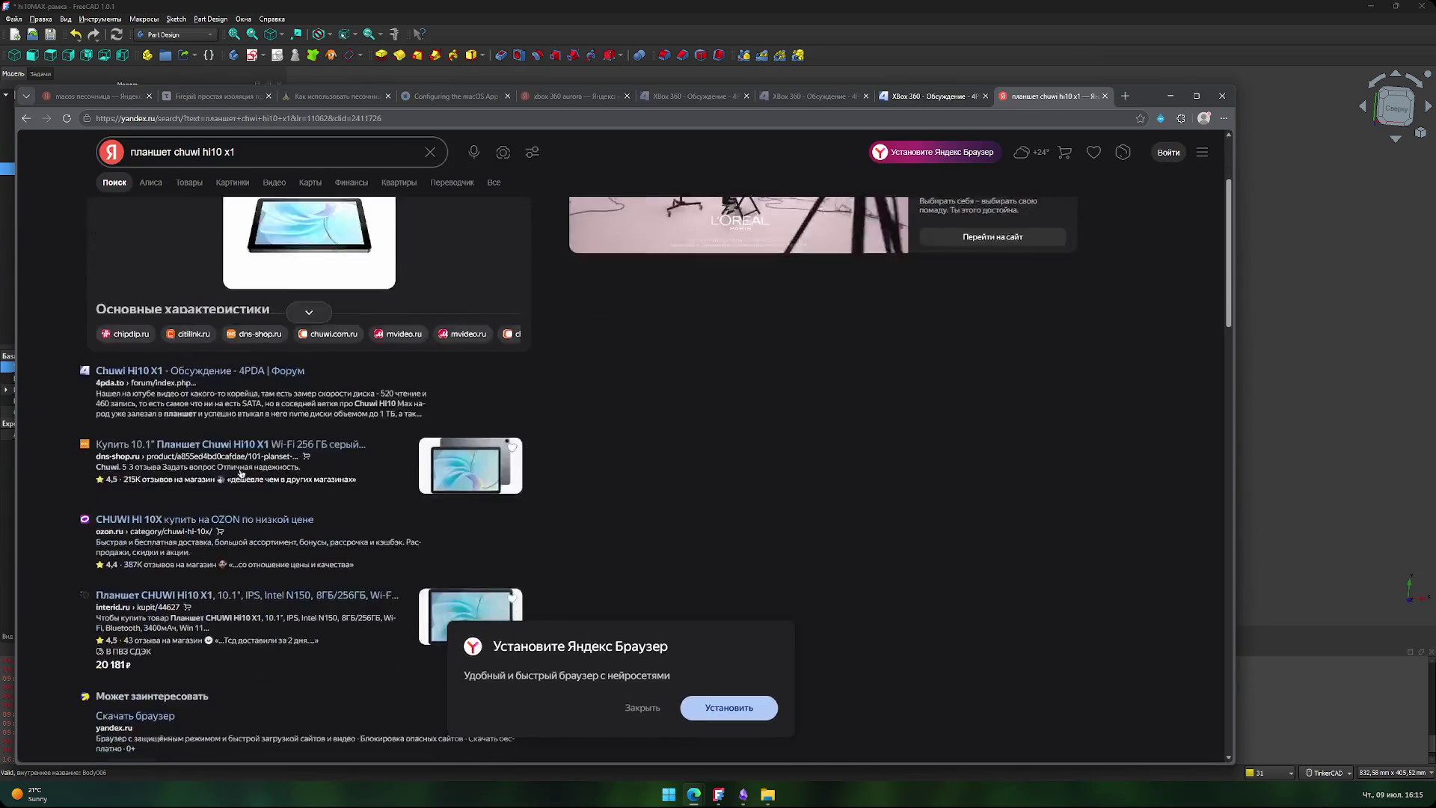
middle_click(200, 371)
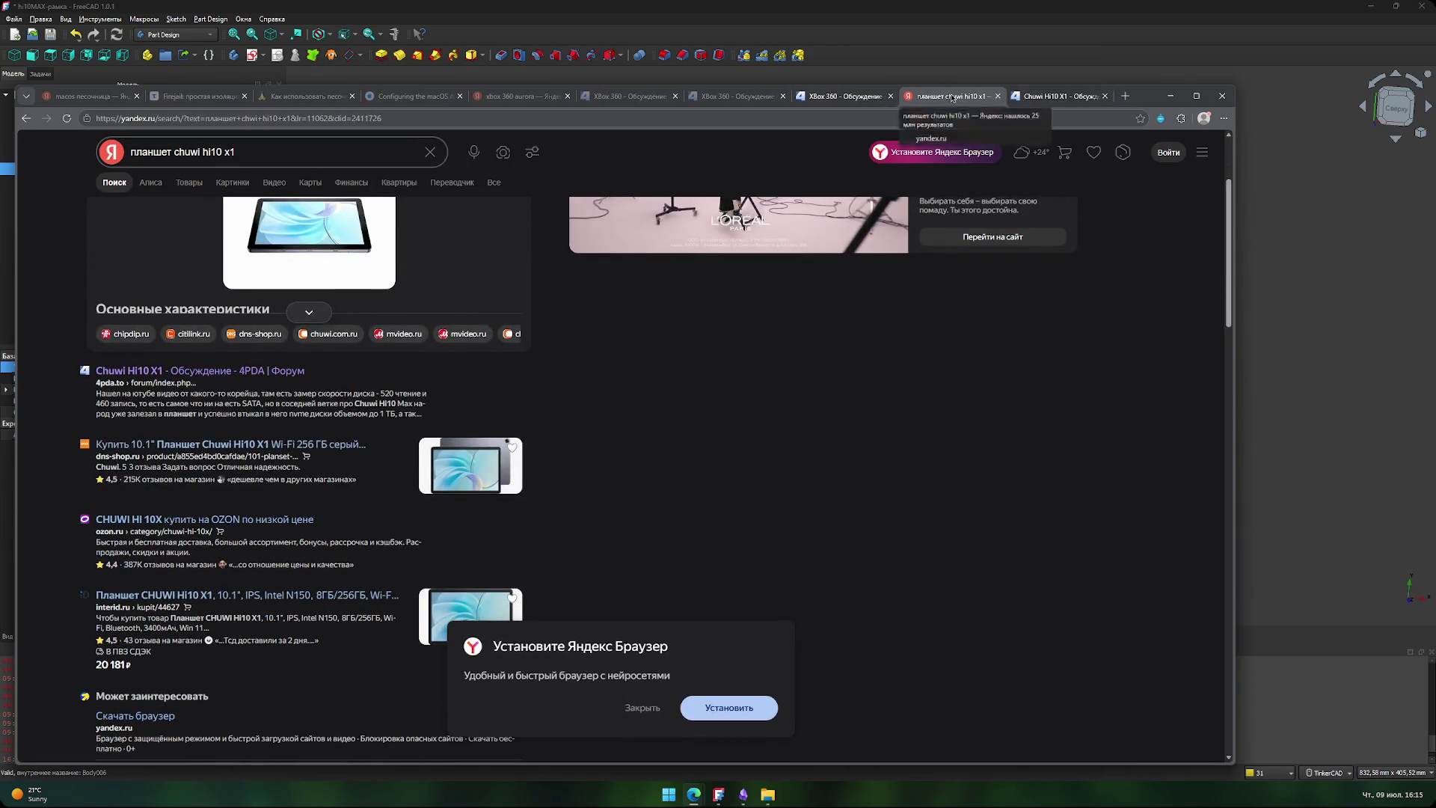
middle_click(951, 97)
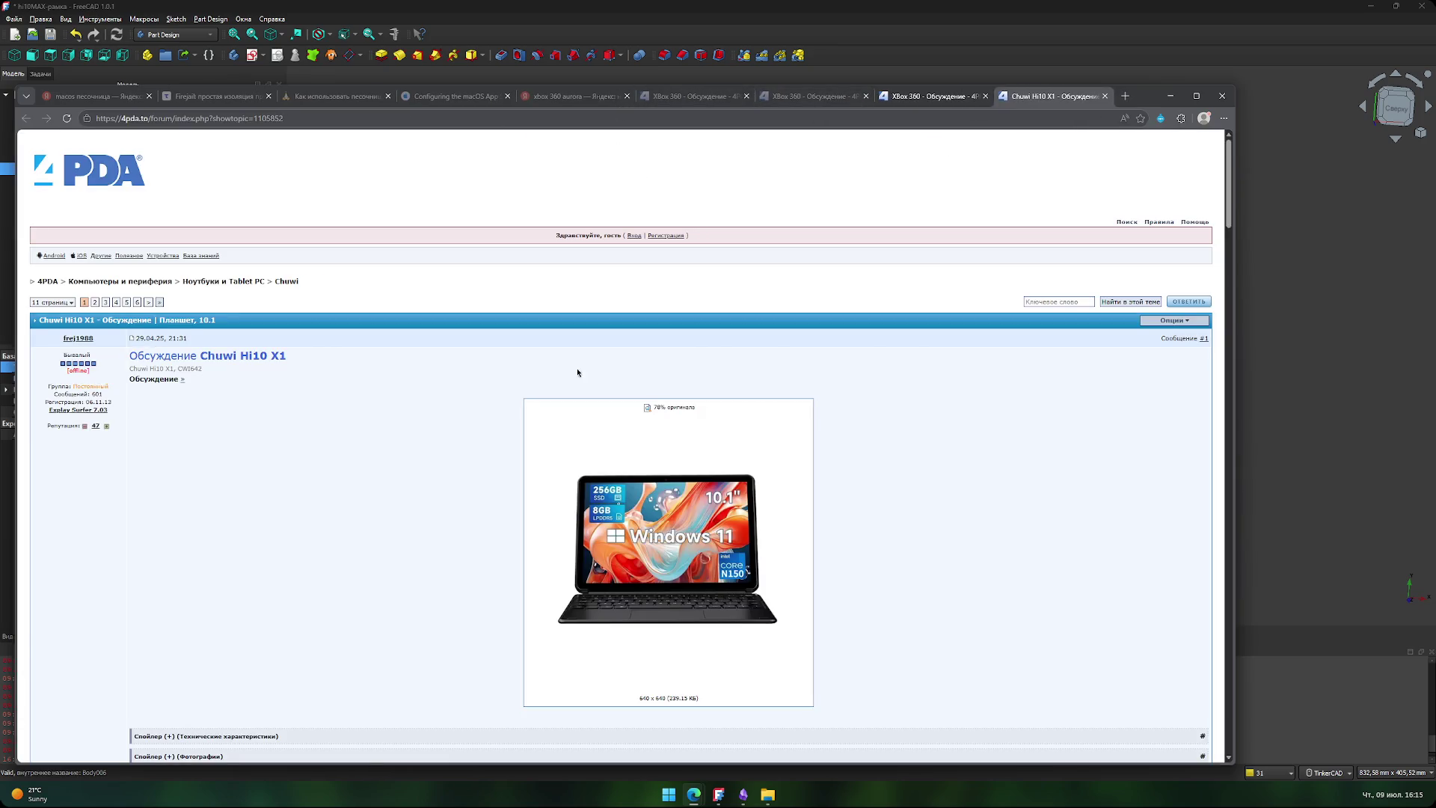
left_click(744, 798)
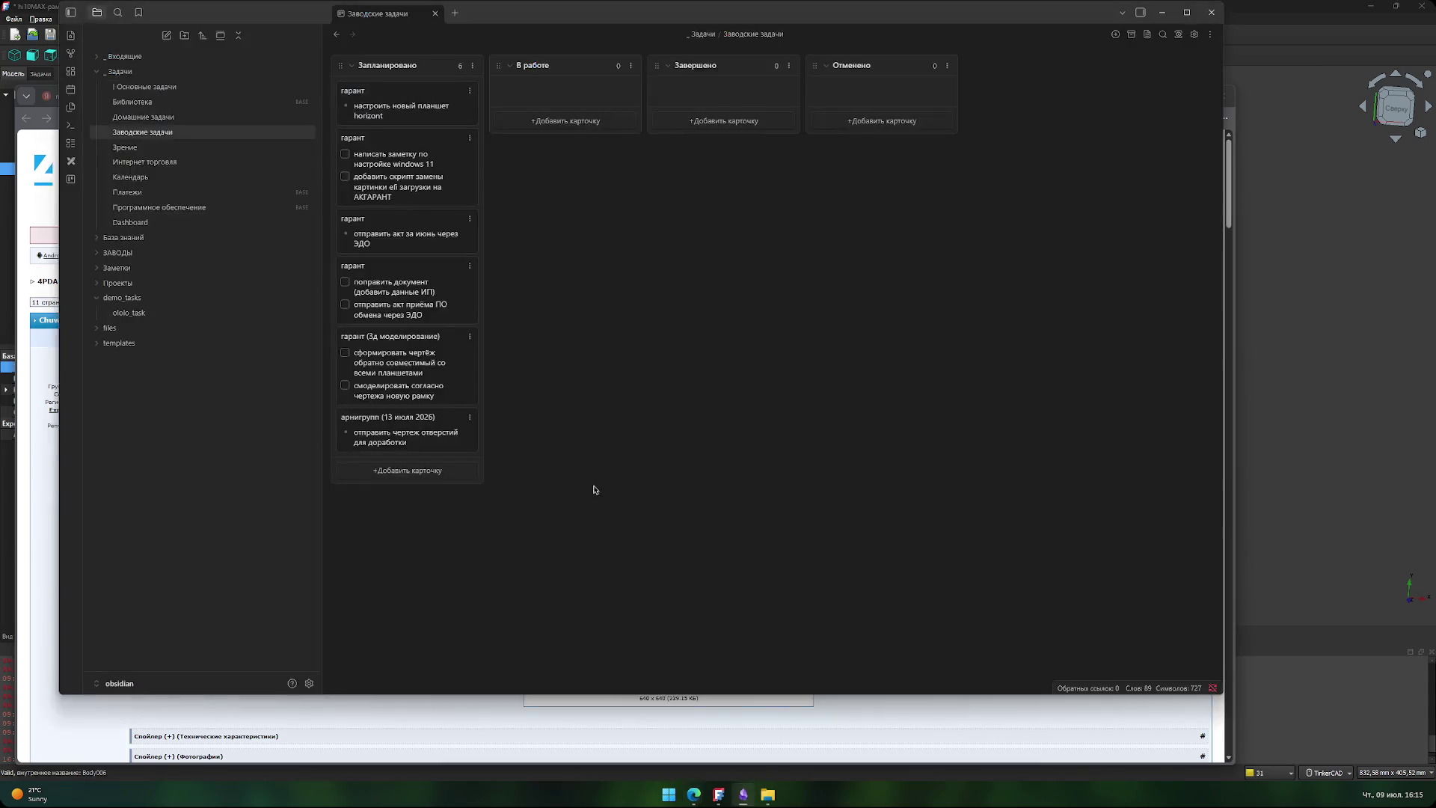
- Browse the База знаний, Аппаратное обеспечение and ЗАВОДЫ folders in the Obsidian sidebar, then collapse them
left_click(115, 238)
left_click(112, 254)
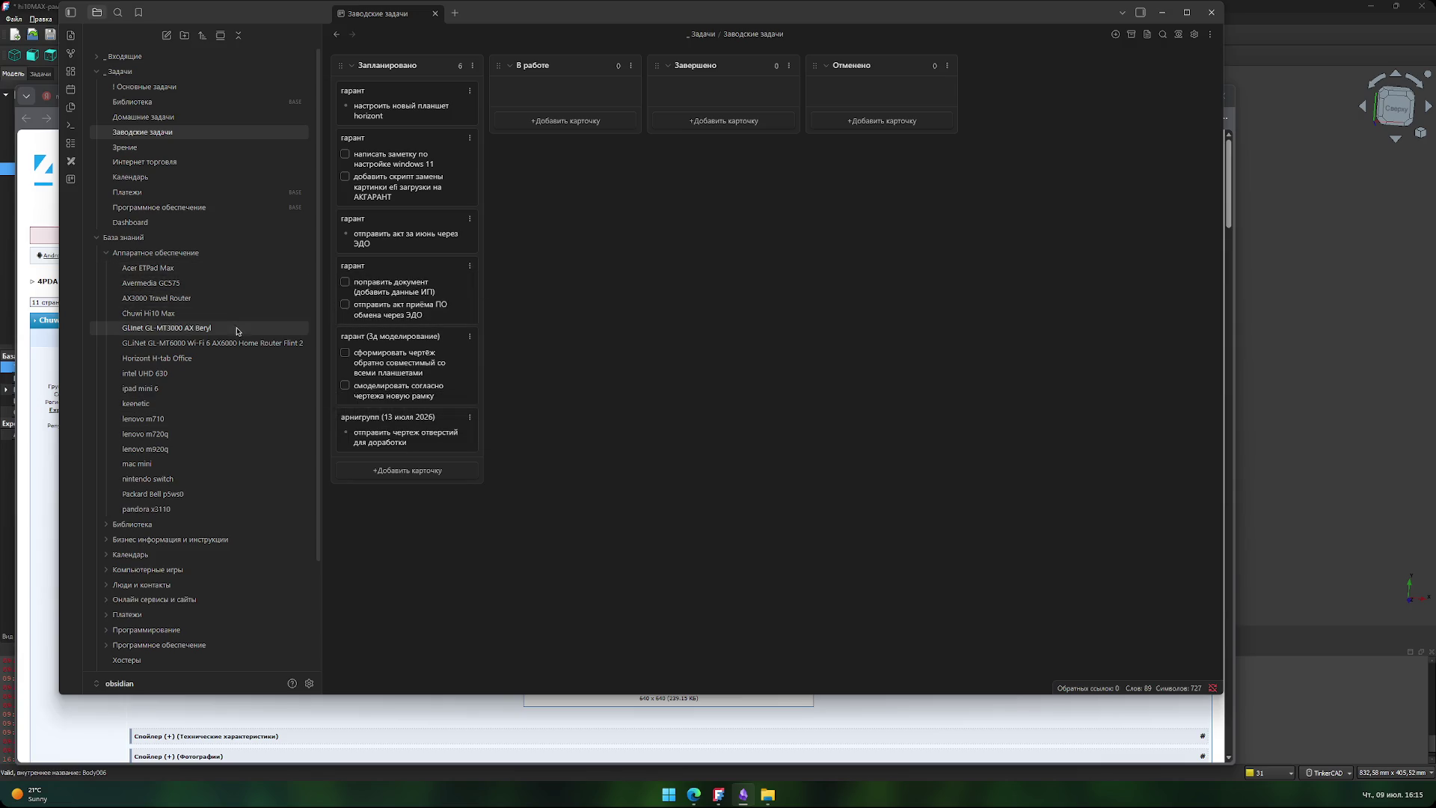
left_click(97, 238)
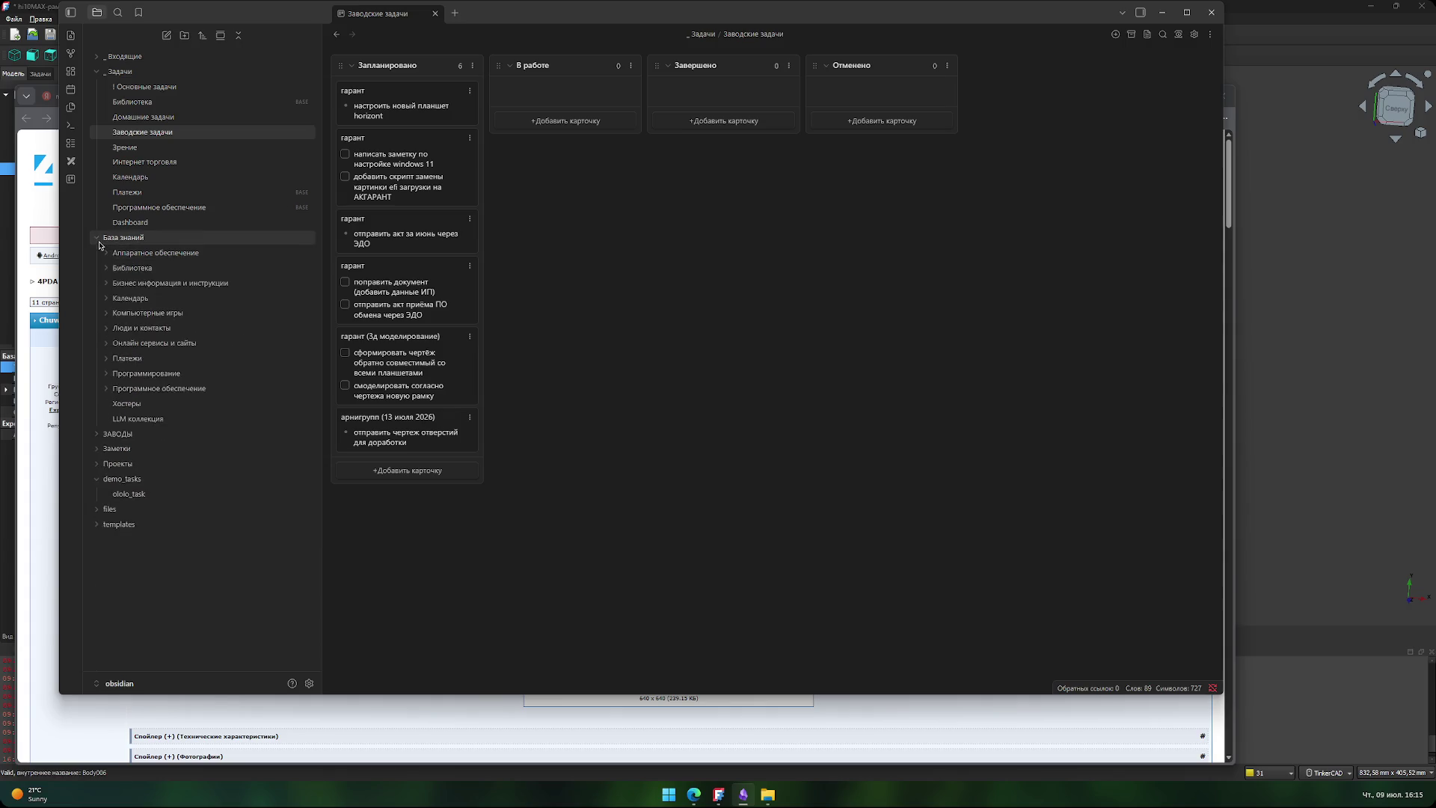
left_click(98, 251)
scroll(187, 449, "down", 3)
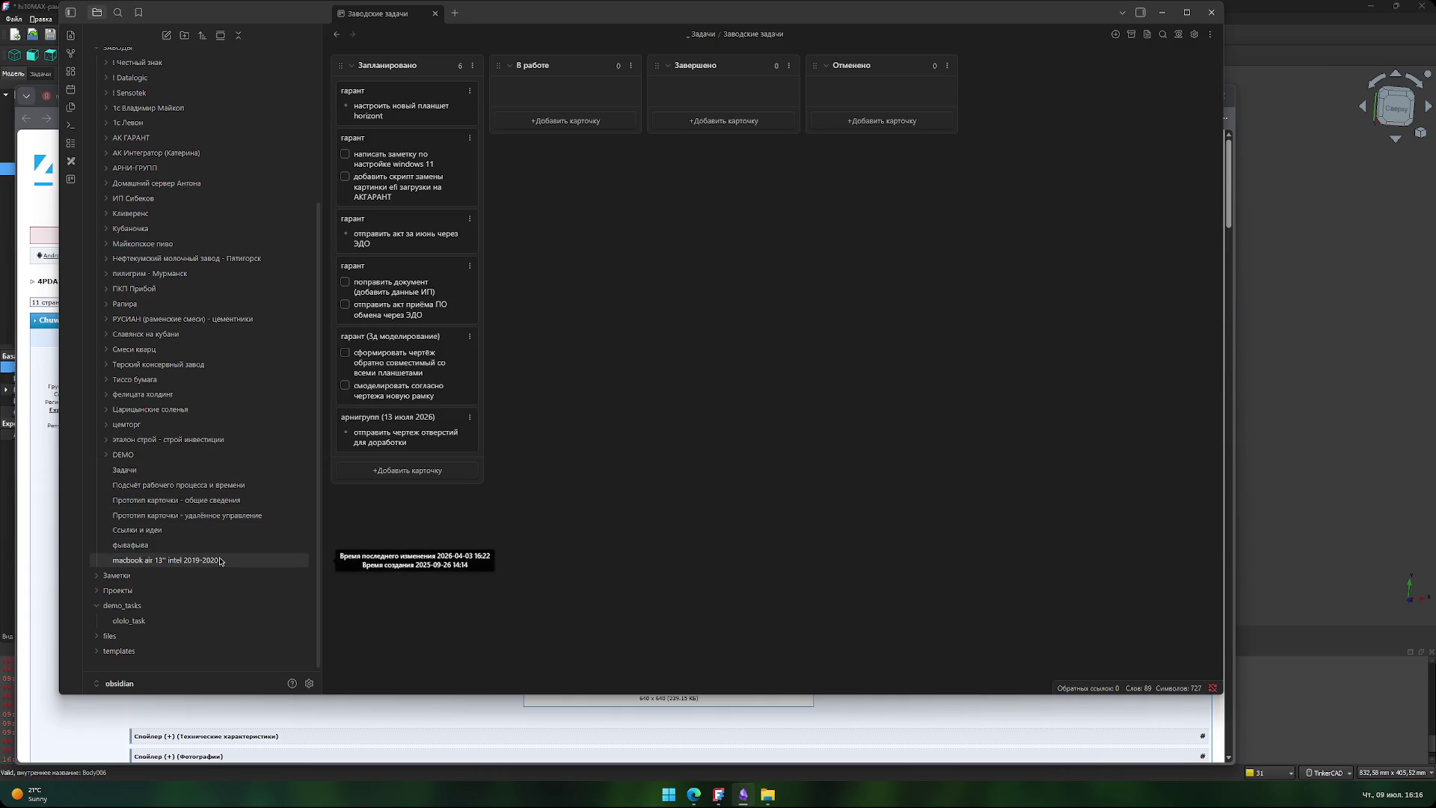
scroll(219, 558, "up", 3)
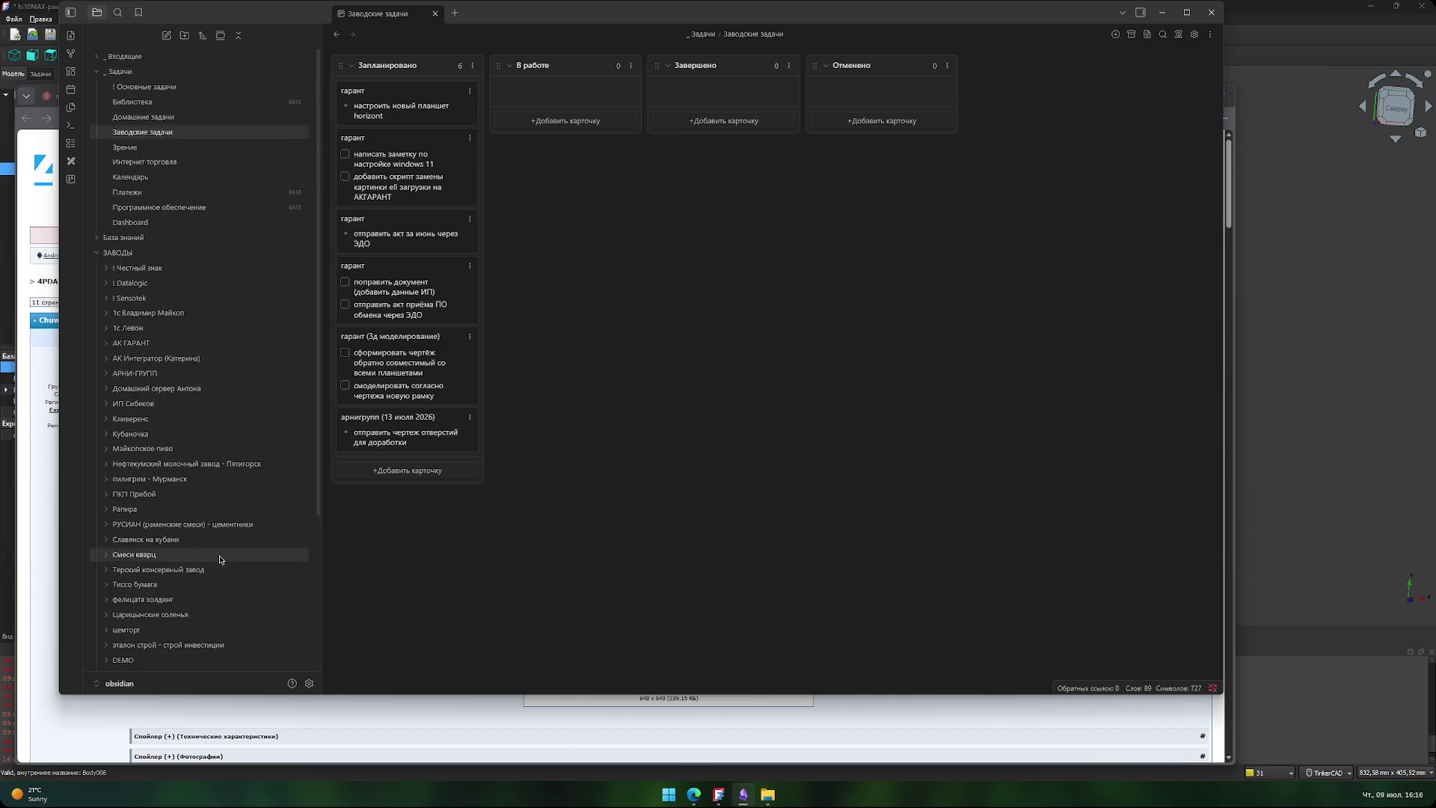
left_click(96, 255)
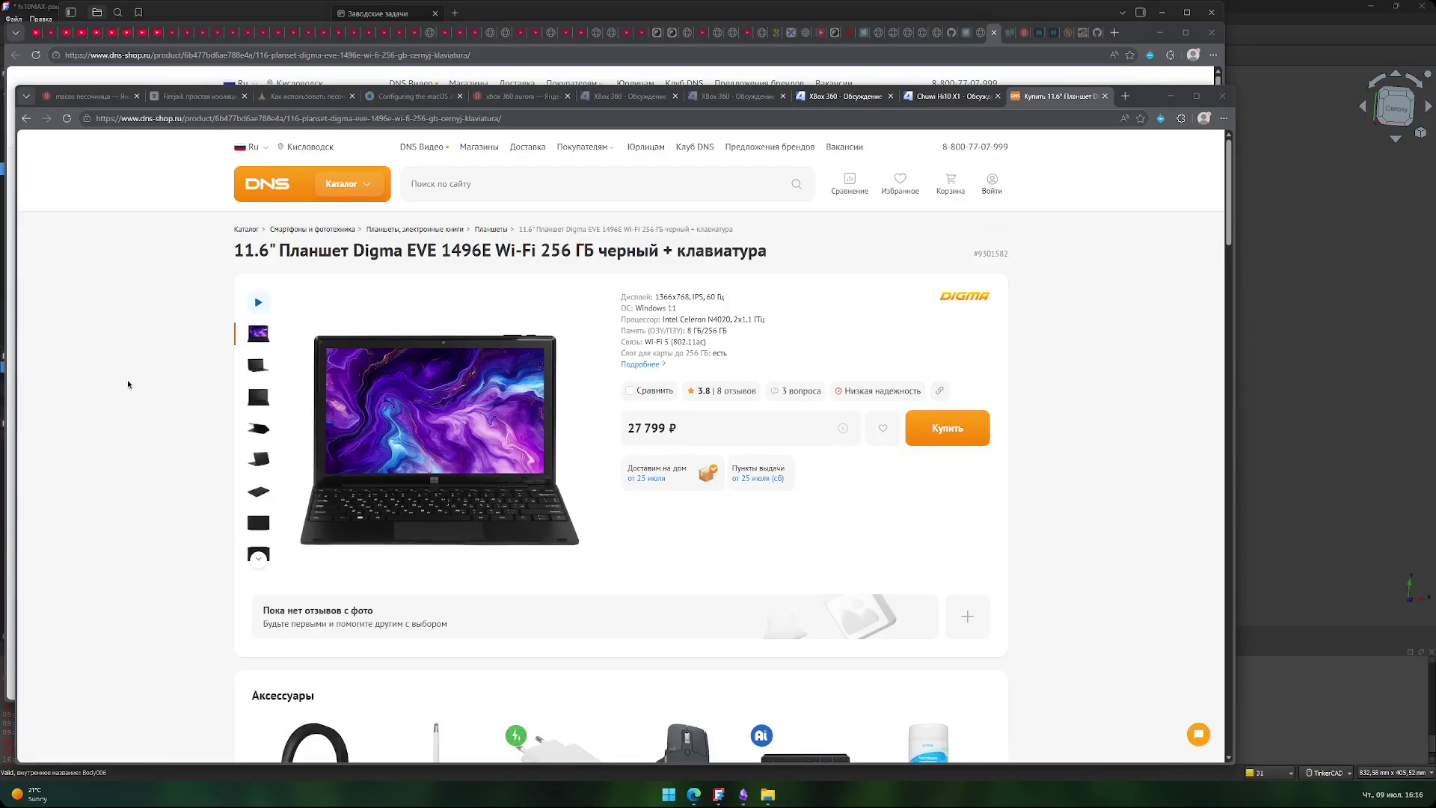
- Copy 'Digma EVE 1496E' from the DNS heading and web-search it in a new tab
left_click_drag(349, 250, 490, 250)
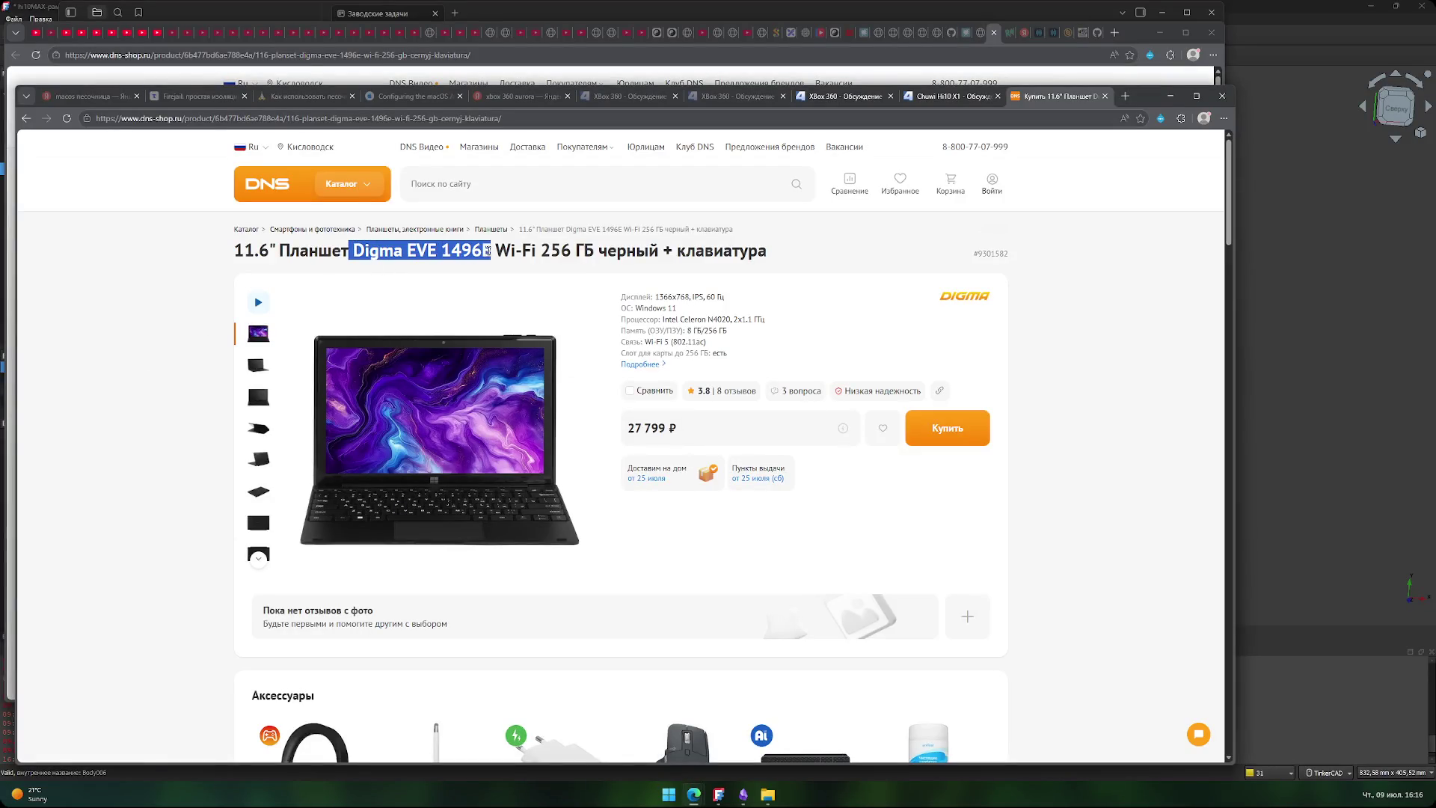
key("ctrl+c")
key("ctrl+t")
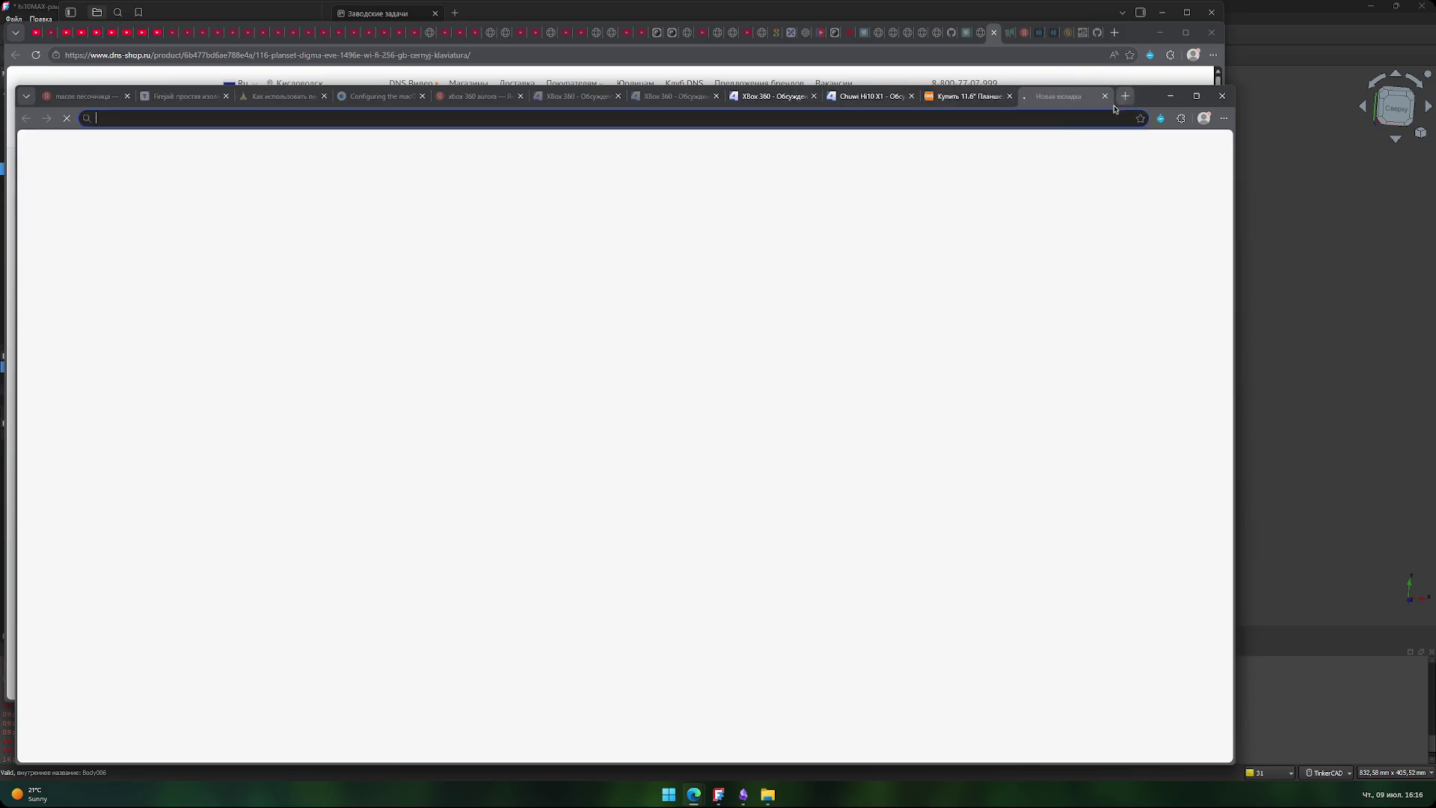
key("ctrl+v")
key("Return")
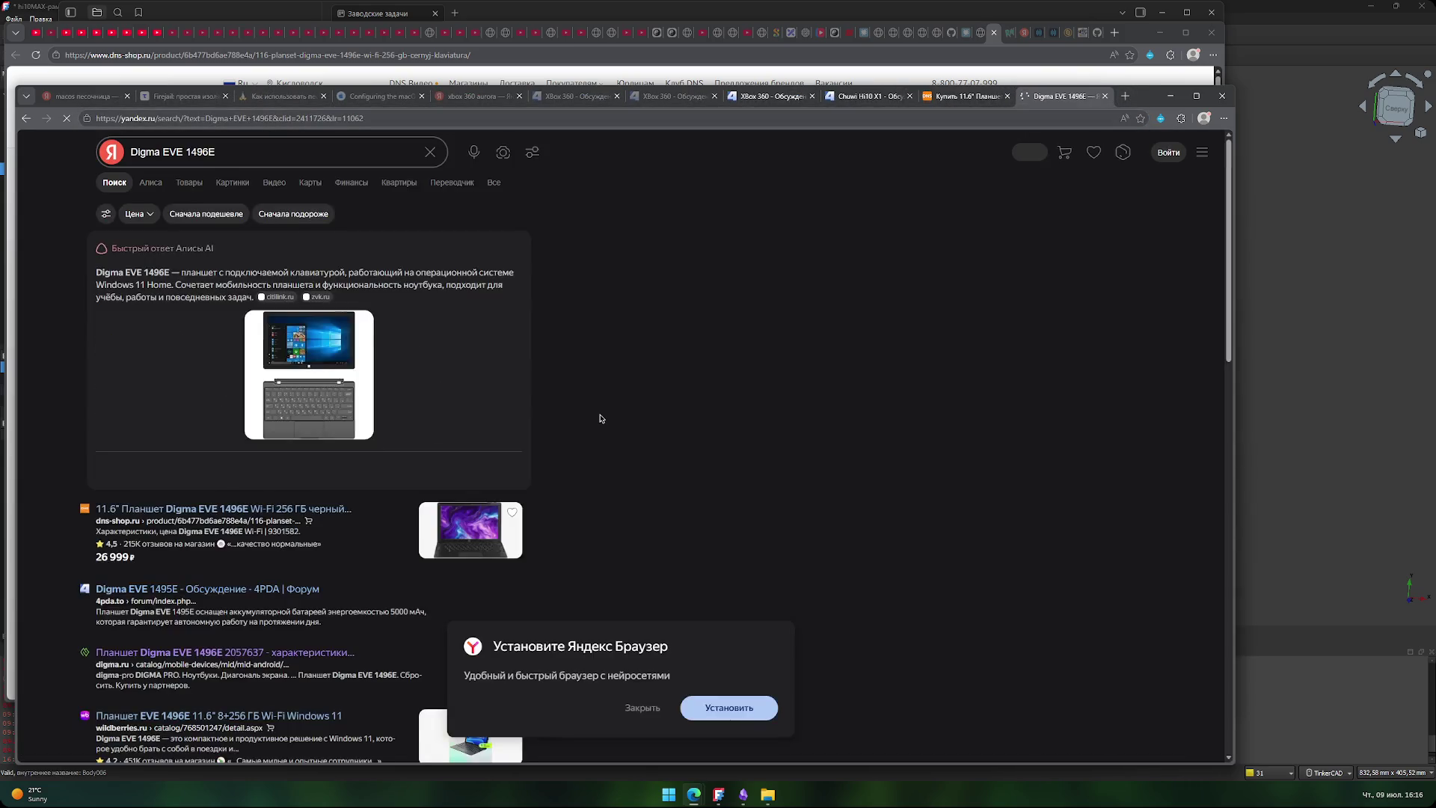
- Open the 4PDA Digma EVE 1495E thread and select the model name in its title
left_click(227, 590)
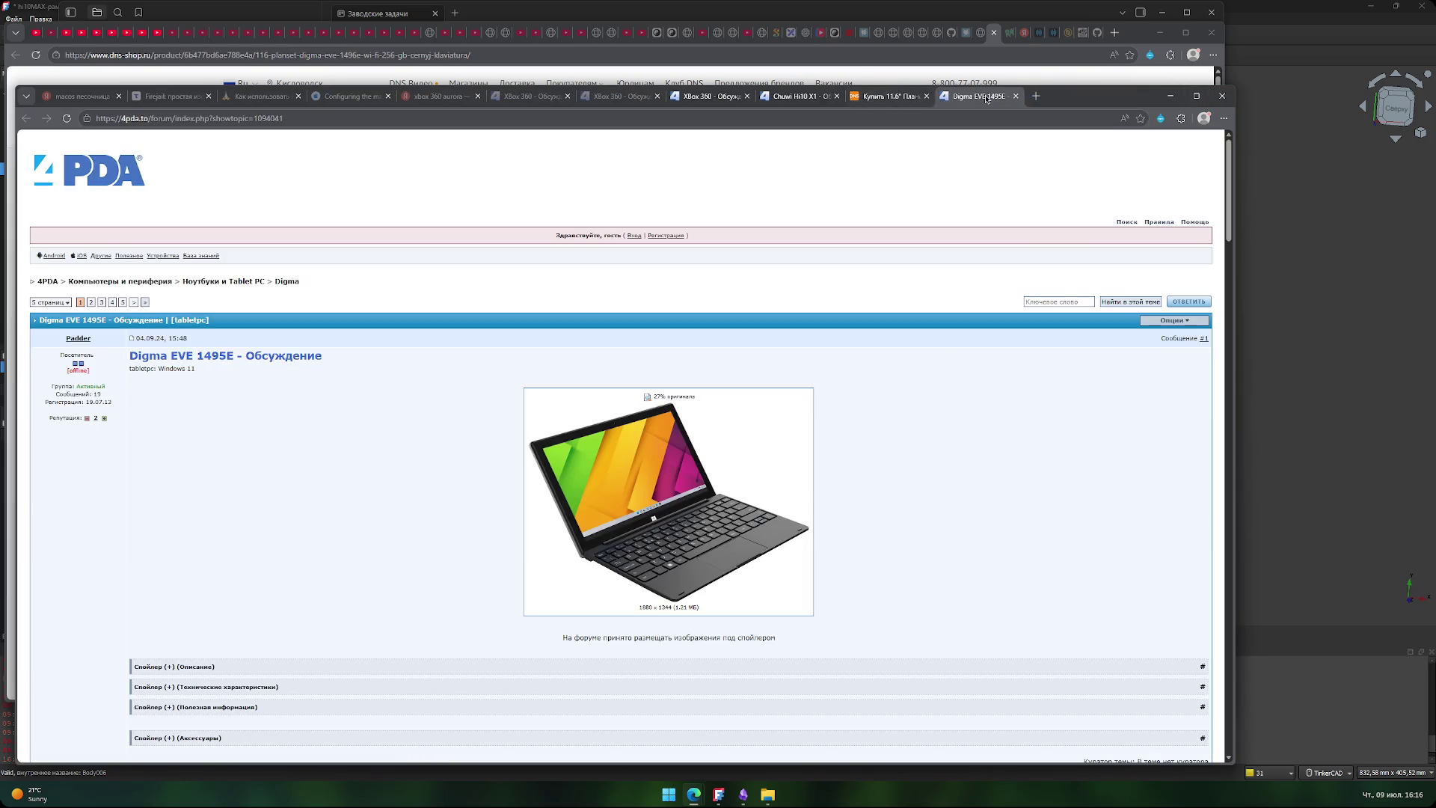
left_click_drag(986, 98, 897, 98)
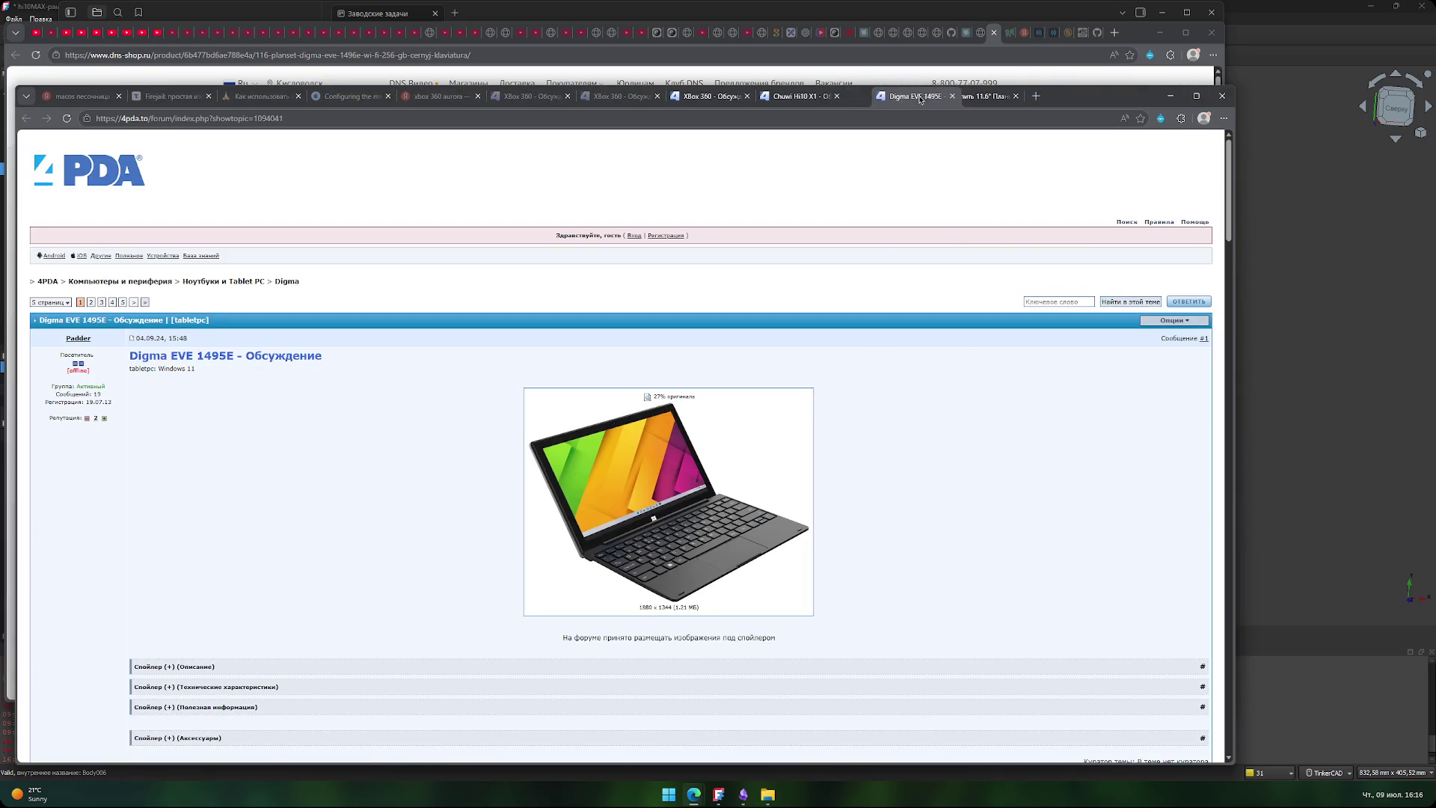
left_click(800, 97)
left_click(965, 96)
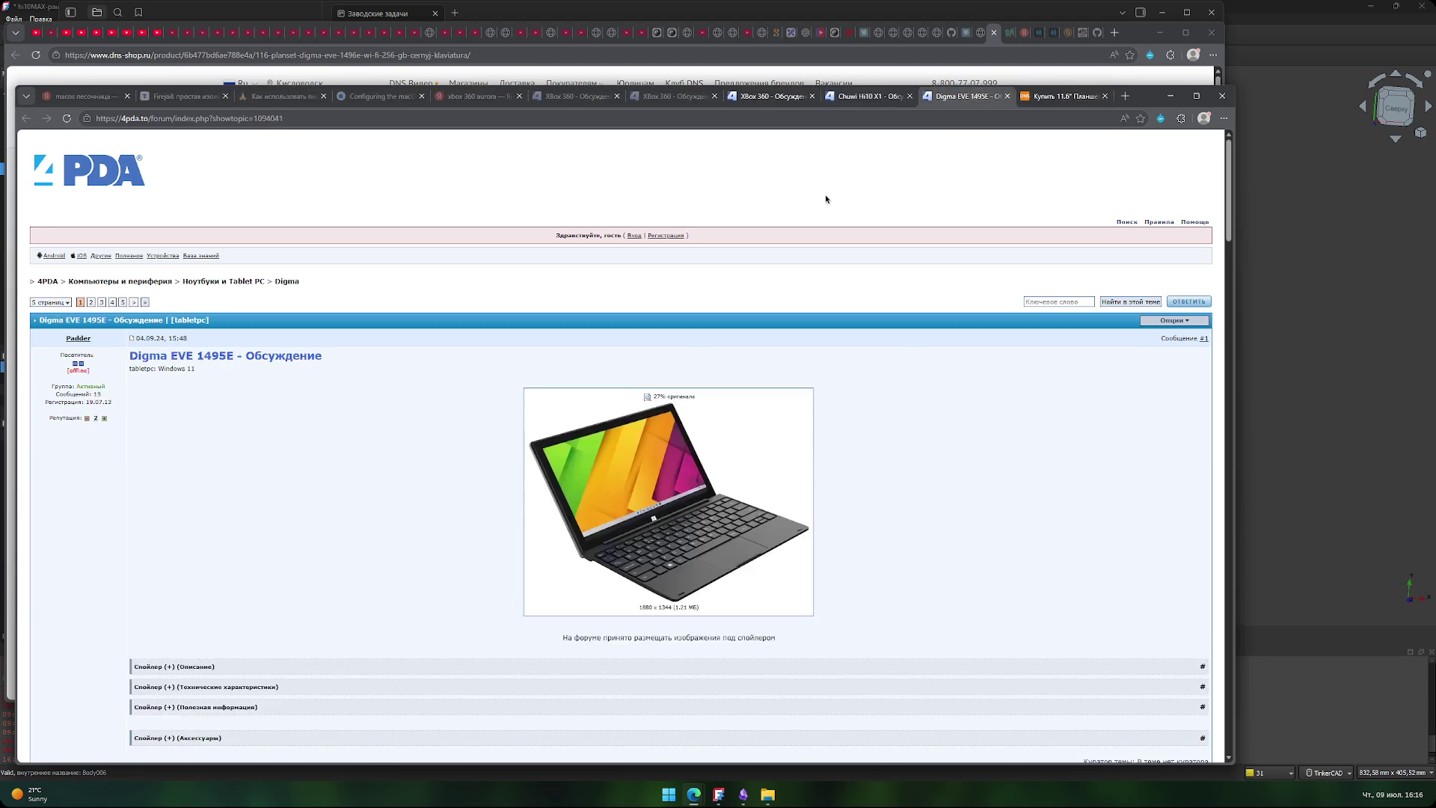
left_click_drag(244, 358, 128, 358)
left_click(449, 437)
- Rename the new body to 'Планшет Digma EVE 1495E' and hide the Chuwi hi10 max body
left_click(1239, 592)
left_click(81, 169)
left_click(82, 170)
key("ctrl+v")
key("Return")
left_click(144, 285)
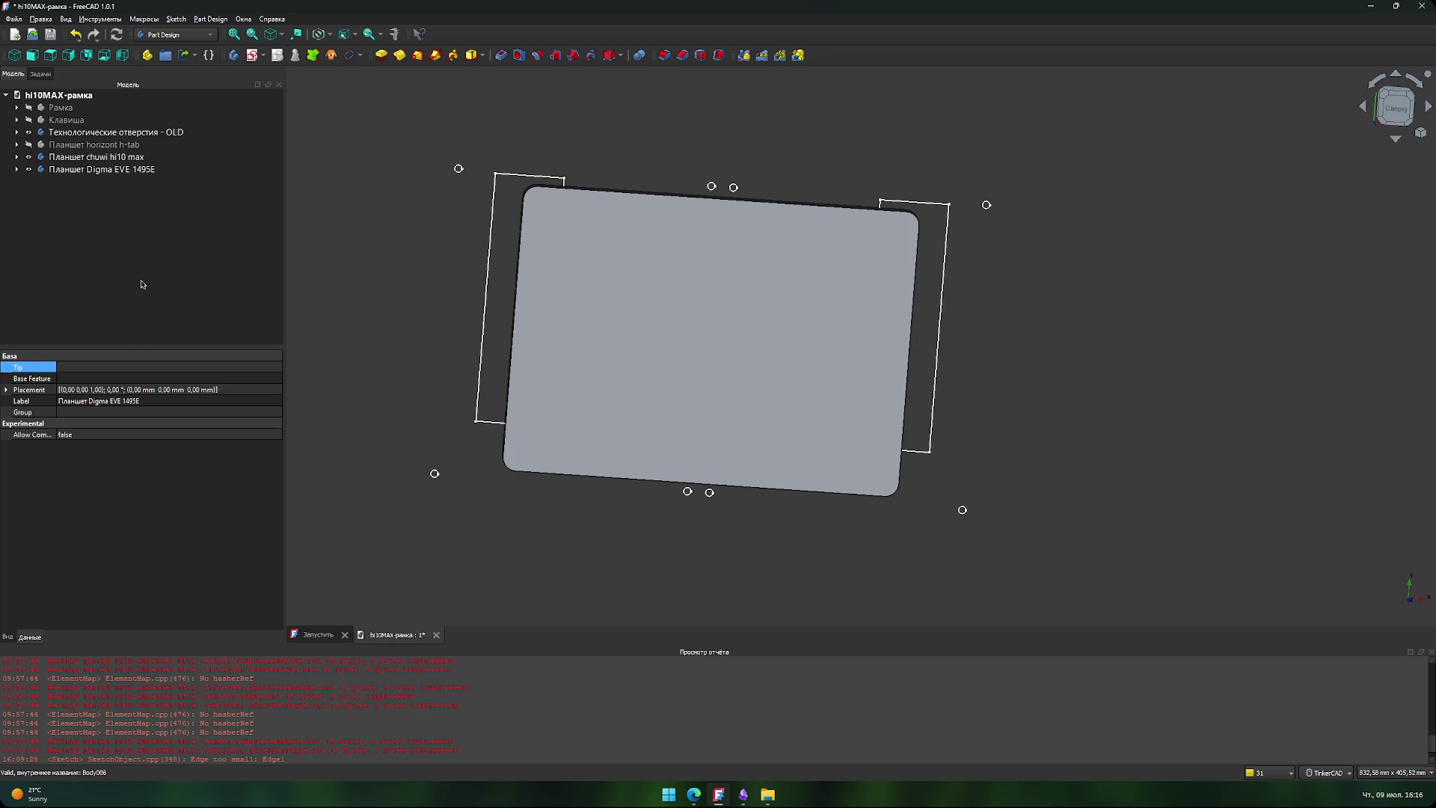
left_click(111, 160)
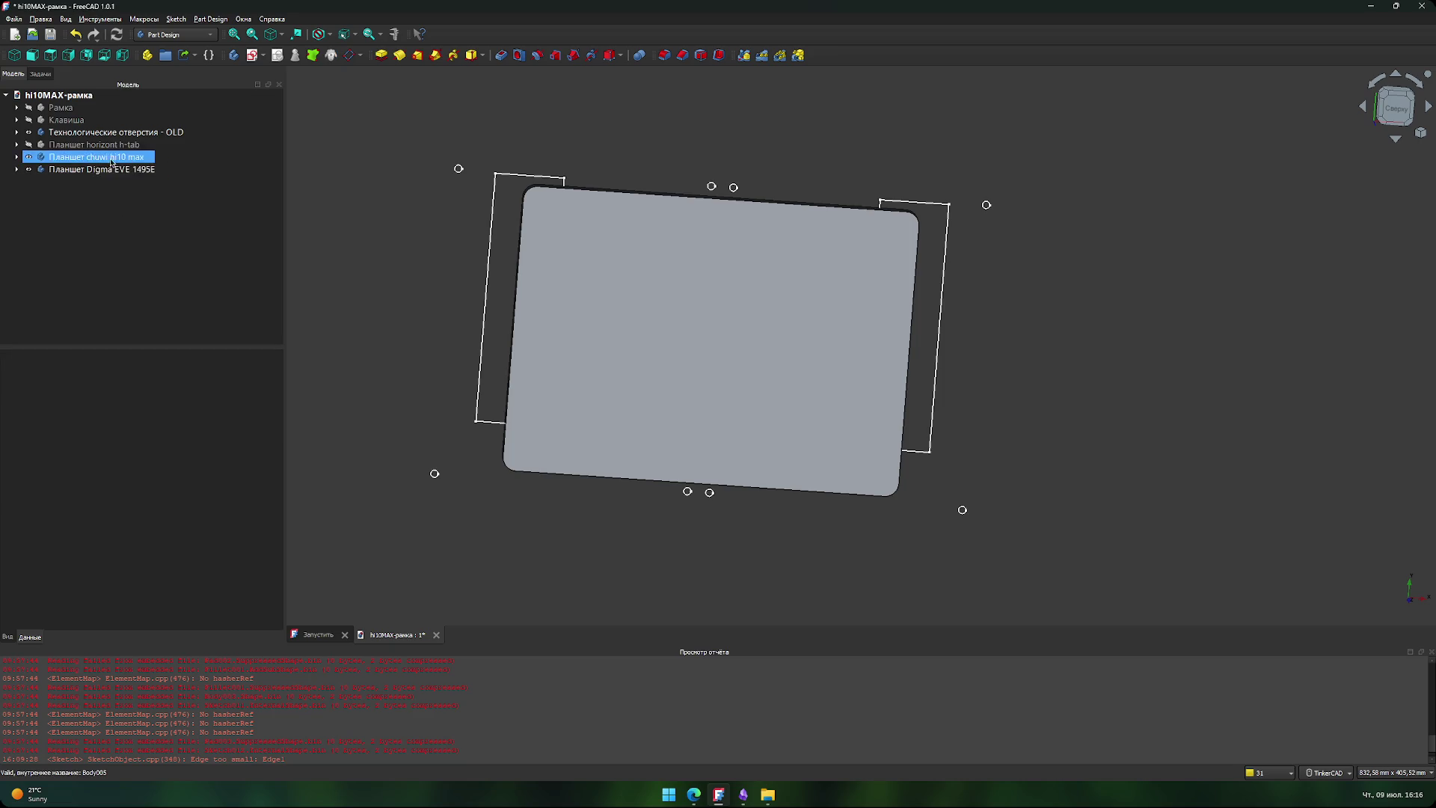
left_click(30, 158)
left_click(43, 172)
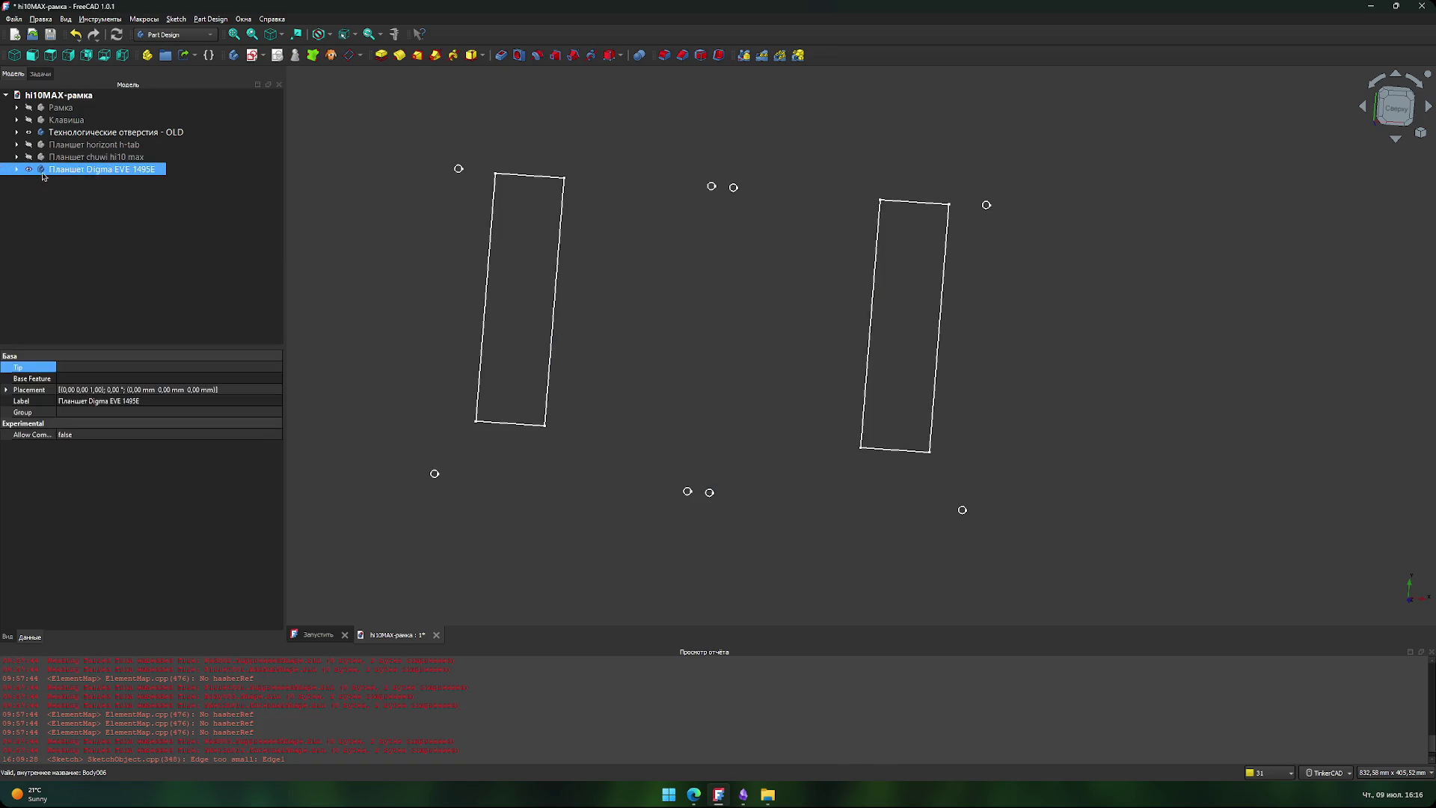
- Create a new sketch on the XY plane in the Digma EVE 1495E body
left_click(253, 55)
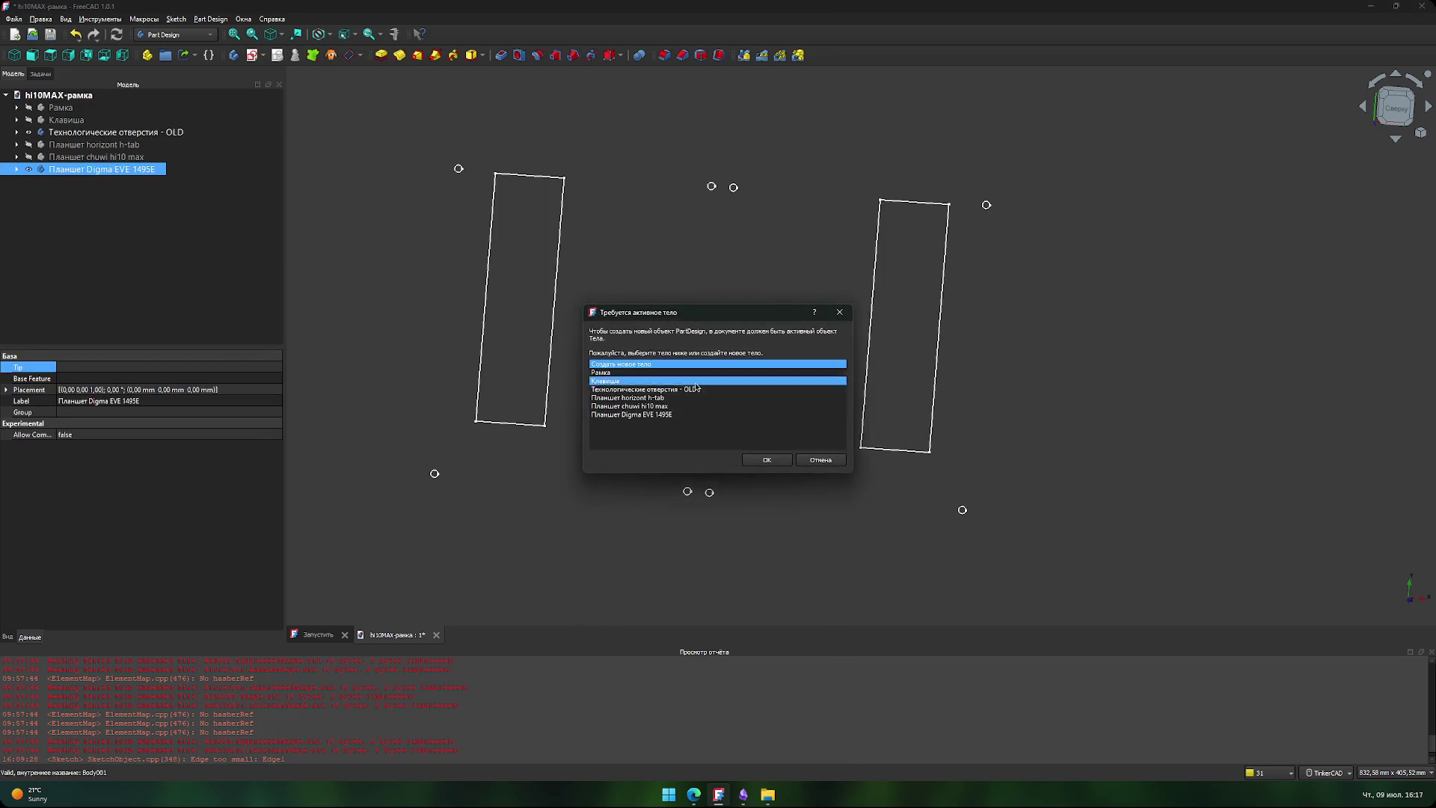
left_click(821, 459)
left_click(17, 169)
left_click(16, 170)
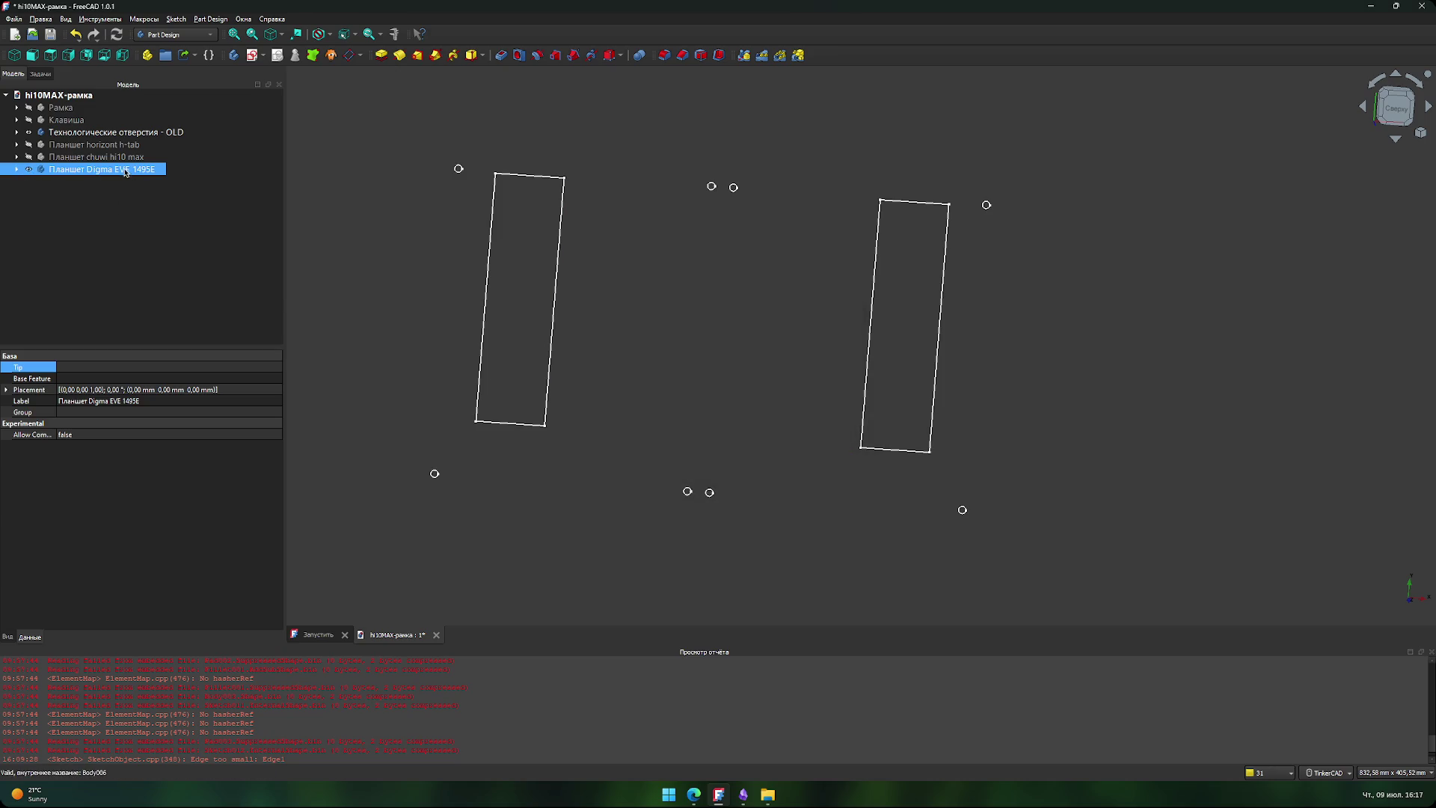
left_click(254, 54)
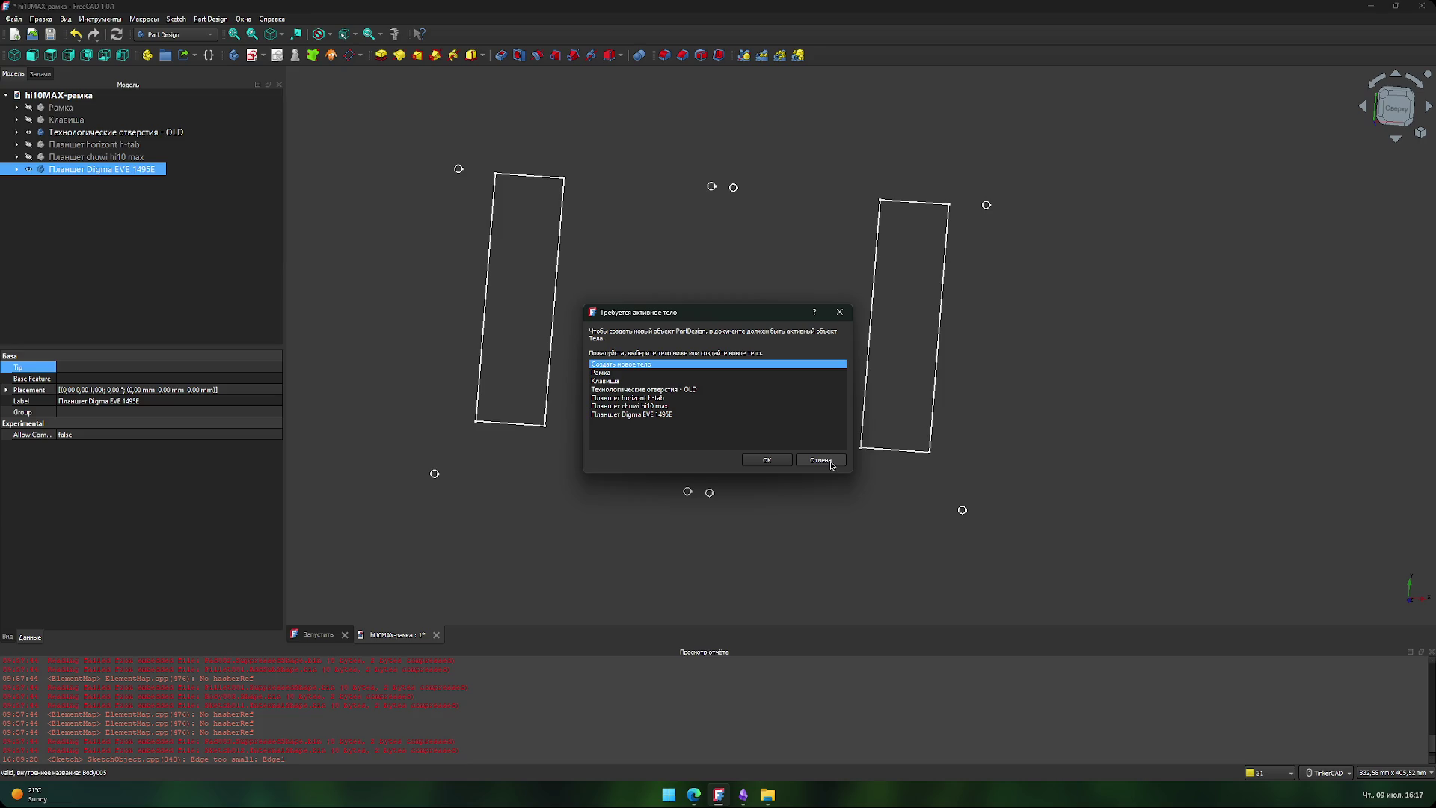
left_click(669, 416)
left_click(765, 459)
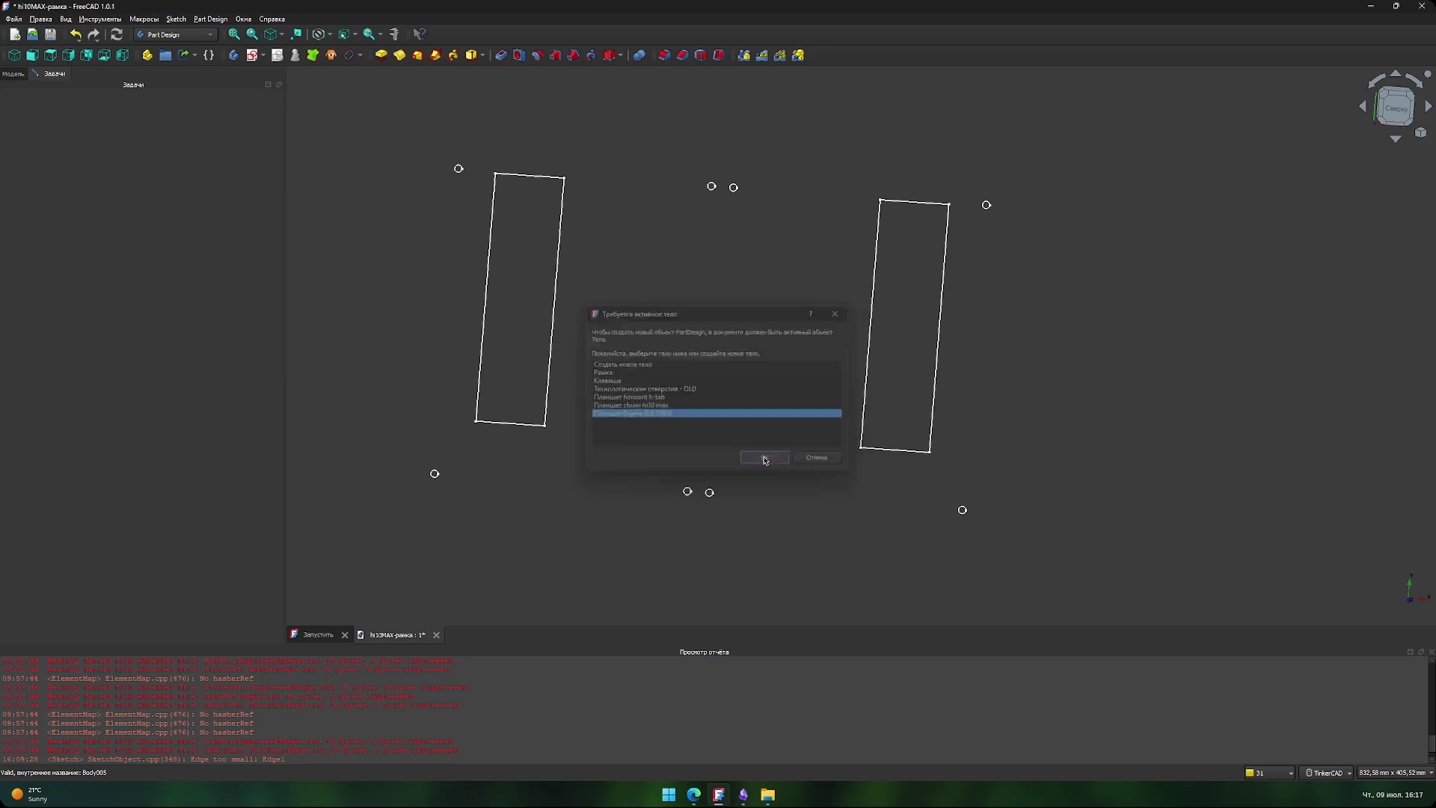
left_click(112, 147)
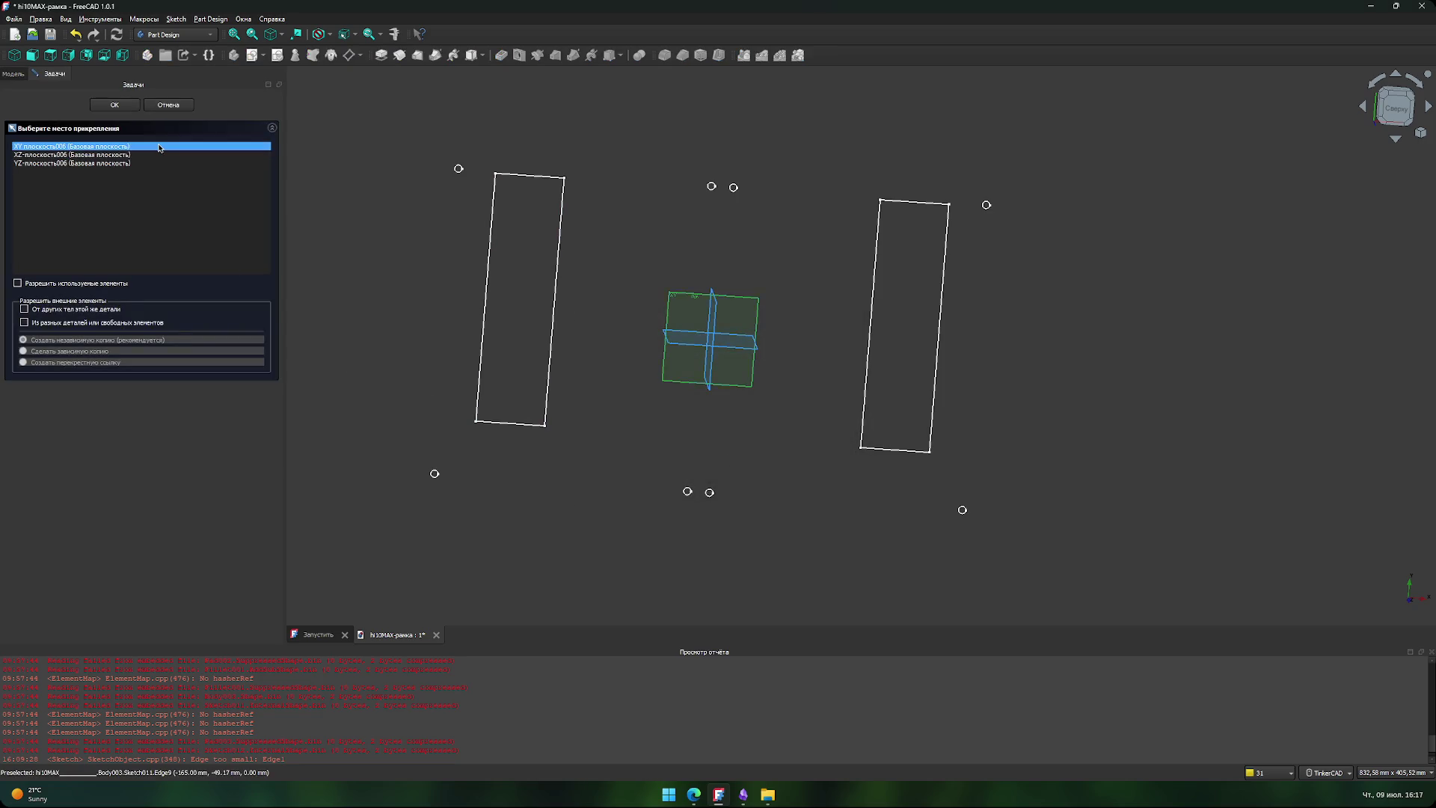
left_click(114, 105)
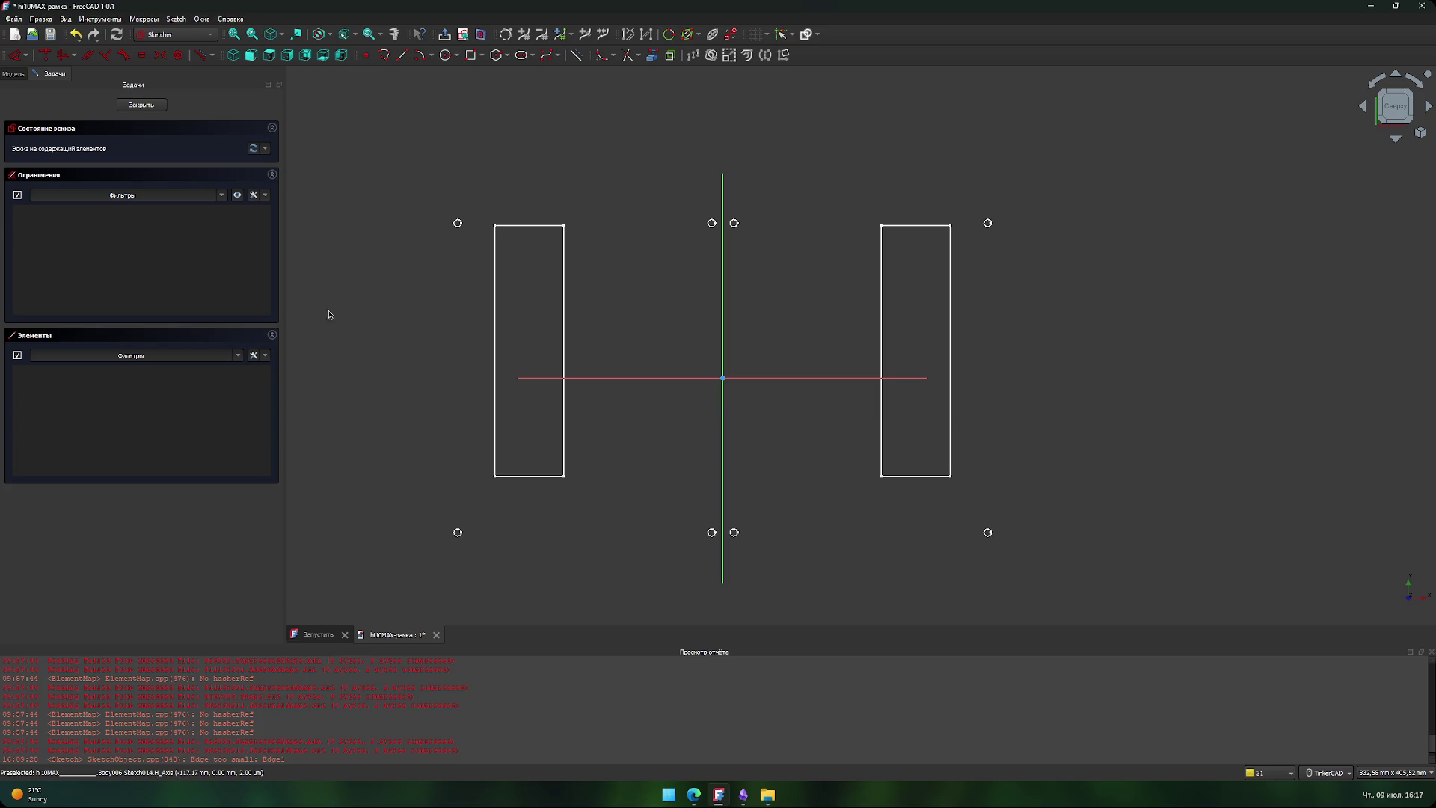
- Draw a rectangle around the origin between the existing outlines
left_click(471, 56)
left_click(578, 231)
left_click(825, 421)
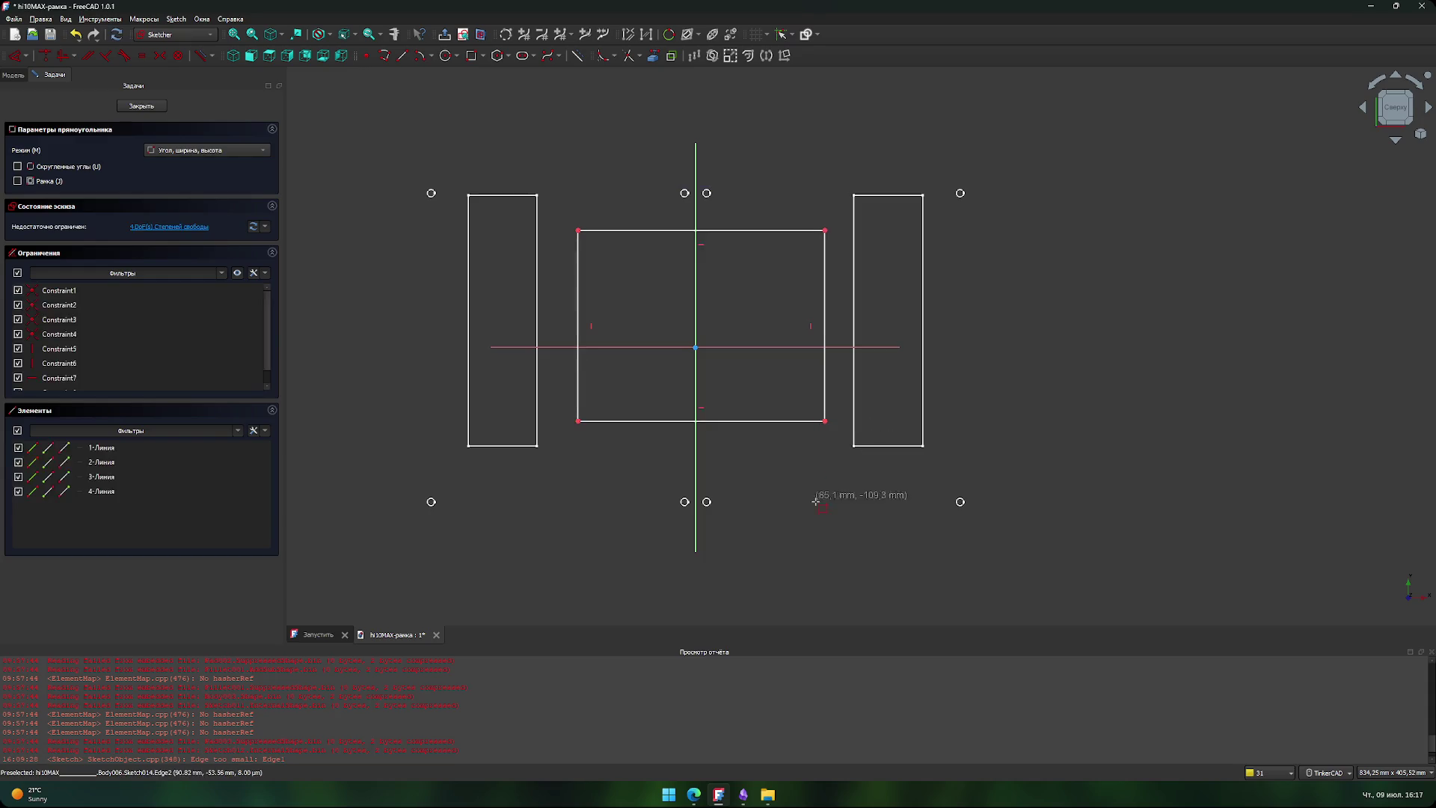
right_click(816, 501)
key("alt+Tab")
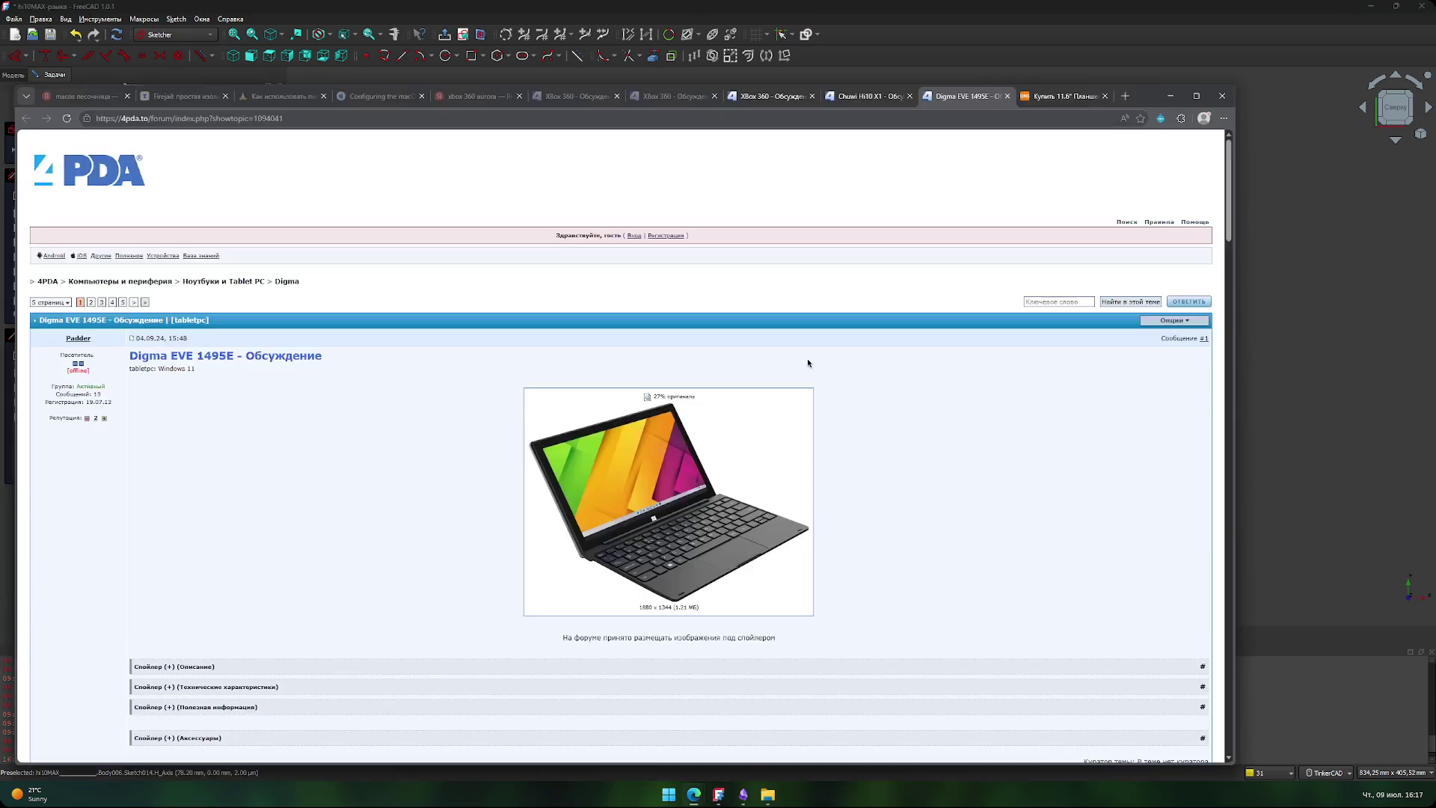
- Expand the 'Технические характеристики' spoiler to read the tablet's 287.25x180.3x11.5 mm size
scroll(421, 449, "down", 4)
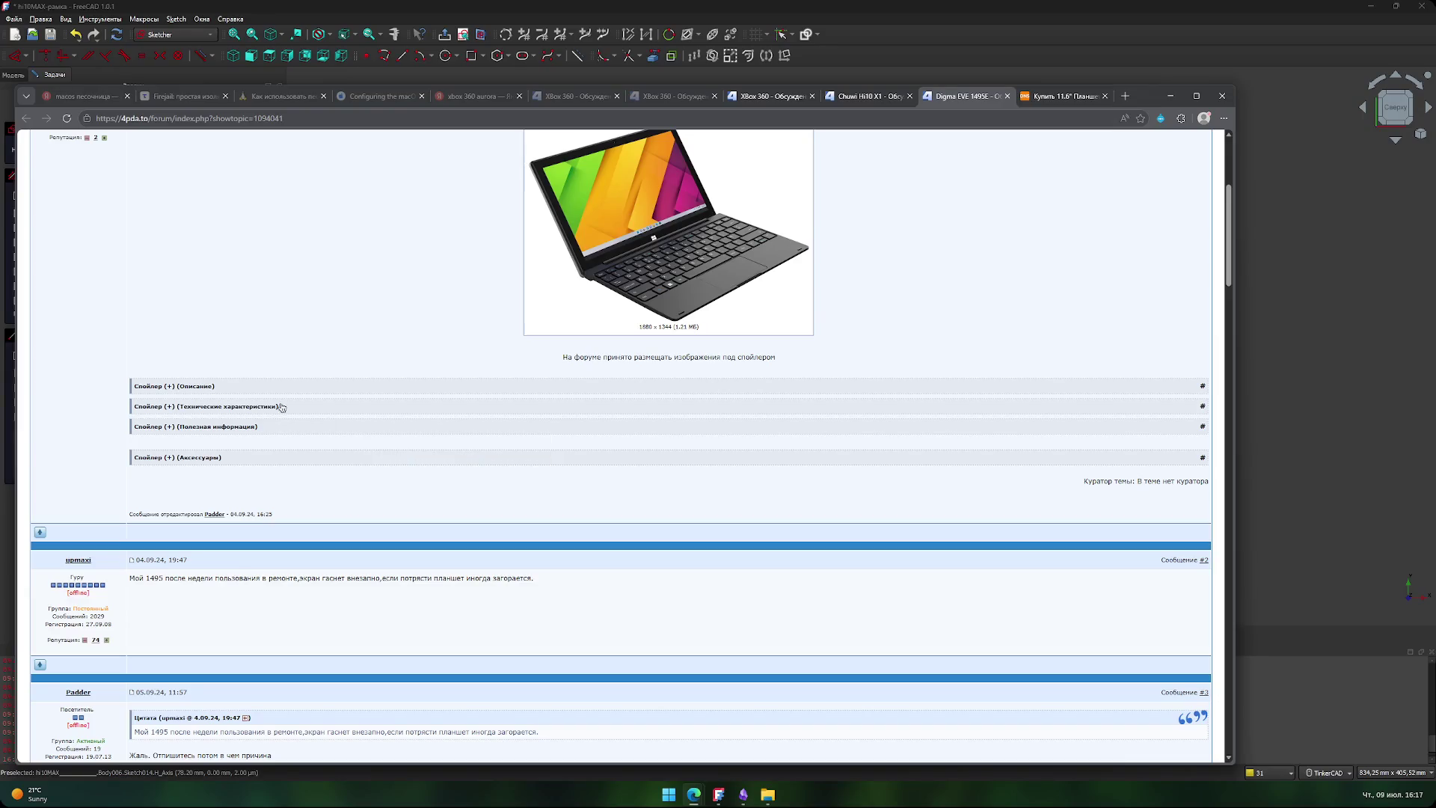
left_click(211, 406)
scroll(217, 419, "down", 8)
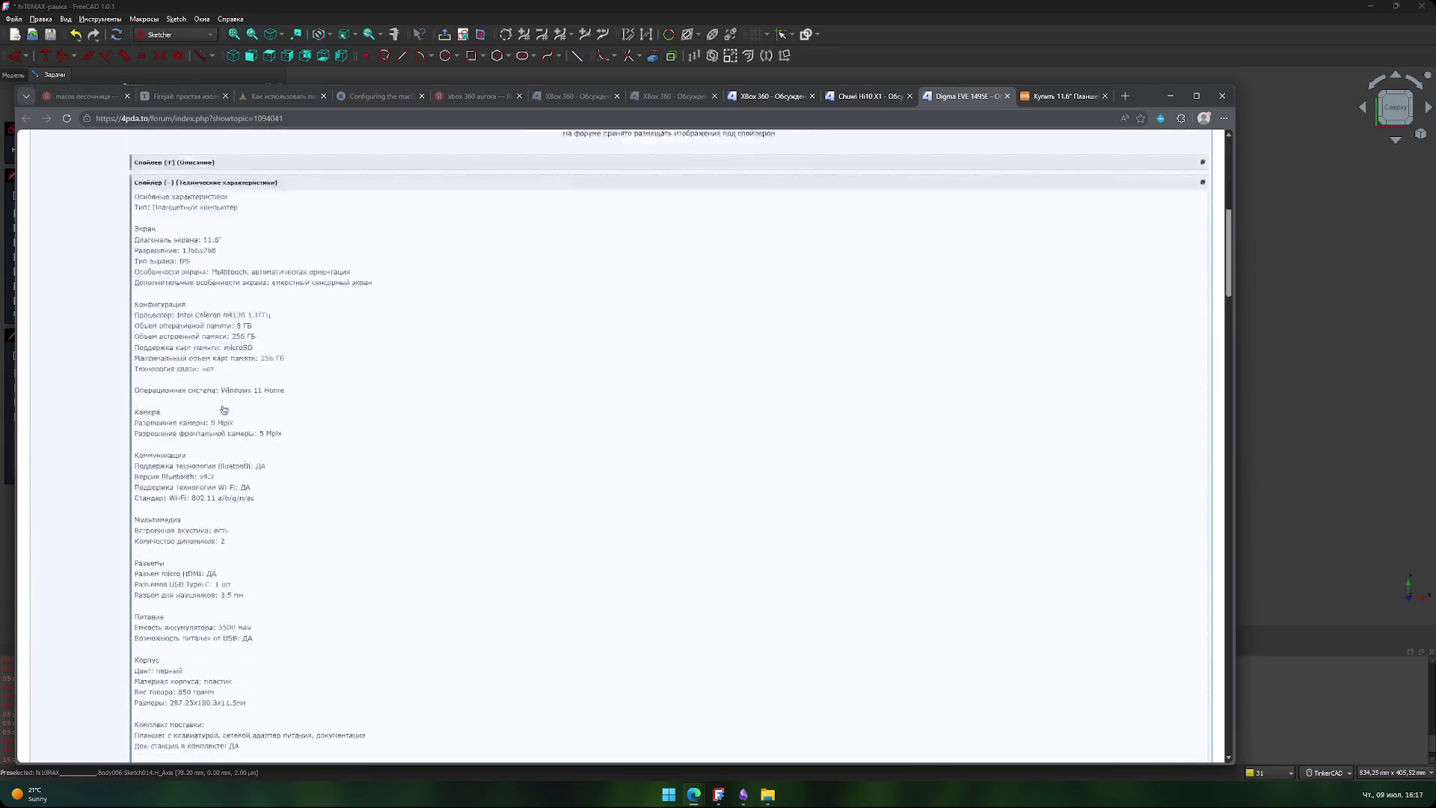
scroll(224, 449, "up", 2)
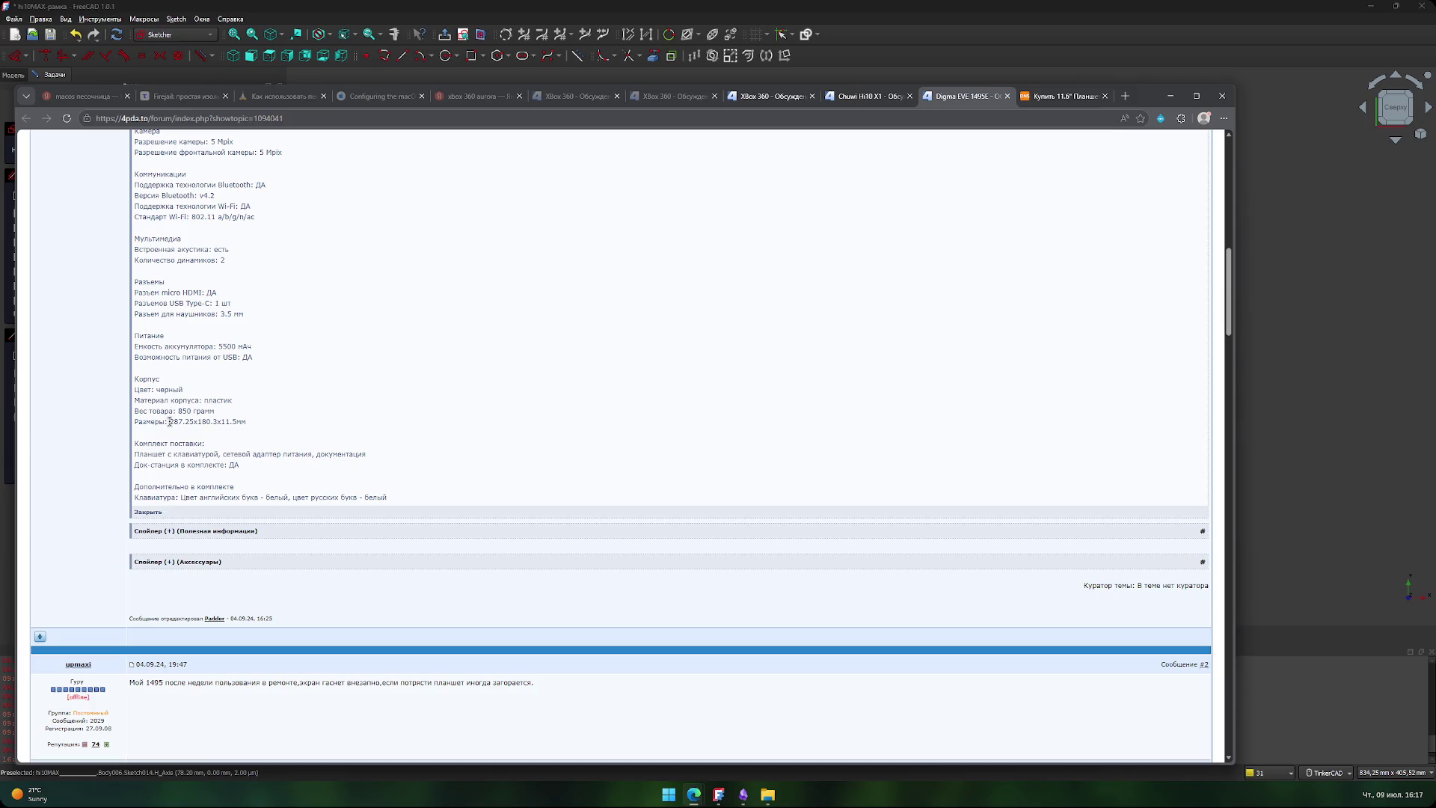
key("alt+Tab")
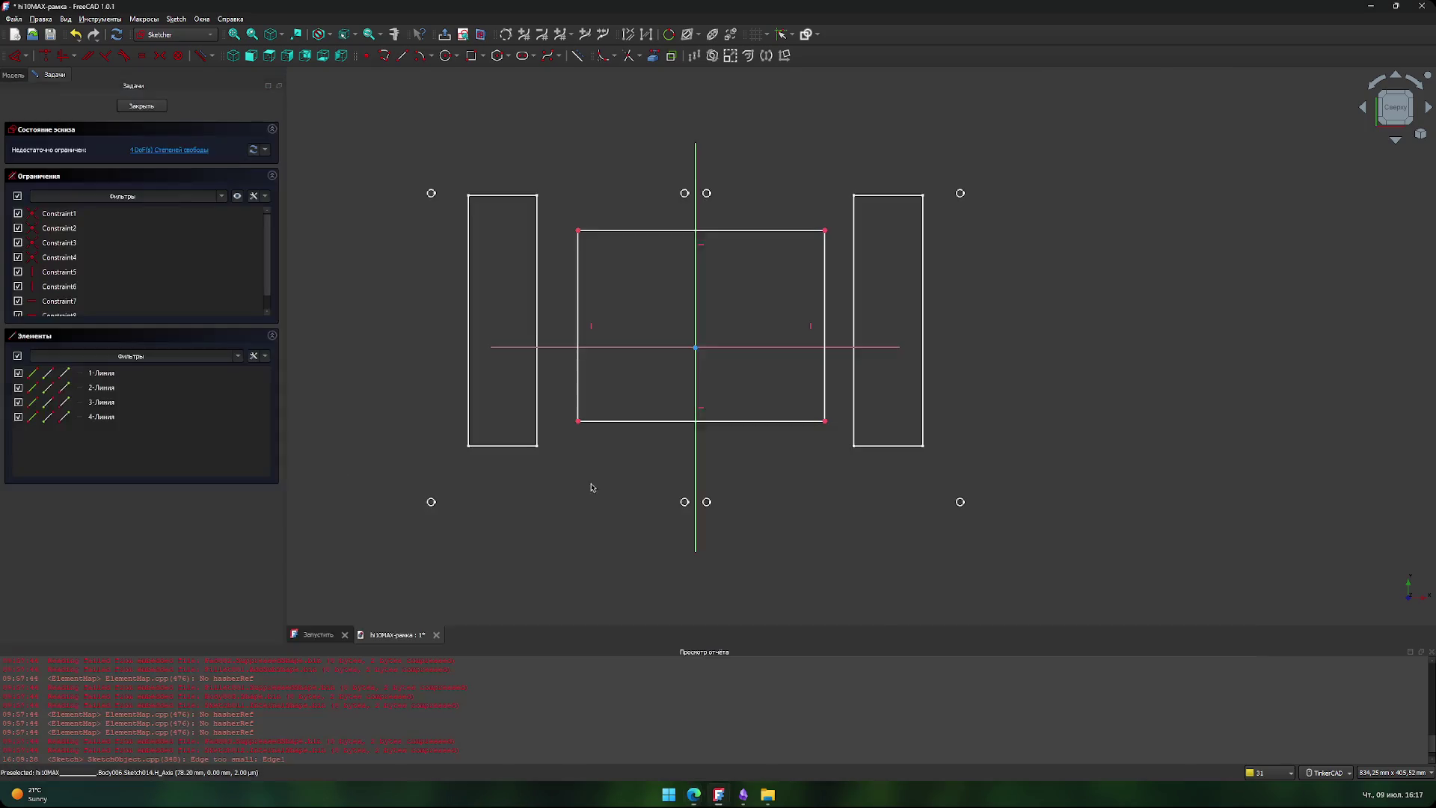
- Set the rectangle's top edge length to 288 mm
left_click(775, 231)
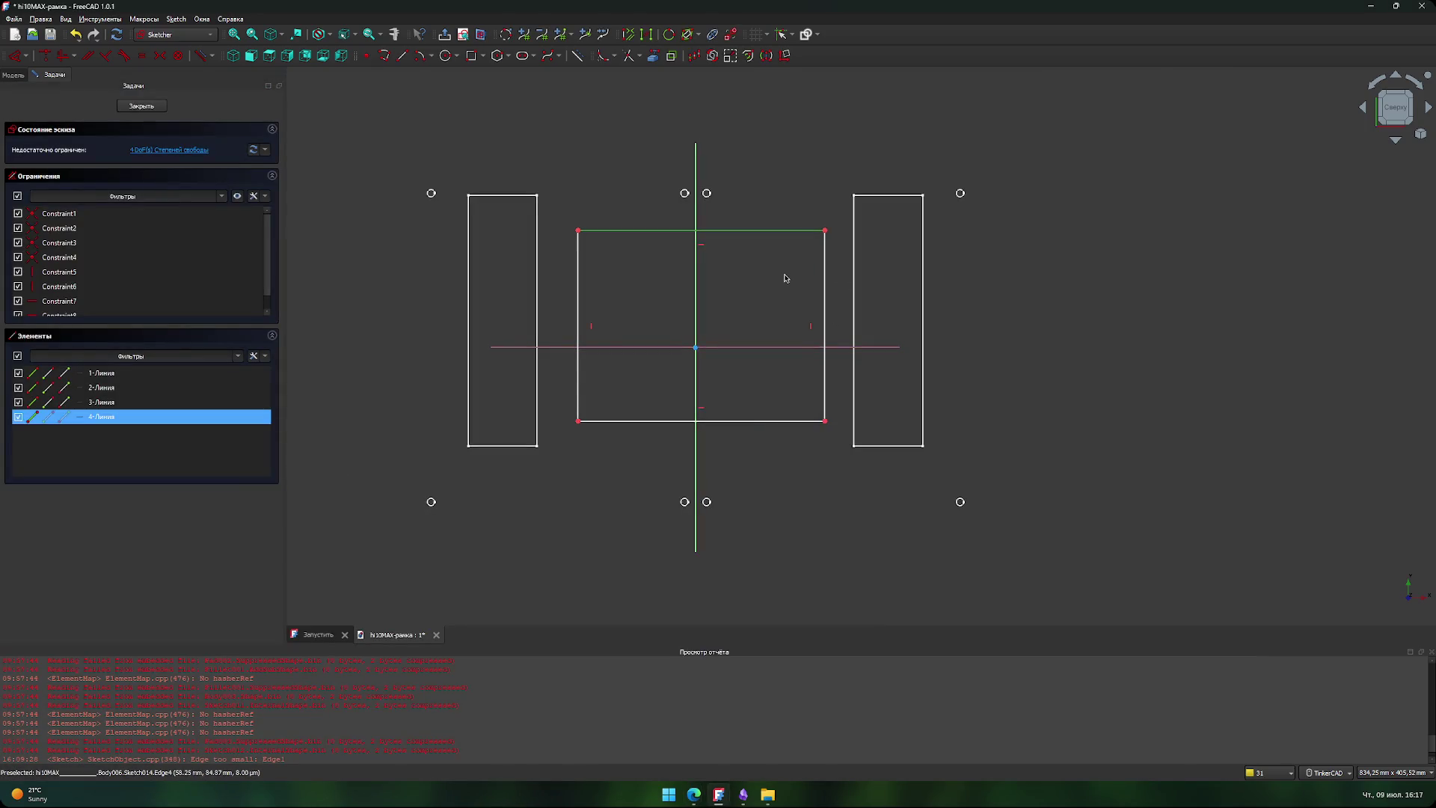
type("lh2")
type("9")
key("Return")
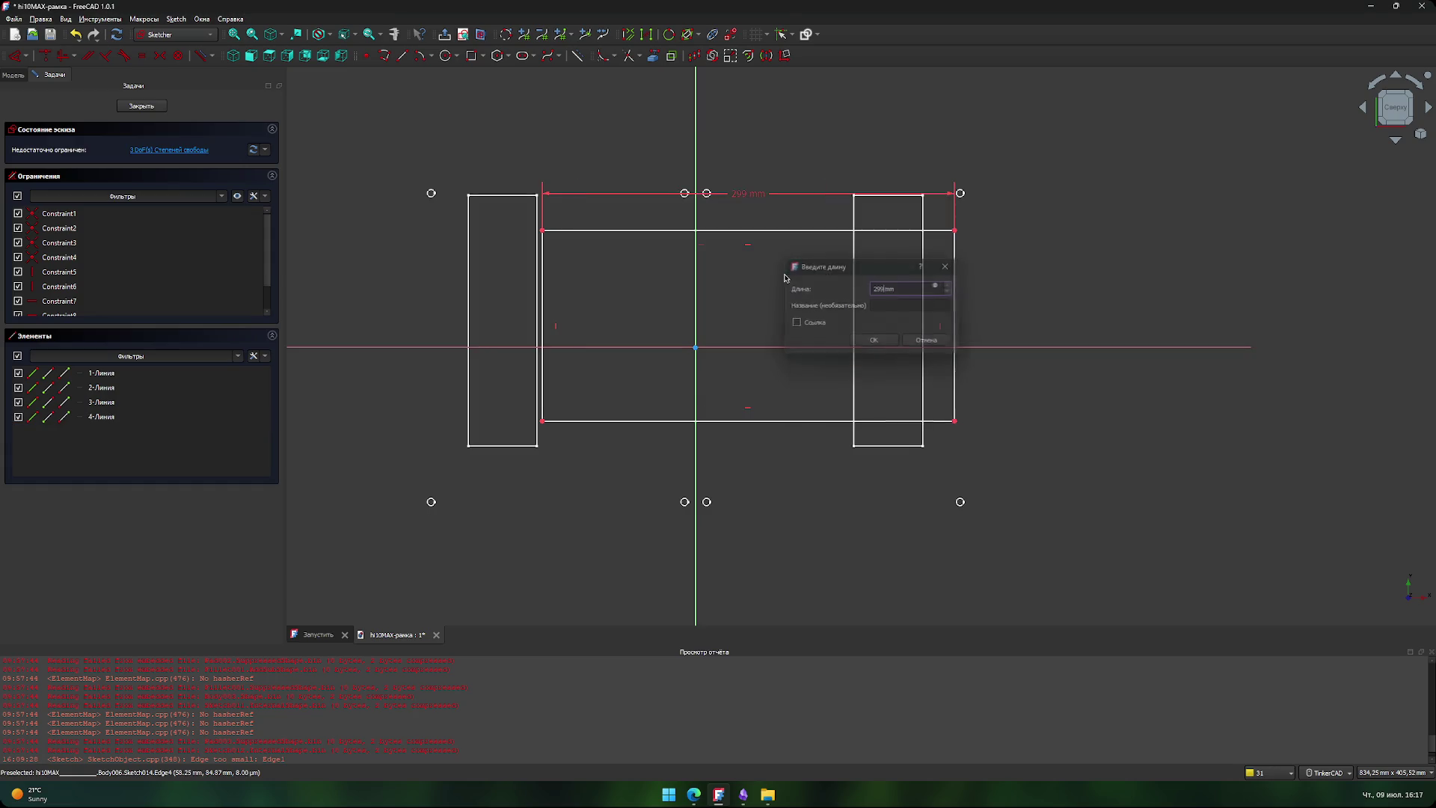
double_click(746, 198)
type("2")
key("Return")
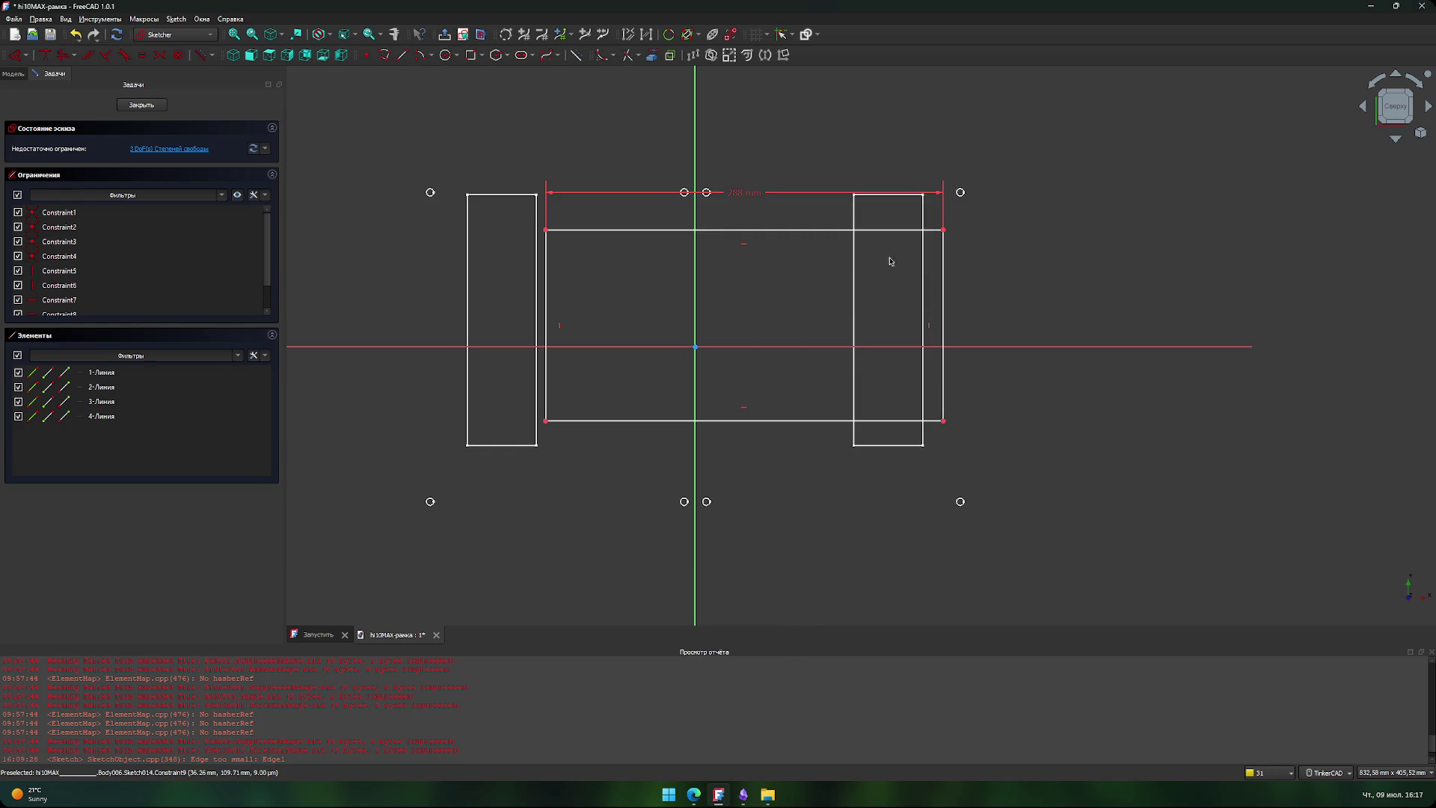
- Give the right edge a 180 mm length, checked against the tablet specs
key("alt+Tab")
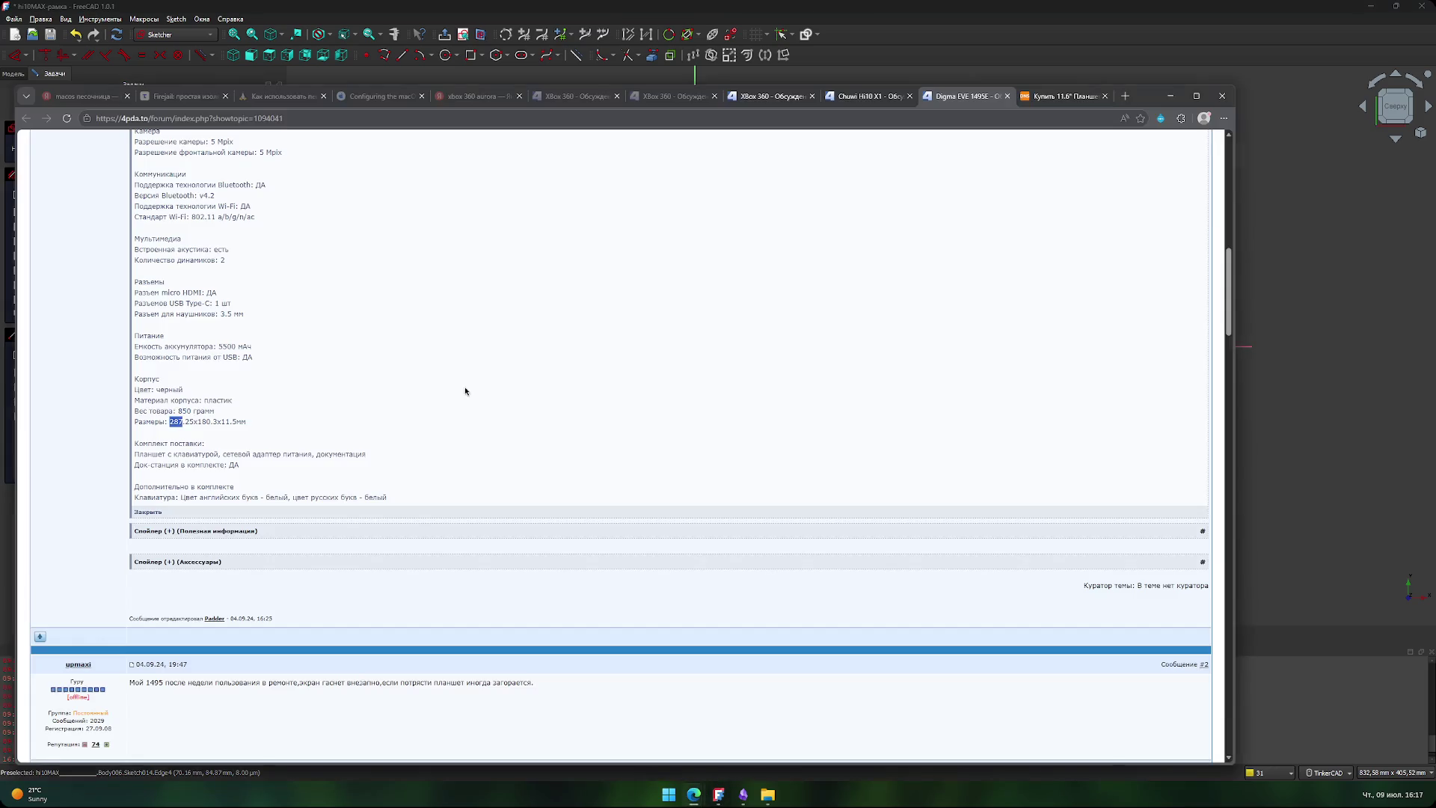
double_click(204, 422)
key("alt+Tab")
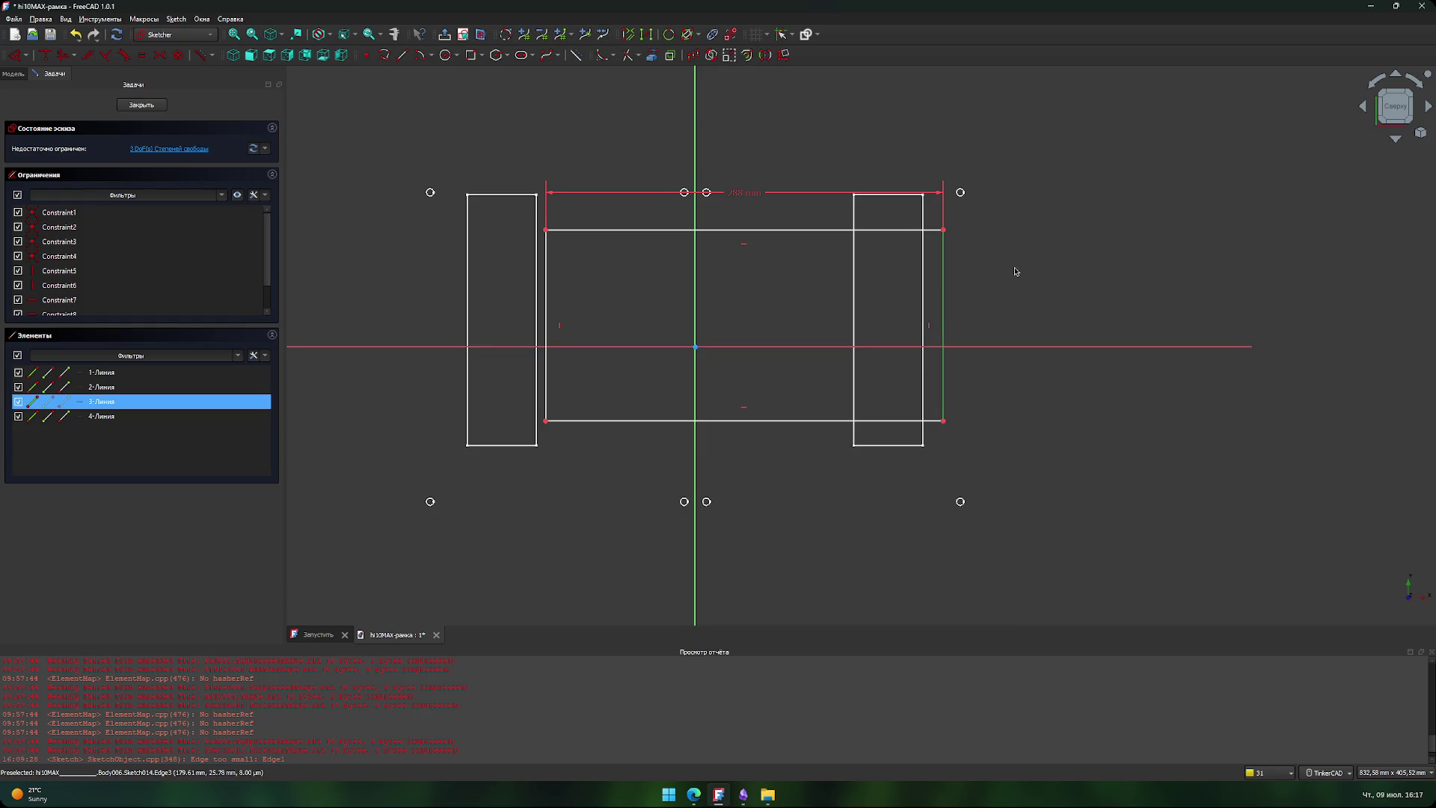
key("i")
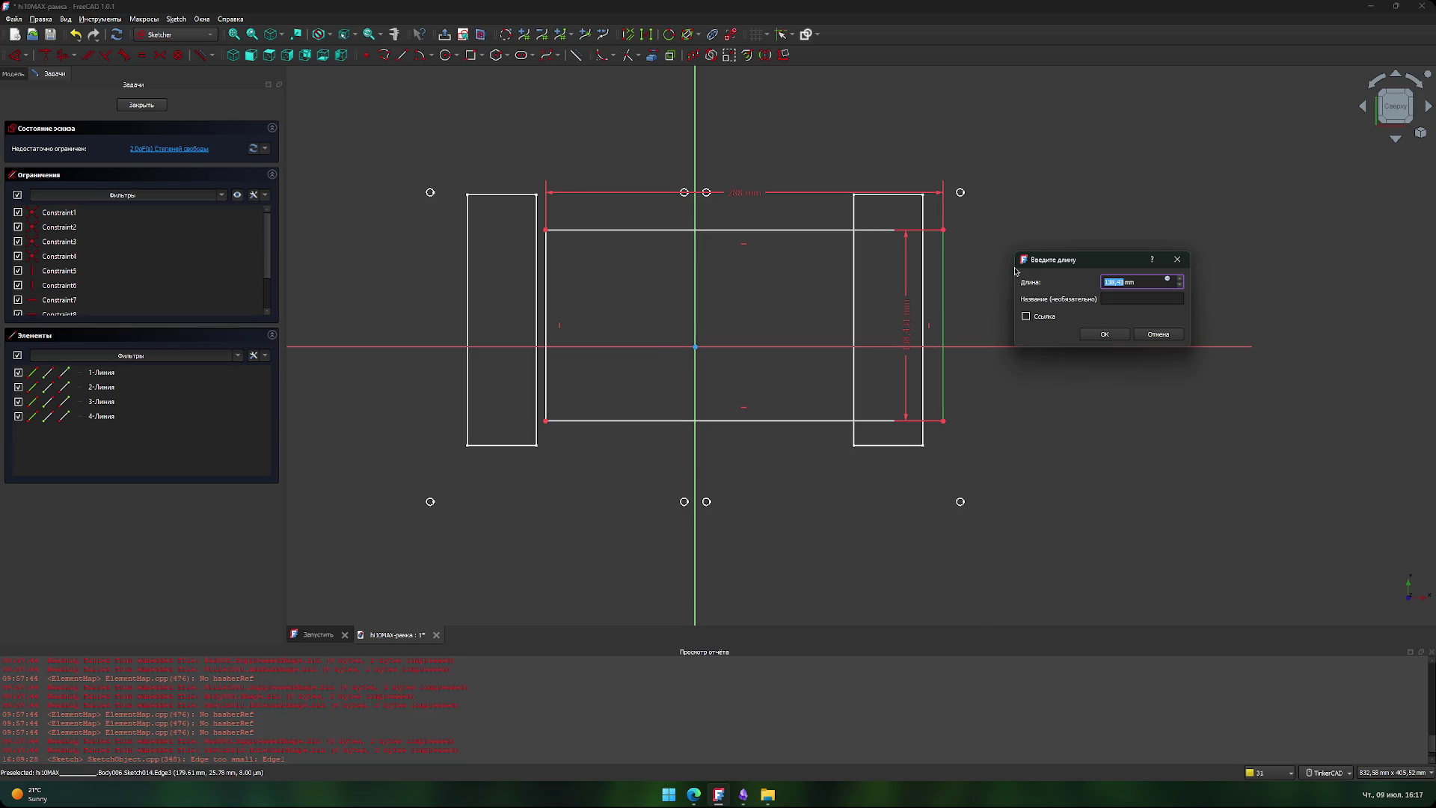
type("1")
key("Return")
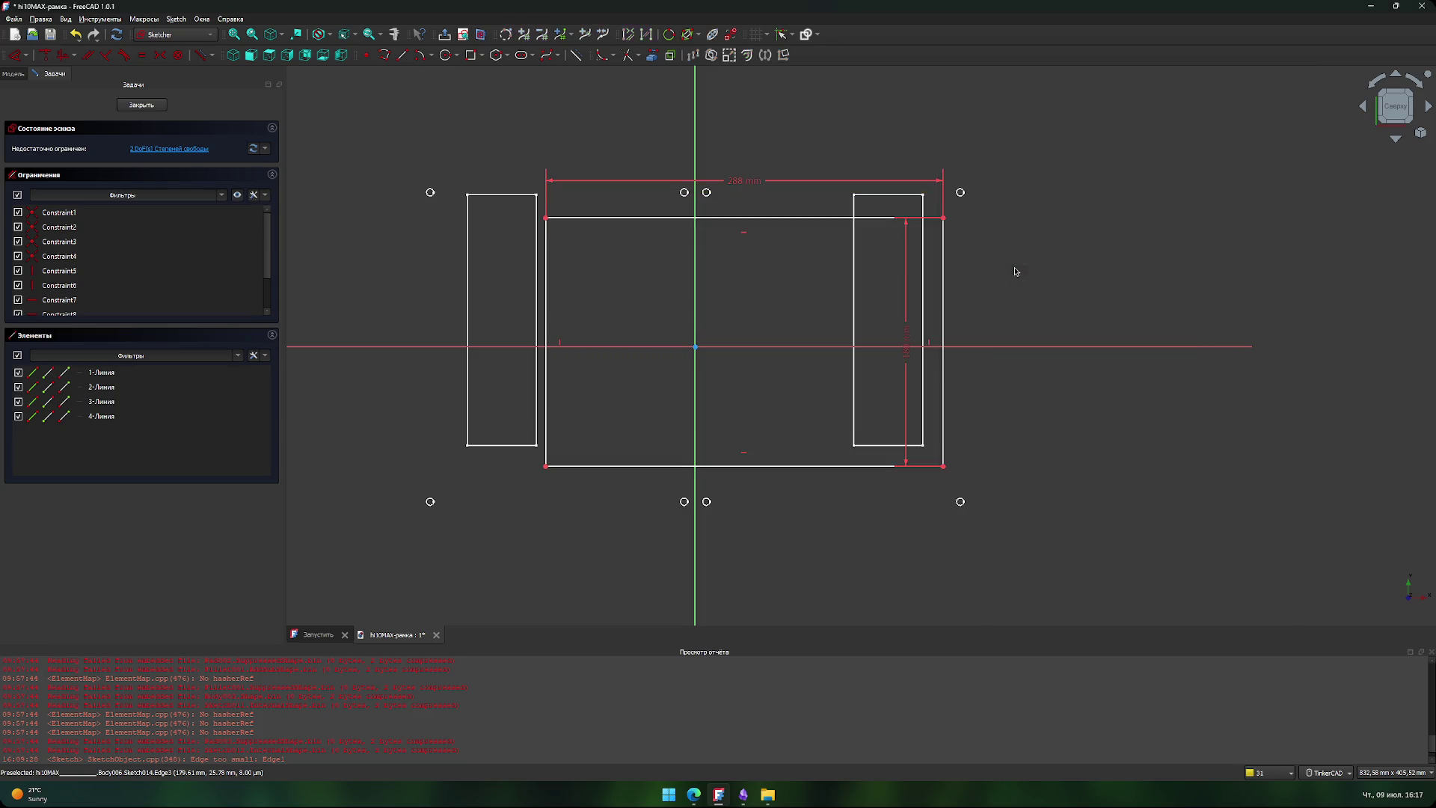
key("alt+Tab")
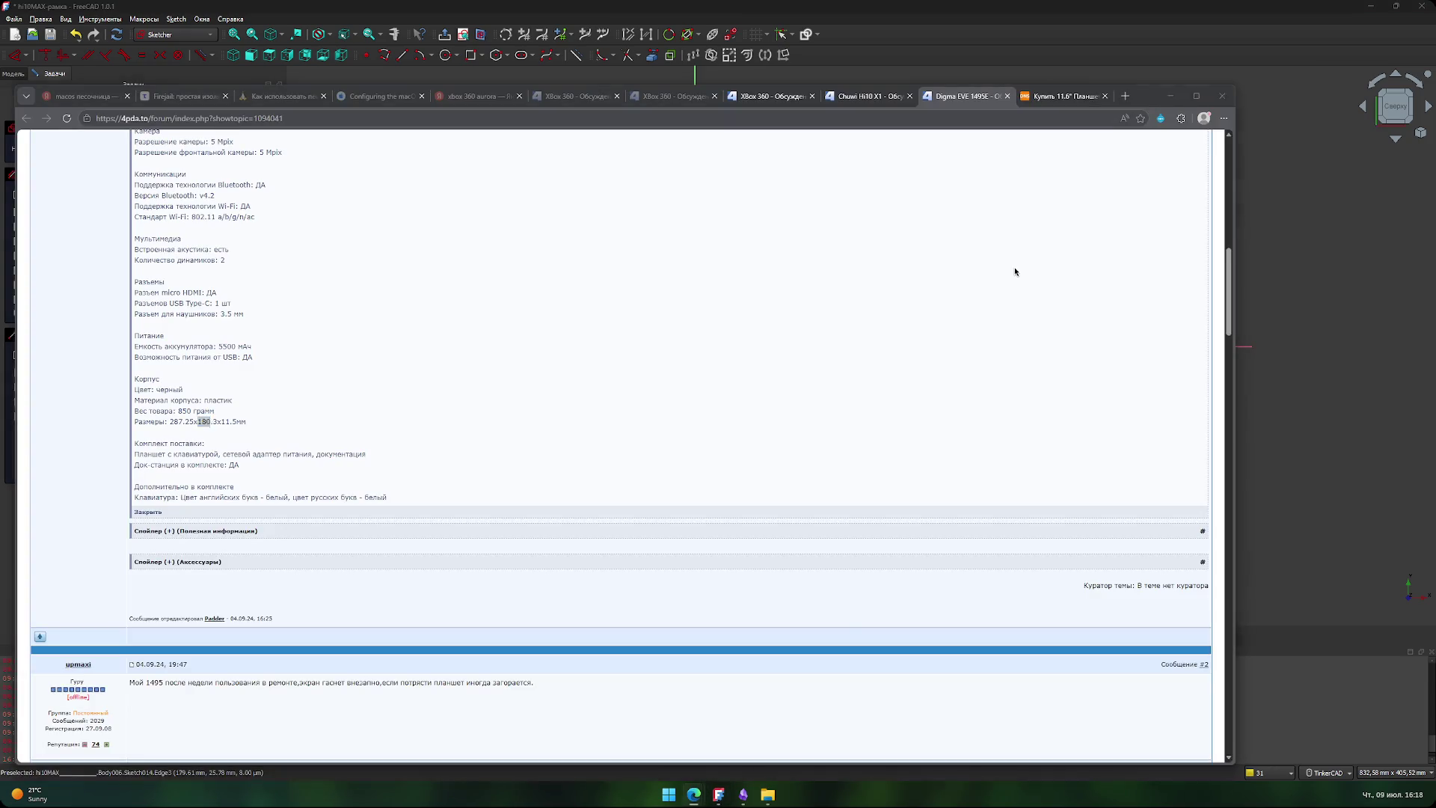
key("alt+Tab")
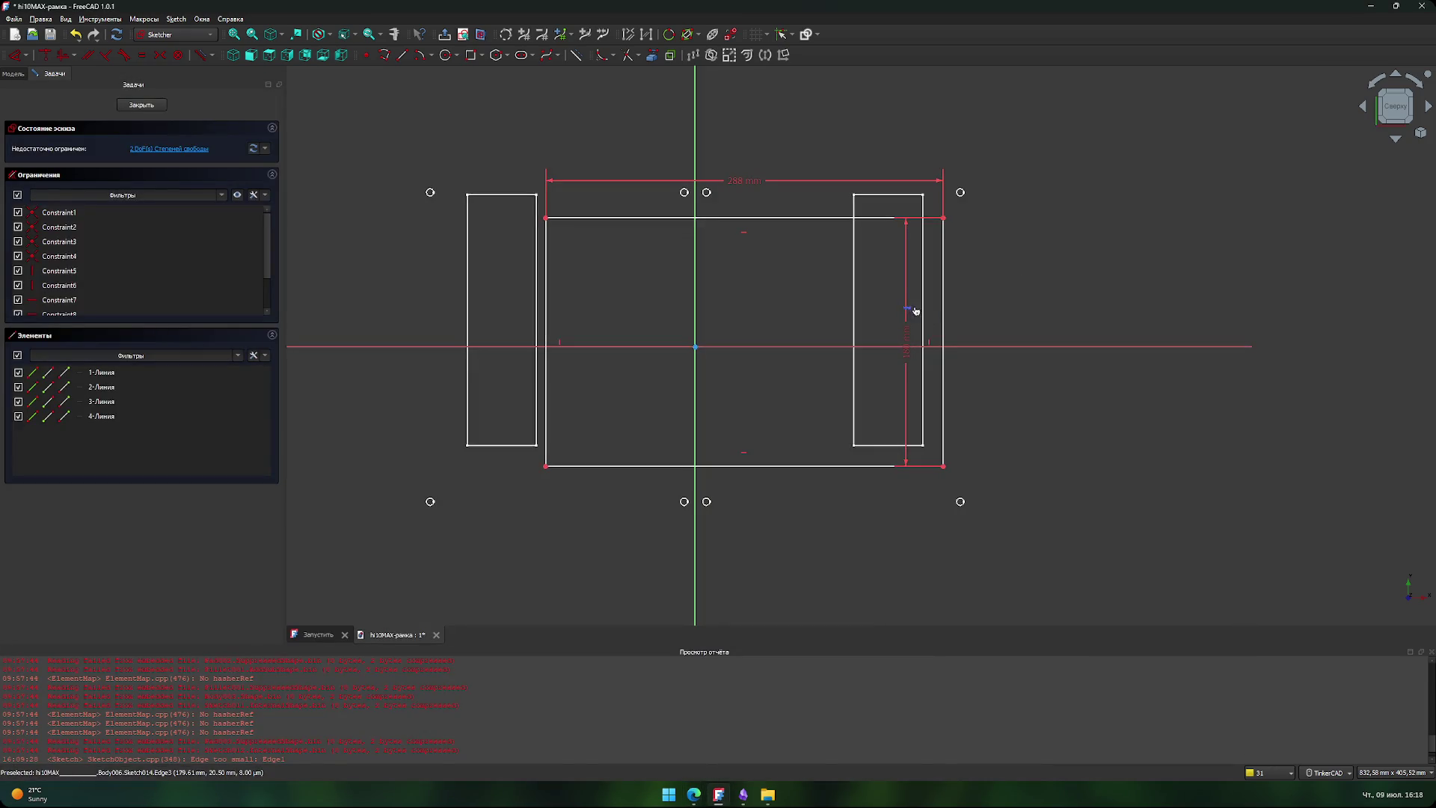
left_click_drag(905, 322, 977, 329)
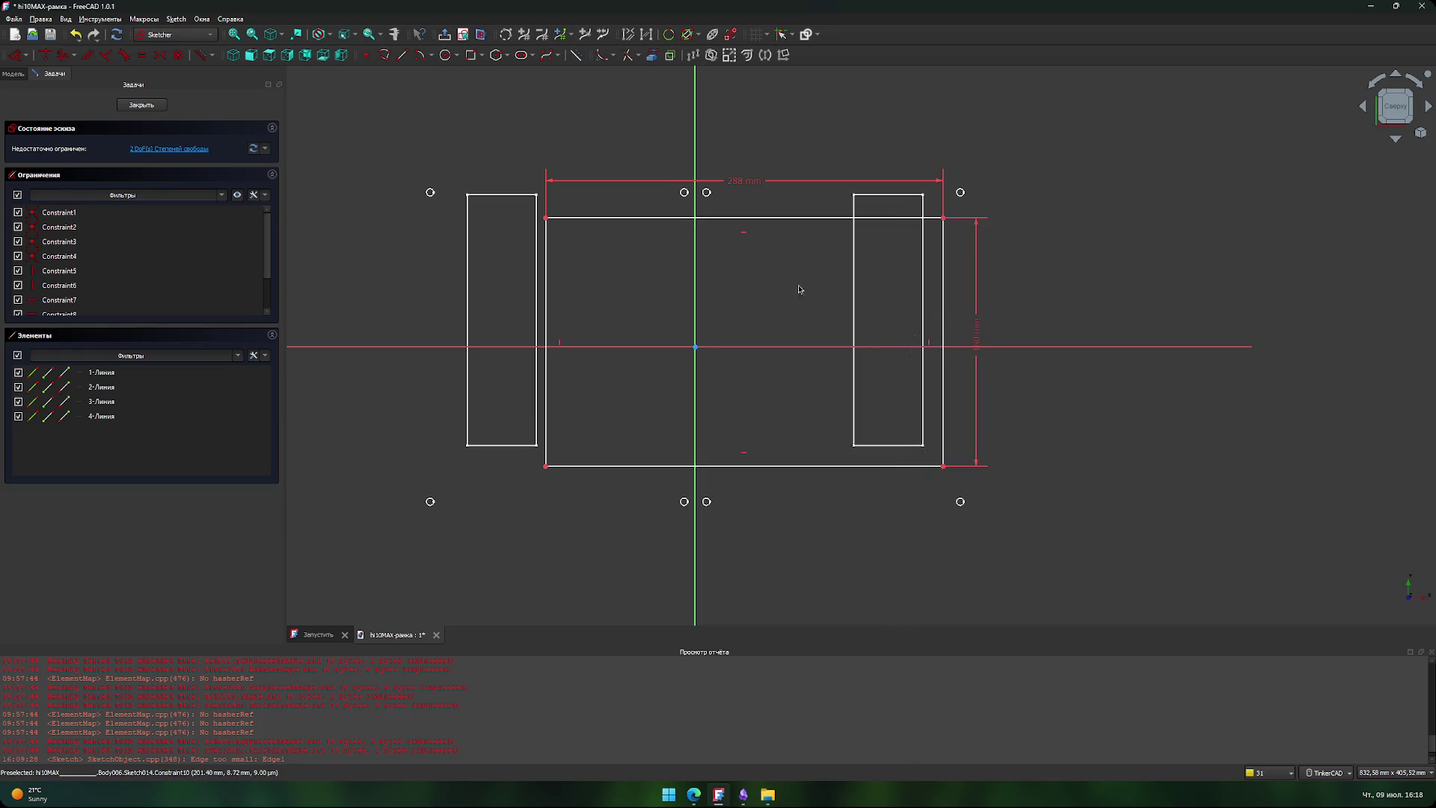
- Constrain the top-left corner 90 mm from the horizontal axis
key("alt+Tab")
key("alt+Tab")
left_click(546, 218)
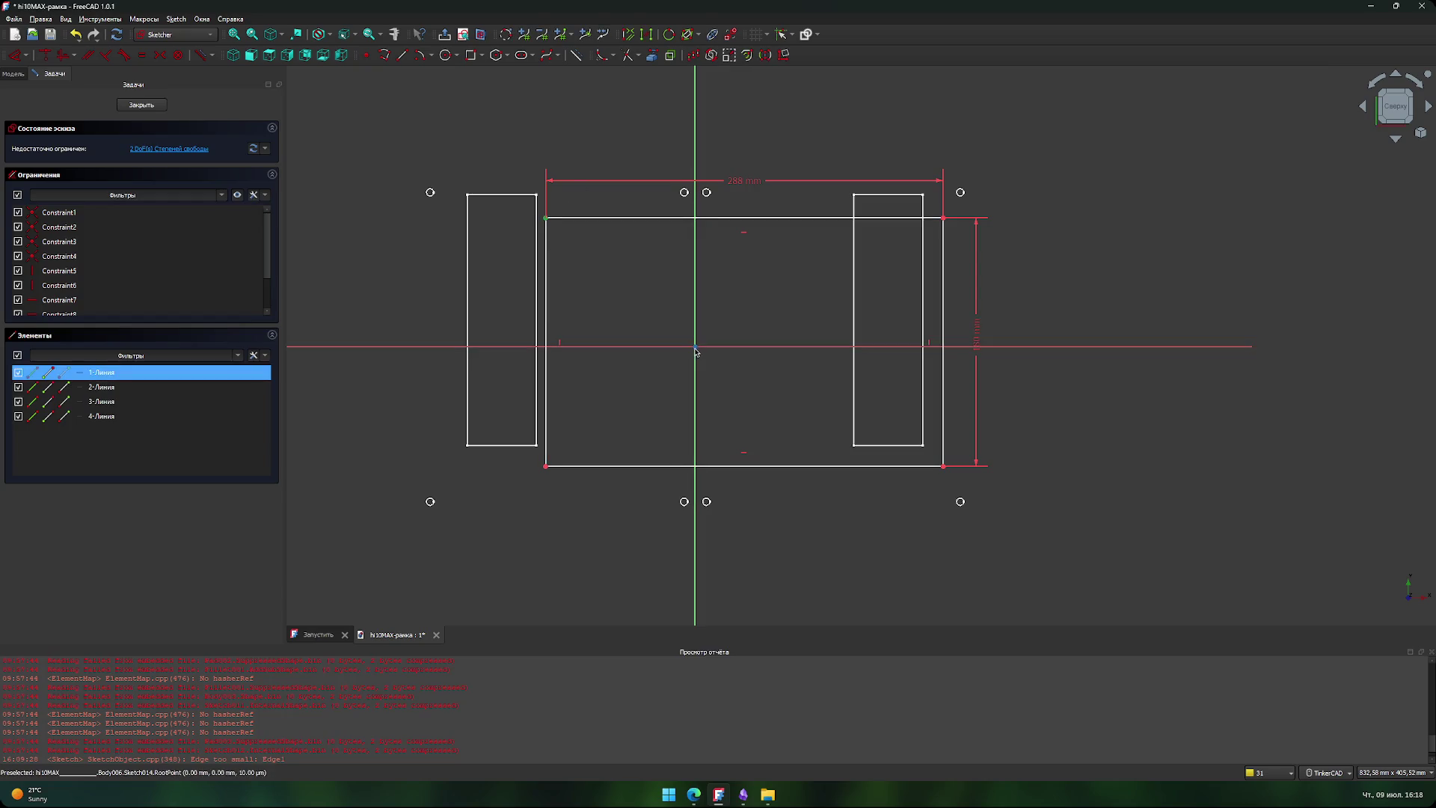
left_click(648, 347)
key("i")
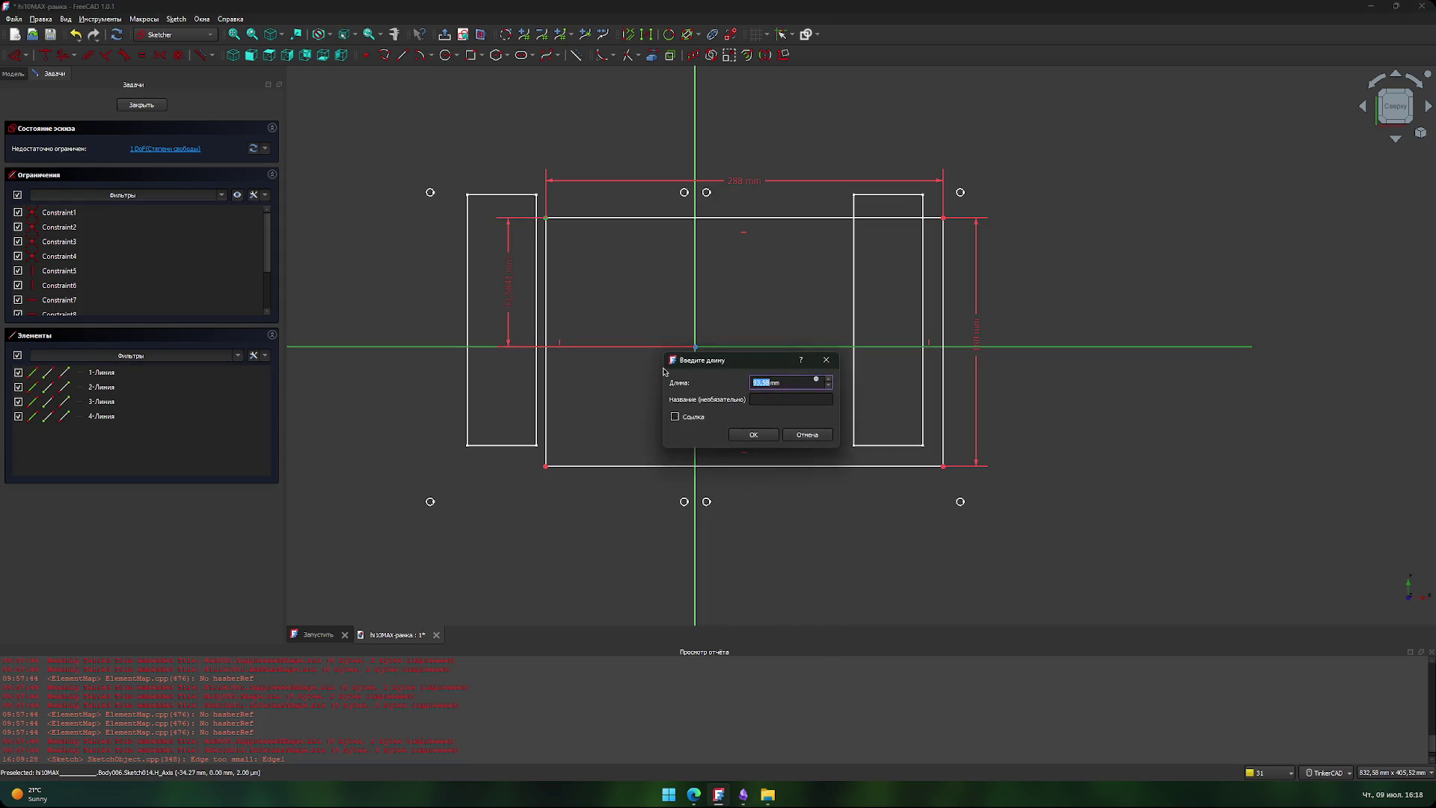
key("alt+Tab")
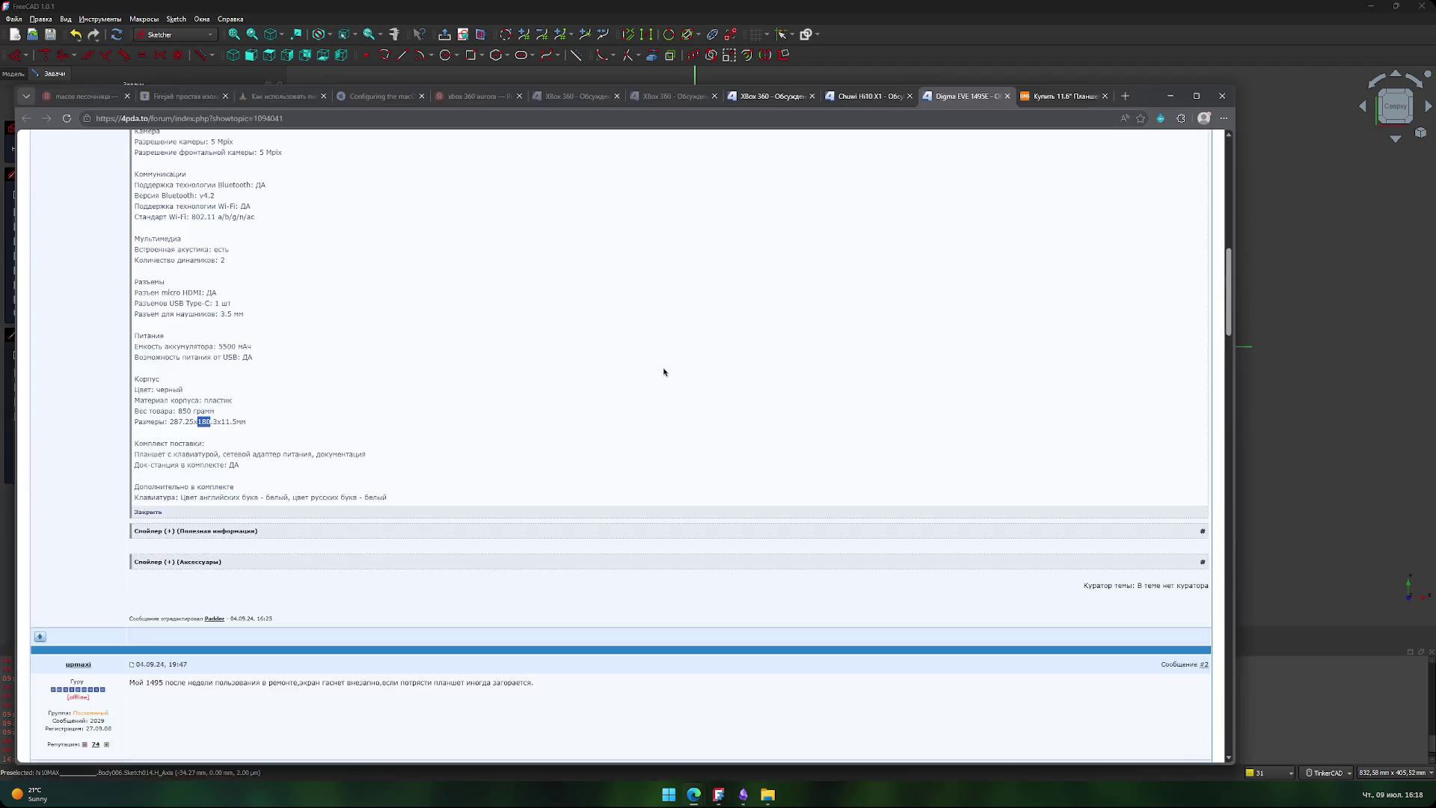
key("alt+Tab")
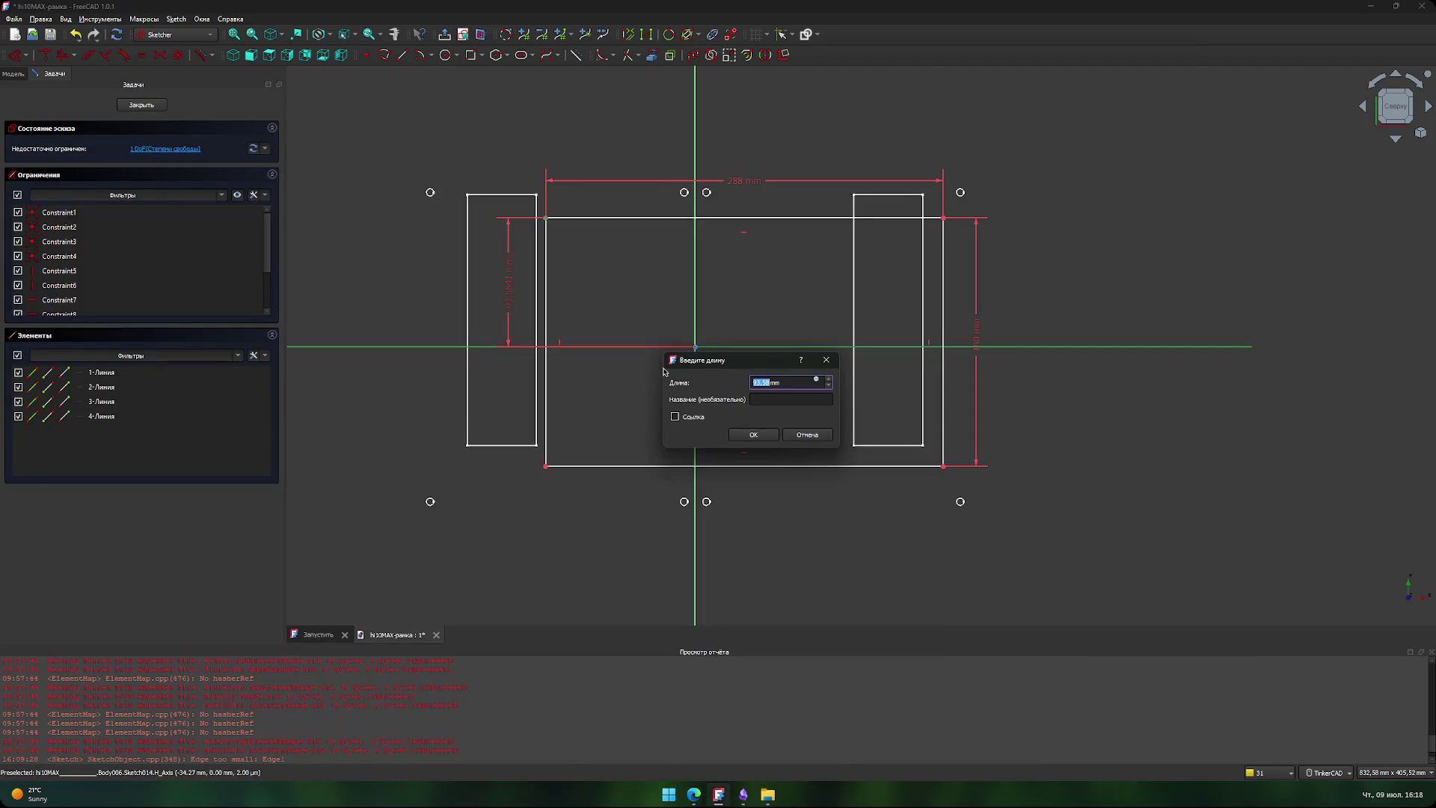
type("90")
key("Return")
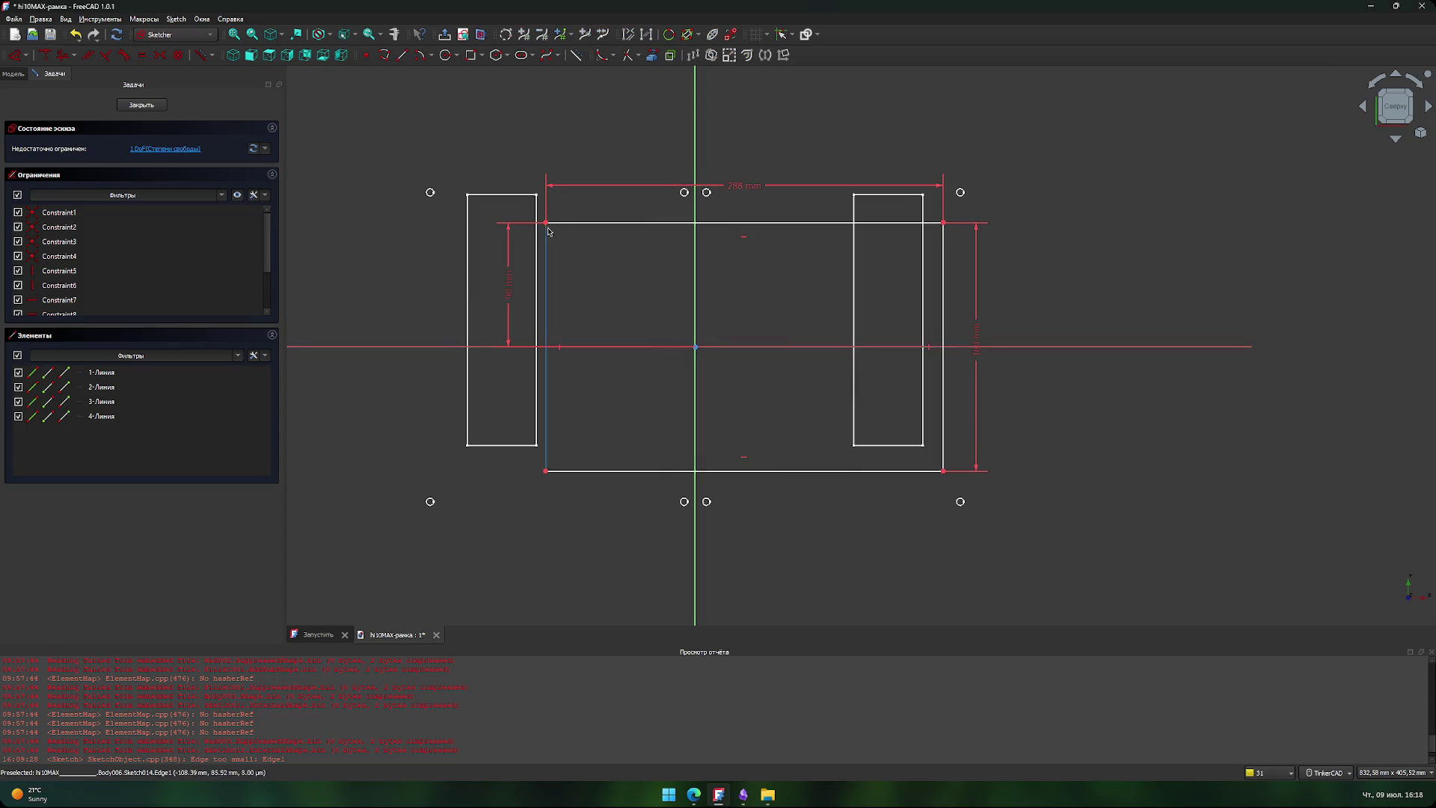
- Place the top-left corner 144 mm from the vertical axis and tidy the dimension labels
left_click(547, 222)
left_click(695, 307)
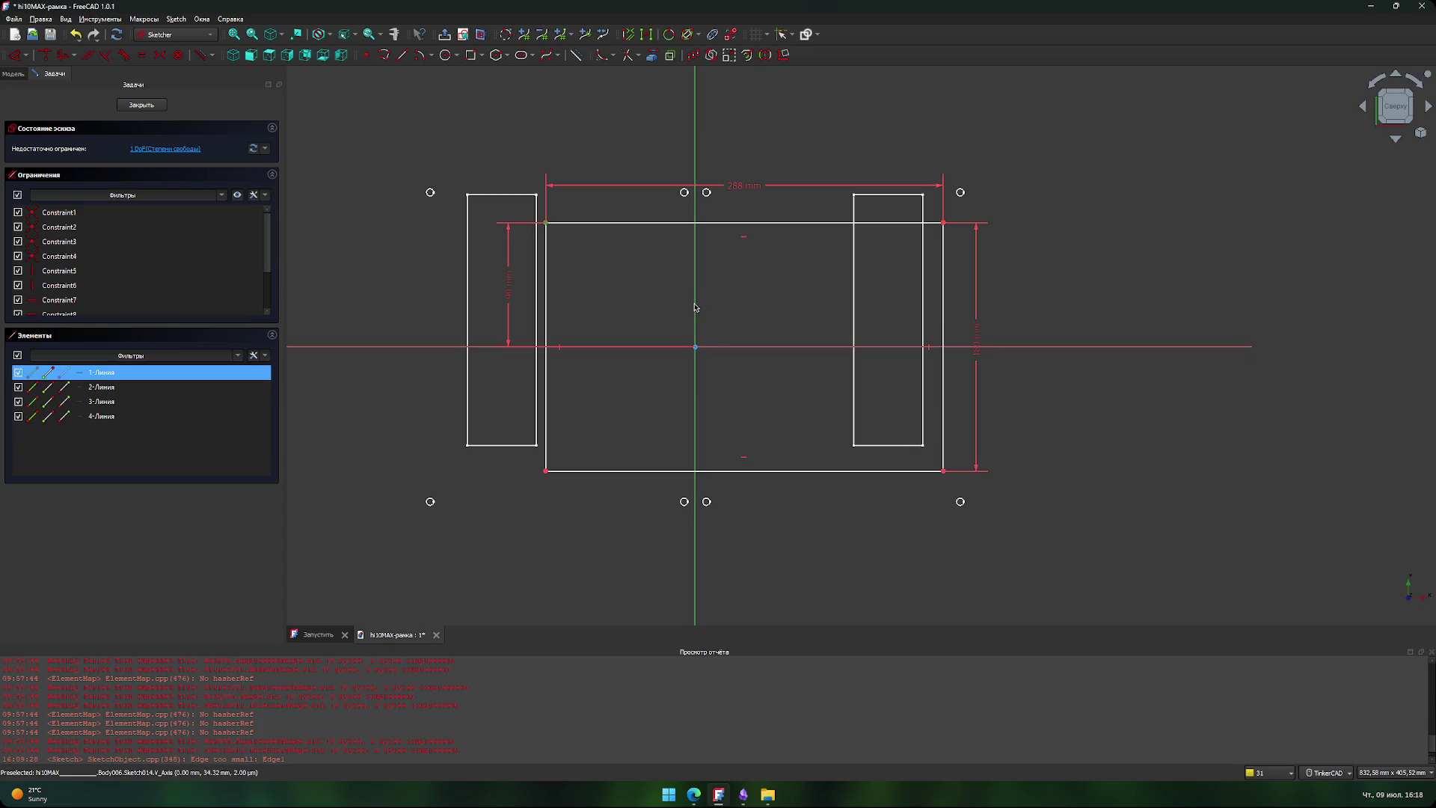
type("l144")
key("Return")
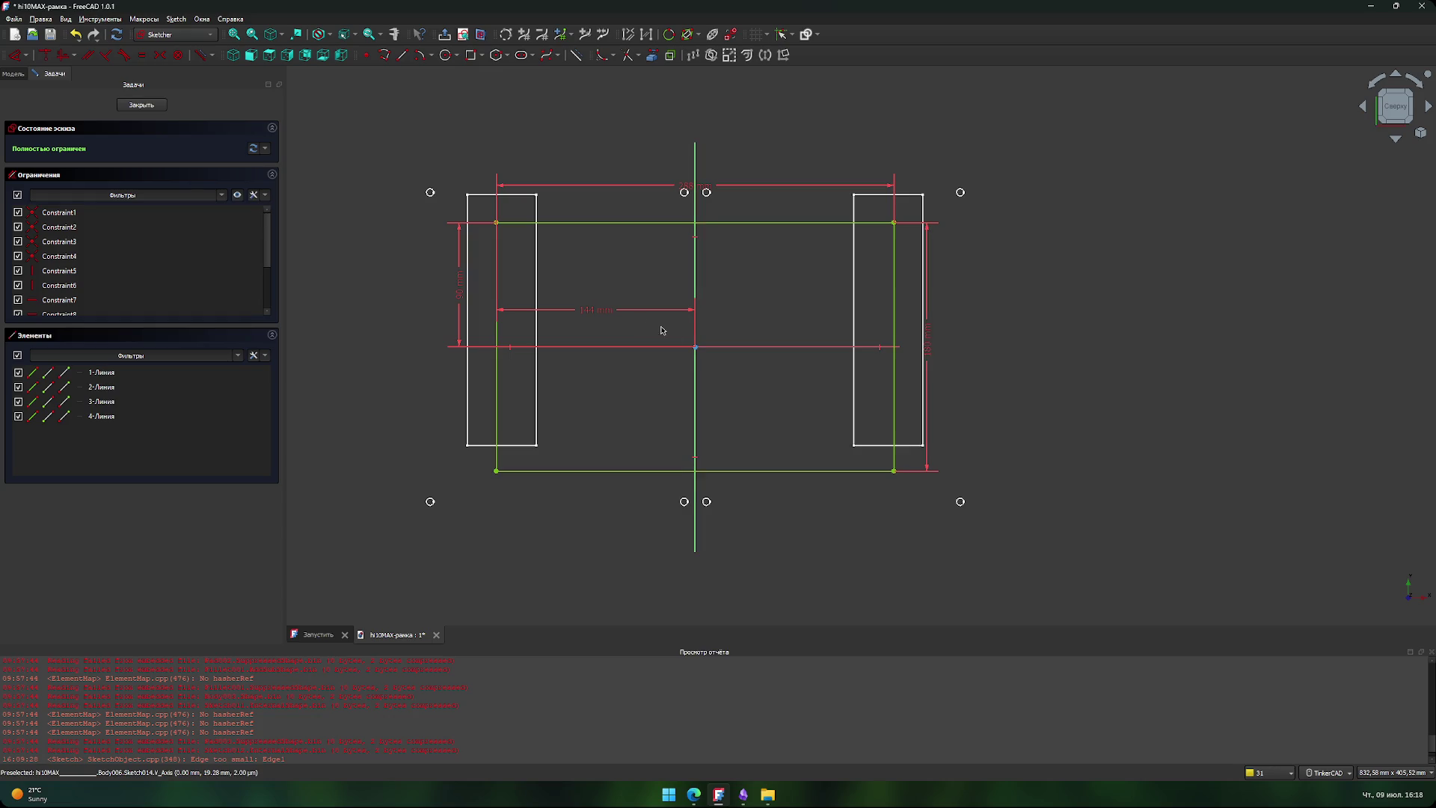
left_click_drag(612, 312, 597, 206)
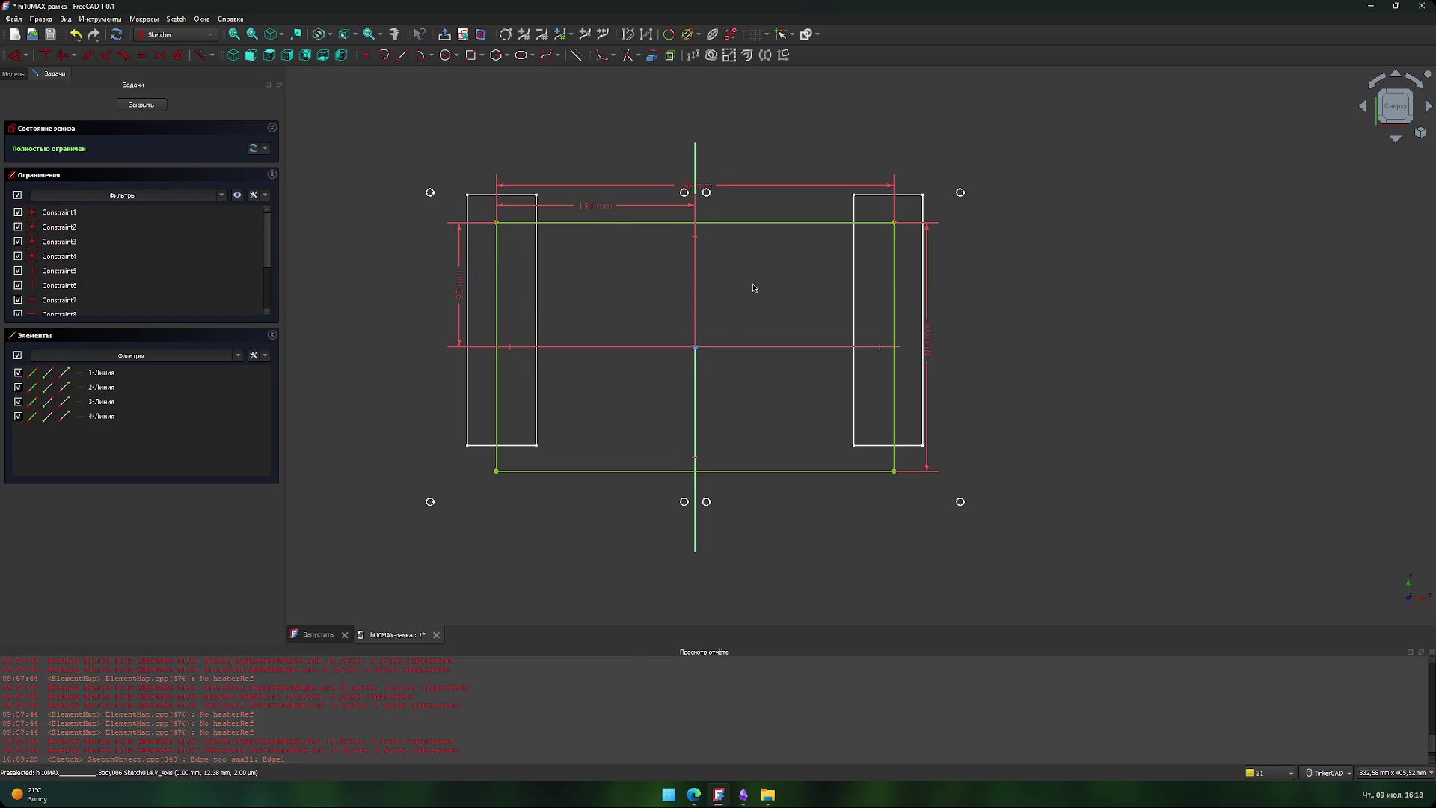
left_click_drag(453, 290, 914, 284)
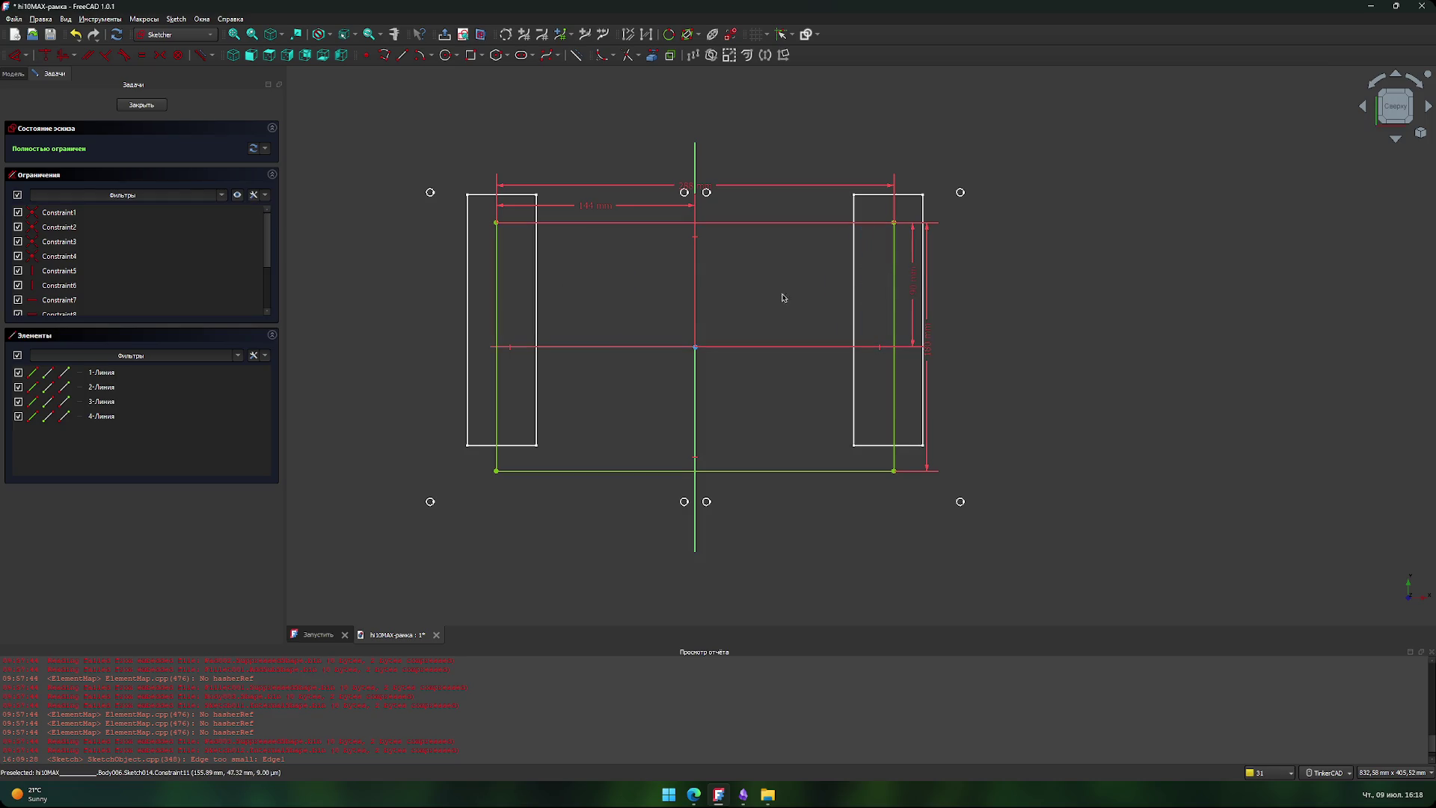
- Fillet all four corners of the rectangle
left_click(601, 56)
left_click(497, 223)
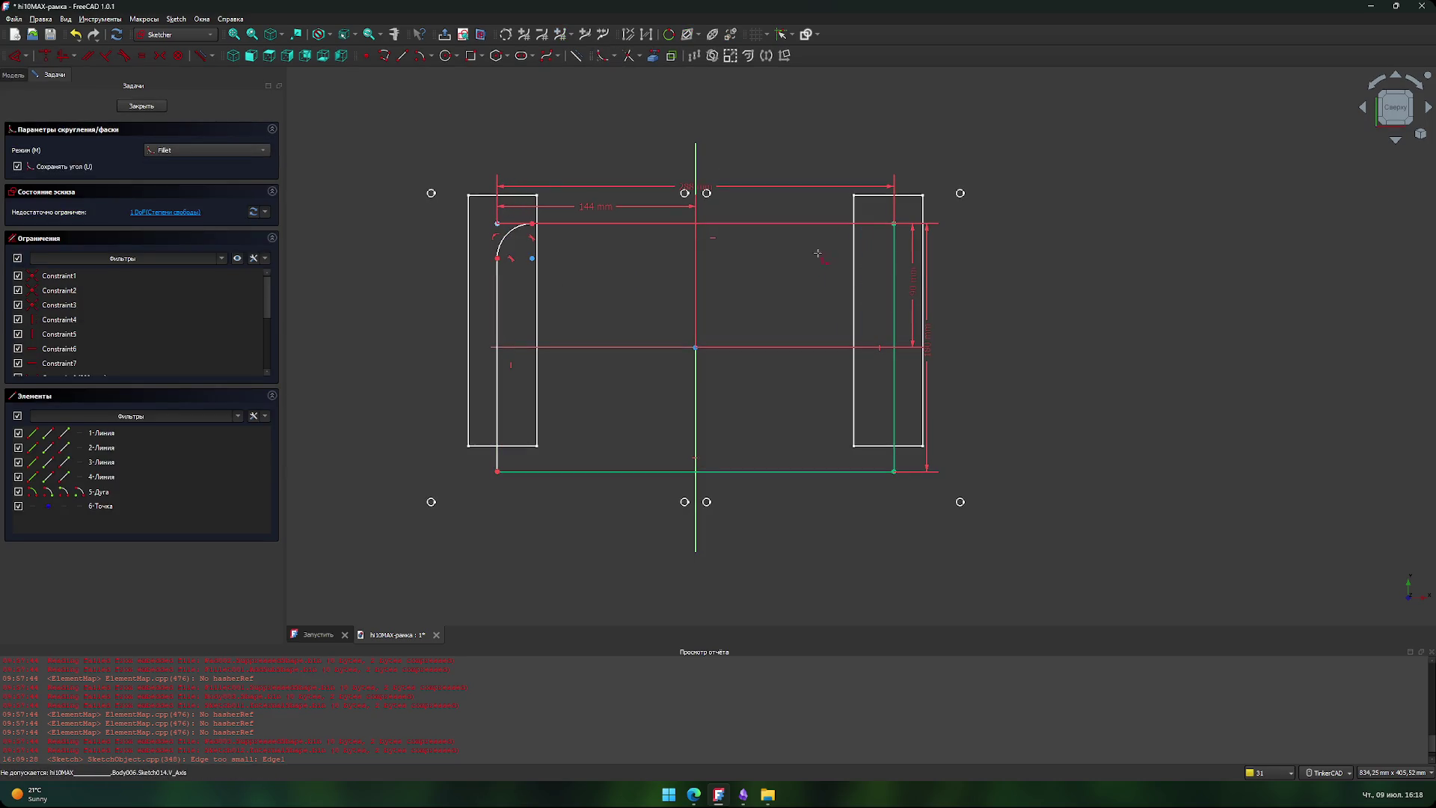
left_click(894, 223)
left_click(894, 472)
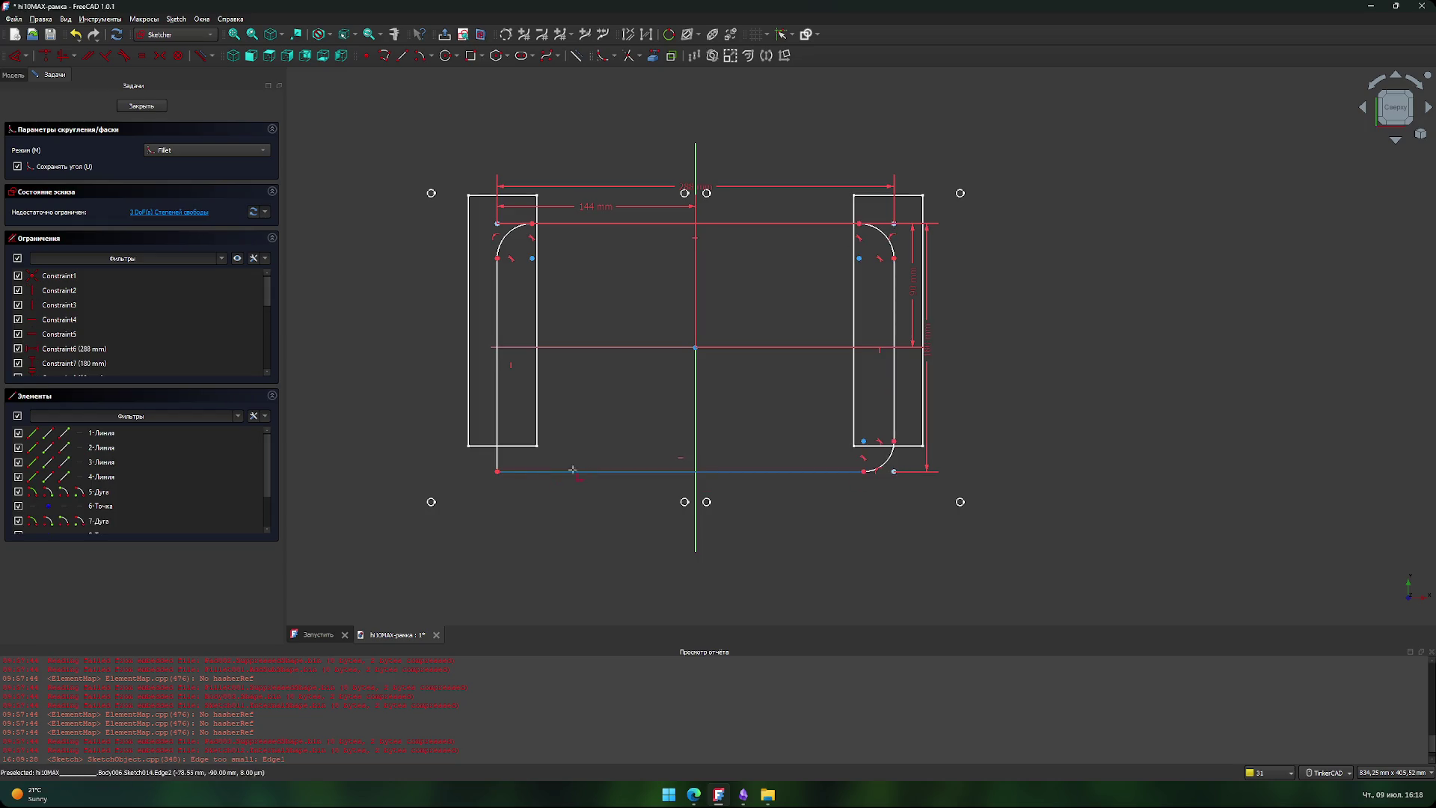
left_click(503, 471)
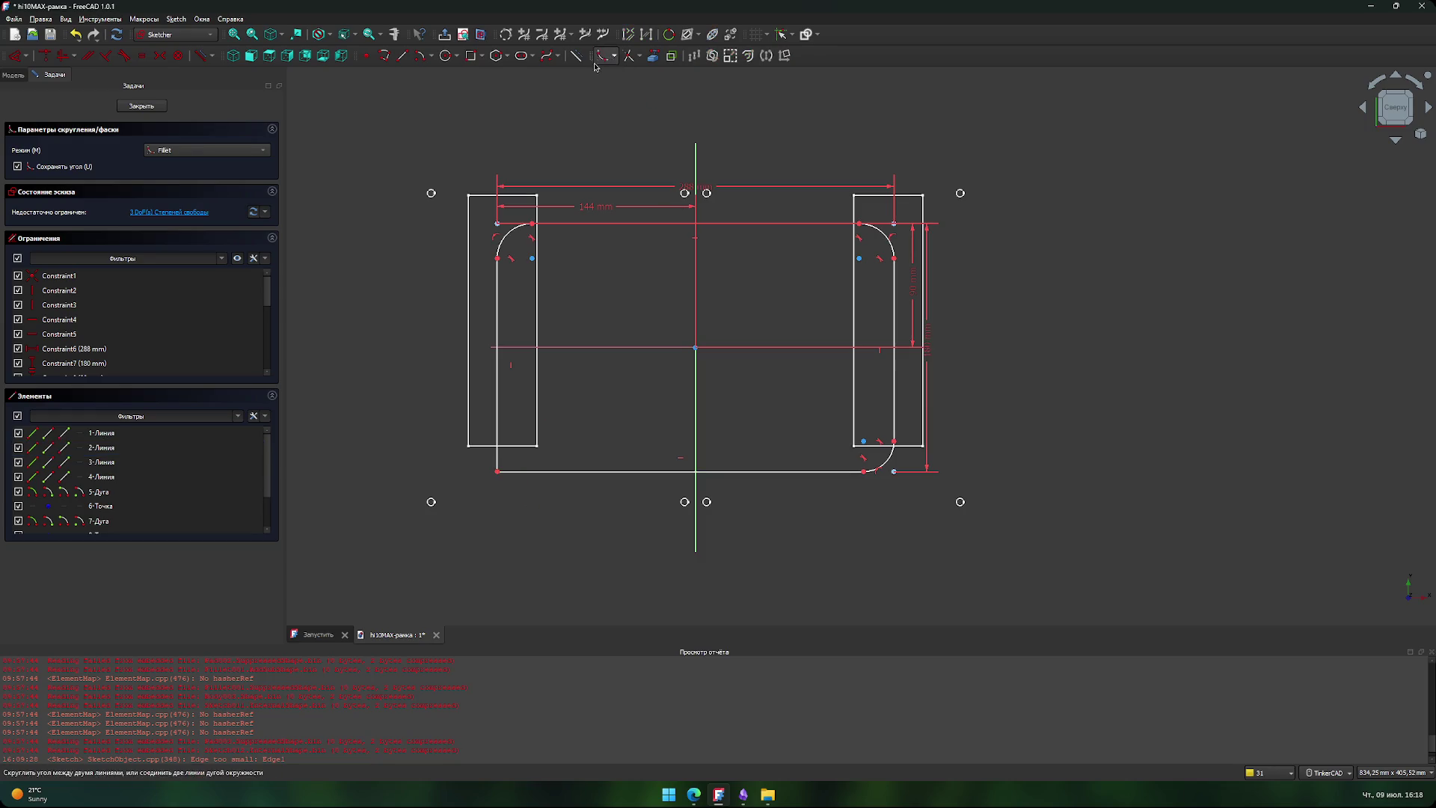
left_click(497, 472)
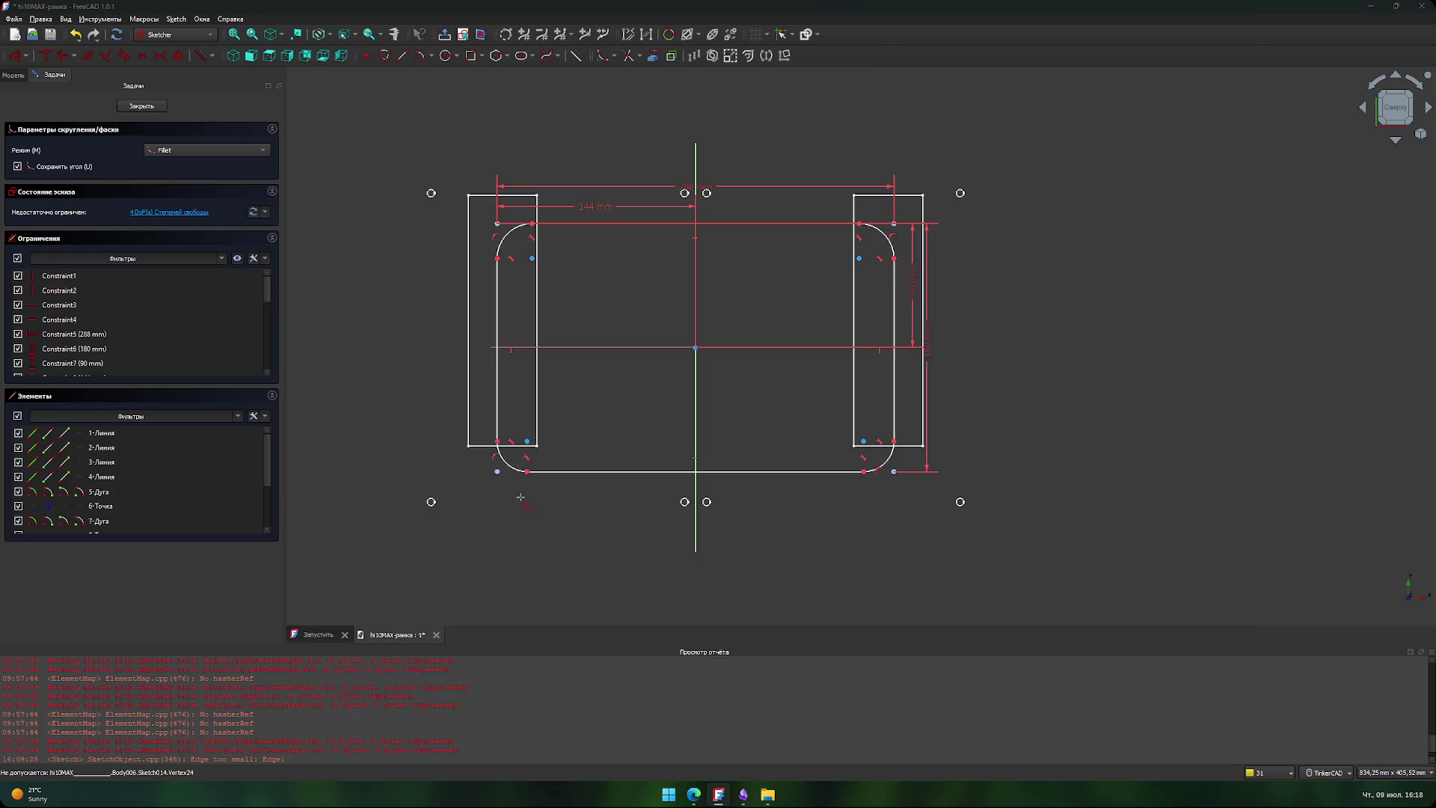
key("alt+Tab")
scroll(487, 419, "up", 10)
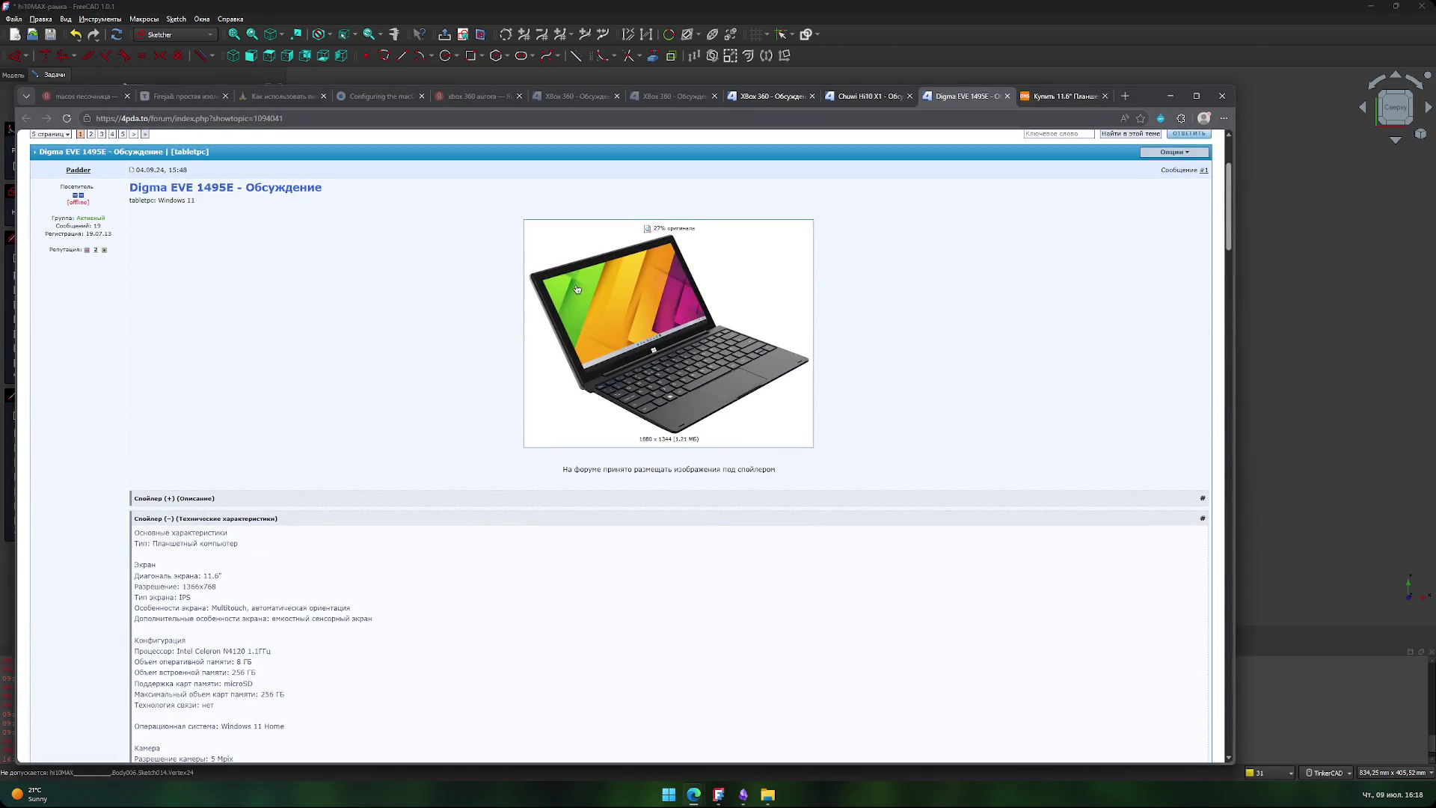
key("alt+Tab")
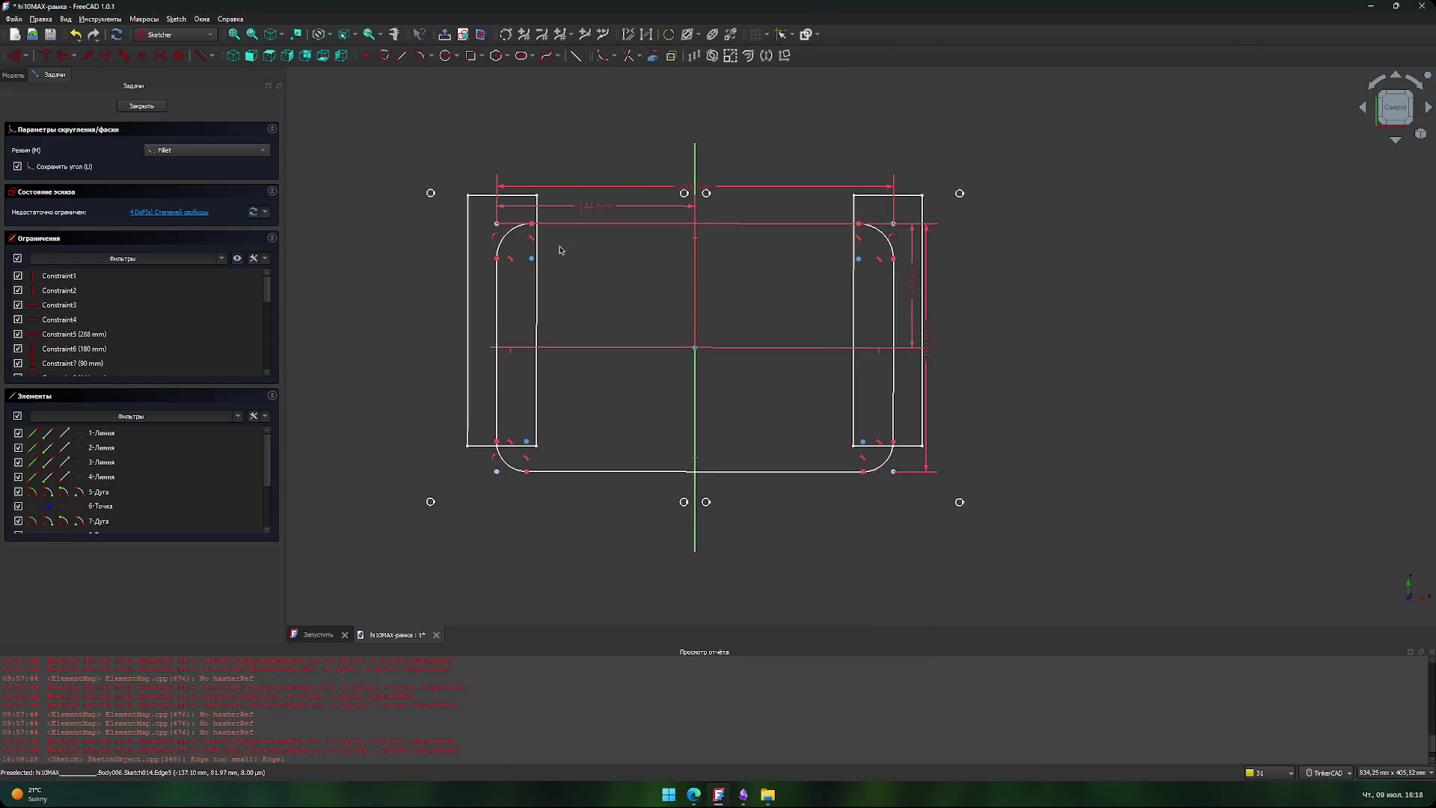
scroll(528, 213, "up", 3)
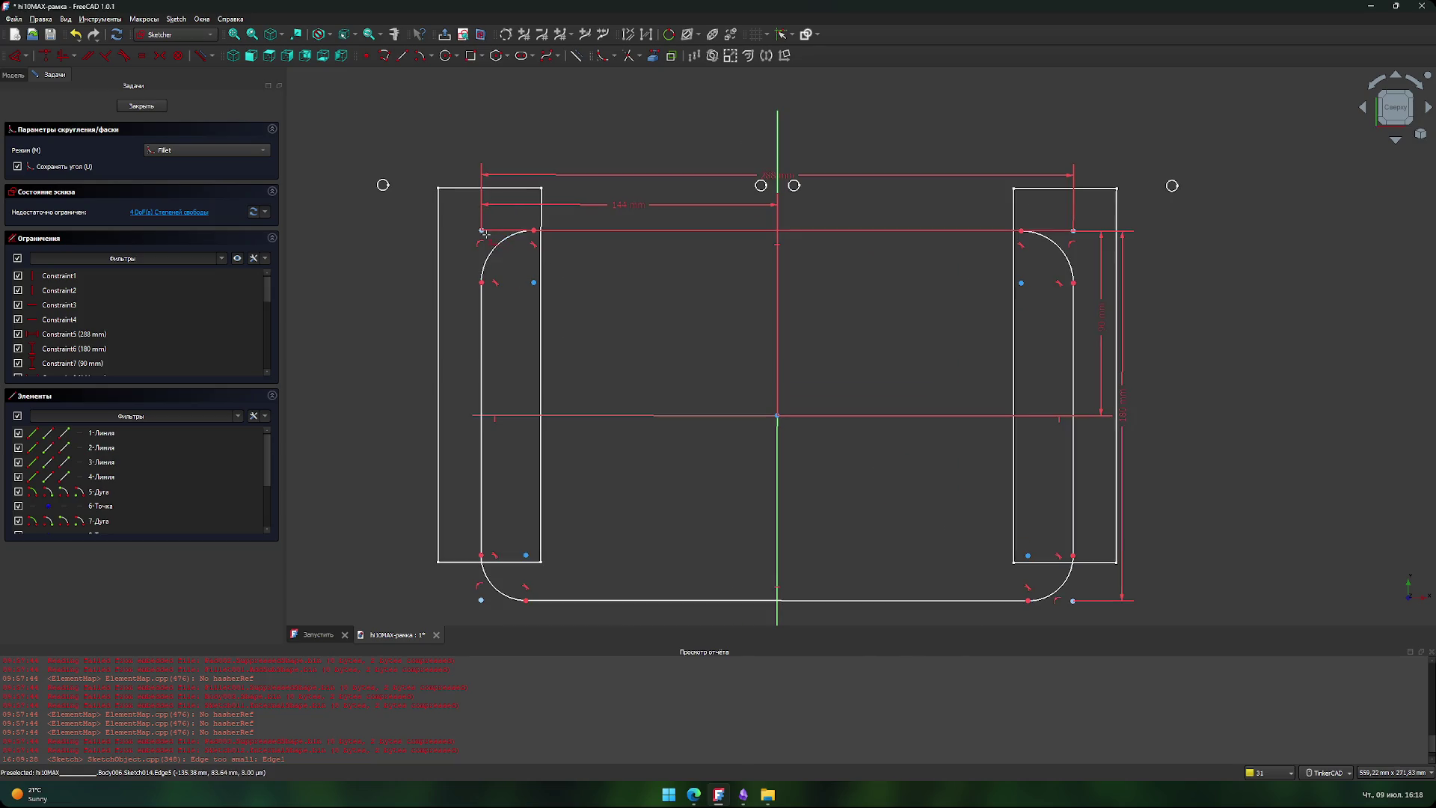
- Give the top-left and top-right corner arcs 10 mm vertical dimensions
key("Escape")
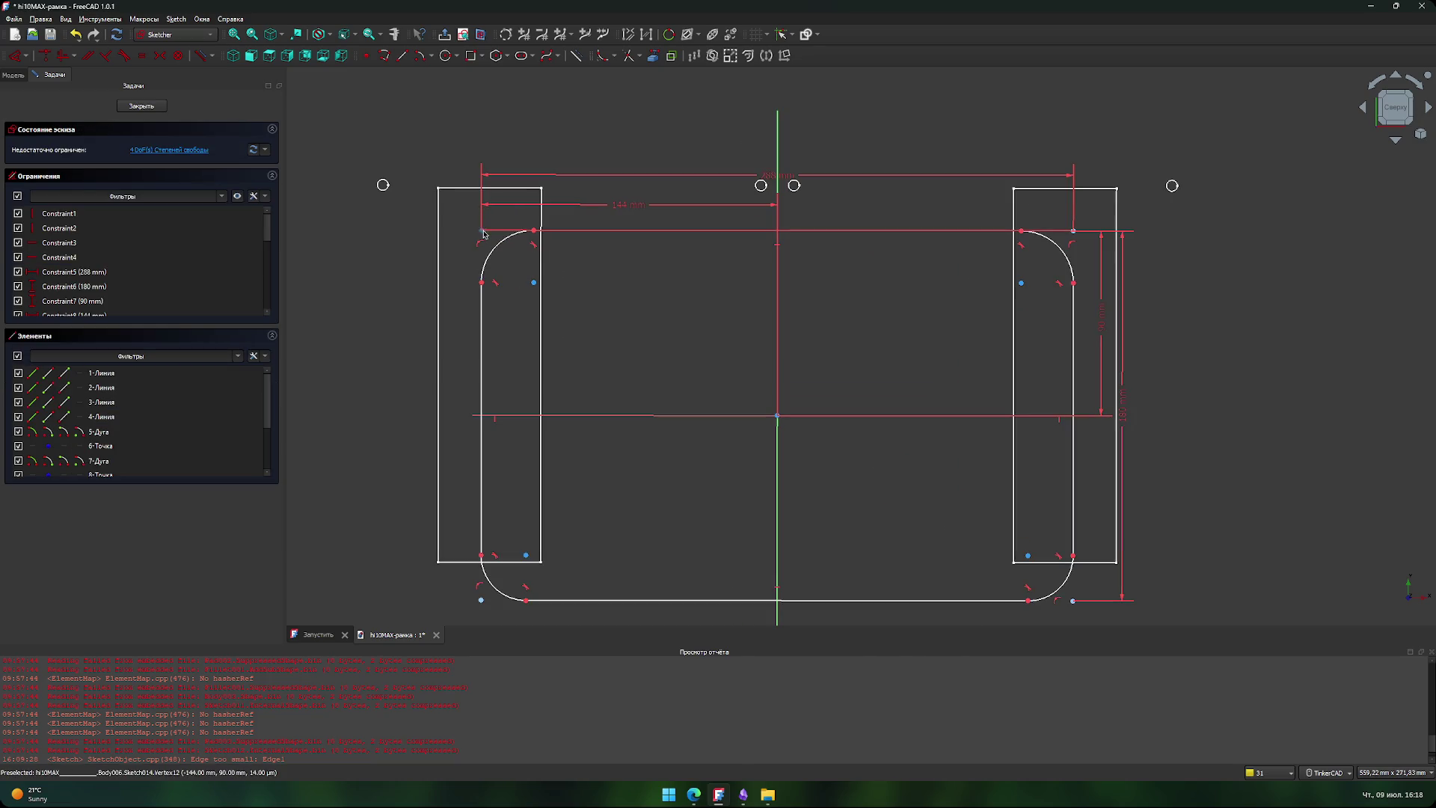
left_click(483, 232)
left_click(482, 283)
type("i10")
key("Return")
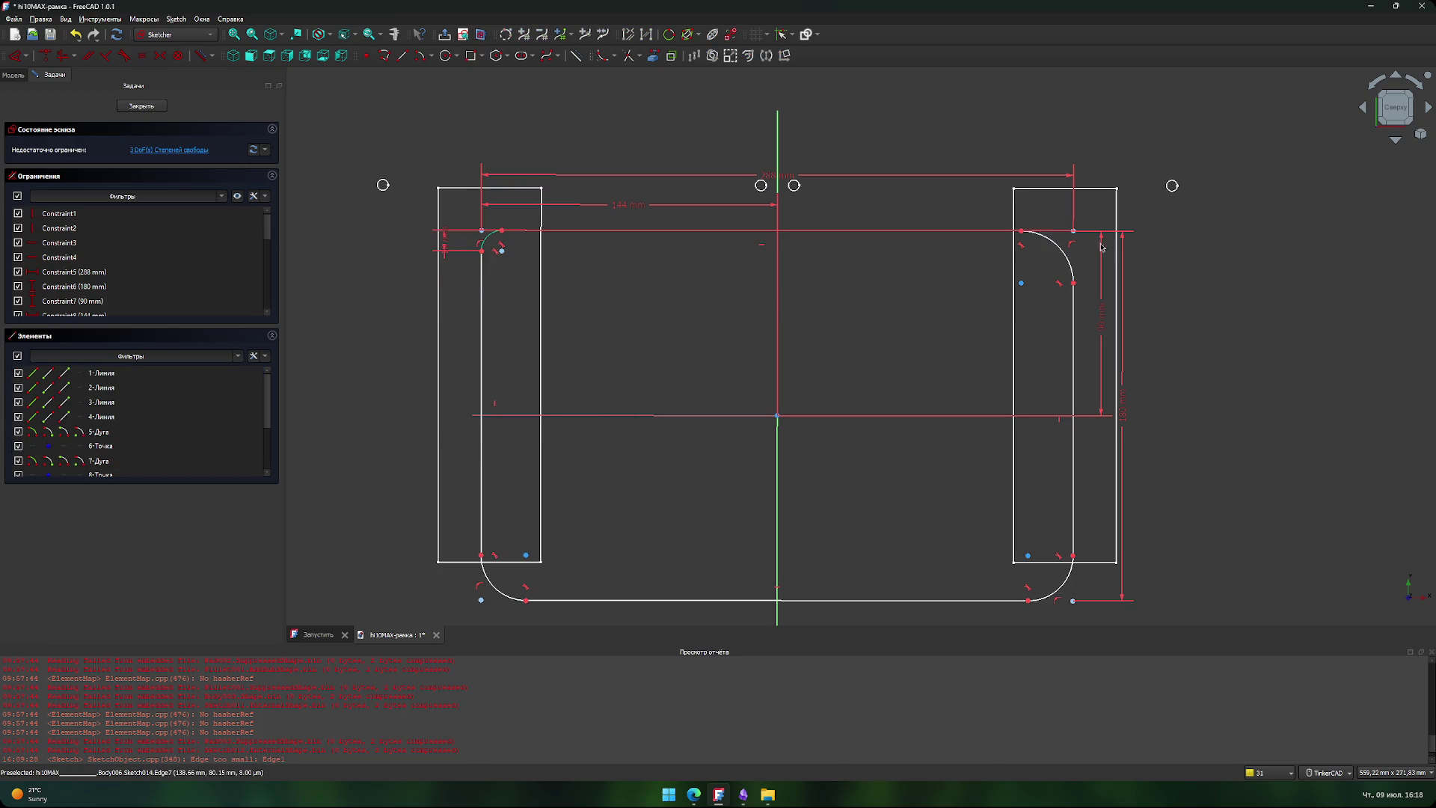
left_click(1074, 230)
left_click(1074, 283)
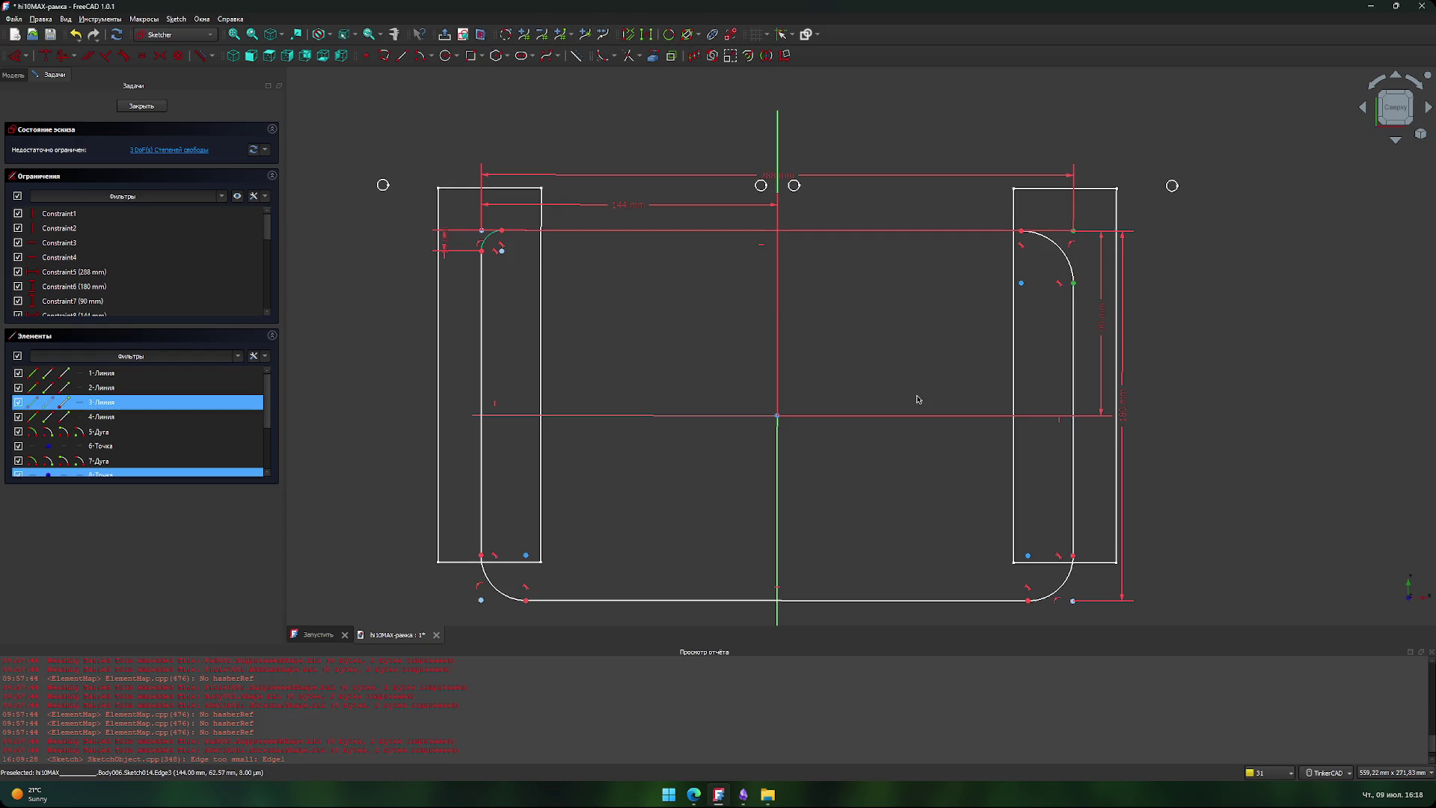
type("i10")
key("Return")
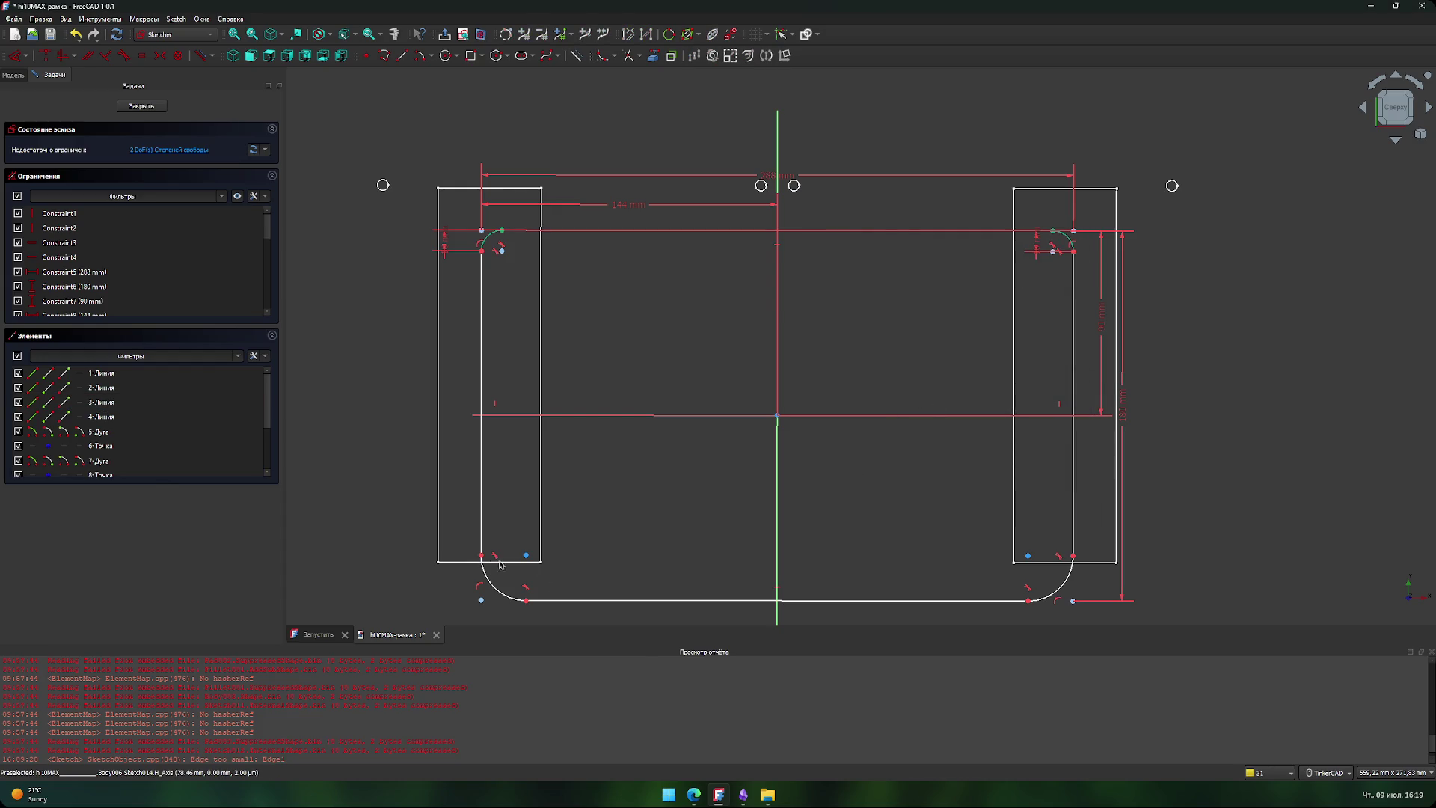
- Give the bottom-left and bottom-right corners 10 mm dimensions, fully constraining the sketch
left_click(490, 559)
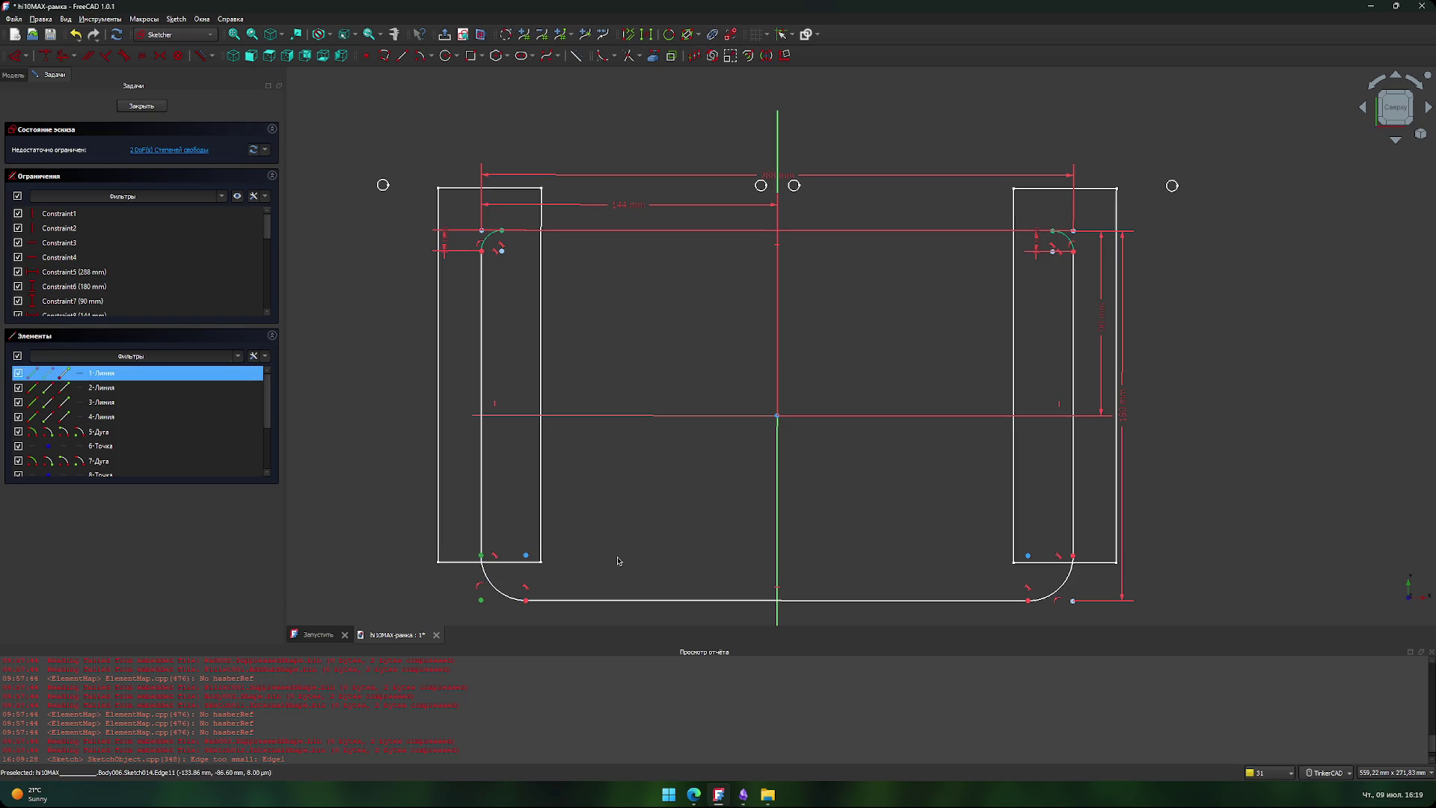
type("i10")
key("Return")
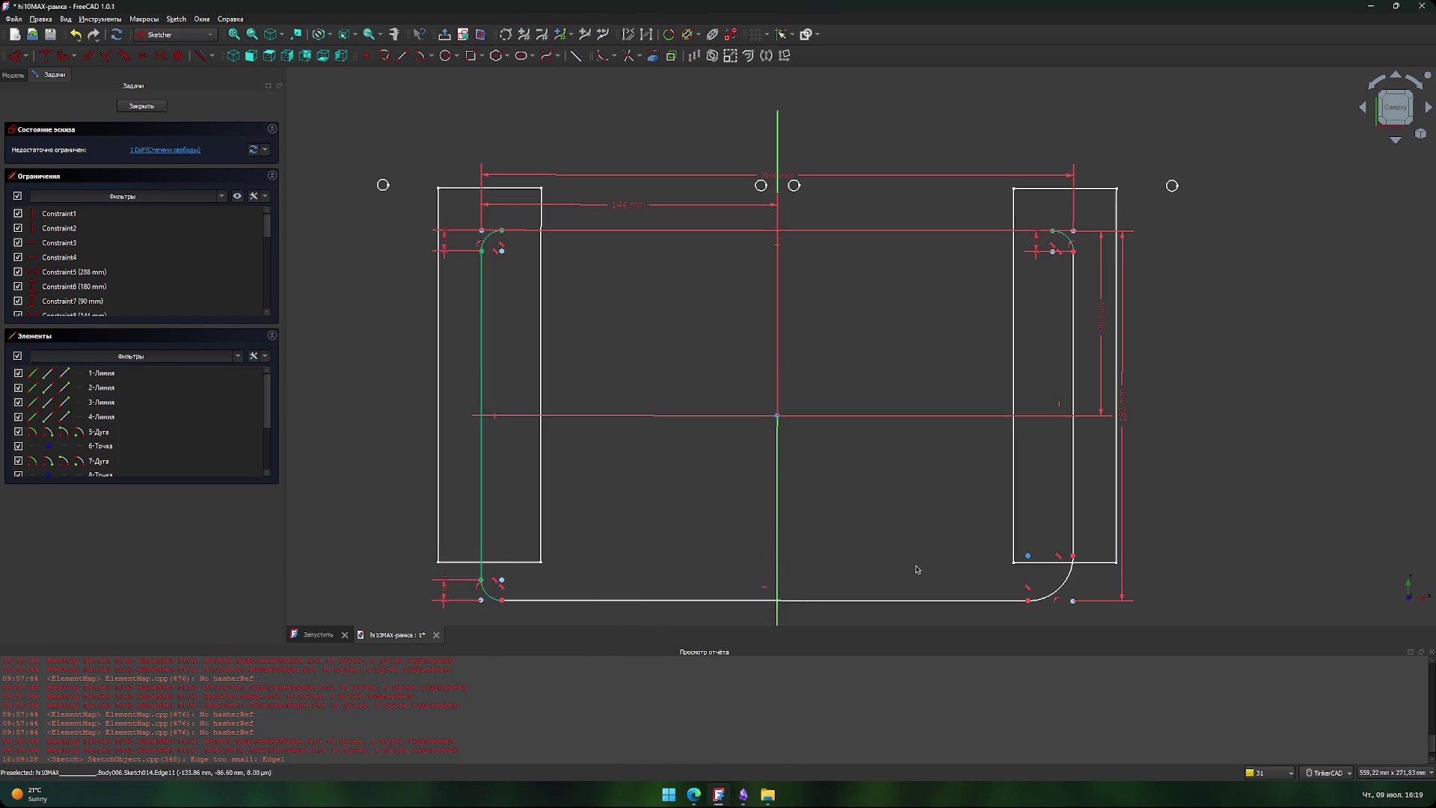
left_click(1074, 523)
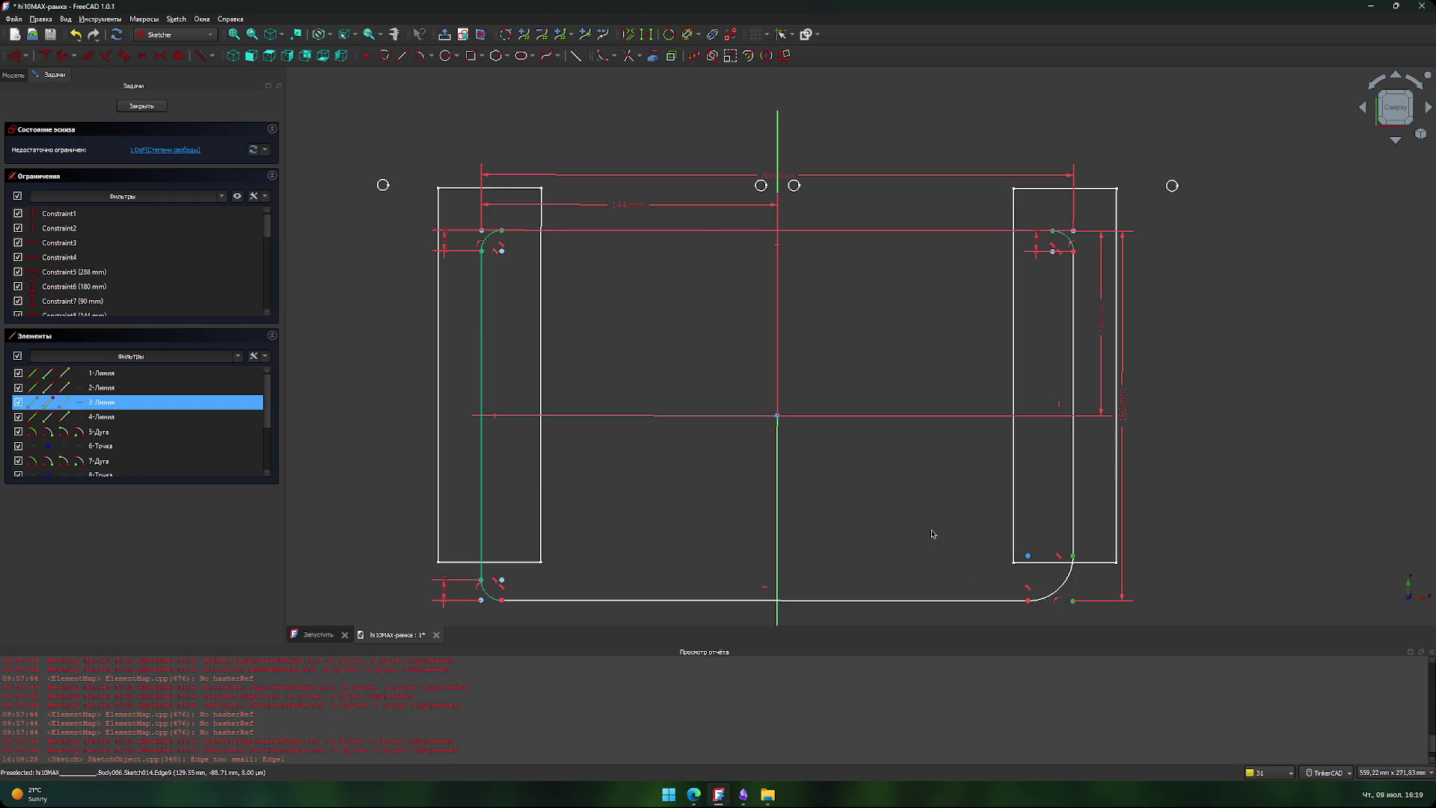
type("i10")
key("Return")
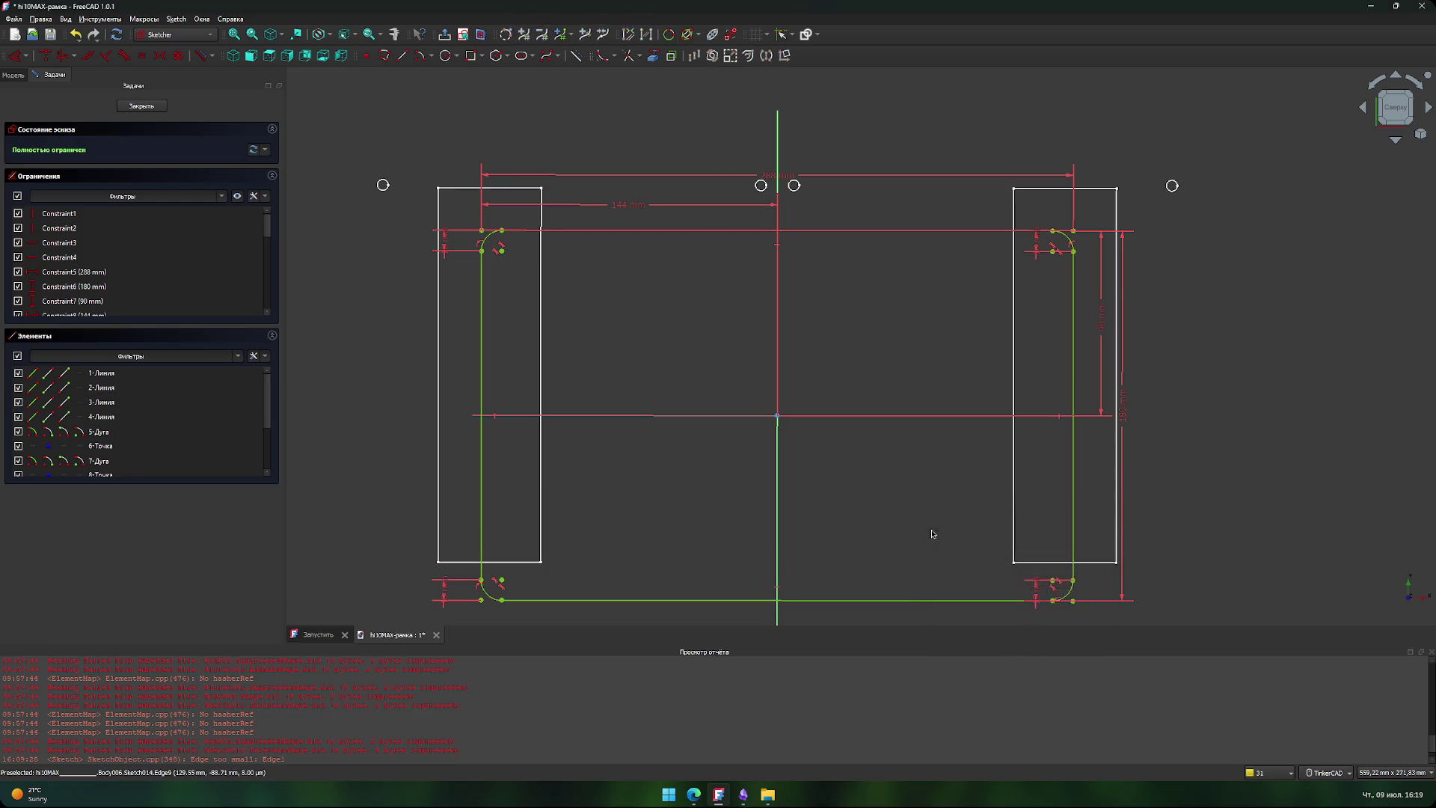
scroll(868, 514, "down", 3)
scroll(851, 503, "up", 2)
middle_click_drag(850, 494, 833, 446)
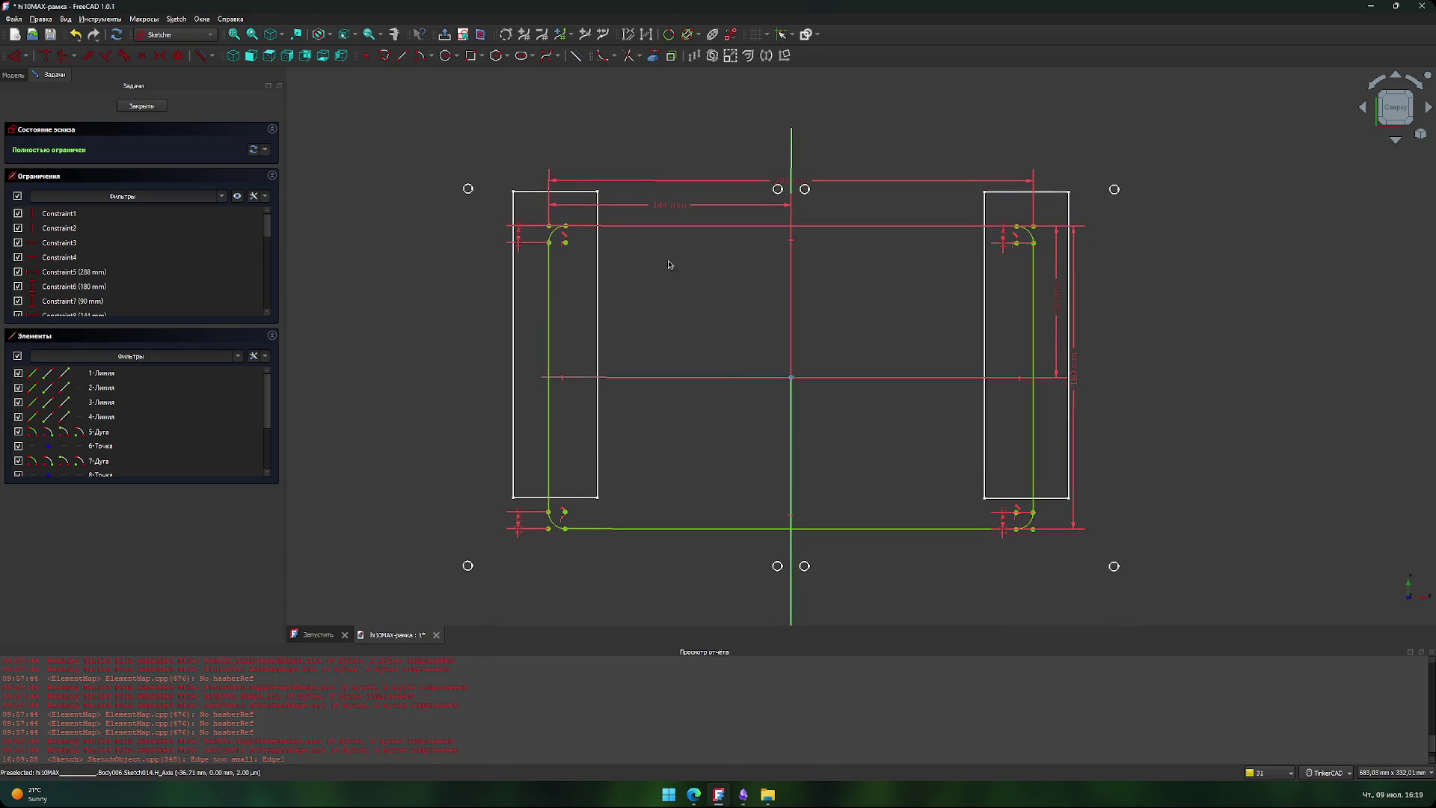
- Pad the rounded-rectangle sketch 12 mm into a solid slab
left_click(150, 106)
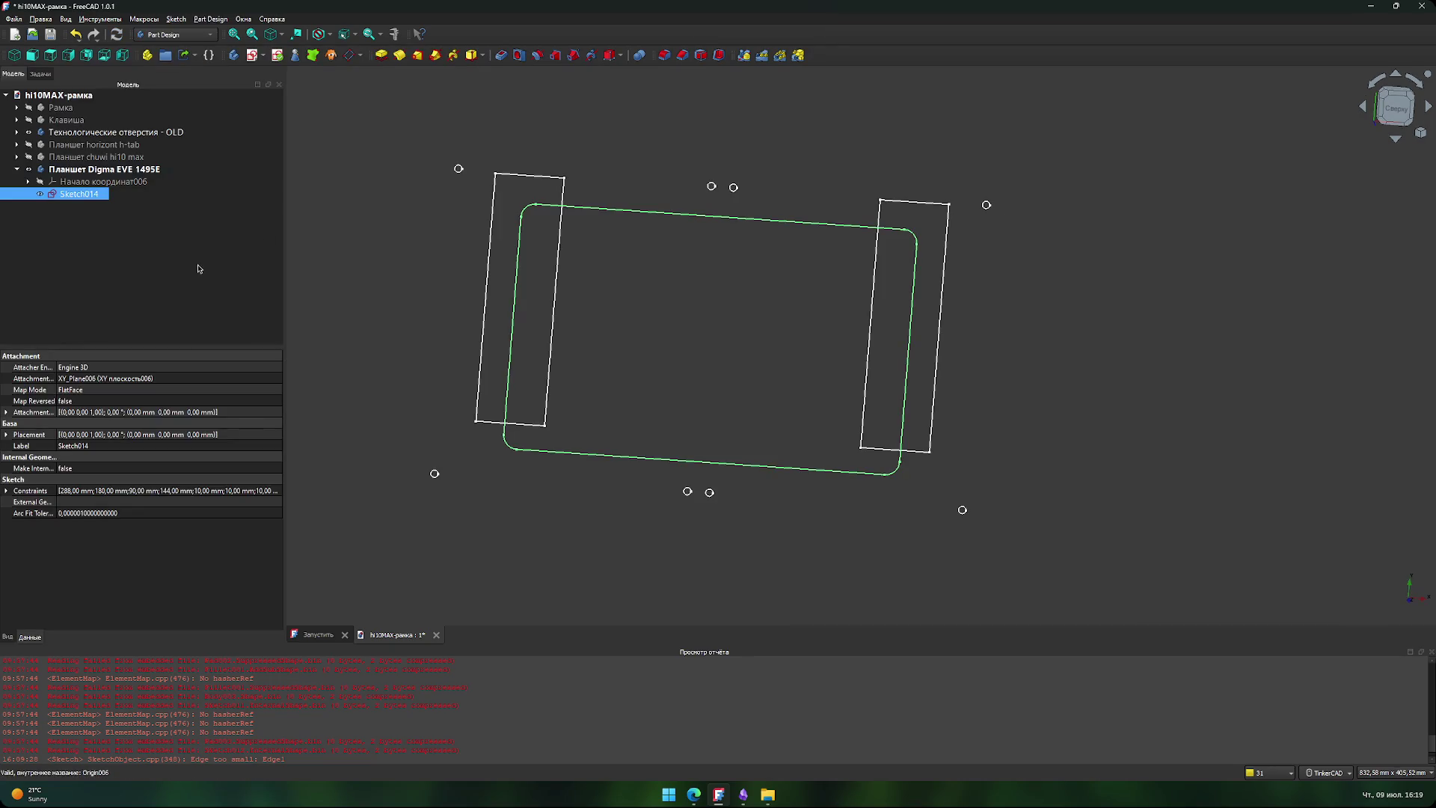
left_click(381, 55)
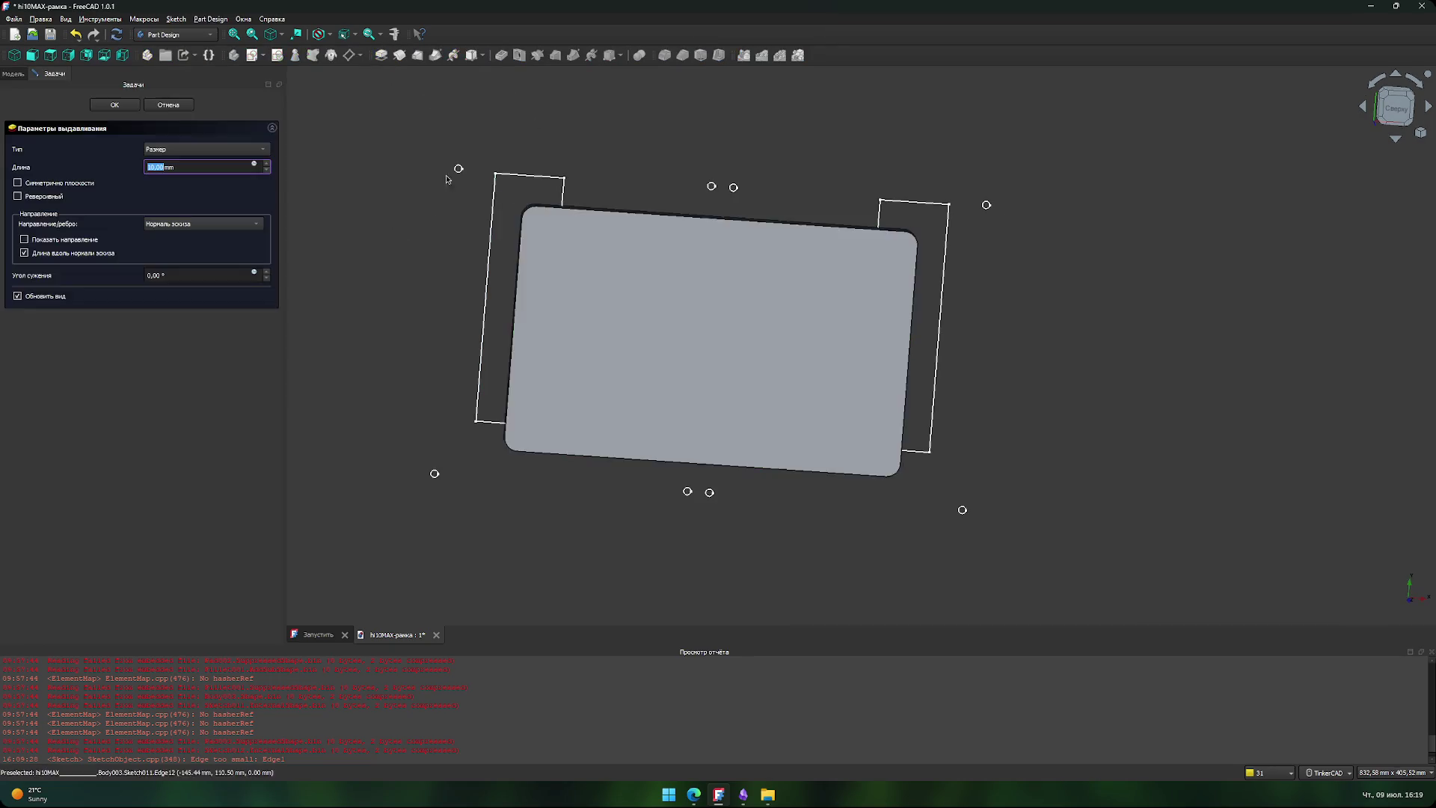
type("12")
left_click(115, 105)
scroll(478, 466, "down", 2)
scroll(576, 527, "up", 1)
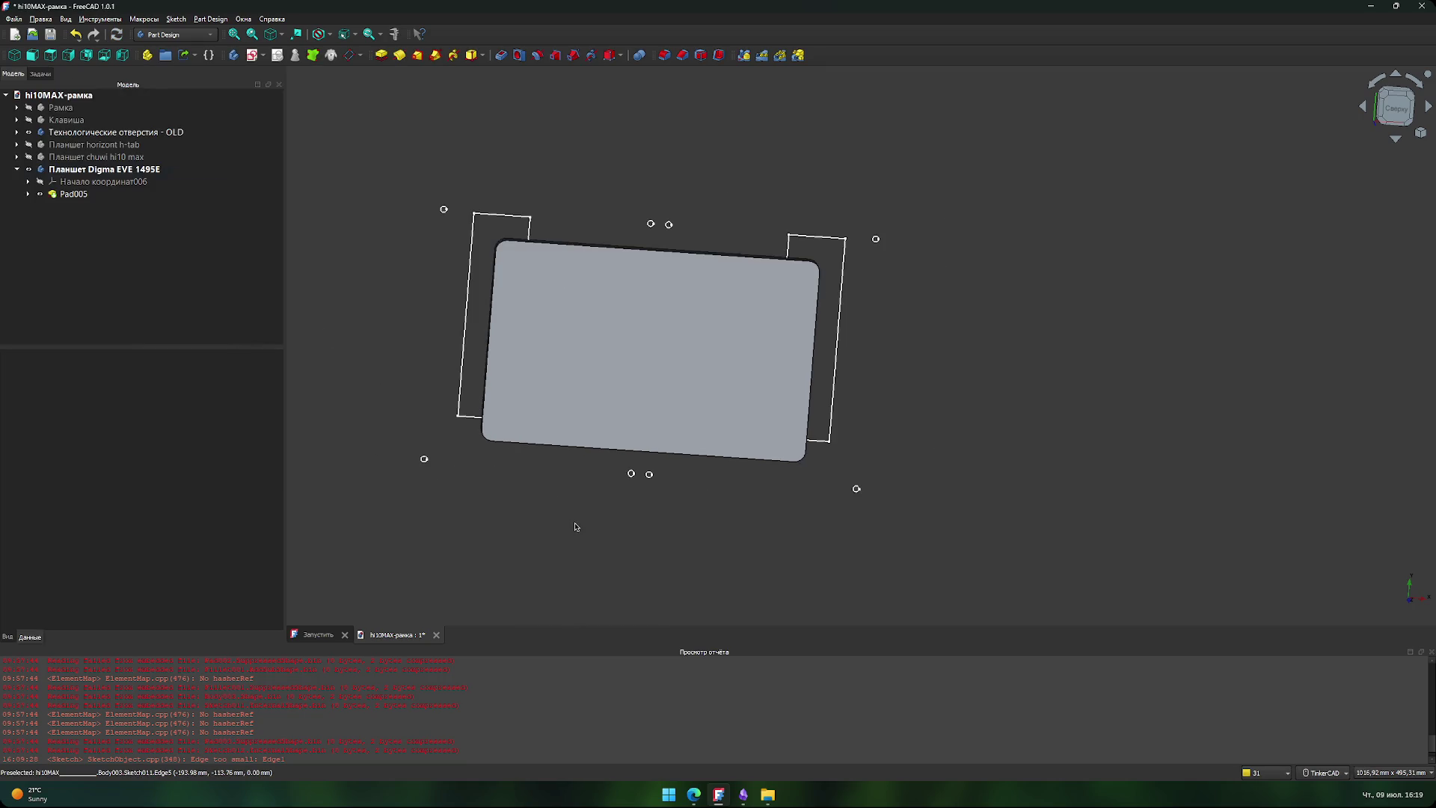
- Scroll through the 4PDA Digma EVE 1495E specs page
key("alt+Tab")
scroll(286, 638, "down", 1)
scroll(286, 638, "down", 4)
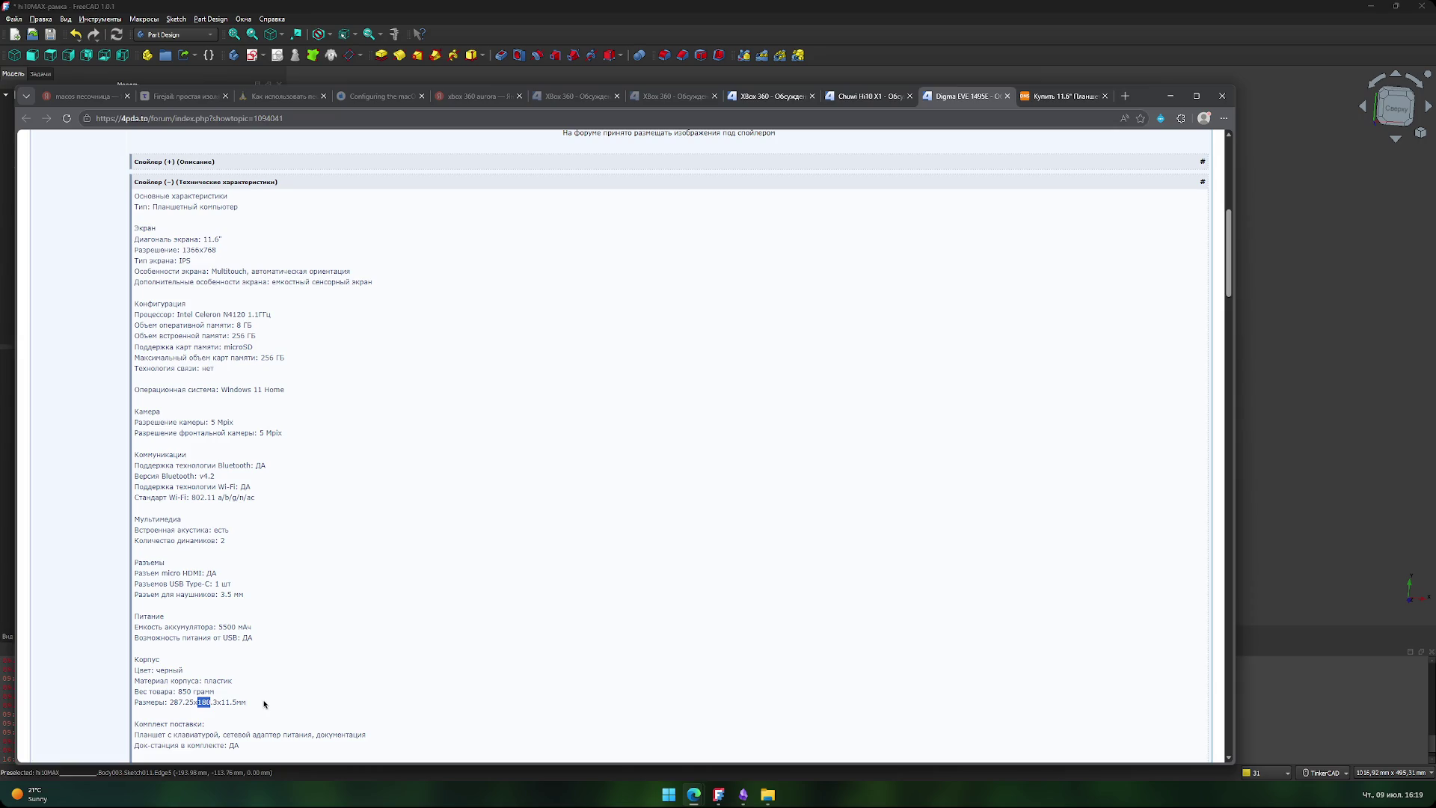
- In the FreeCAD model tree, select the old technological holes group and collapse the Digma EVE 1495E body
scroll(264, 704, "up", 4)
scroll(264, 704, "down", 4)
key("alt+Tab")
left_click(92, 132)
left_click(75, 169)
left_click(16, 169)
middle_click_drag(466, 547, 449, 546)
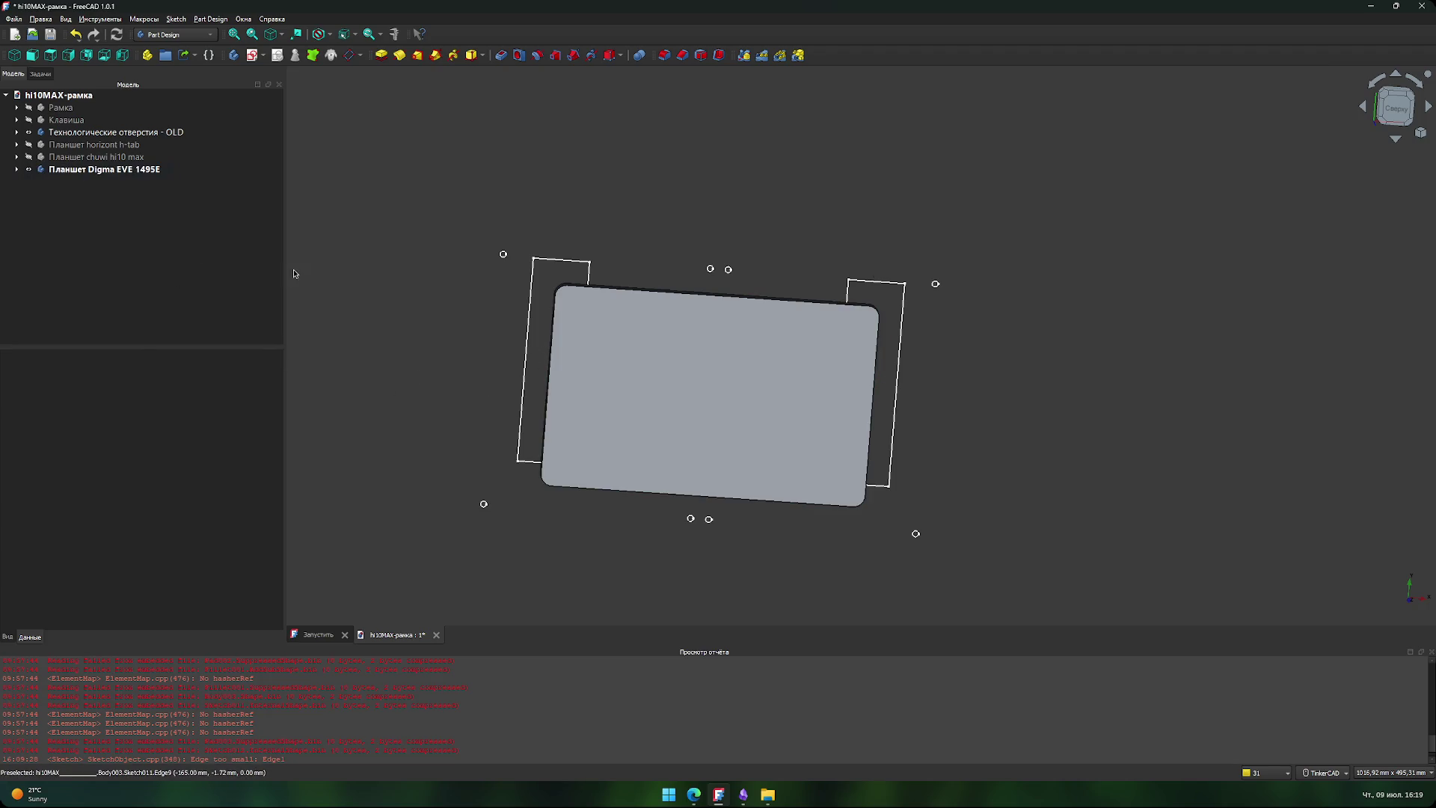
- In the Digma forum thread, toggle the description, technical specifications and useful information sections
key("alt+Tab")
scroll(447, 505, "up", 3)
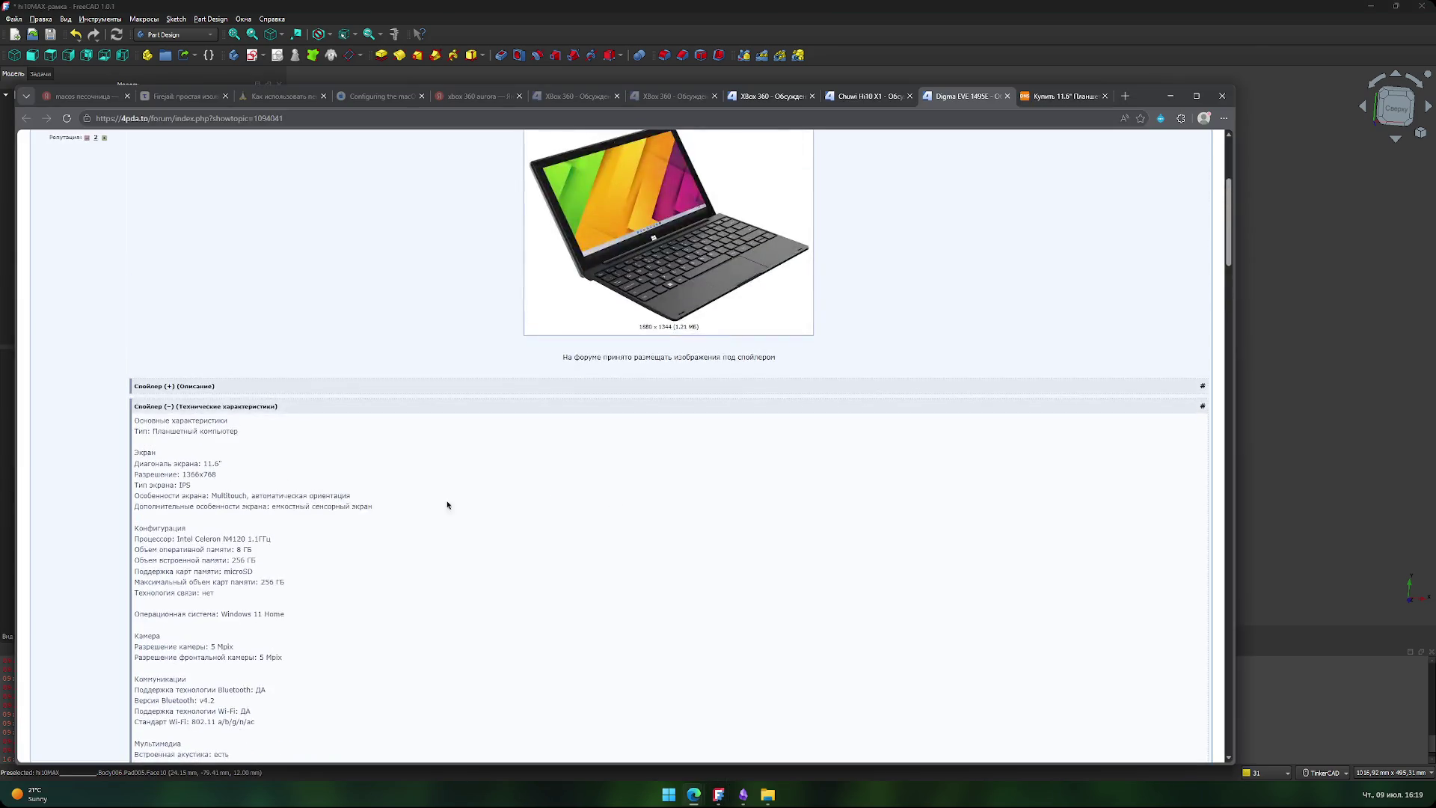
left_click(249, 384)
left_click(250, 384)
scroll(250, 374, "up", 3)
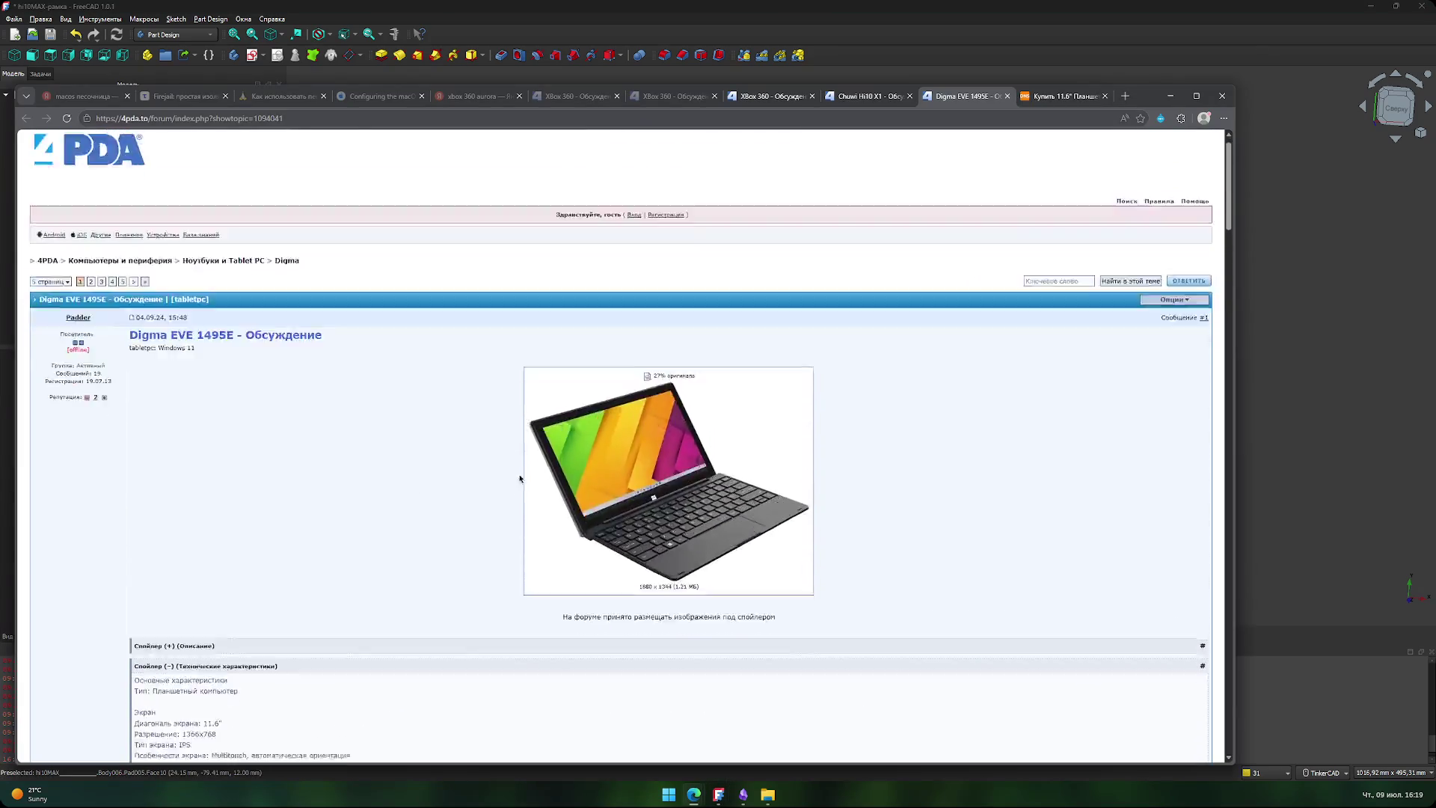
scroll(247, 300, "down", 5)
left_click(247, 296)
left_click(235, 318)
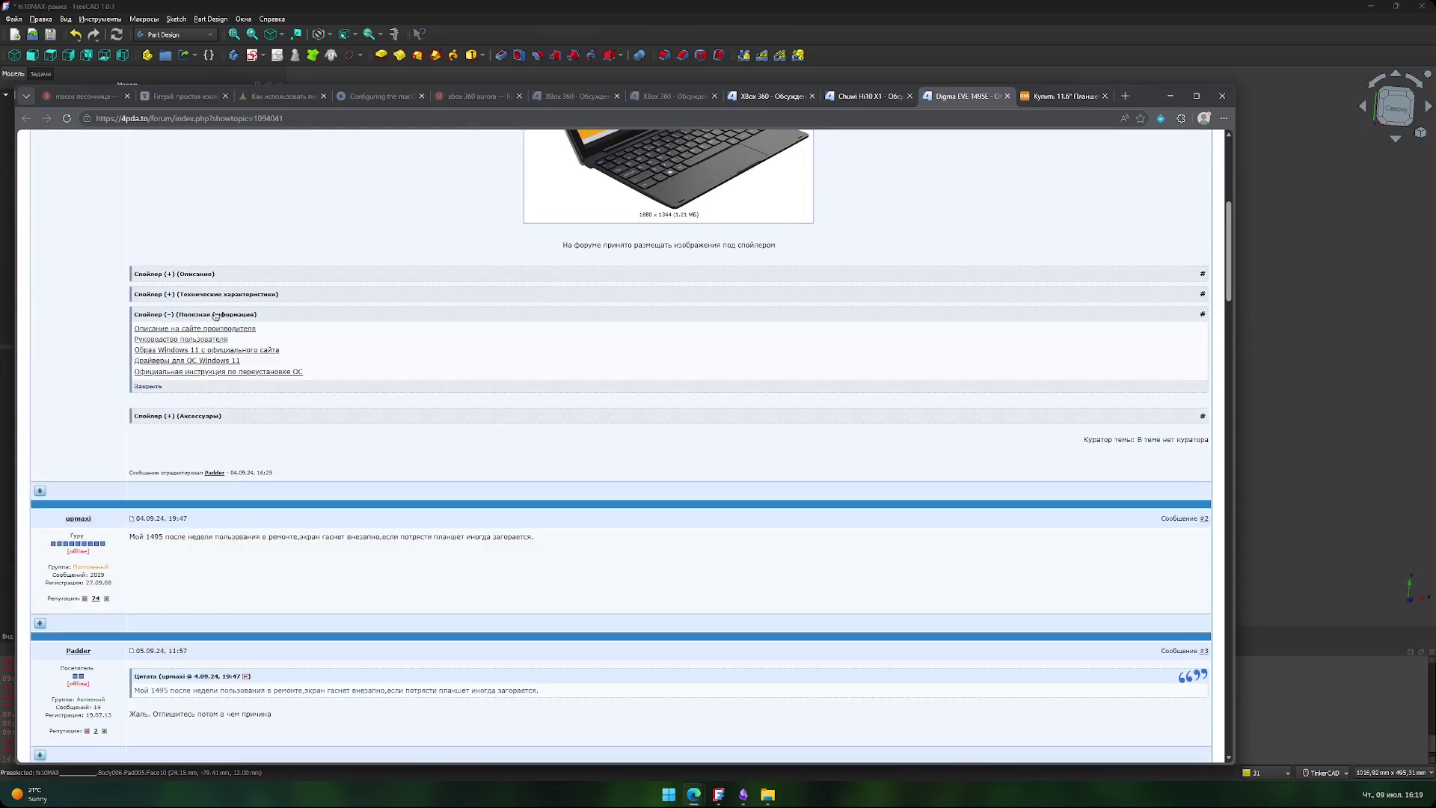
left_click(234, 317)
- Expand the Digma description and additional photos, browse them, then move to the Chuwi Hi10 X1 thread
left_click(214, 276)
left_click(210, 278)
left_click(210, 279)
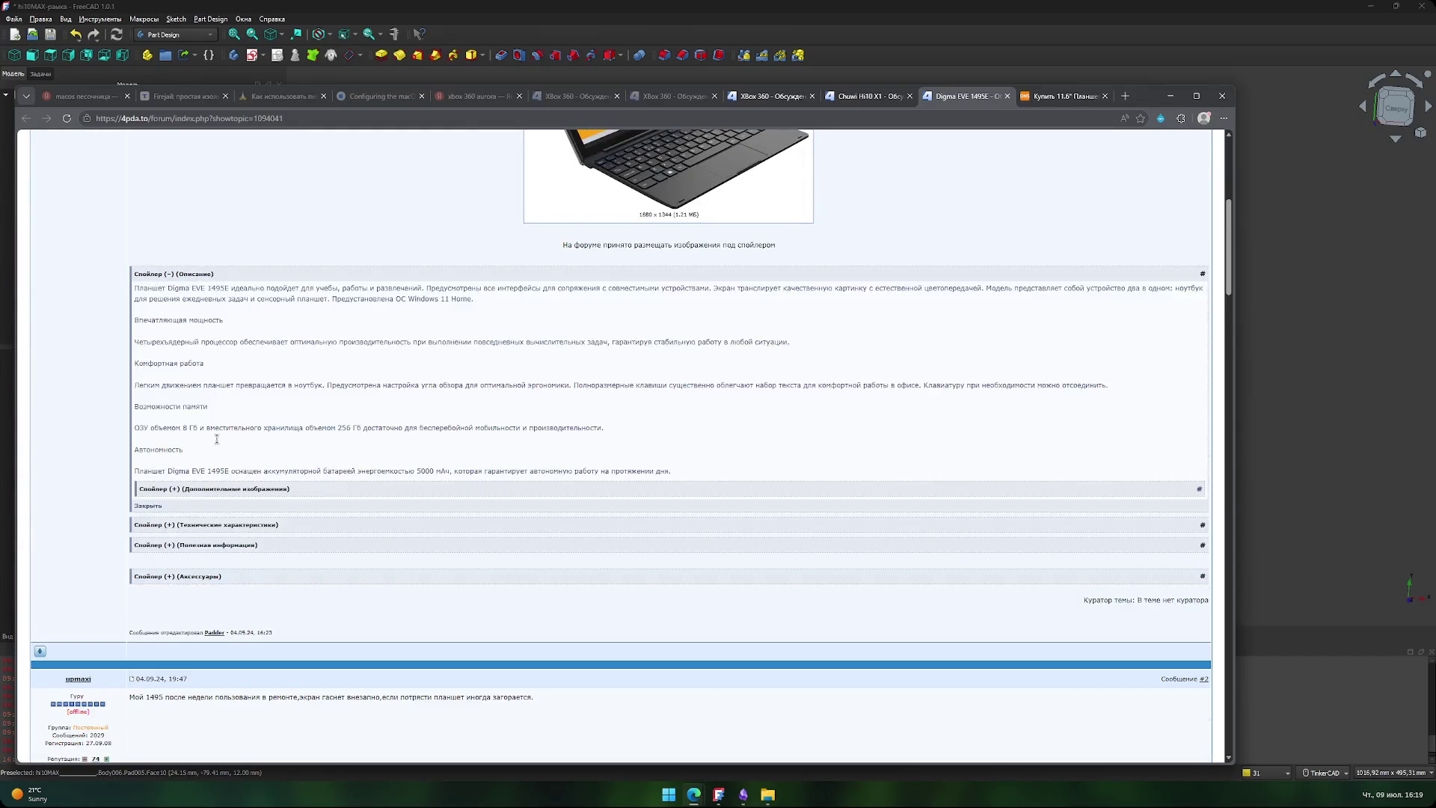
left_click(217, 488)
scroll(441, 424, "down", 5)
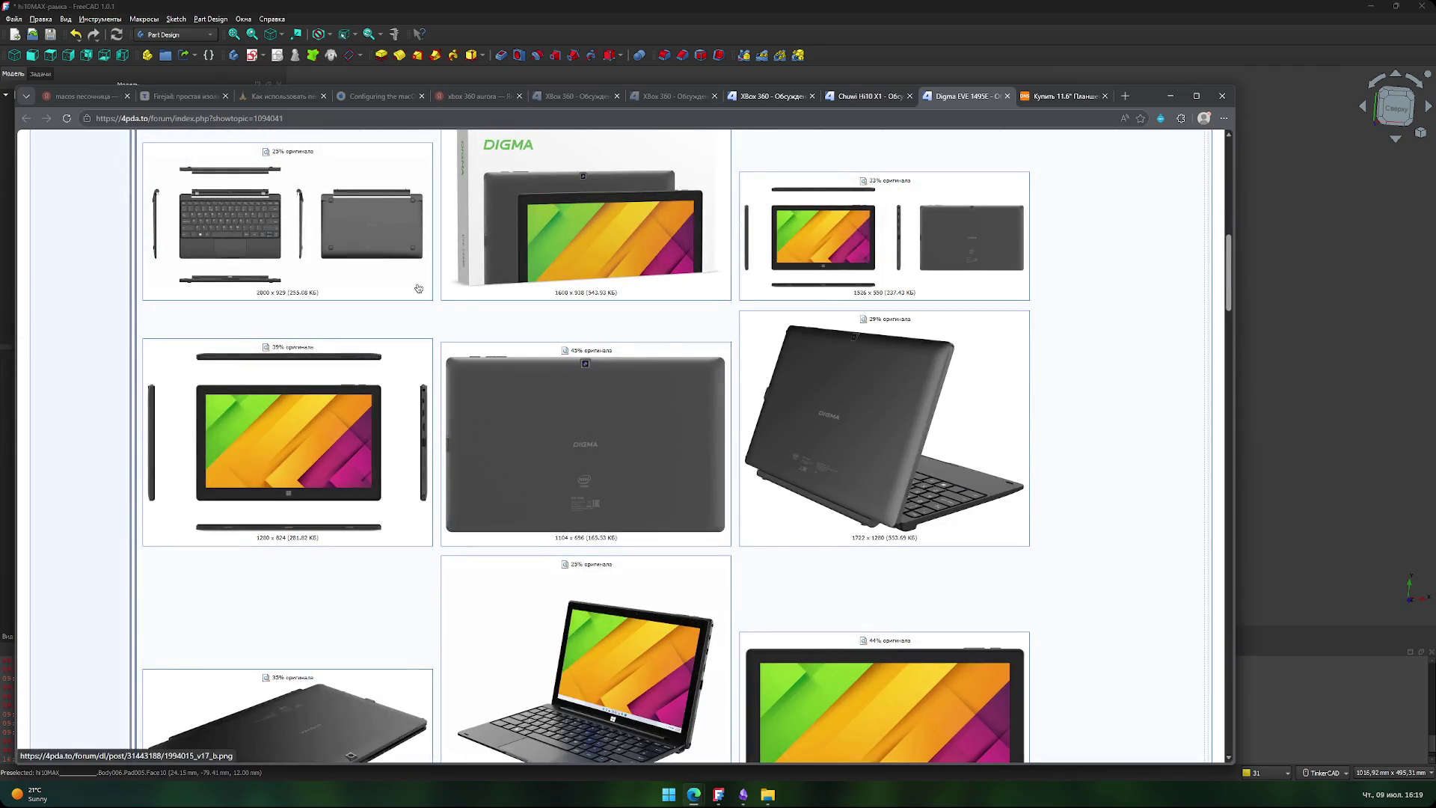
scroll(868, 421, "down", 1)
scroll(733, 436, "down", 4)
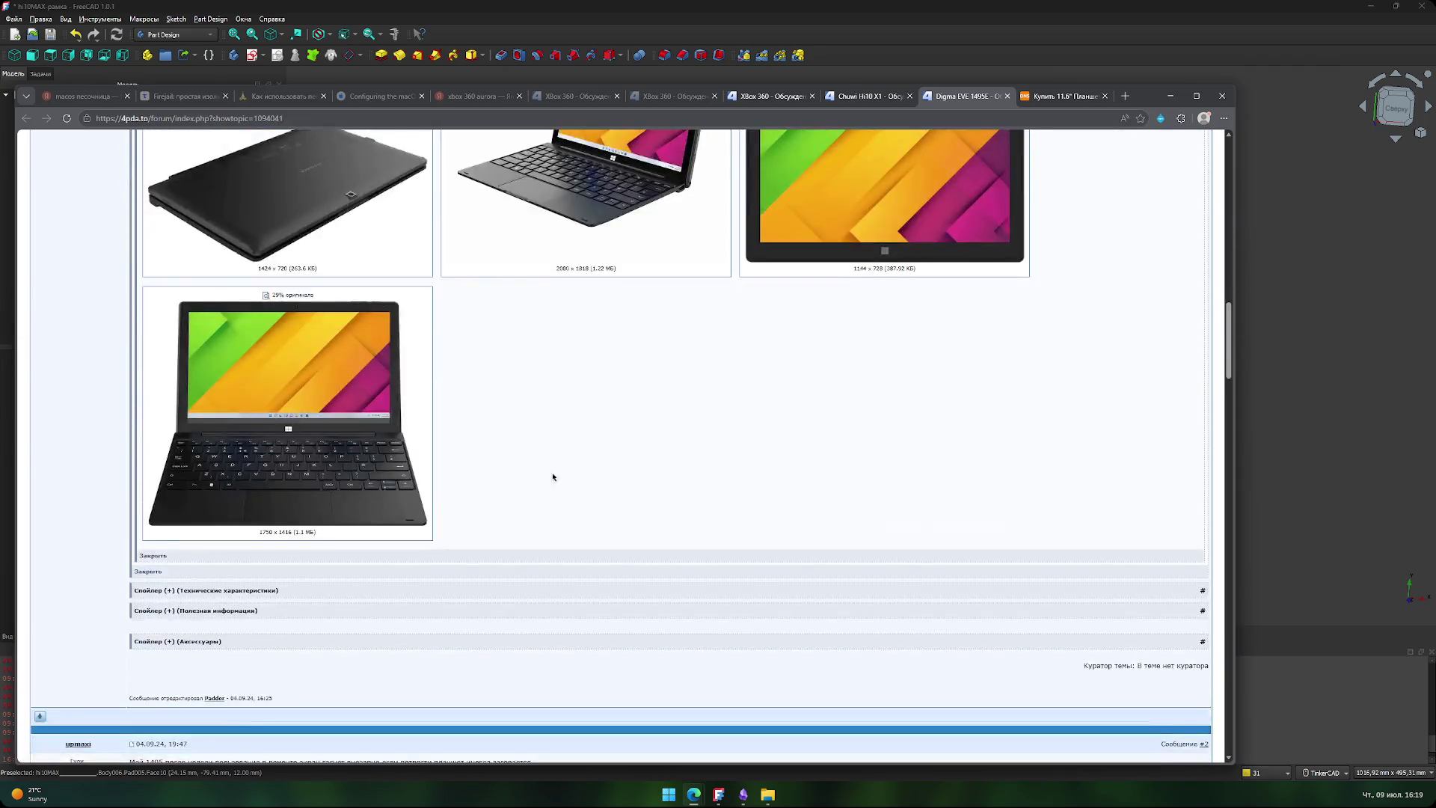
scroll(459, 481, "up", 10)
left_click(867, 96)
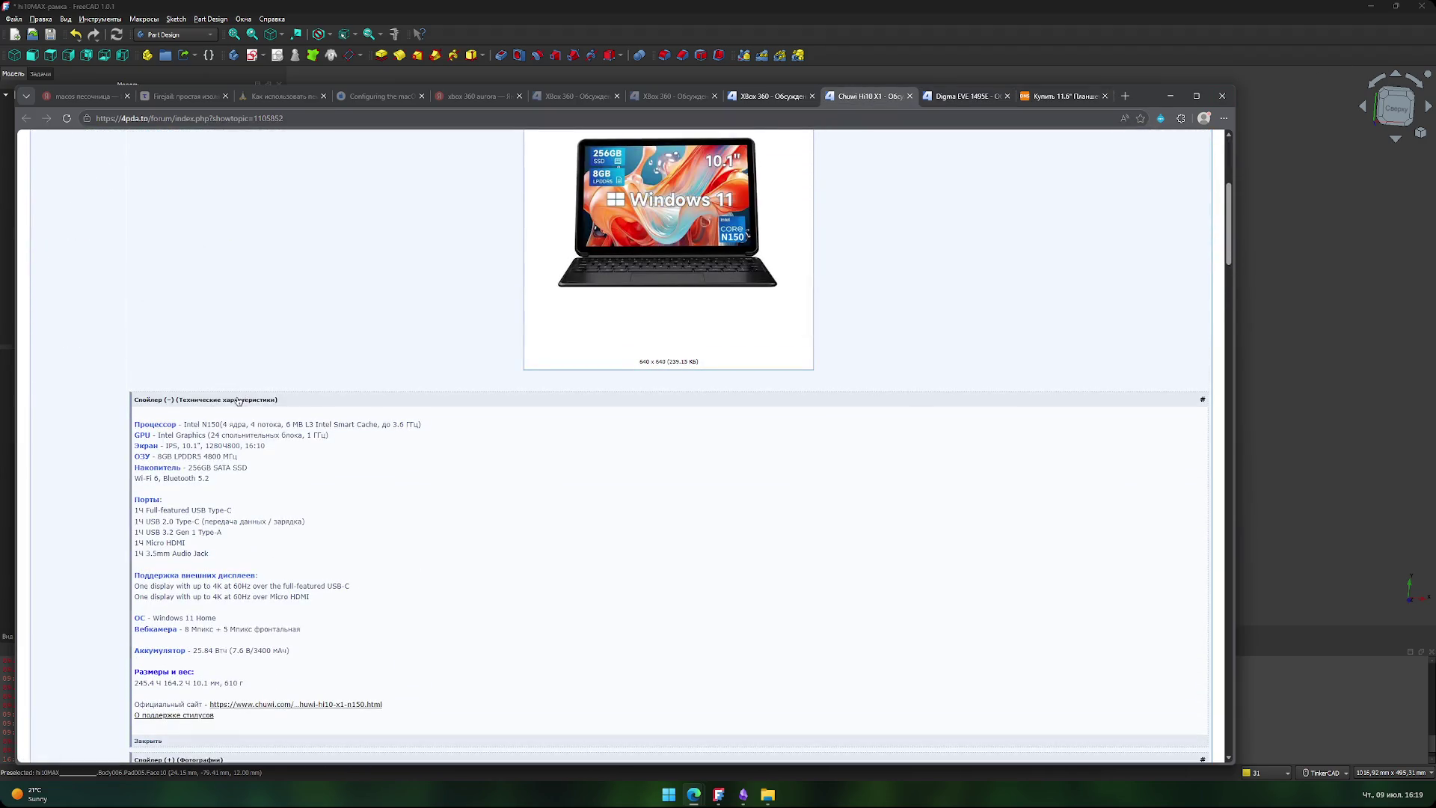
scroll(239, 400, "down", 3)
left_click(233, 481)
scroll(388, 420, "down", 4)
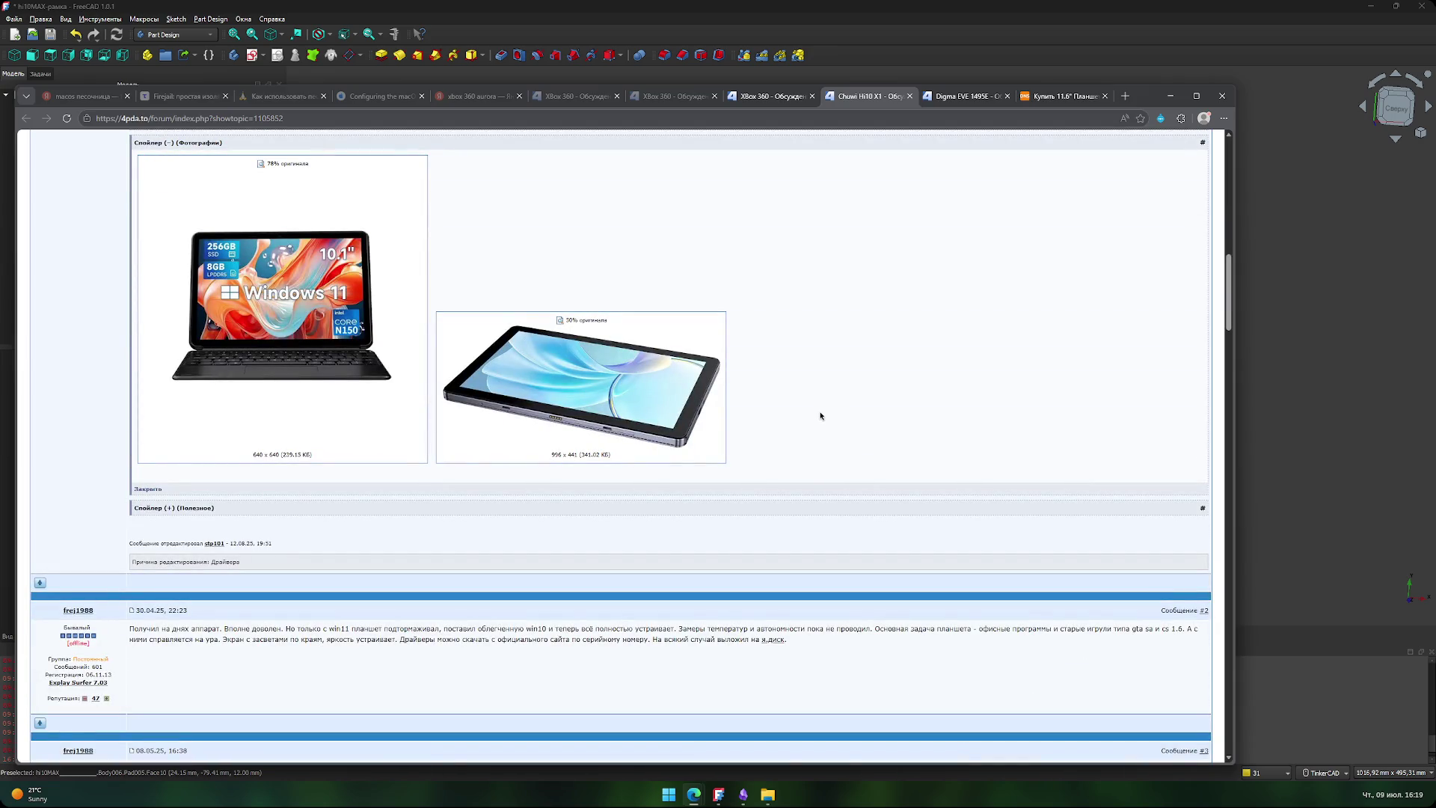
scroll(200, 512, "up", 3)
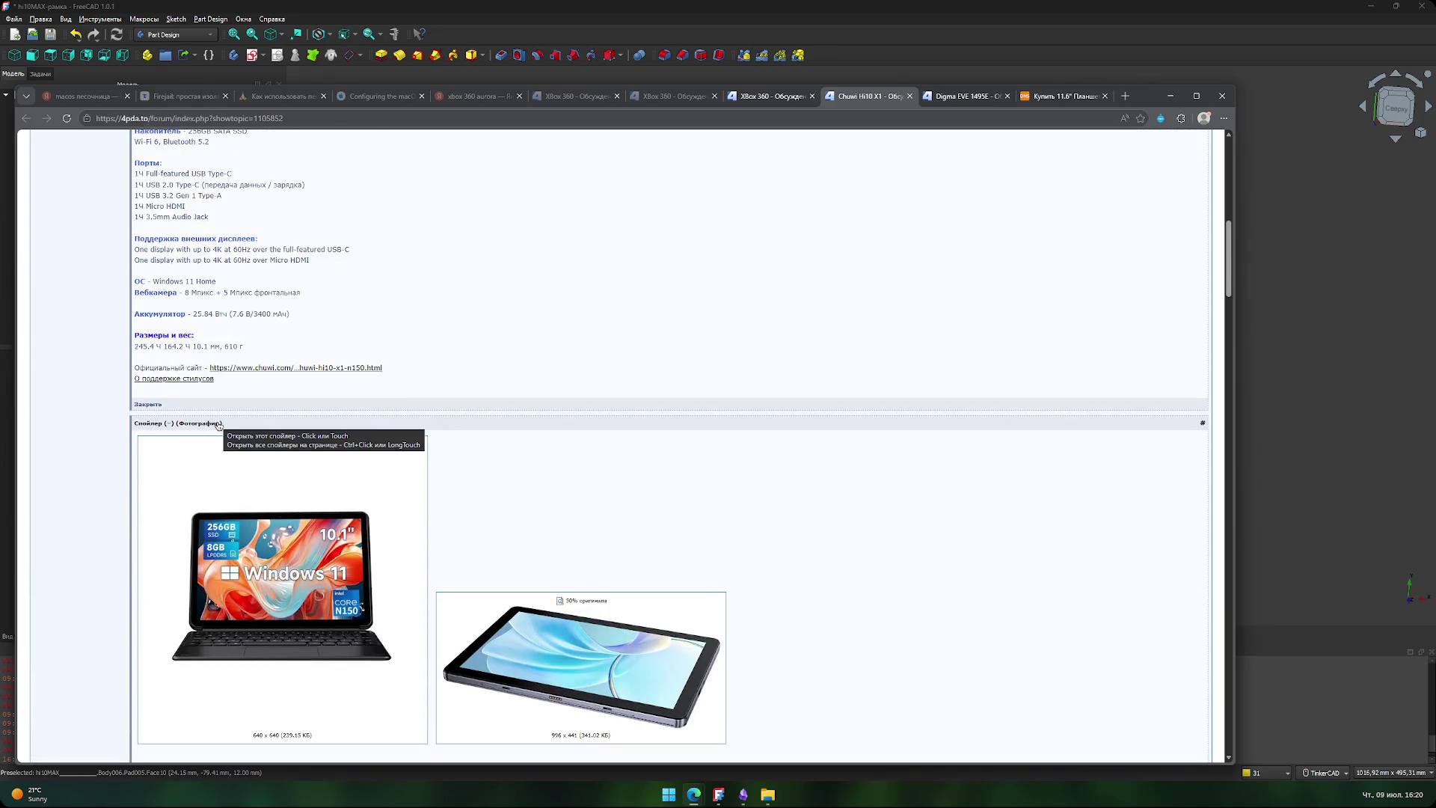
left_click(218, 424)
scroll(546, 412, "up", 3)
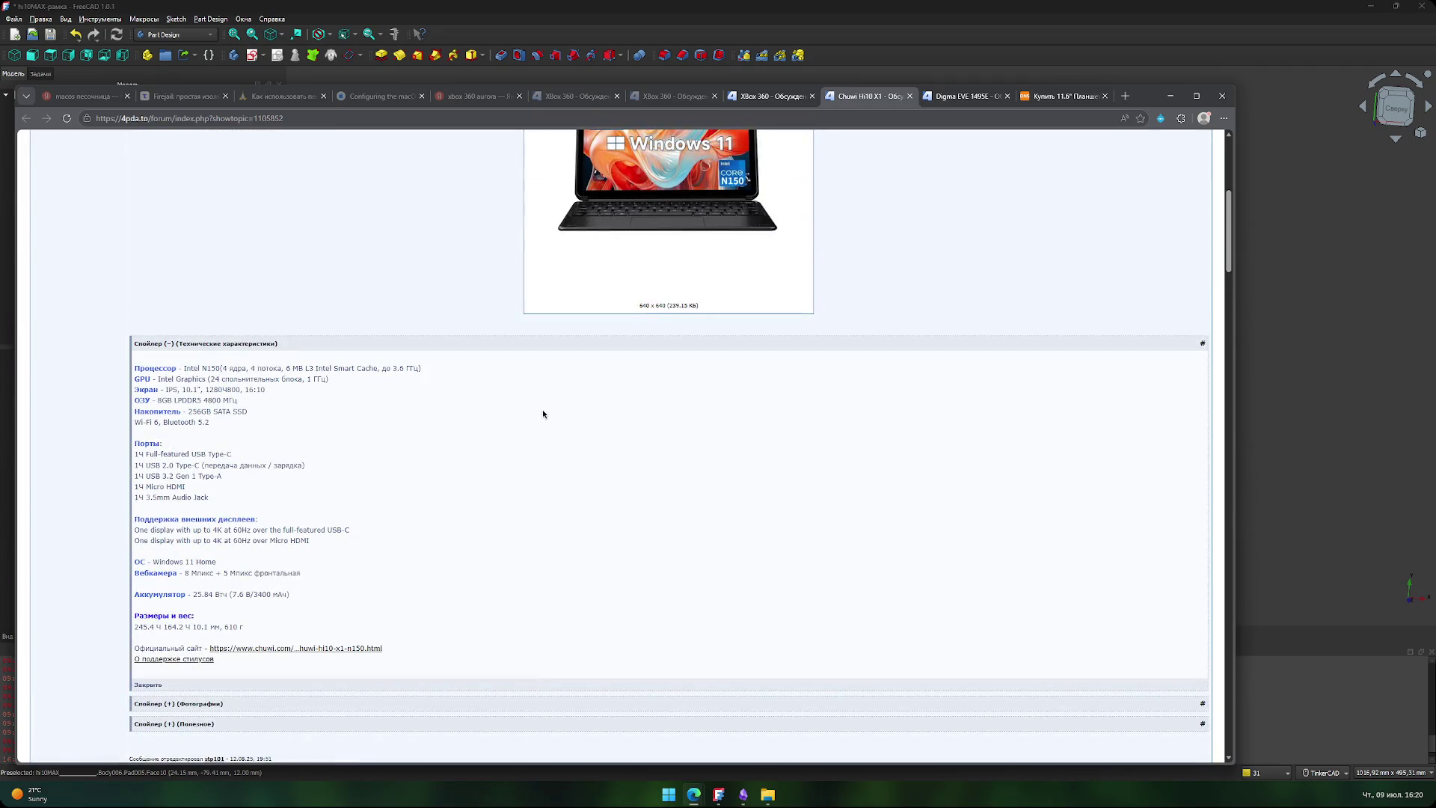
scroll(542, 410, "down", 1)
scroll(539, 415, "up", 5)
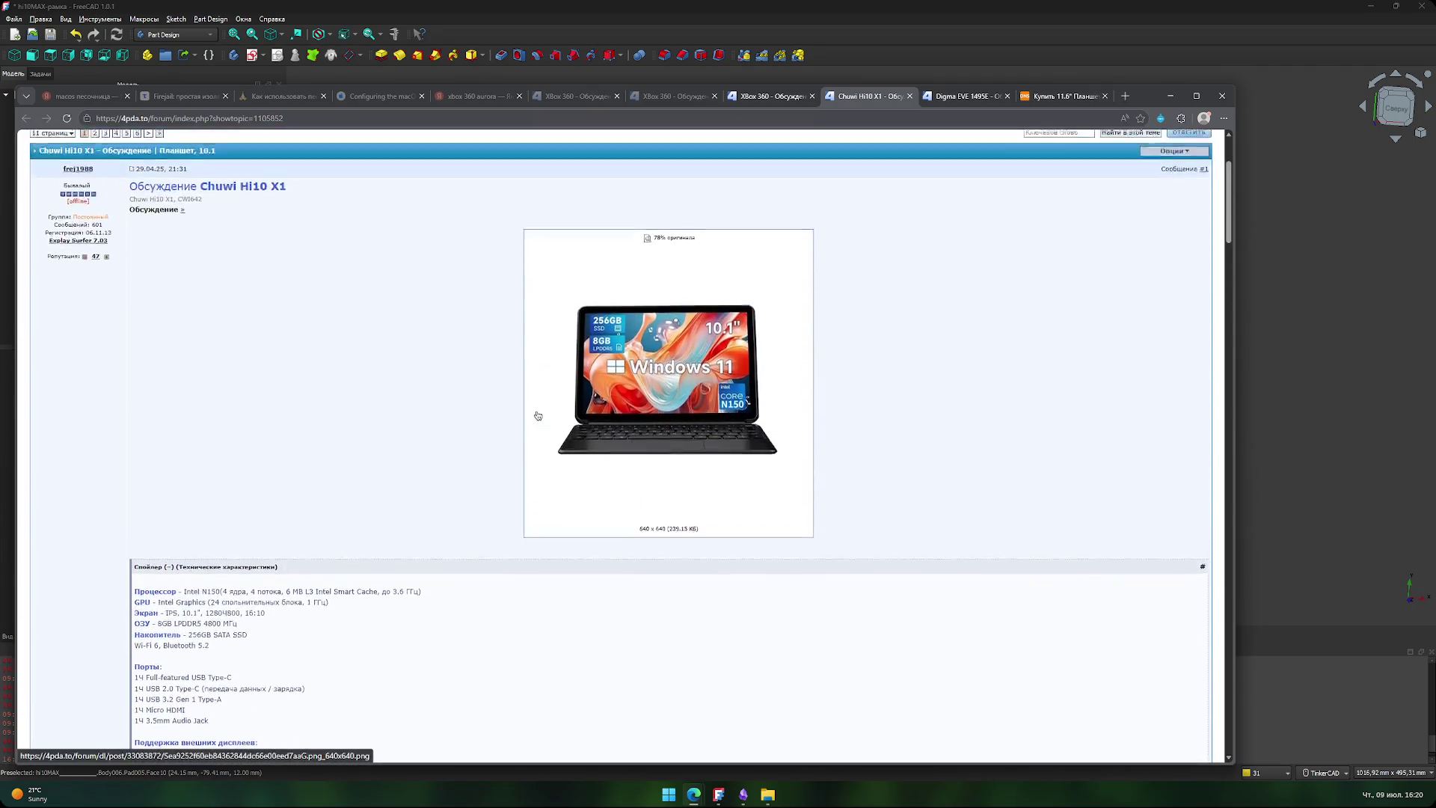
scroll(373, 436, "down", 5)
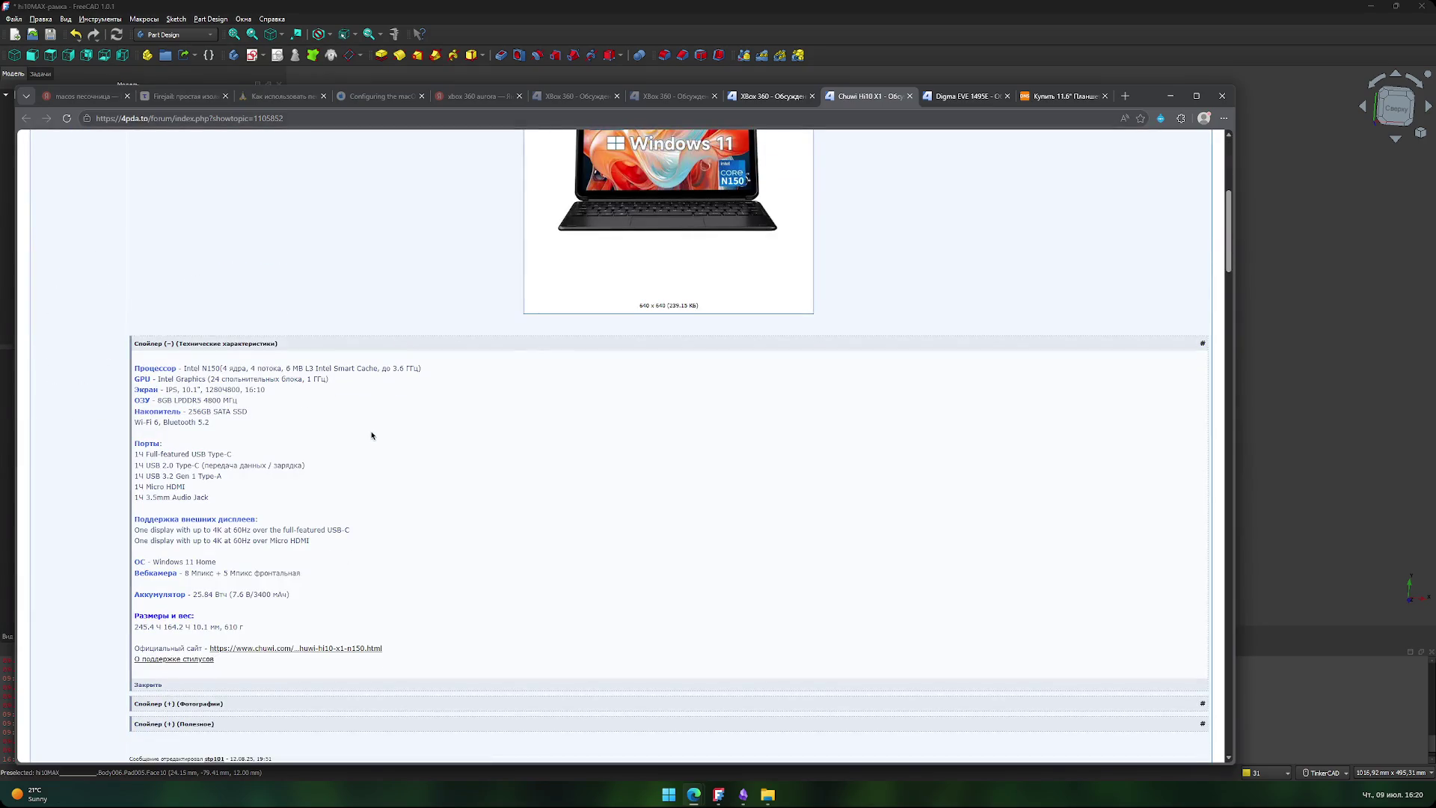
scroll(372, 435, "down", 1)
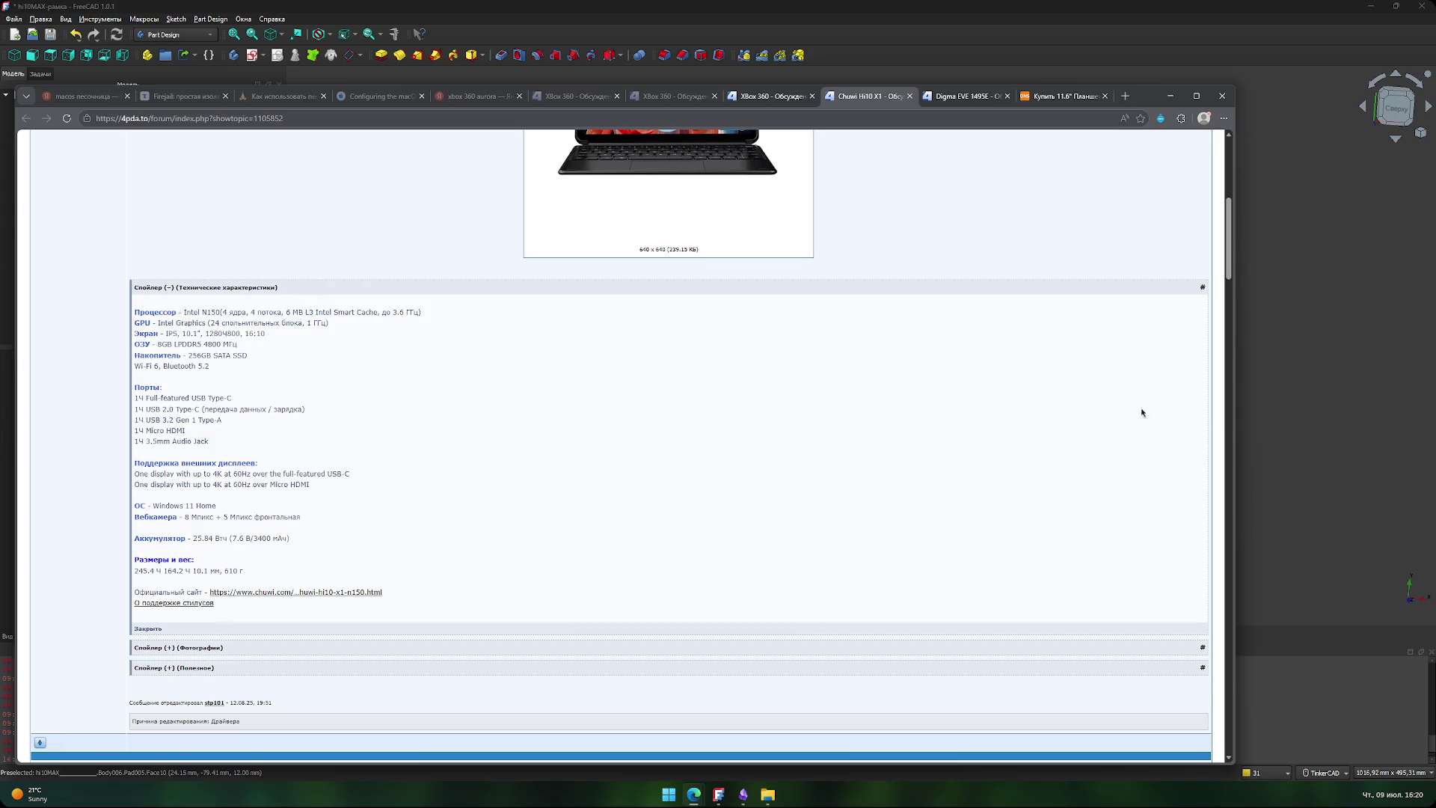
- Read the Chuwi Hi10 X1 specs in the 4PDA thread, then return to FreeCAD
scroll(388, 335, "up", 6)
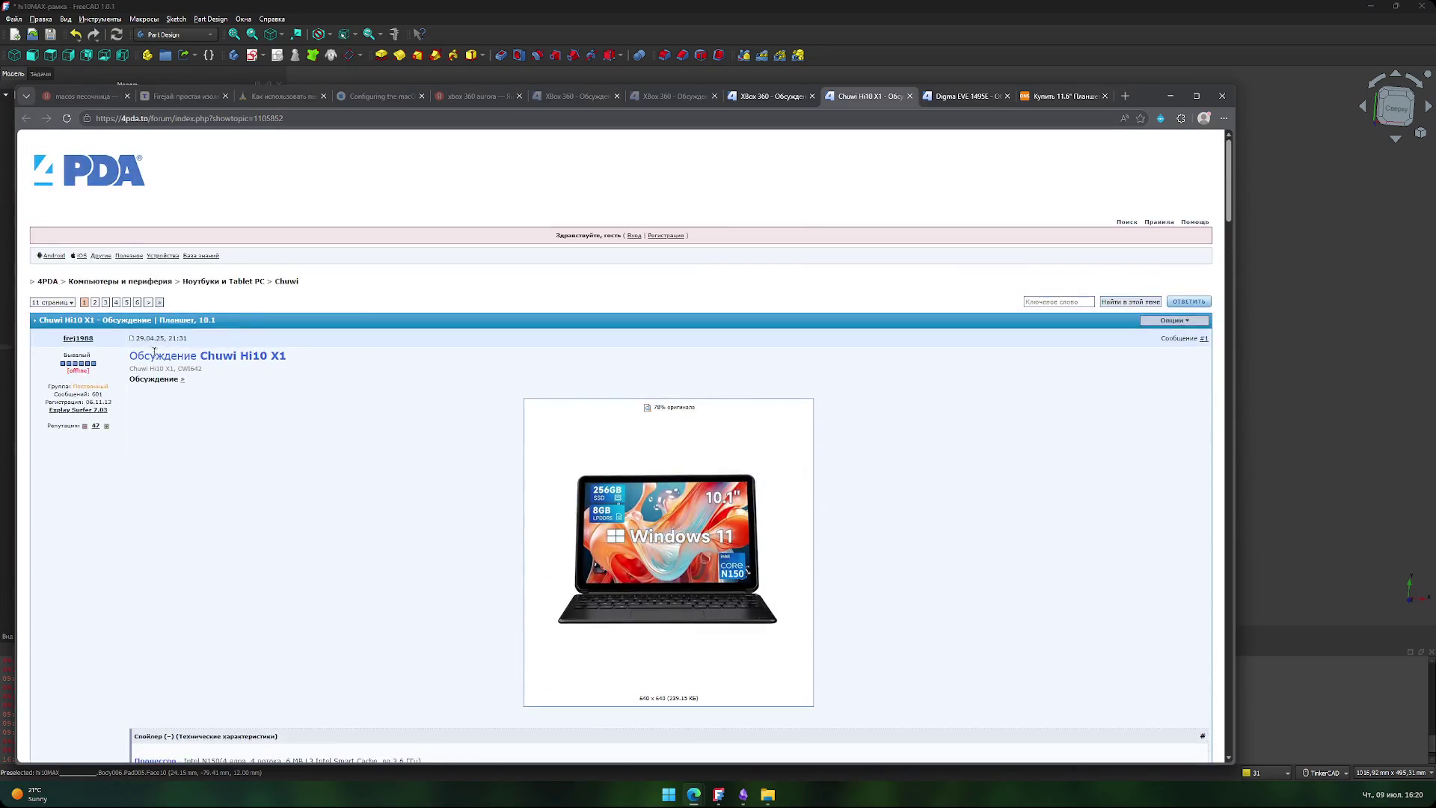
left_click_drag(205, 356, 292, 364)
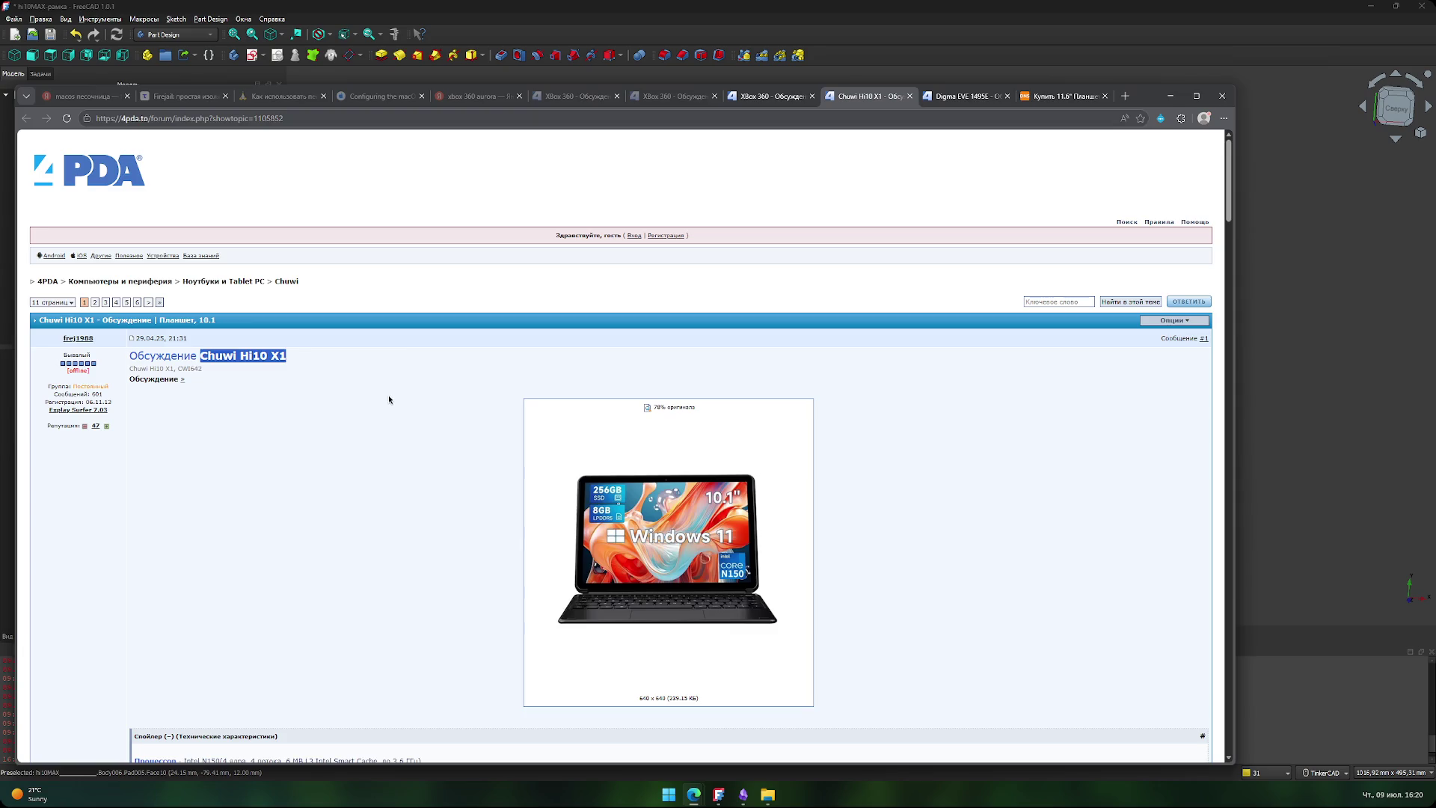
scroll(388, 410, "down", 7)
key("alt+Tab")
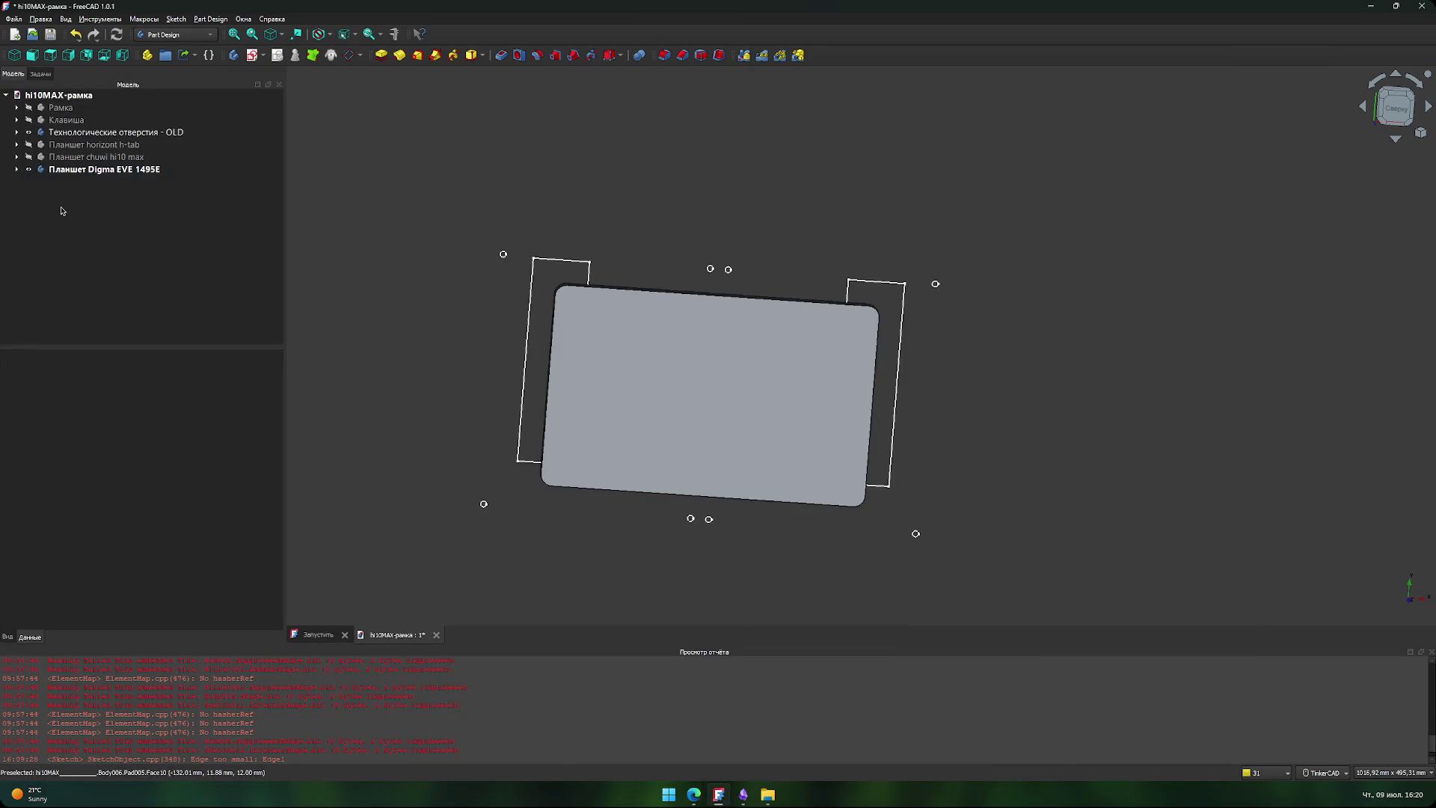
- Hide the Digma EVE 1495E tablet body and create a new empty body
left_click(29, 169)
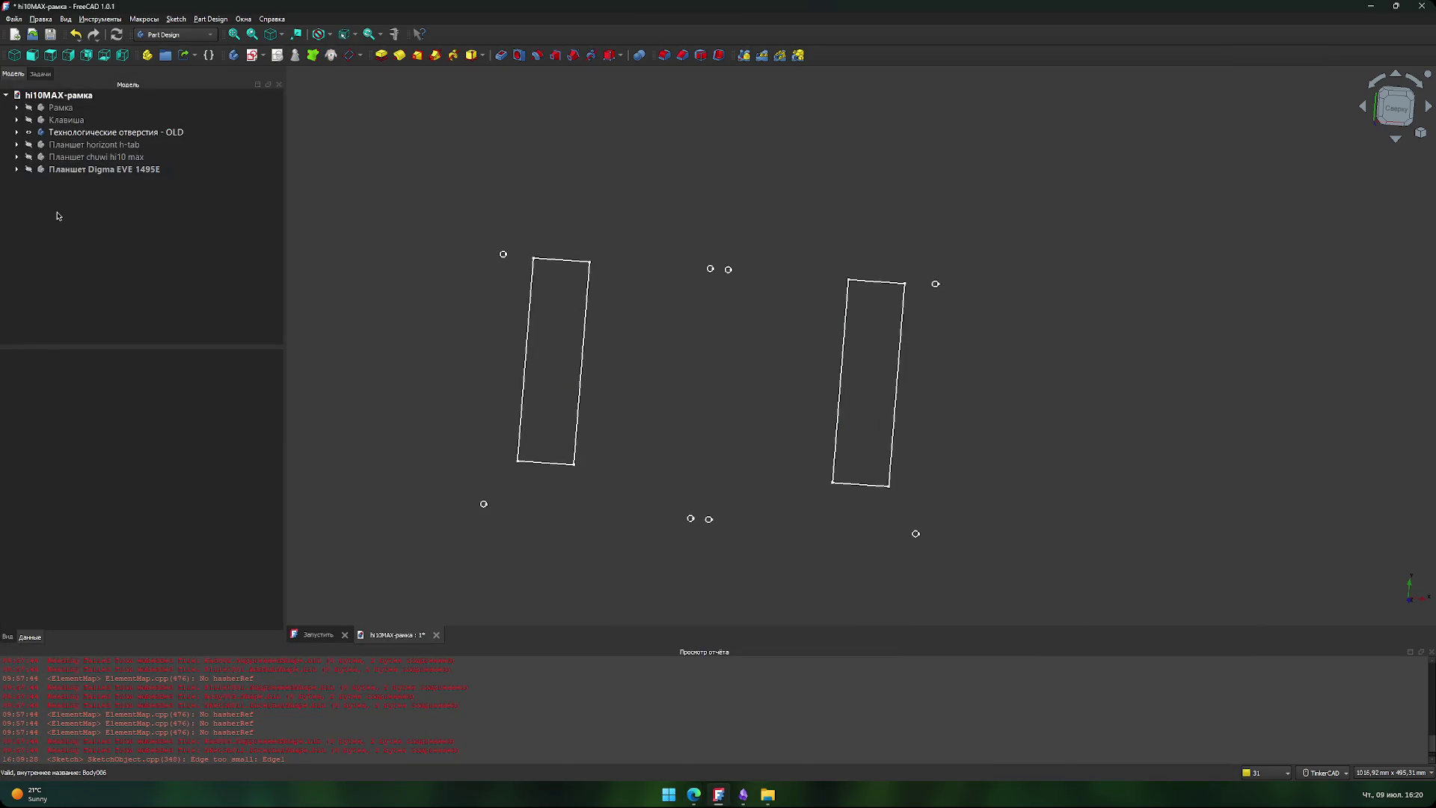
left_click(59, 95)
left_click(147, 55)
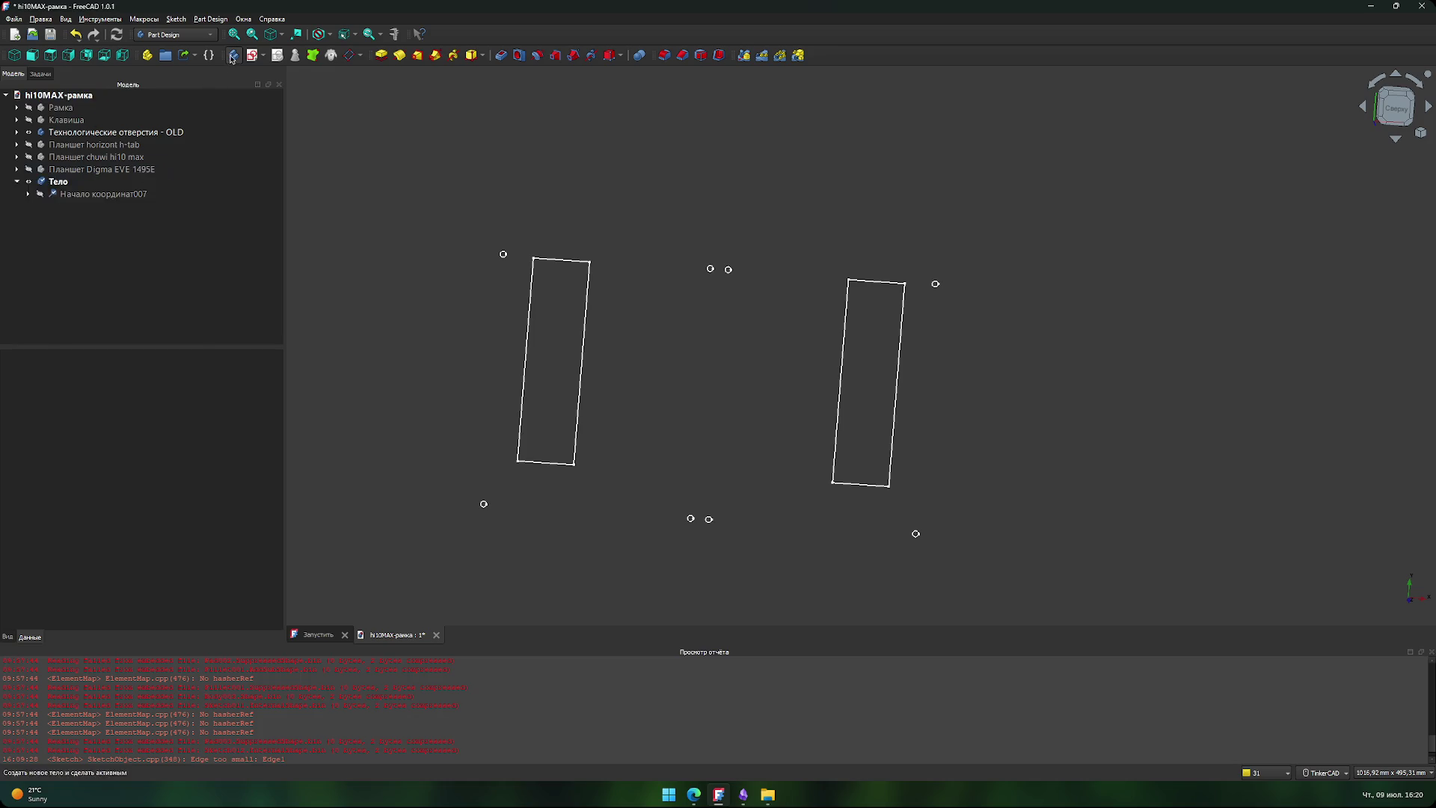
- Start a new sketch on the new body's XY plane
left_click(18, 184)
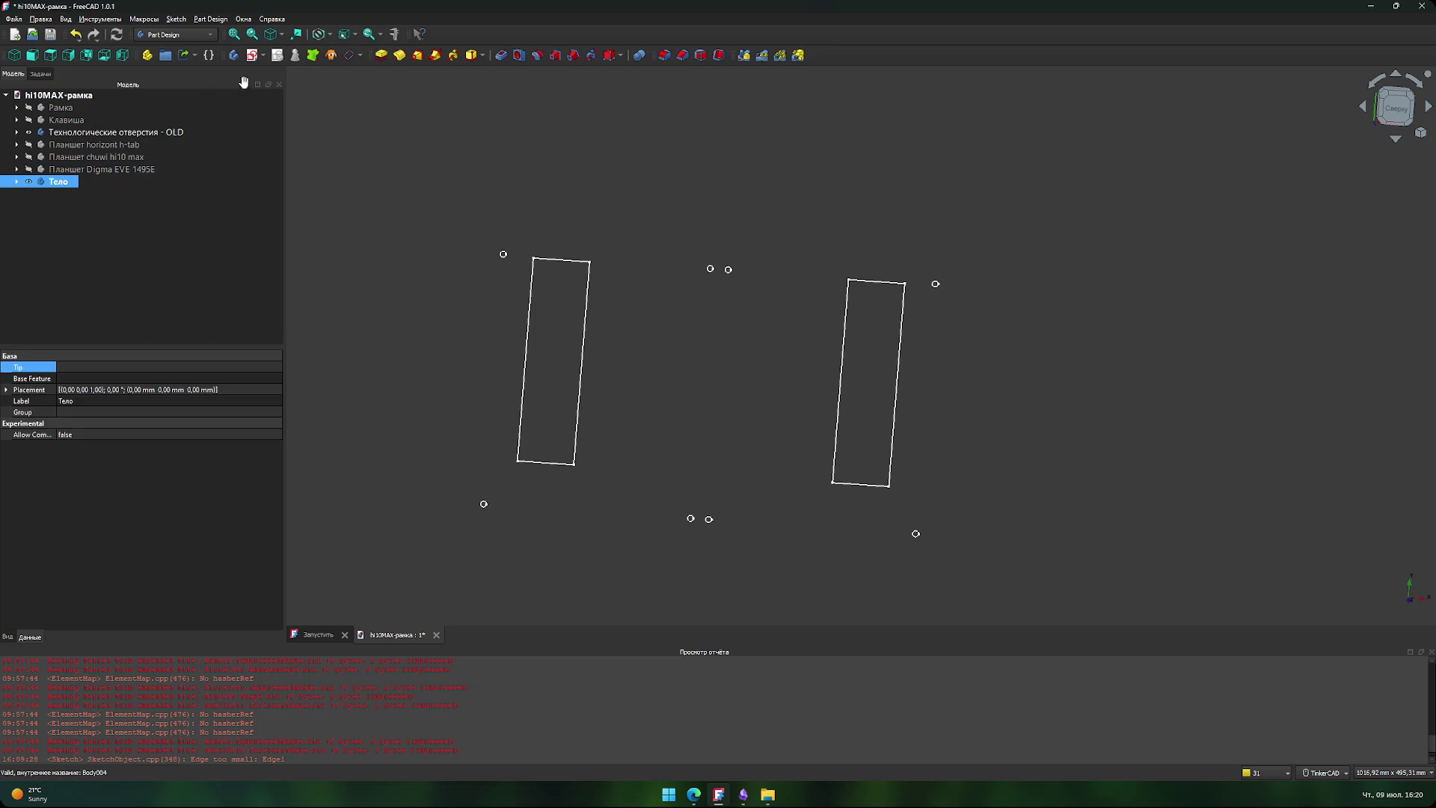
left_click(252, 55)
left_click(700, 393)
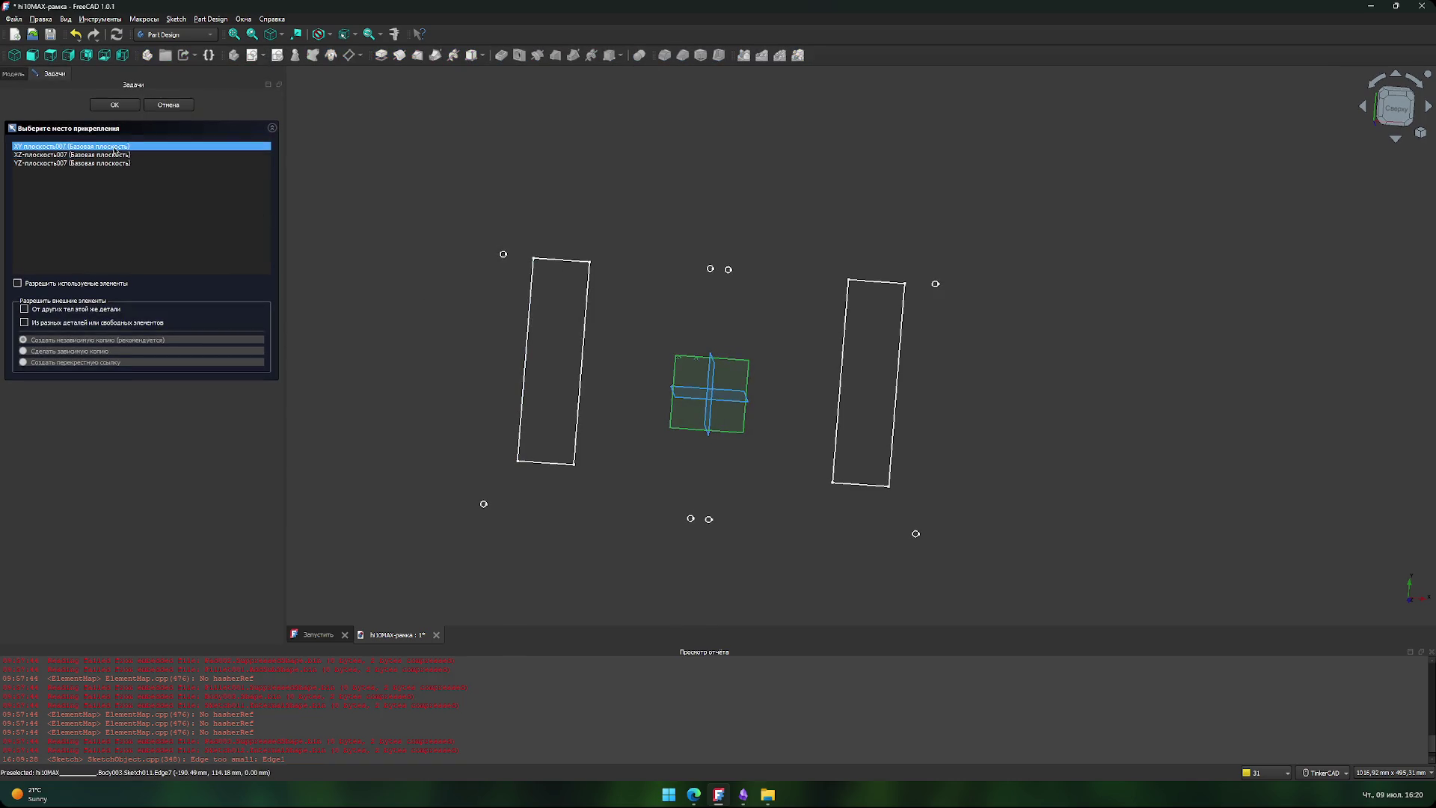
left_click(124, 106)
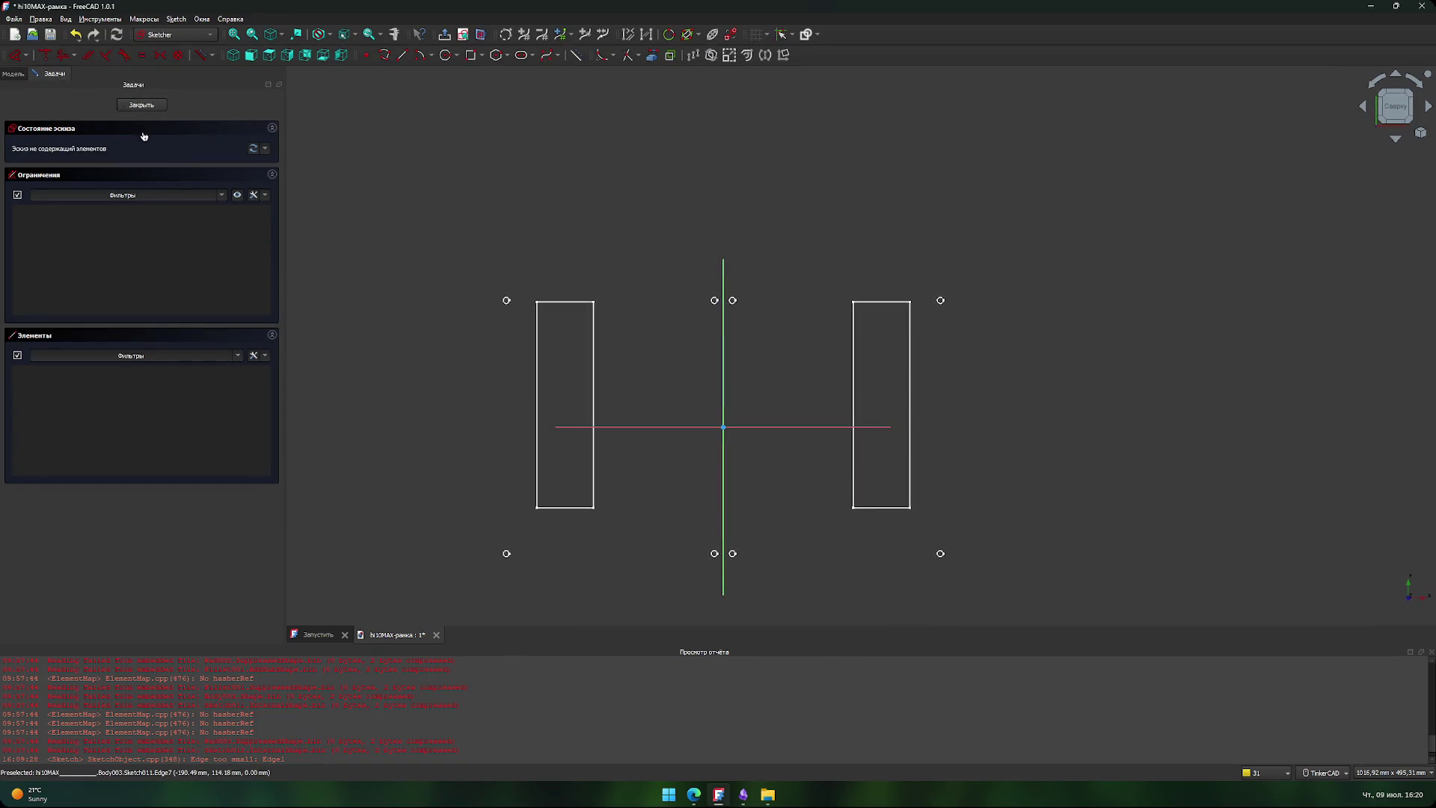
- Draw a rectangle in the sketch
scroll(756, 411, "up", 3)
mouse_move(756, 411)
middle_mouse_down()
mouse_move(815, 282)
mouse_move(797, 269)
middle_mouse_up()
scroll(797, 270, "down", 2)
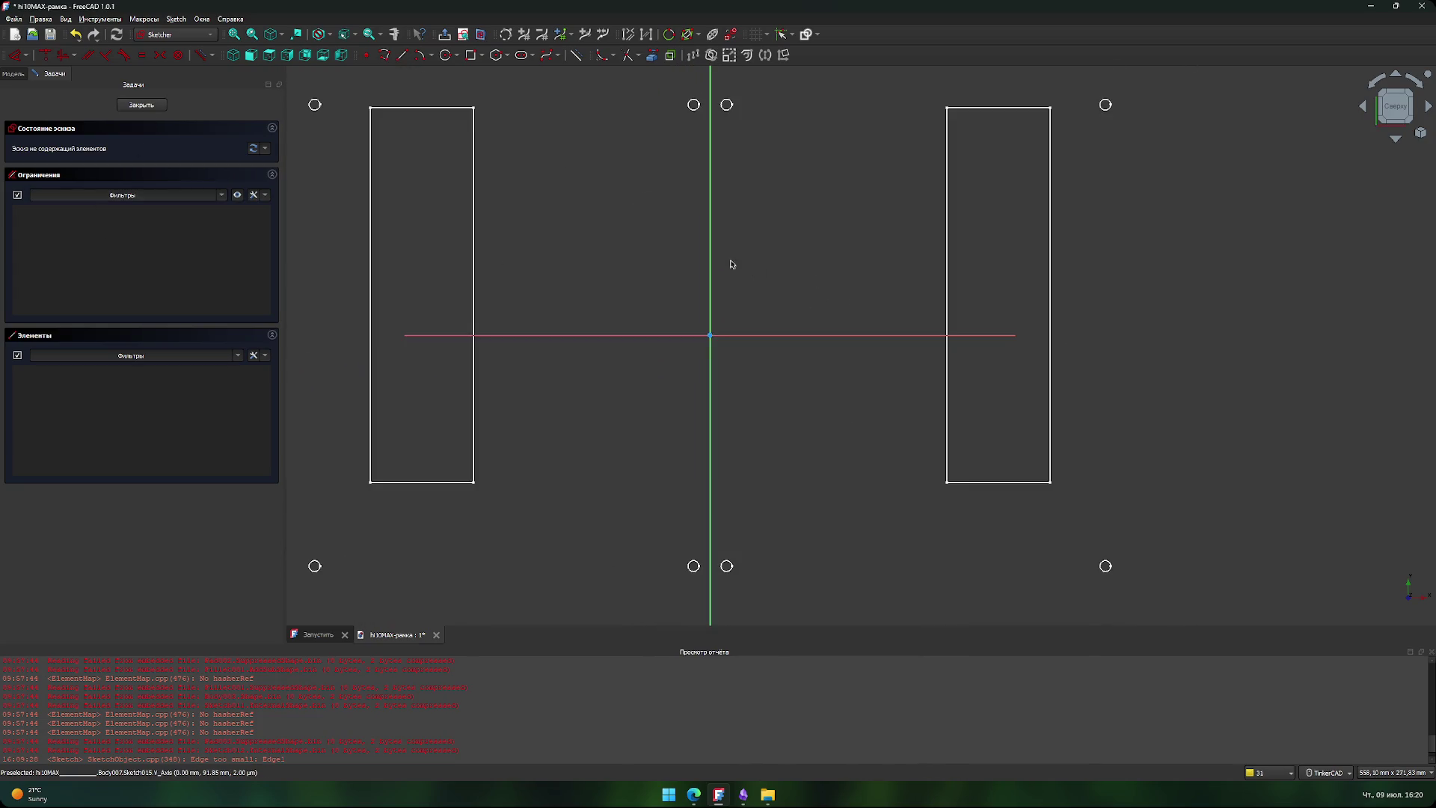
left_click(470, 55)
left_click(512, 158)
left_click(911, 472)
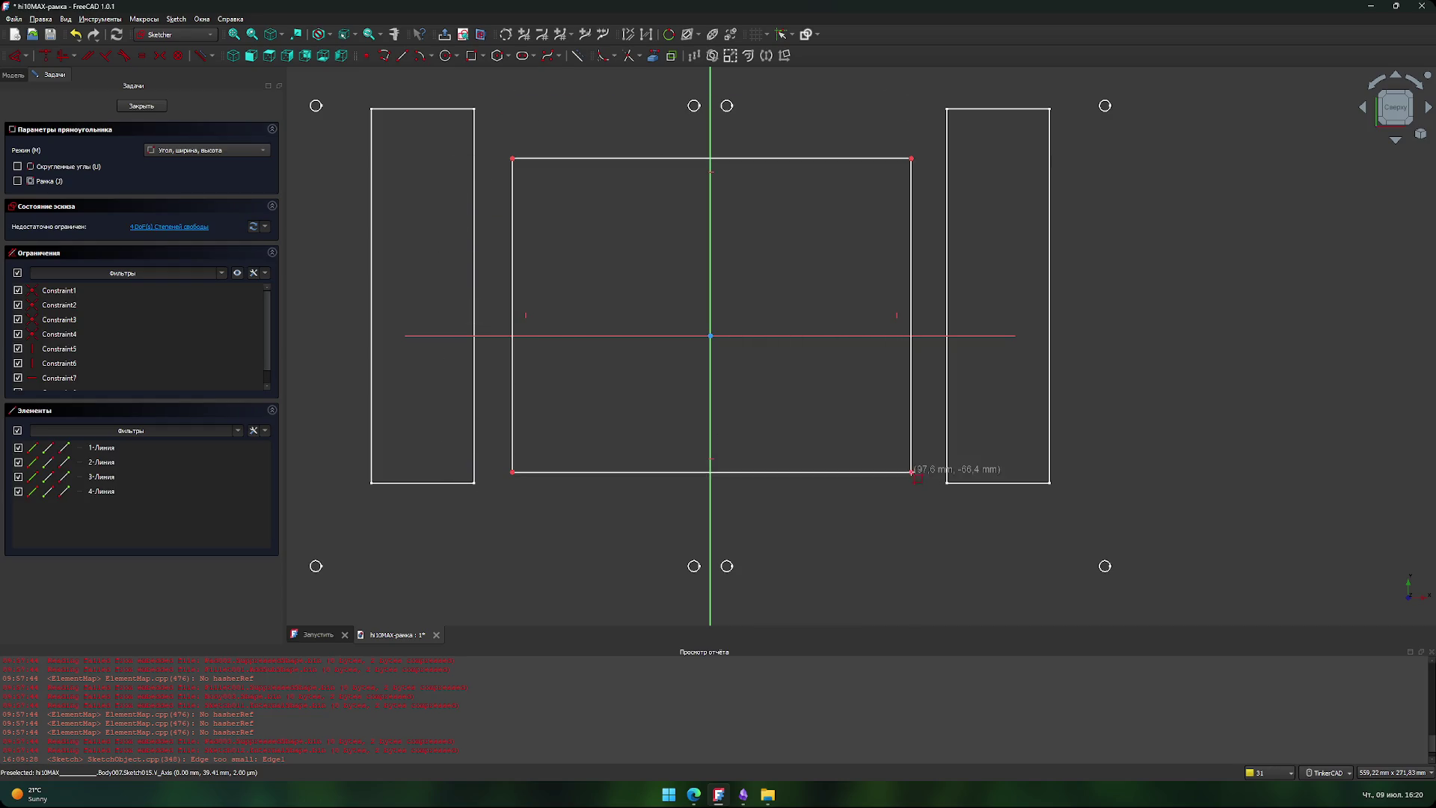
right_click(746, 397)
- Constrain the rectangle's top edge to 245,4 mm and right edge to 164 mm
left_click(782, 158)
key("l")
key("alt+Tab")
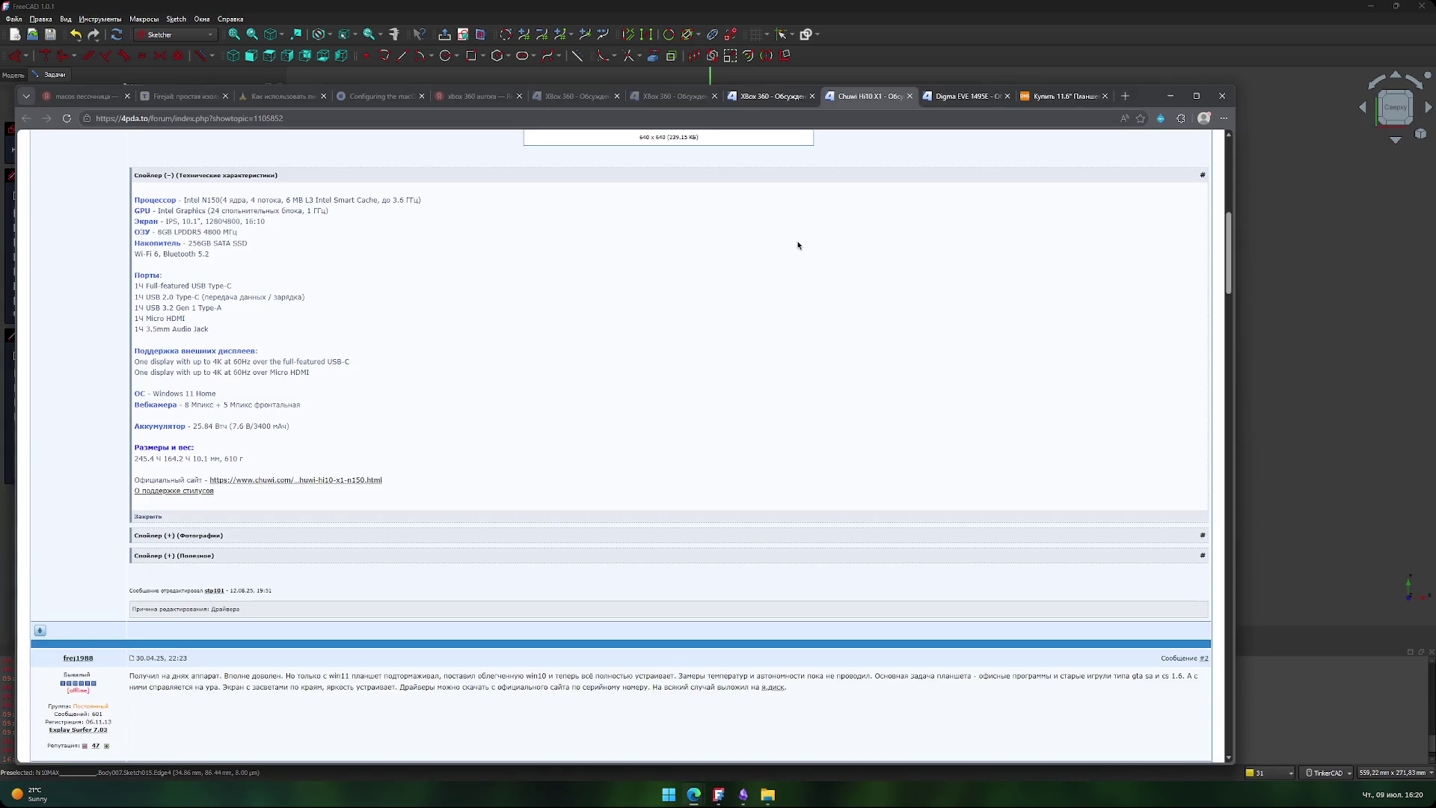
key("alt+Tab")
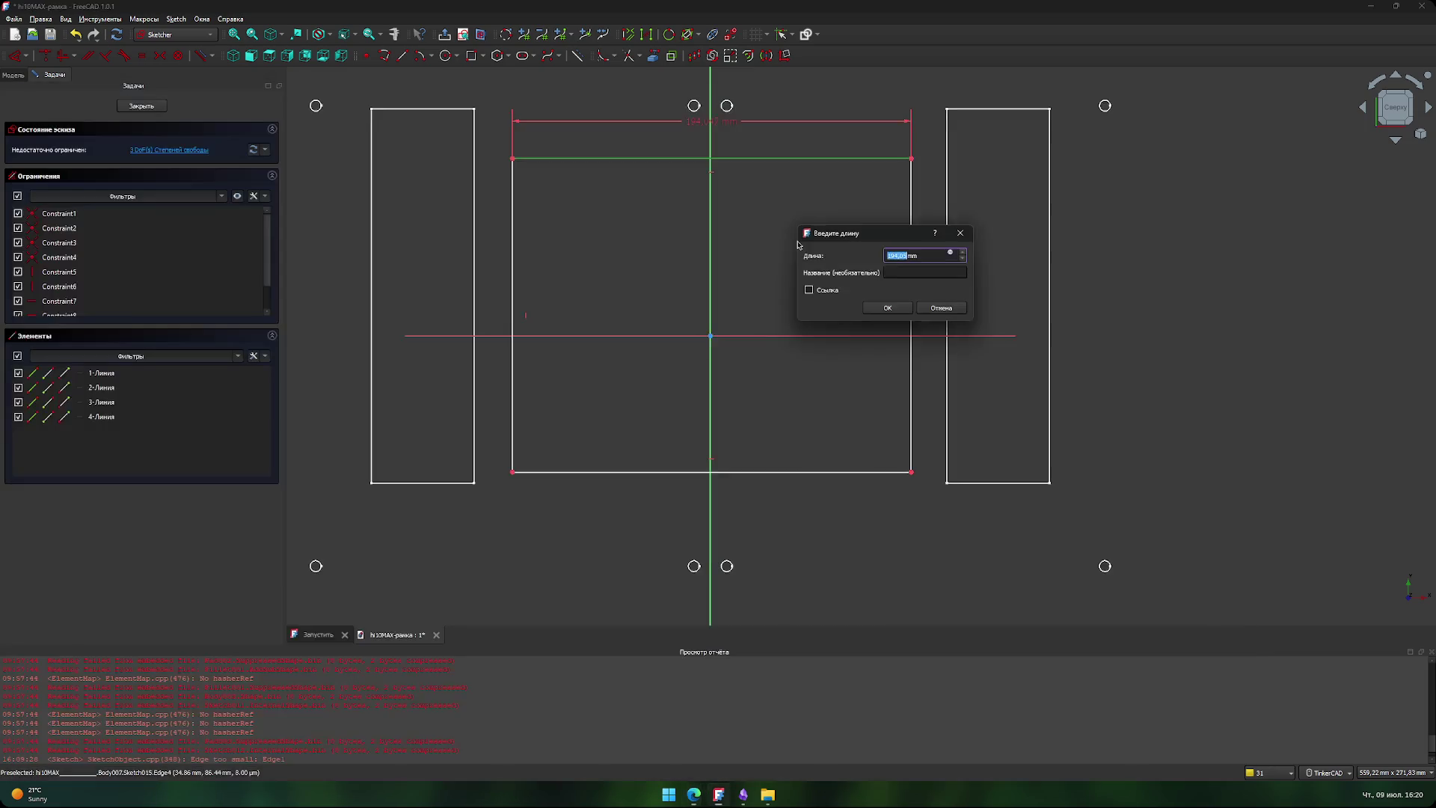
type("2")
key("Return")
key("alt+Tab")
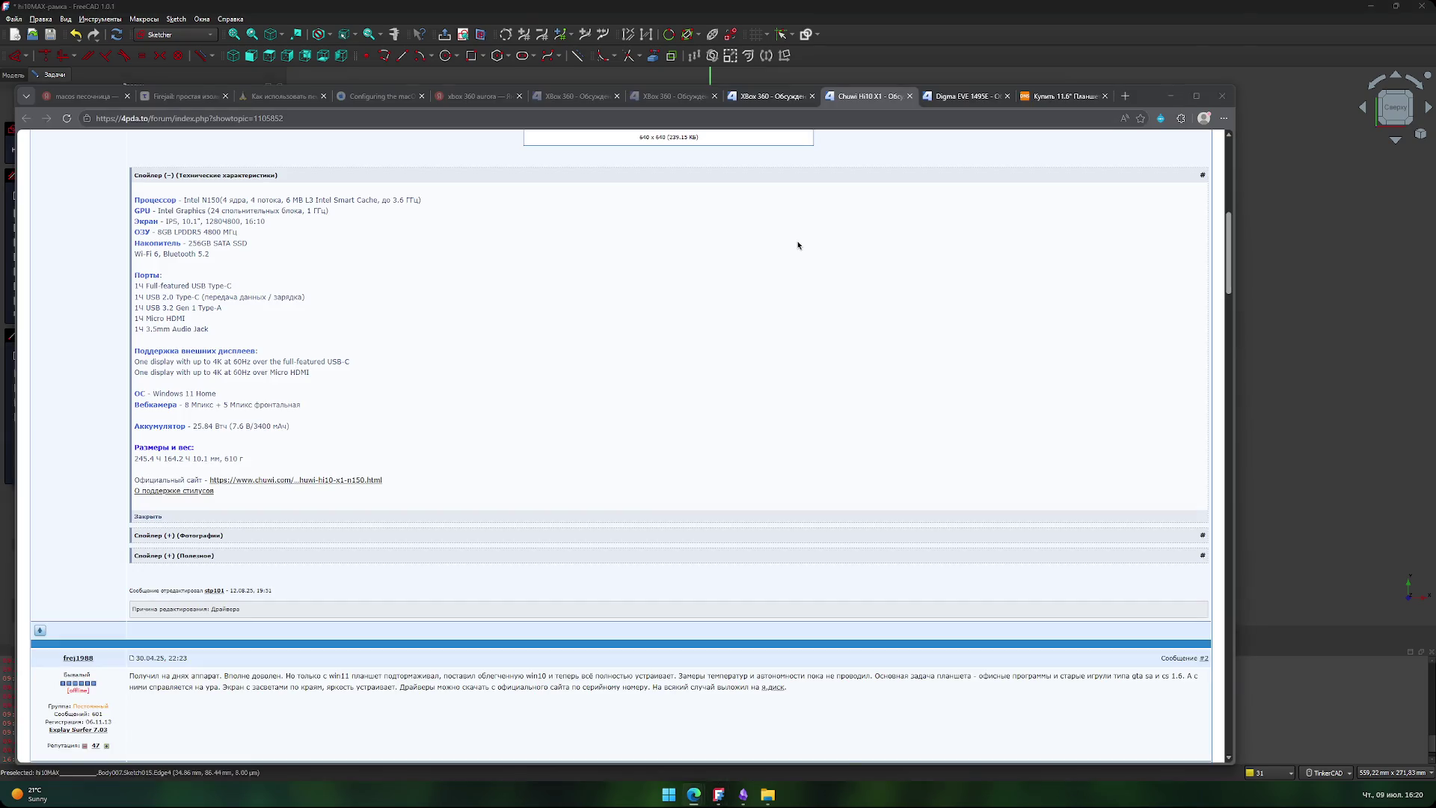
key("alt+Tab")
left_click(968, 269)
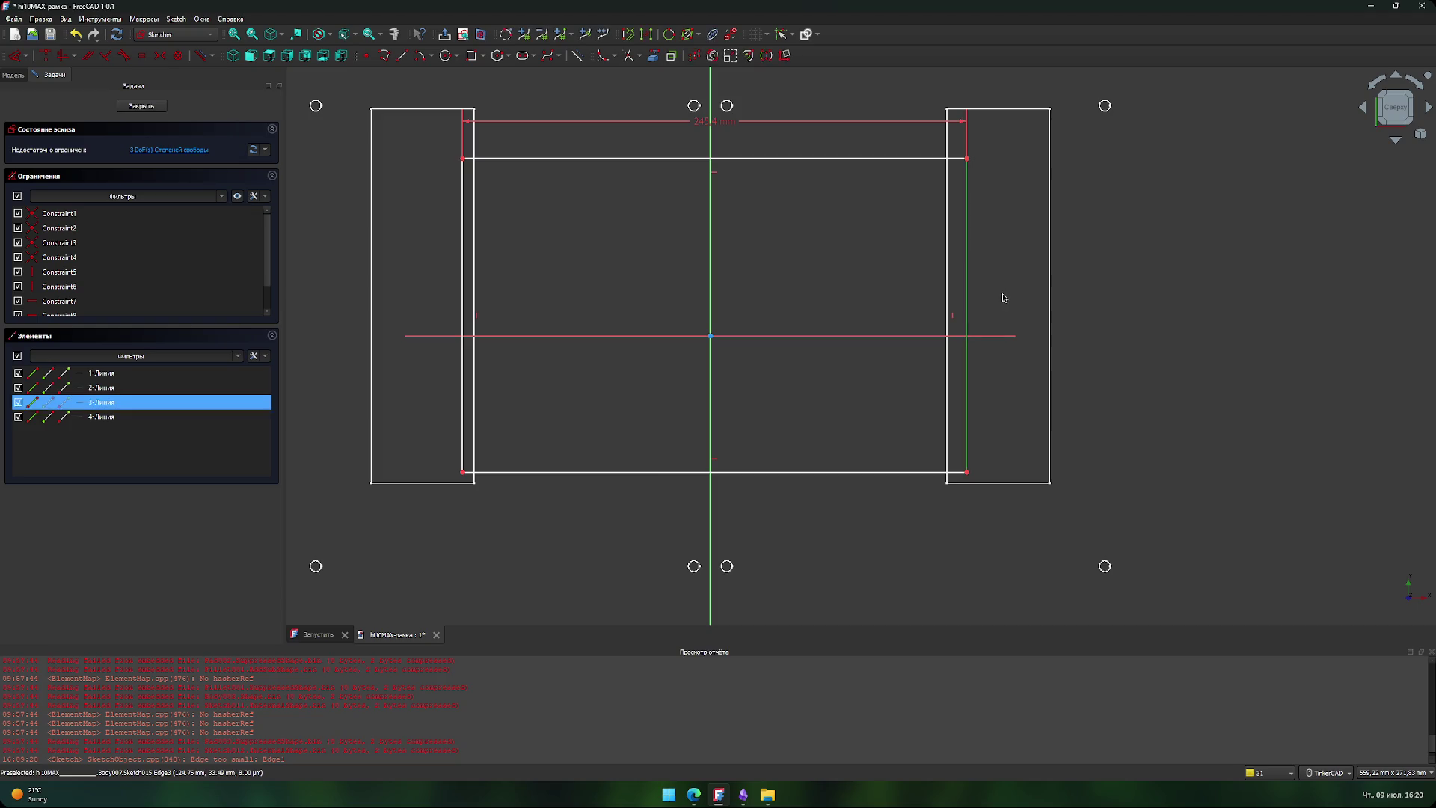
type("i1")
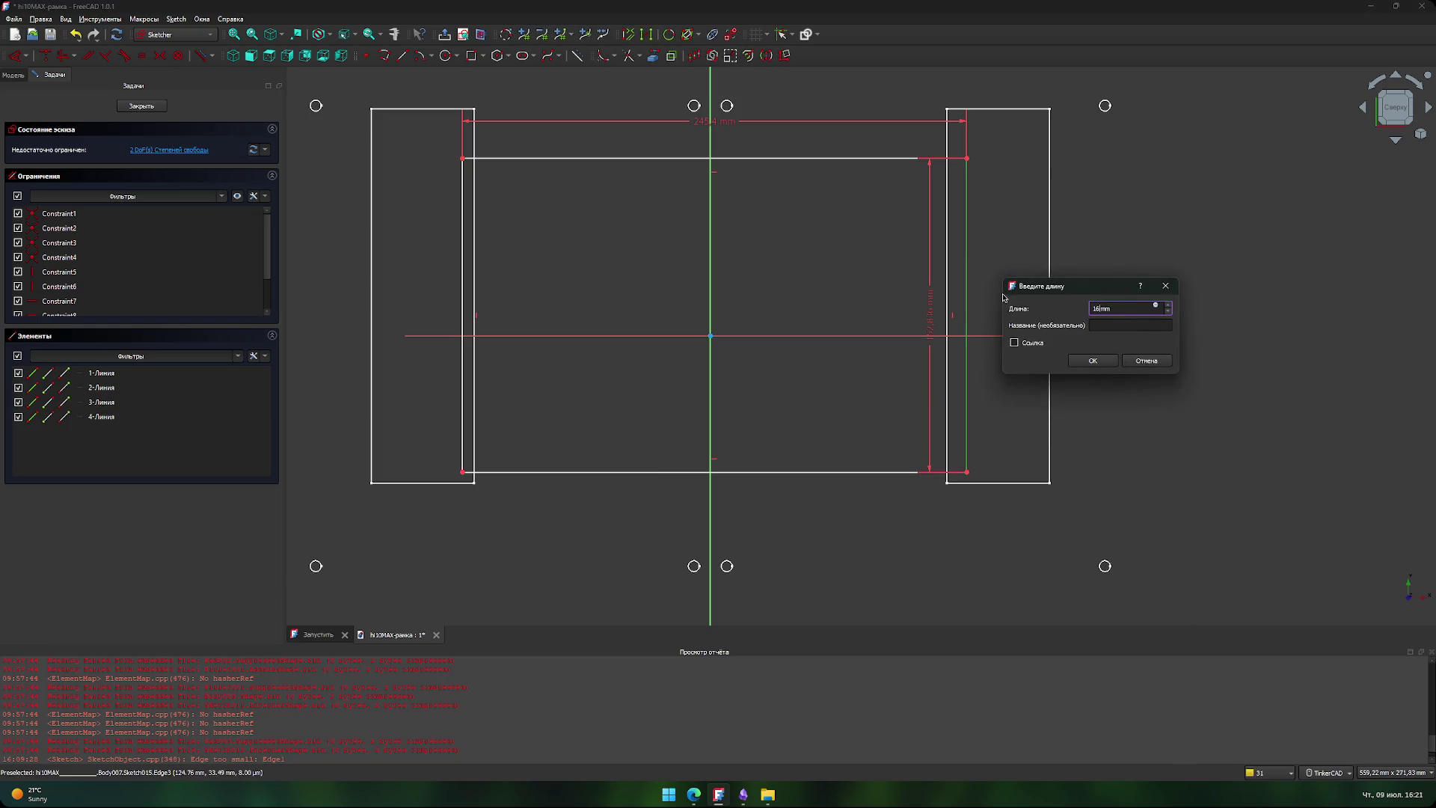
key("Return")
- Set a 132 mm vertical distance from a rectangle corner to the horizontal axis
key("alt+Tab")
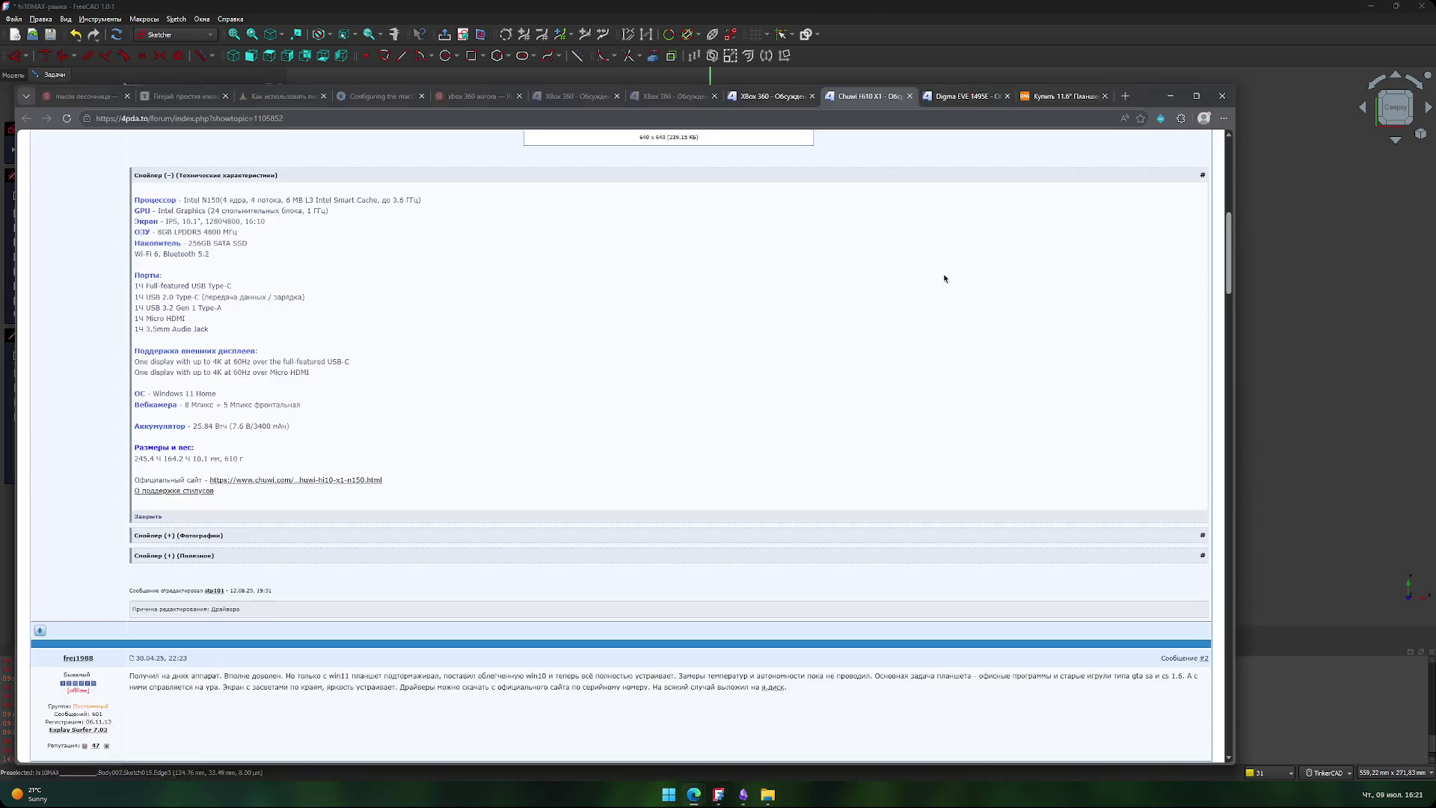
key("alt+Tab")
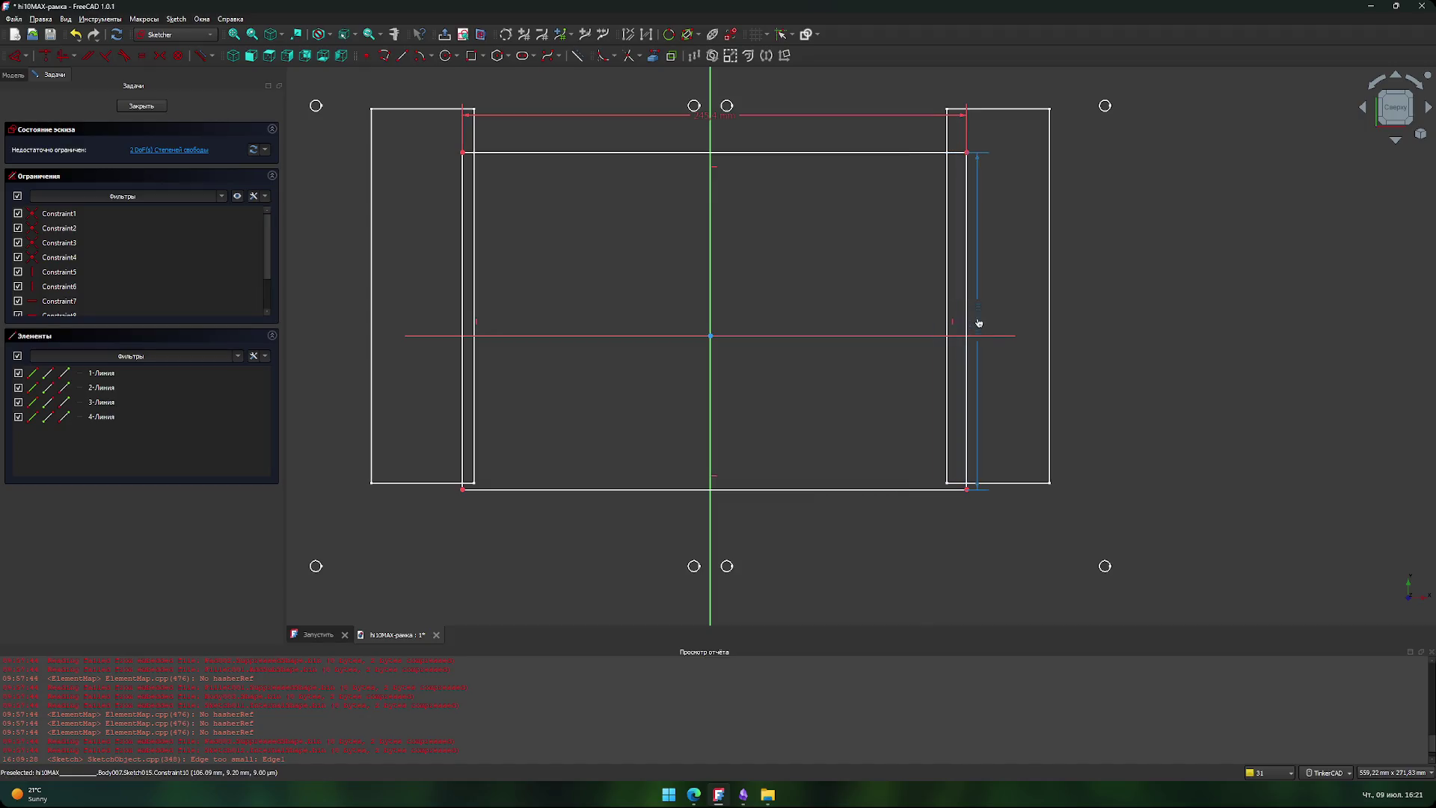
middle_click_drag(667, 196, 618, 265)
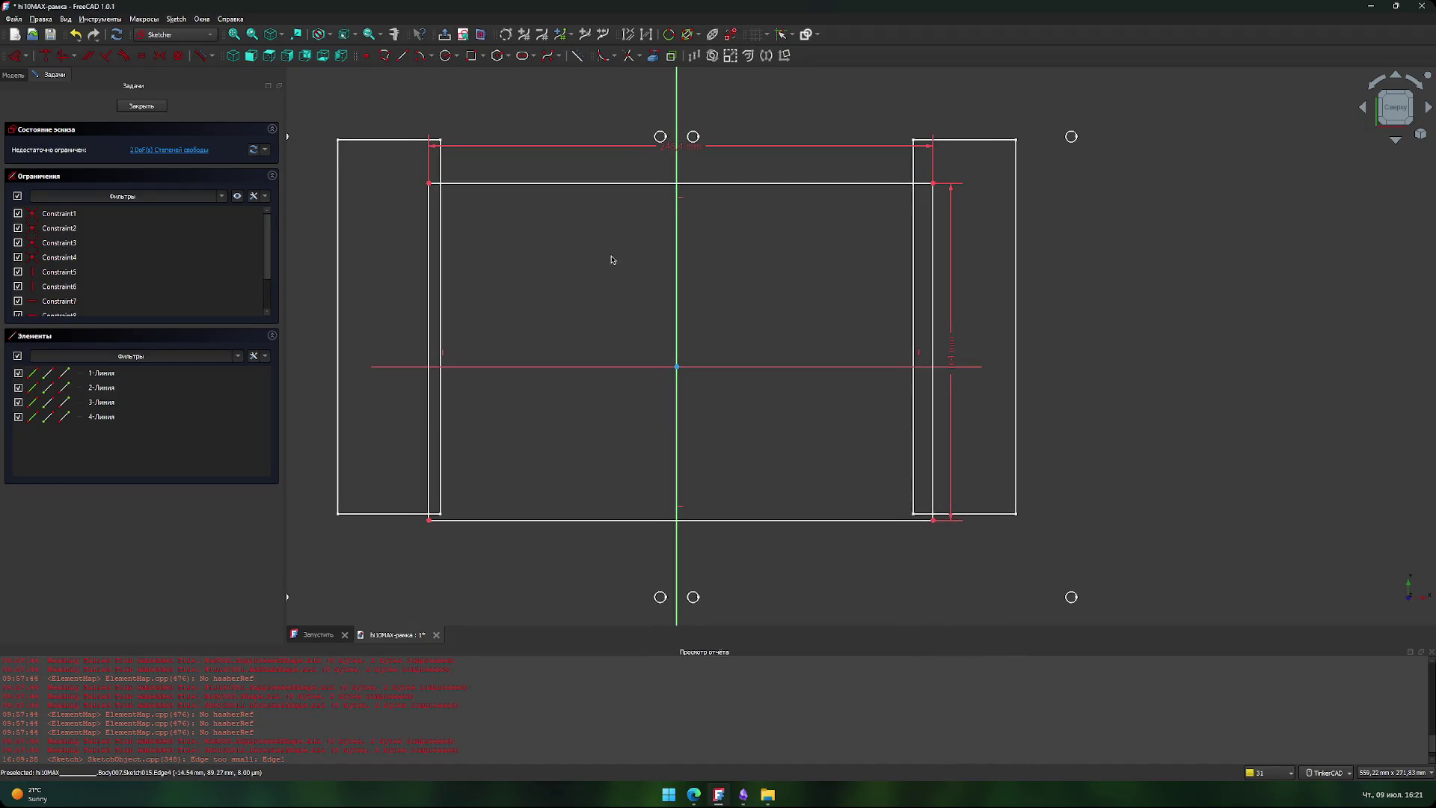
left_click(429, 184)
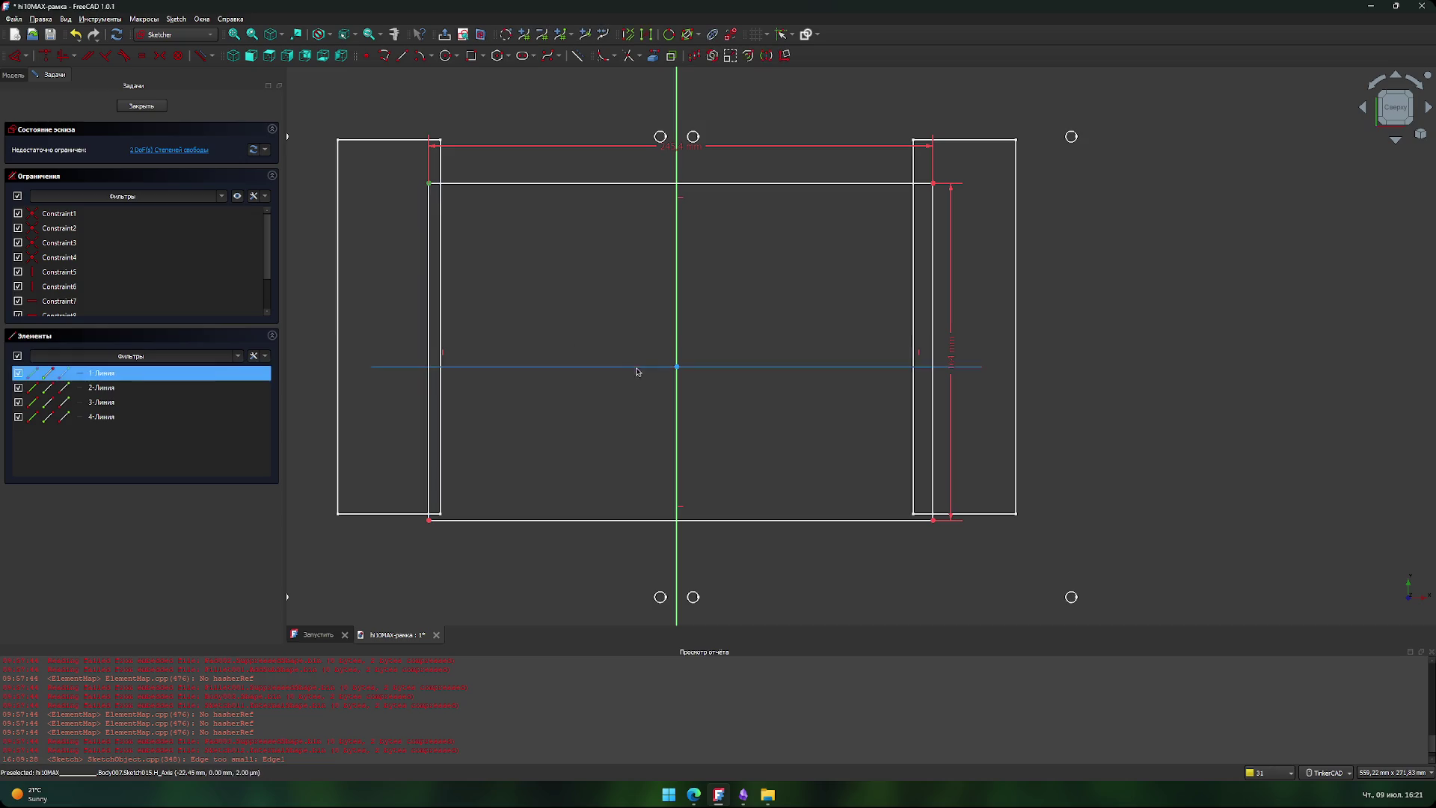
left_click(615, 368)
key("i")
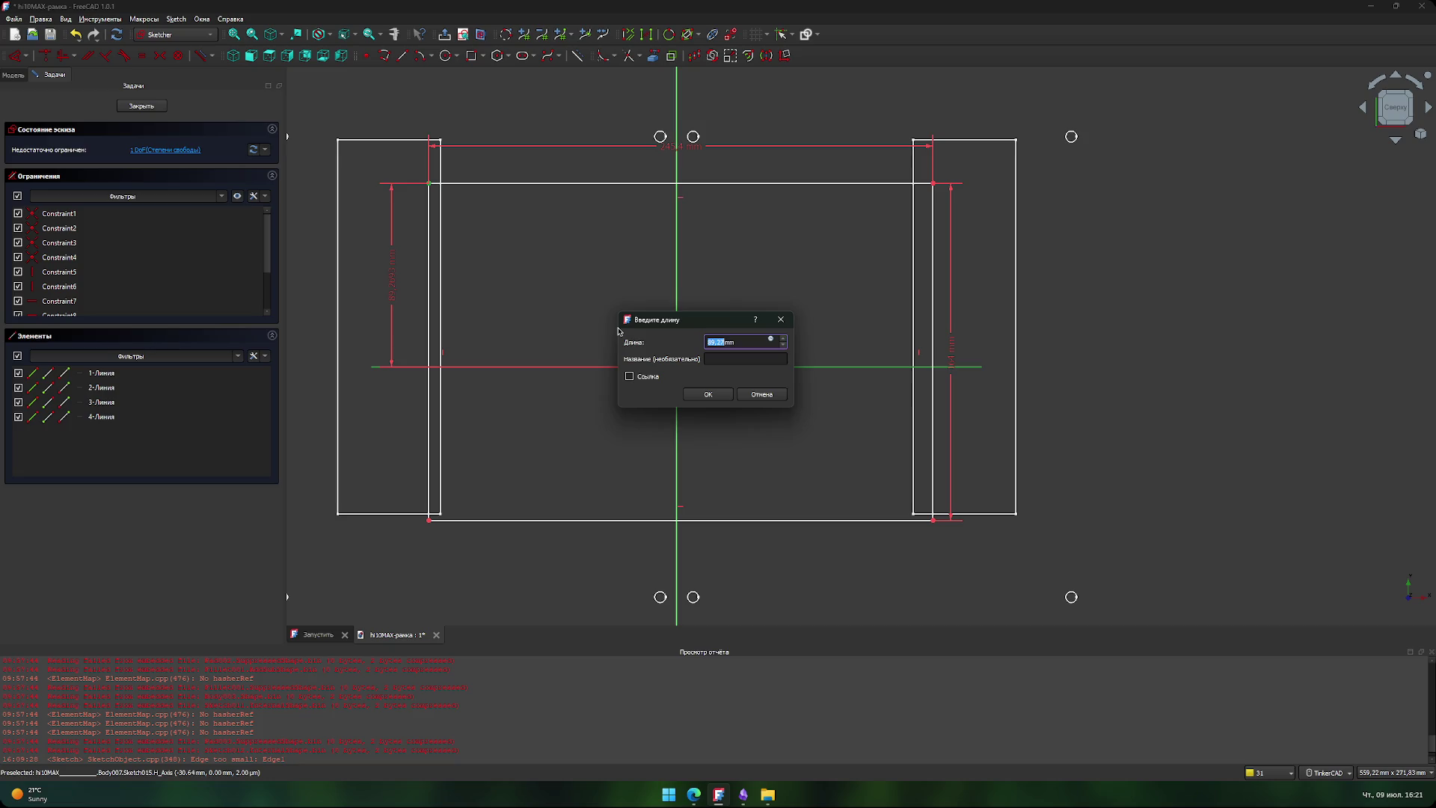
key("alt+Tab")
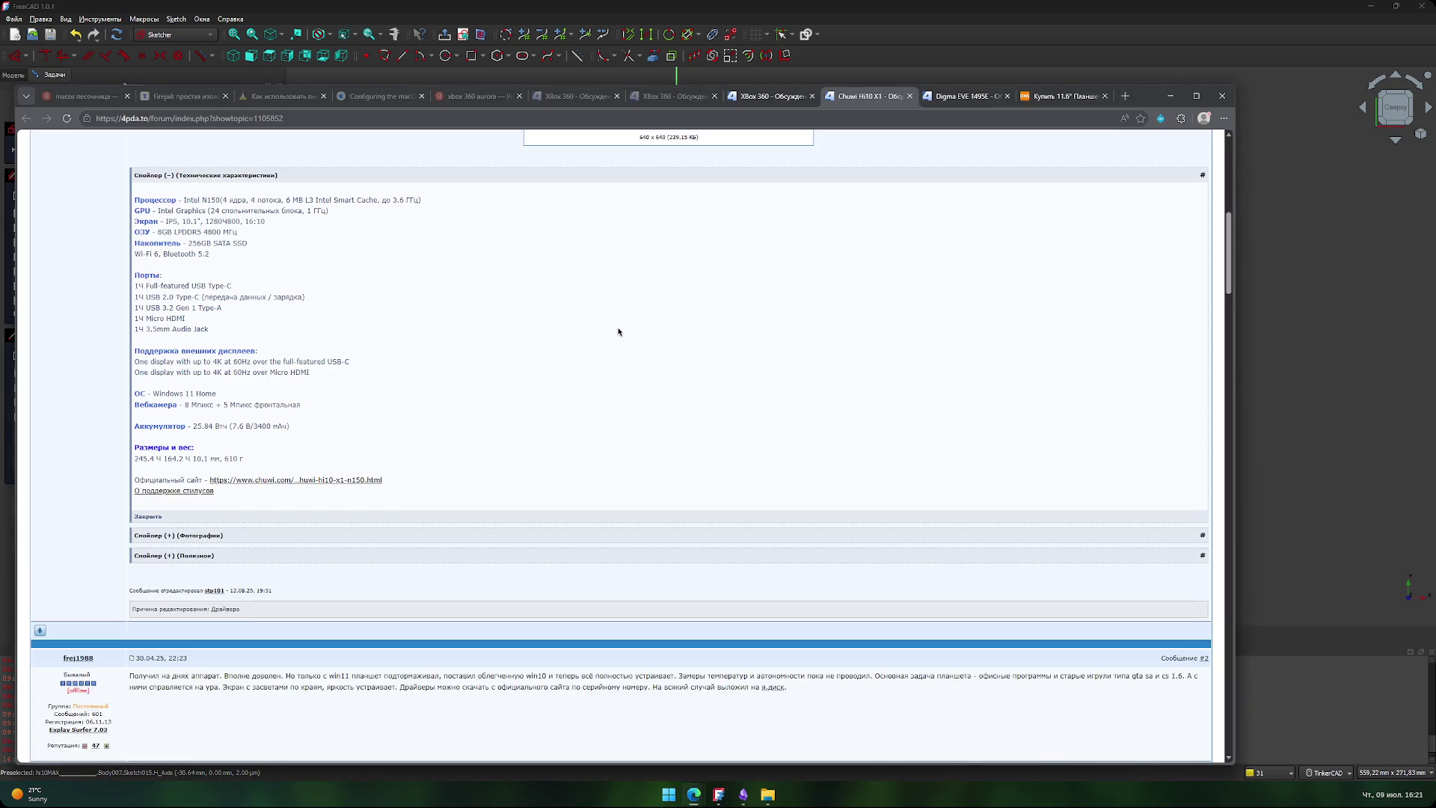
key("alt+Tab")
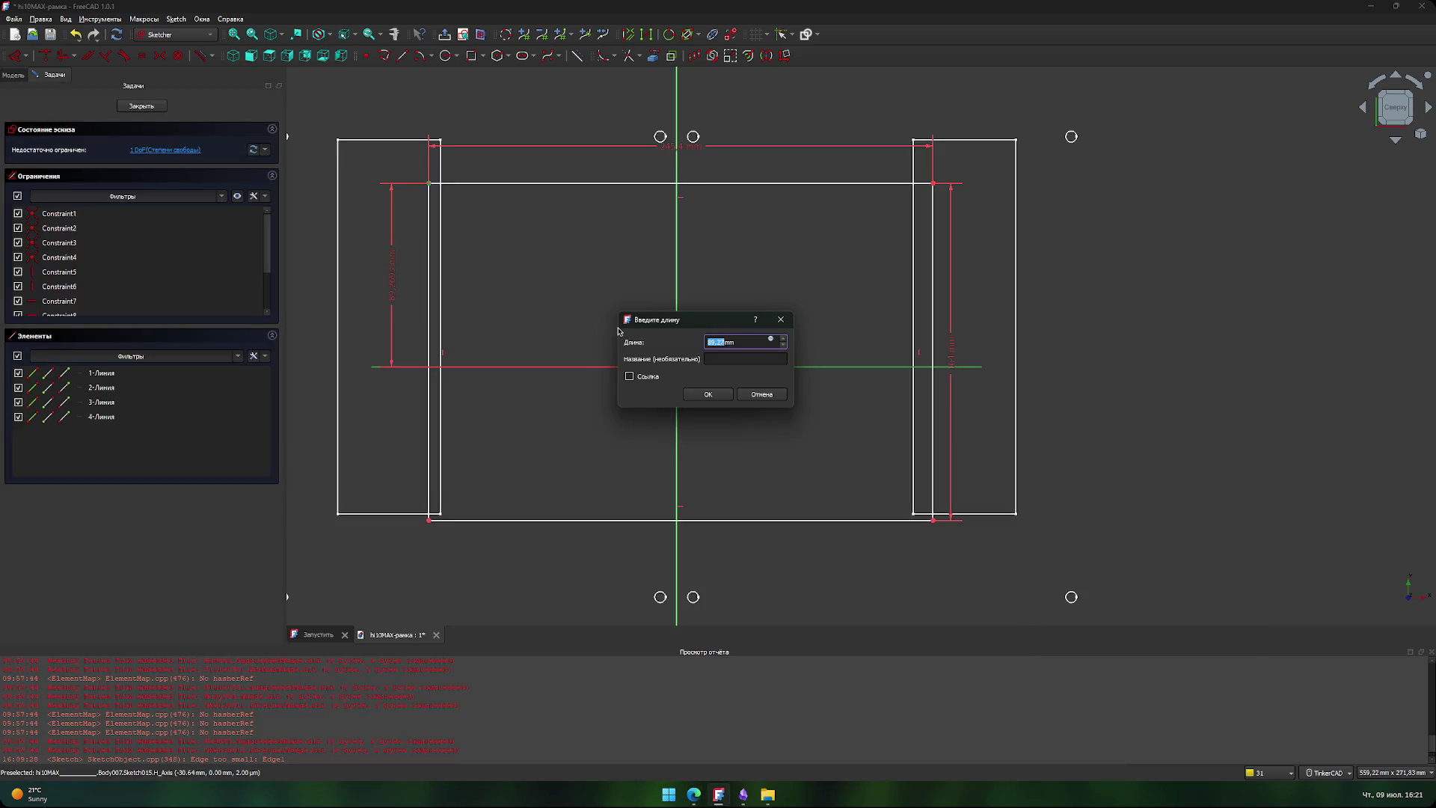
type("13")
key("Return")
scroll(599, 360, "up", 2)
scroll(610, 353, "down", 2)
scroll(611, 352, "down", 3)
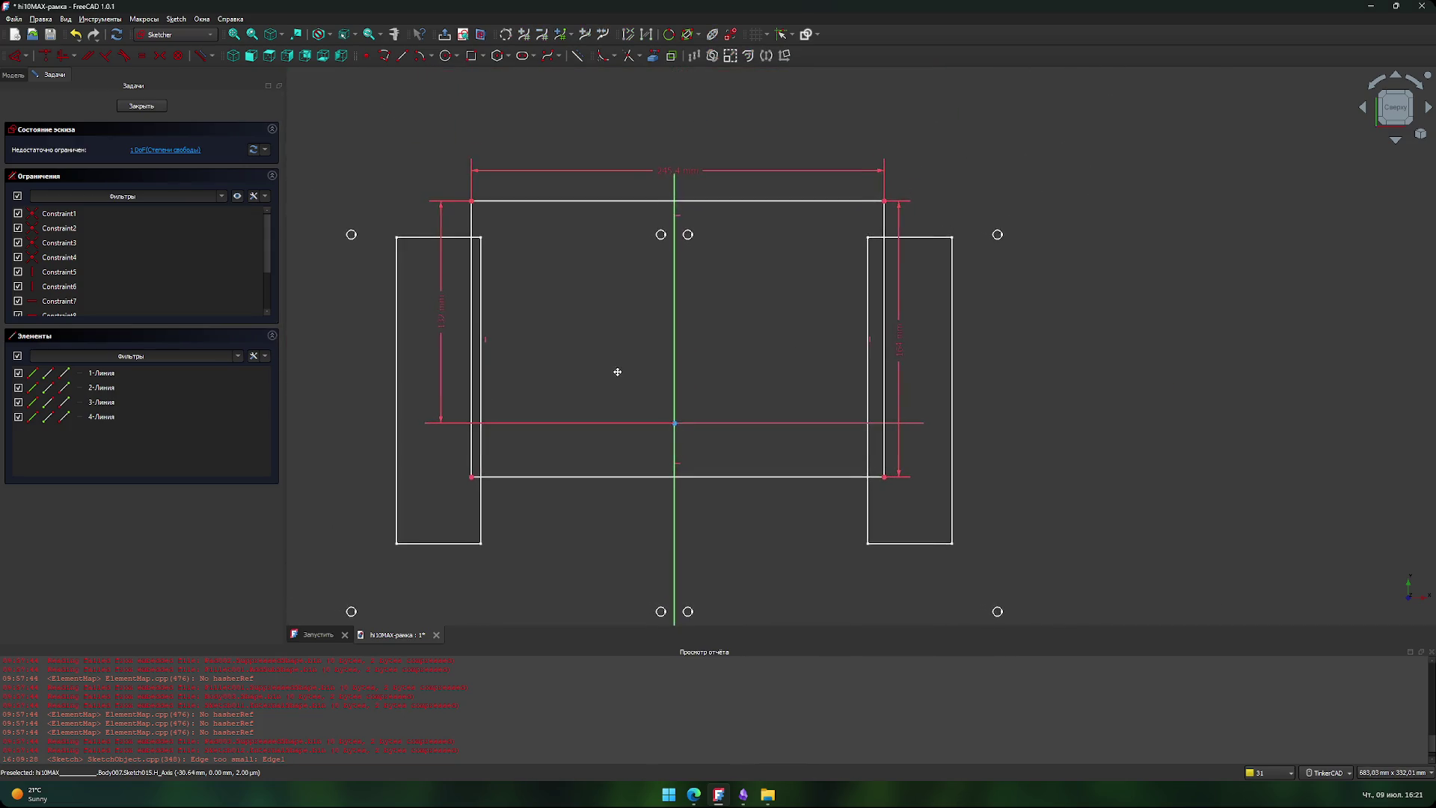
- Replace the 132 mm constraint with an 82 mm vertical distance to the horizontal axis
key("ctrl+z")
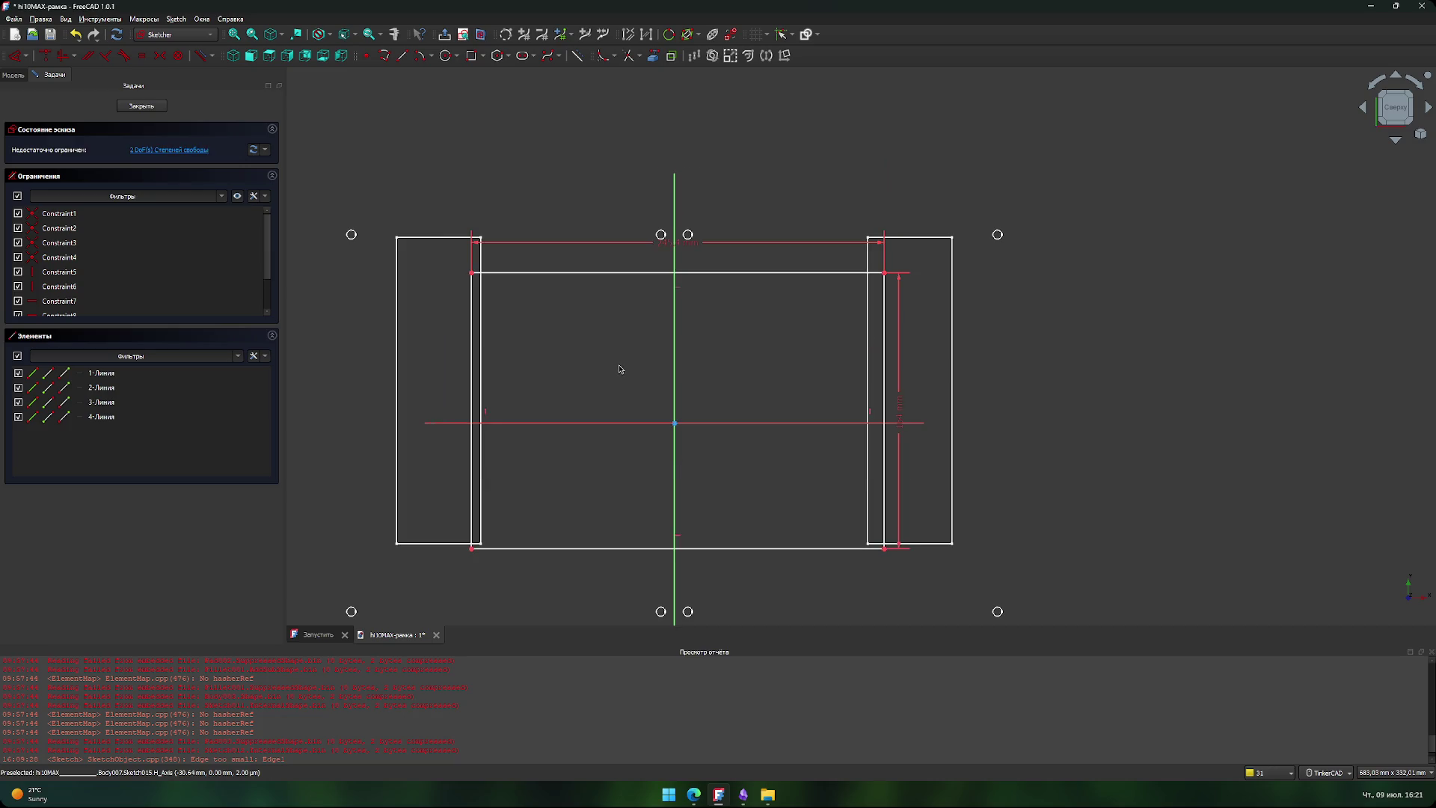
left_click(555, 424)
key("i")
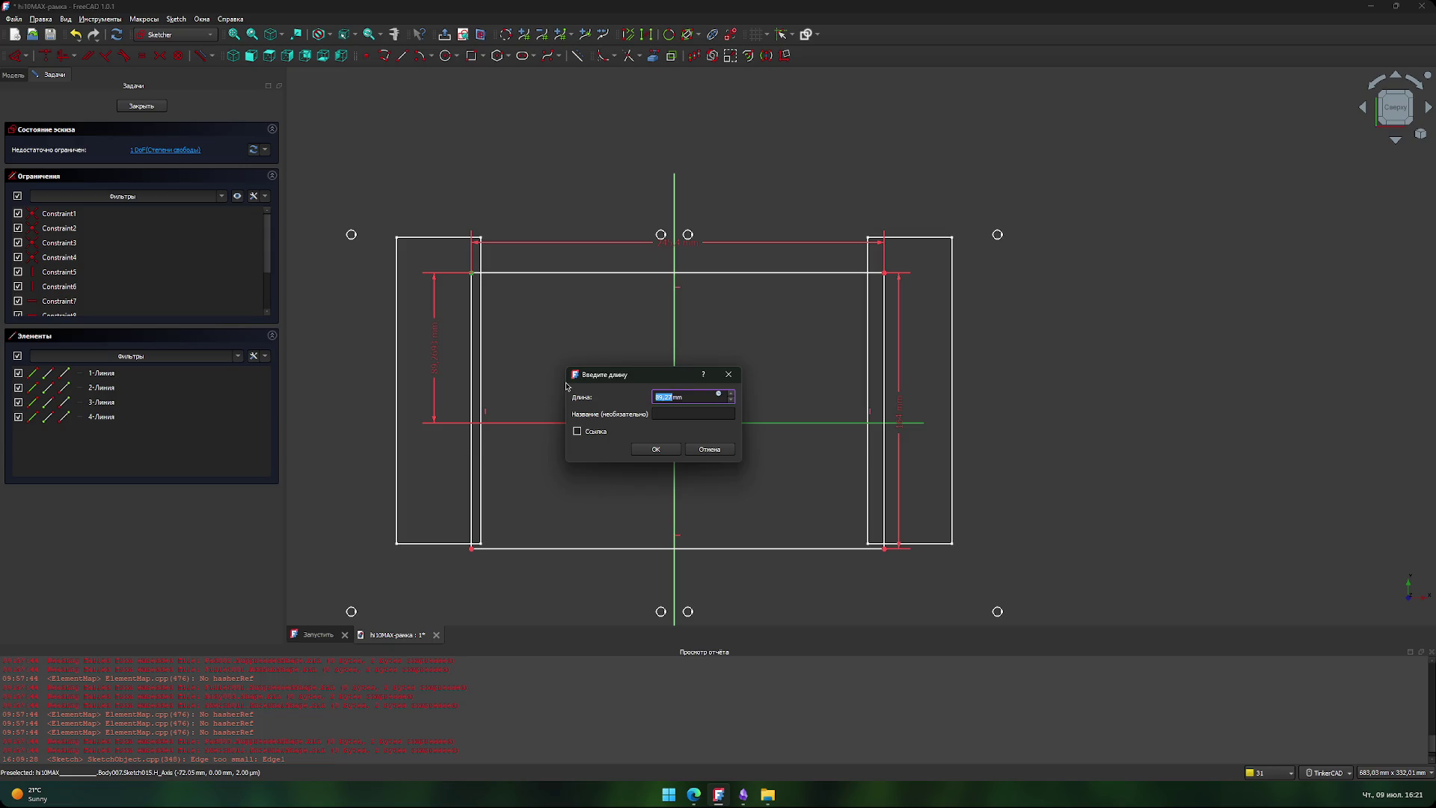
type("8")
key("Return")
- Add a 122,7 mm horizontal distance on the top line and move the dimension labels aside
left_click(476, 287)
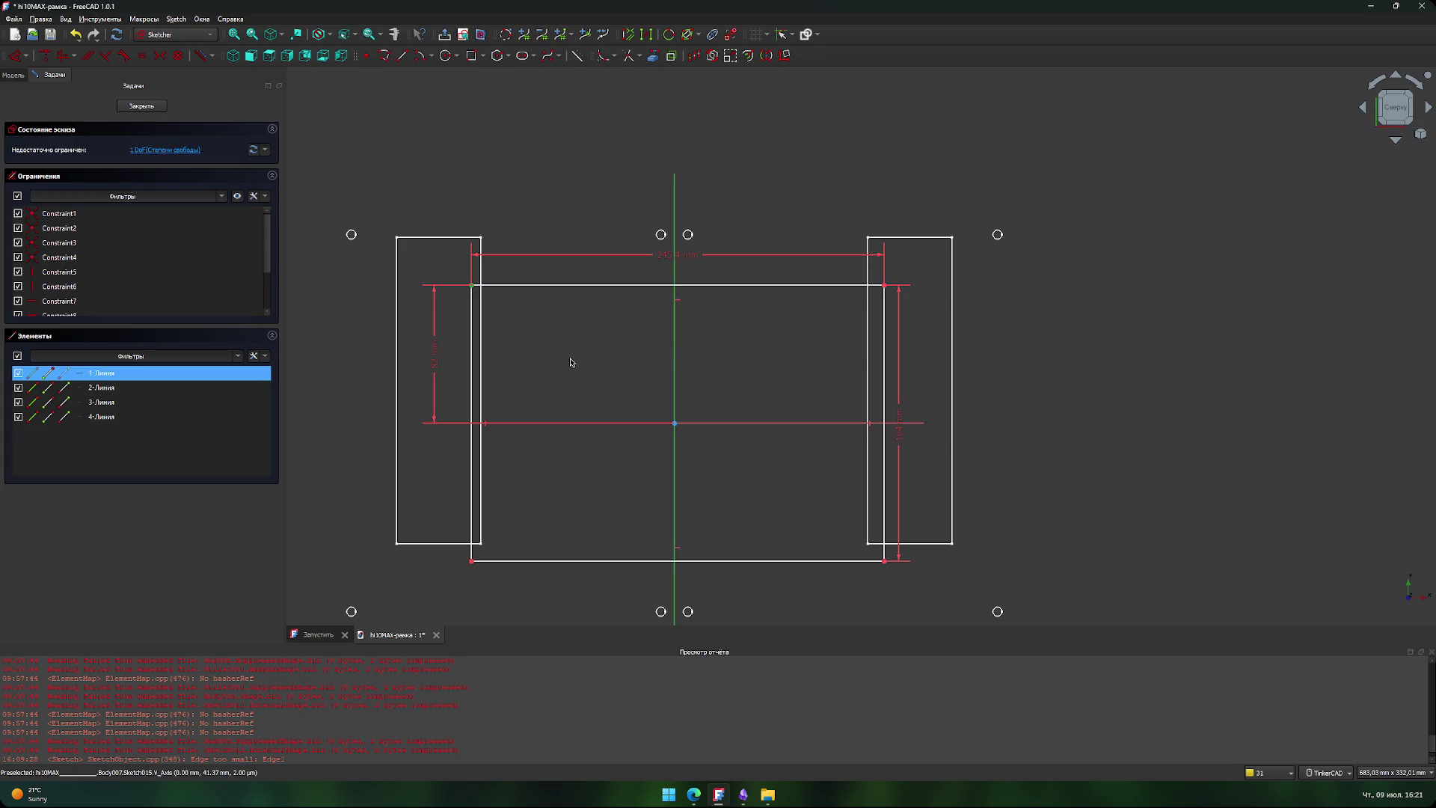
key("l")
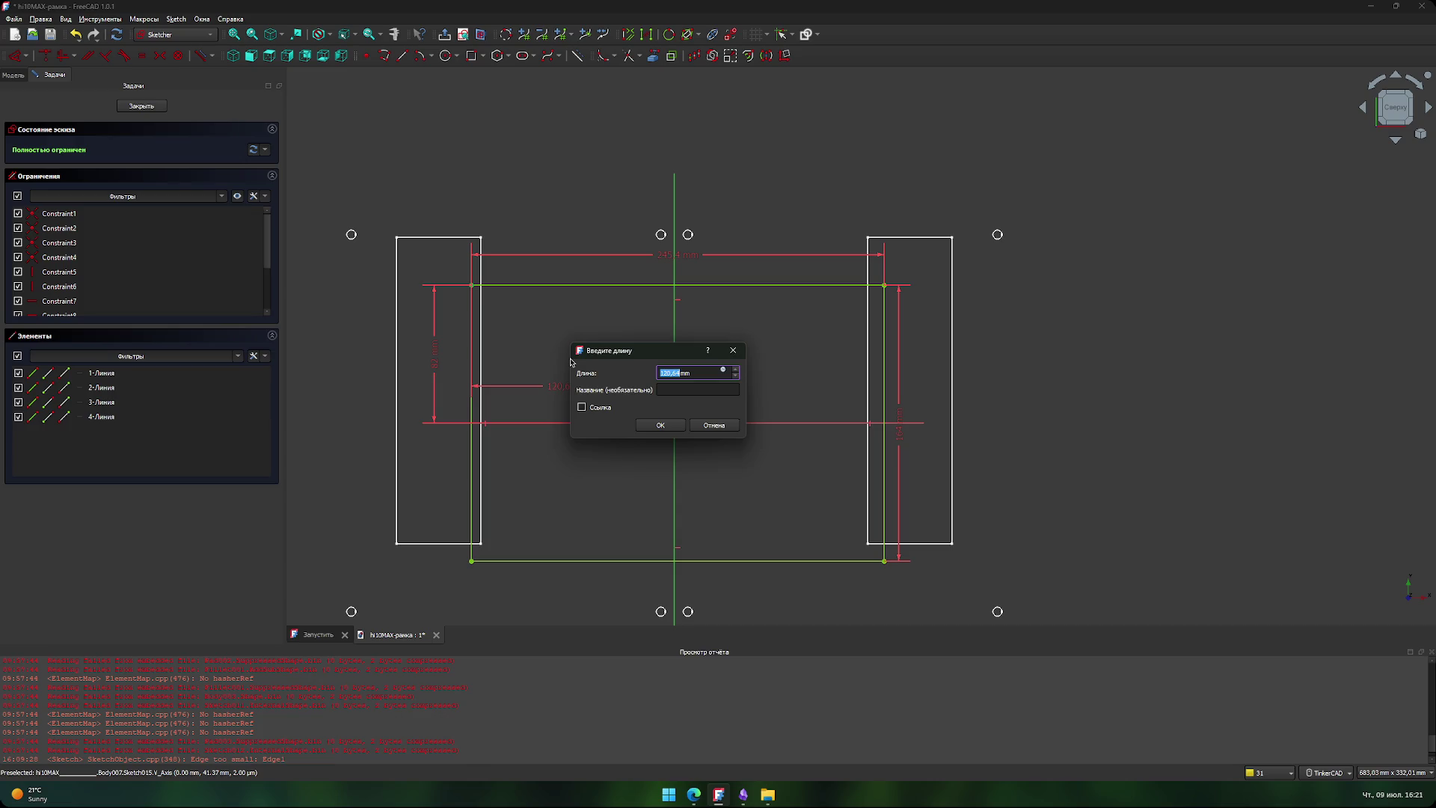
type("12")
left_click(660, 424)
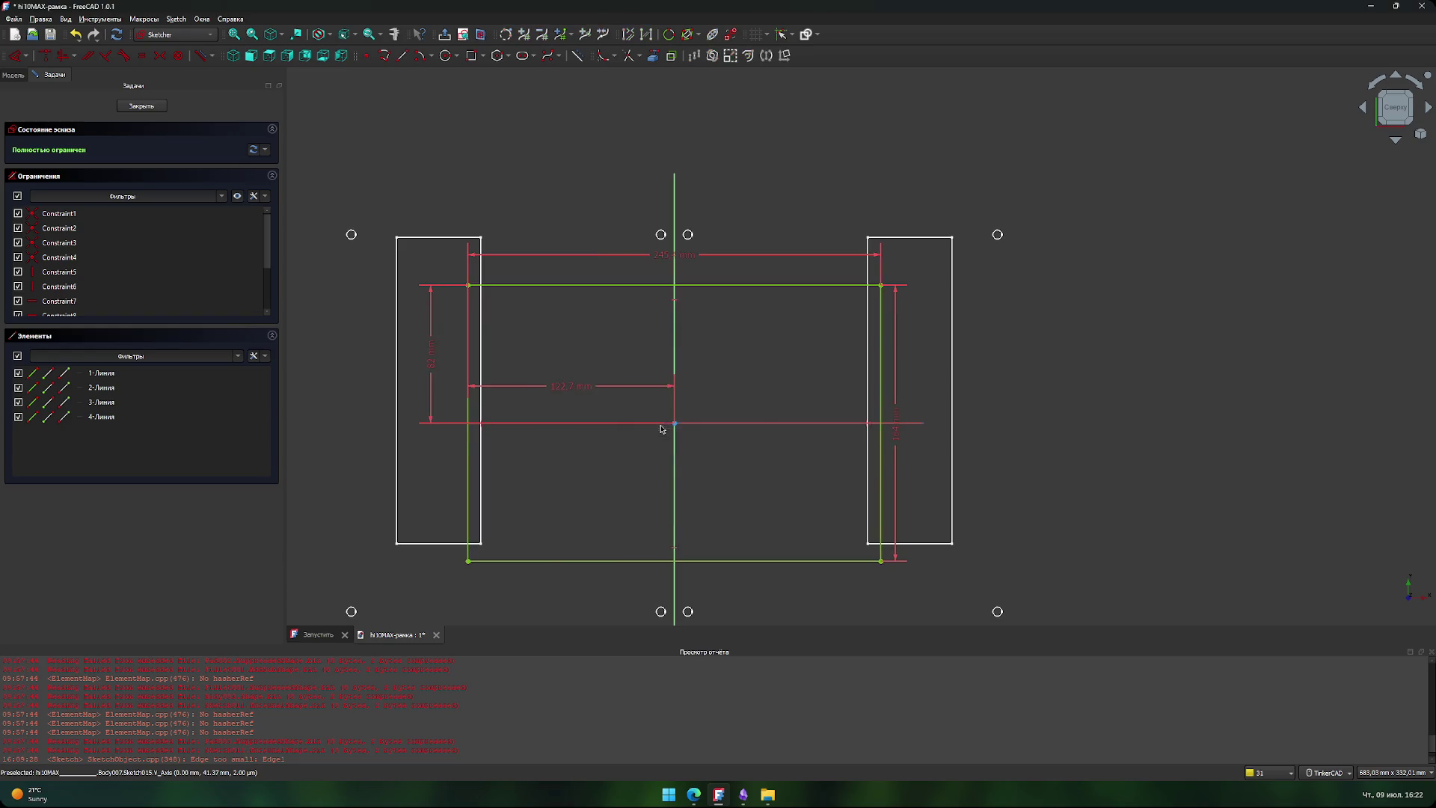
left_click_drag(581, 398, 586, 273)
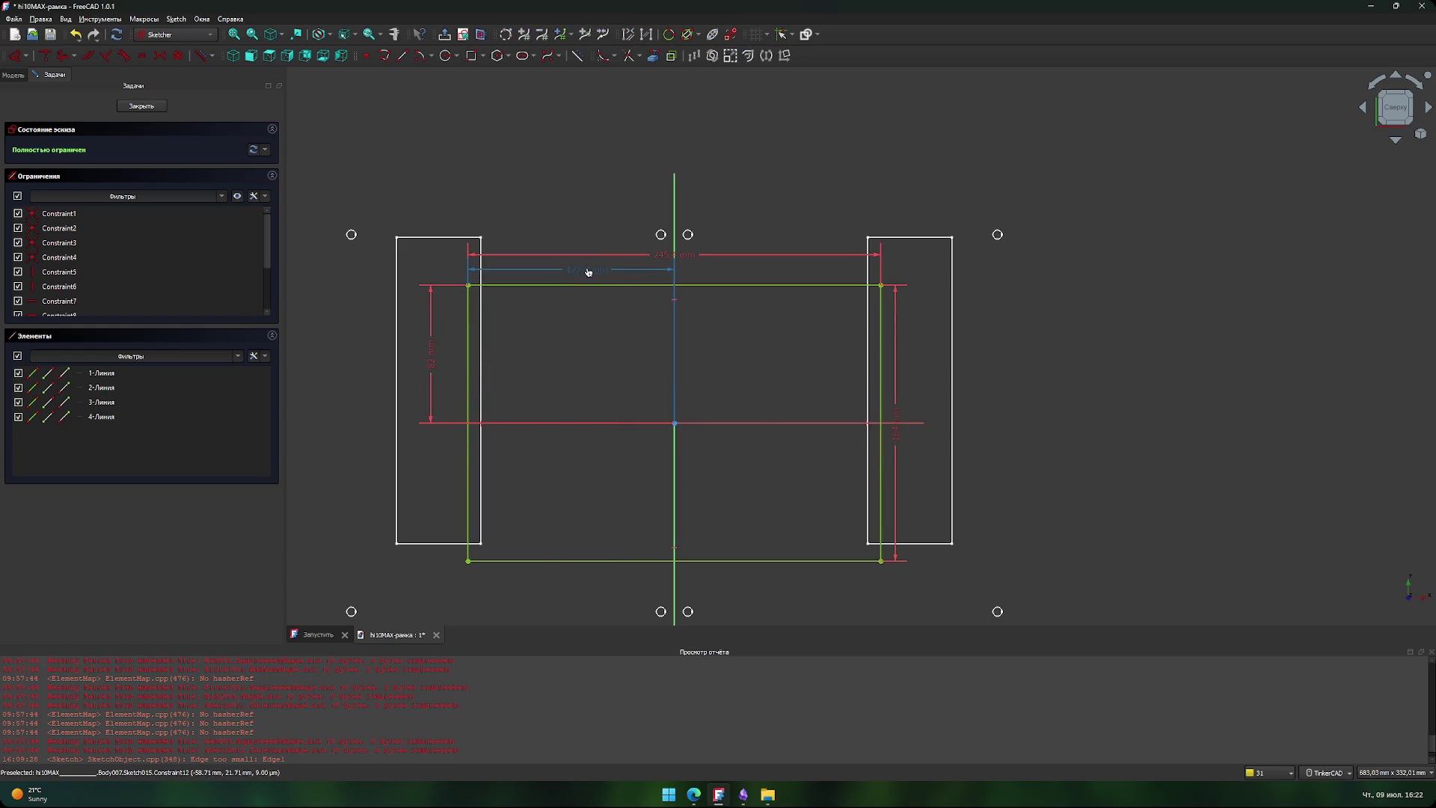
left_click_drag(433, 401, 894, 353)
left_click_drag(898, 442, 917, 442)
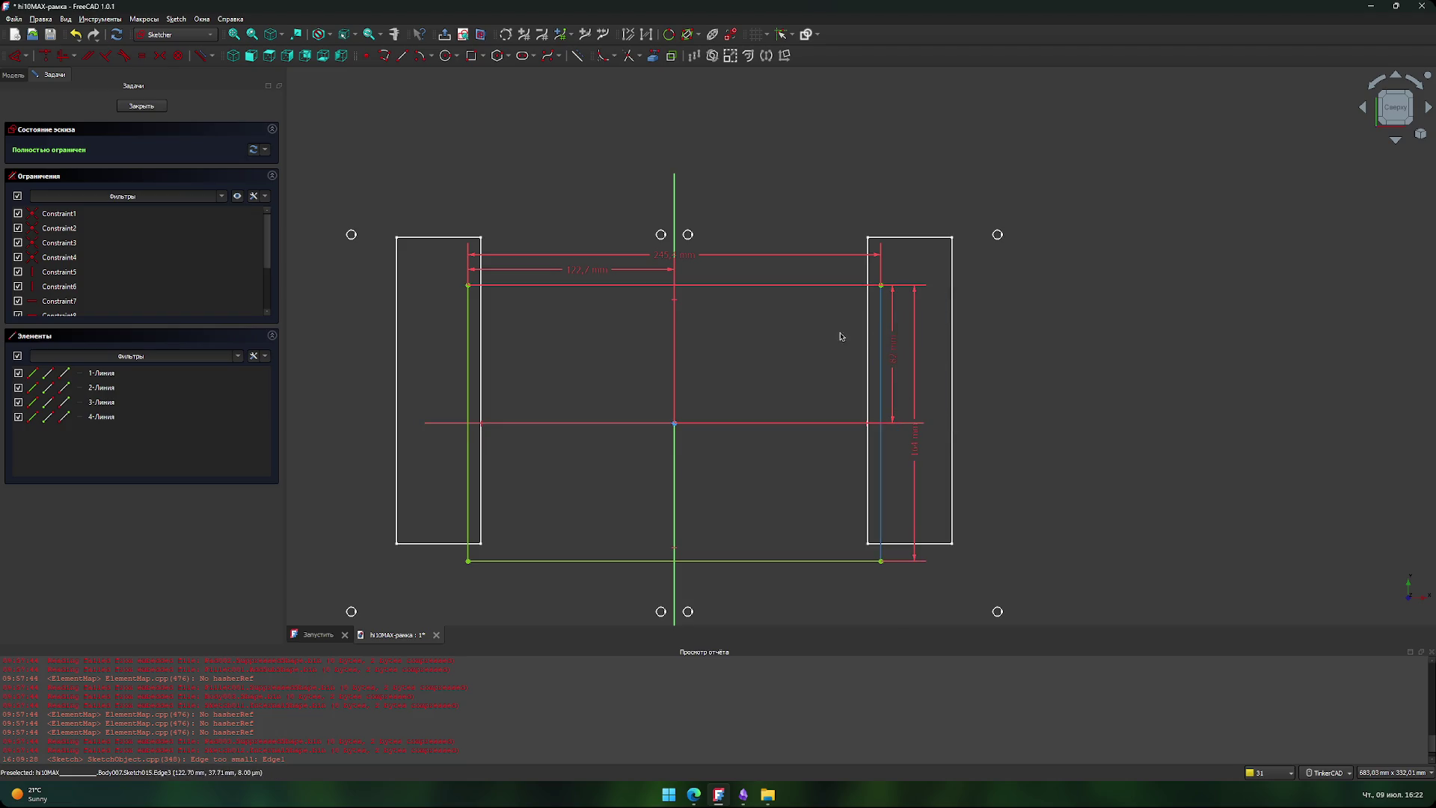
left_click(602, 57)
- Fillet all four corners of the rectangle
left_click(469, 285)
left_click(880, 285)
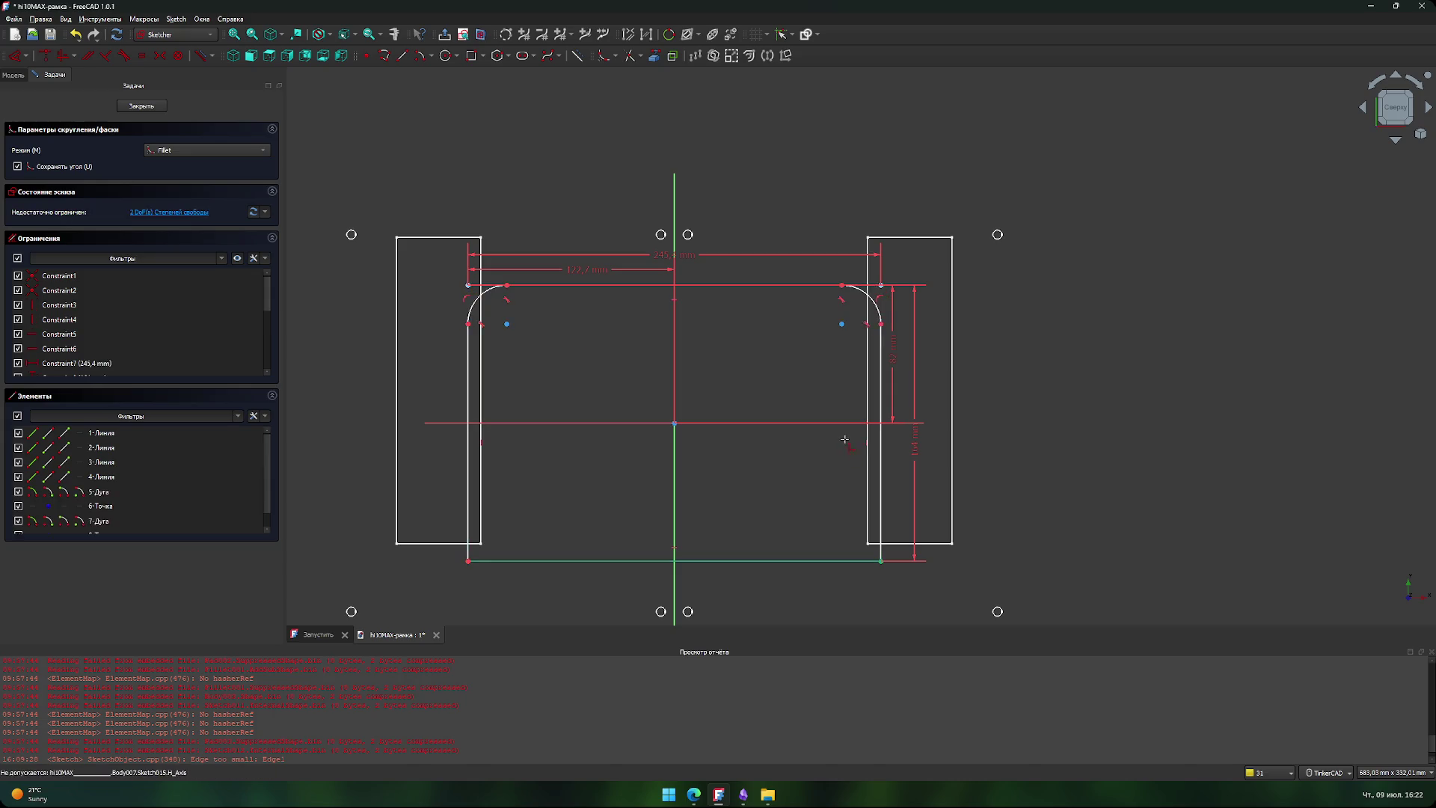
left_click(881, 561)
left_click(468, 560)
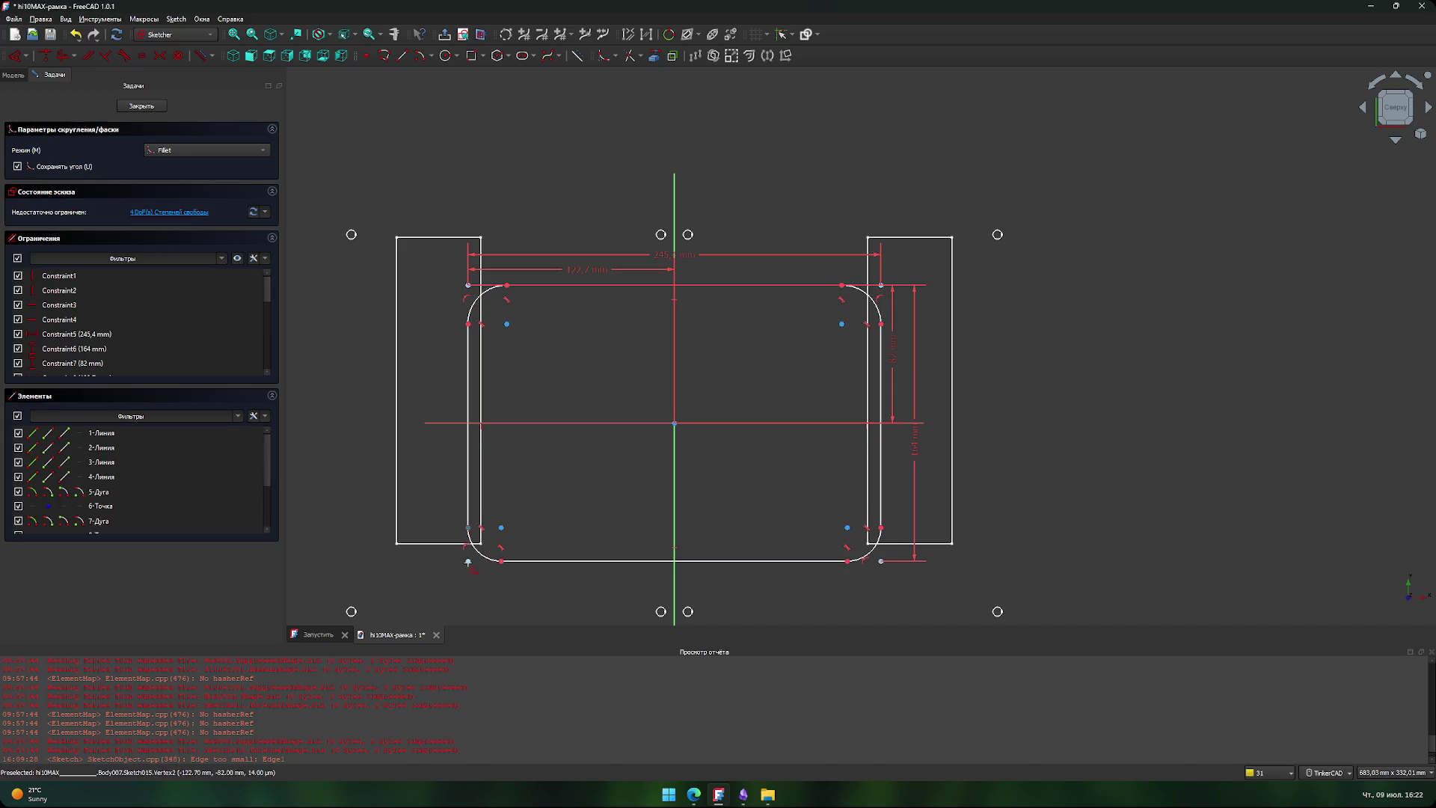
key("Escape")
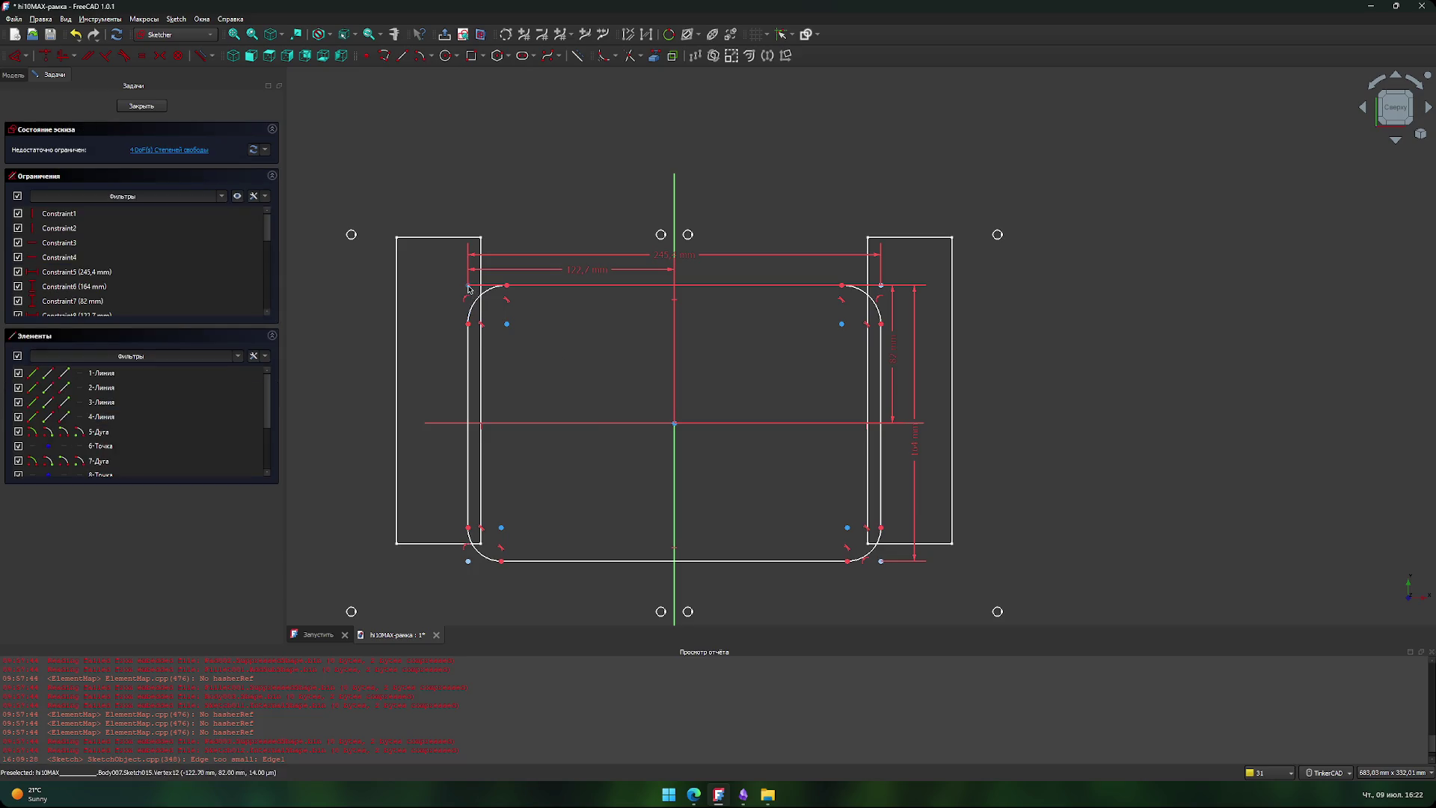
- Add vertical distance constraints for the top-left and top-right roundings
left_click(468, 285)
left_click(467, 327)
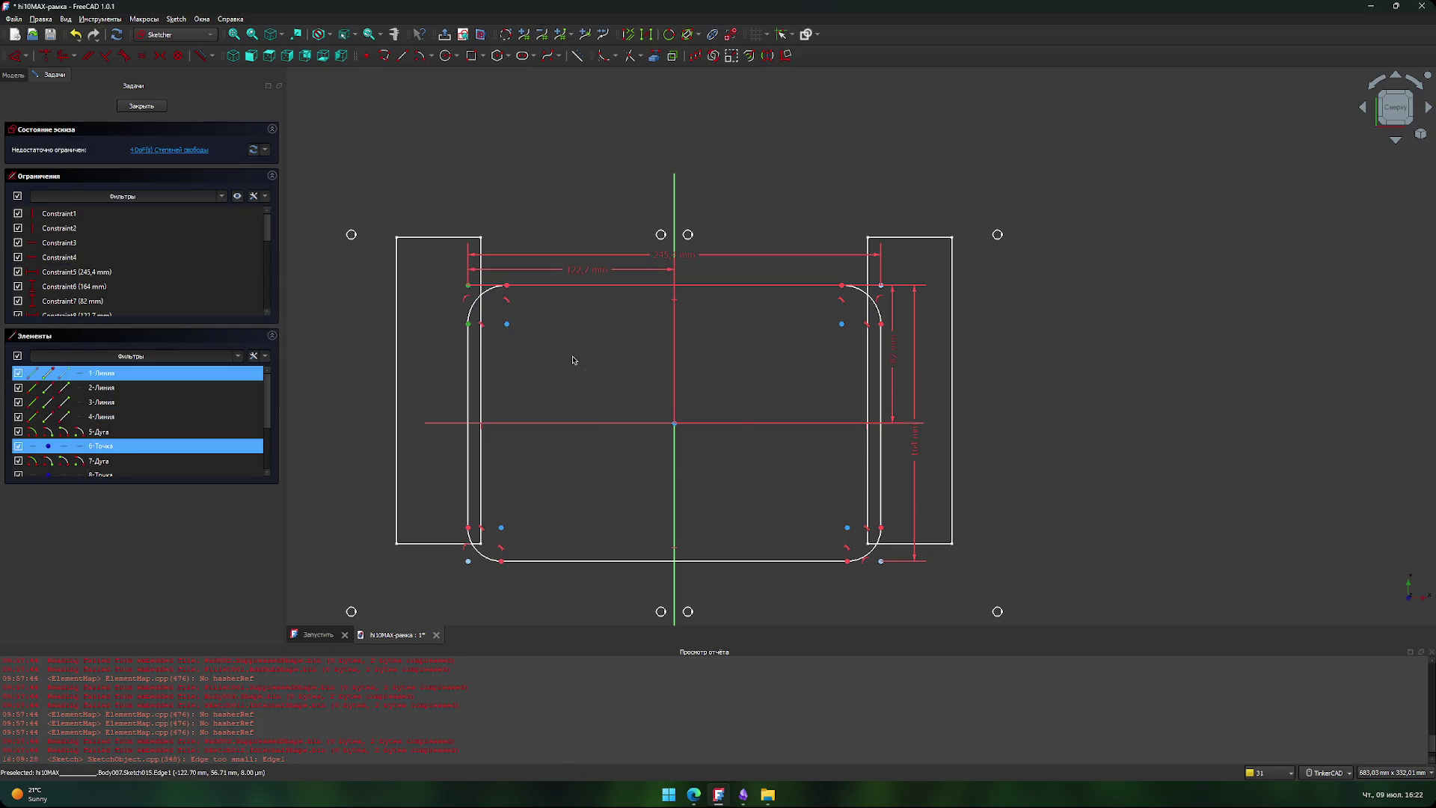
key("i")
key("Return")
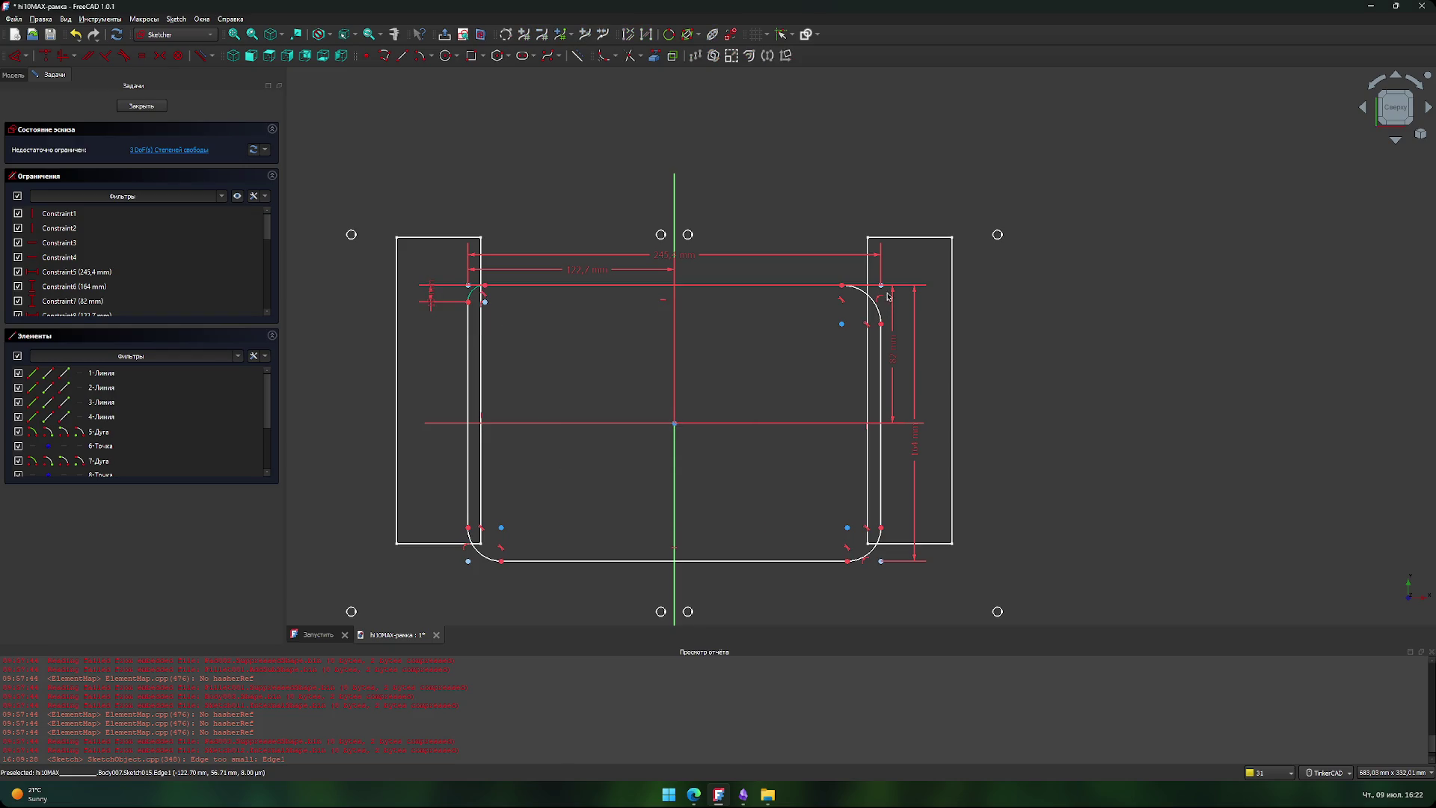
left_click(882, 285)
left_click(881, 323)
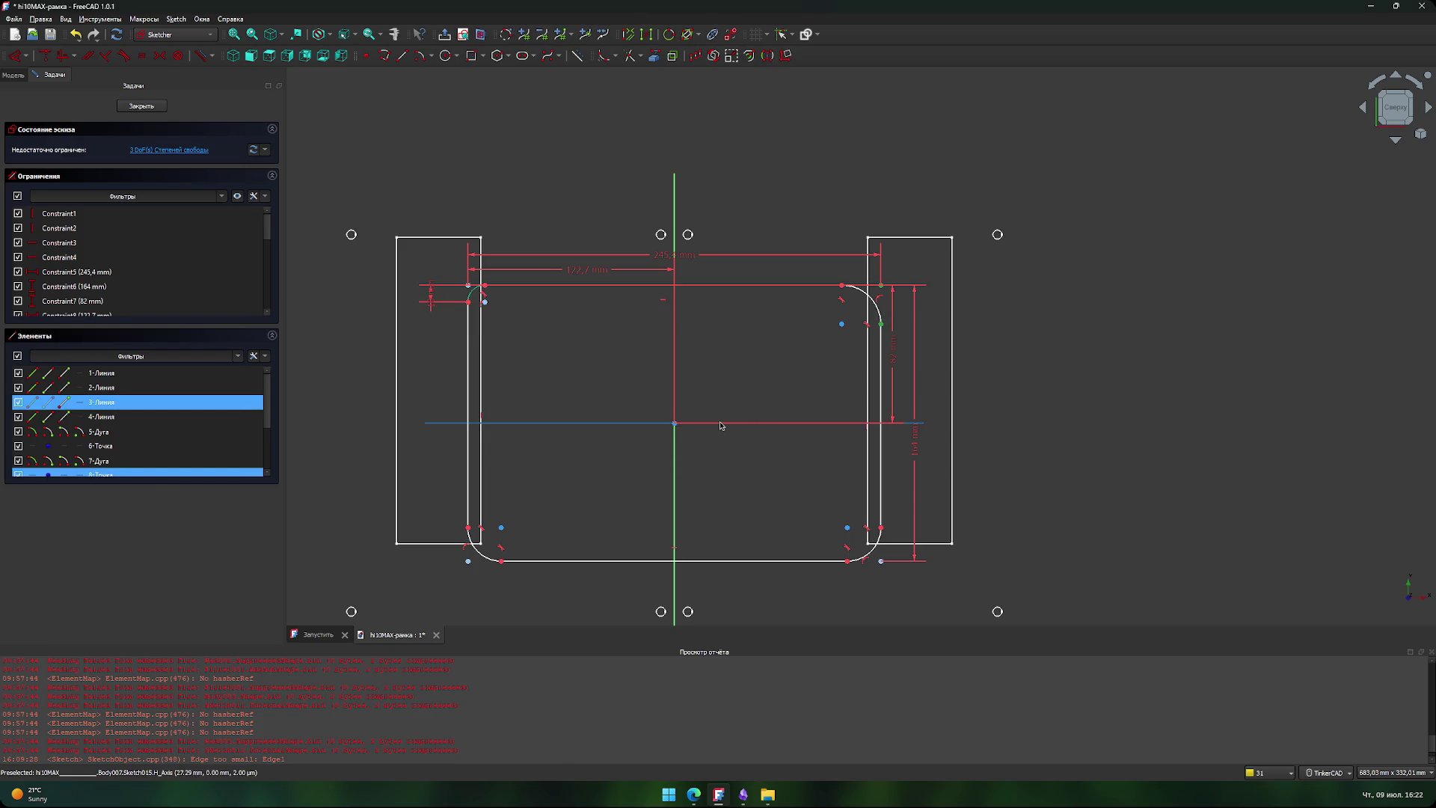
key("i")
key("Return")
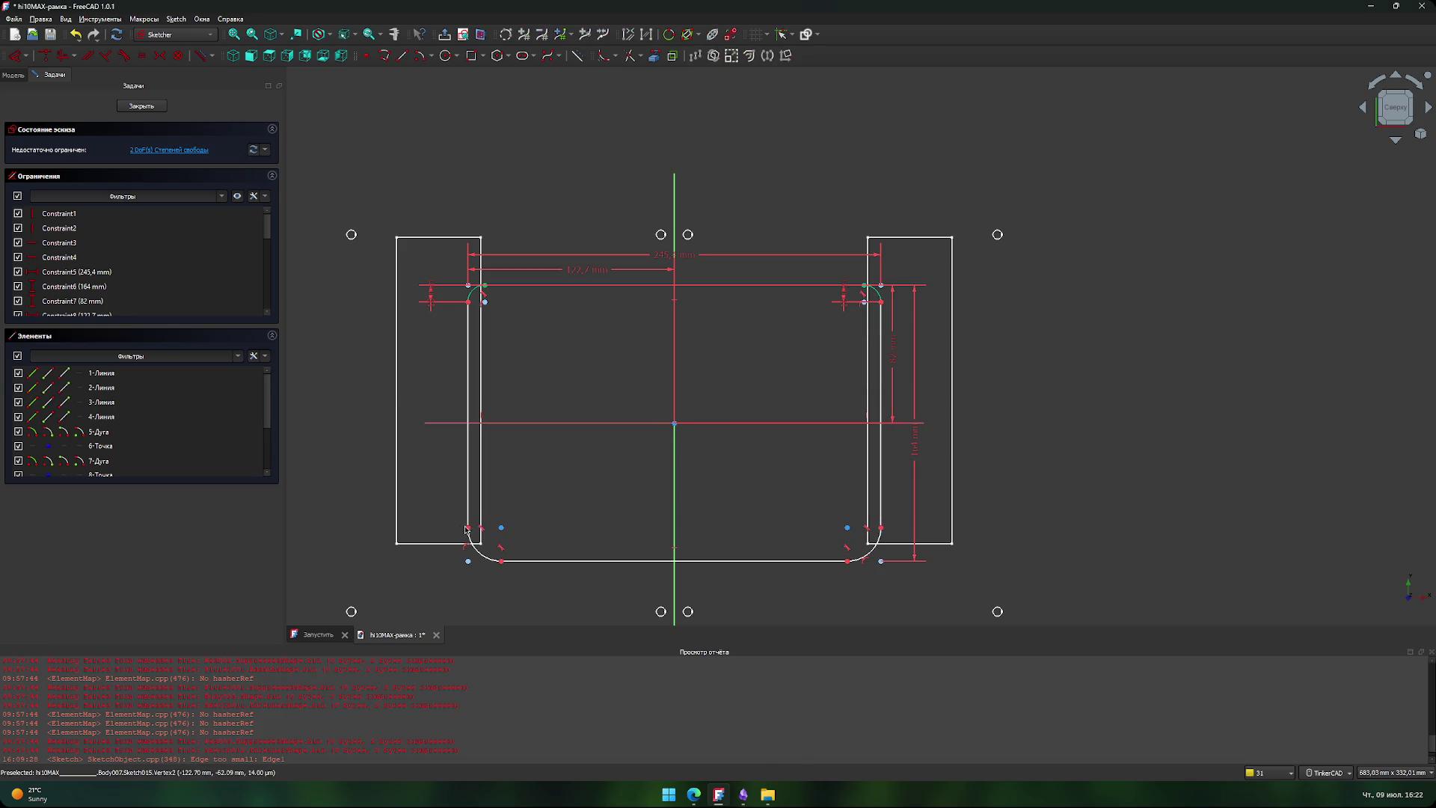
- Constrain the bottom-left and bottom-right roundings so the sketch is fully constrained
left_click(466, 529)
left_click(468, 561)
key("i")
key("Return")
left_click(875, 532)
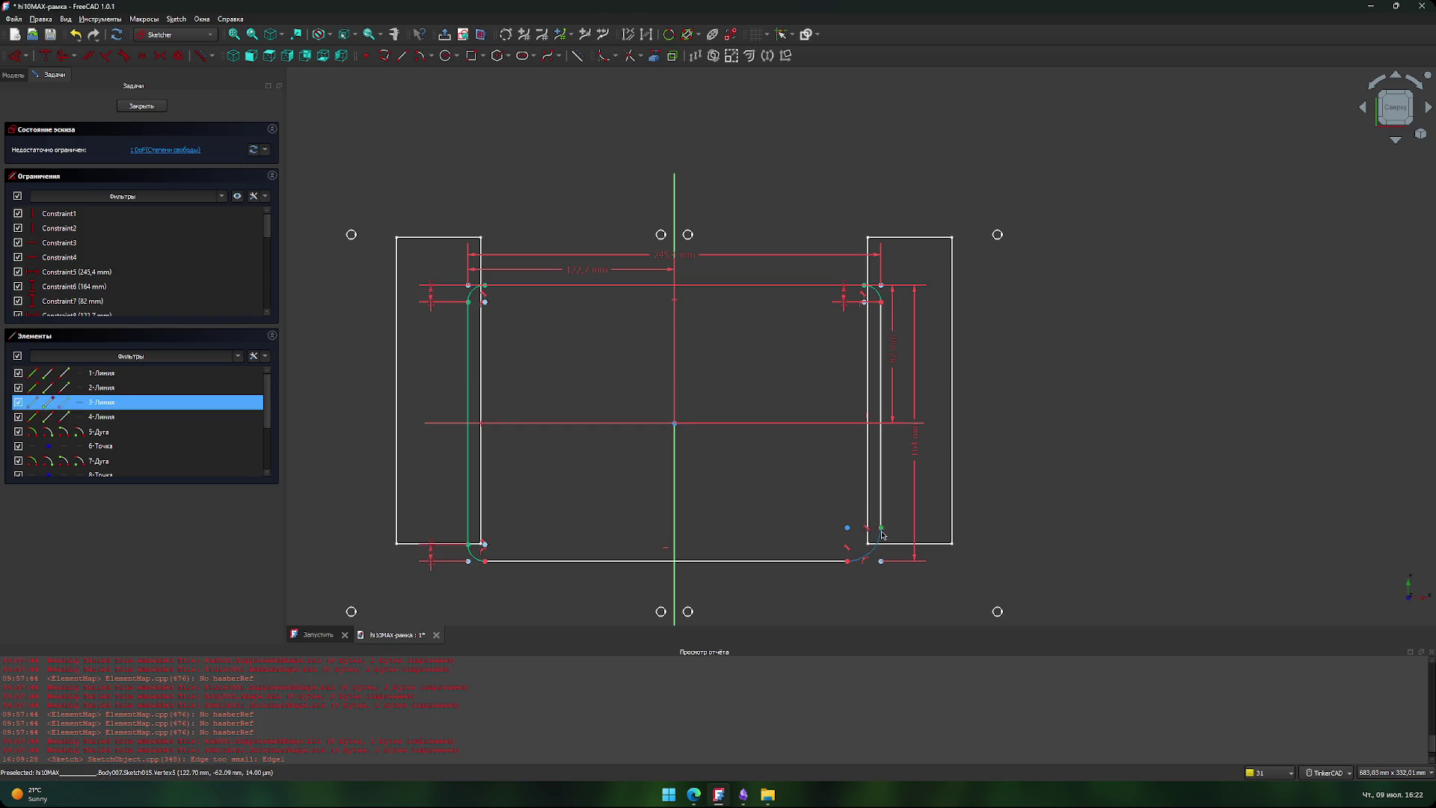
key("i")
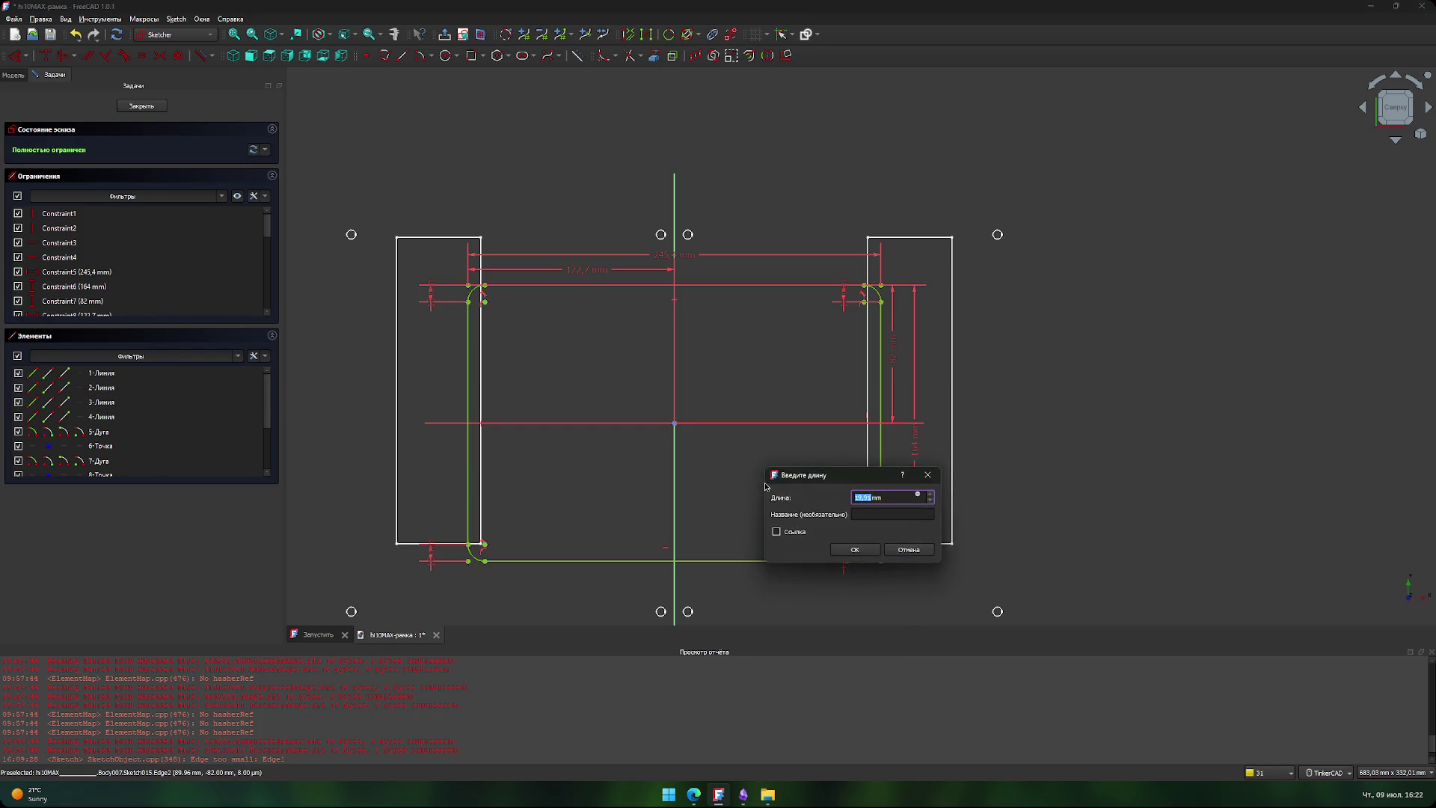
key("Return")
middle_click_drag(741, 487, 753, 469)
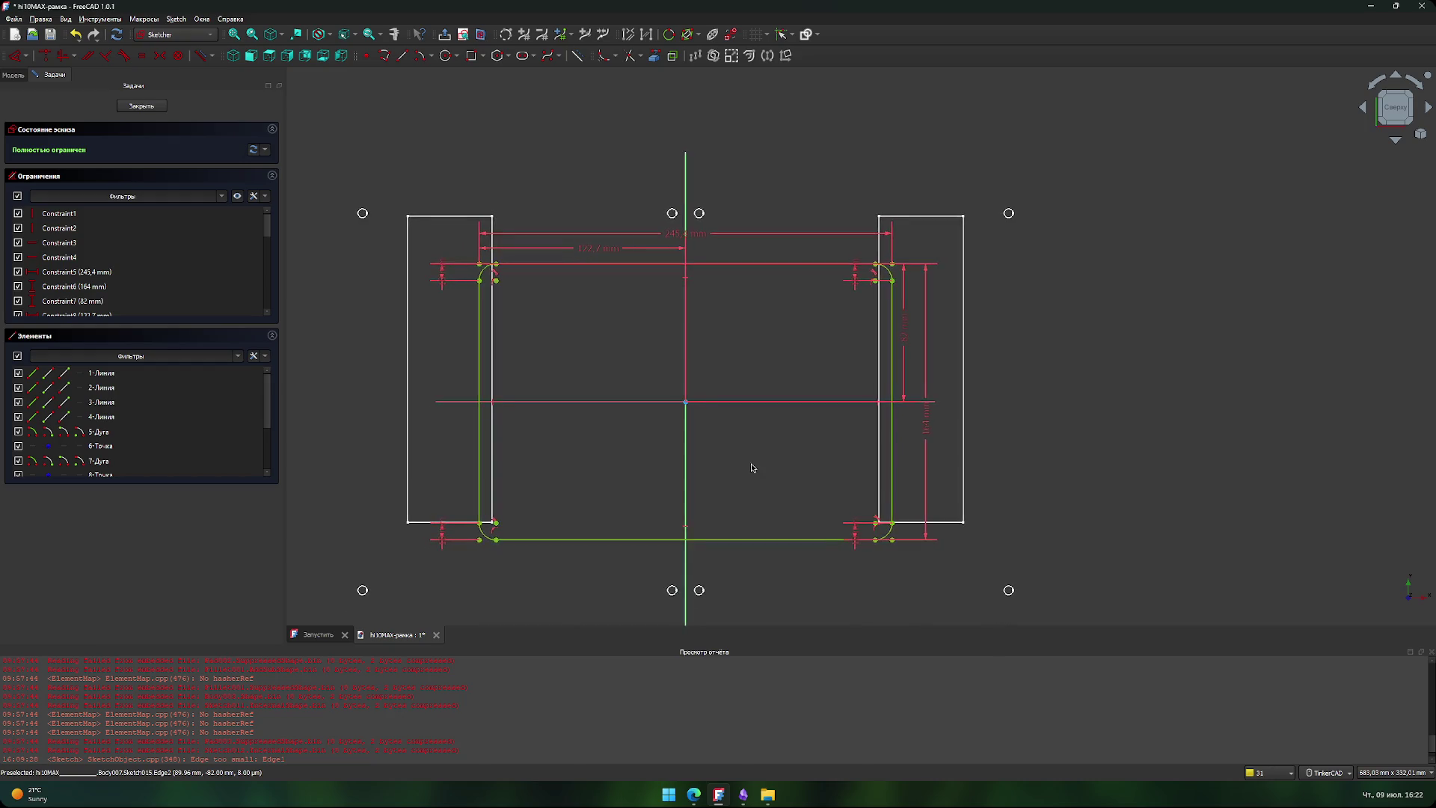
- Close the sketch and begin renaming the body to 'Chuwi Hi10 X1'
left_click(142, 105)
left_click(65, 184)
left_click(66, 185)
type("i10 X1")
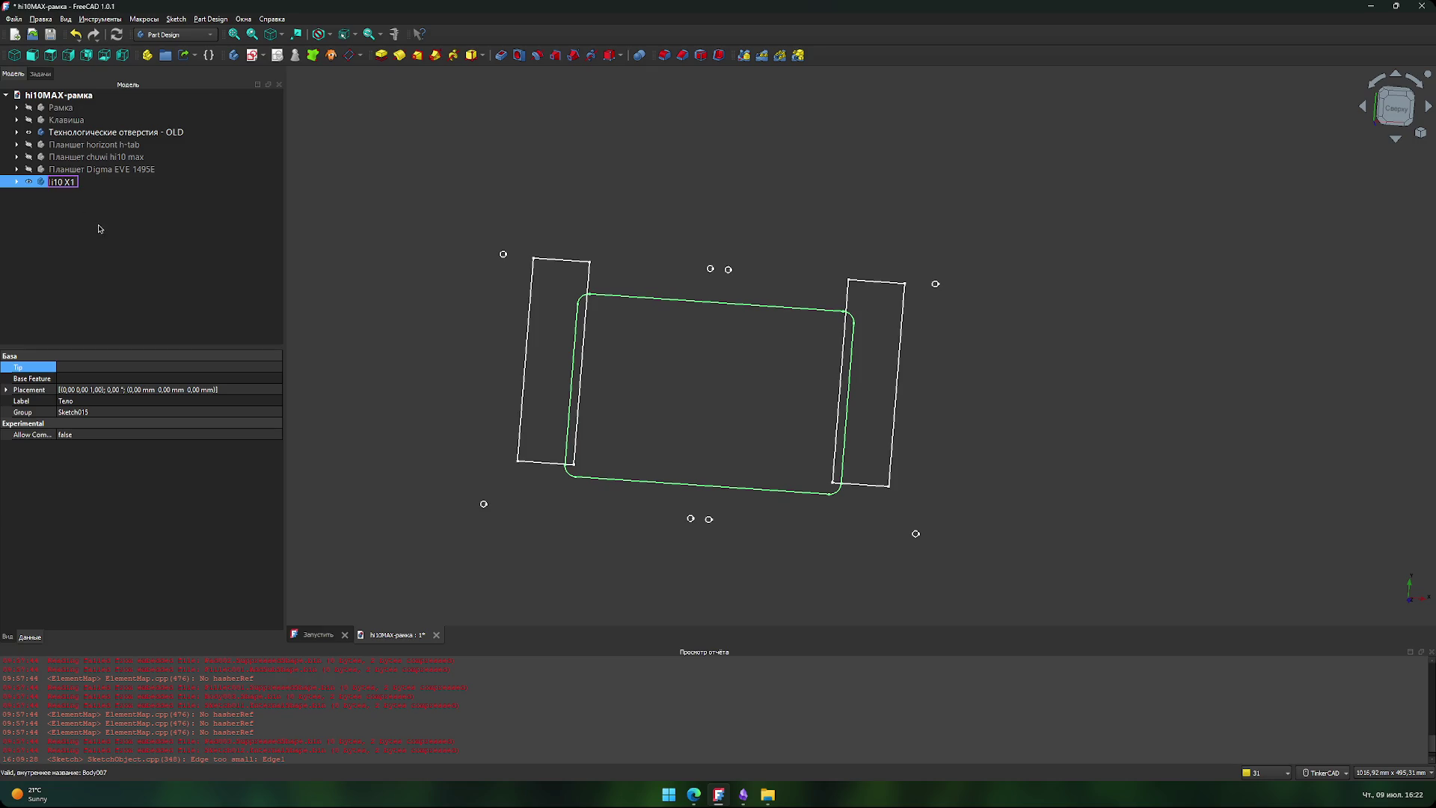
key("BackSpace")
key("BackSpace")
key("BackSpace")
type("Chuwi")
key("BackSpace")
key("BackSpace")
key("BackSpace")
- Name the body 'Планшет', attempt a pad that errors, and undo the rename
type("Планшет")
key("Return")
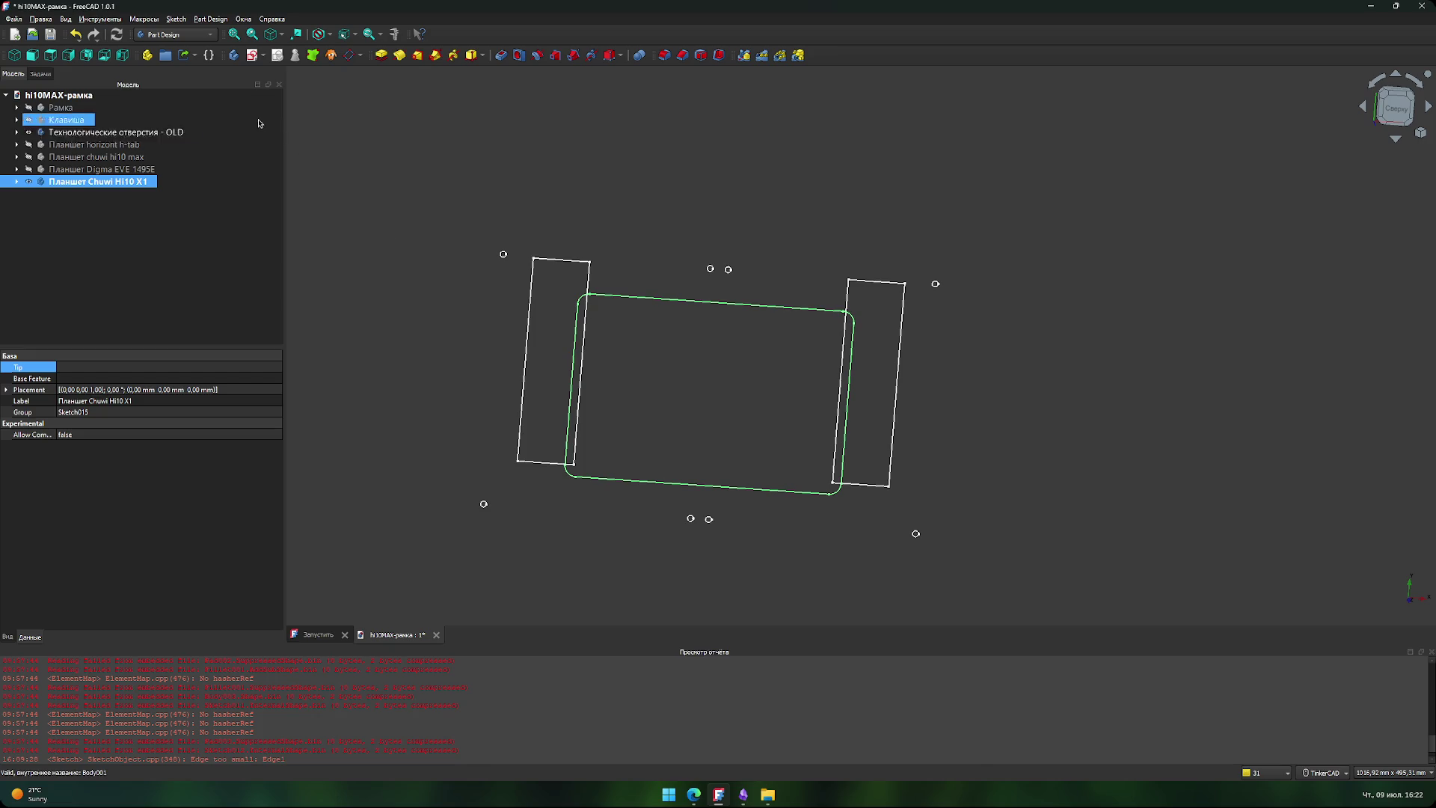
left_click(381, 56)
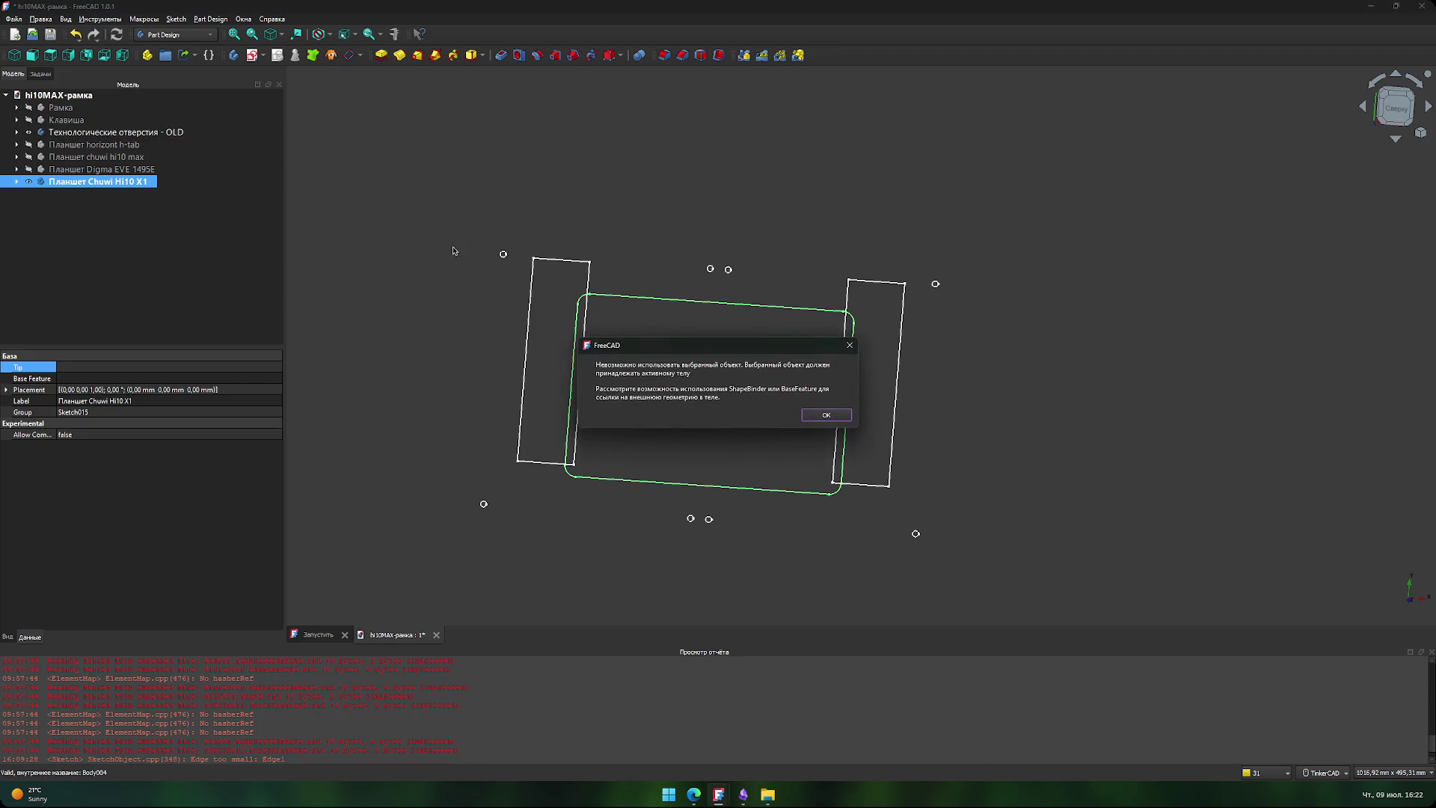
left_click(829, 419)
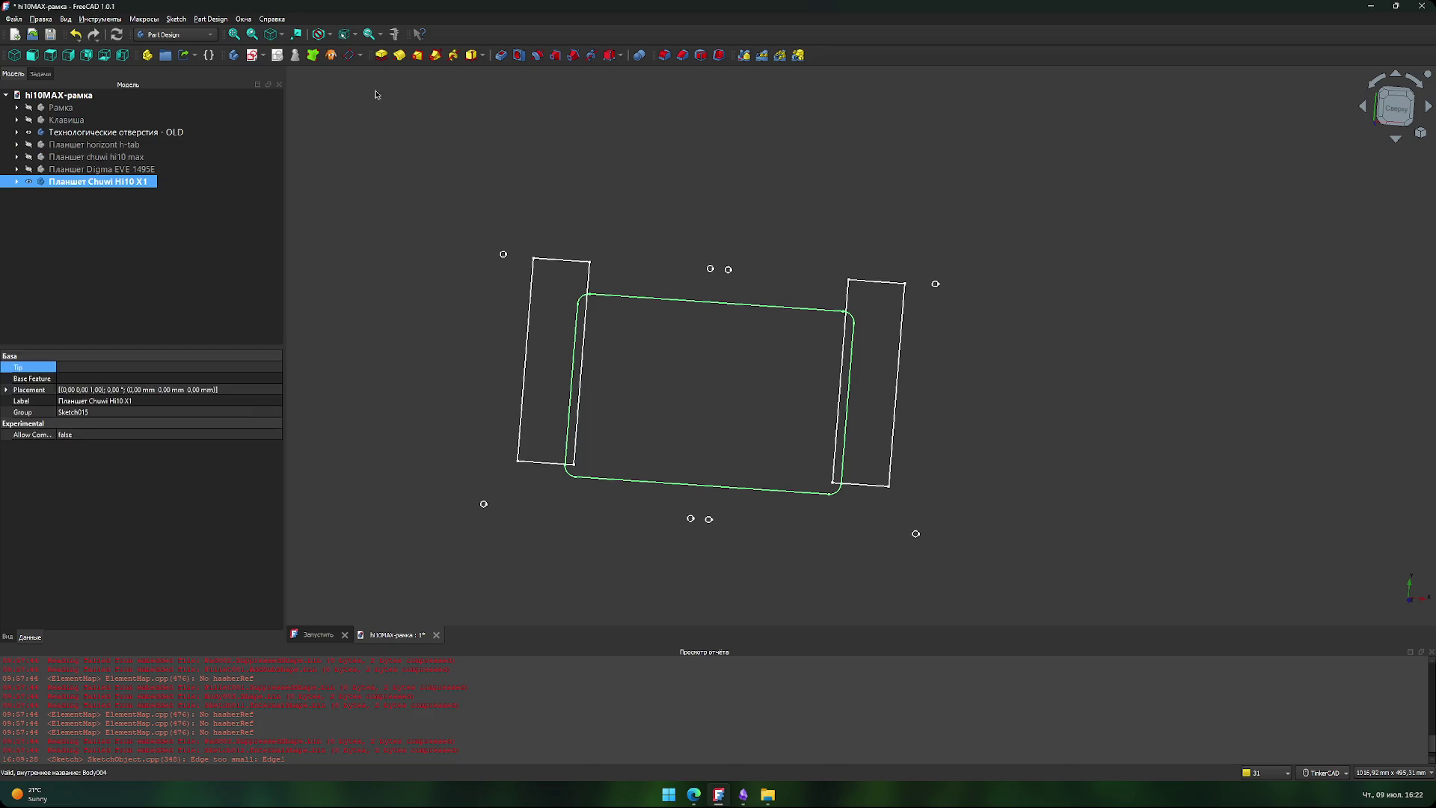
left_click(390, 55)
key("Return")
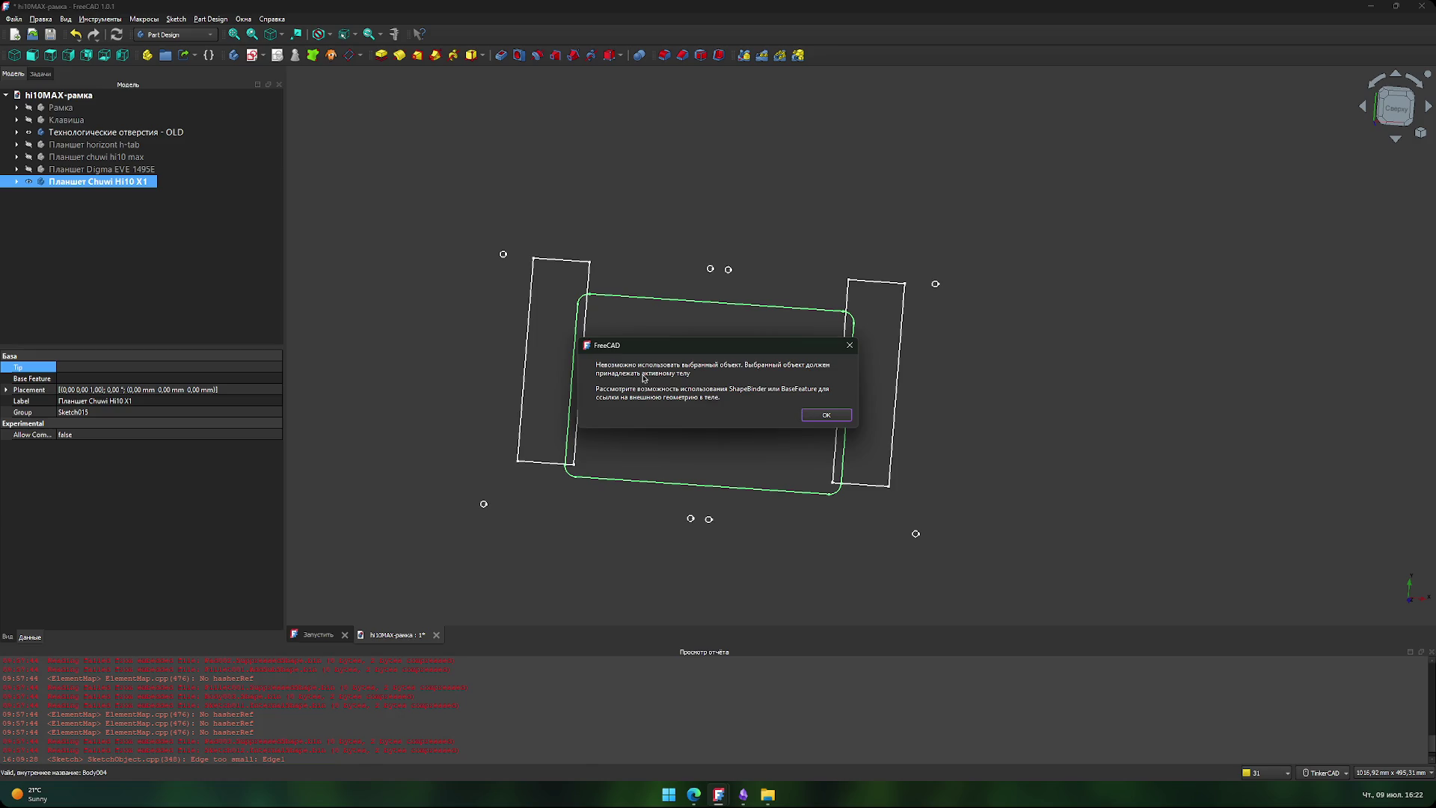
left_click(814, 418)
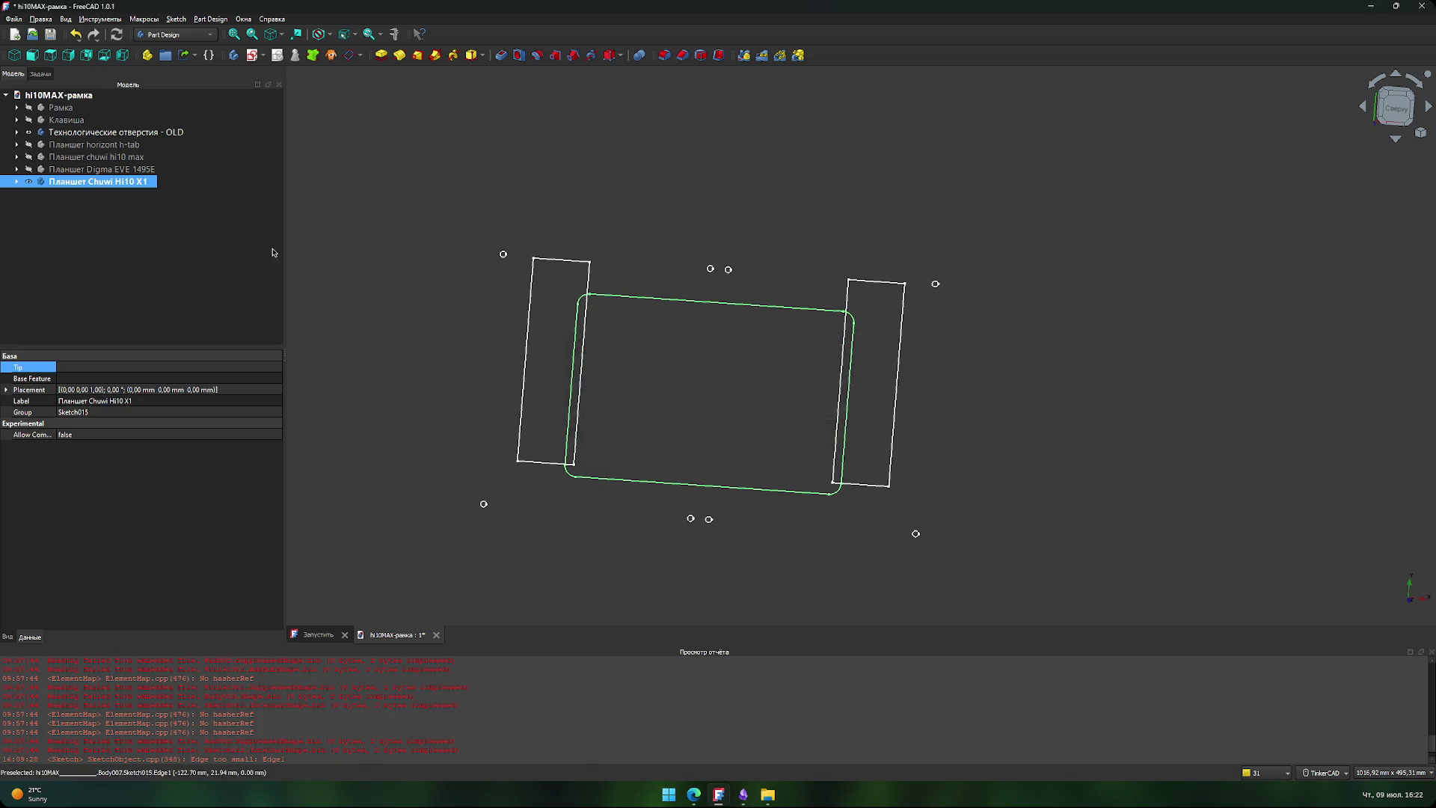
left_click(112, 191)
key("ctrl+z")
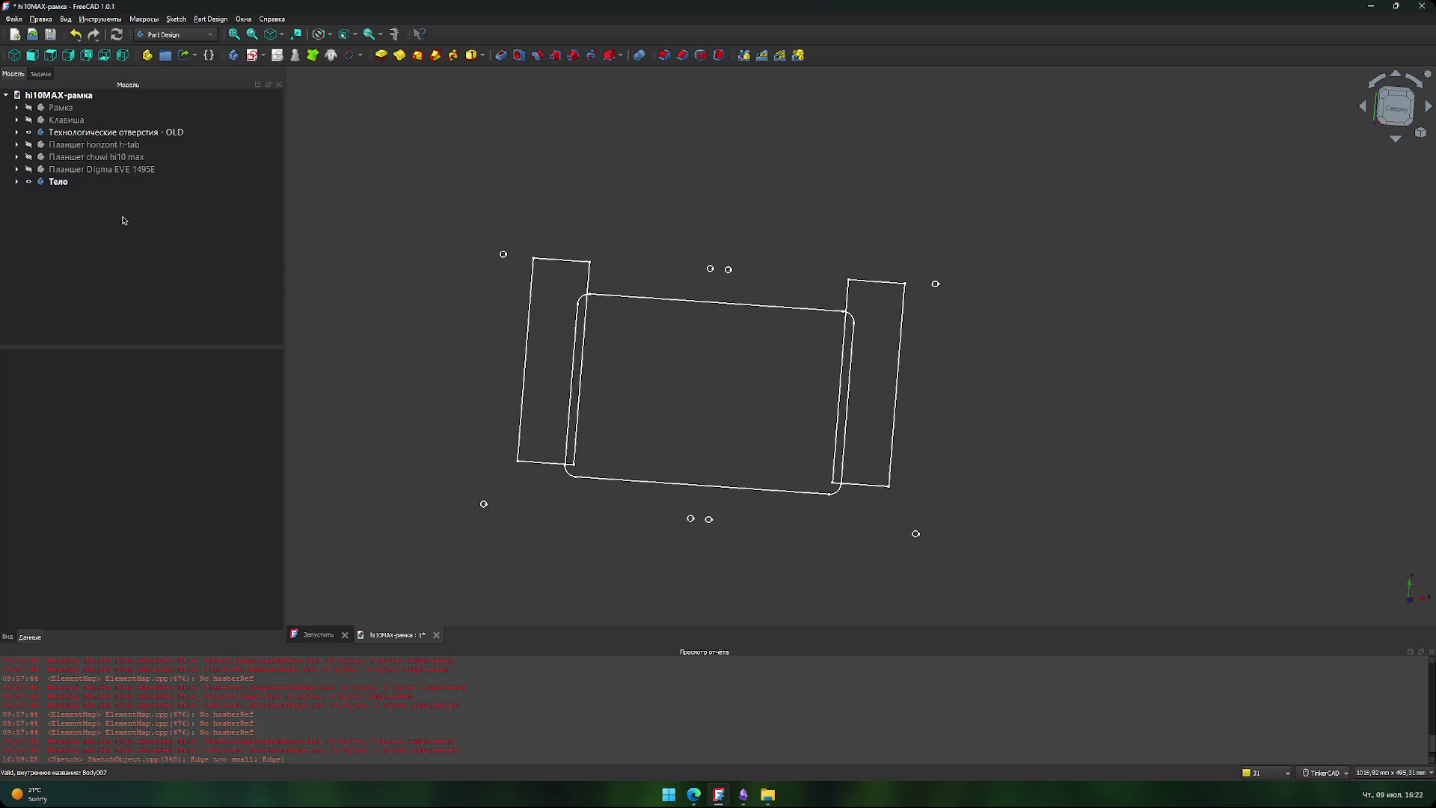
- Select Sketch015 inside the body and start a Pad extrusion of it
left_click(59, 182)
left_click(381, 55)
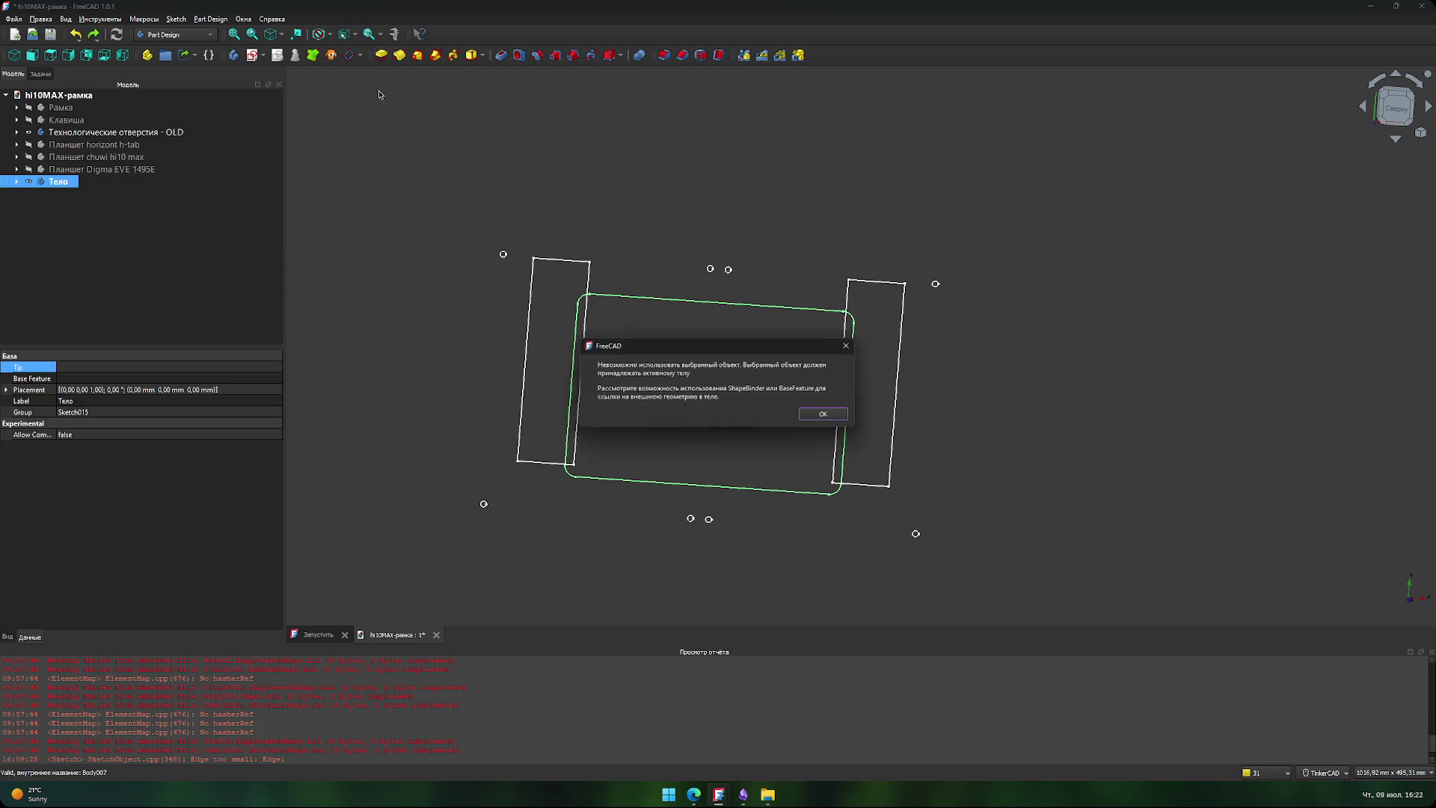
left_click(817, 416)
left_click(684, 302)
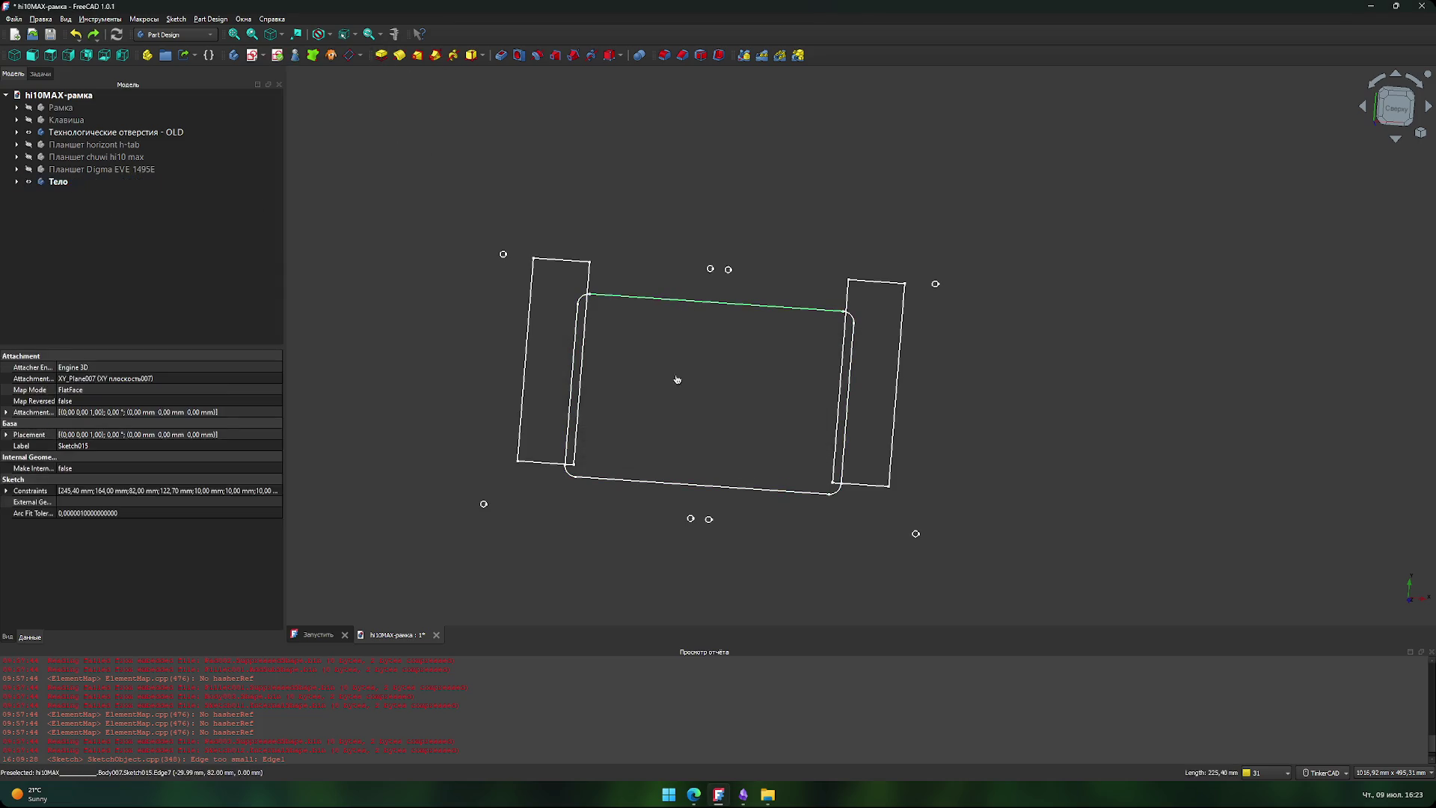
left_click(250, 198)
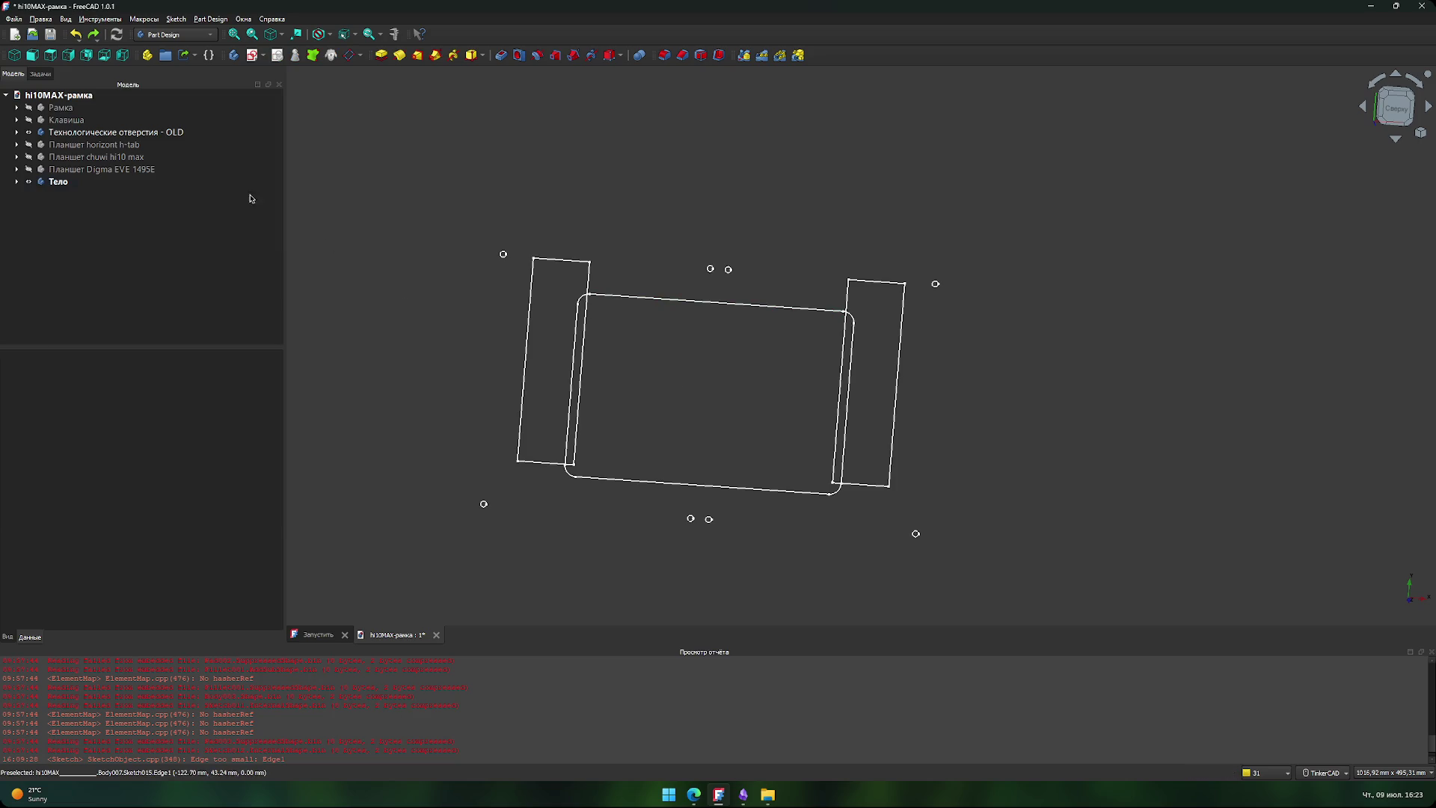
left_click(59, 183)
left_click(380, 54)
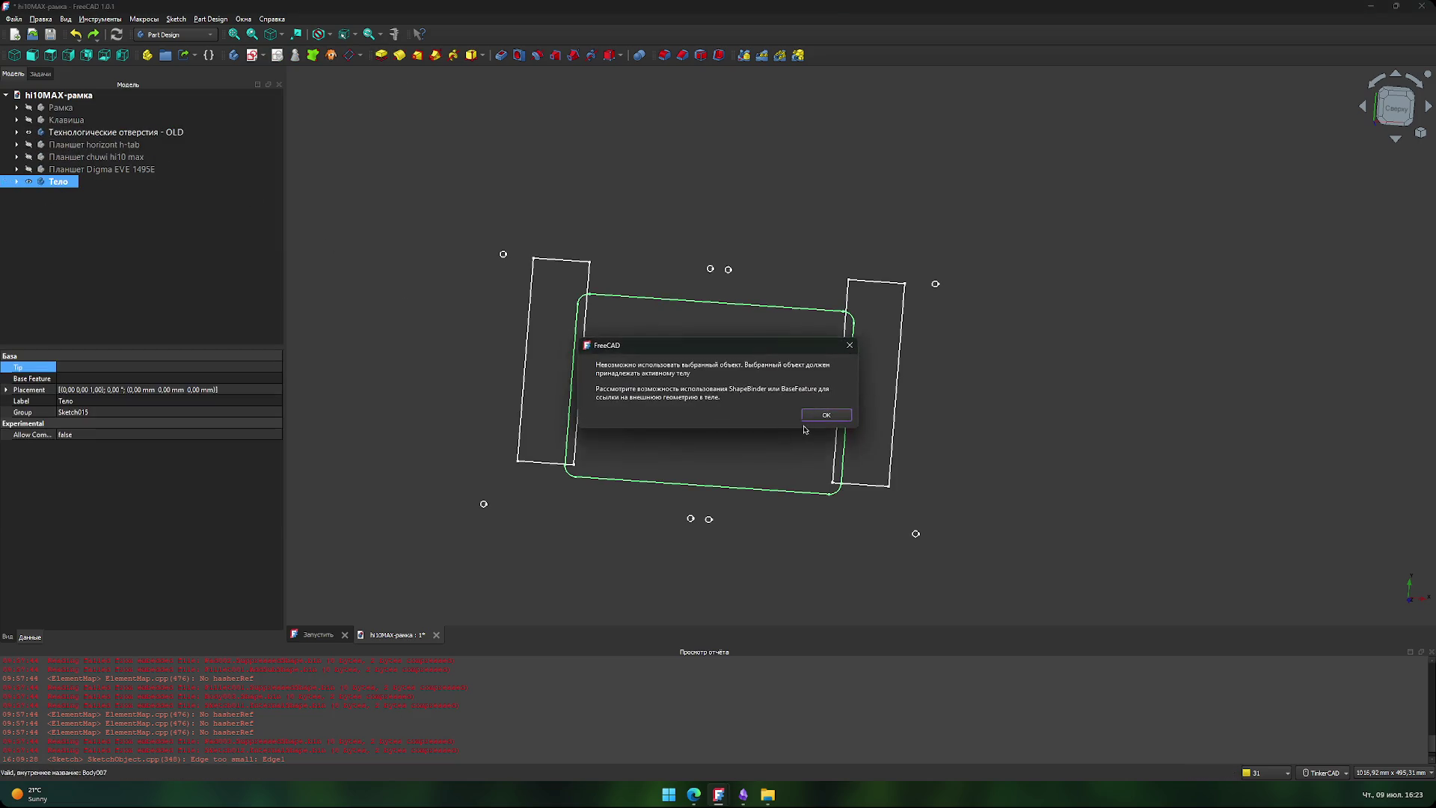
left_click(16, 182)
left_click(79, 206)
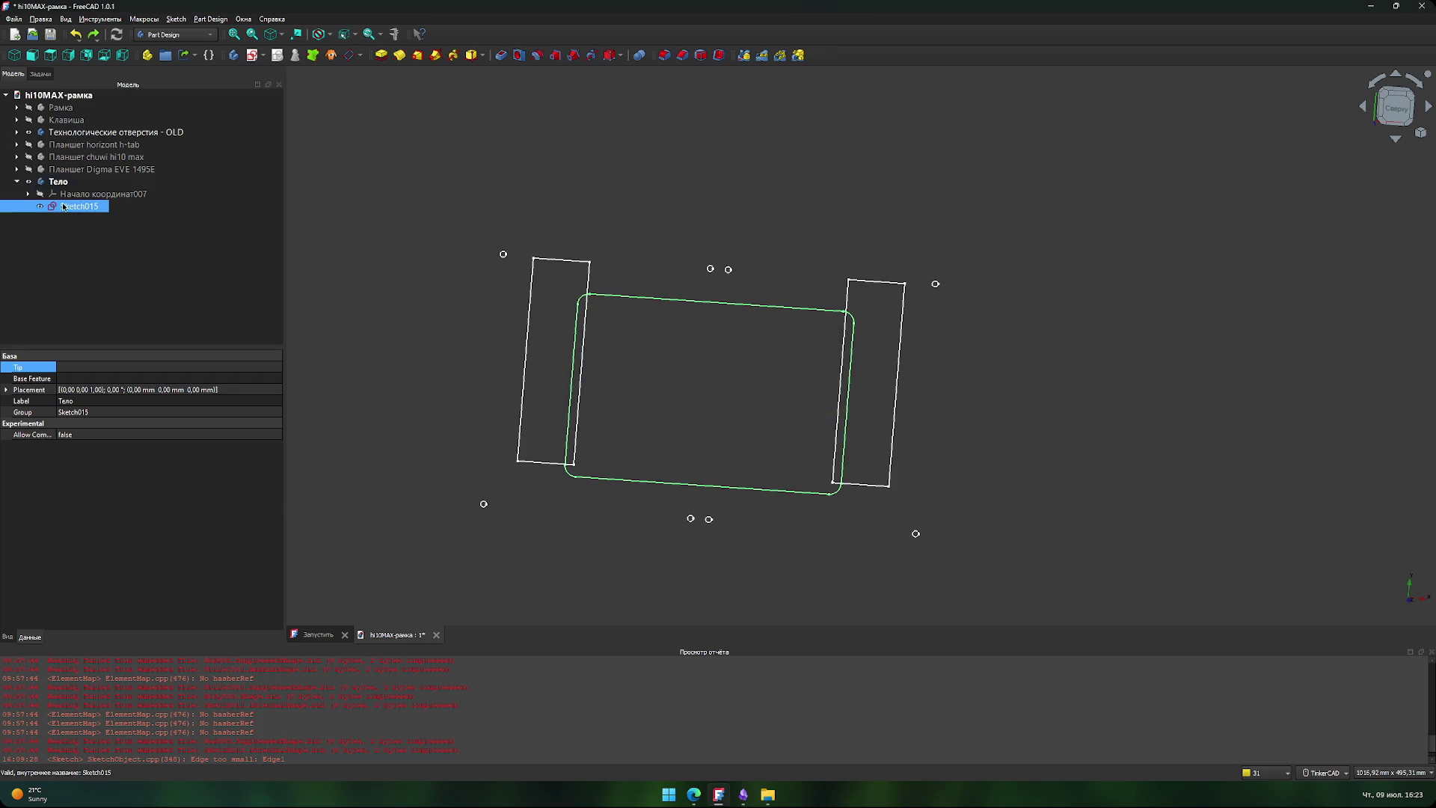
left_click(381, 55)
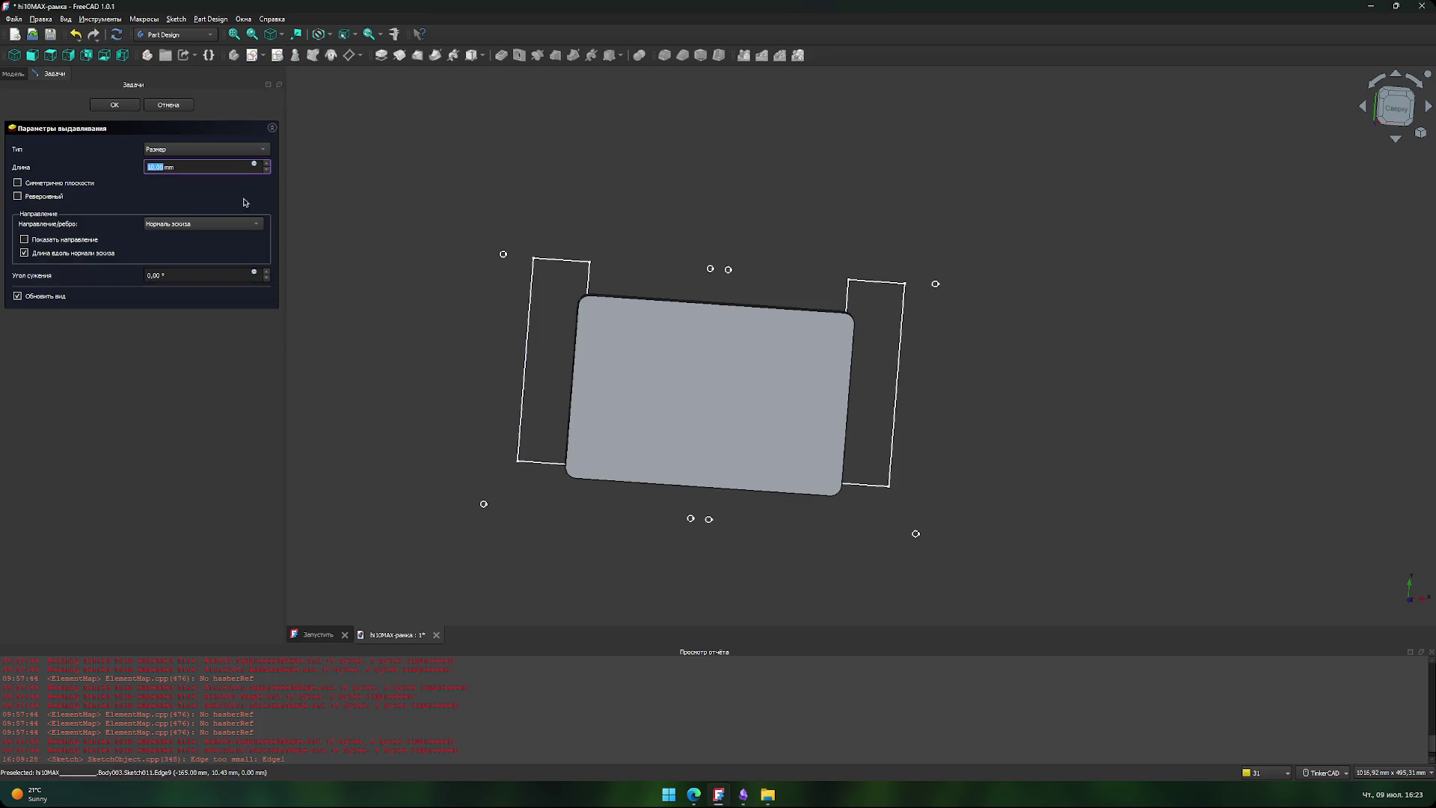
- Check the specs in the browser and accept the pad extrusion
key("alt+Tab")
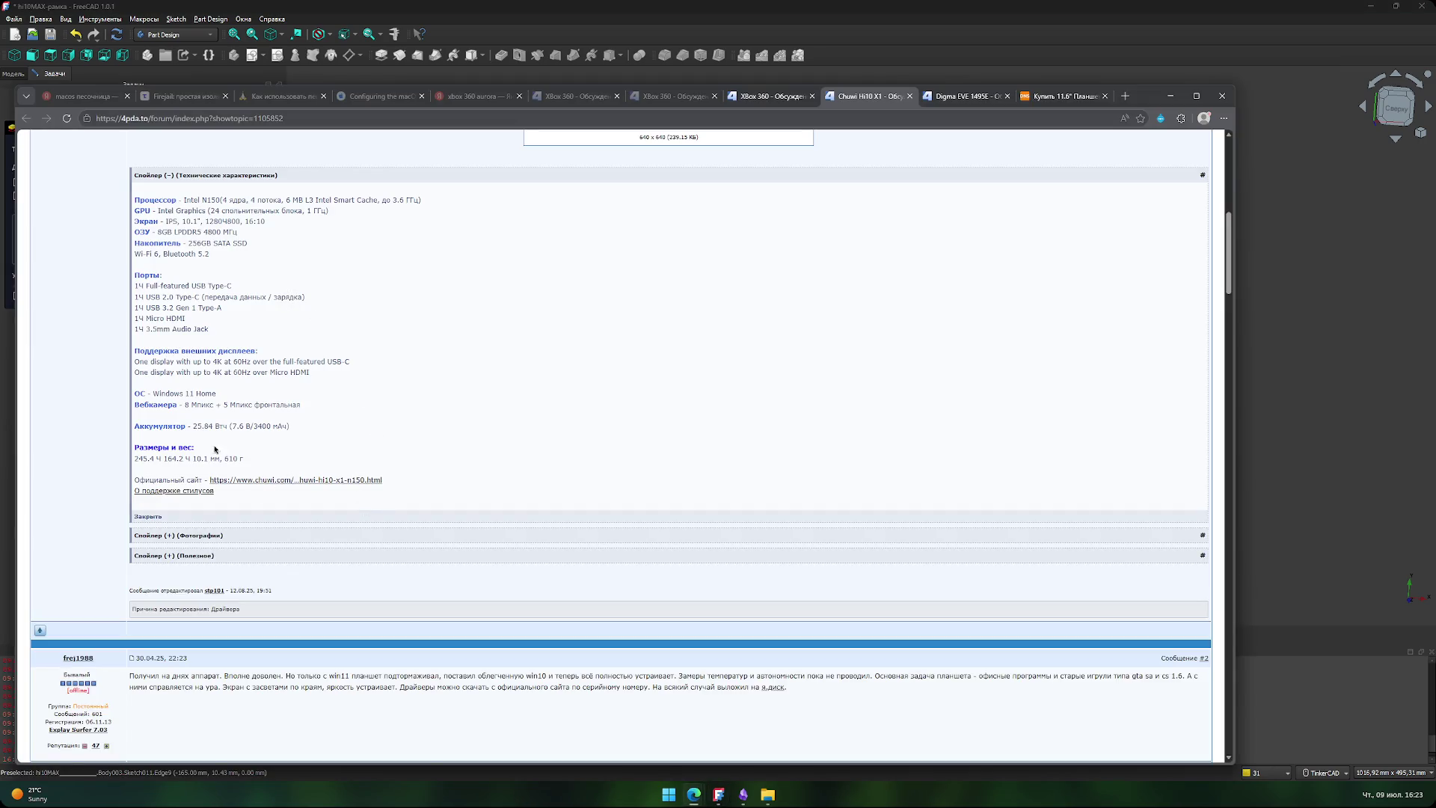
key("alt+Tab")
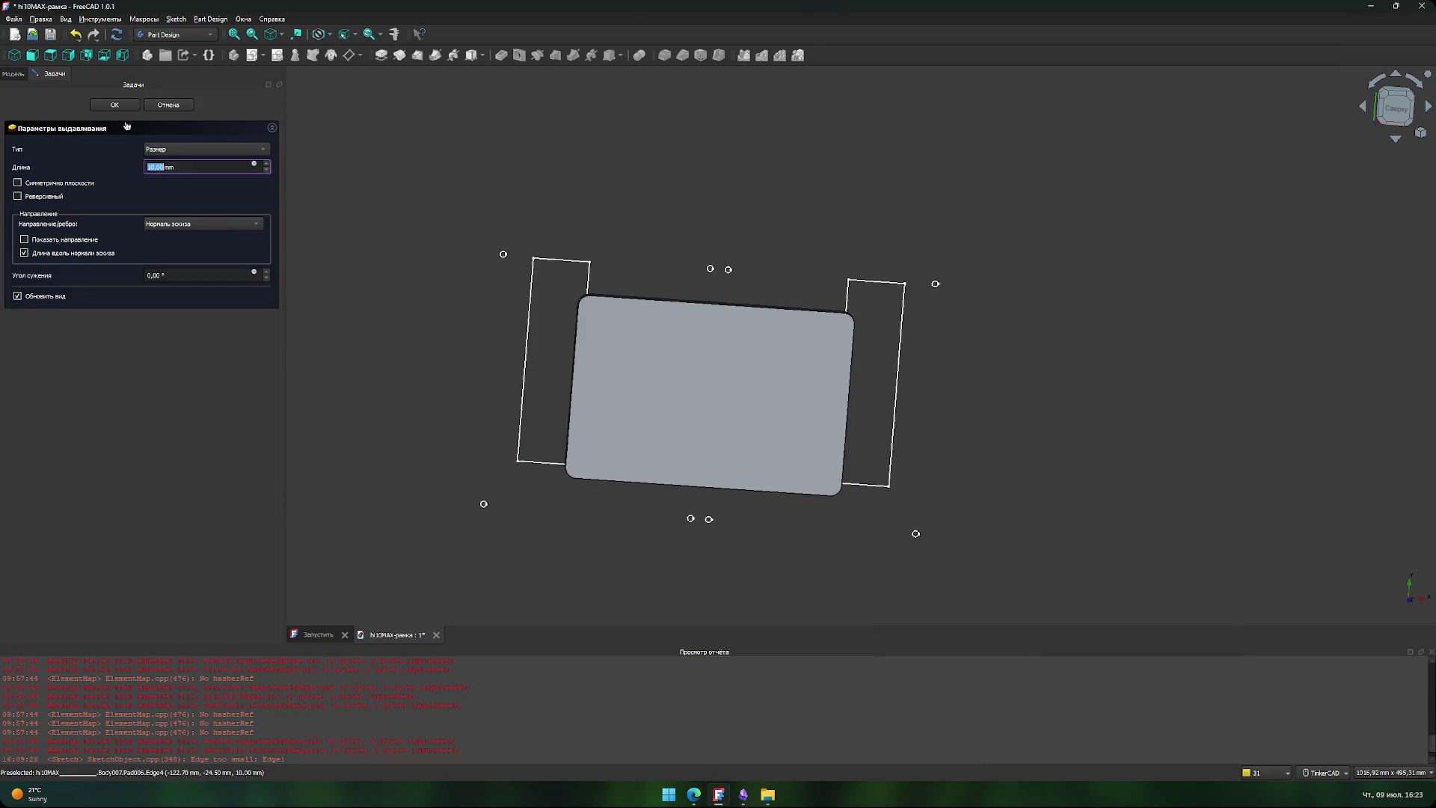
left_click(116, 105)
- Rename the body to 'Планшет Chuwi Hi10 X1'
left_click(161, 254)
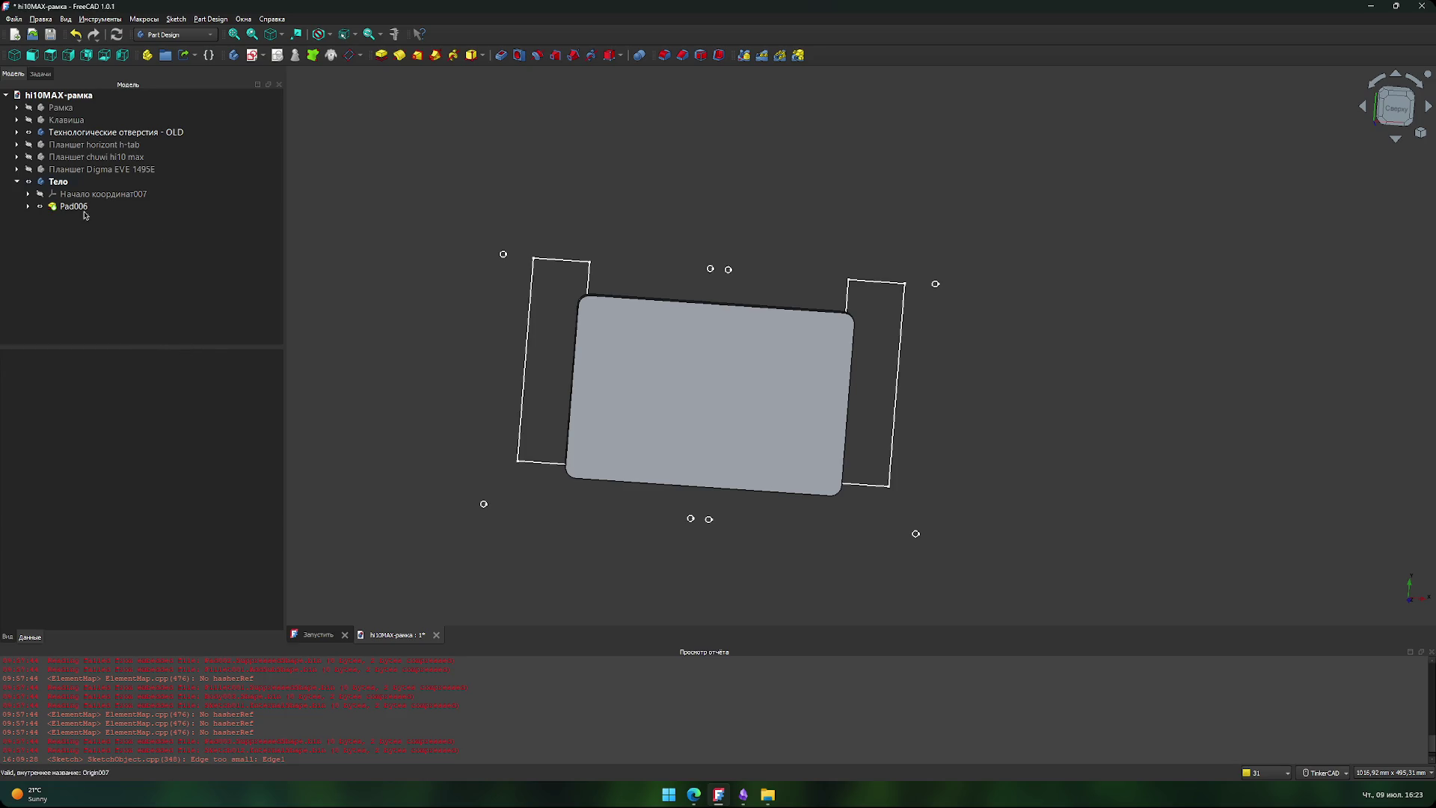
left_click(17, 182)
left_click(58, 182)
key("F2")
type("Планшет Chuwi Hi10 X1")
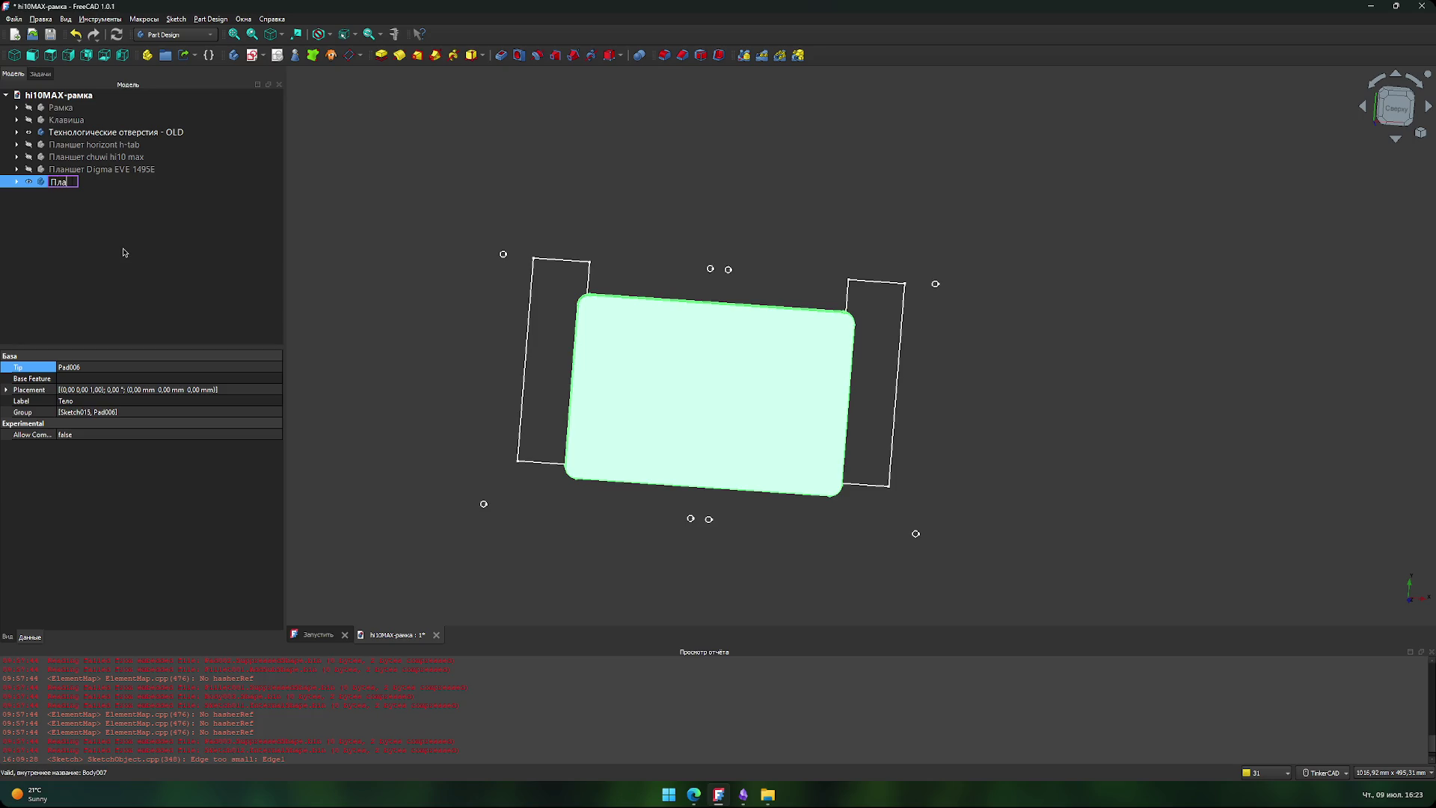
key("Return")
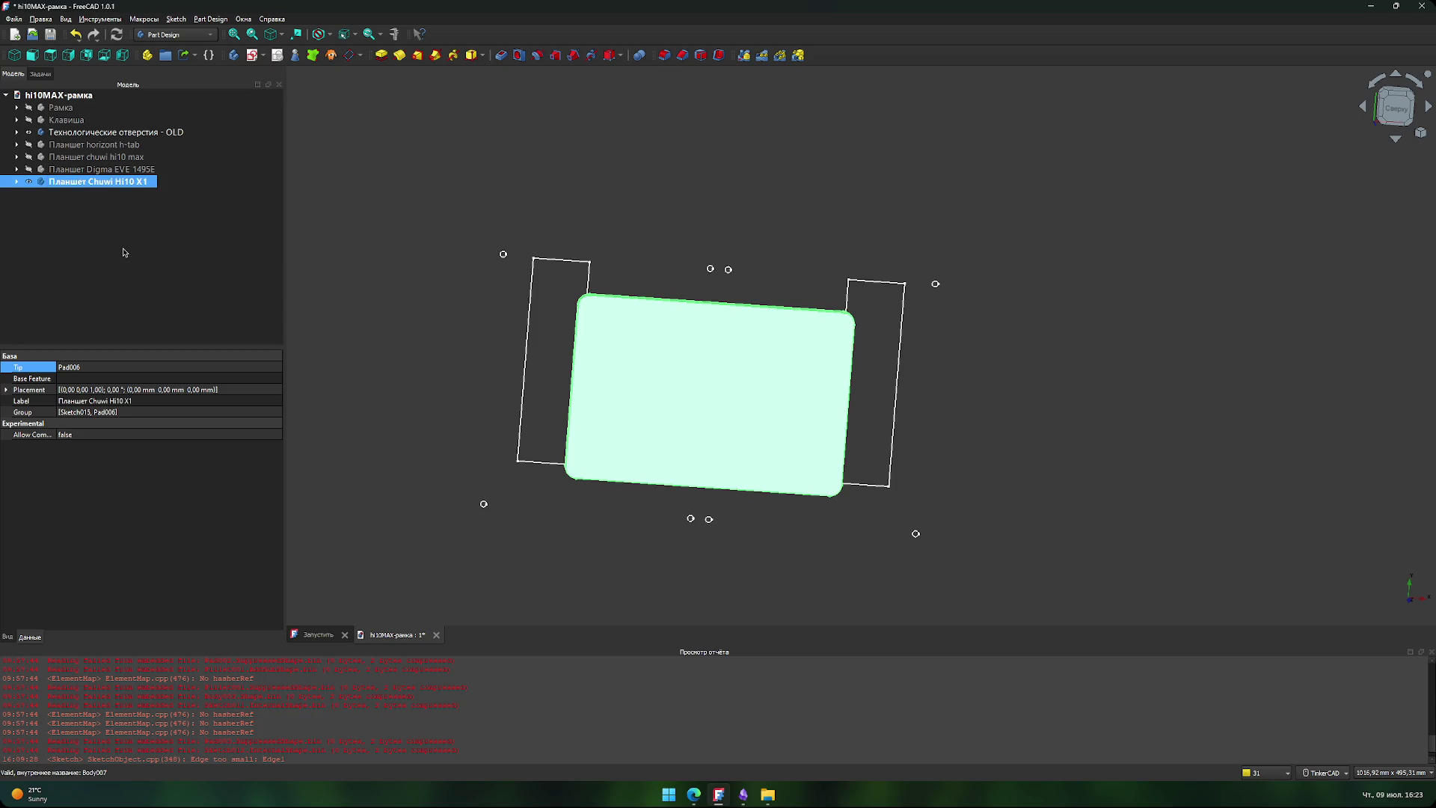
left_click(150, 182)
- Copy 'Chuwi Hi10 X1' from the 4PDA post and search it in a new browser tab
left_click(157, 225)
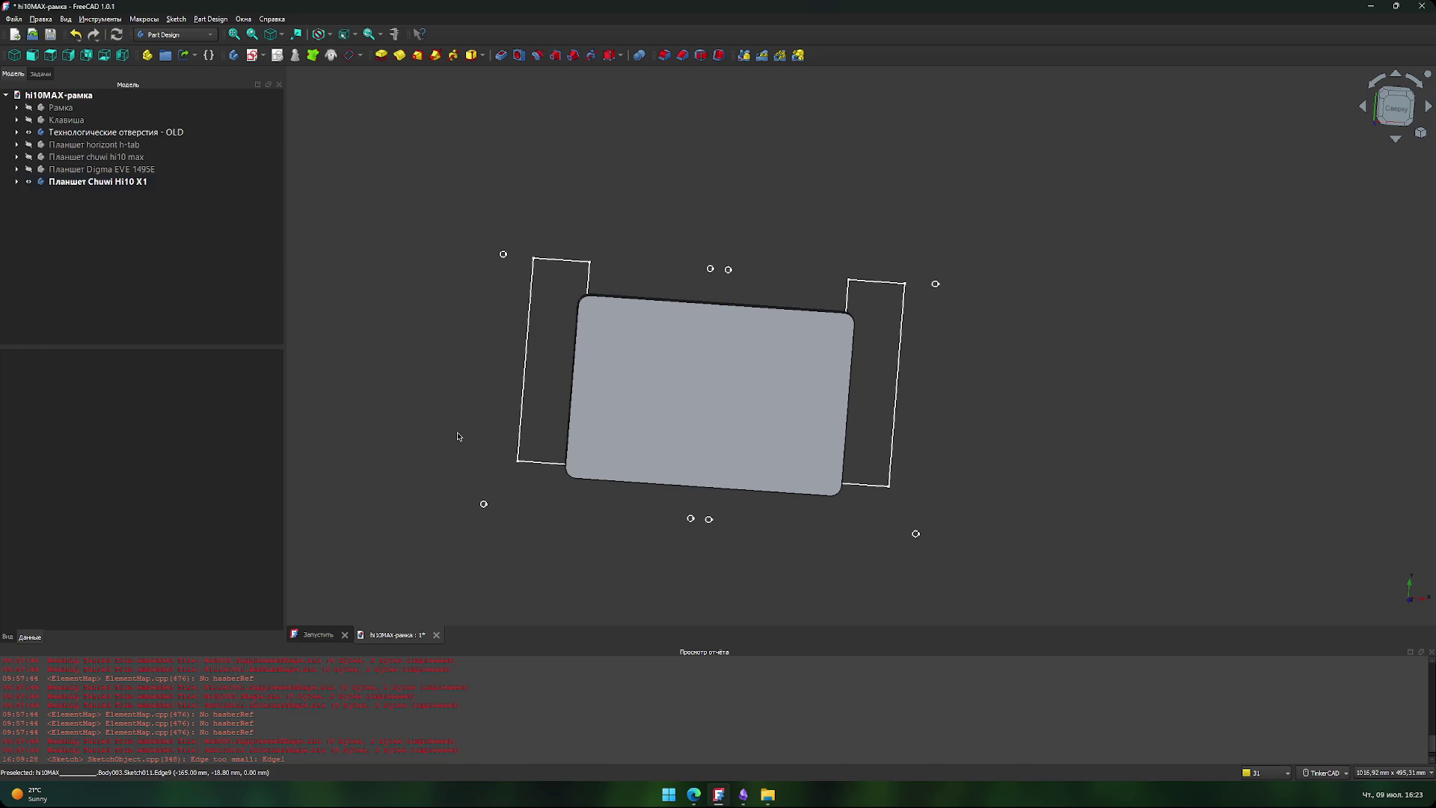
left_click(699, 790)
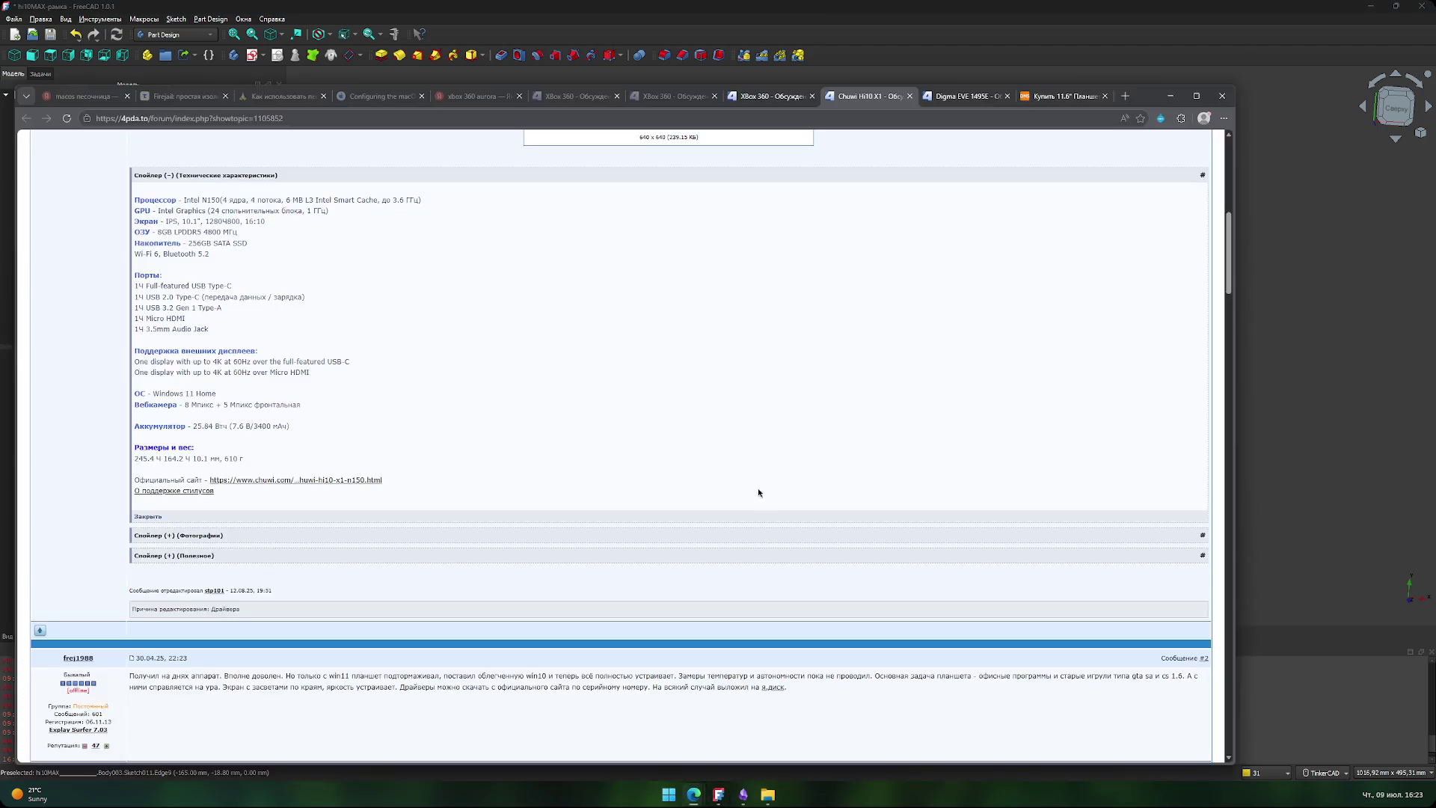
scroll(627, 472, "up", 8)
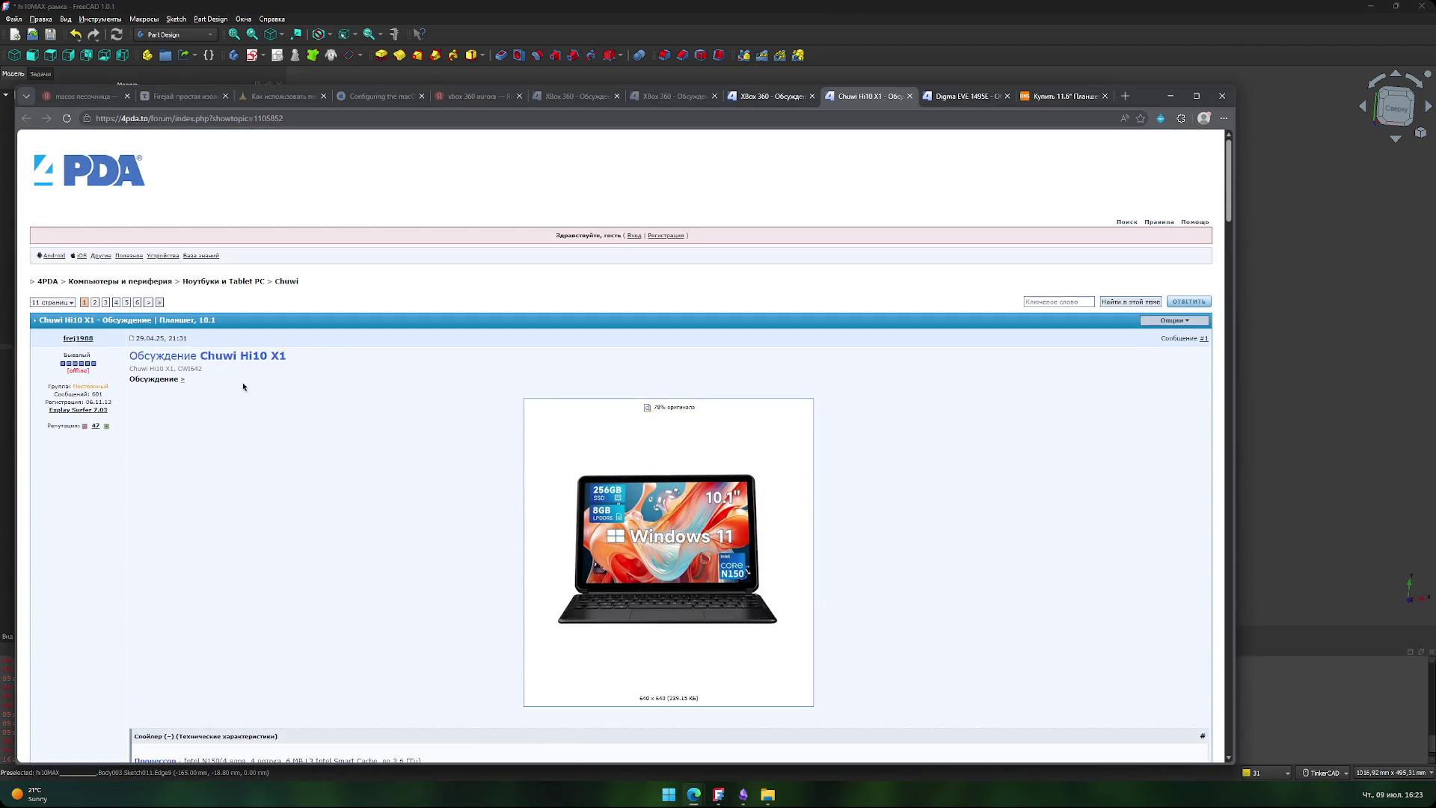
left_click_drag(285, 359, 200, 357)
key("ctrl+c")
key("ctrl+t")
key("ctrl+v")
key("Return")
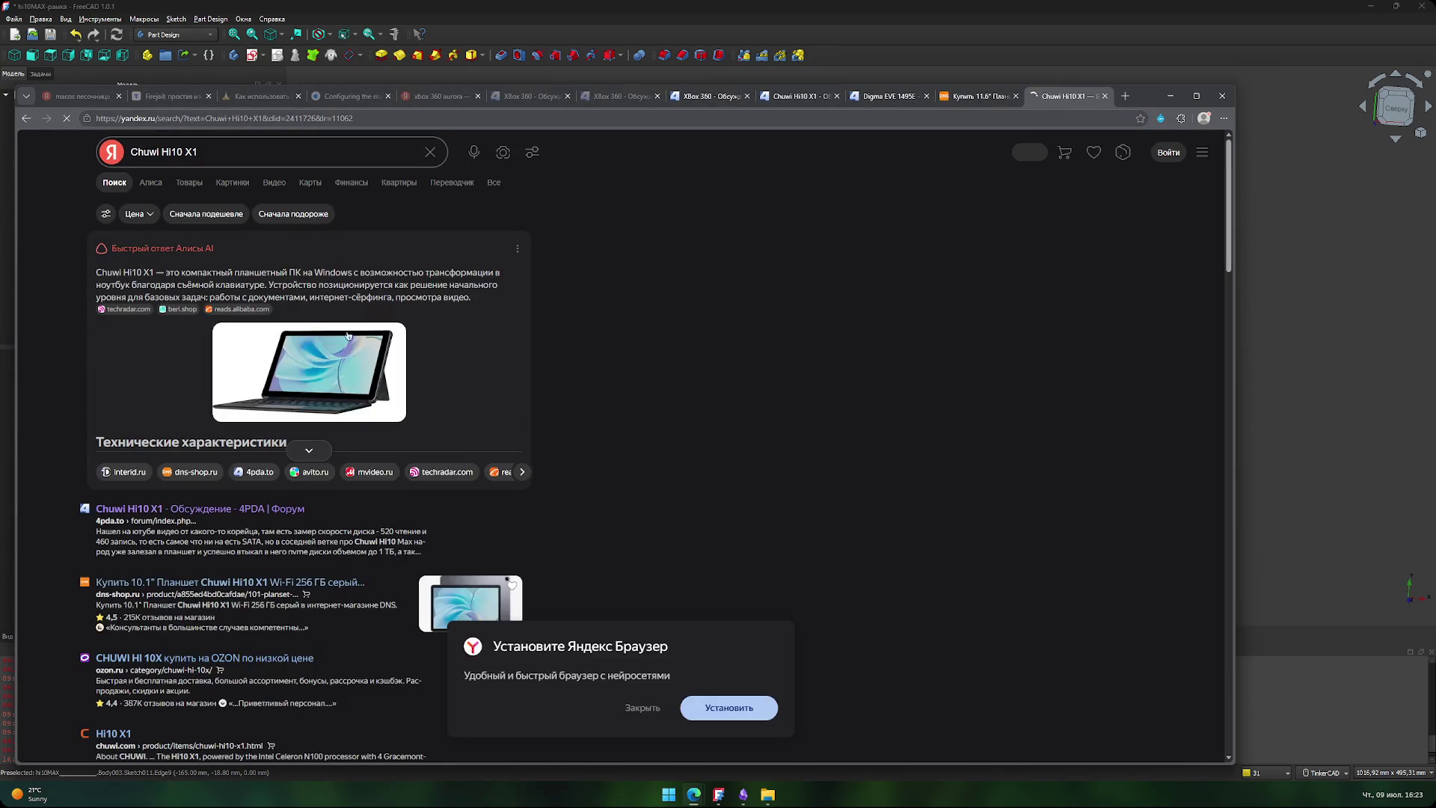
- View a Chuwi Hi10 X1 image result, then return to FreeCAD and save the model
left_click(231, 181)
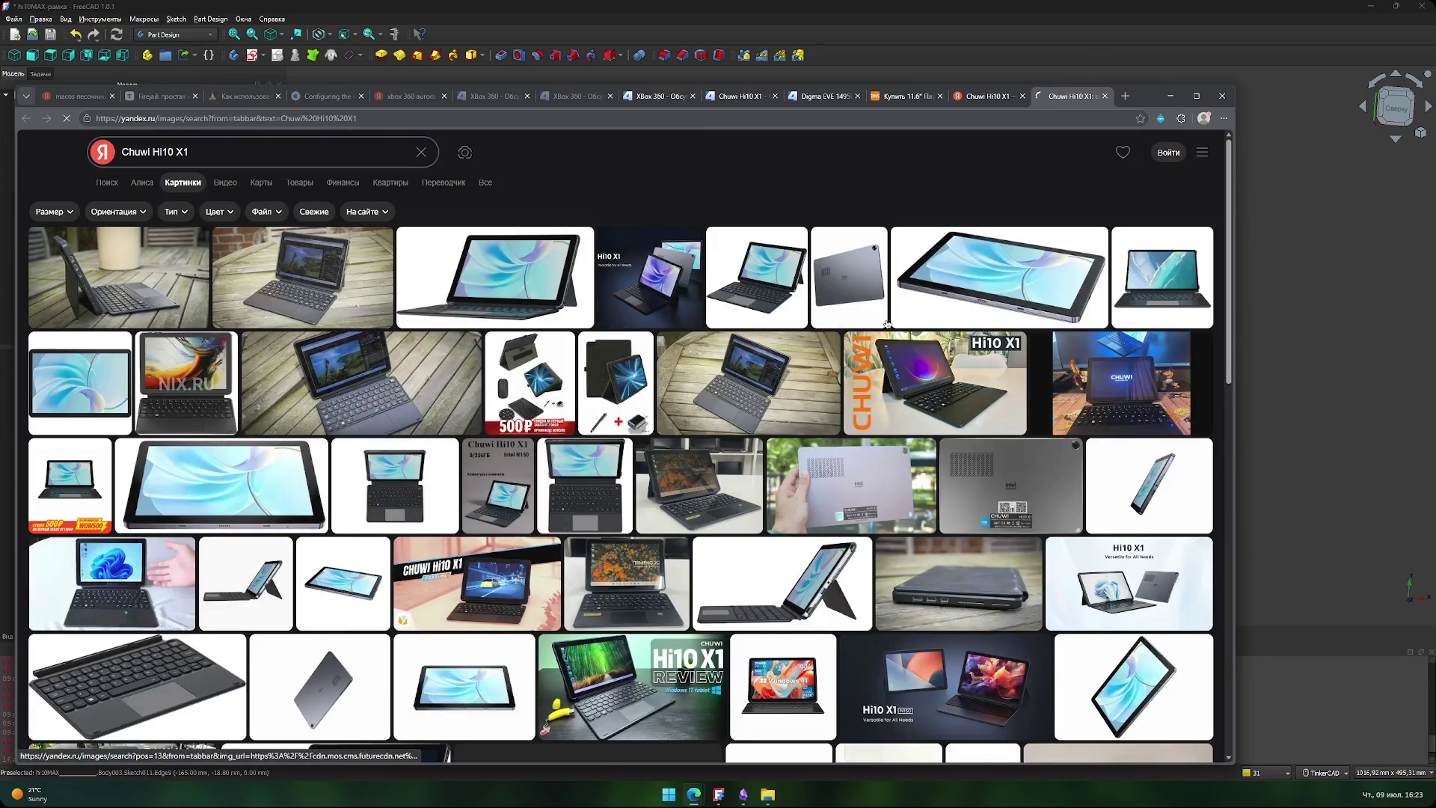
left_click(840, 286)
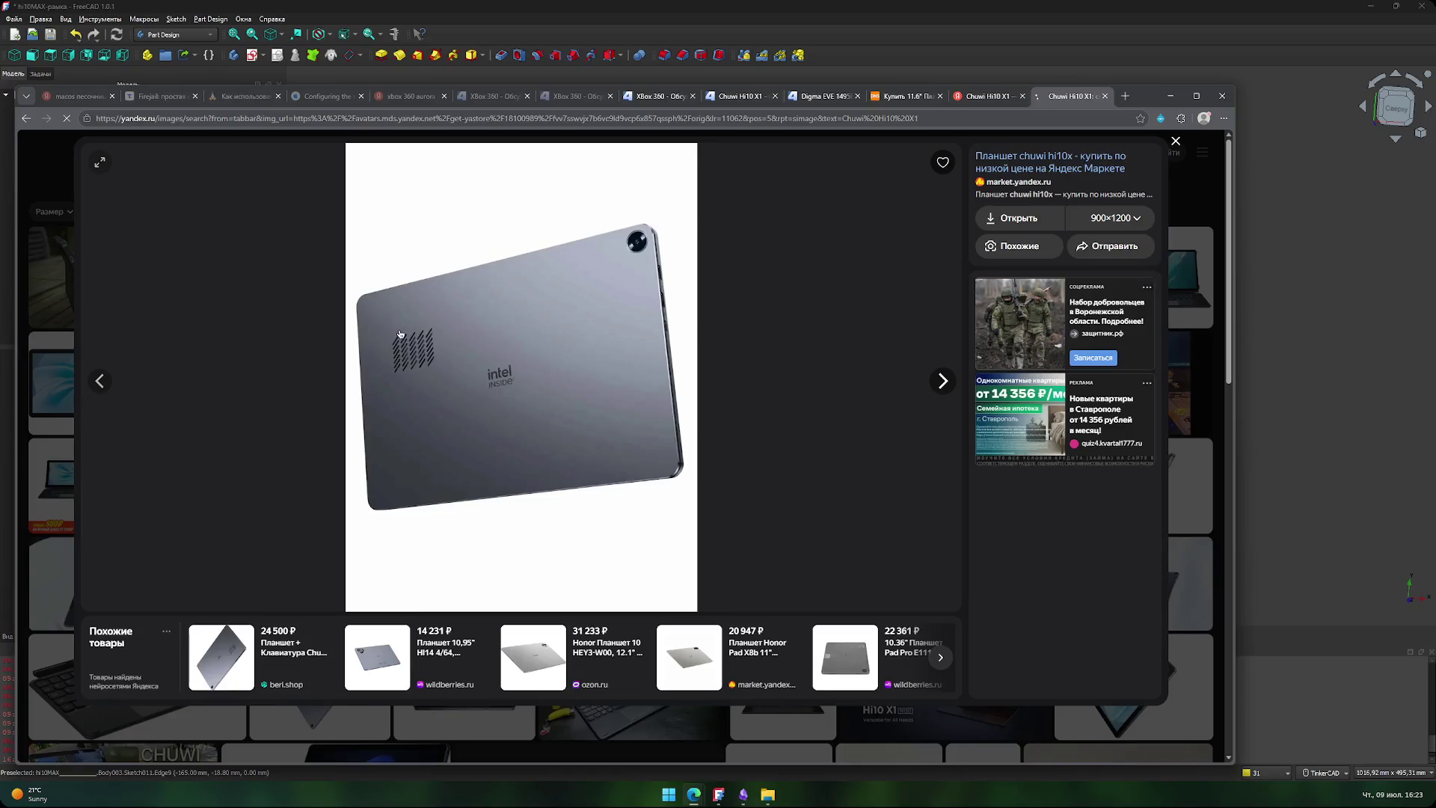
key("alt+Tab")
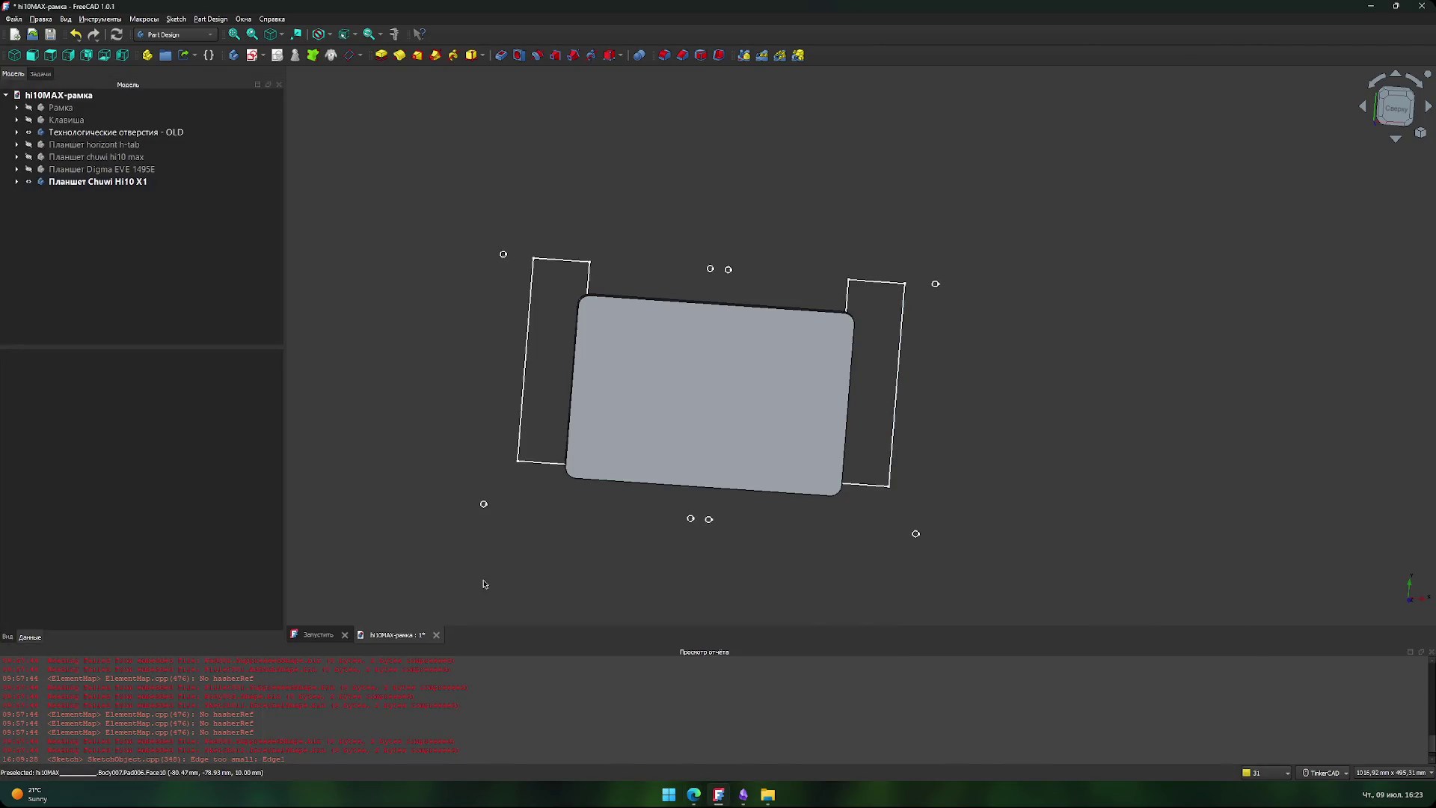
key("ctrl+s")
- Toggle the Chuwi Hi10 X1, Digma, chuwi hi10 max and horizont tablets to compare them
left_click(30, 181)
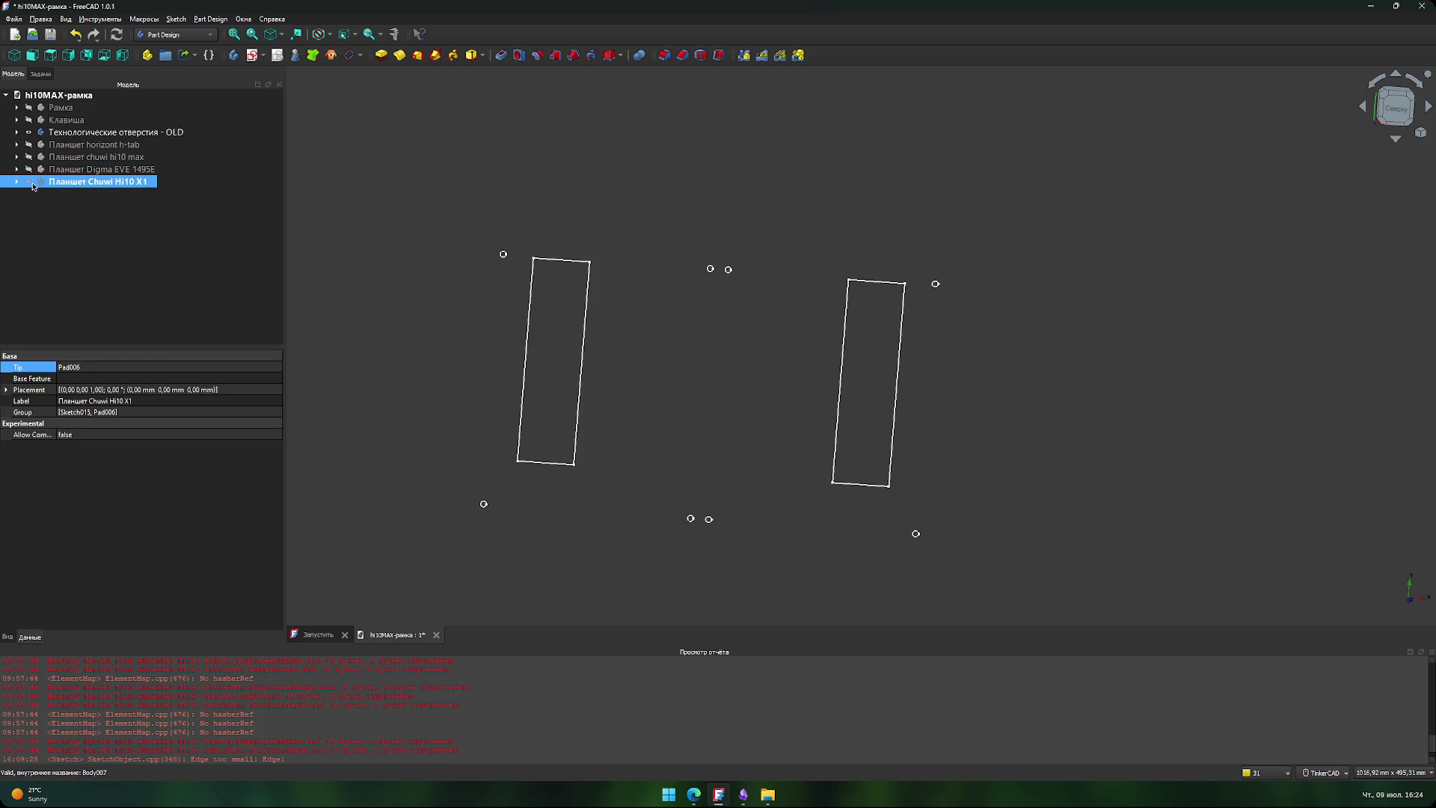
left_click(29, 169)
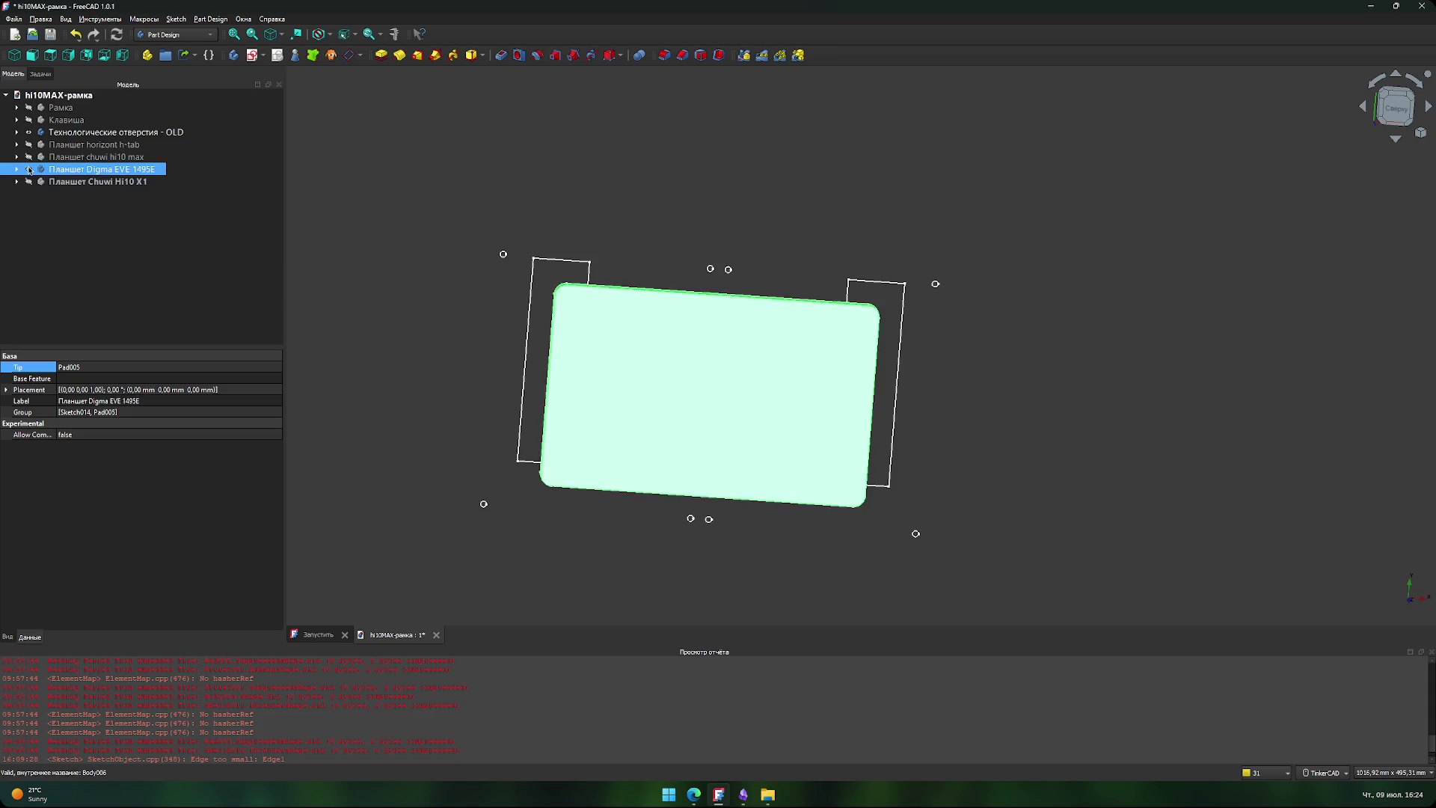
left_click(30, 169)
left_click(29, 158)
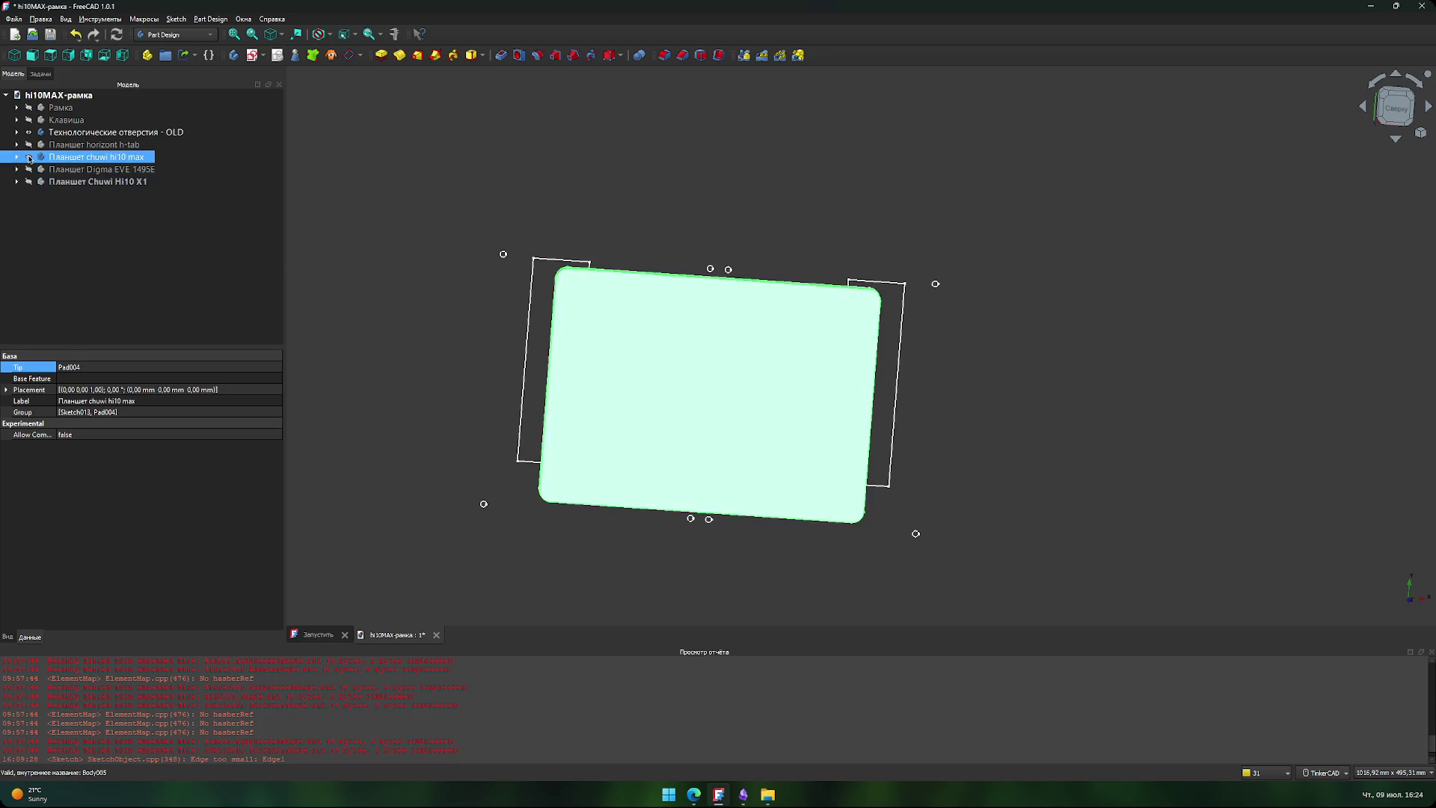
left_click(29, 158)
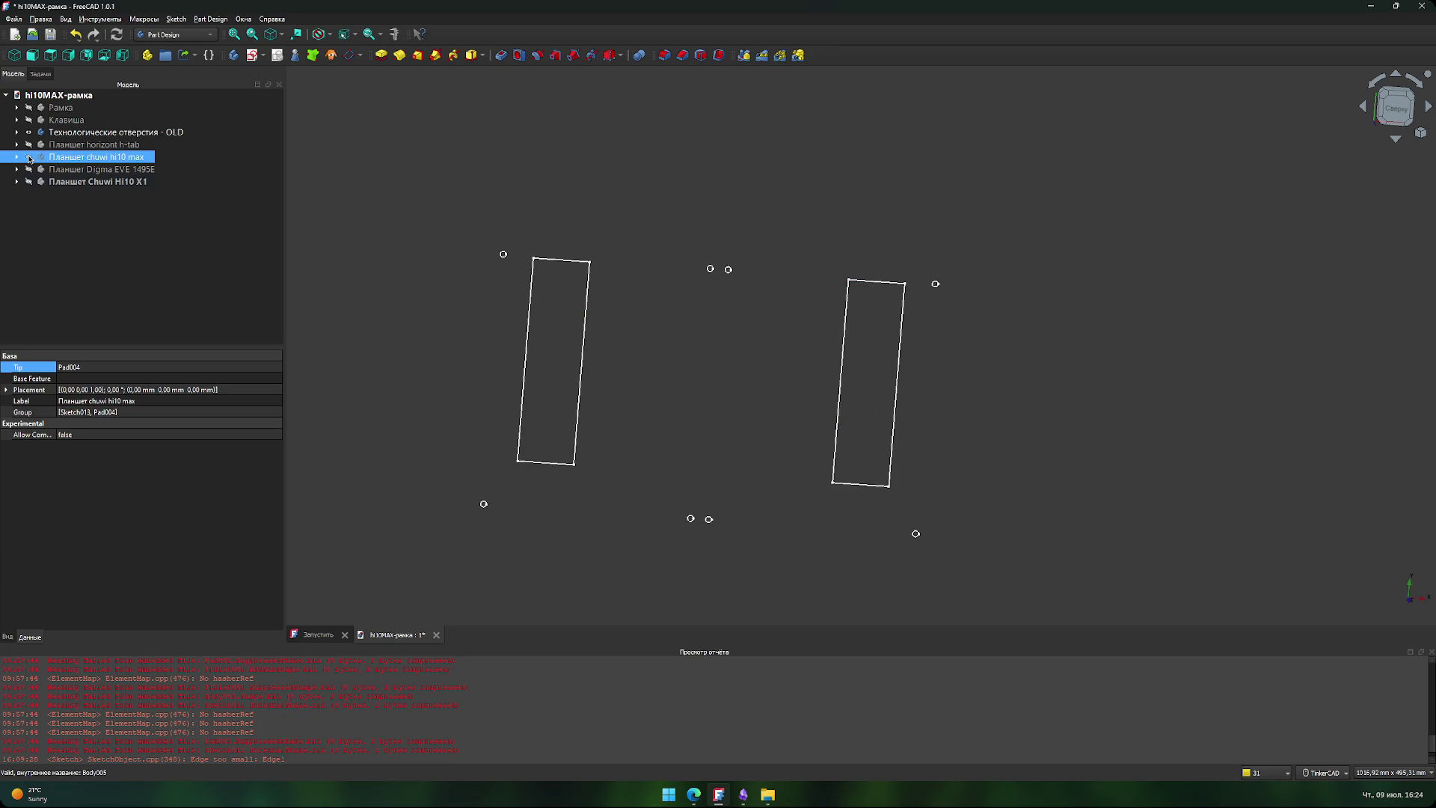
left_click(30, 145)
left_click(29, 145)
- Leave only the horizont h-tab tablet body visible and clear the selection
left_click(16, 145)
left_click(17, 144)
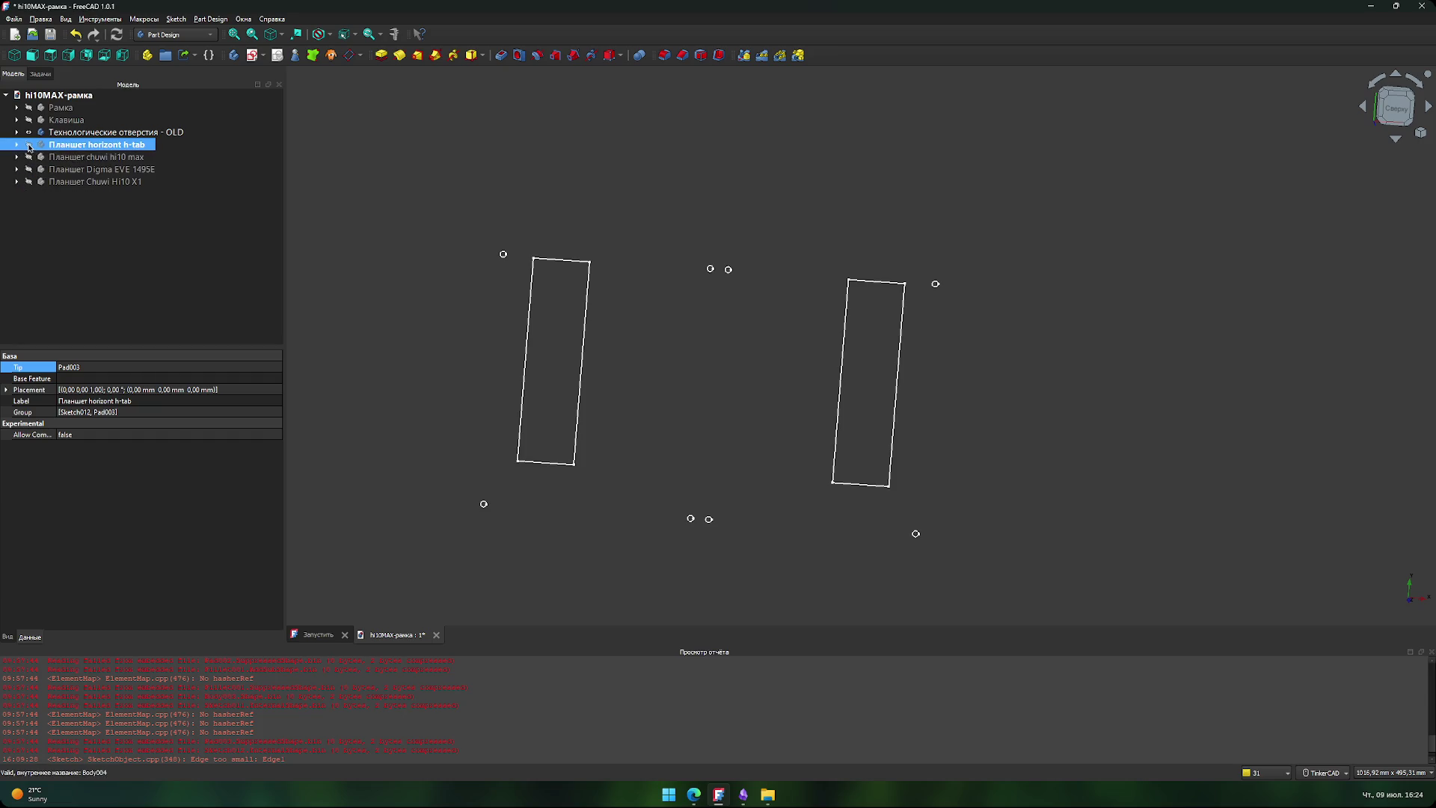
left_click(28, 144)
left_click(29, 146)
left_click(29, 146)
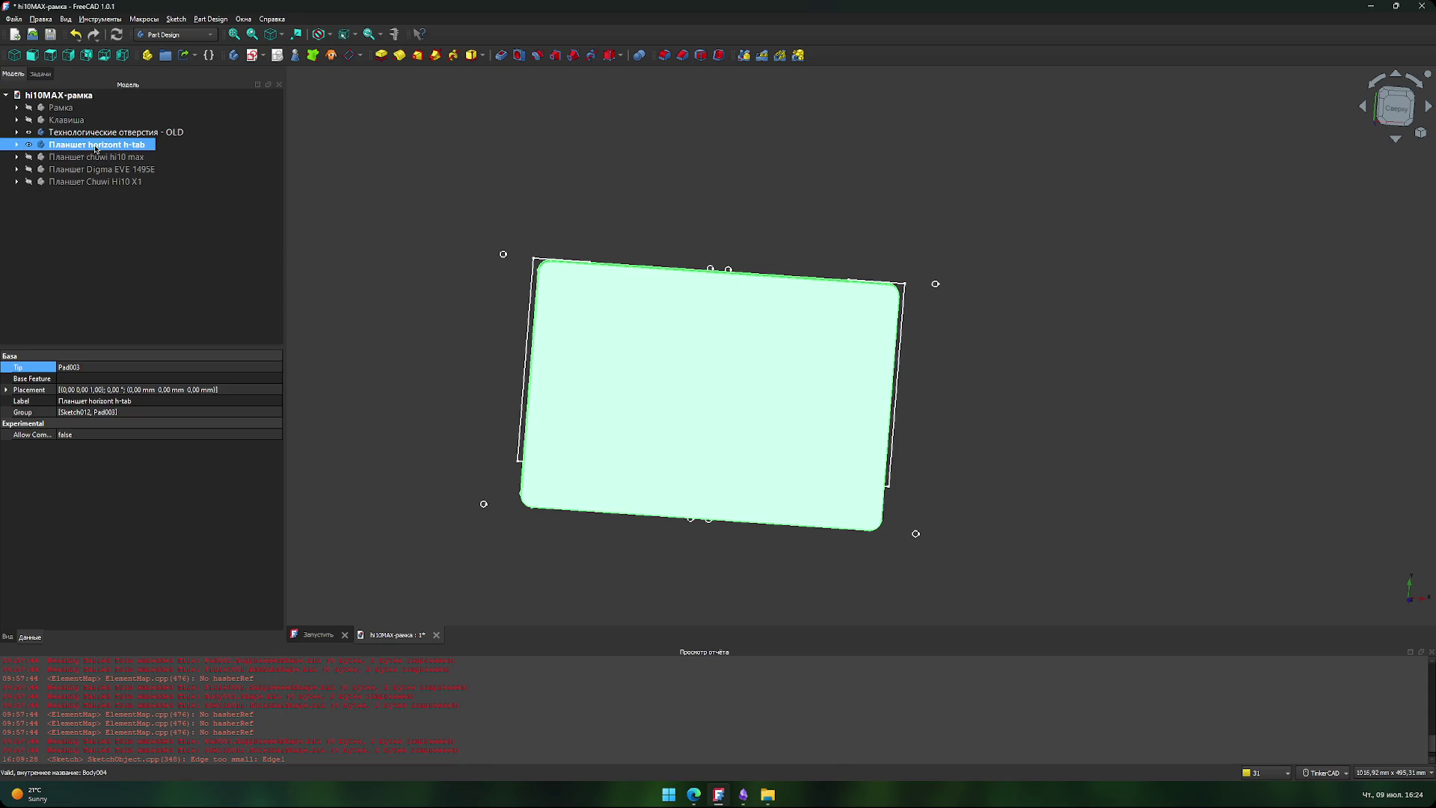
left_click(83, 253)
left_click(90, 149)
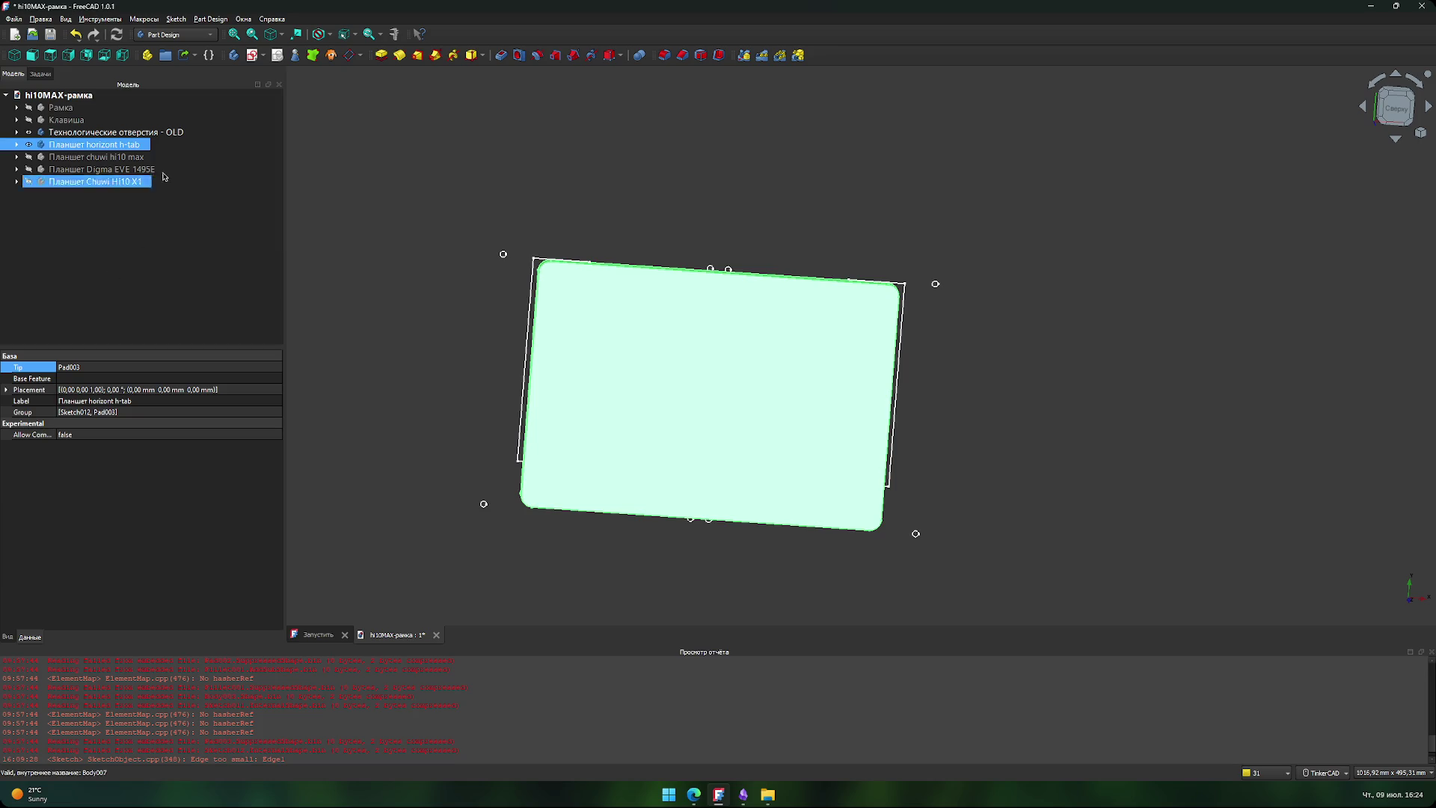
left_click(123, 254)
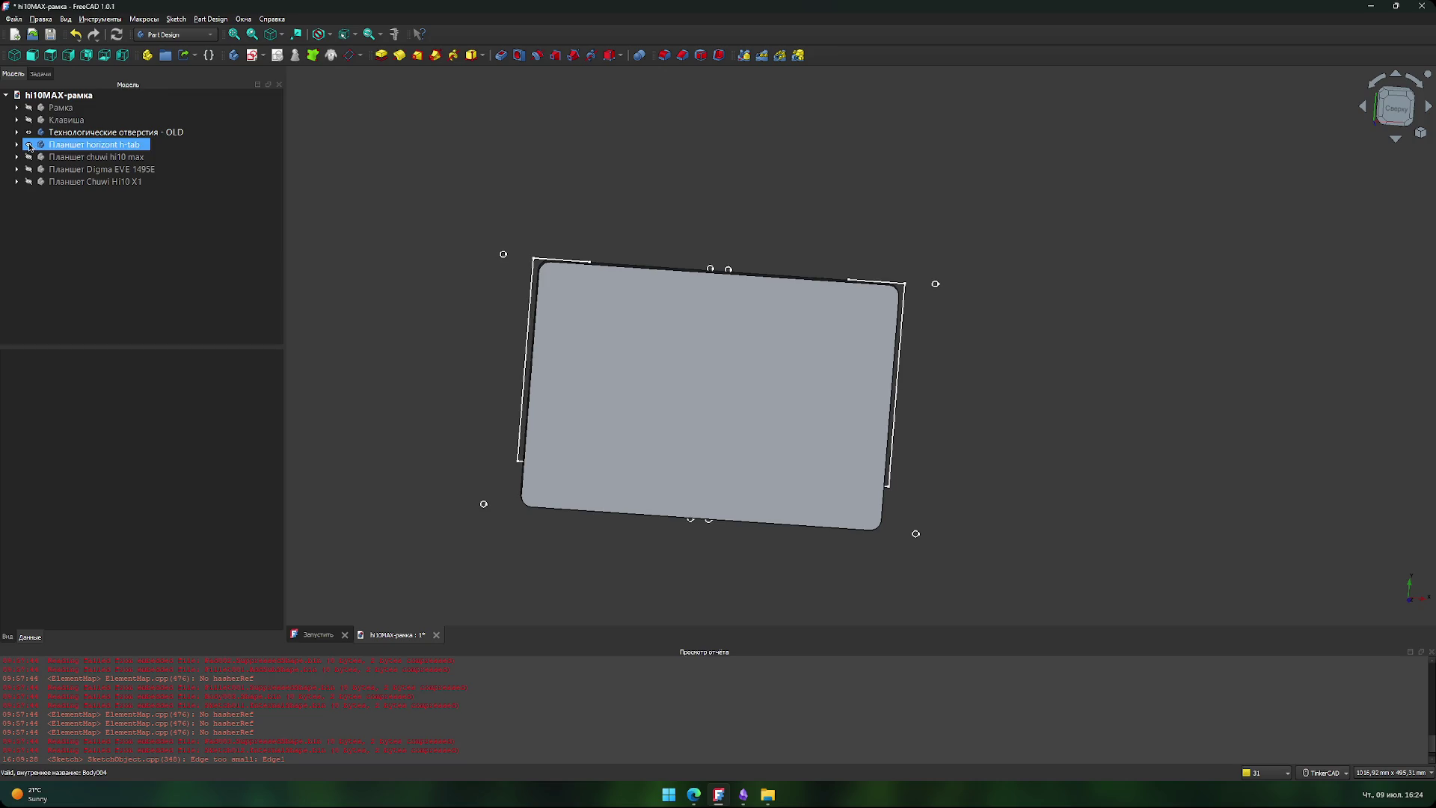
scroll(590, 282, "up", 4)
scroll(488, 267, "down", 3)
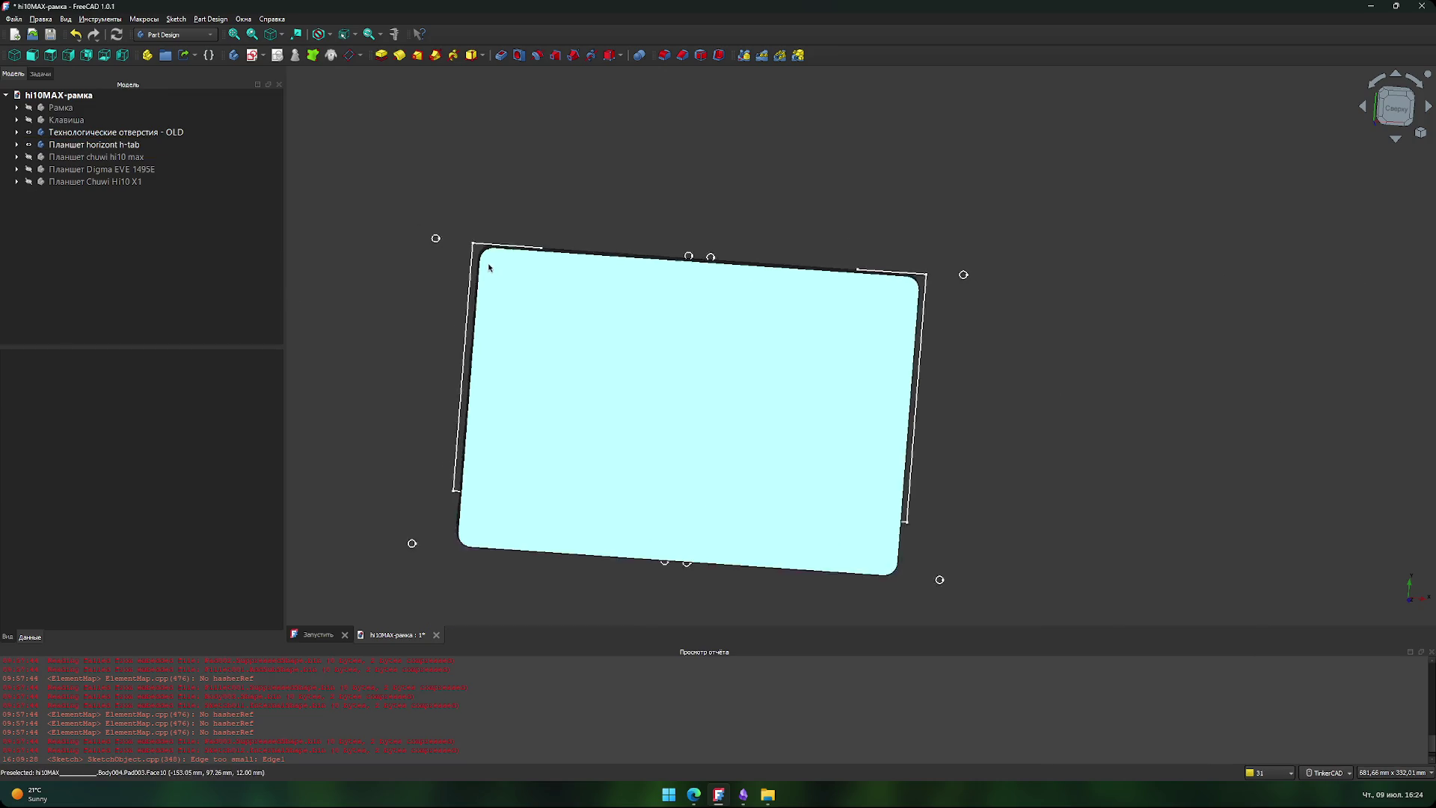
scroll(489, 267, "down", 1)
scroll(614, 236, "up", 3)
scroll(554, 303, "down", 4)
scroll(404, 314, "up", 1)
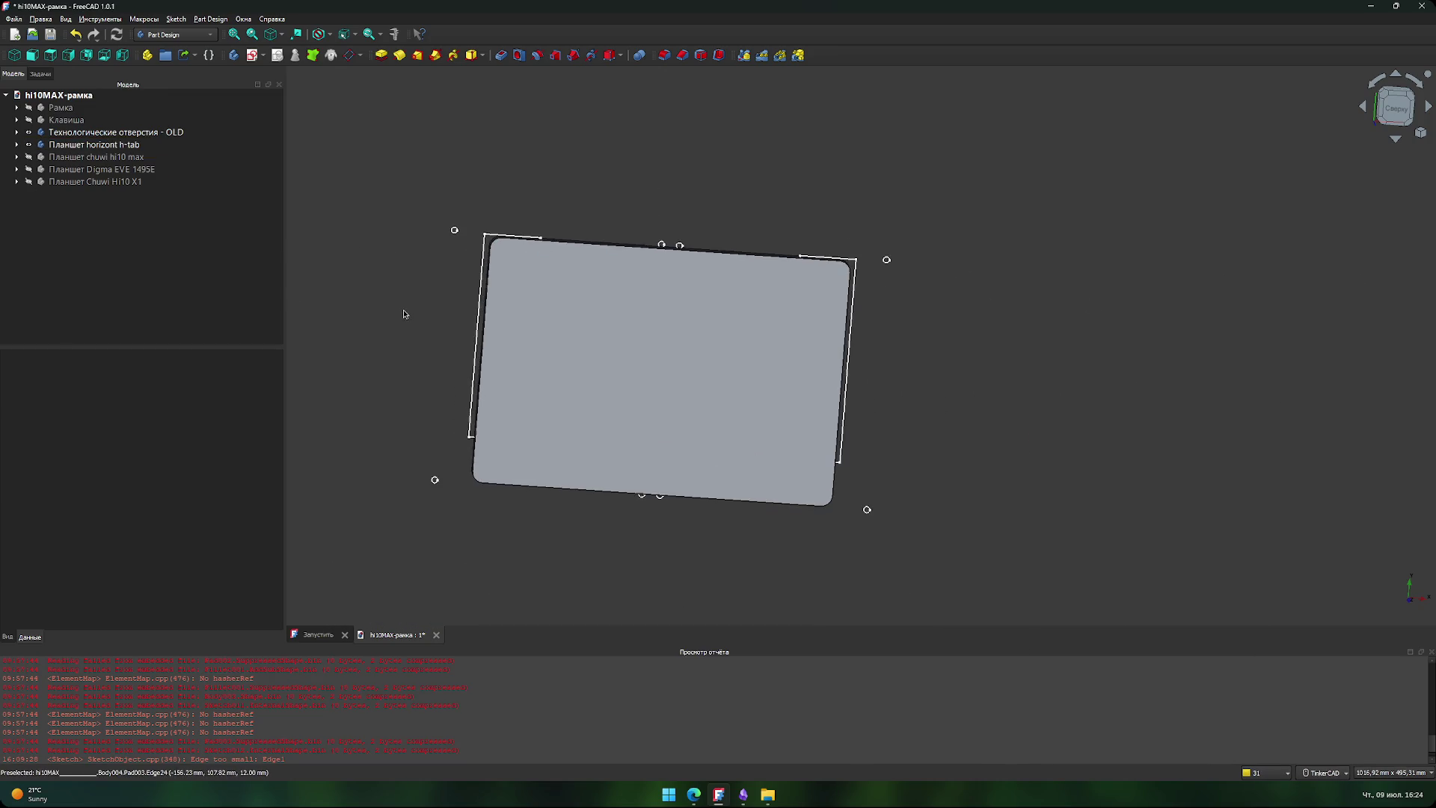
scroll(433, 318, "up", 2)
middle_click_drag(433, 318, 392, 324)
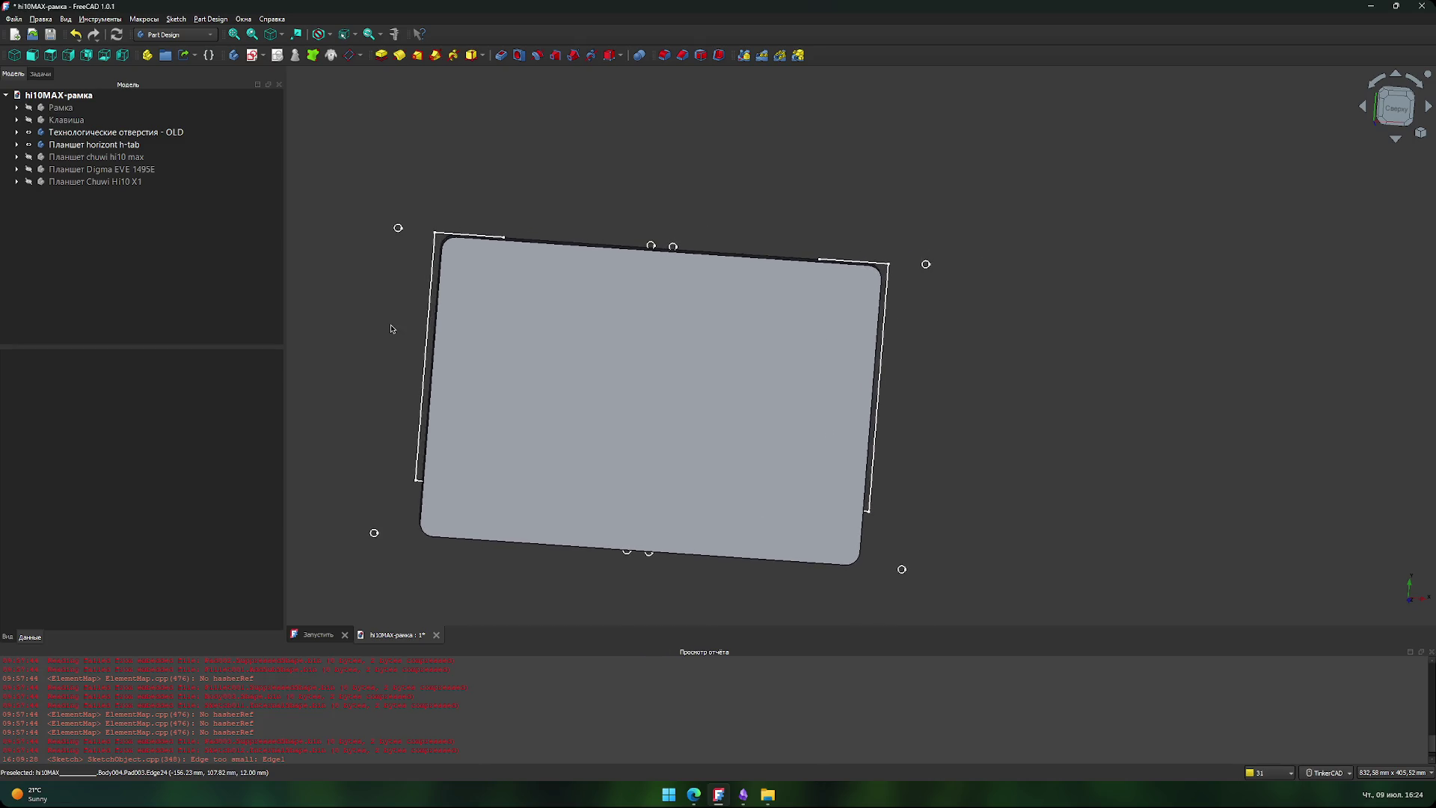
scroll(392, 329, "down", 2)
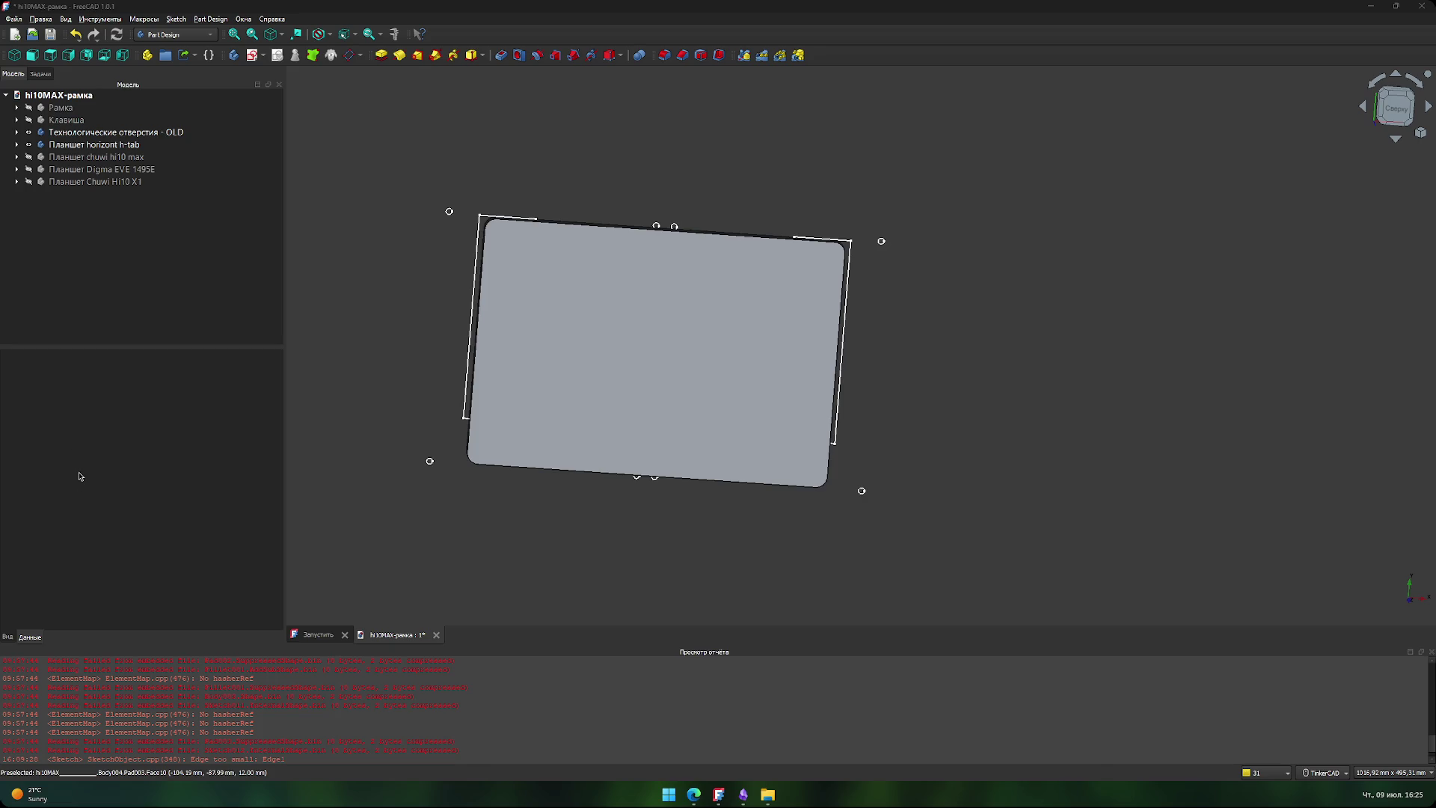
scroll(545, 512, "down", 1)
scroll(543, 520, "up", 1)
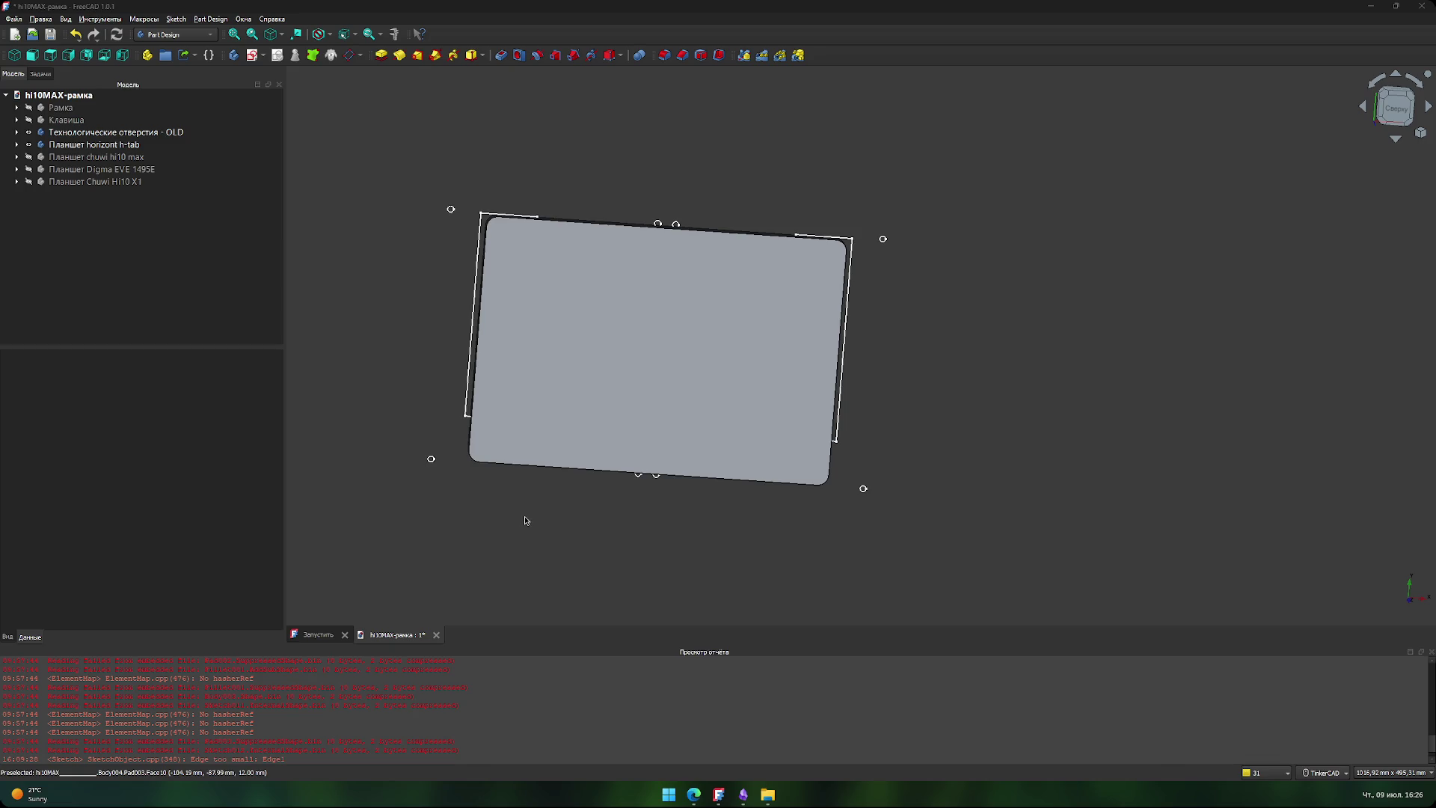
scroll(494, 525, "down", 1)
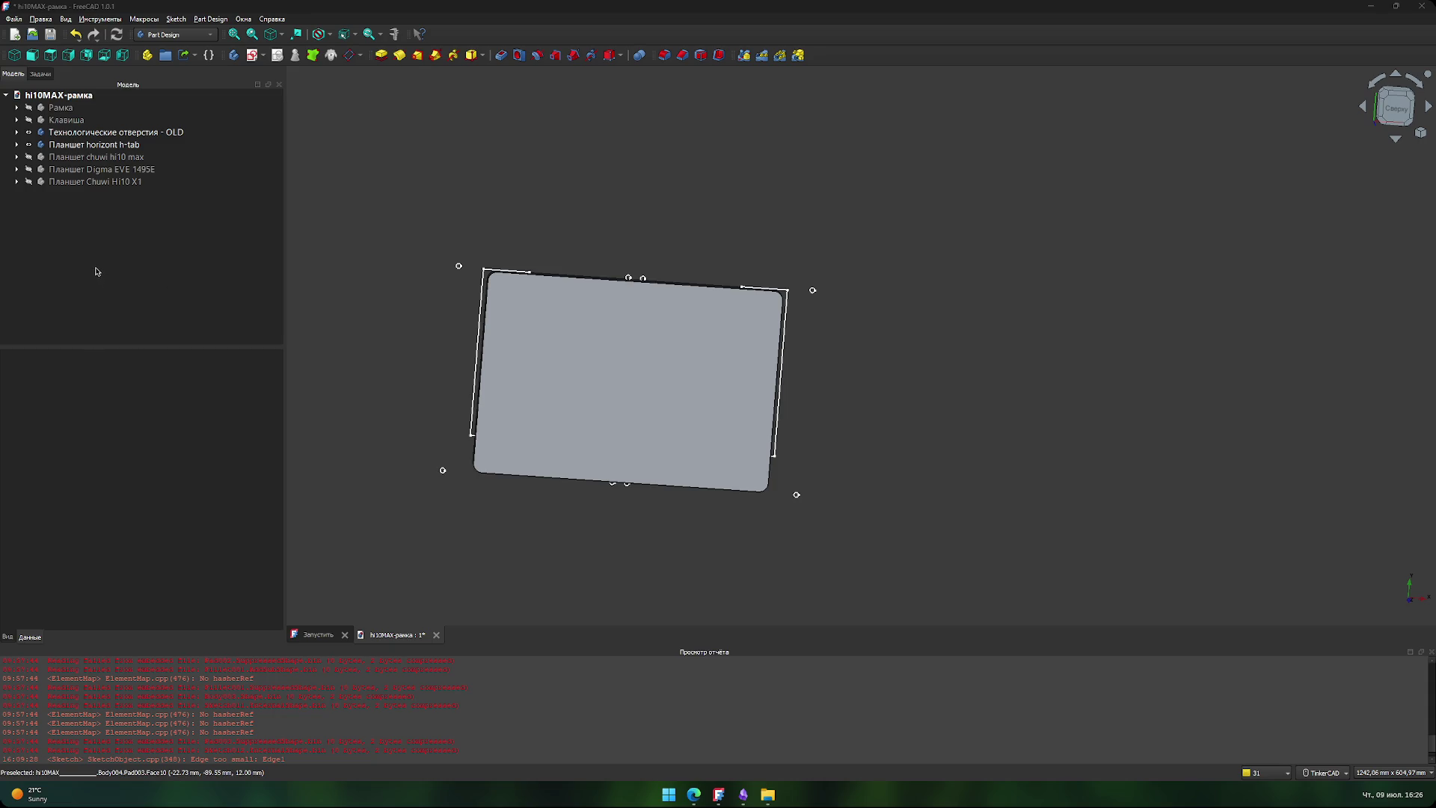
left_click(115, 18)
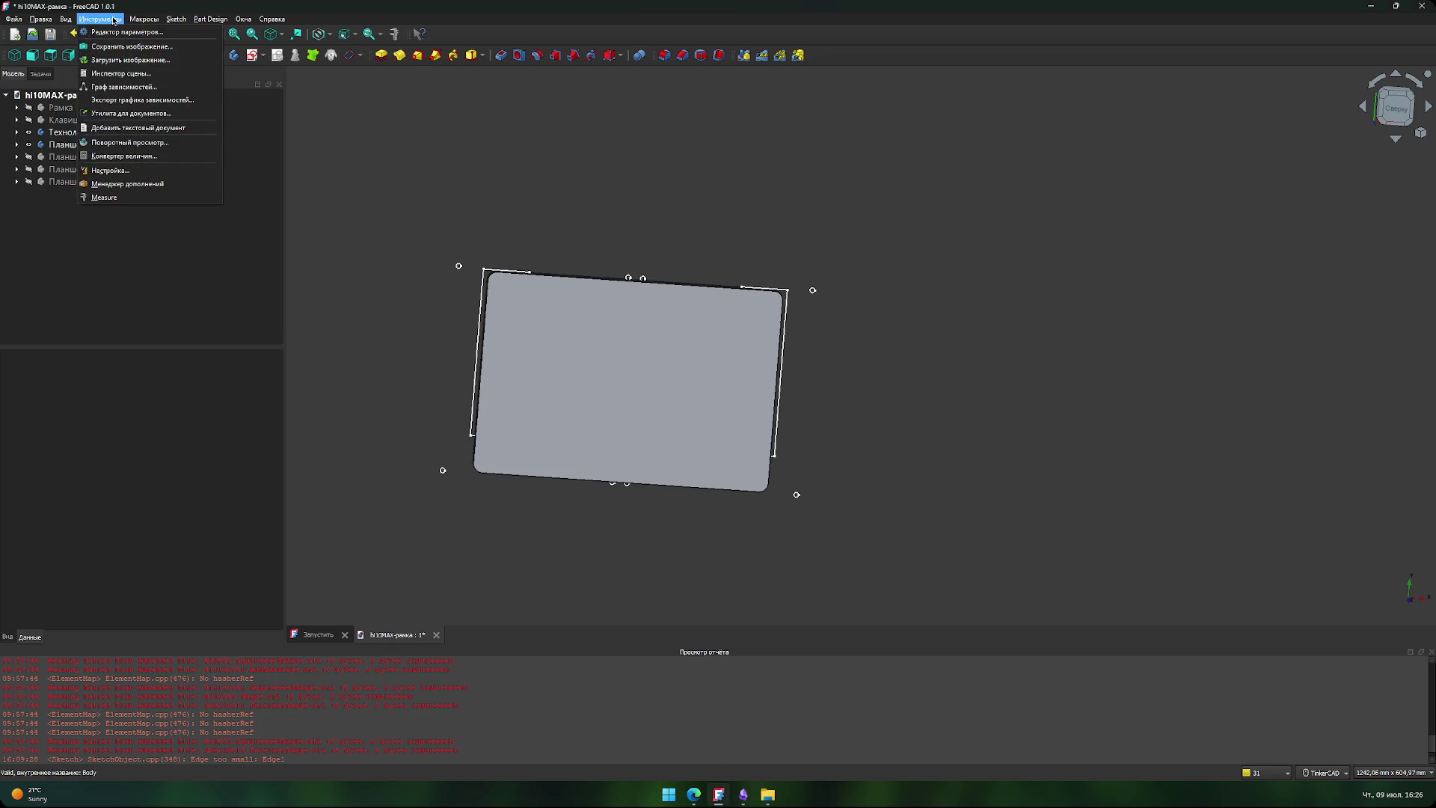
- Close the stray menus and save the hi10MAX-рамка model with Ctrl+S
left_click(161, 300)
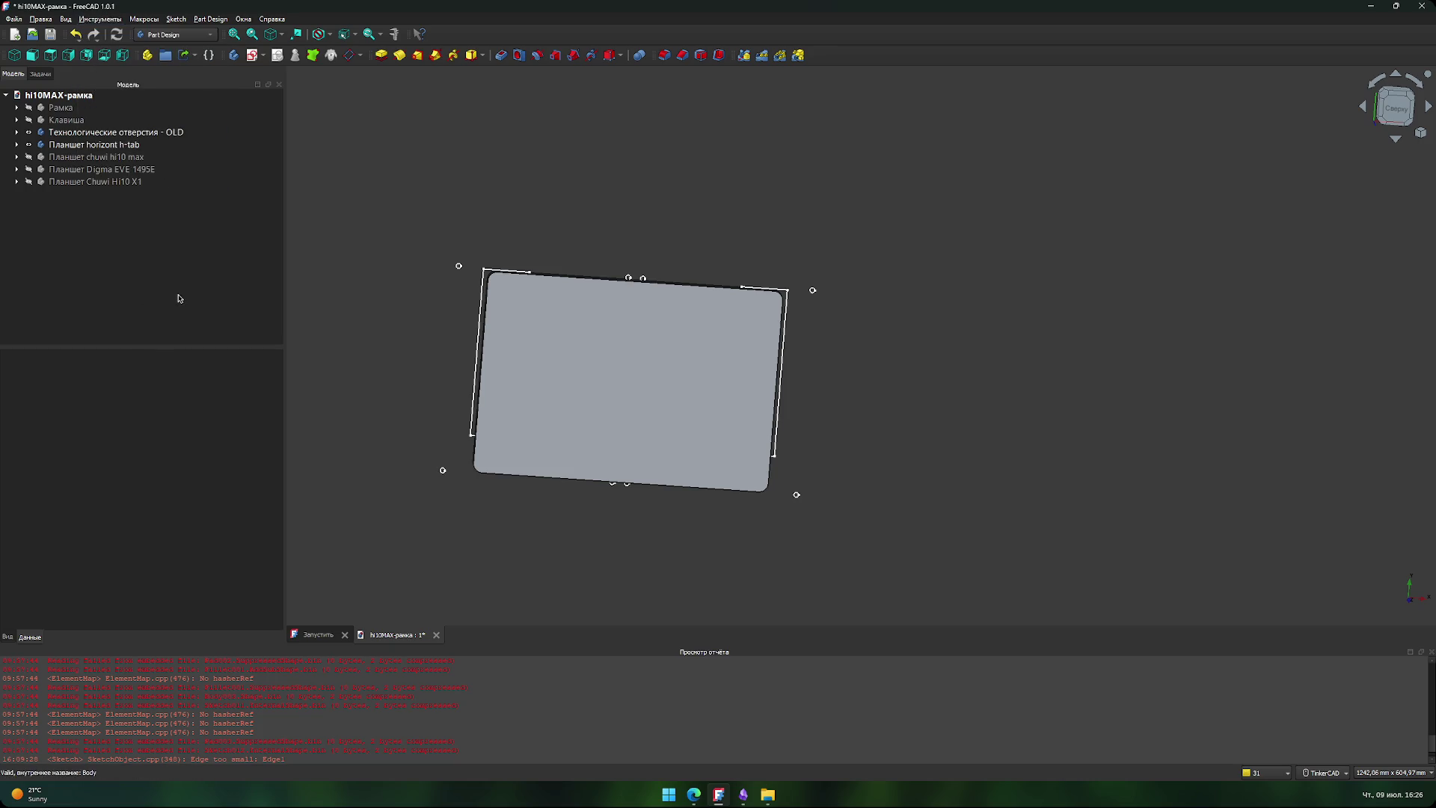
right_click(139, 255)
key("Escape")
right_click(54, 232)
key("Escape")
key("ctrl+s")
- Add a new empty Text document to the model from the Tools menu
left_click(209, 19)
mouse_move(176, 21)
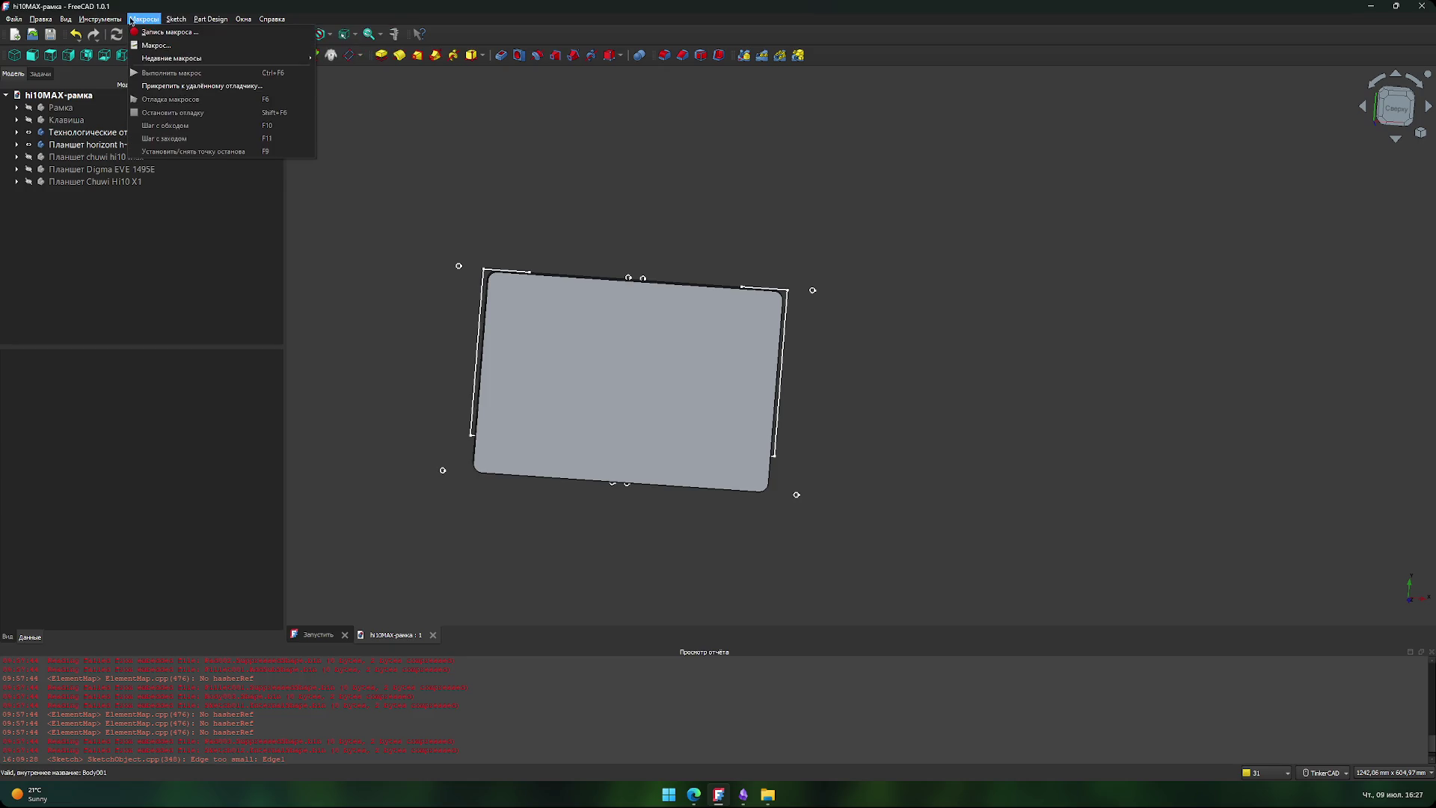
mouse_move(100, 20)
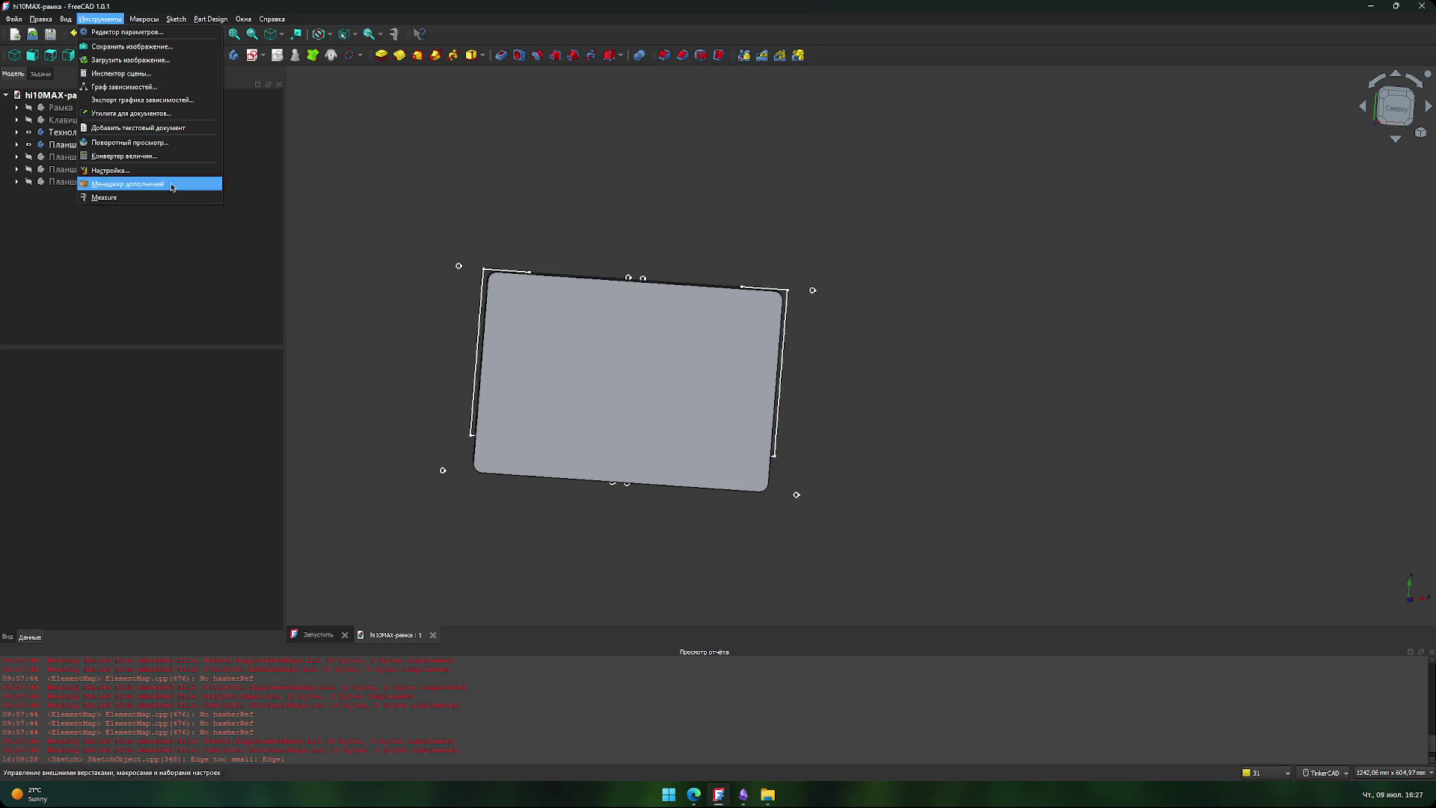
left_click(195, 131)
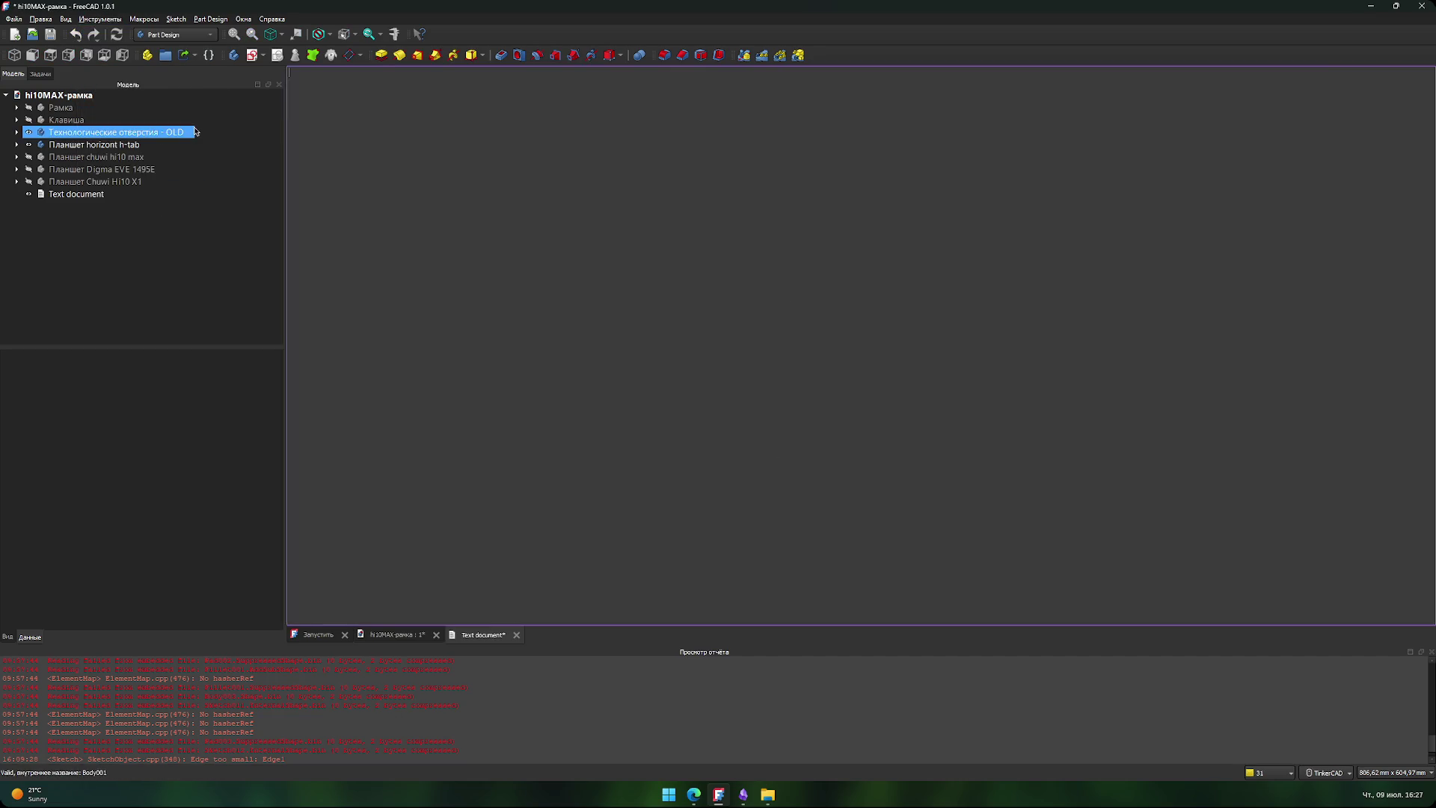
- Rename the Text document to 'Описание' and place the cursor in its editor
left_click(93, 197)
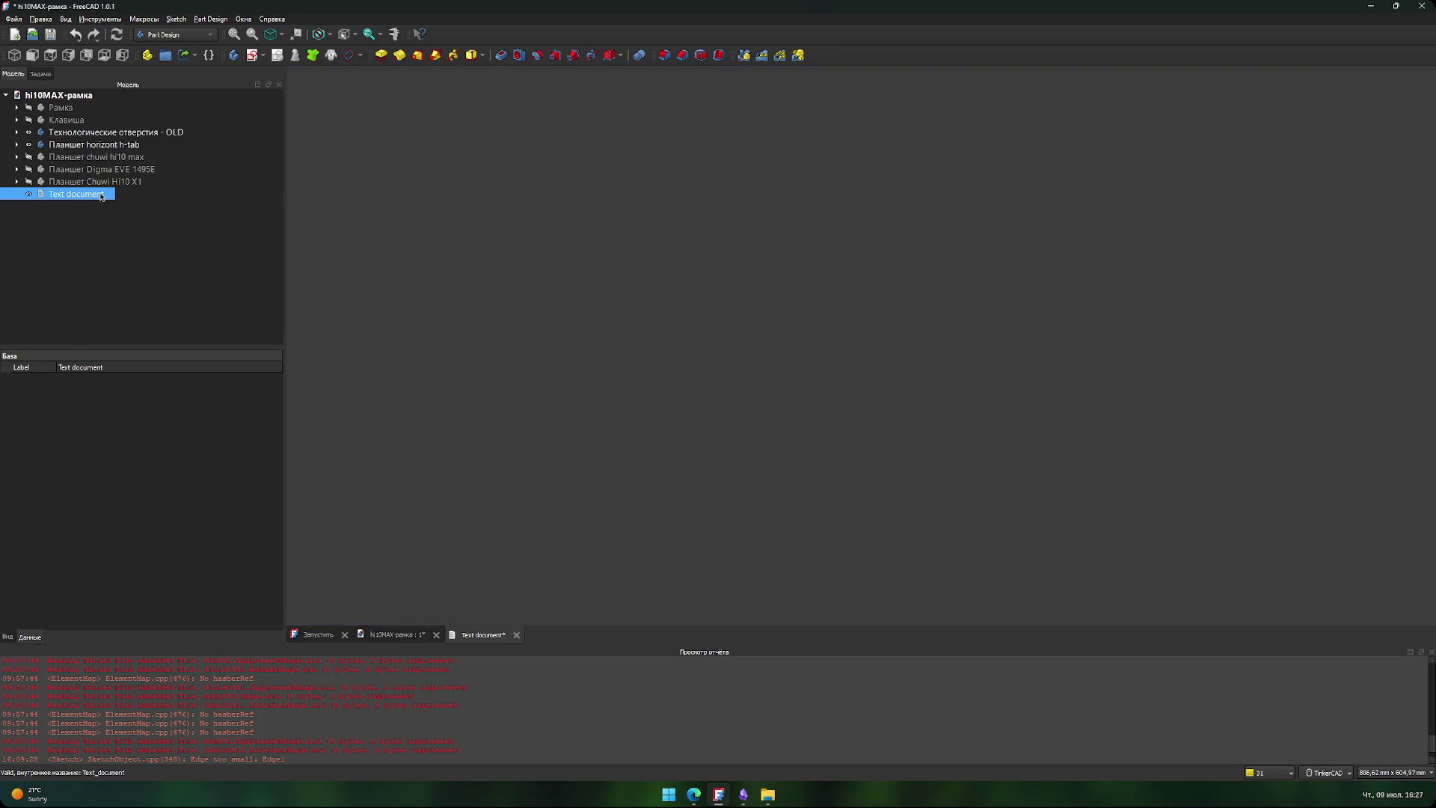
key("F2")
key("BackSpace")
type("Описание")
key("Return")
left_click(508, 284)
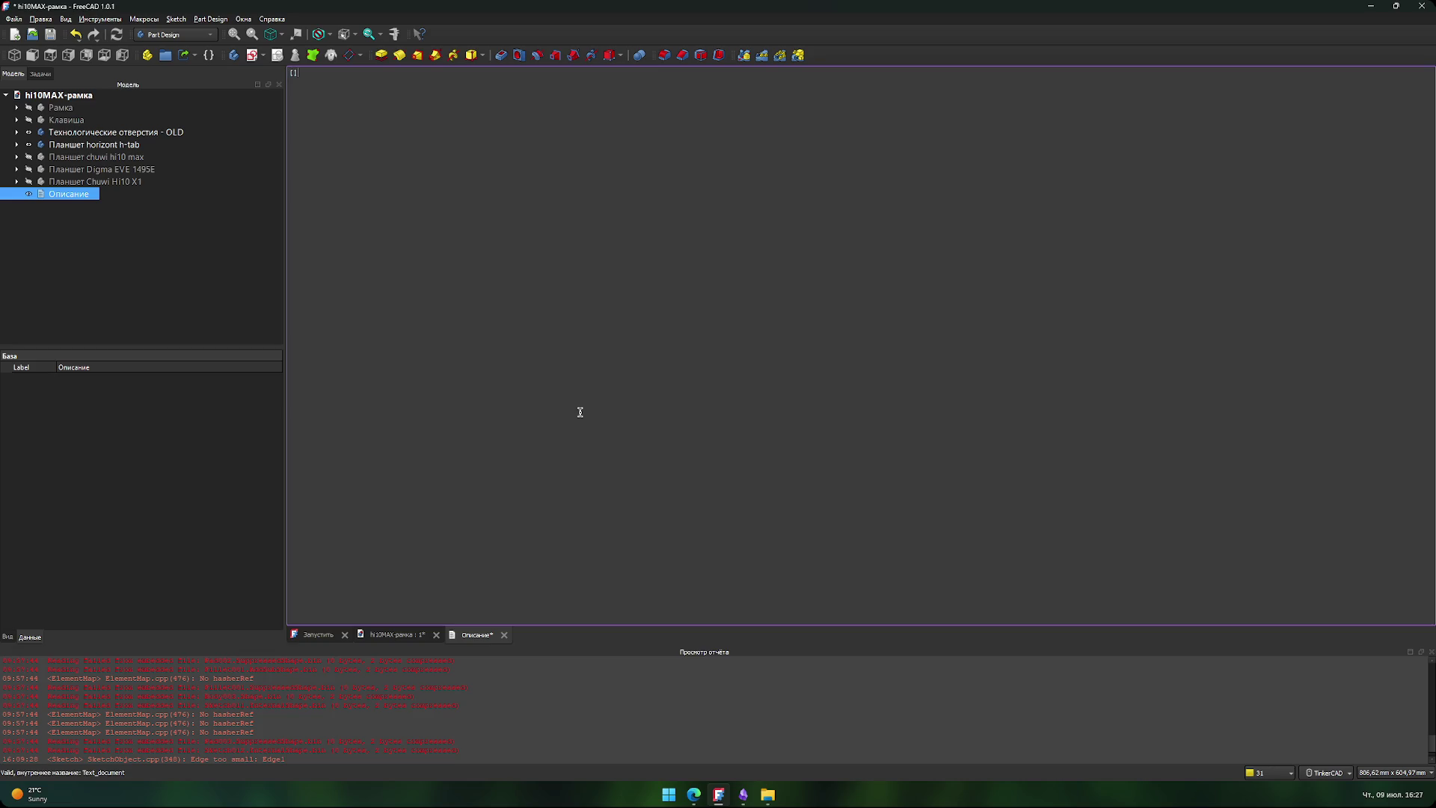
- Write a '# Задачи' heading and a note about adding a ventilation hole for the Chuwi tablet
type("# Задачи")
key("Return")
key("BackSpace")
type("нужно добавить ве")
type("нтеляционное отверстие под hi")
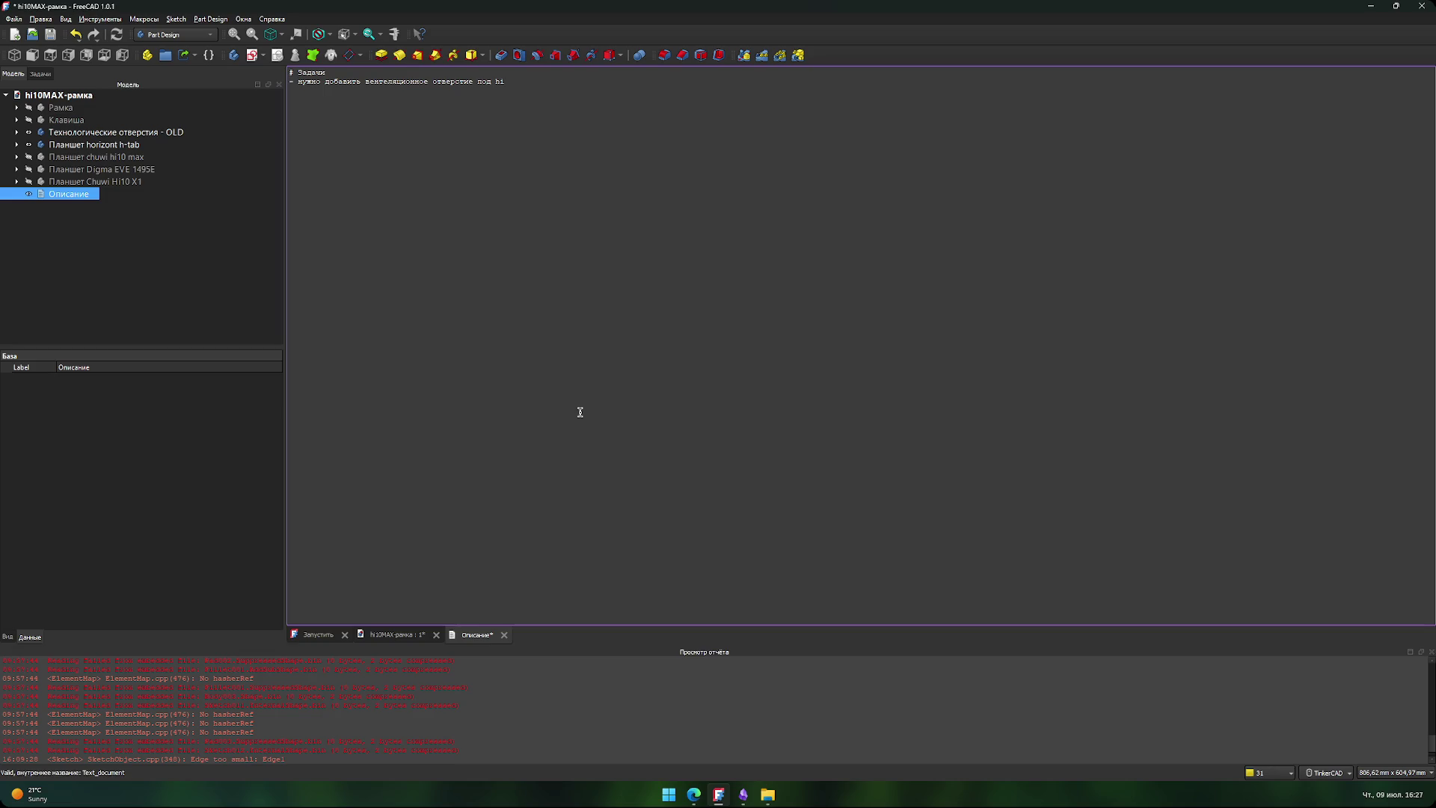
key("BackSpace")
key("BackSpace")
type("chu")
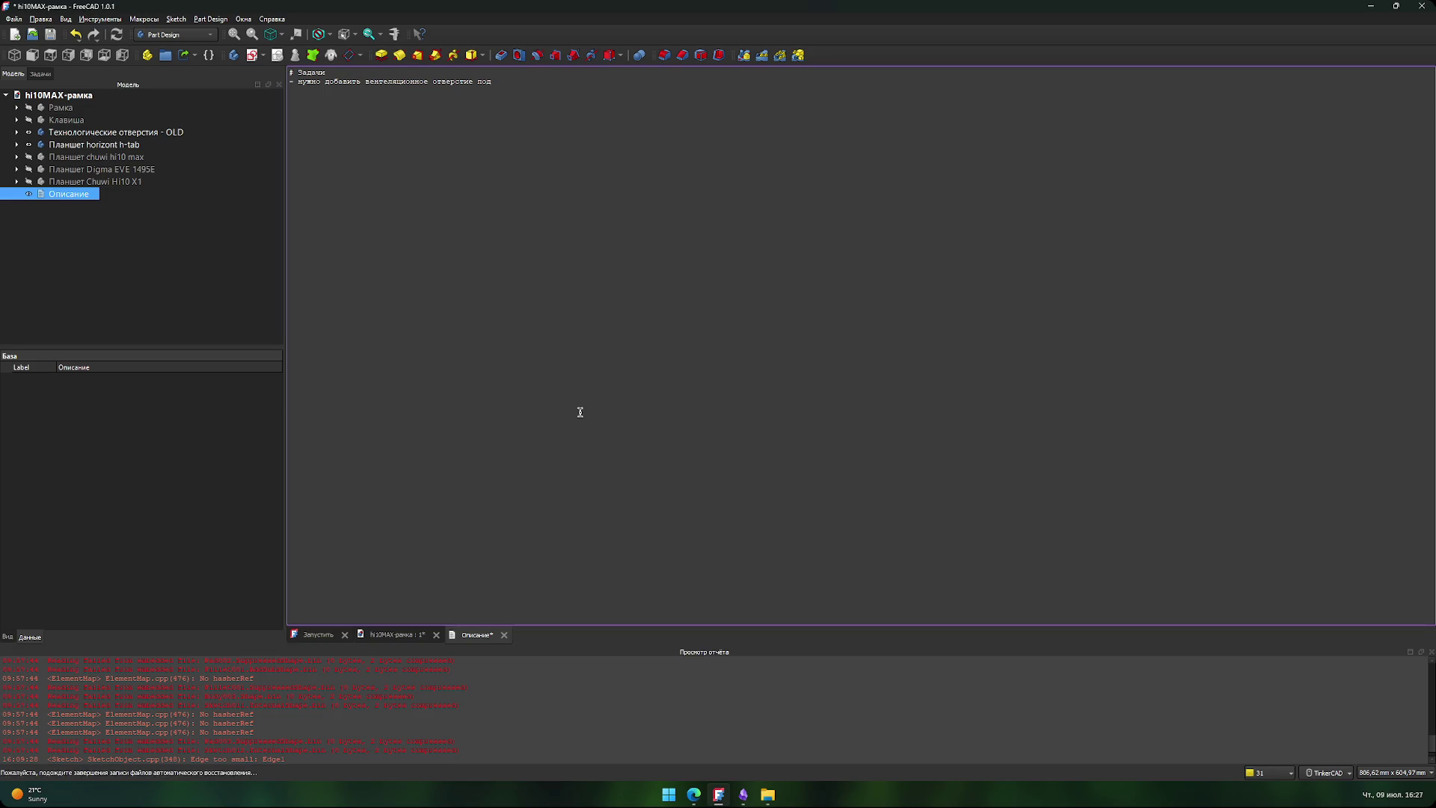
type("wi hi1")
key("BackSpace")
key("BackSpace")
type("x1")
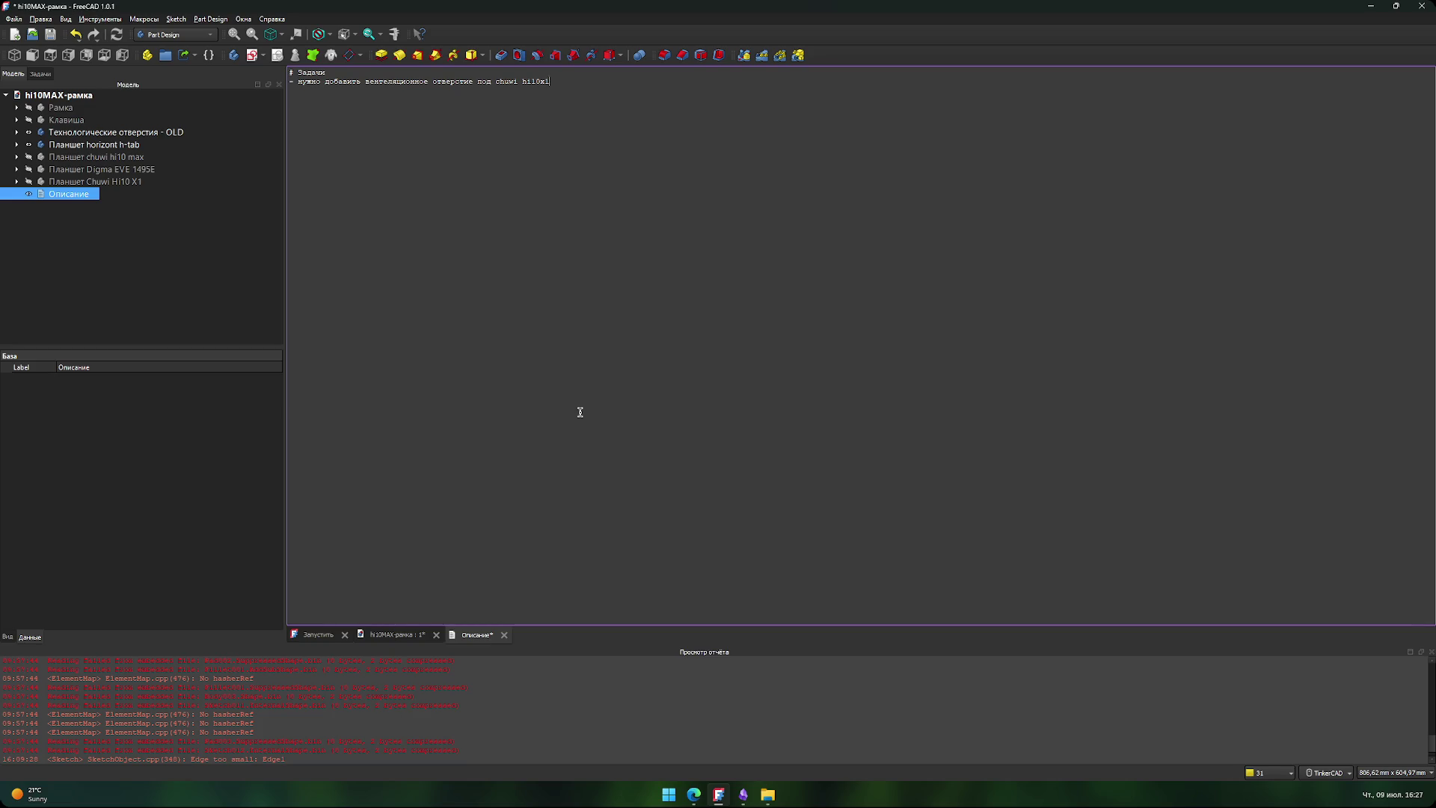
- Add a line saying the lower part of the case needs an intake ventilation hole
key("Return")
type("- ")
type("нужно не забыва")
type("ть")
type(" задней стенк")
type("е планшета")
key("BackSpace")
key("BackSpace")
key("BackSpace")
type("забыть в")
key("BackSpace")
key("BackSpace")
key("BackSpace")
key("BackSpace")
key("BackSpace")
key("BackSpace")
key("Delete")
key("Delete")
key("Delete")
key("Down")
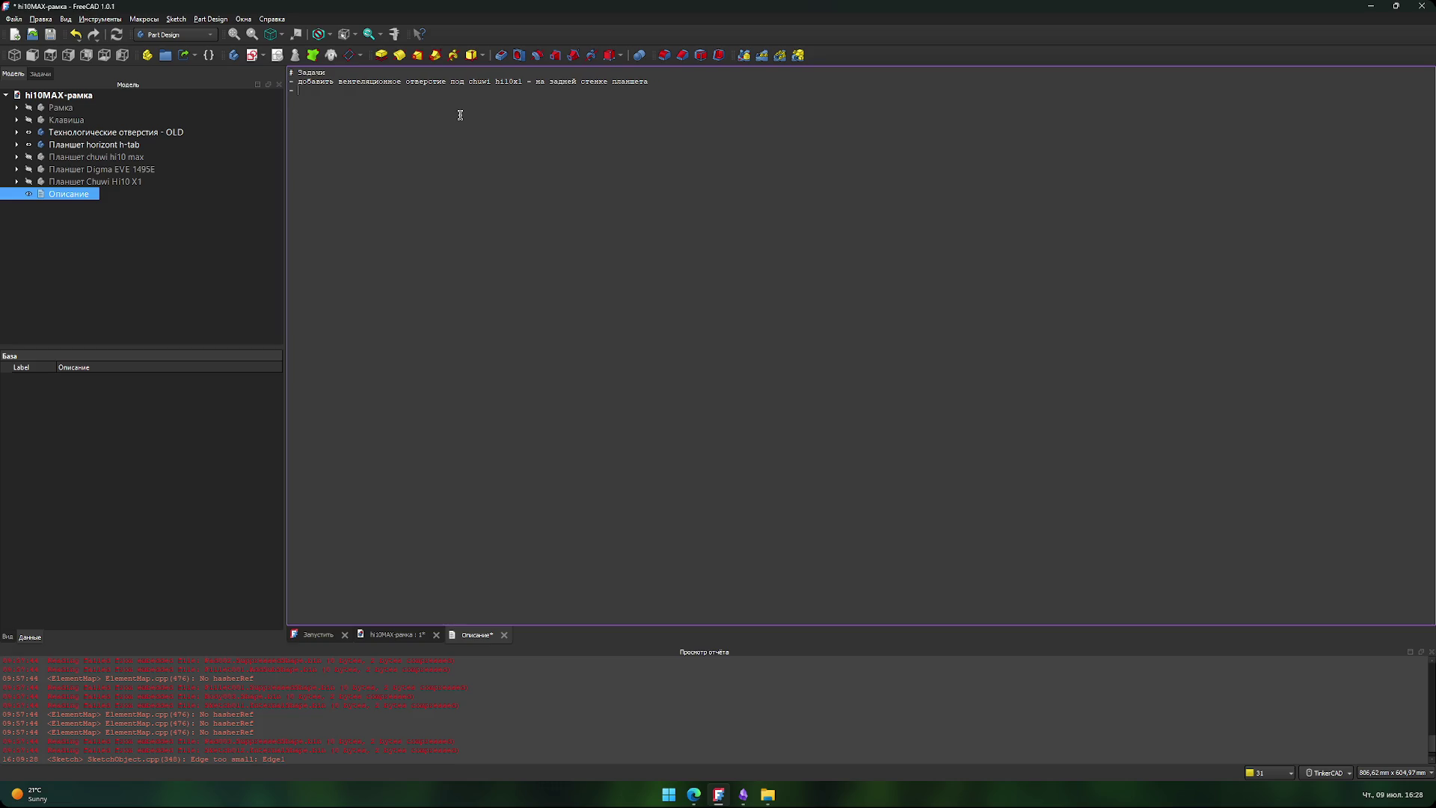
type("в корпусе")
type(" (в нижней час")
type("ти) должно б")
type("ыть отверстие пр")
type("иточной вен")
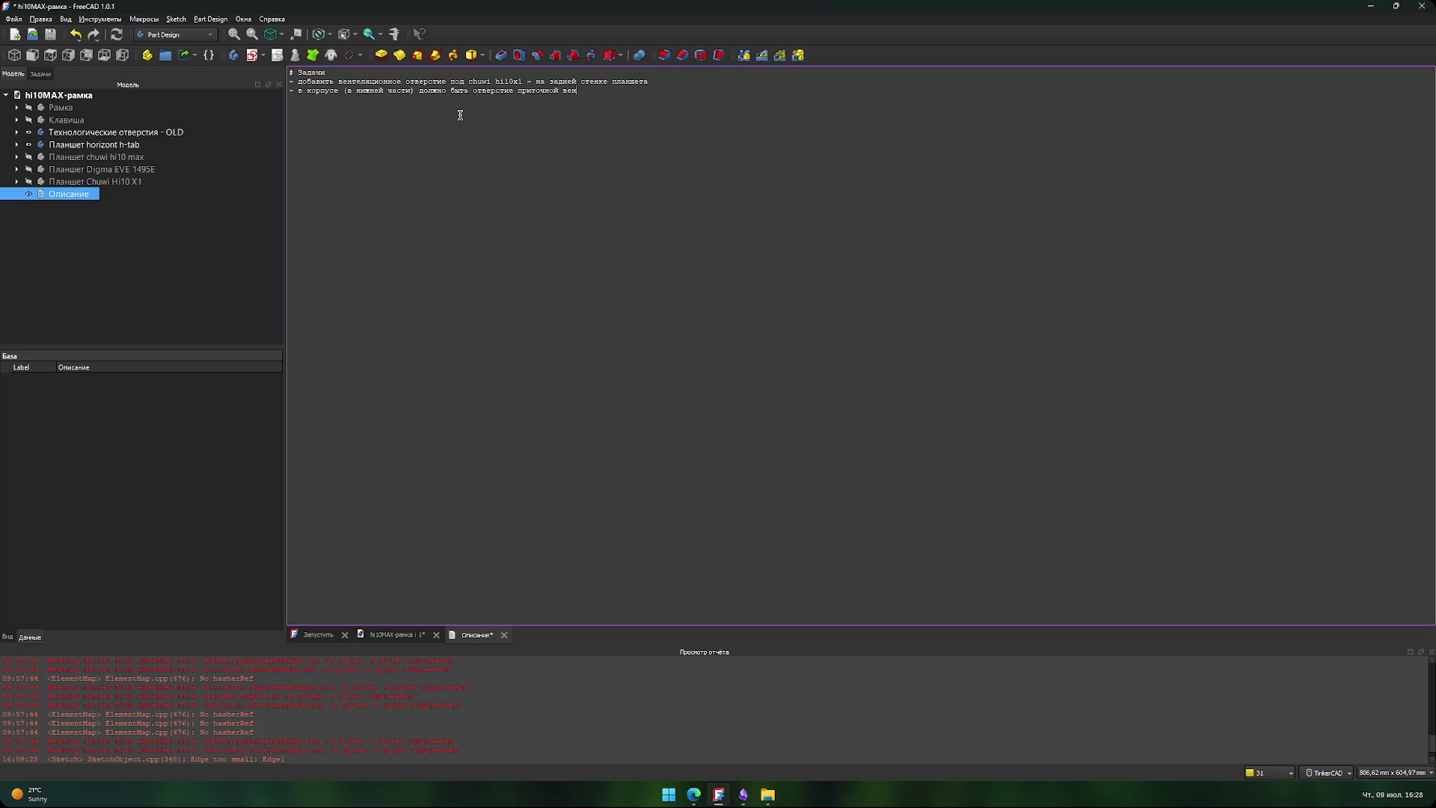
type("тиляции, ")
type("так как з")
type("абор")
key("BackSpace")
key("BackSpace")
key("BackSpace")
- Explain that the closed case lacks fresh air and exhaust vents should face forward, away from falling debris
type("Так как забор воздуха идт")
key("BackSpace")
key("BackSpace")
type("ёт и")
type("корпуса ")
type(", но")
type("он плотн")
type("крыт")
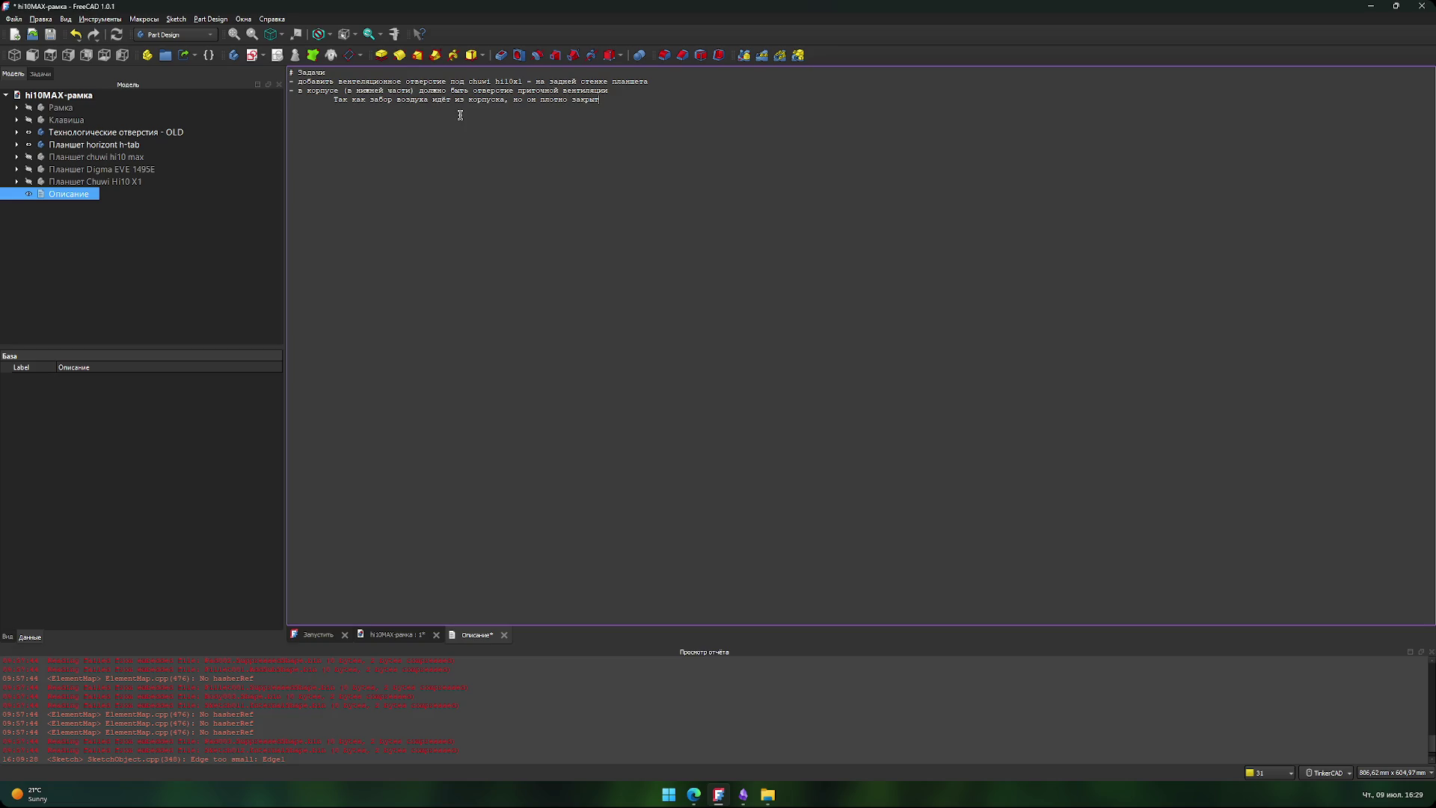
type("и ново")
type("му воздуху неоткуда вз")
type("яться")
type("вы")
type("одх")
type("ые в")
type("отверстия")
type("ентил")
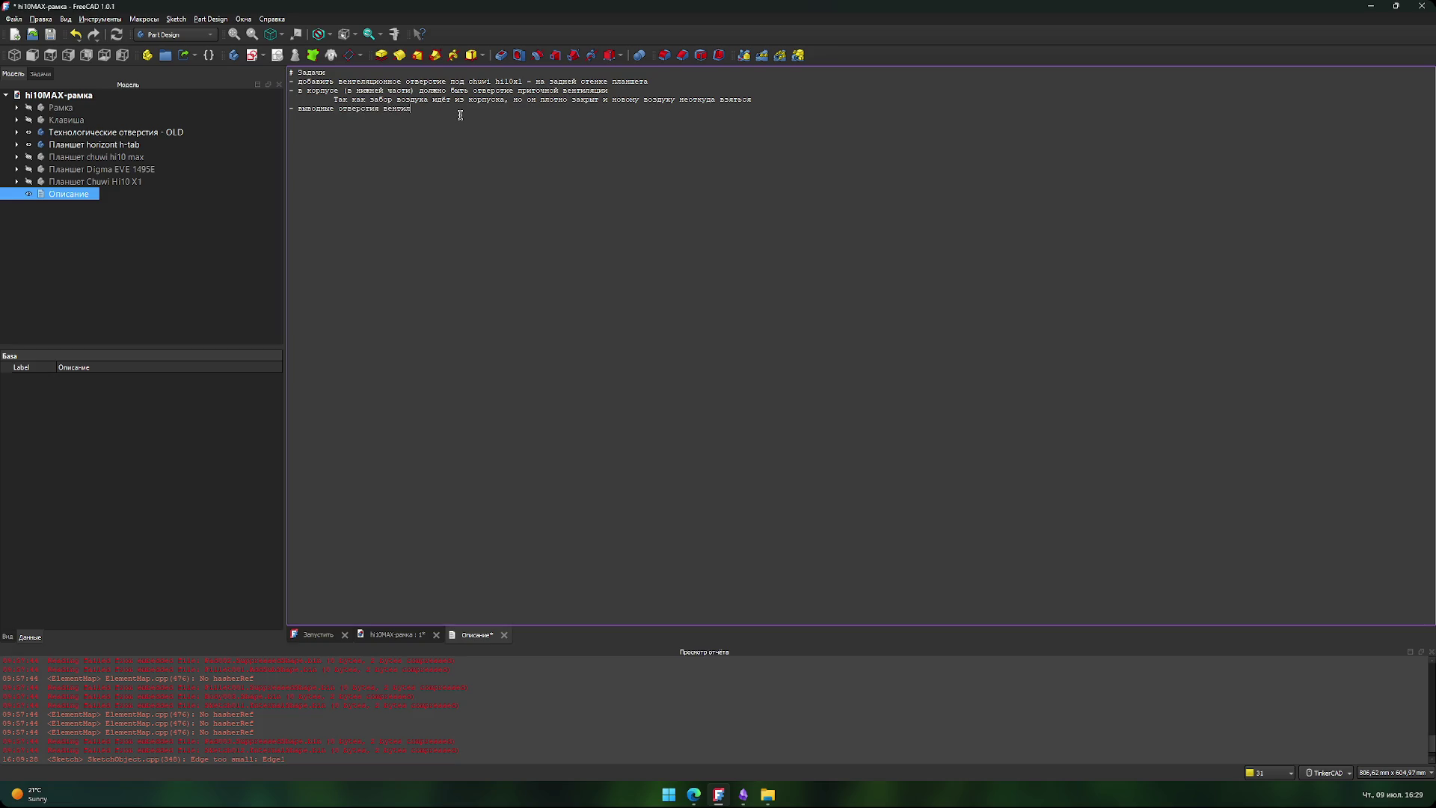
type("яции планшетов желател")
type("ьно выводить ")
type("на переднюю кр")
type("омку, чтобы")
key("BackSpace")
key("BackSpace")
key("BackSpace")
type("Чтобы ")
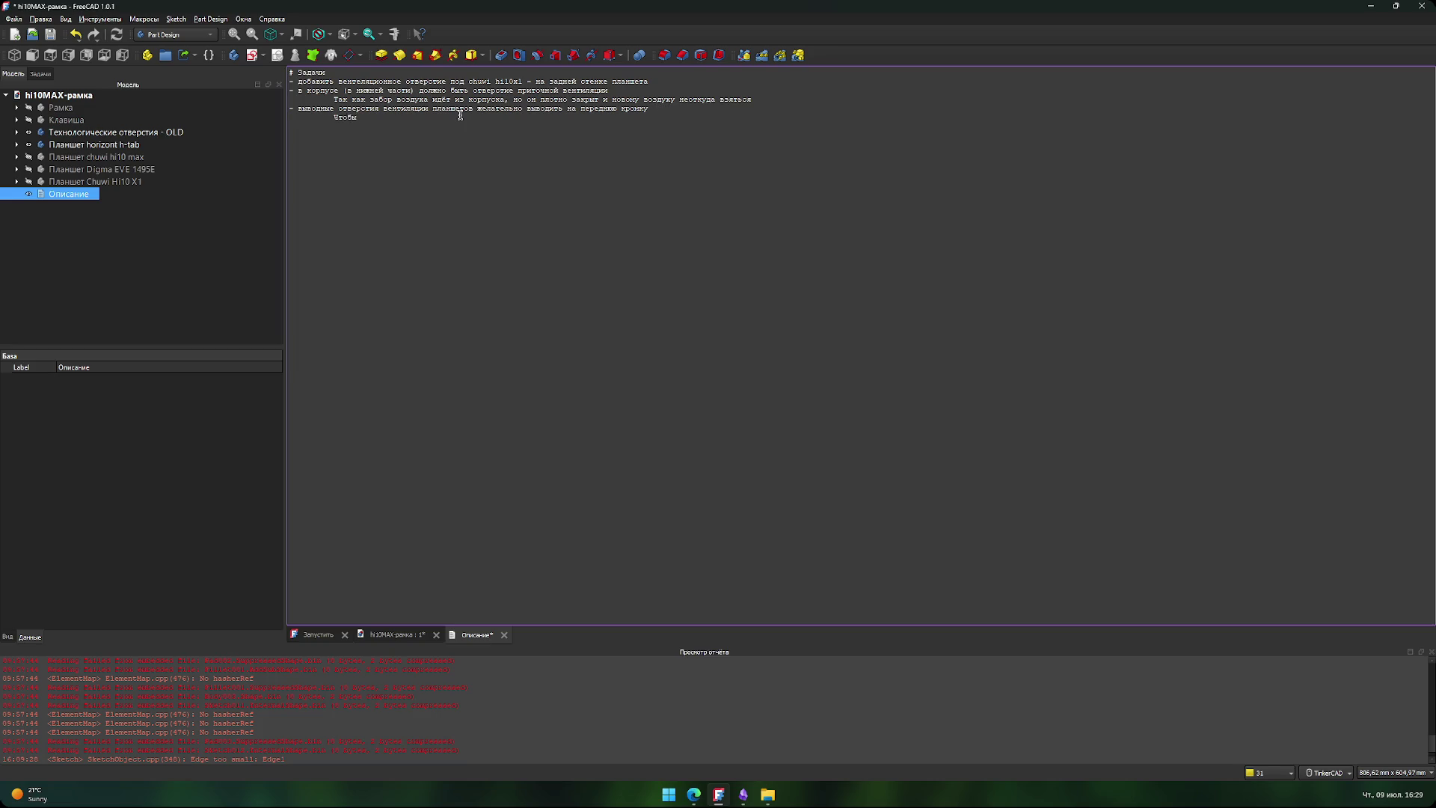
type("не было возможности за")
type("бить")
key("ctrl+BackSpace")
type("огда мусор ")
type("упадёт тсв")
type("ерху")
- Save the corrected notes, return to the hi10MAX-рамка model, and bring up the АК ГАРАНТ folder
key("ctrl+s")
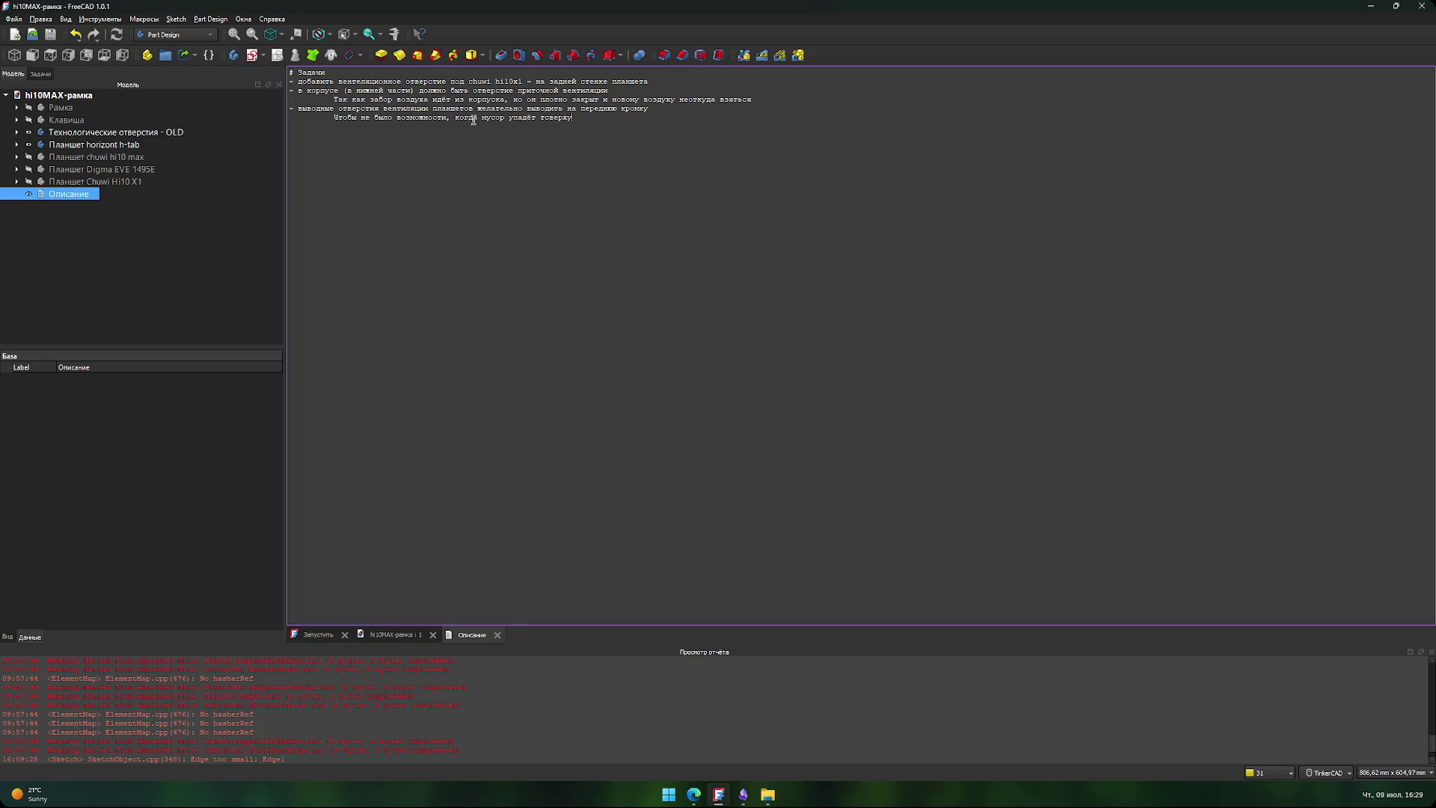
key("BackSpace")
key("ctrl+s")
left_click(101, 239)
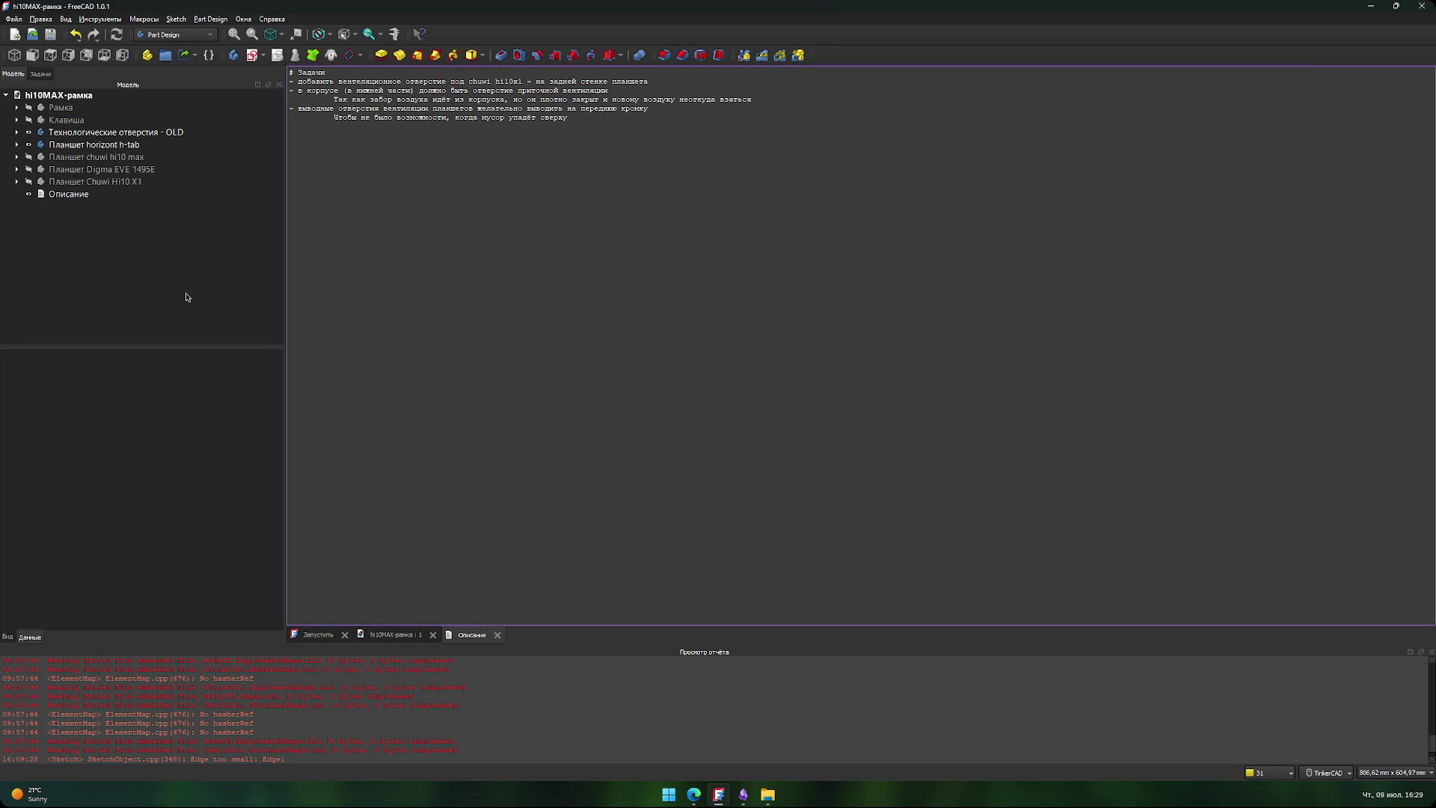
left_click(411, 644)
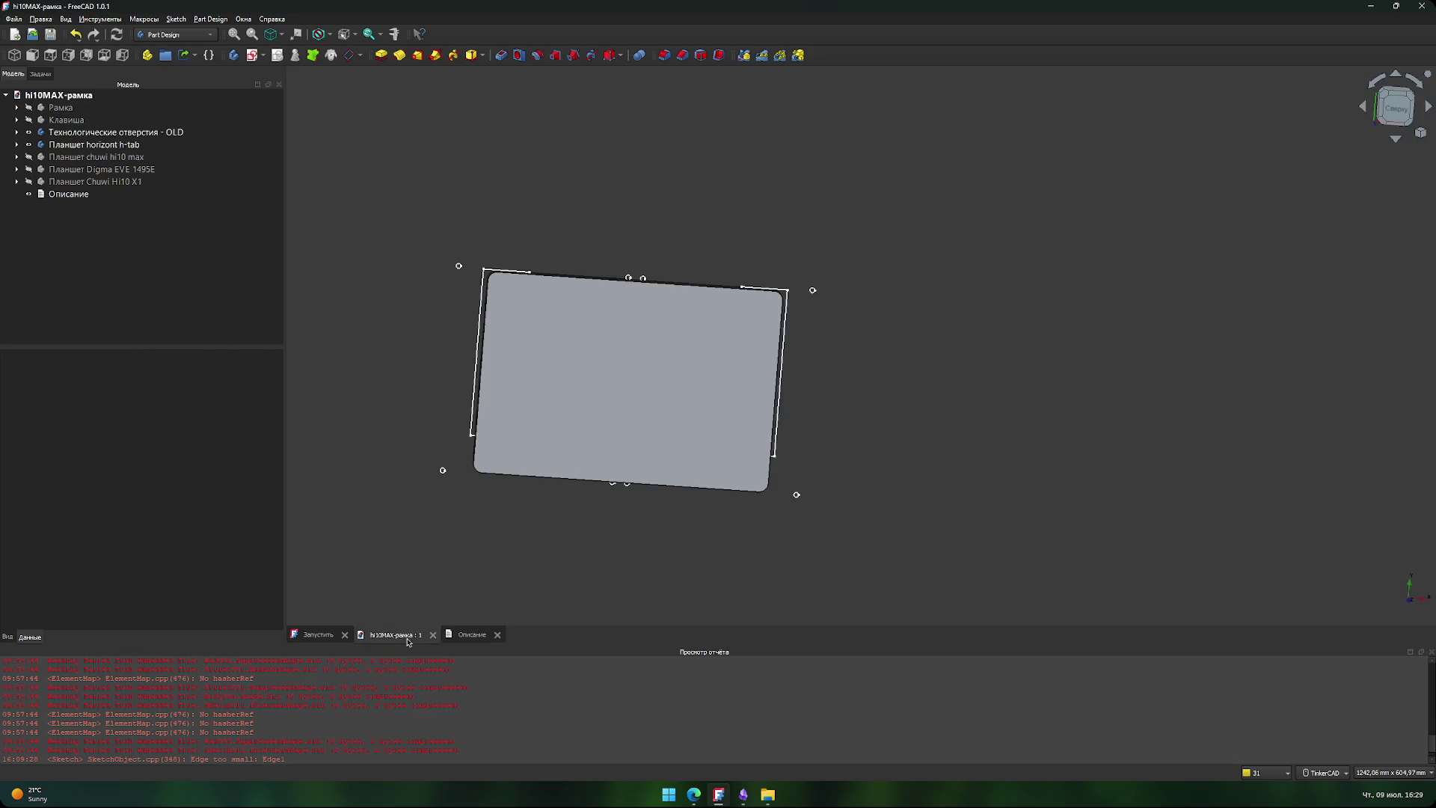
left_click(66, 96)
left_click(352, 450)
mouse_move(776, 801)
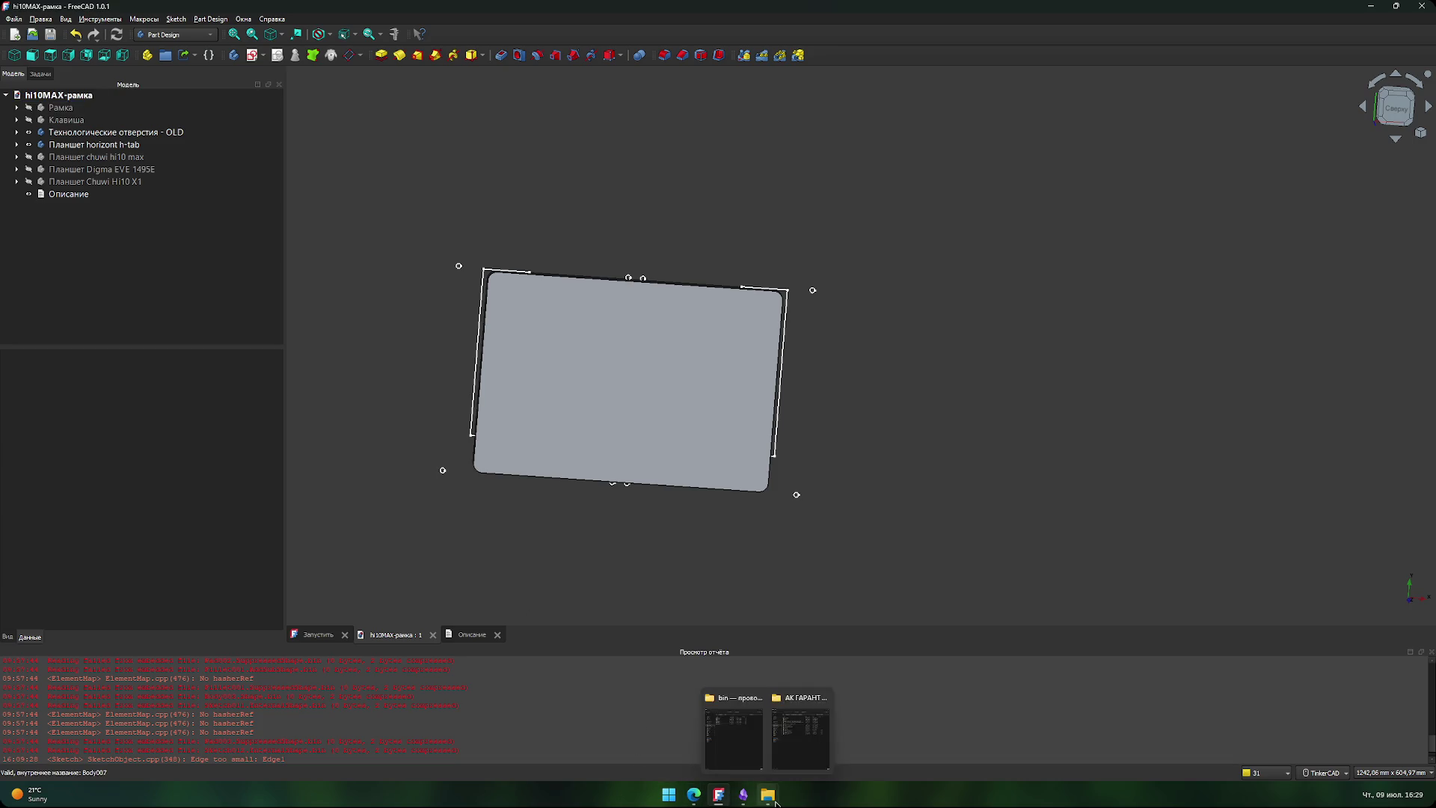
left_click(801, 737)
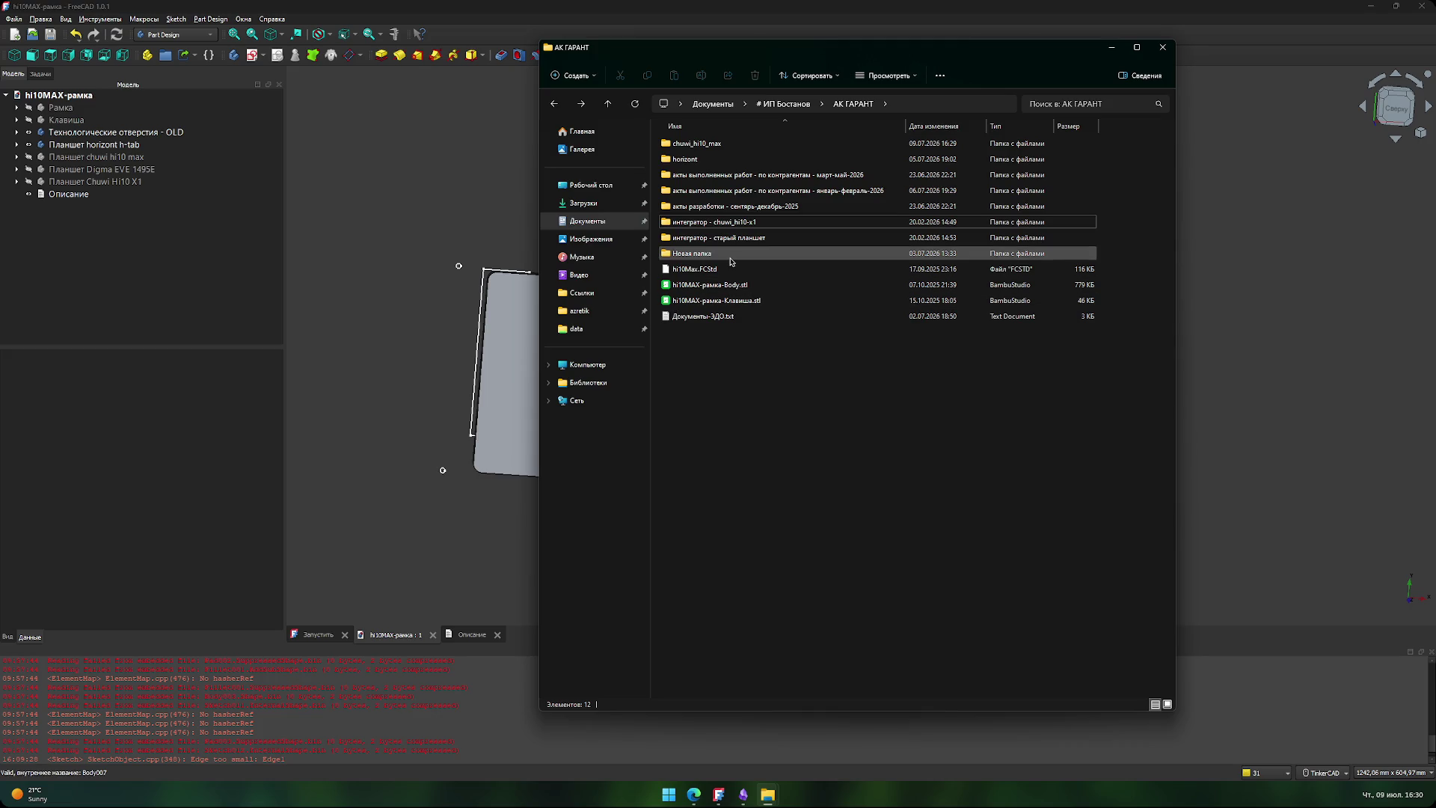
double_click(738, 159)
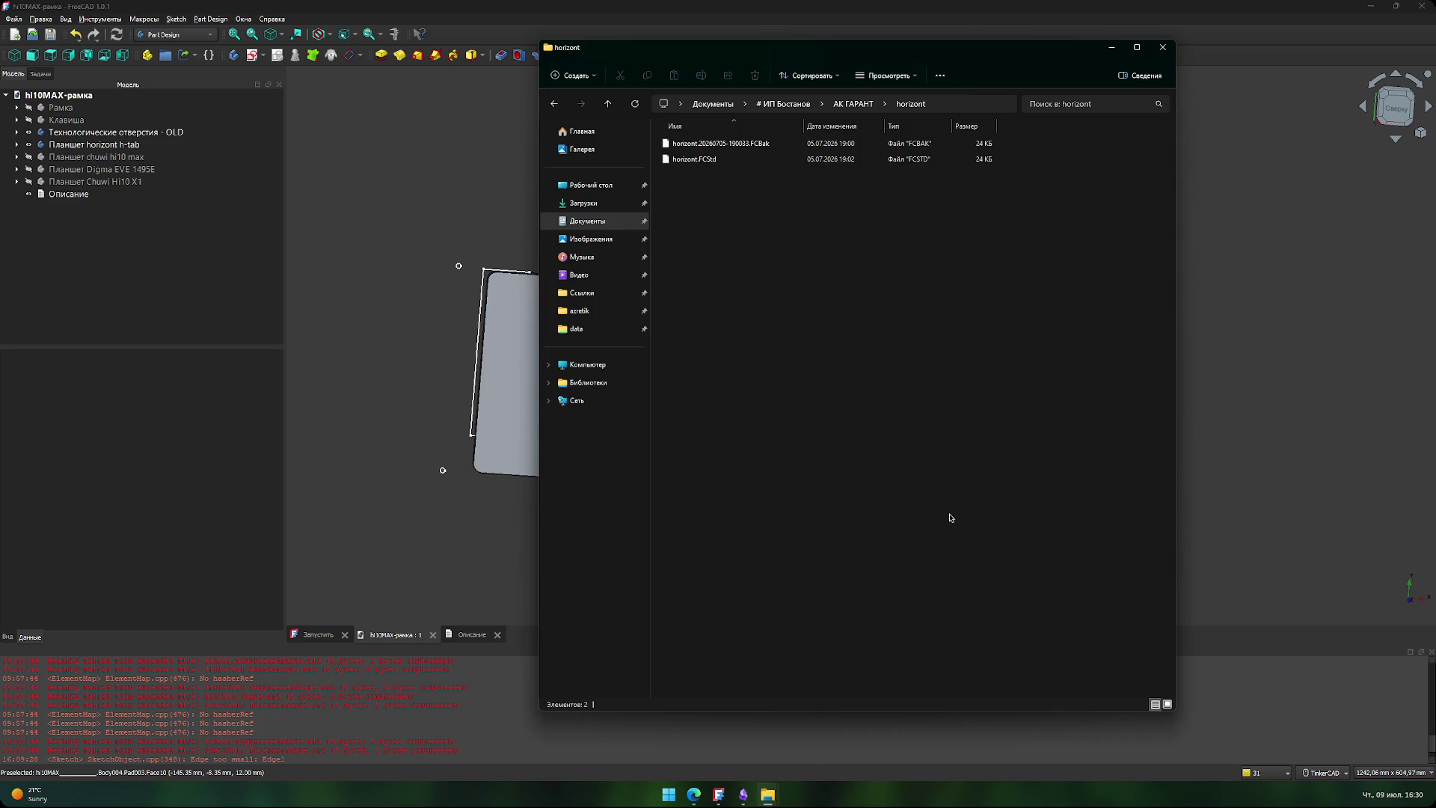
key("BackSpace")
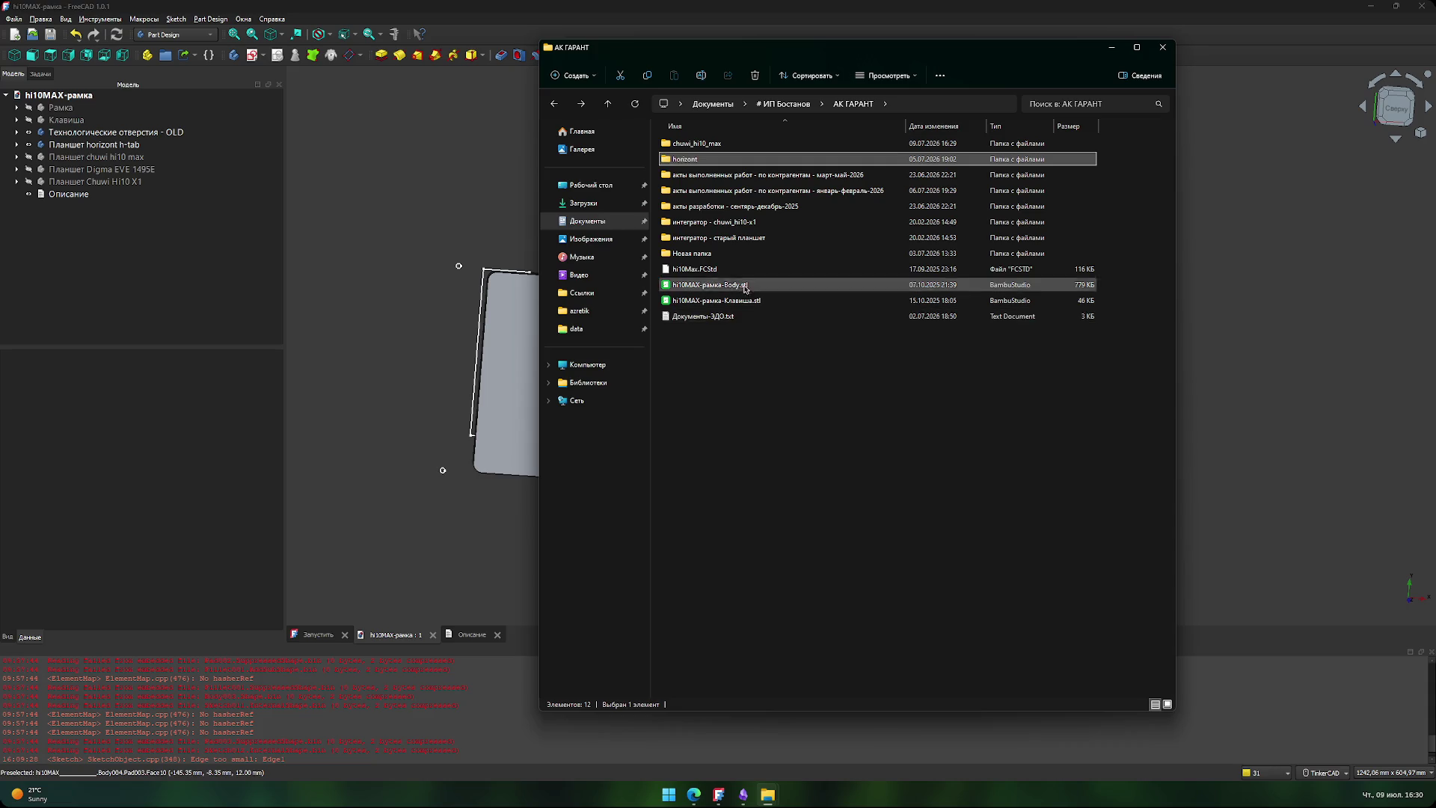
left_click(778, 423)
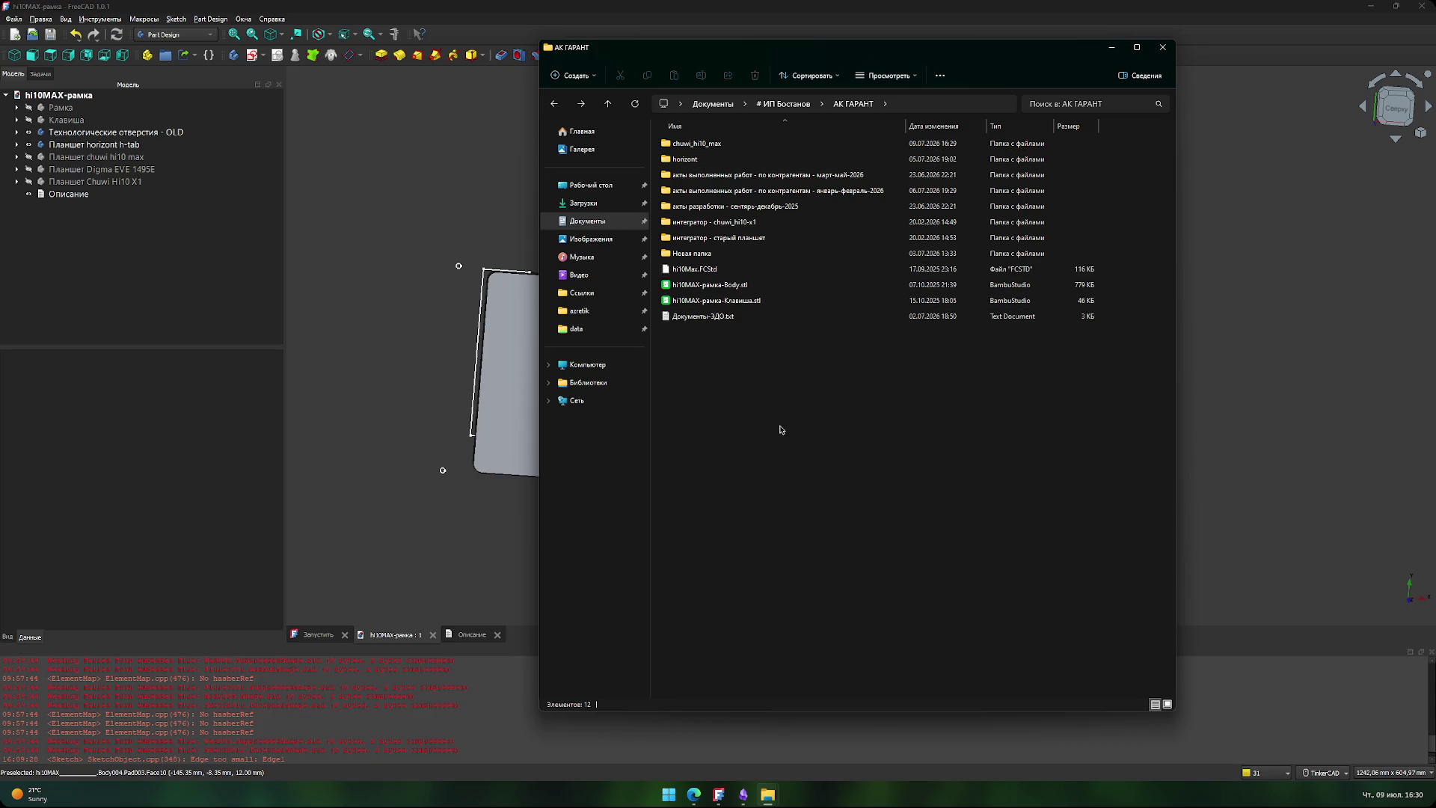
double_click(718, 253)
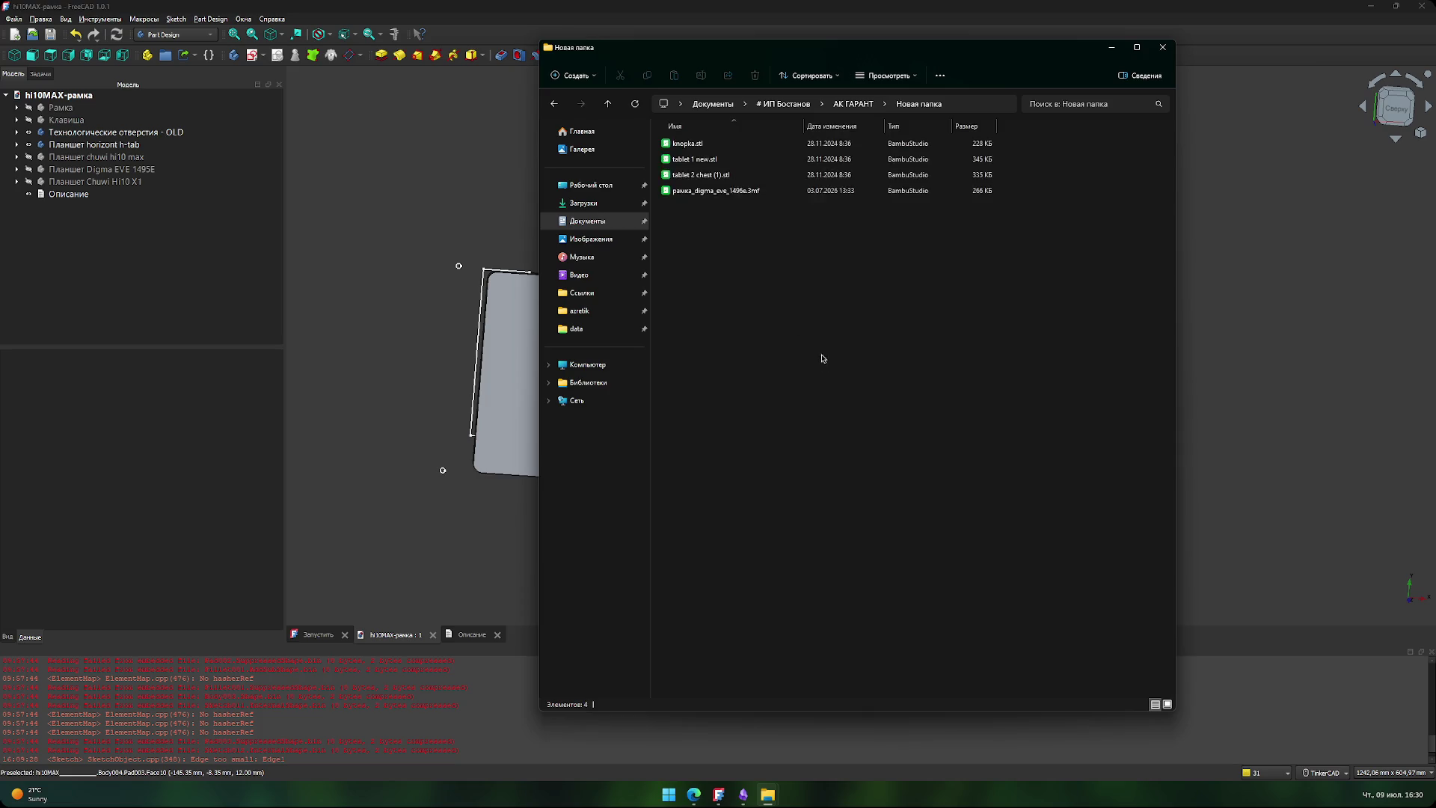
key("BackSpace")
key("Return")
key("BackSpace")
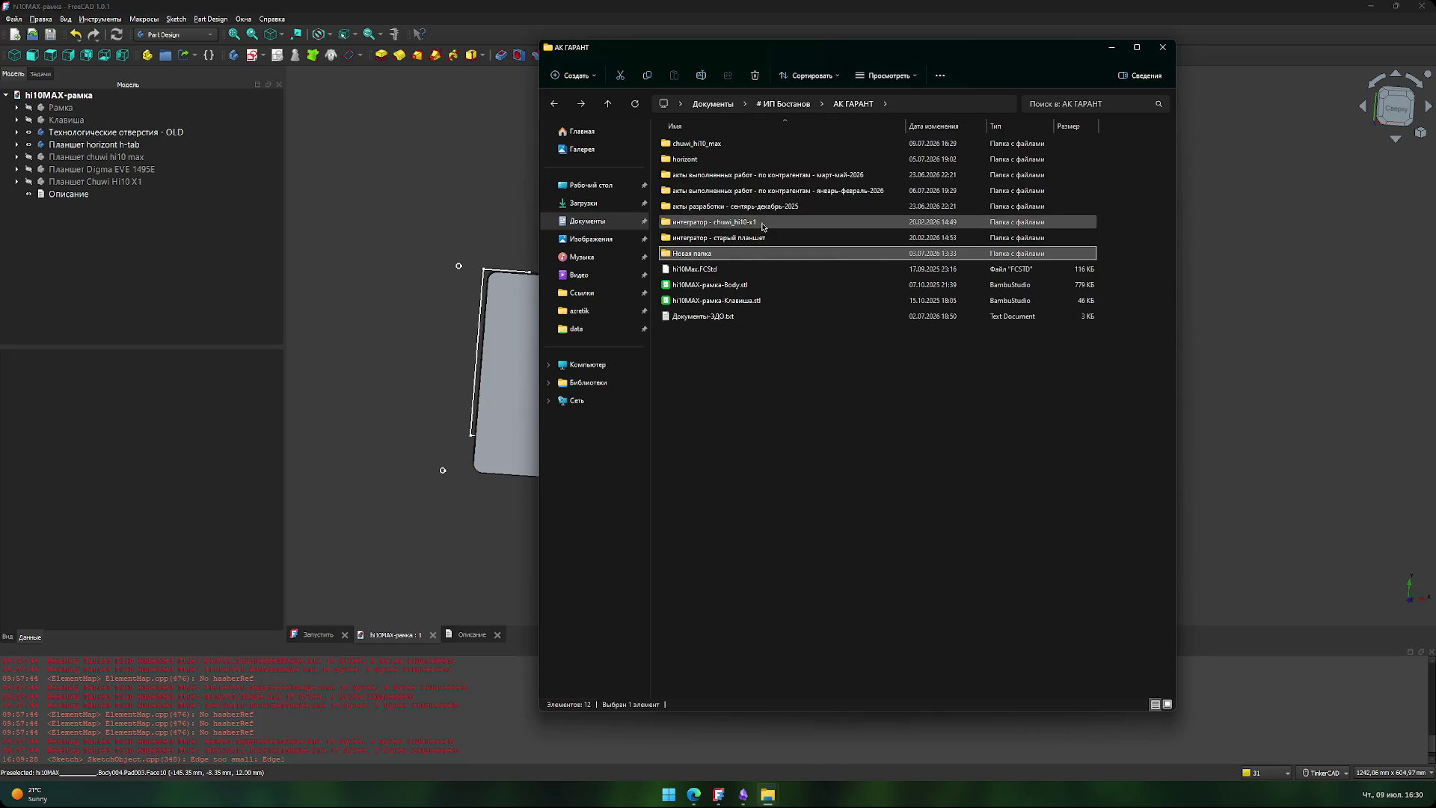
double_click(762, 222)
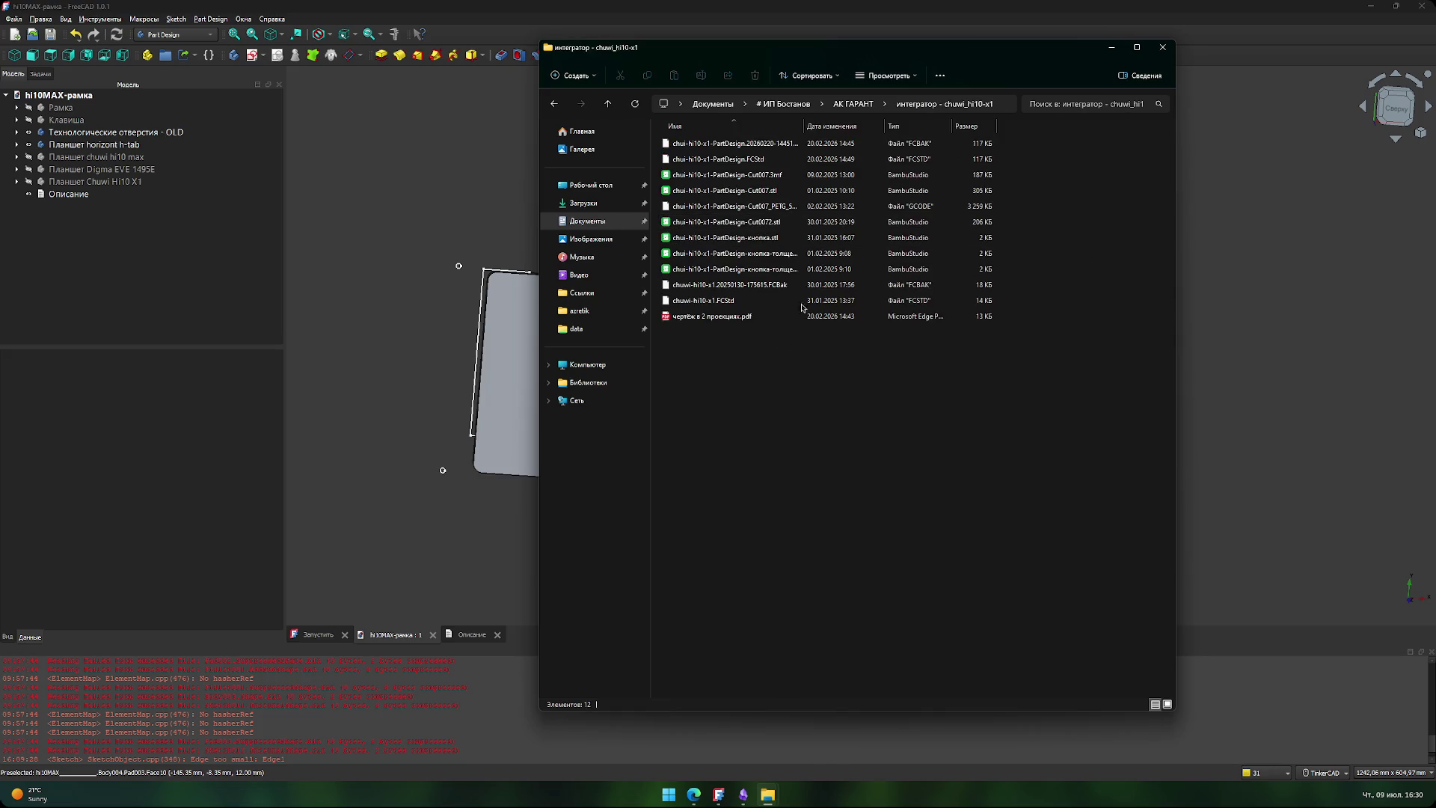
left_click_drag(803, 126, 914, 126)
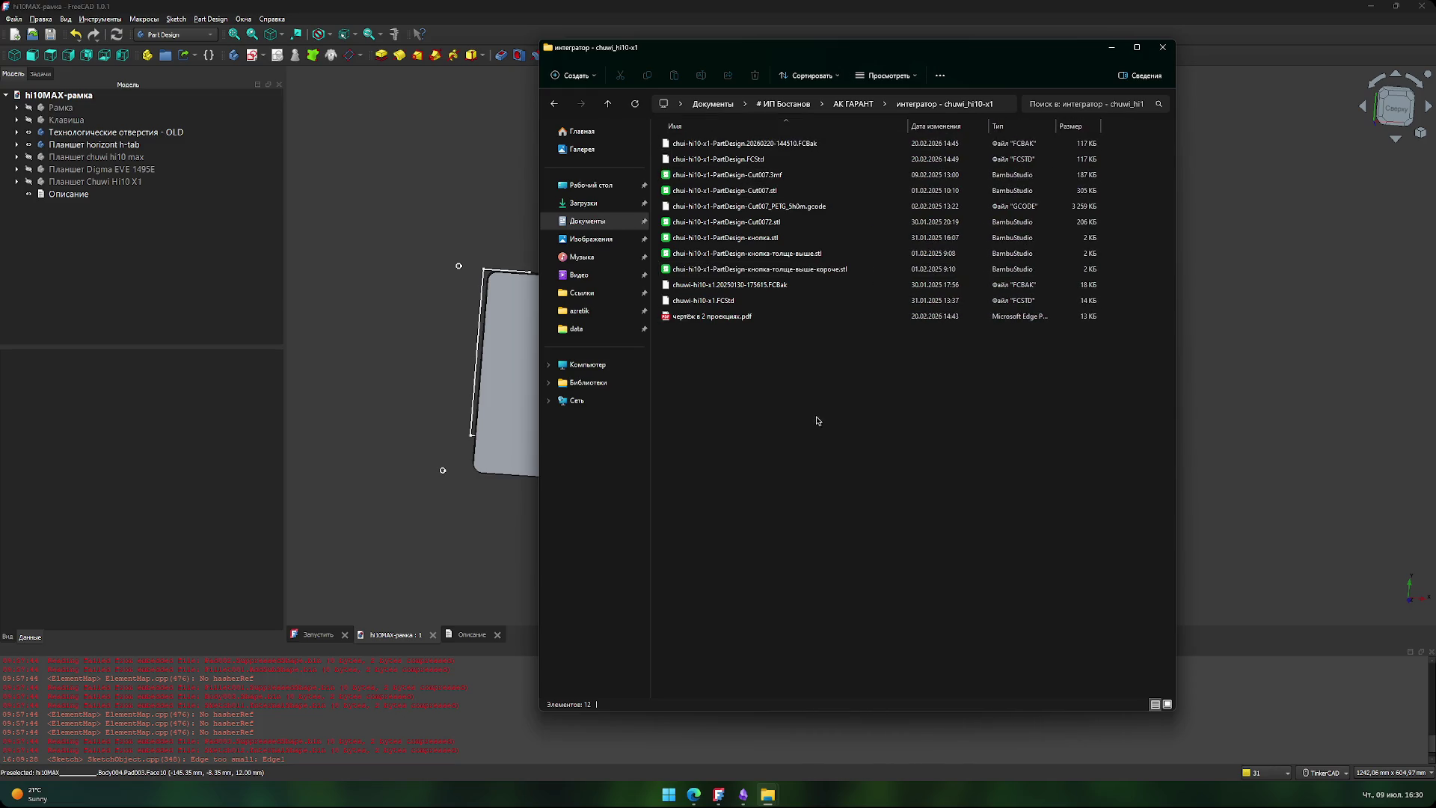
key("alt+Left")
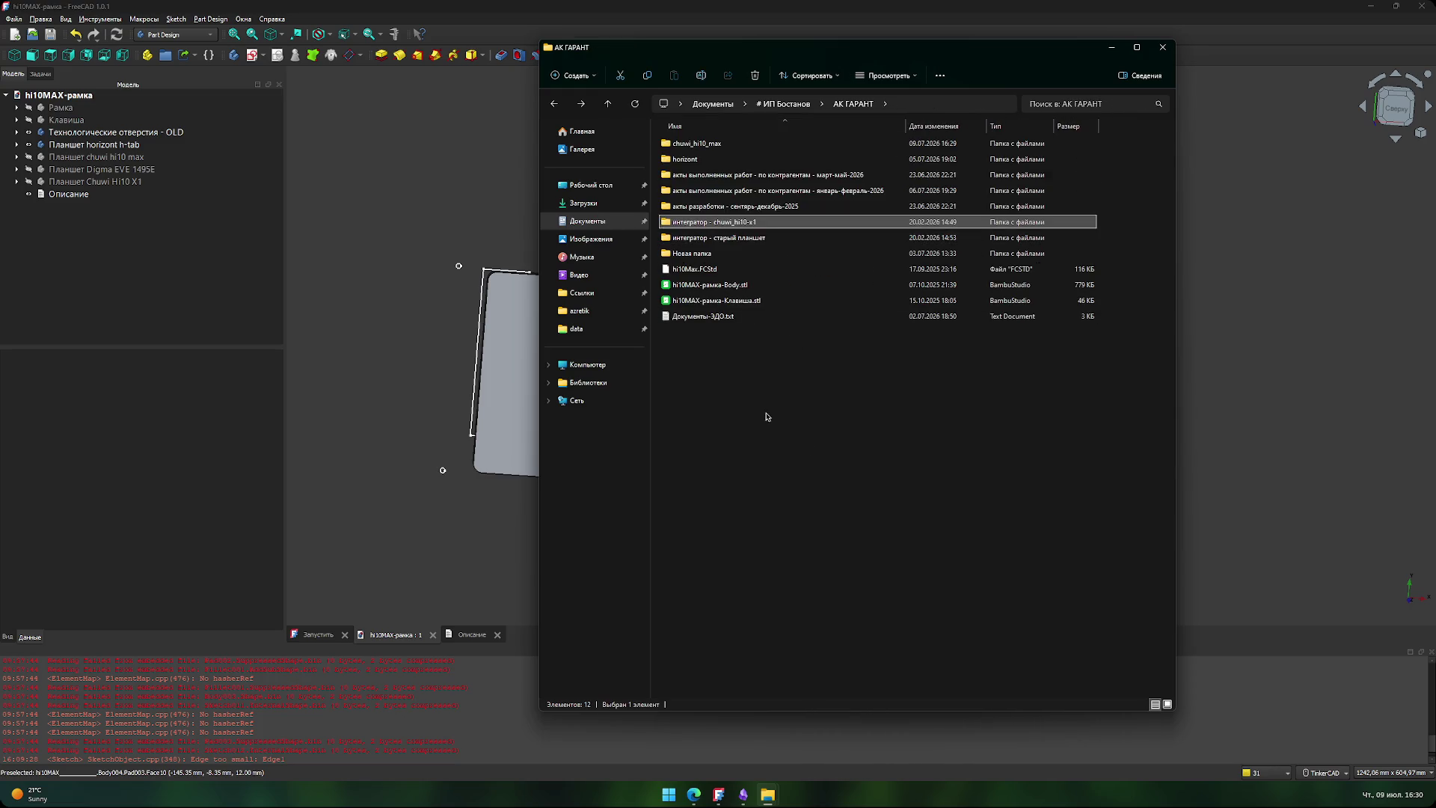
middle_click(771, 799)
left_click(602, 234)
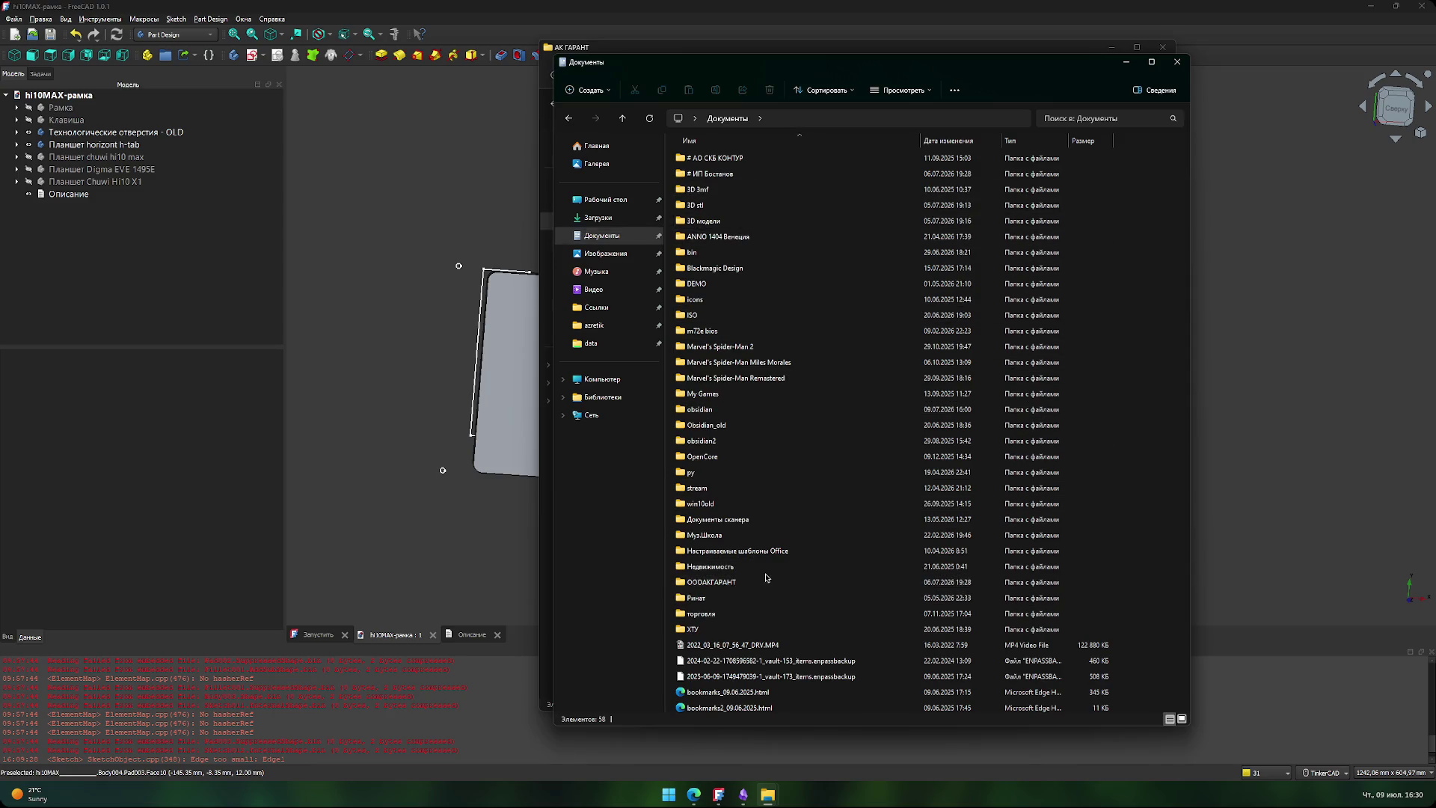
double_click(766, 580)
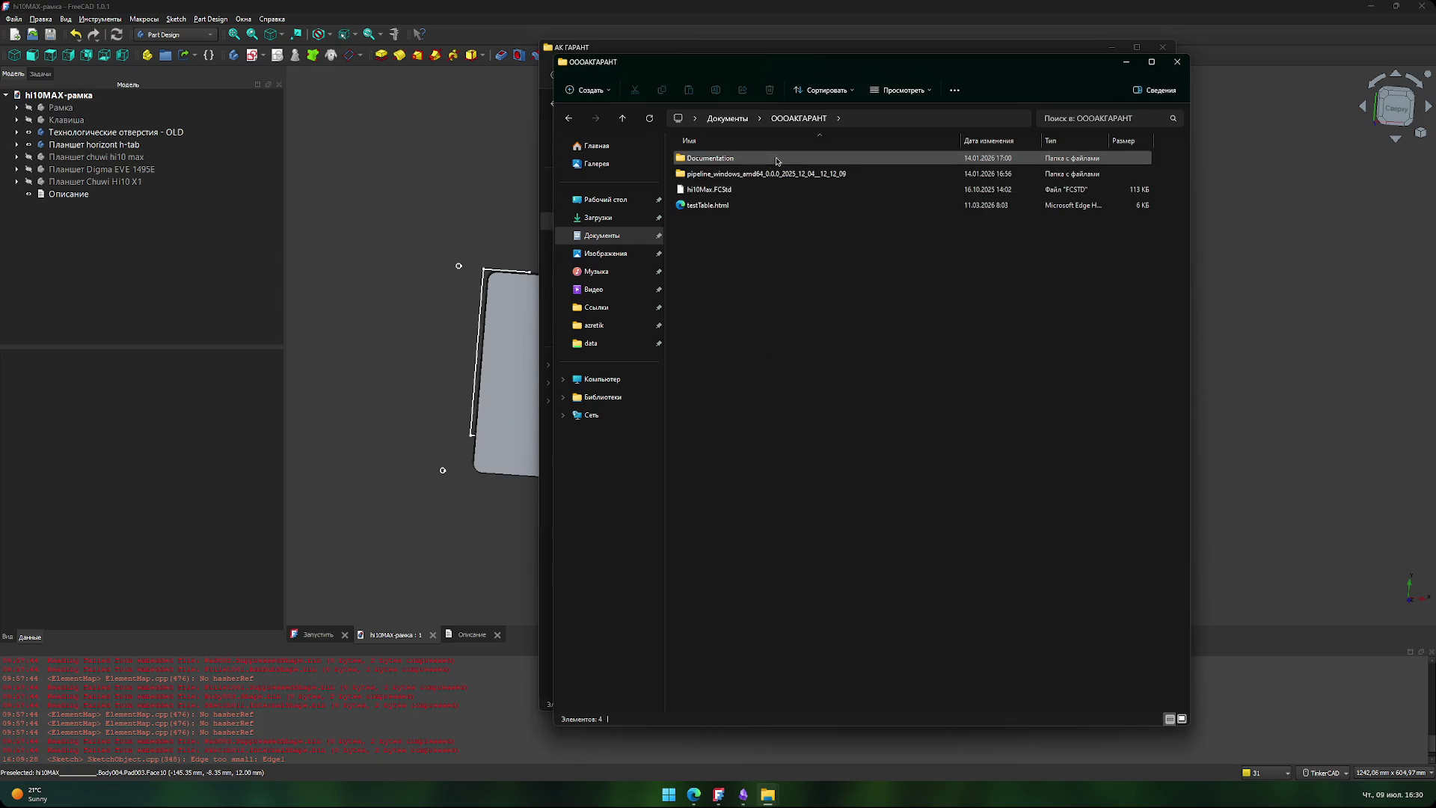
left_click(737, 192)
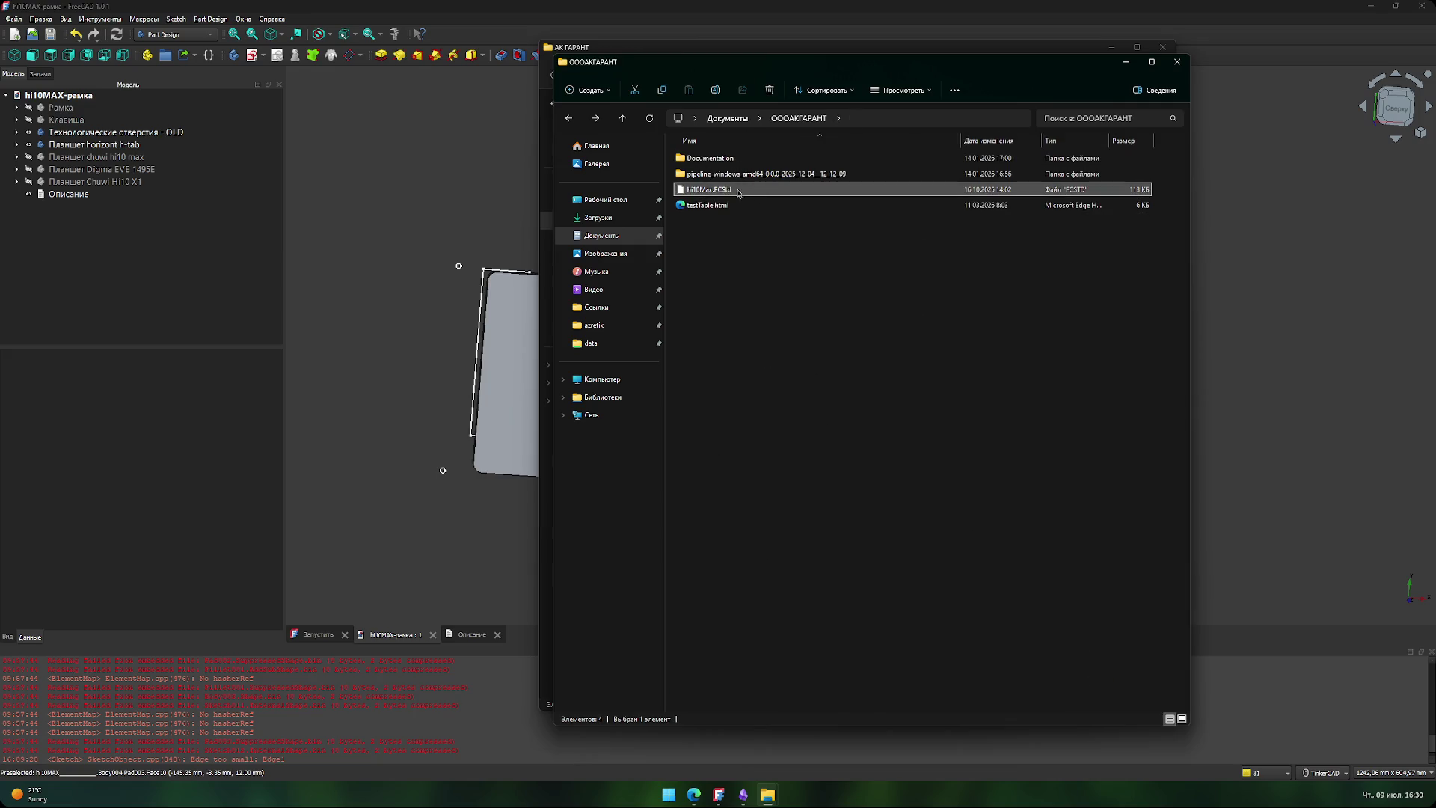
left_click(850, 358)
left_click(1178, 61)
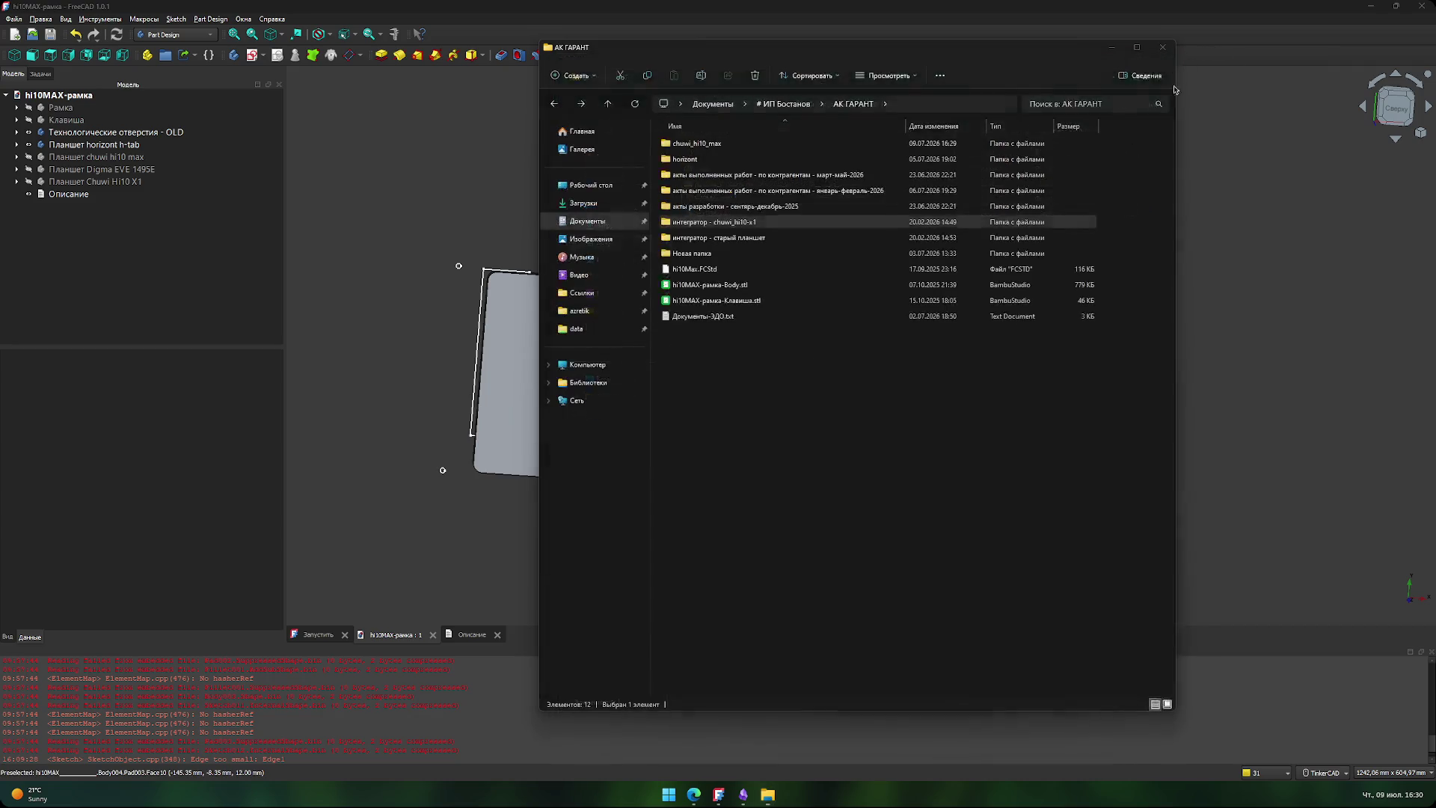
double_click(718, 144)
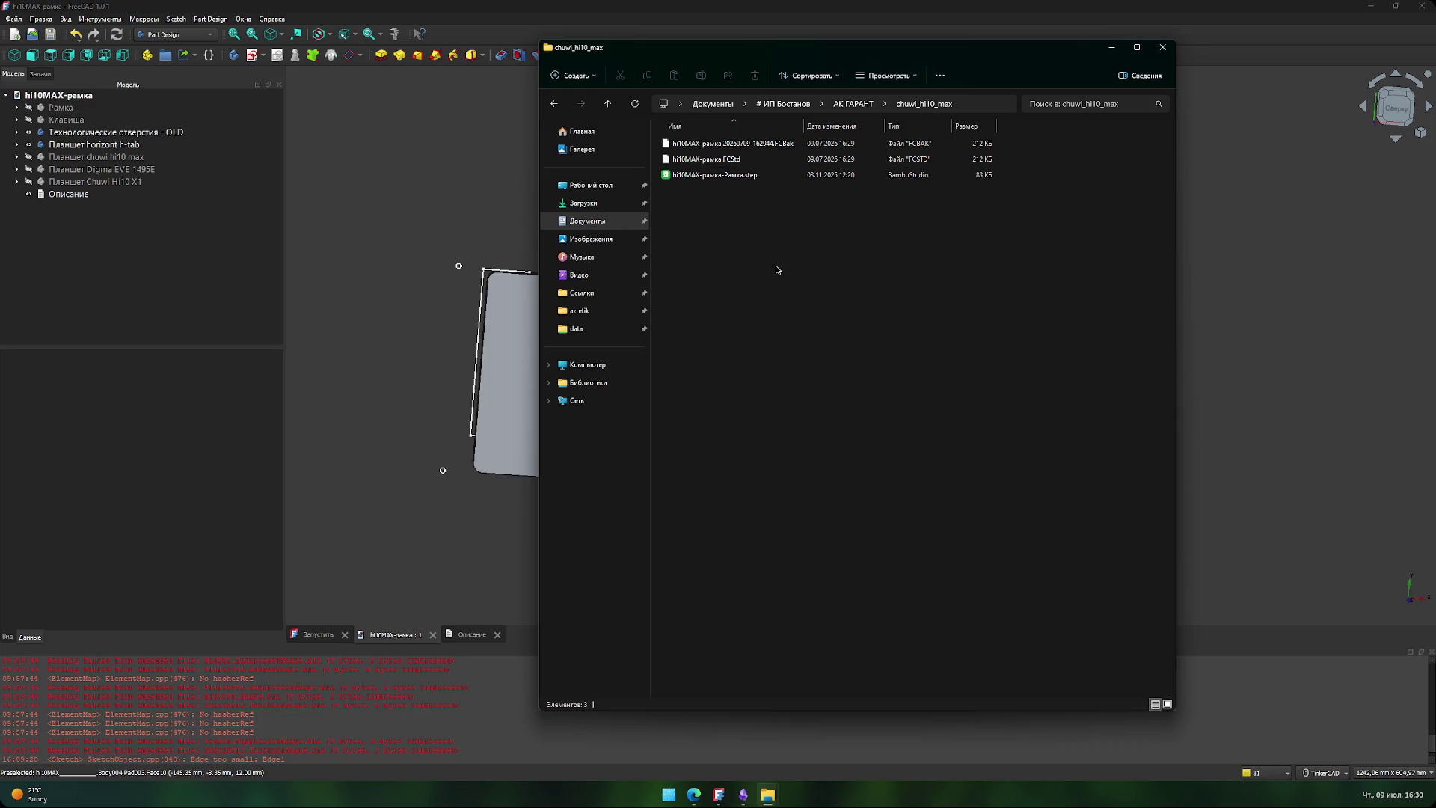
left_click_drag(807, 121, 824, 120)
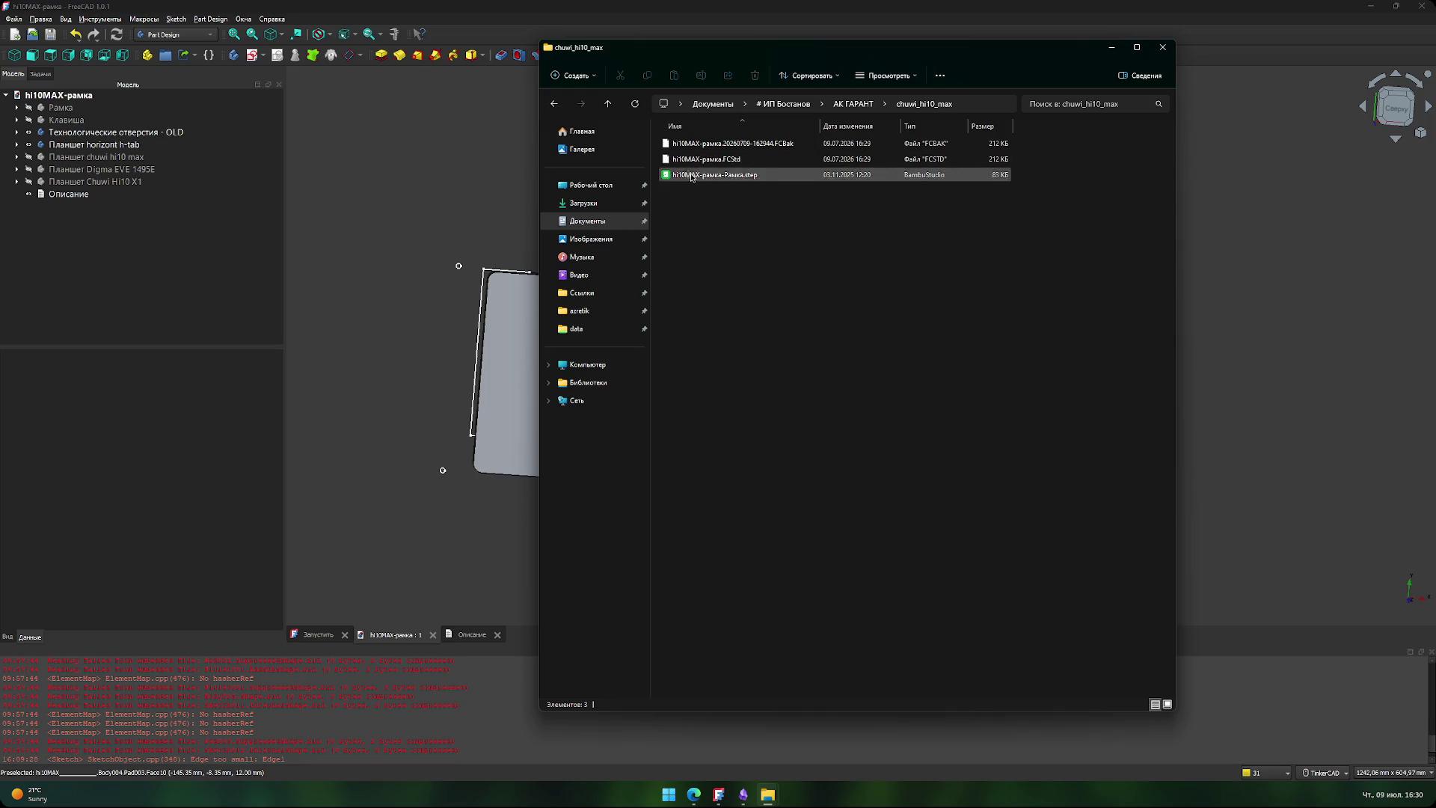
left_click(1112, 47)
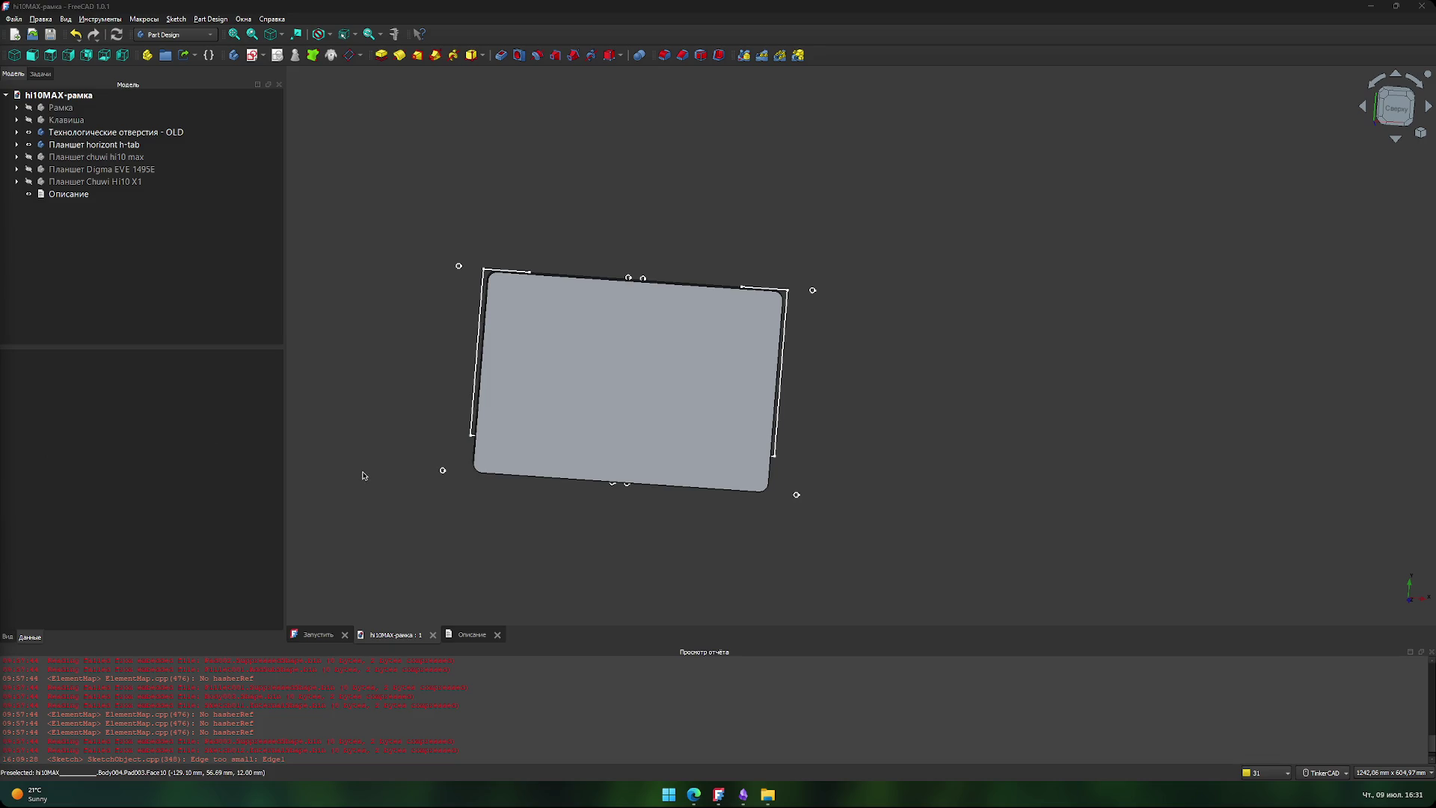
scroll(356, 471, "up", 1)
mouse_move(356, 471)
middle_mouse_down()
mouse_move(419, 408)
mouse_move(410, 499)
middle_mouse_up()
scroll(423, 461, "up", 1)
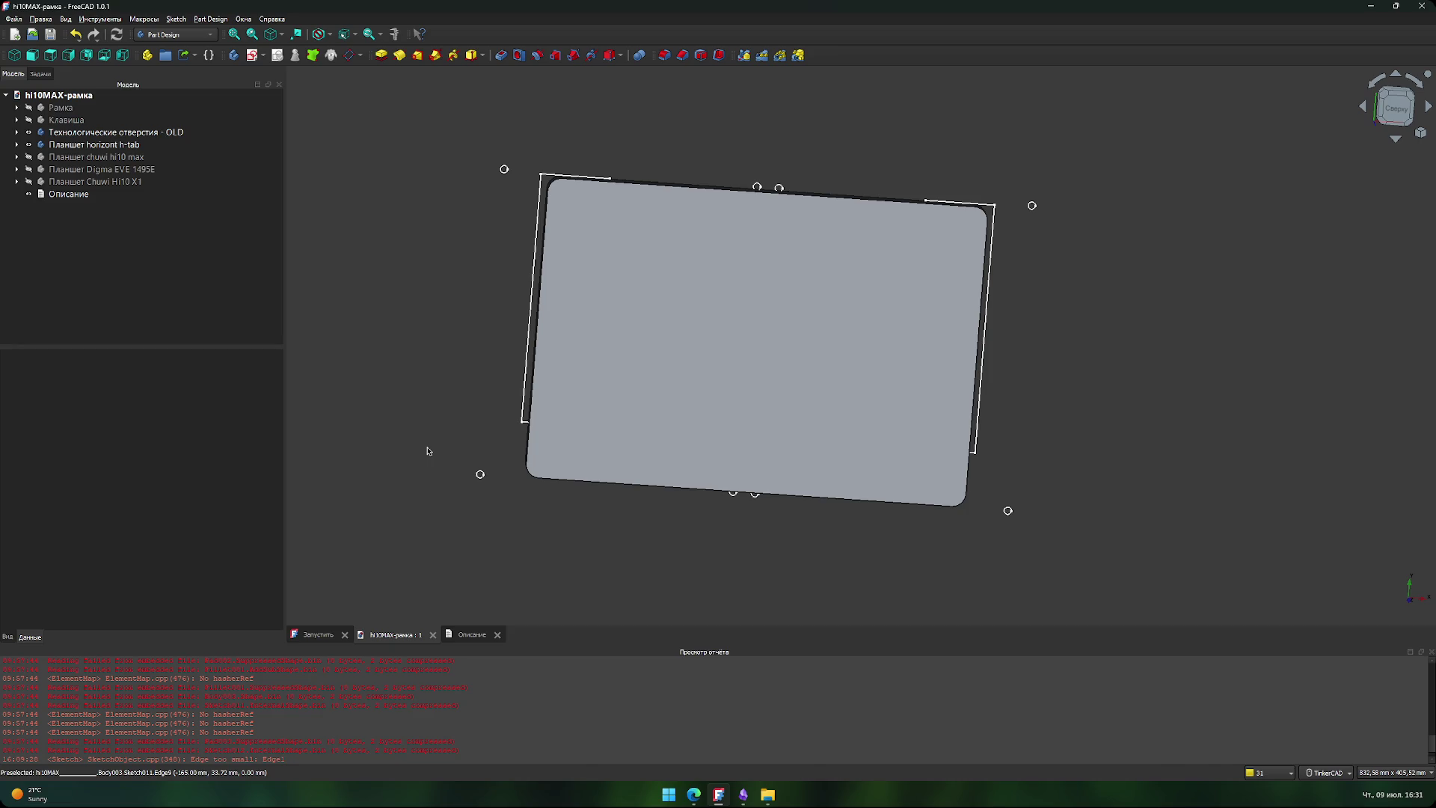
scroll(428, 452, "up", 3)
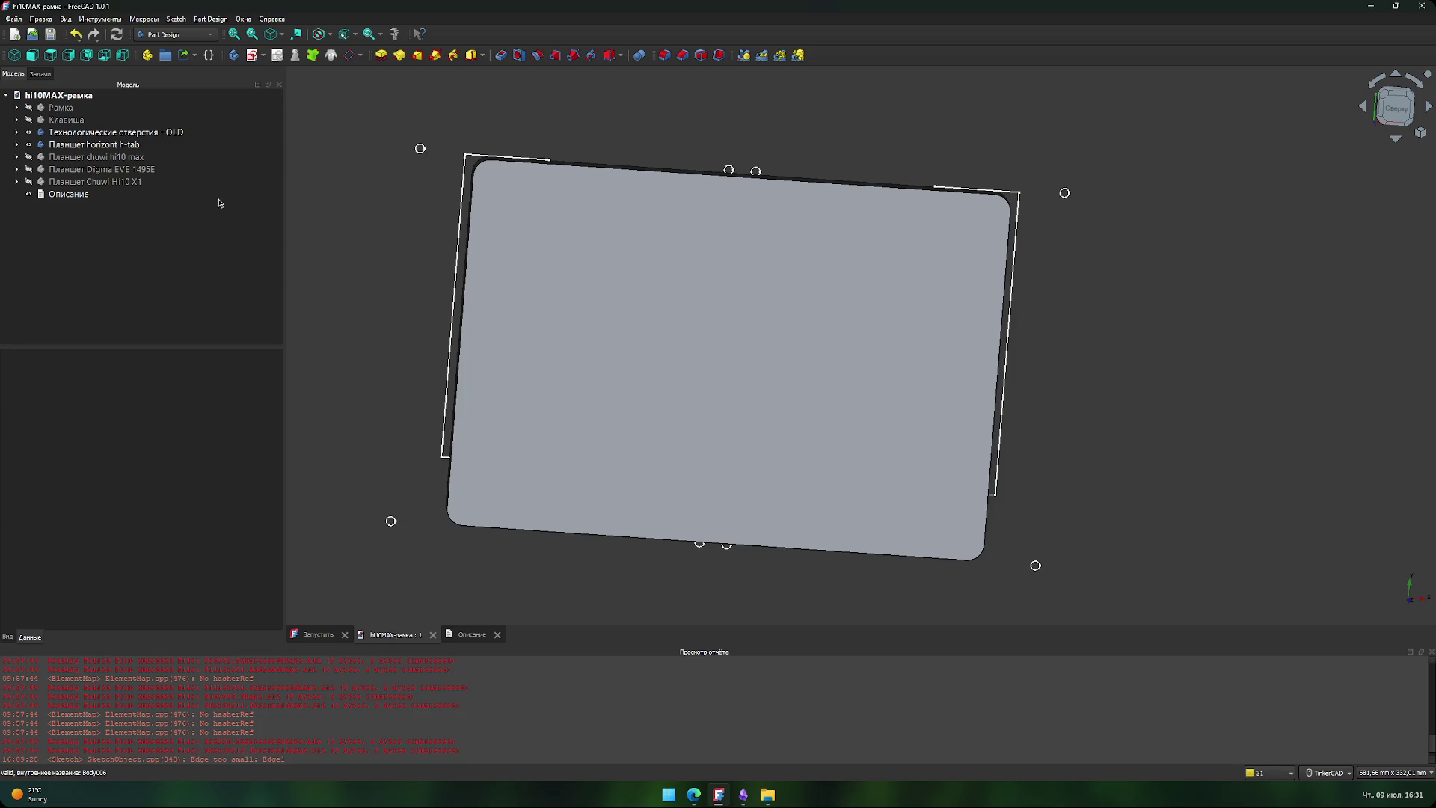
left_click(234, 54)
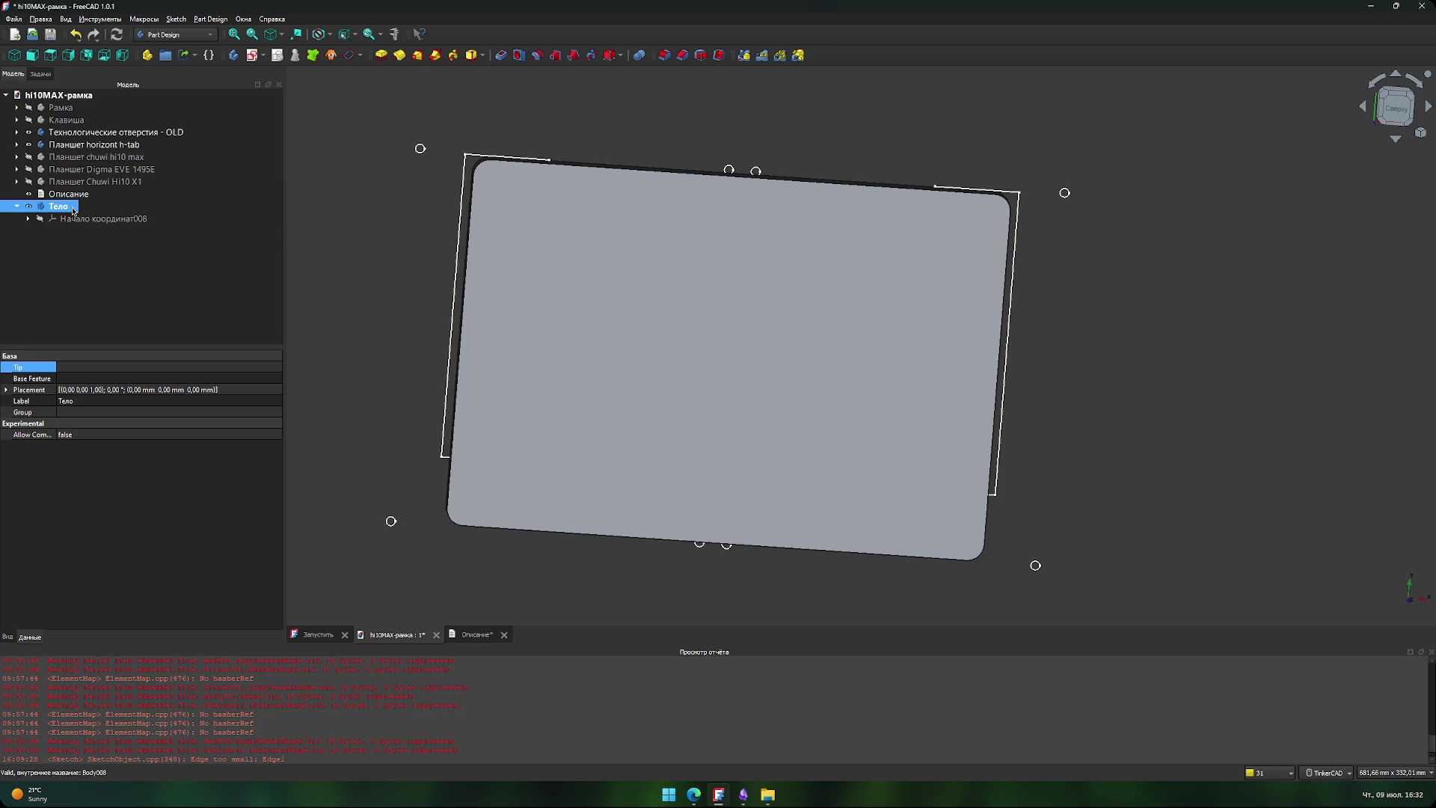
- Create an empty sketch, Sketch016, in the new body
left_click(253, 55)
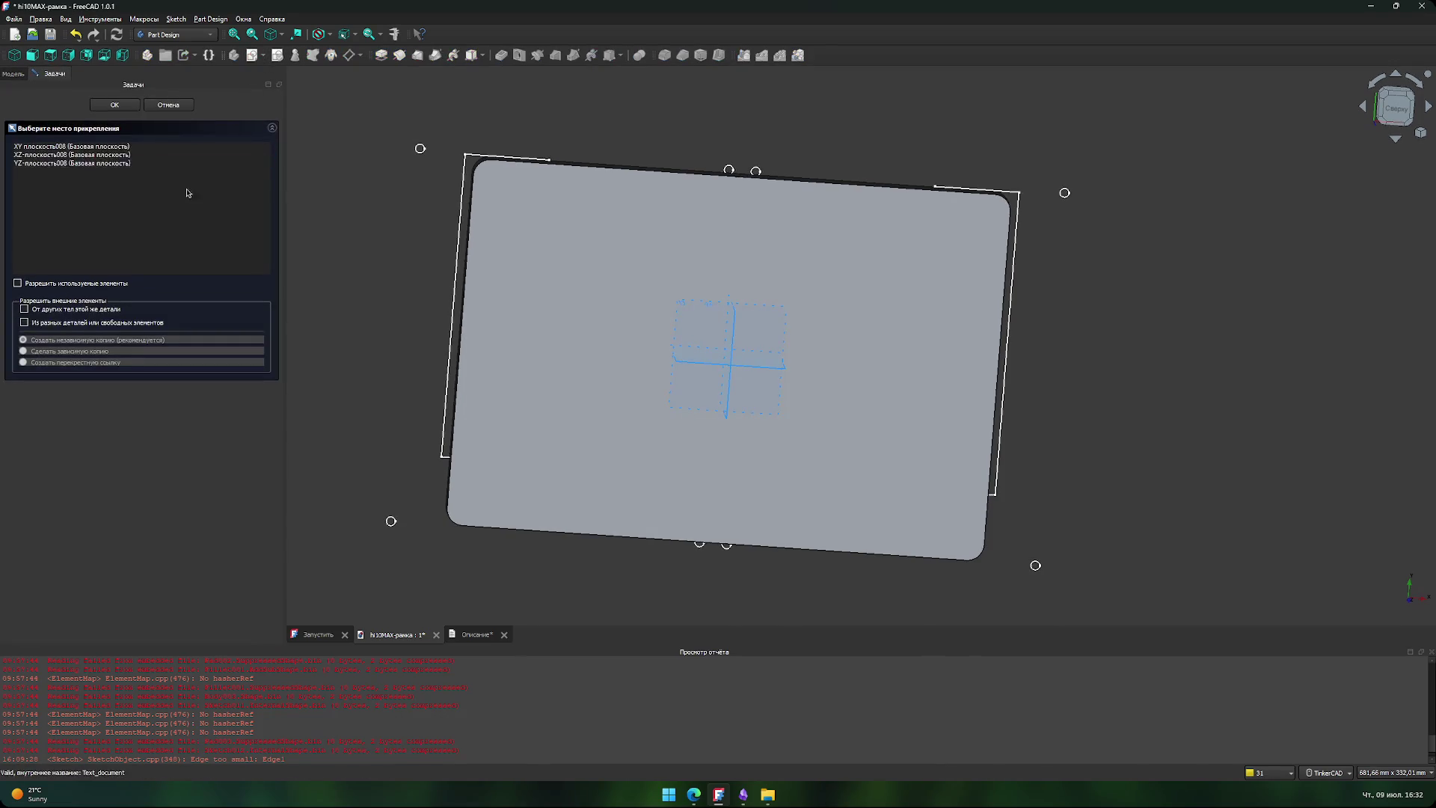
left_click(123, 107)
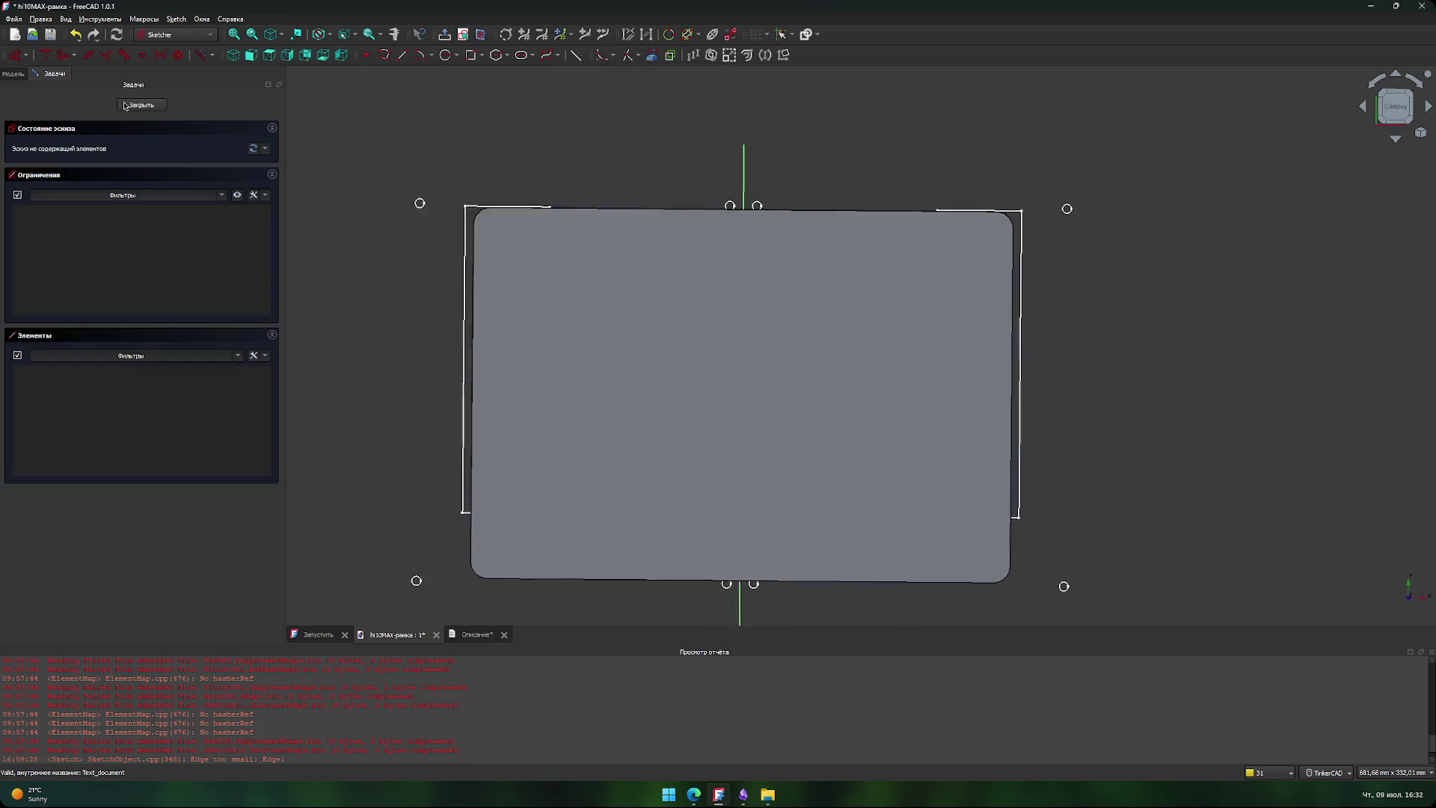
left_click(140, 106)
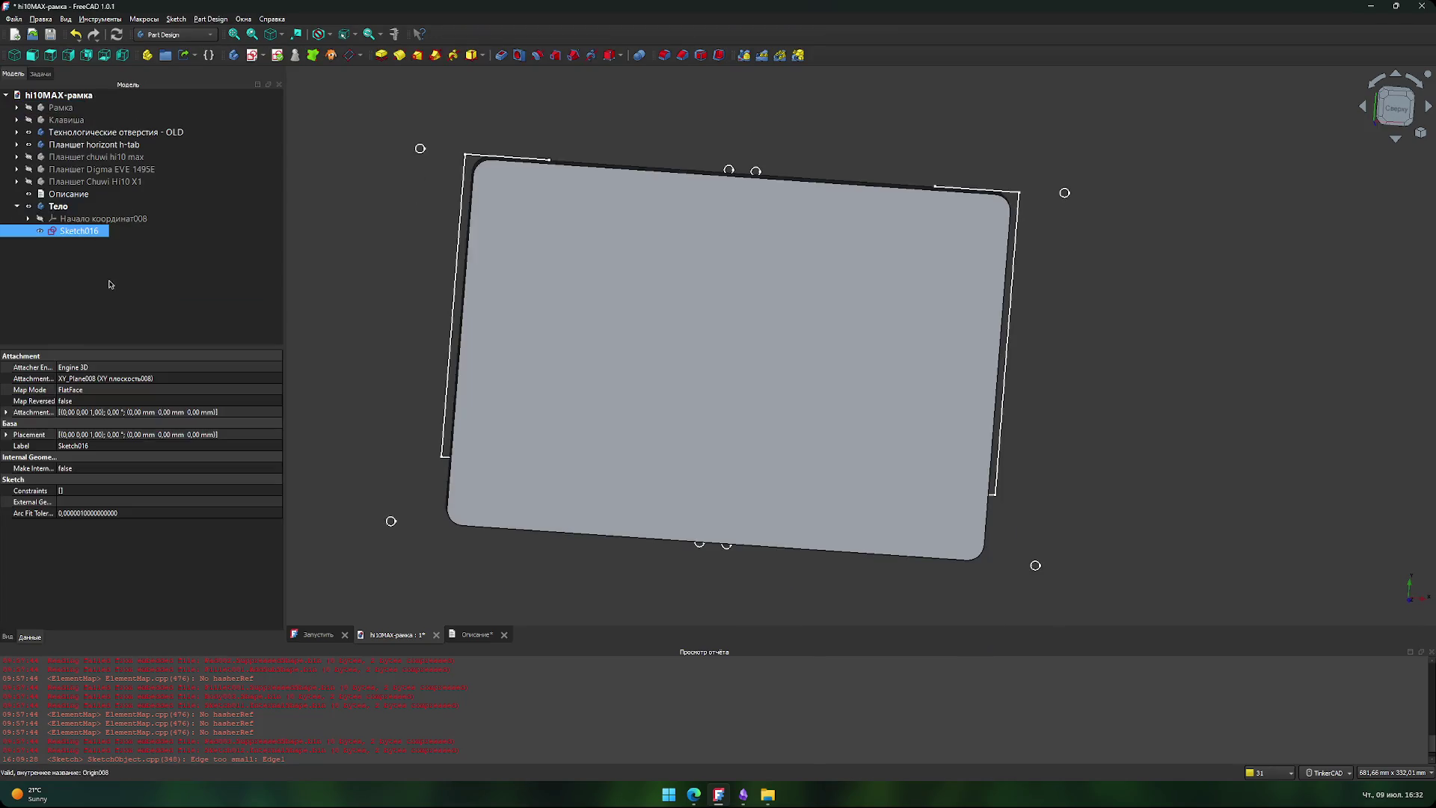
- Rename the body Тело to 'Технологические отверстия - новые'
left_click(15, 206)
left_click(58, 207)
left_click(60, 206)
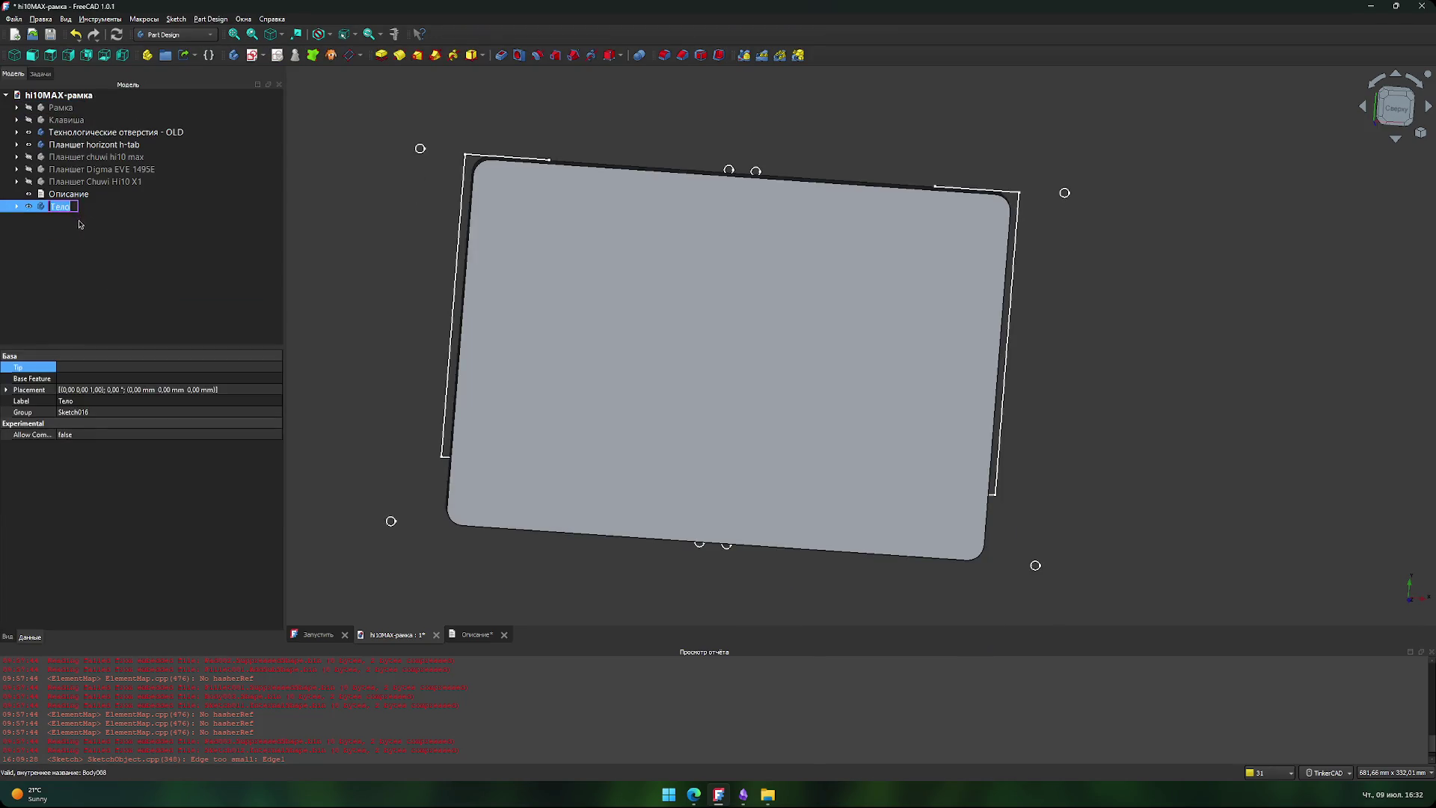
type("Тех")
type("нологиче")
type("ские отверстия")
type(" - новые")
key("Return")
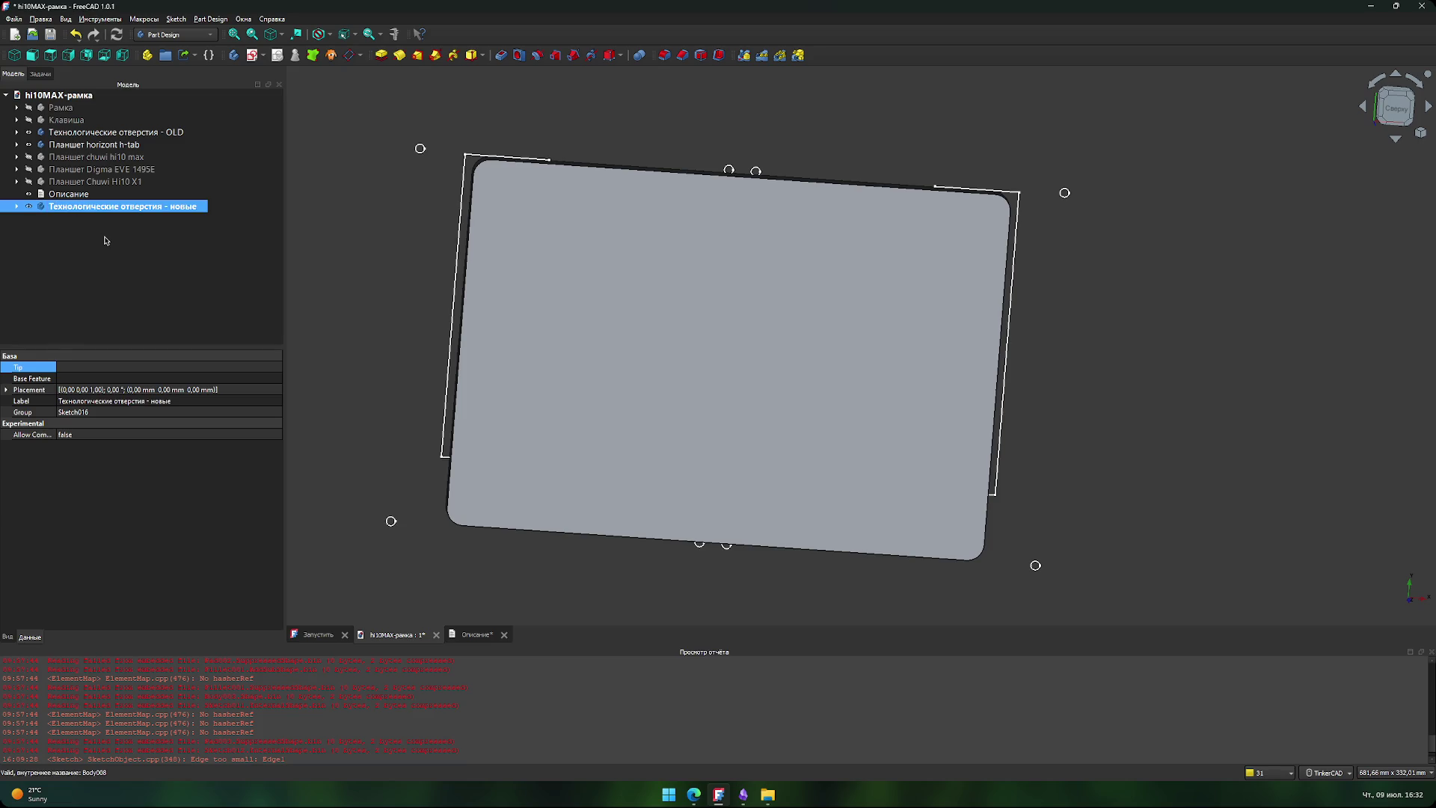
- Expand the renamed body and open and close its Sketch016
left_click(105, 240)
double_click(113, 206)
left_click(75, 231)
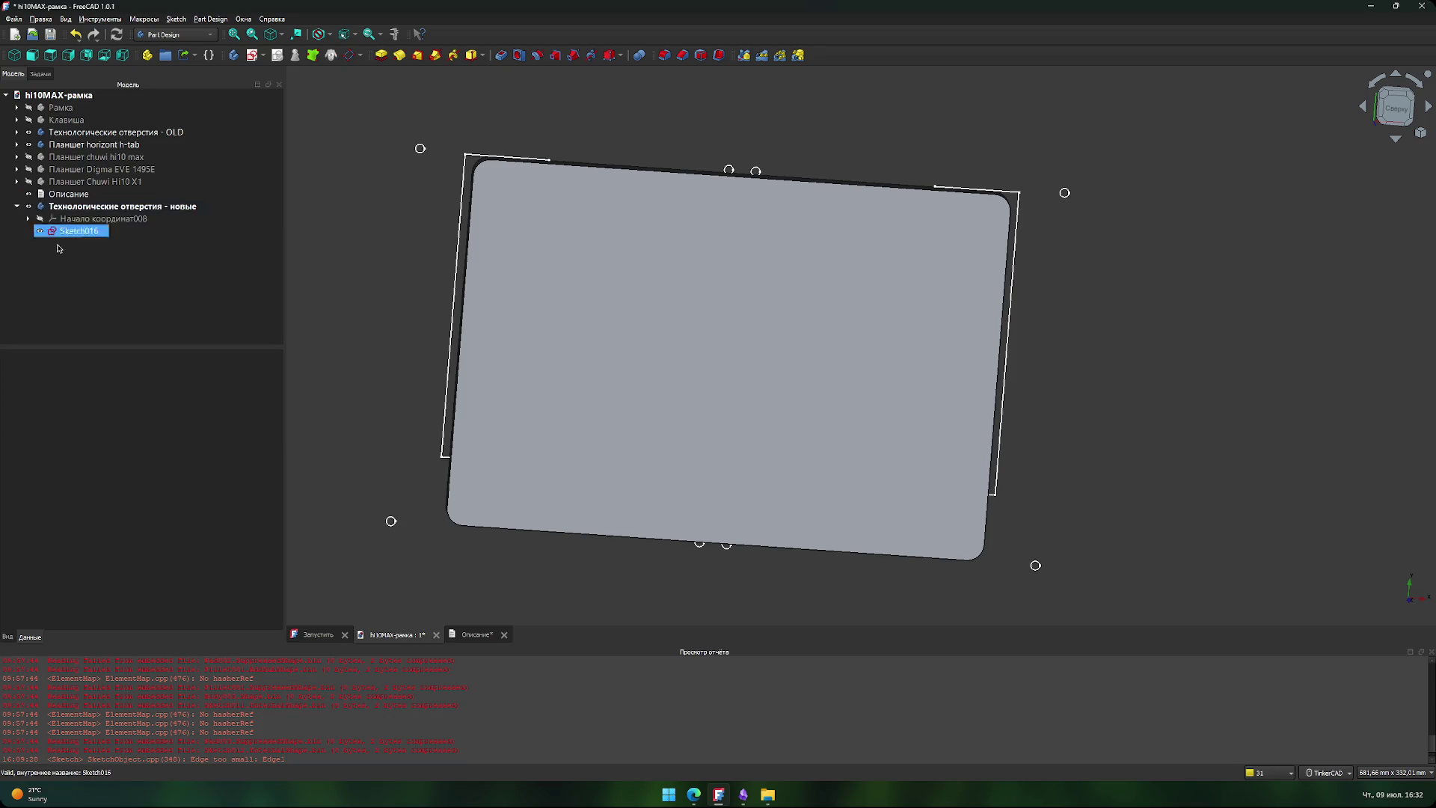
left_click(78, 231)
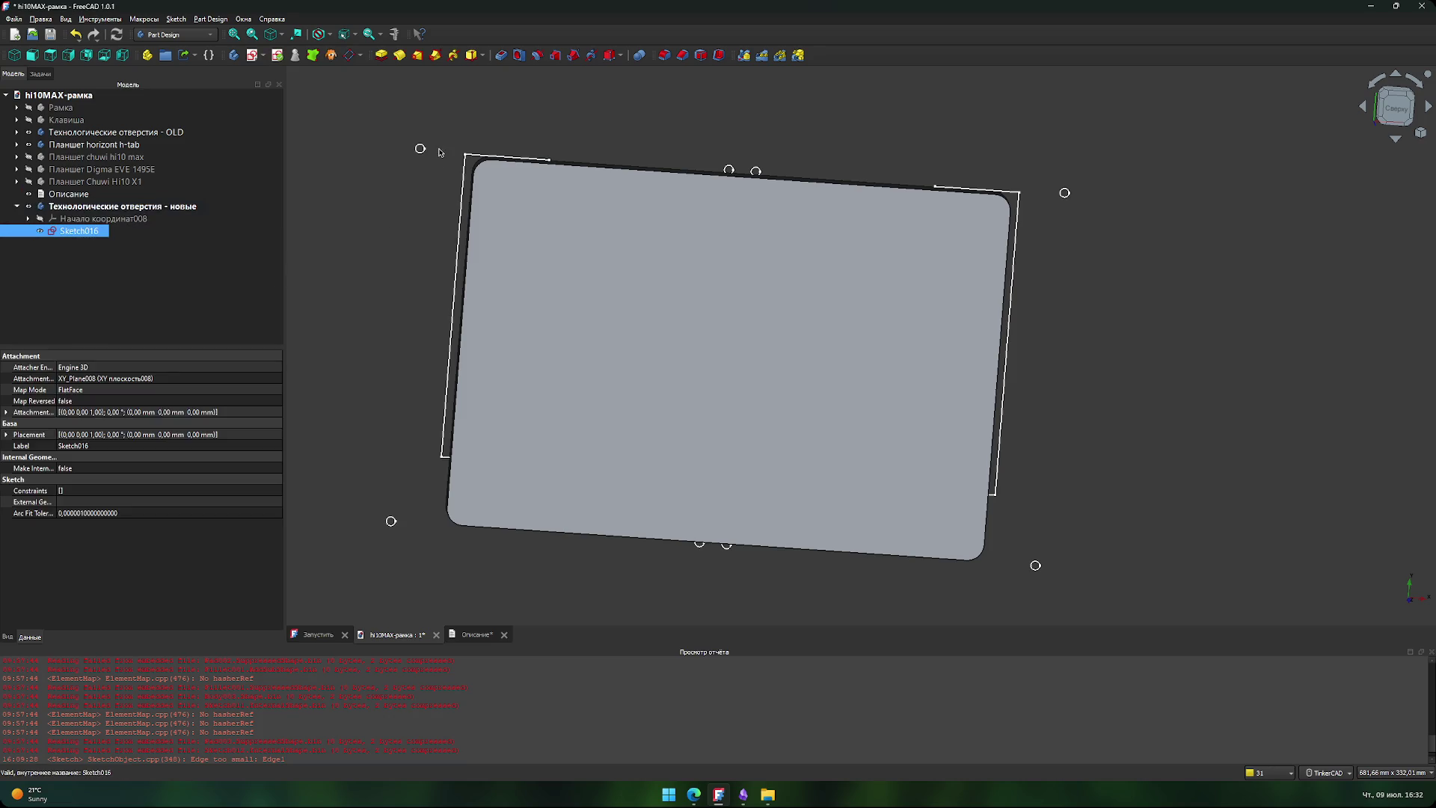
double_click(87, 234)
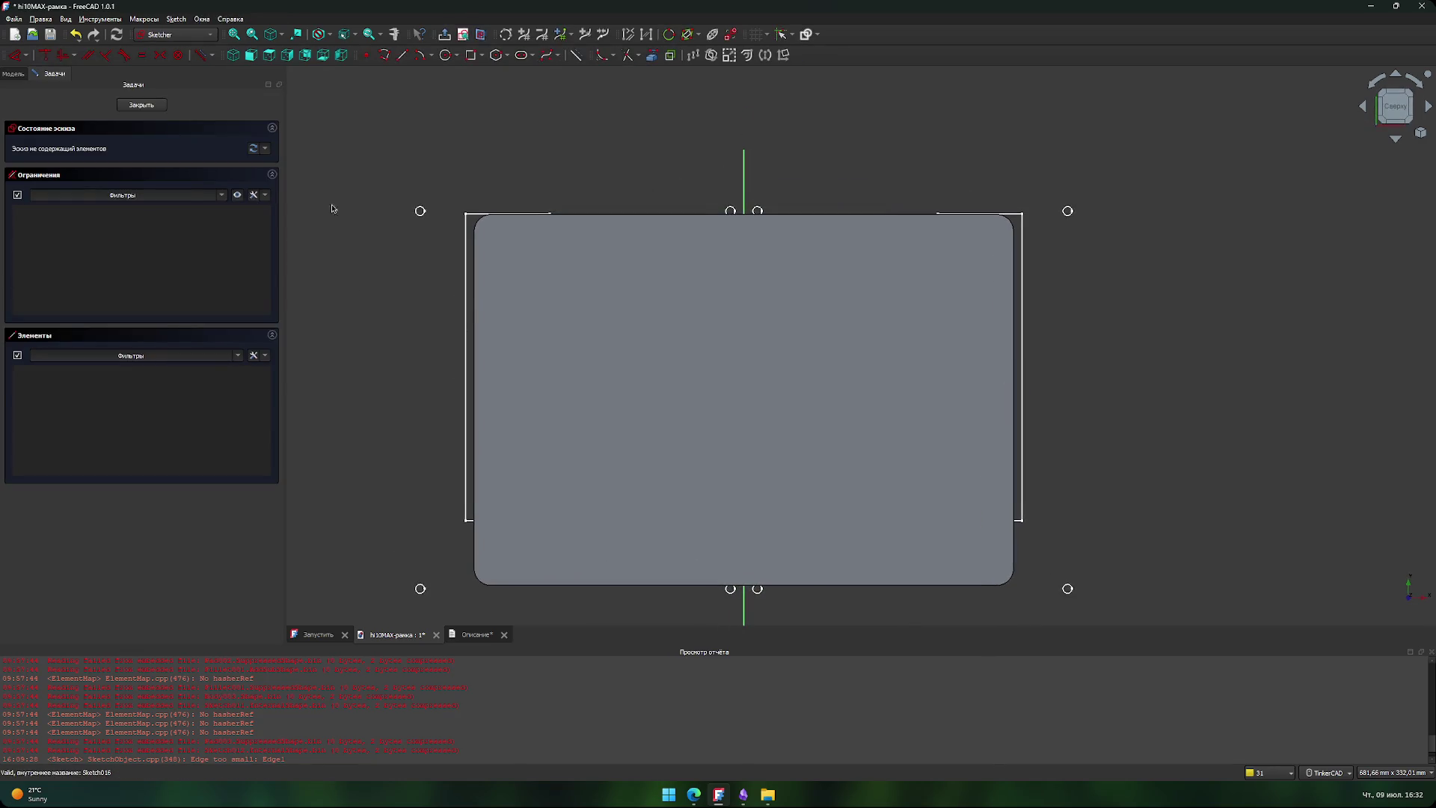
left_click(142, 105)
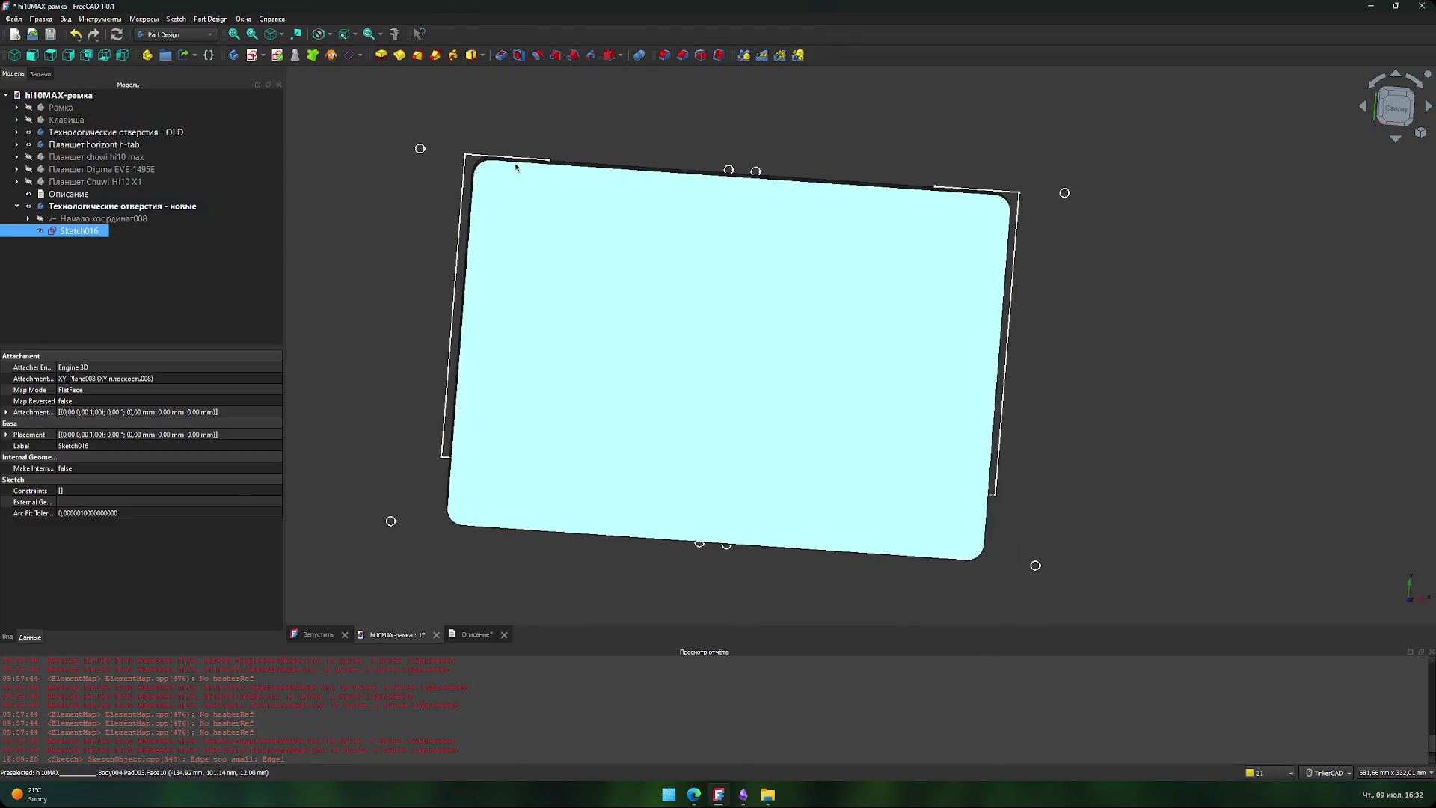
- Copy all hole circles and dimensions from the old Sketch011 and paste them into Sketch016
left_click(16, 132)
left_click(78, 157)
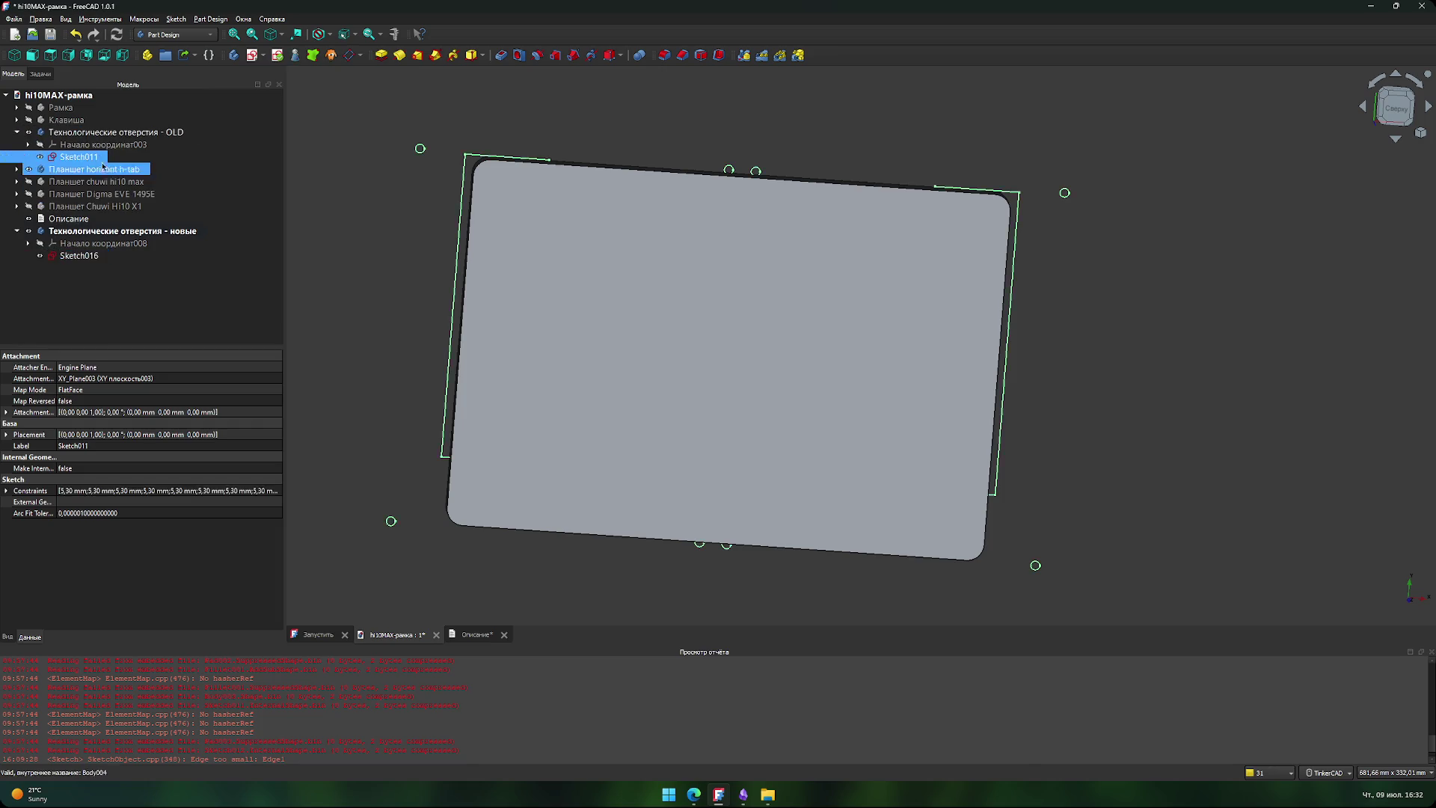
double_click(93, 157)
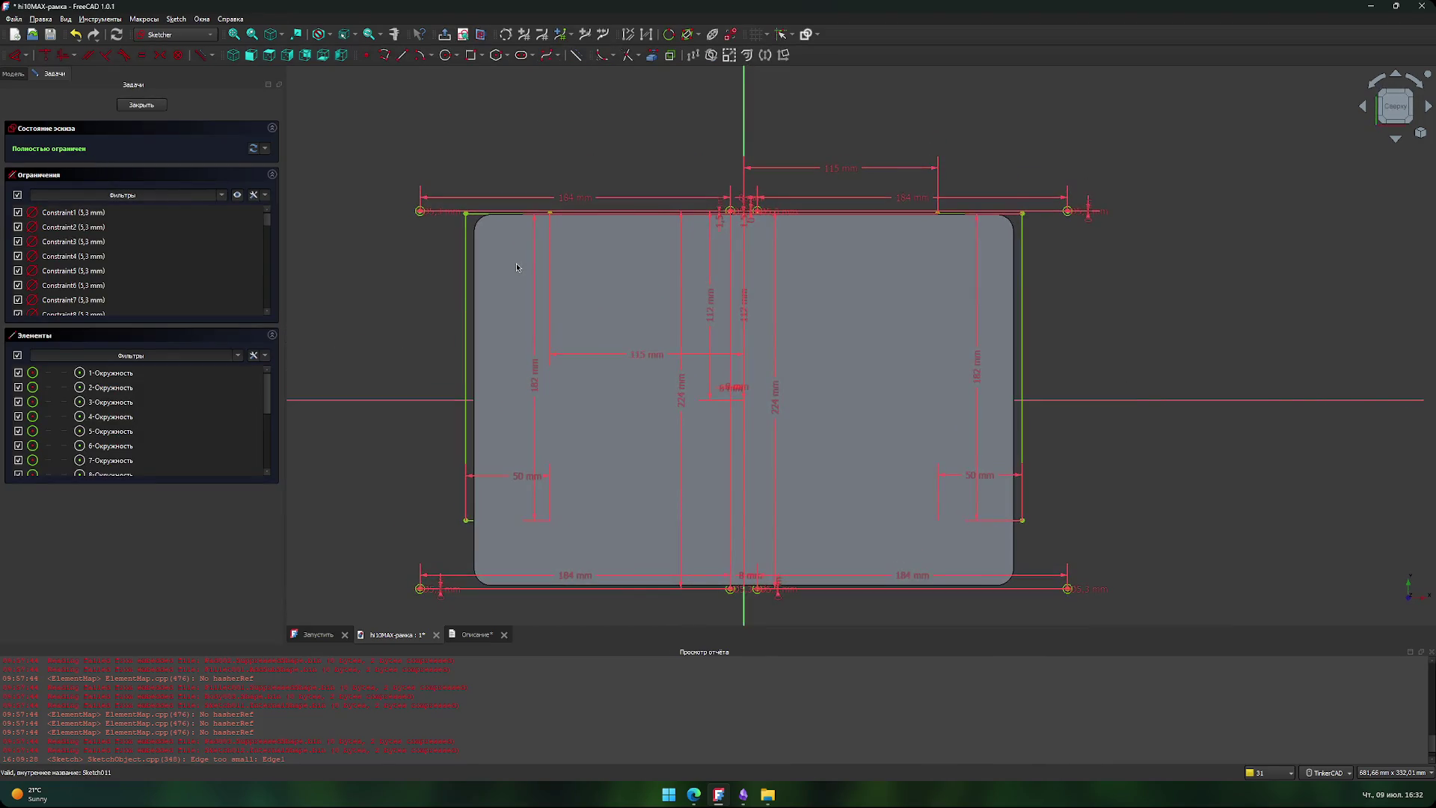
mouse_move(329, 125)
left_mouse_down()
mouse_move(554, 401)
mouse_move(1273, 730)
mouse_move(1264, 722)
left_mouse_up()
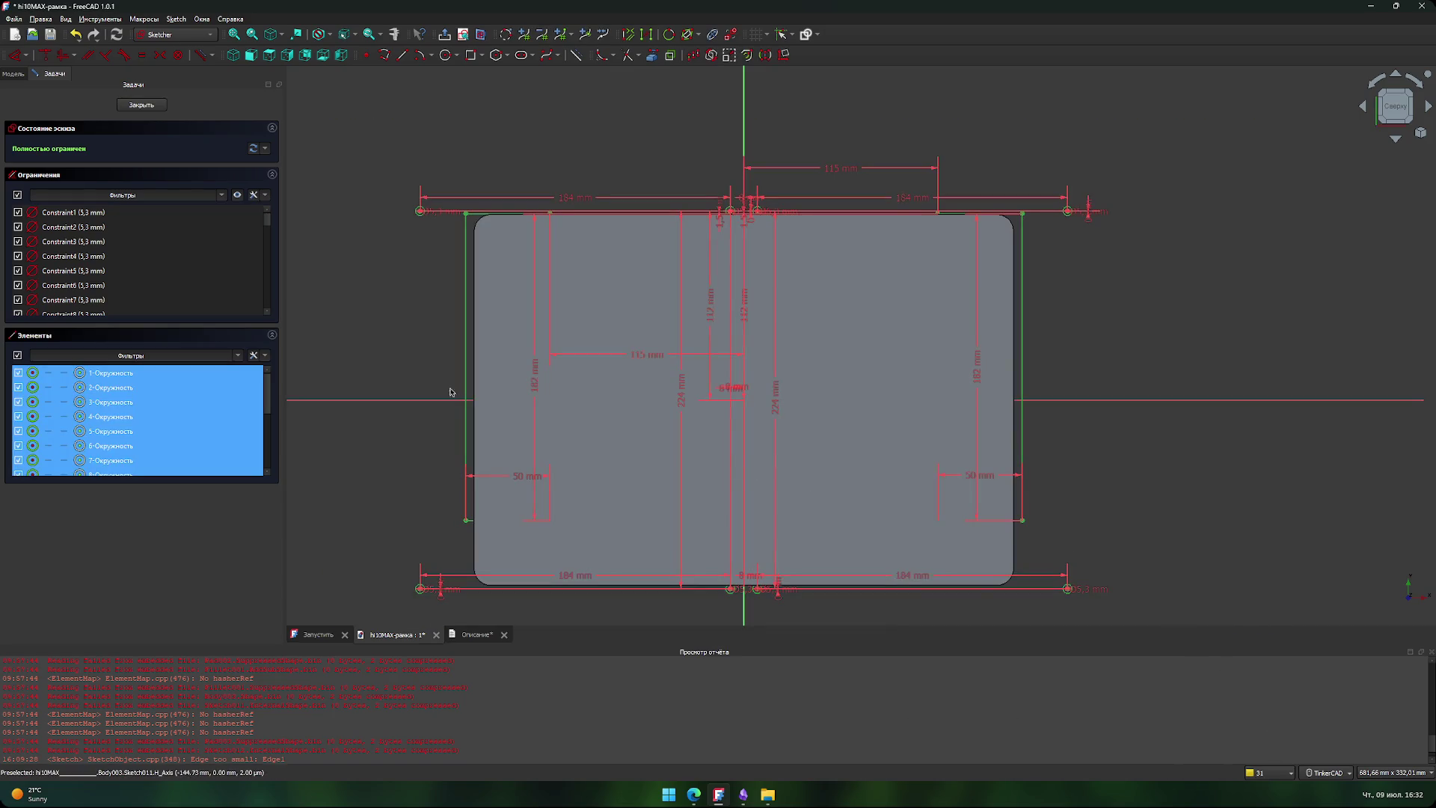
left_click(139, 105)
double_click(63, 255)
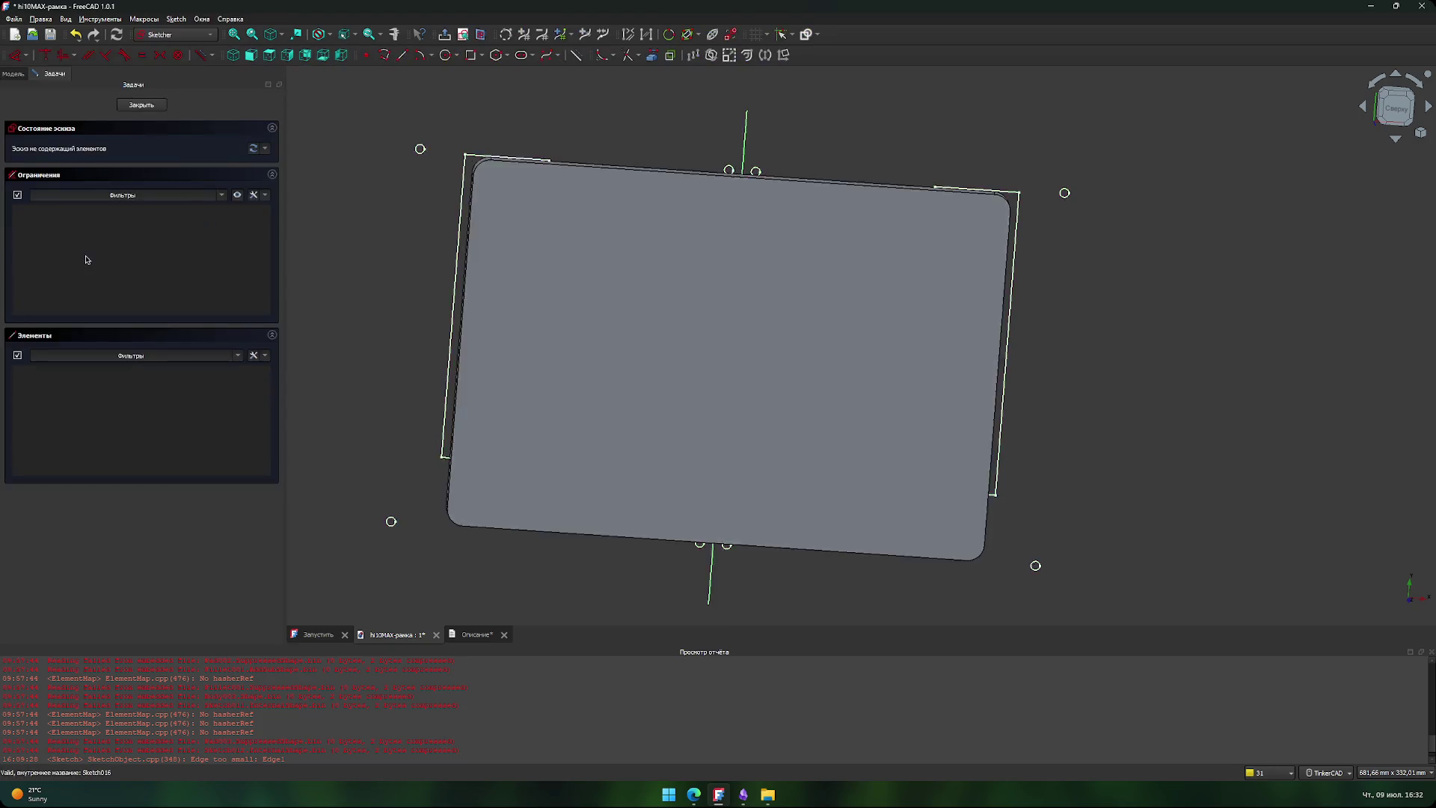
left_click(144, 108)
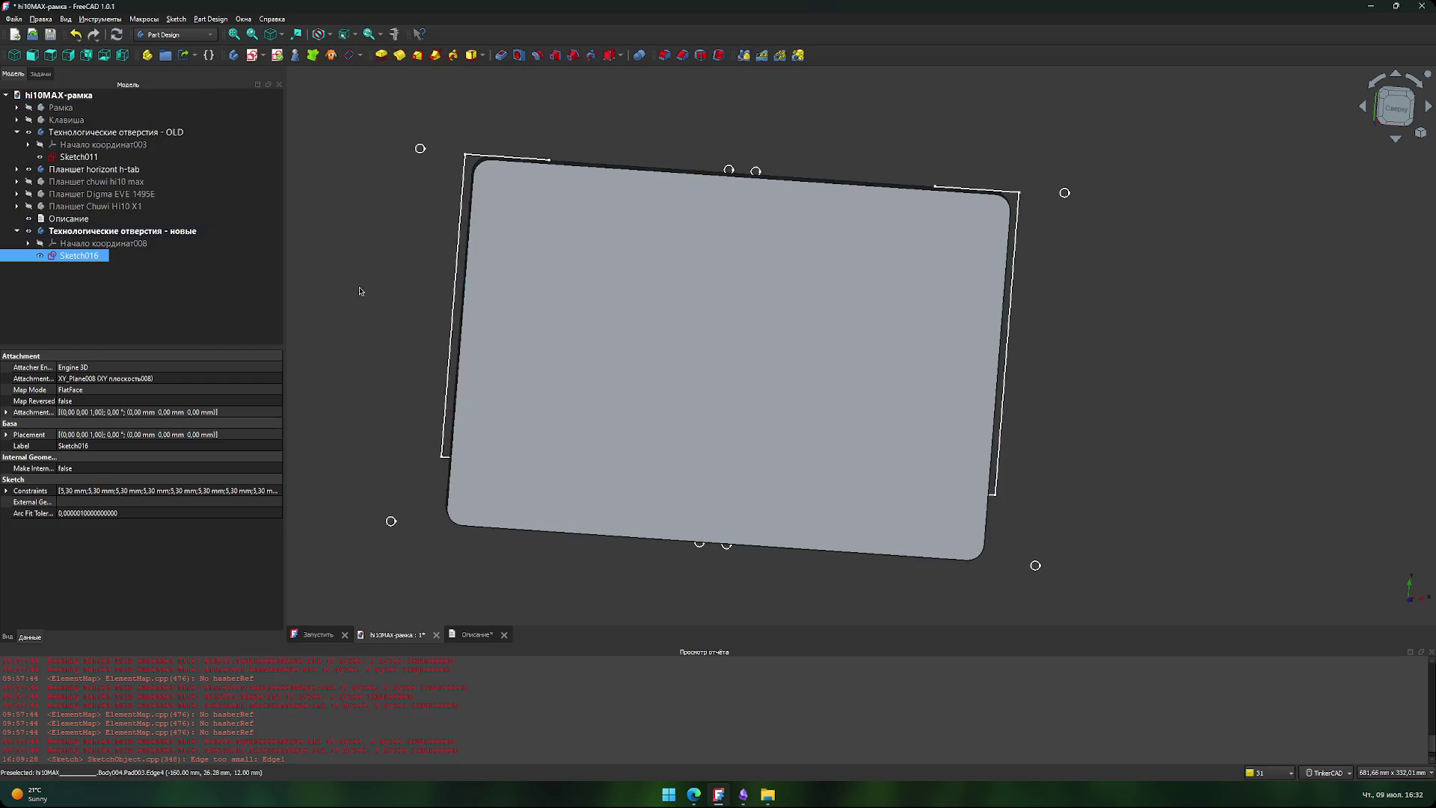
- Collapse the 'Технологические отверстия - OLD' body and zoom and pan around the frame corner
scroll(360, 293, "up", 3)
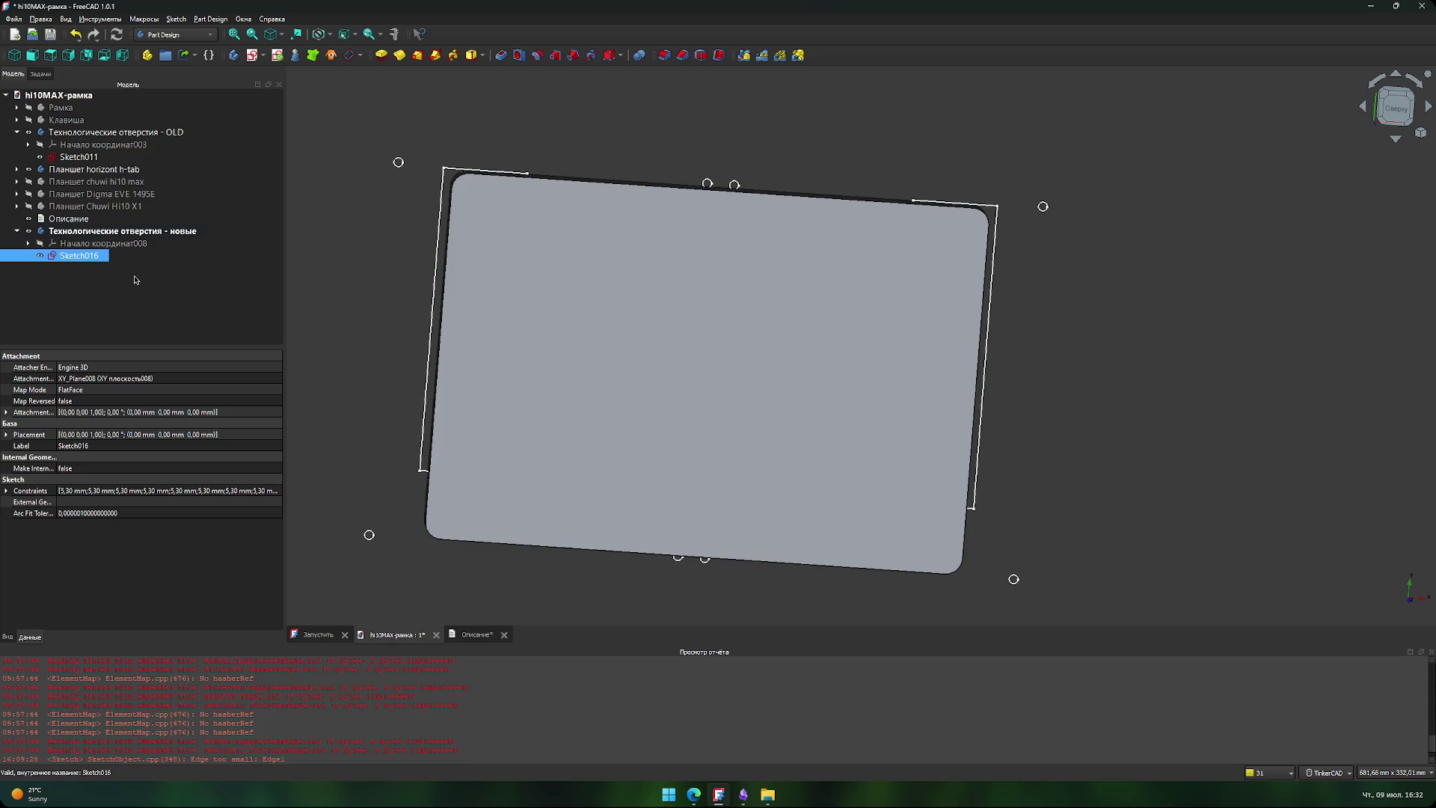
left_click(17, 133)
left_click(30, 135)
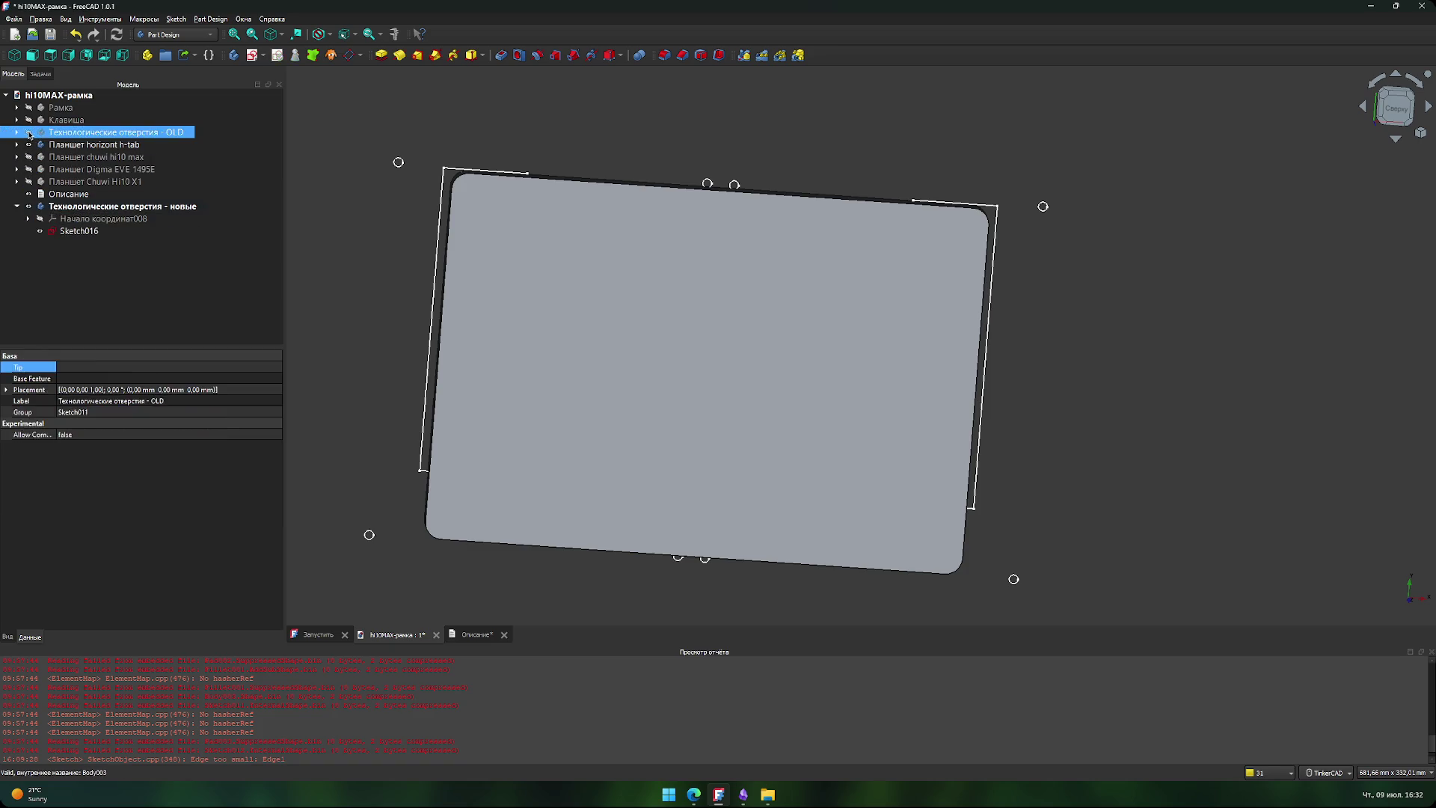
scroll(530, 246, "up", 1)
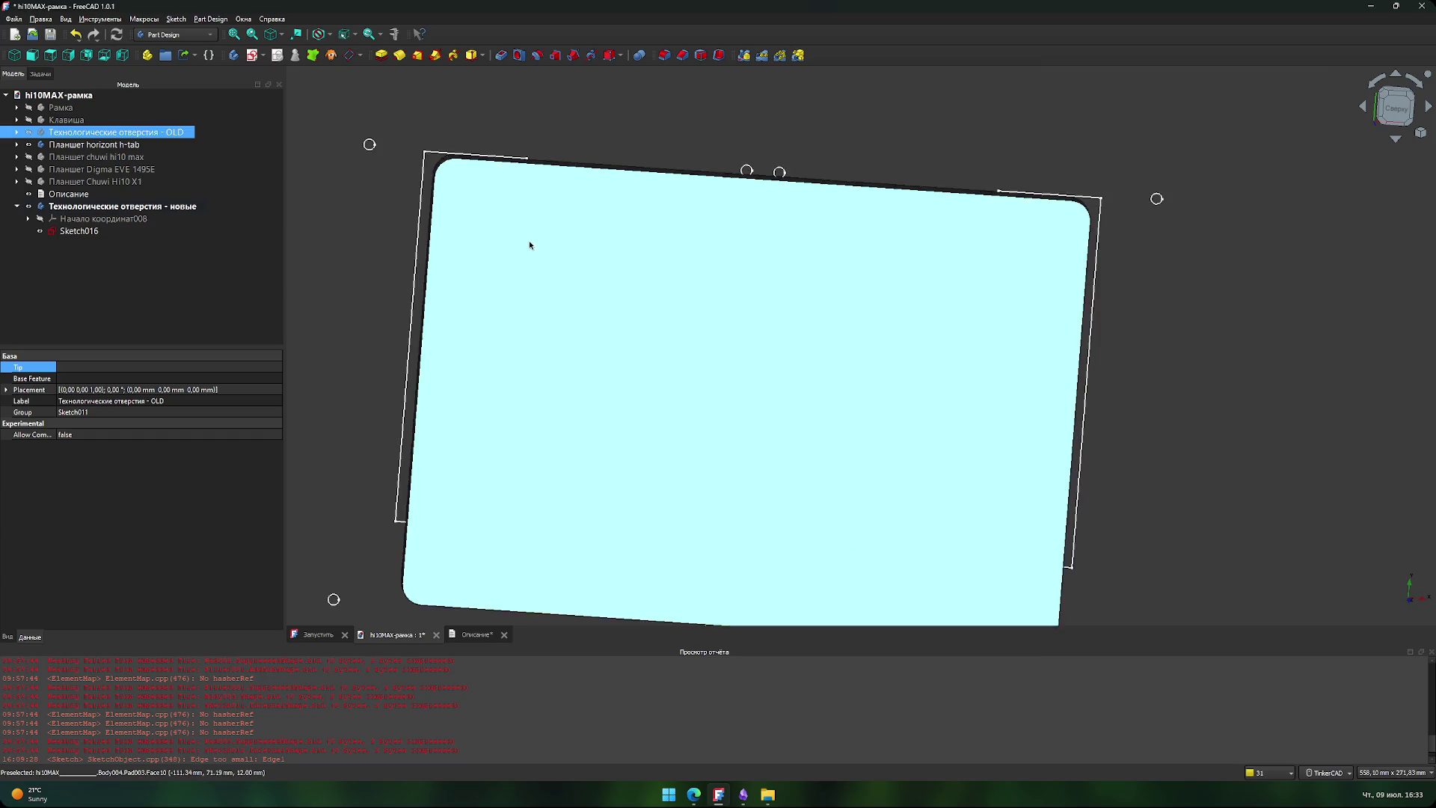
middle_click_drag(530, 245, 483, 287)
scroll(612, 182, "up", 1)
scroll(613, 198, "down", 2)
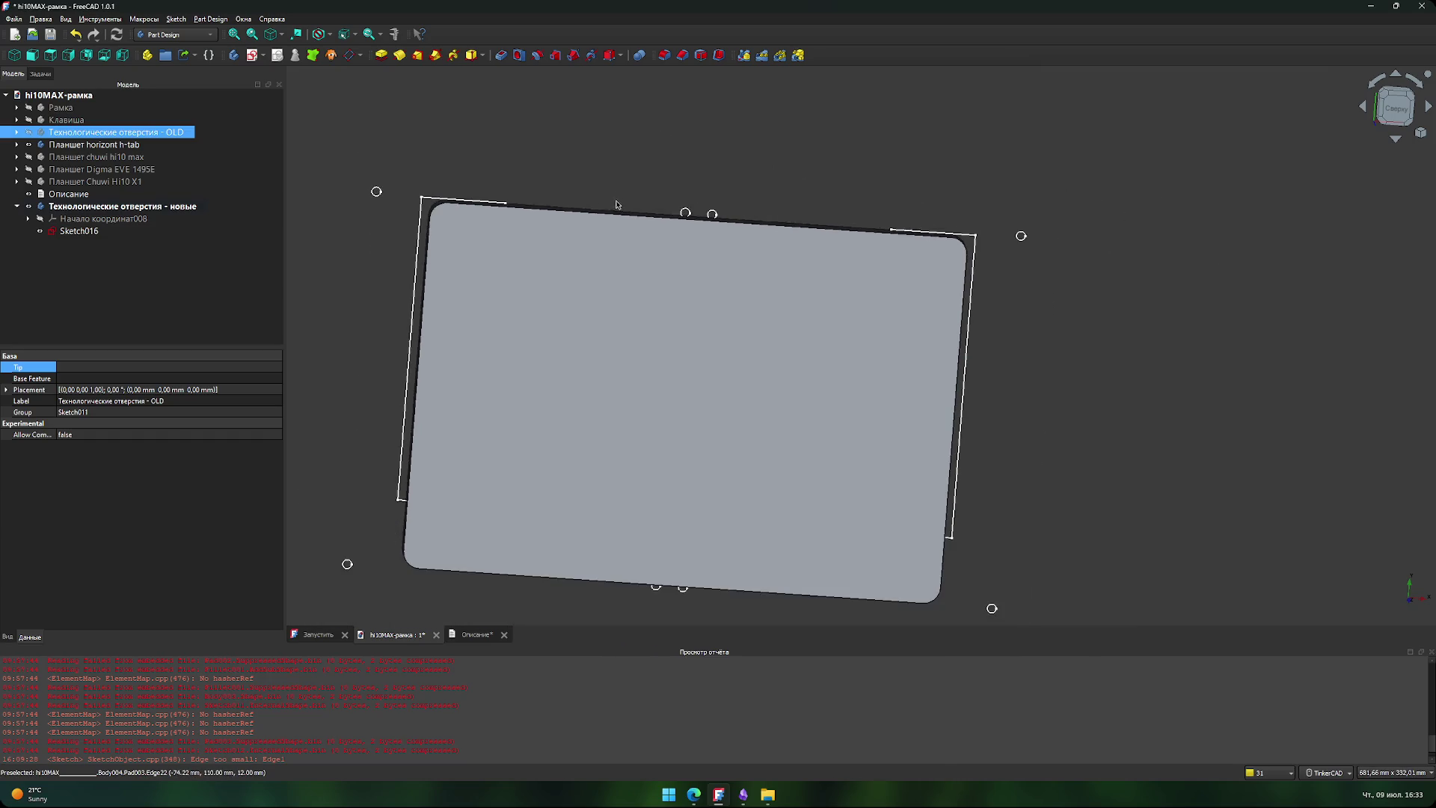
middle_click_drag(533, 196, 595, 190)
double_click(79, 230)
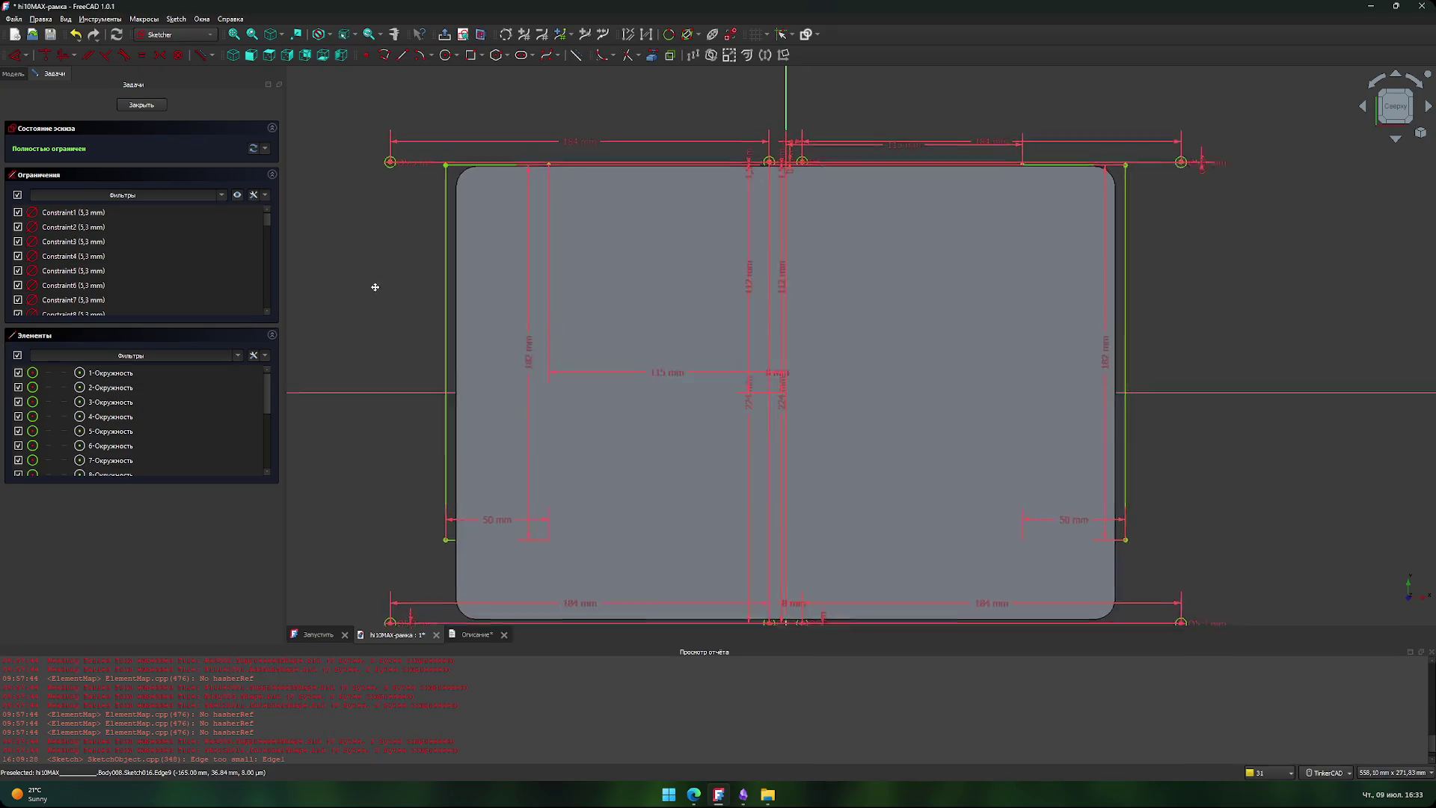
scroll(343, 309, "down", 2)
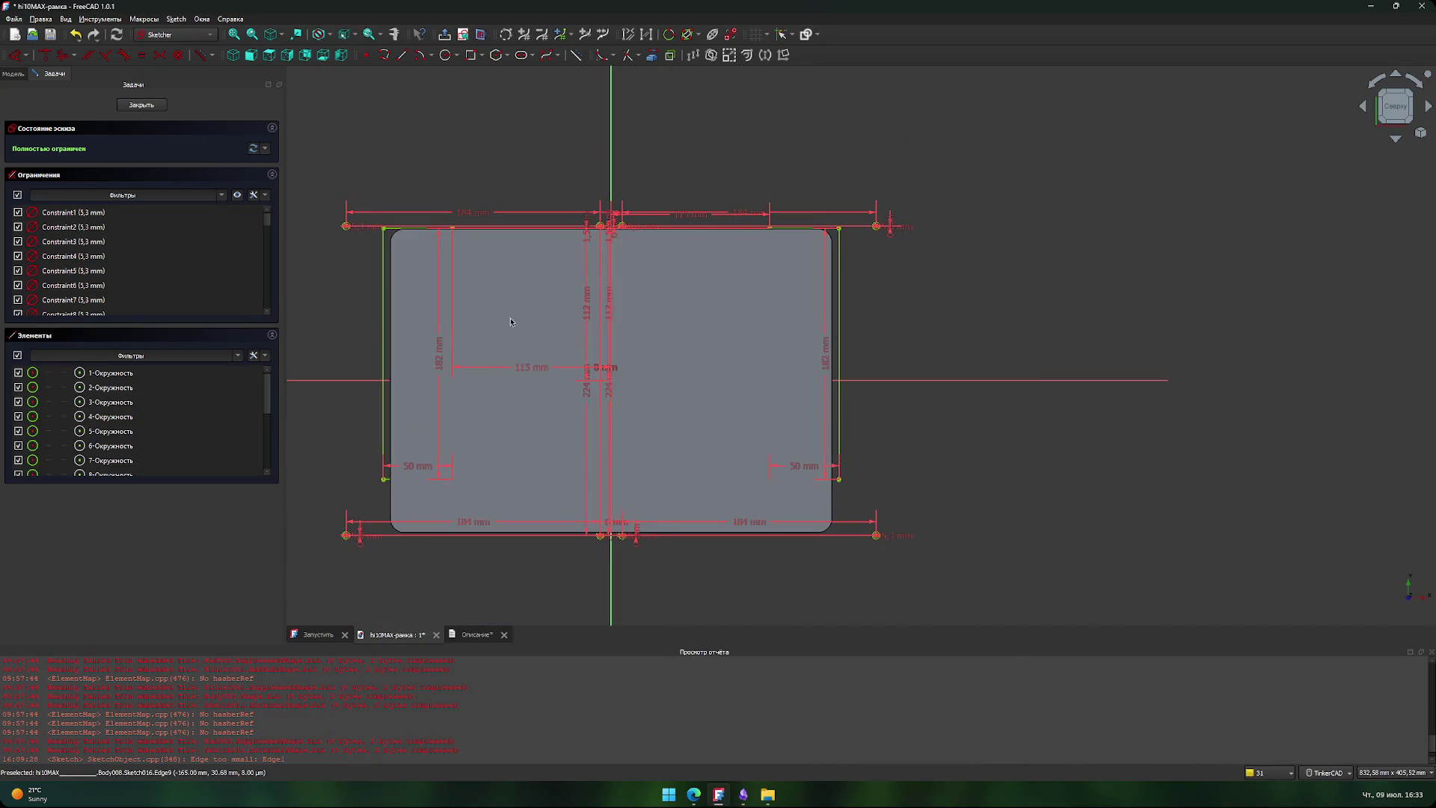
middle_click_drag(341, 305, 416, 308)
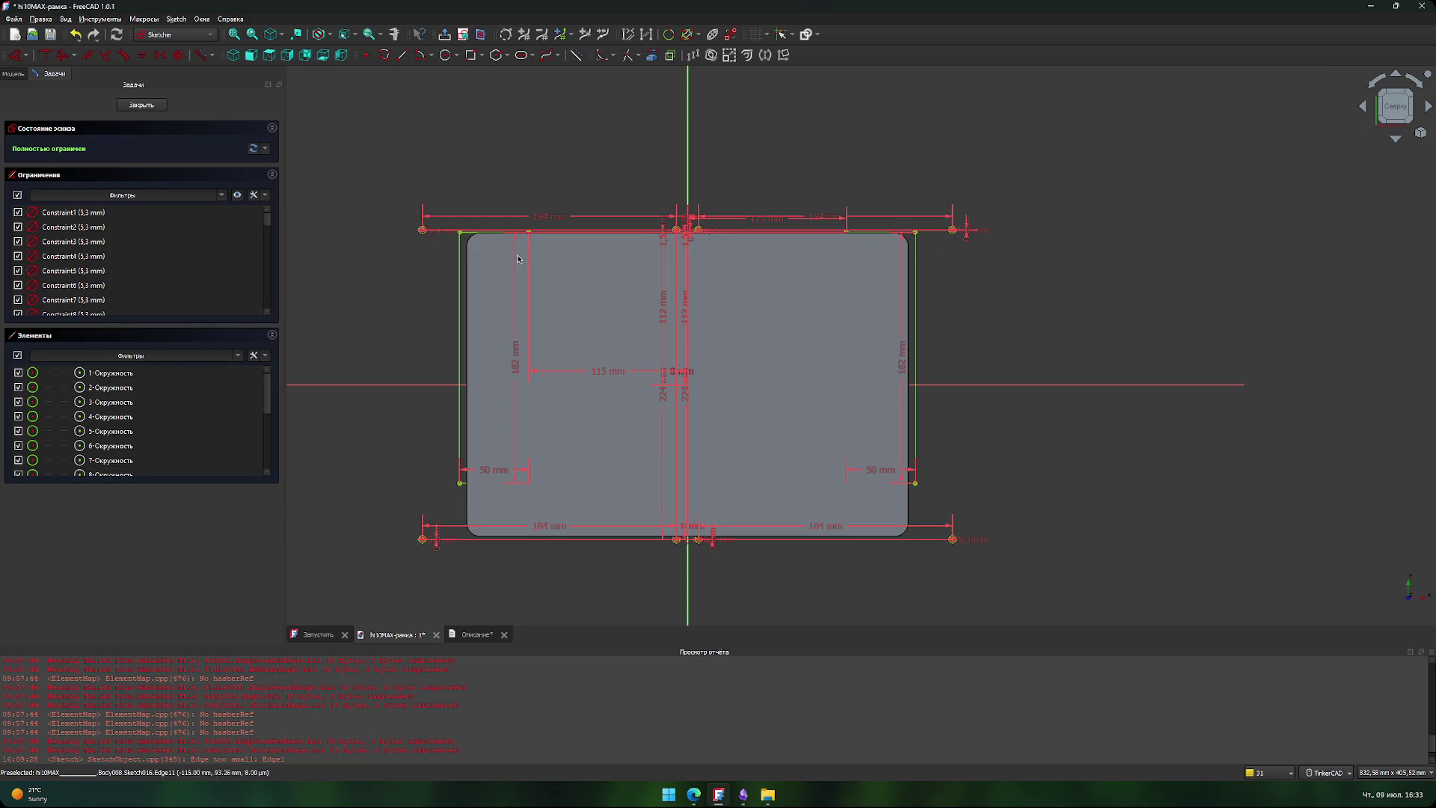
scroll(394, 289, "up", 3)
middle_click_drag(407, 295, 336, 301)
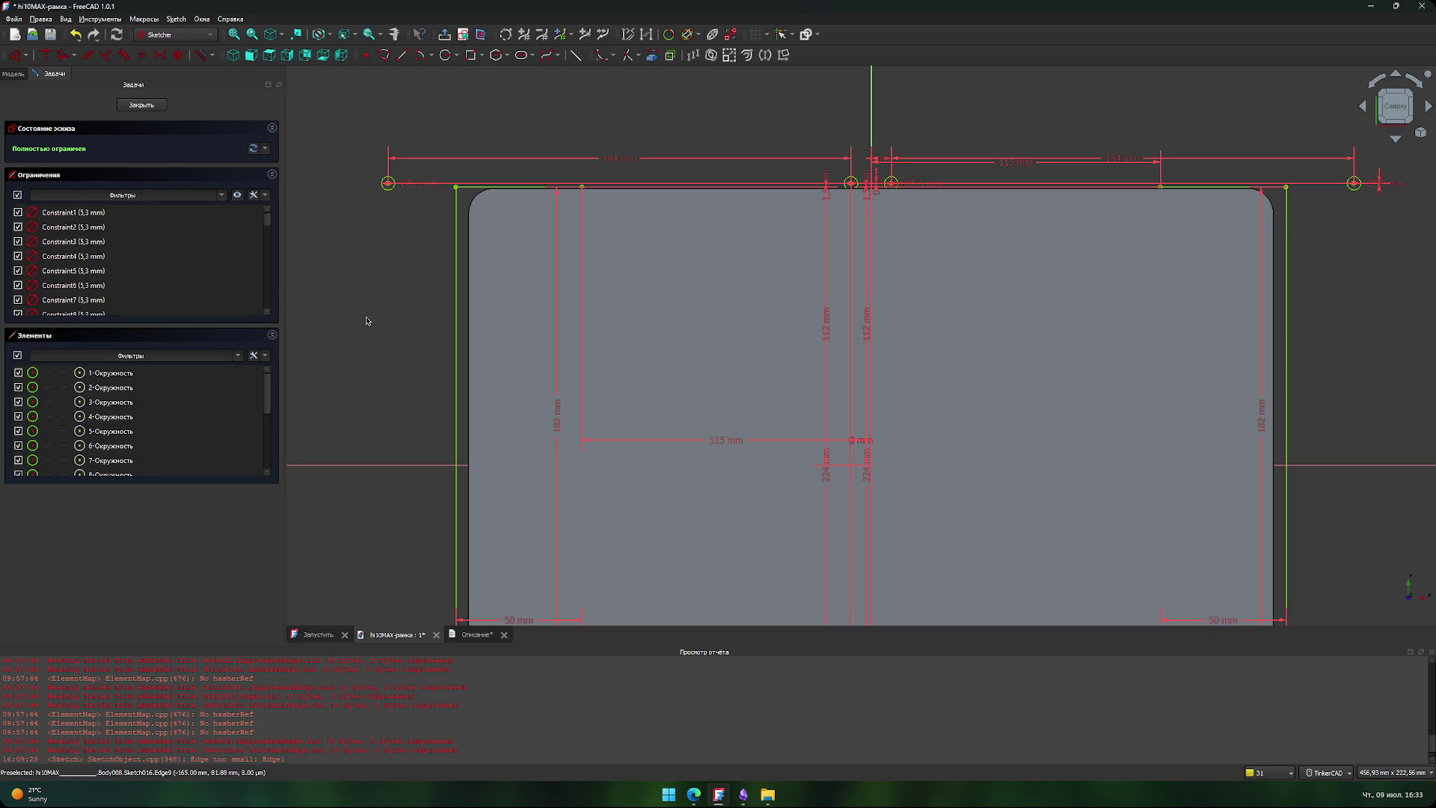
scroll(369, 321, "down", 2)
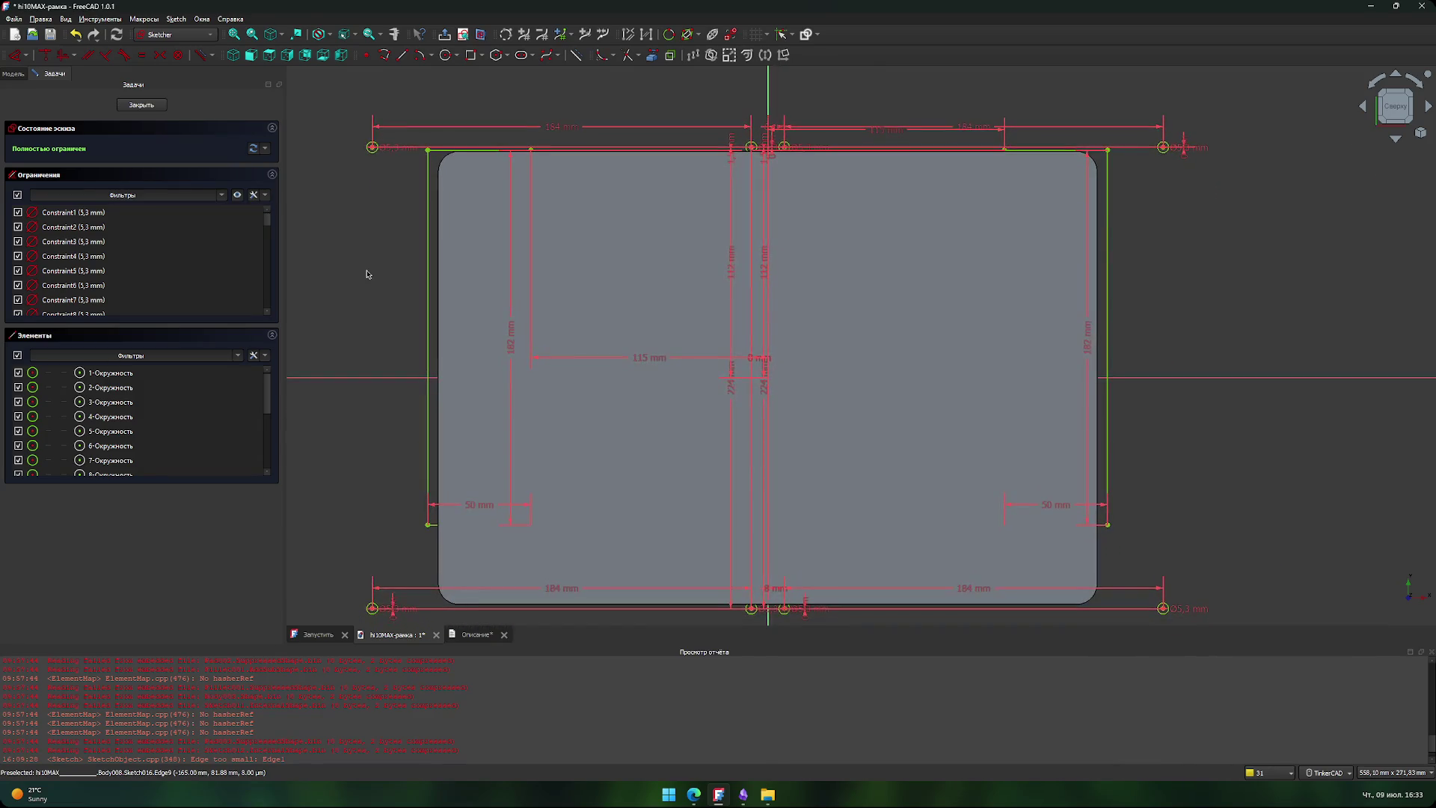
middle_click_drag(356, 281, 356, 267)
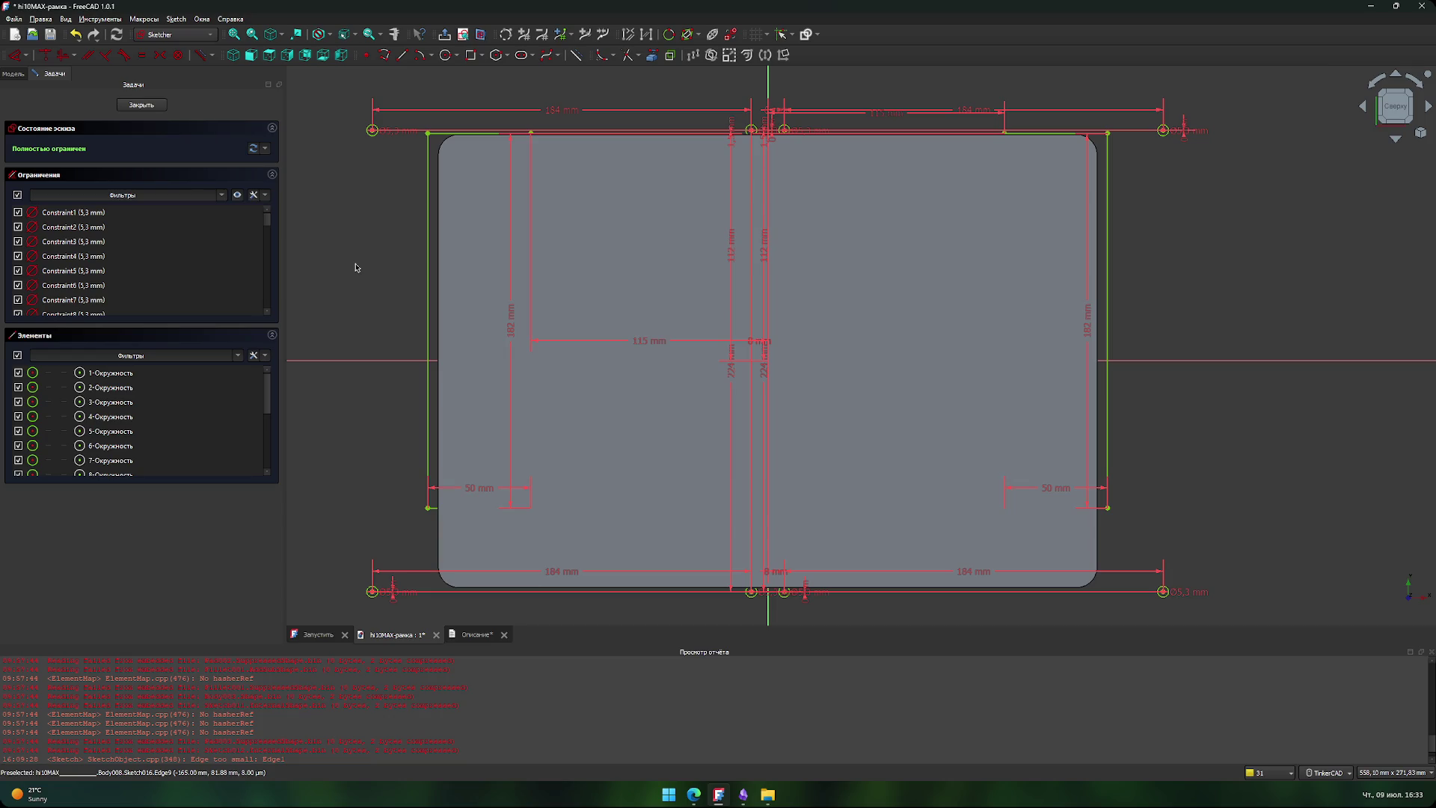
left_click(141, 105)
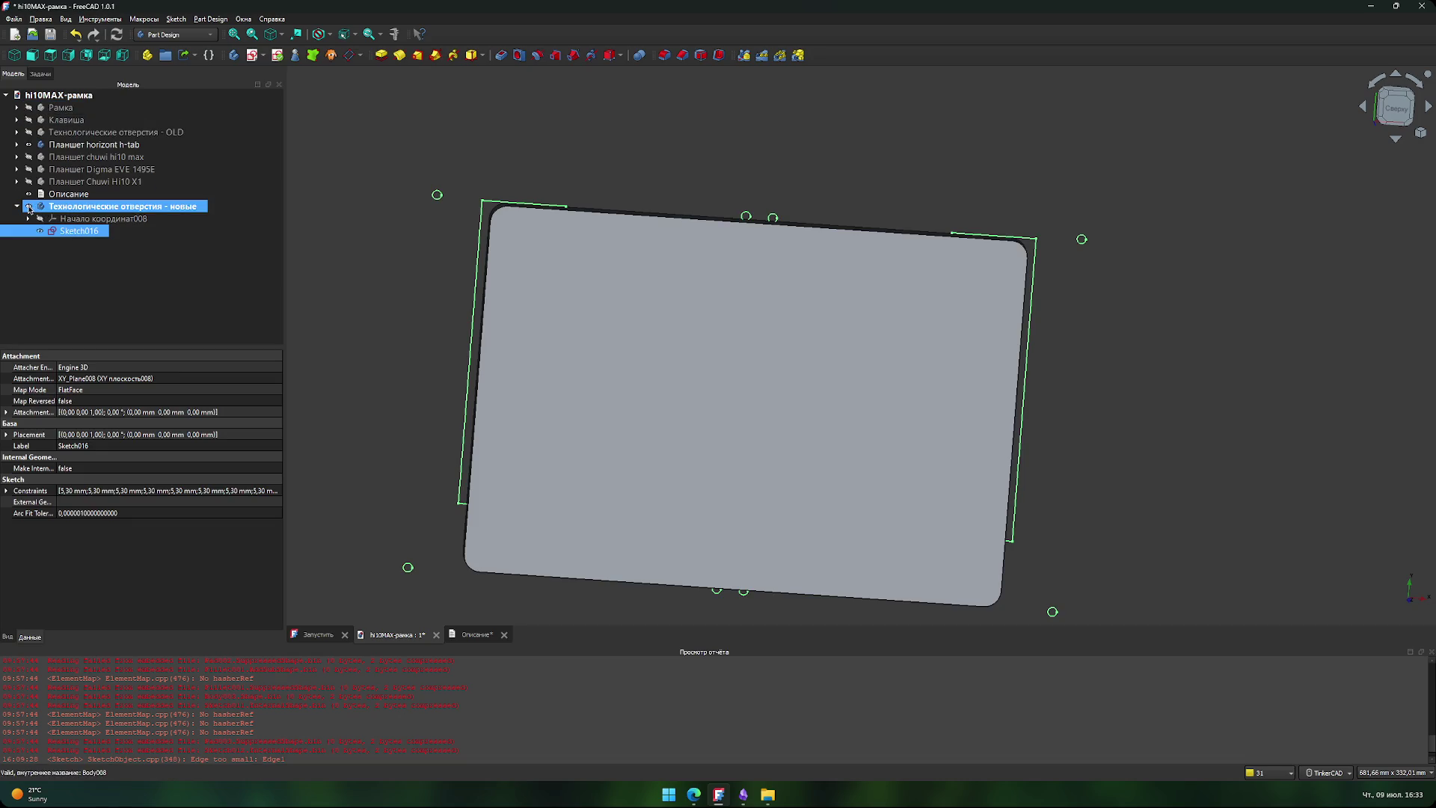
- Hide the horizont h-tab tablet and show the chuwi hi10 max tablet
left_click(29, 145)
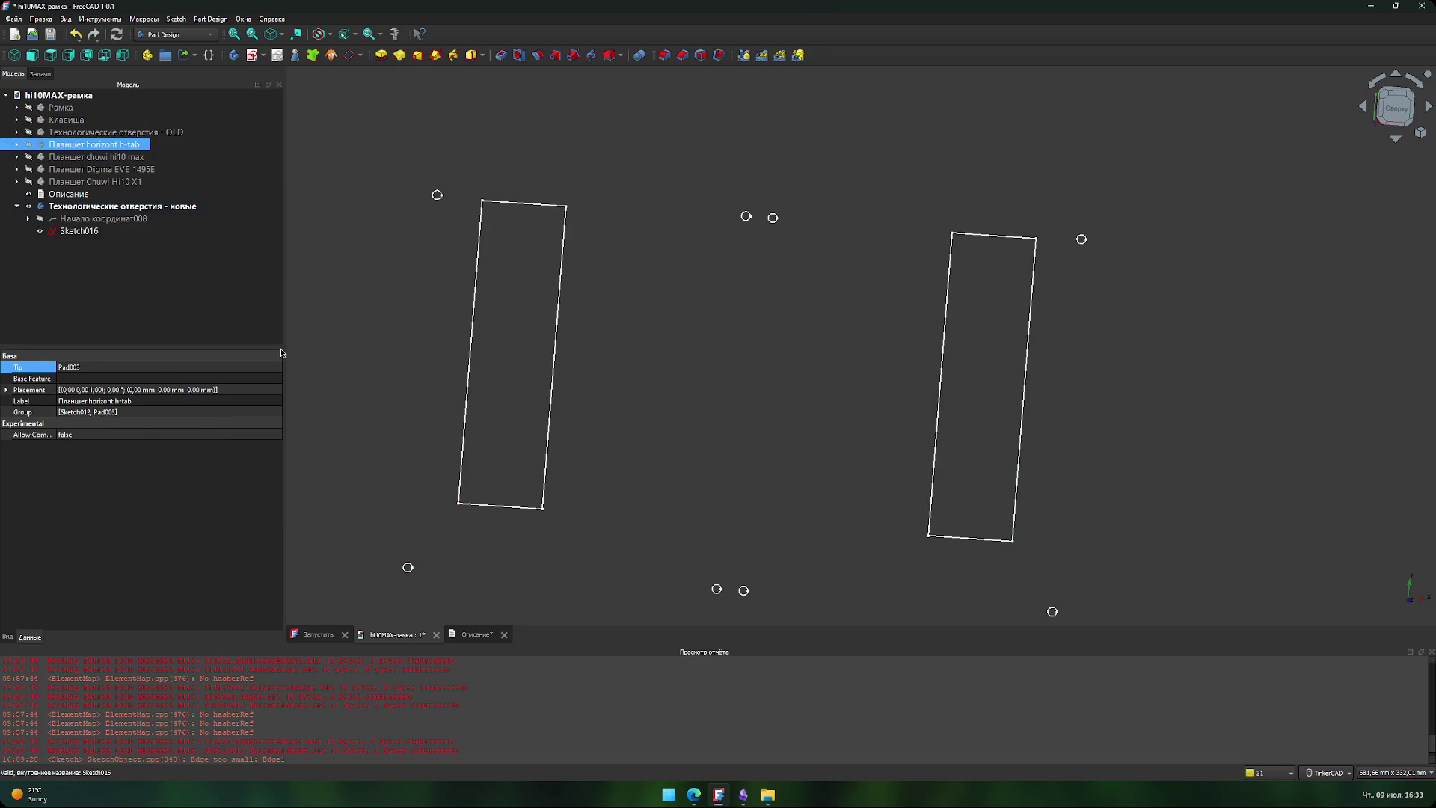
left_click(28, 146)
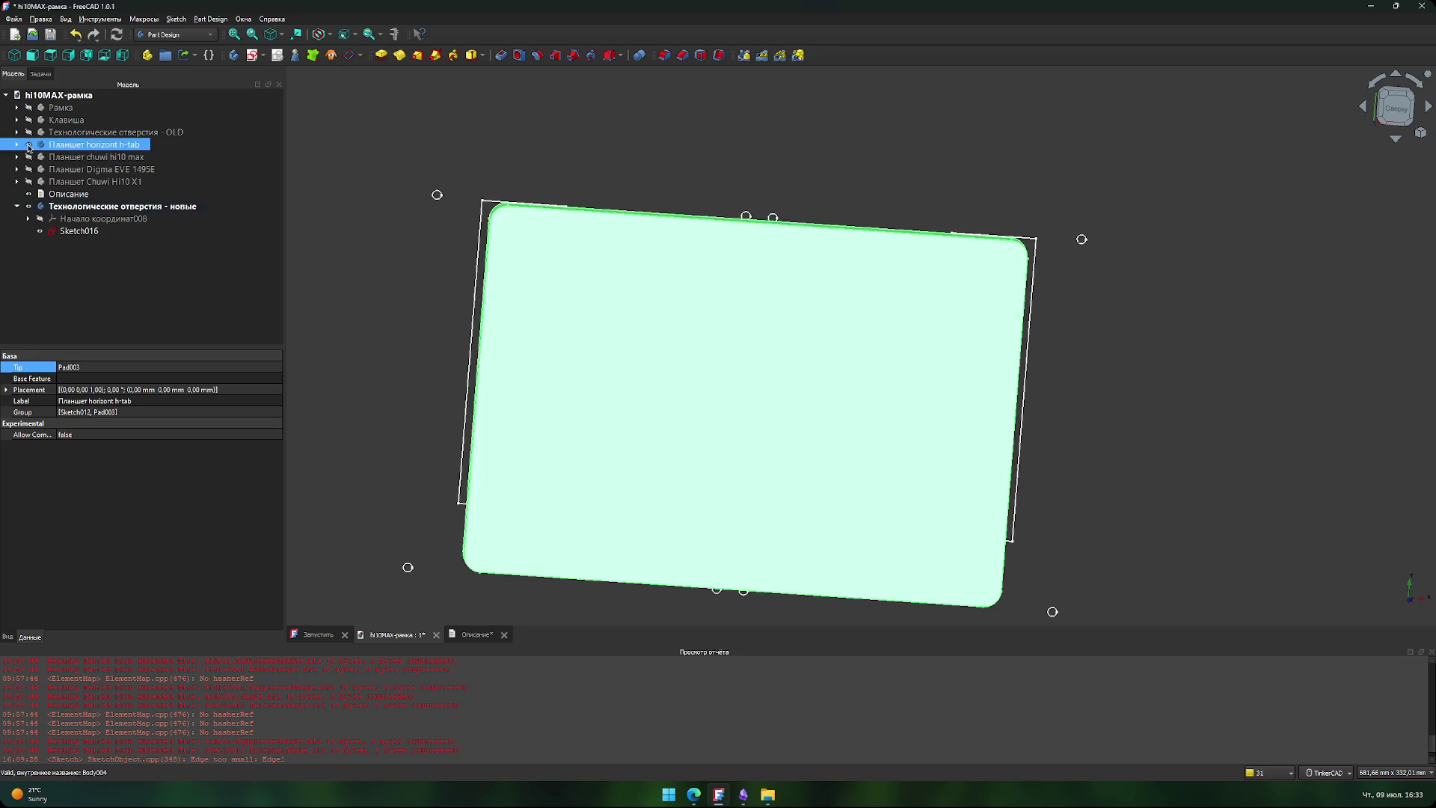
left_click(29, 147)
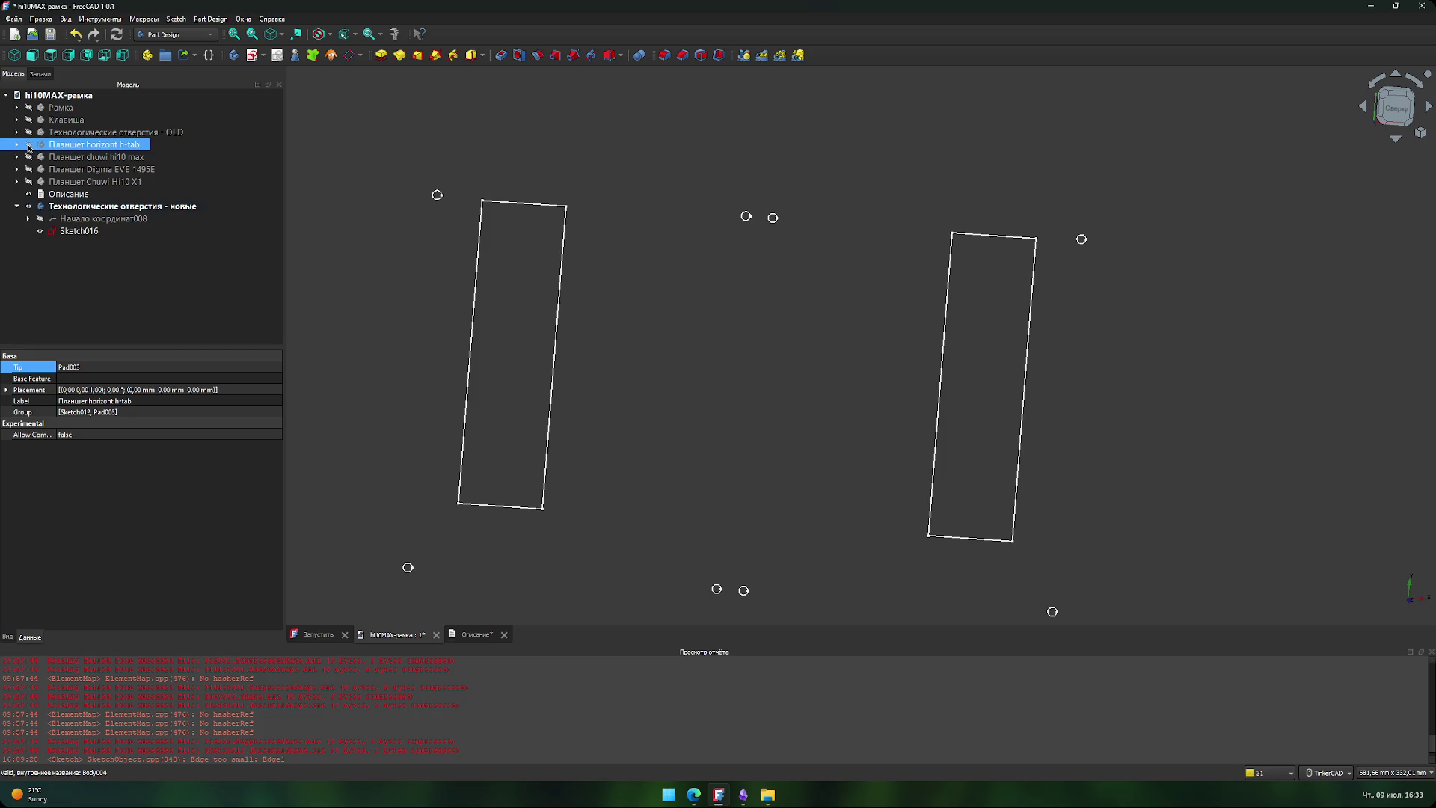
left_click(29, 157)
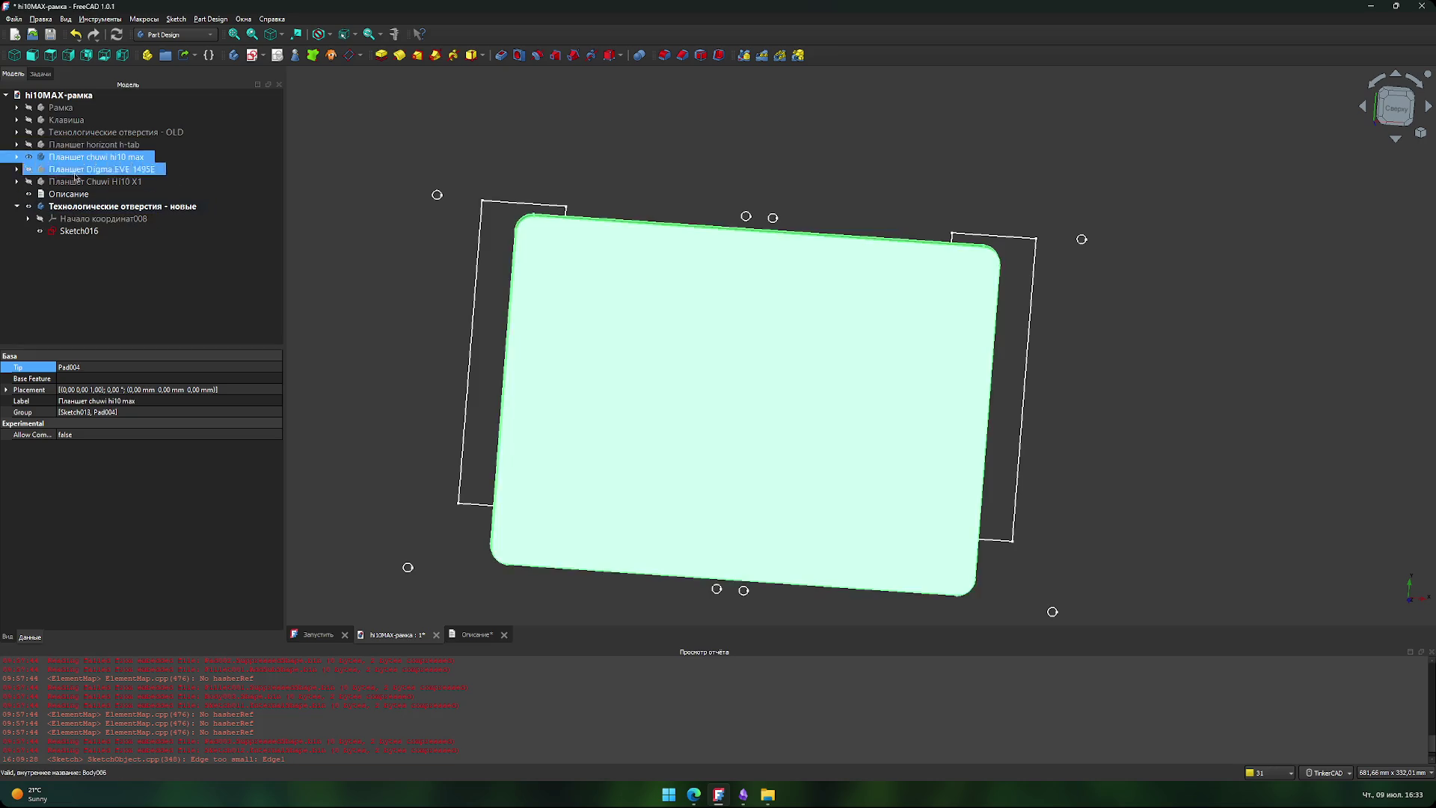
- From the top view, zoom onto the two circles above the tablet edge, then reopen Sketch016
scroll(763, 246, "up", 6)
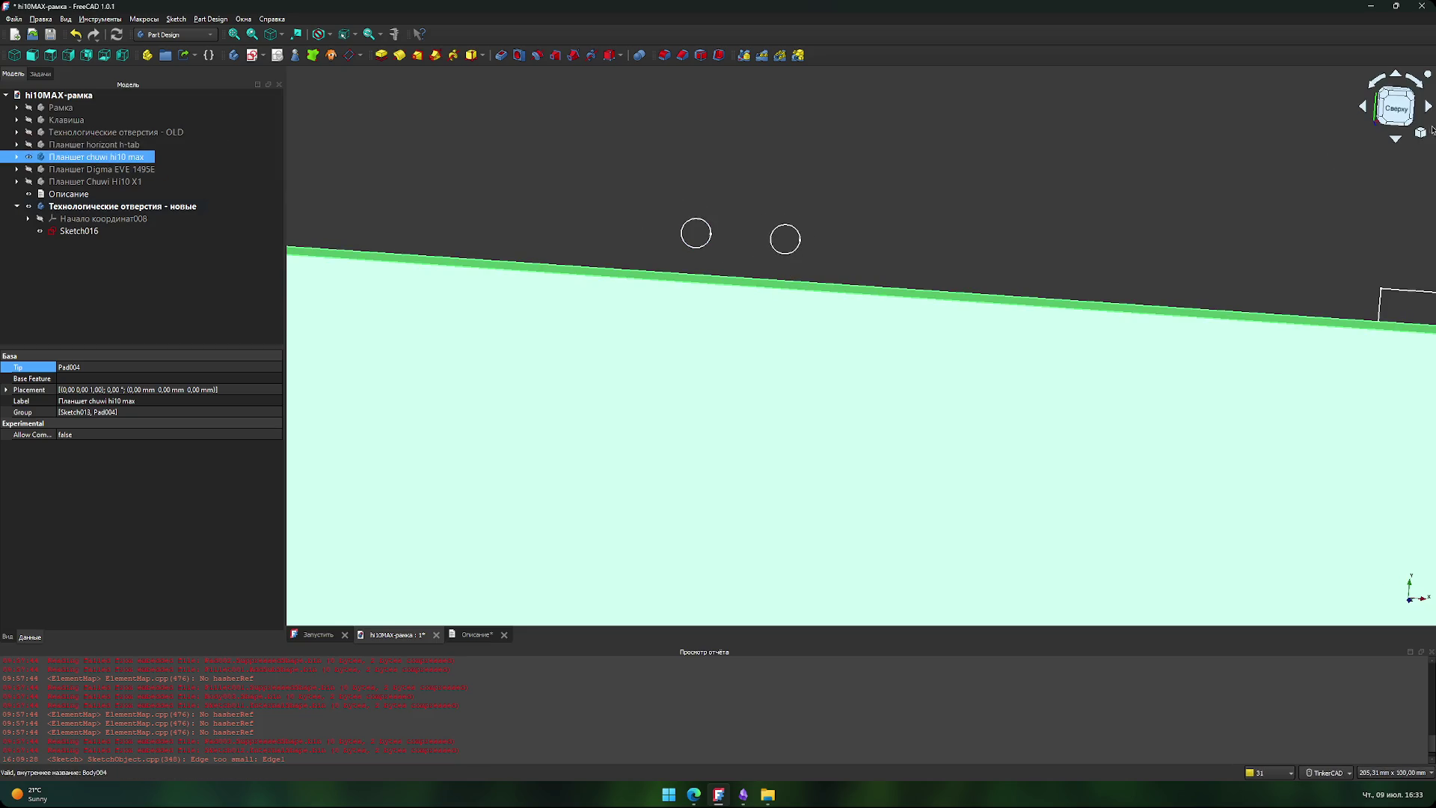
left_click(1396, 109)
scroll(815, 269, "up", 2)
scroll(834, 276, "down", 3)
mouse_move(671, 254)
middle_mouse_down()
mouse_move(764, 253)
mouse_move(683, 258)
middle_mouse_up()
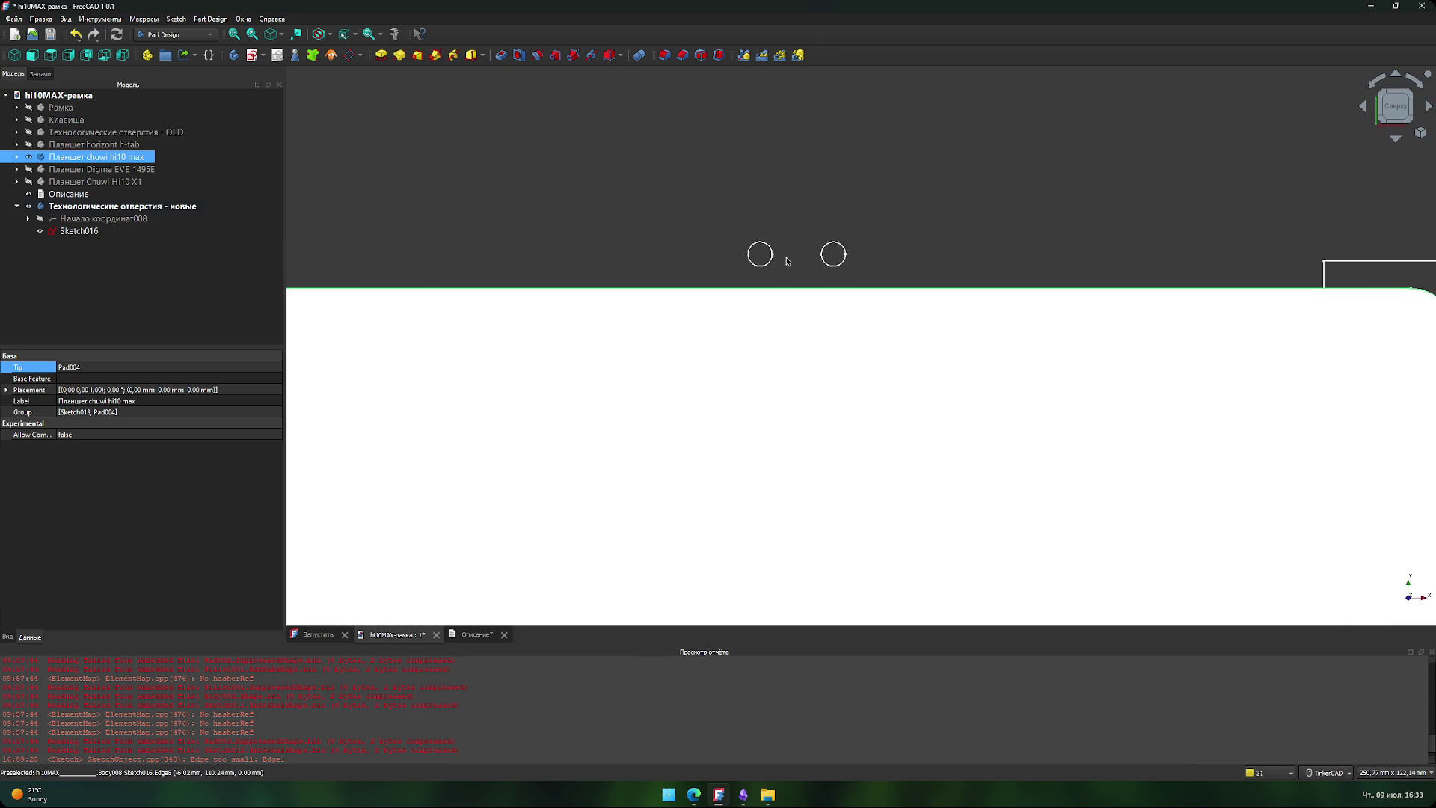
scroll(762, 268, "up", 4)
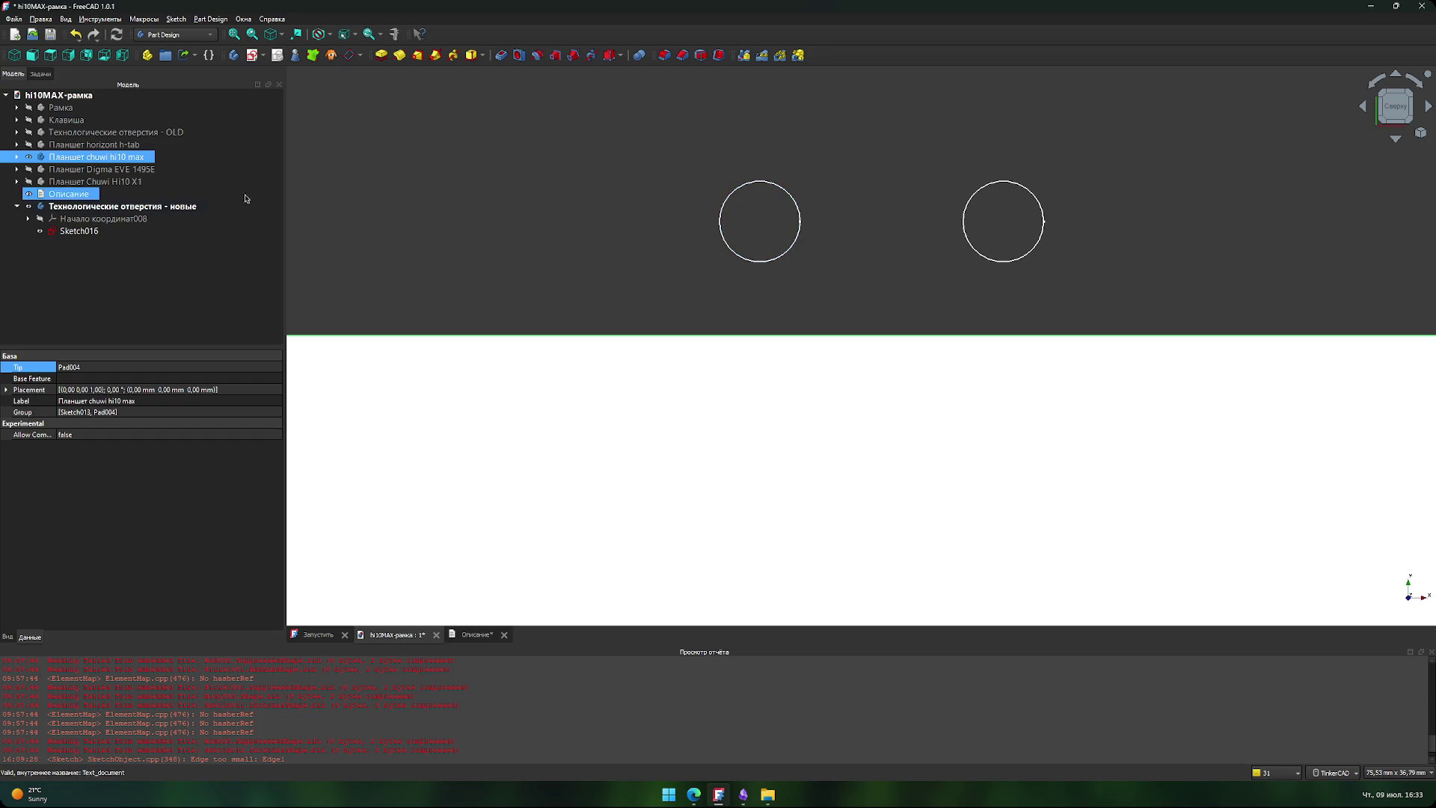
left_click(17, 156)
left_click(17, 157)
double_click(75, 231)
scroll(553, 250, "up", 5)
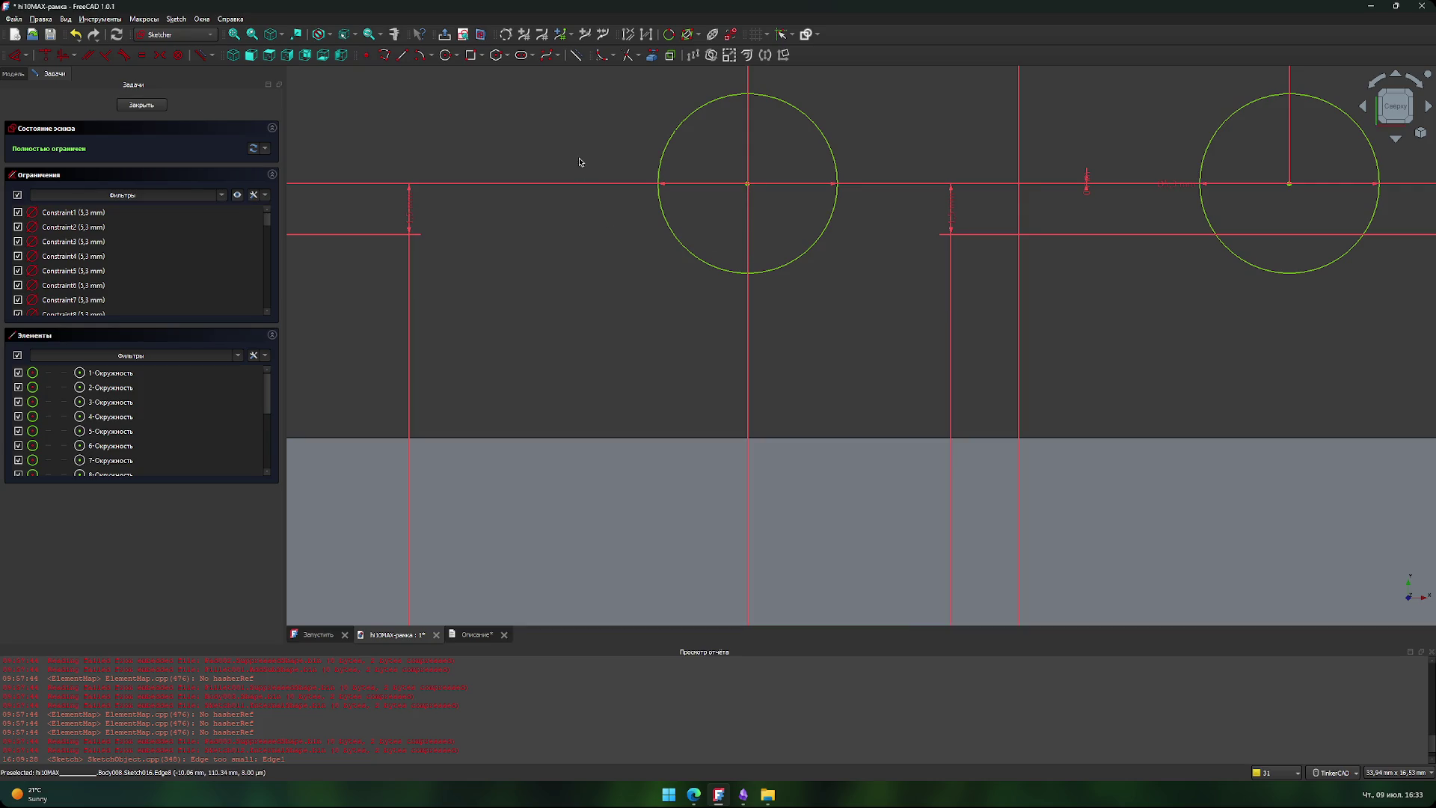
left_click(403, 56)
left_click(748, 184)
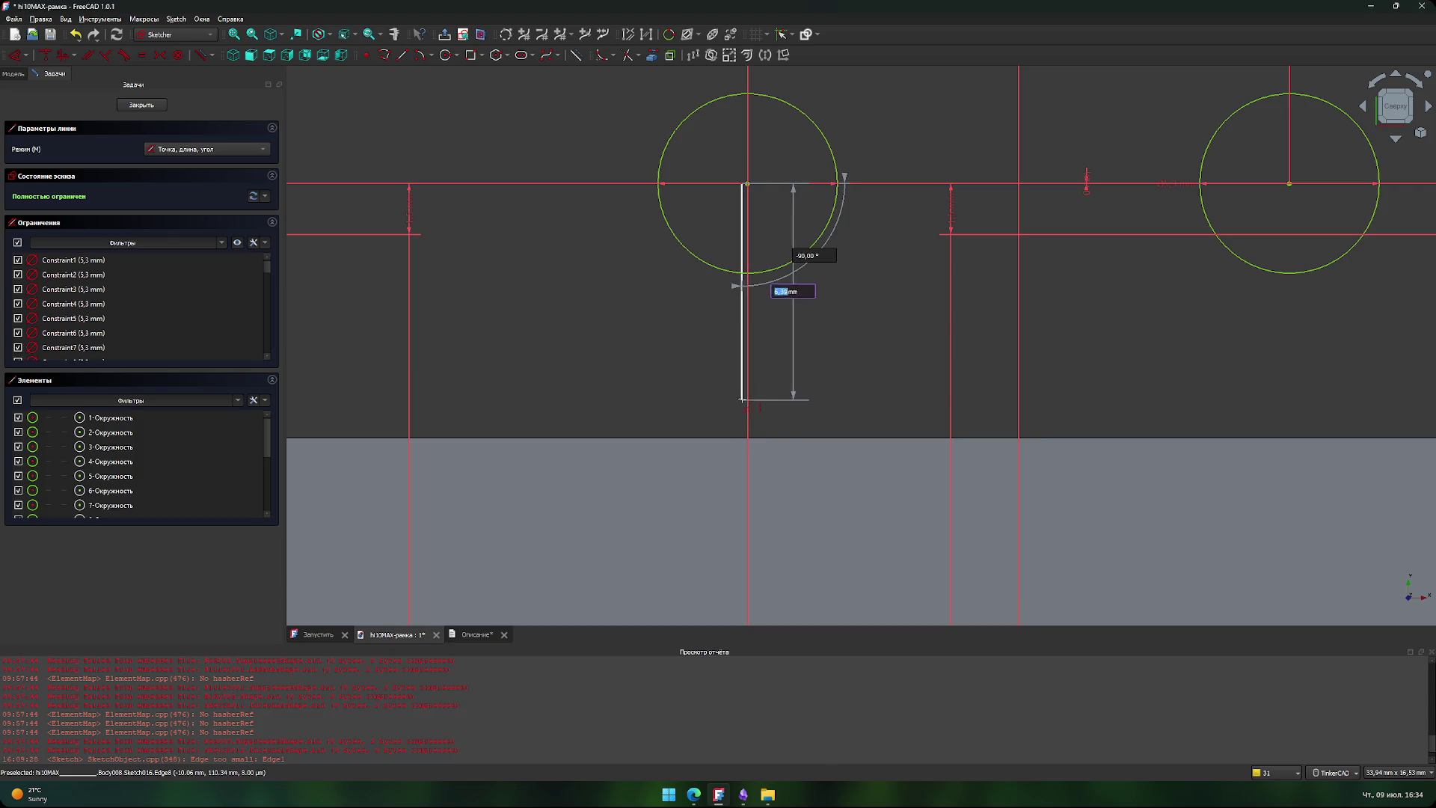
key("Escape")
key("Escape")
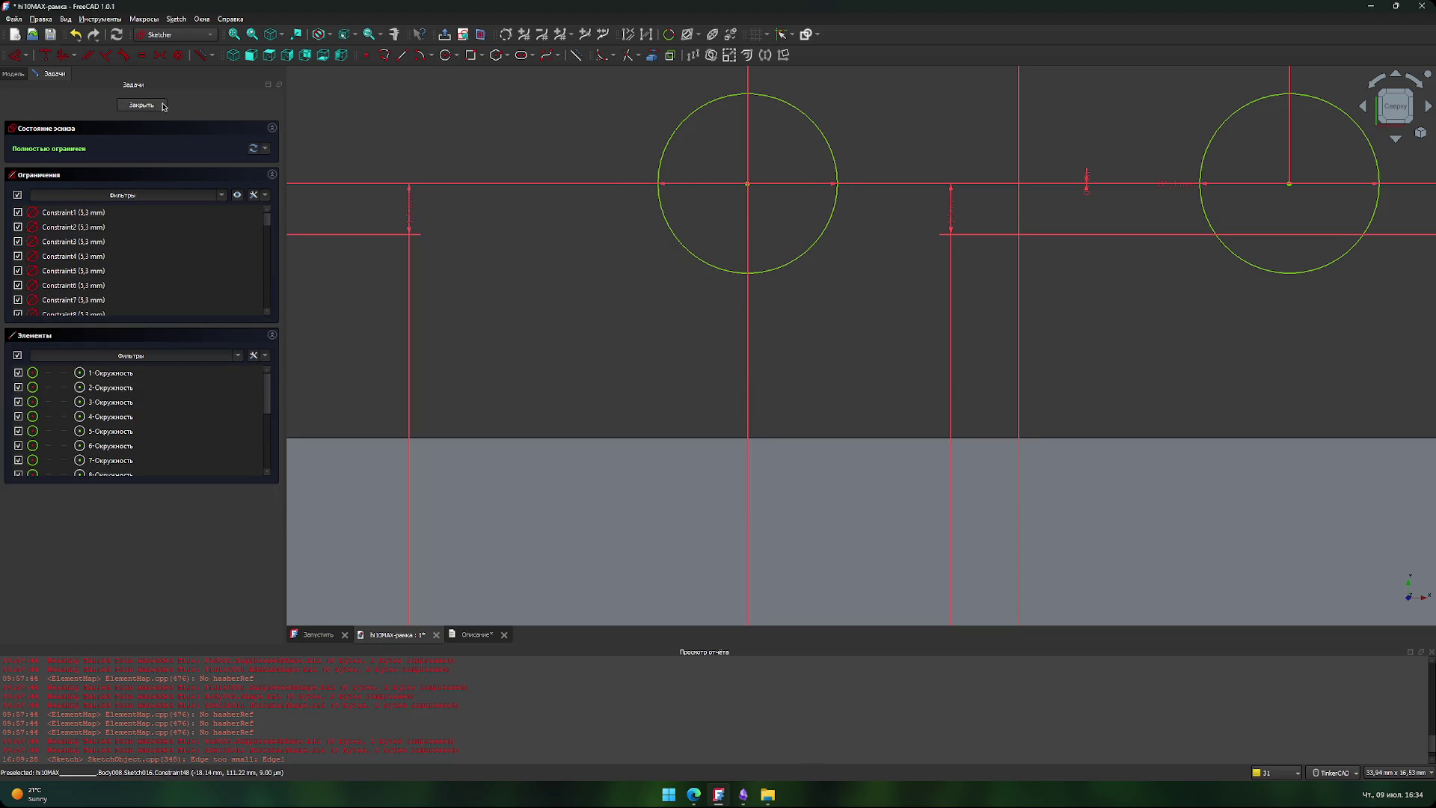
key("Escape")
scroll(571, 319, "down", 5)
mouse_move(503, 288)
middle_mouse_down()
mouse_move(643, 157)
mouse_move(605, 129)
mouse_move(612, 185)
middle_mouse_up()
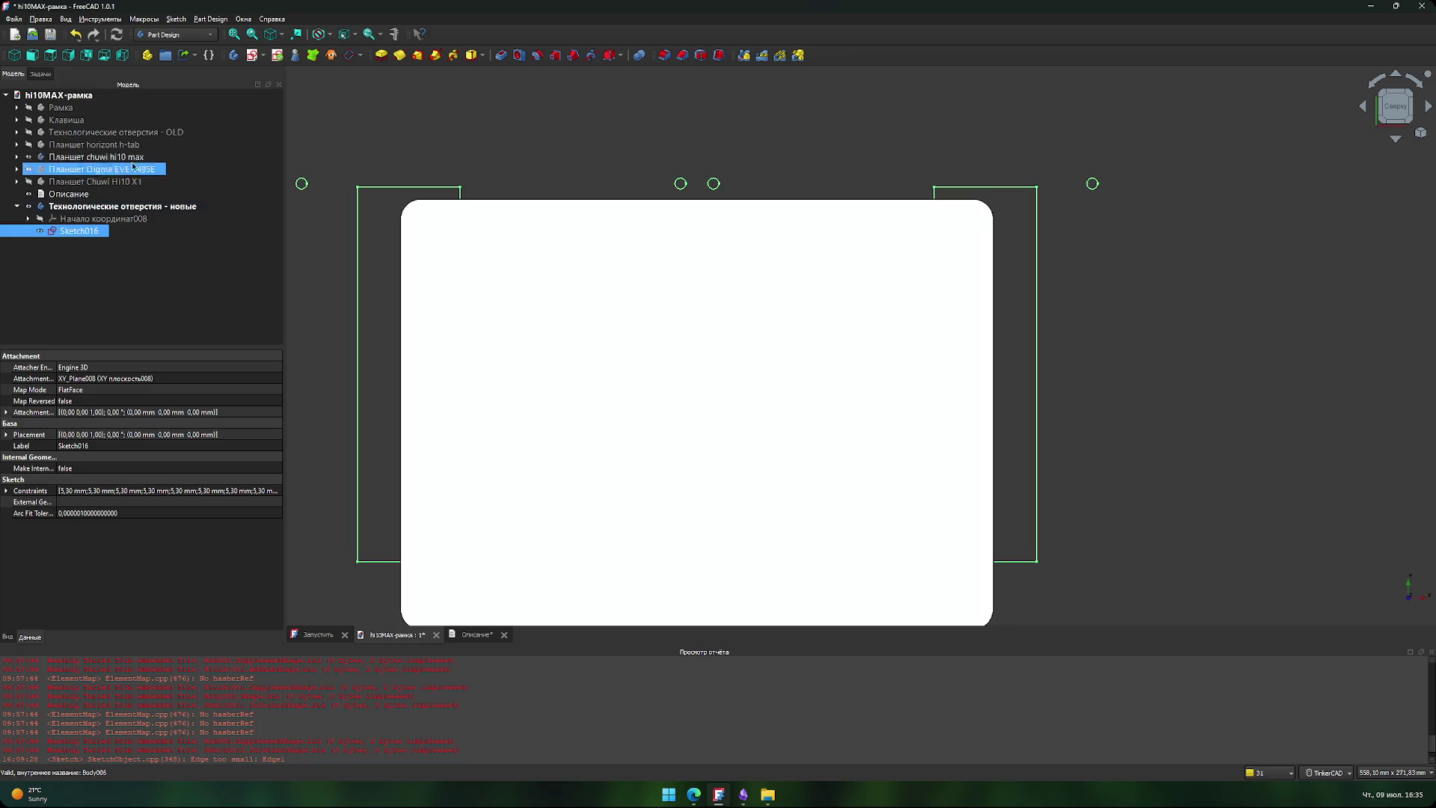
- Select the chuwi hi10 max tablet body and move the Описание item down the model tree
left_click(93, 158)
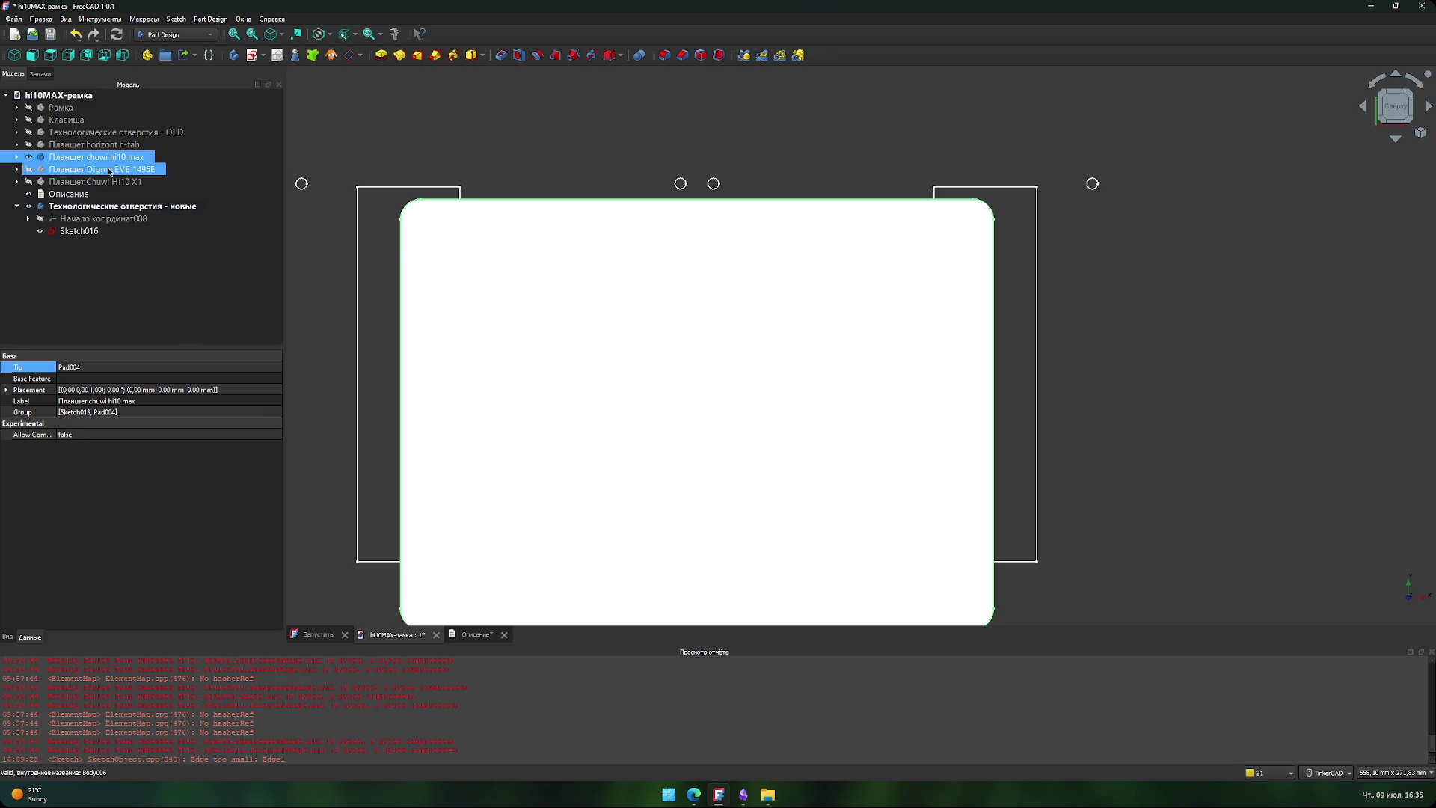
left_click(38, 171, "ctrl")
left_click(37, 171, "ctrl")
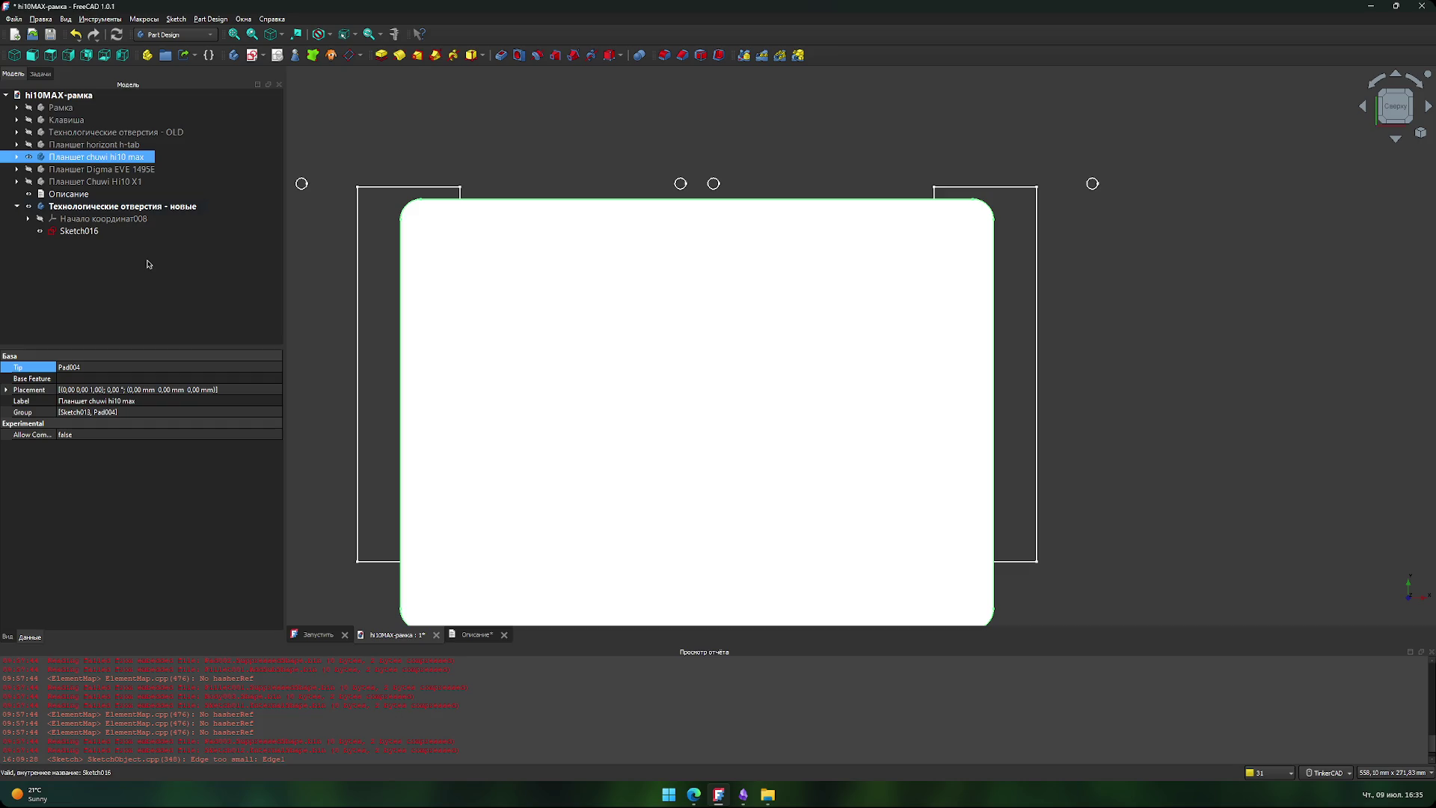
mouse_move(67, 194)
left_mouse_down()
mouse_move(81, 296)
mouse_move(71, 231)
mouse_move(49, 204)
mouse_move(21, 246)
mouse_move(54, 285)
left_mouse_up()
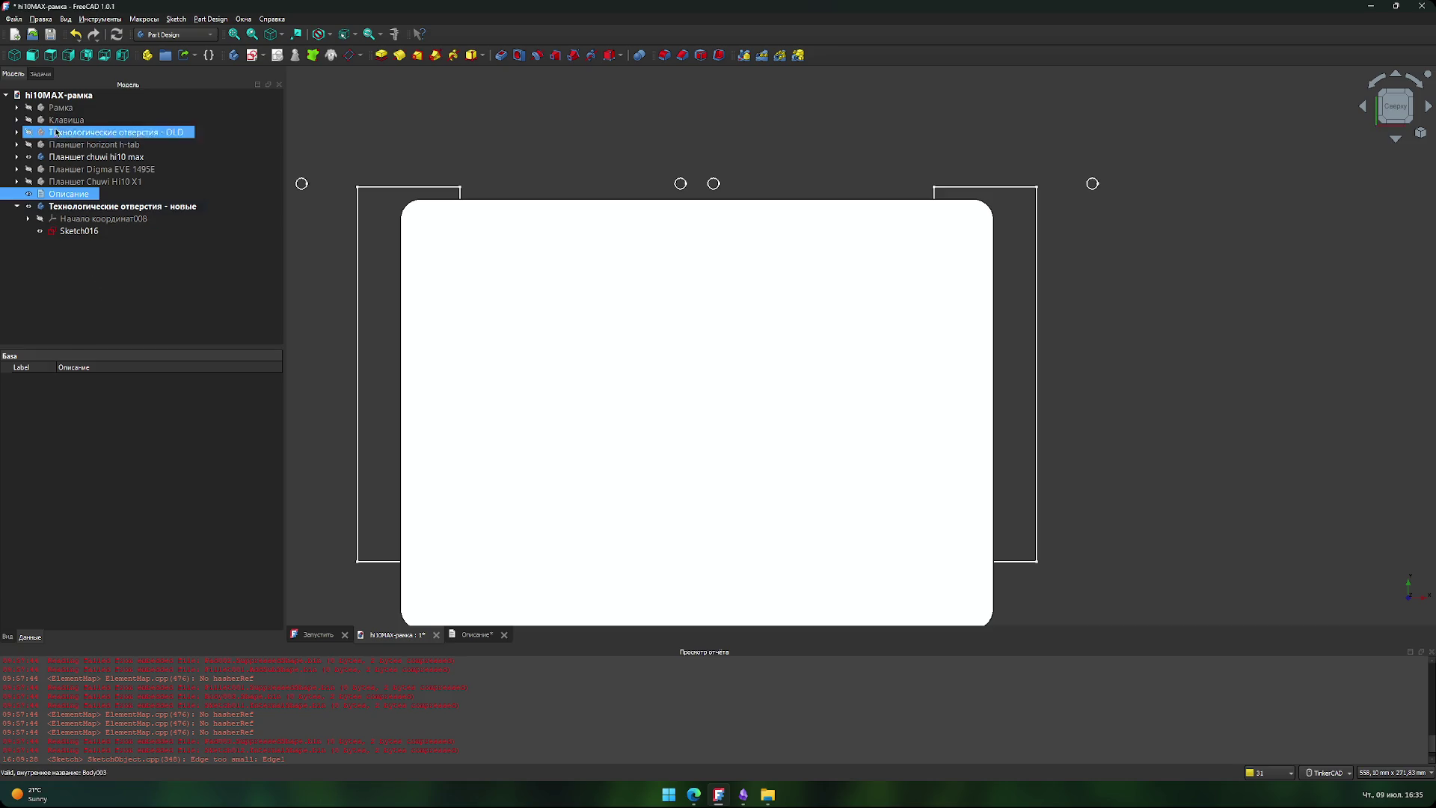
left_click(28, 108)
- Make the Рамка frame body visible alongside the tablet
left_click(28, 109)
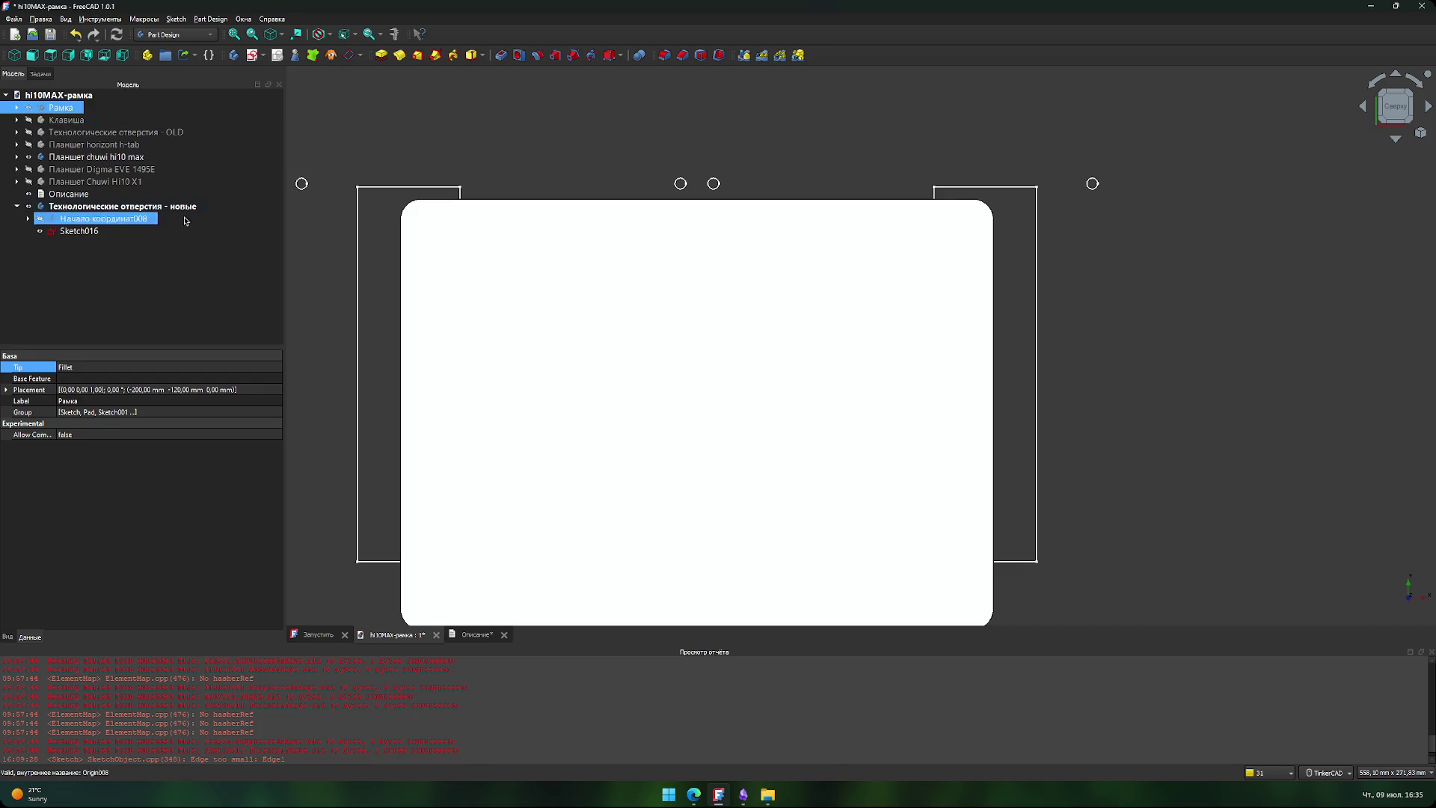
left_click(74, 206)
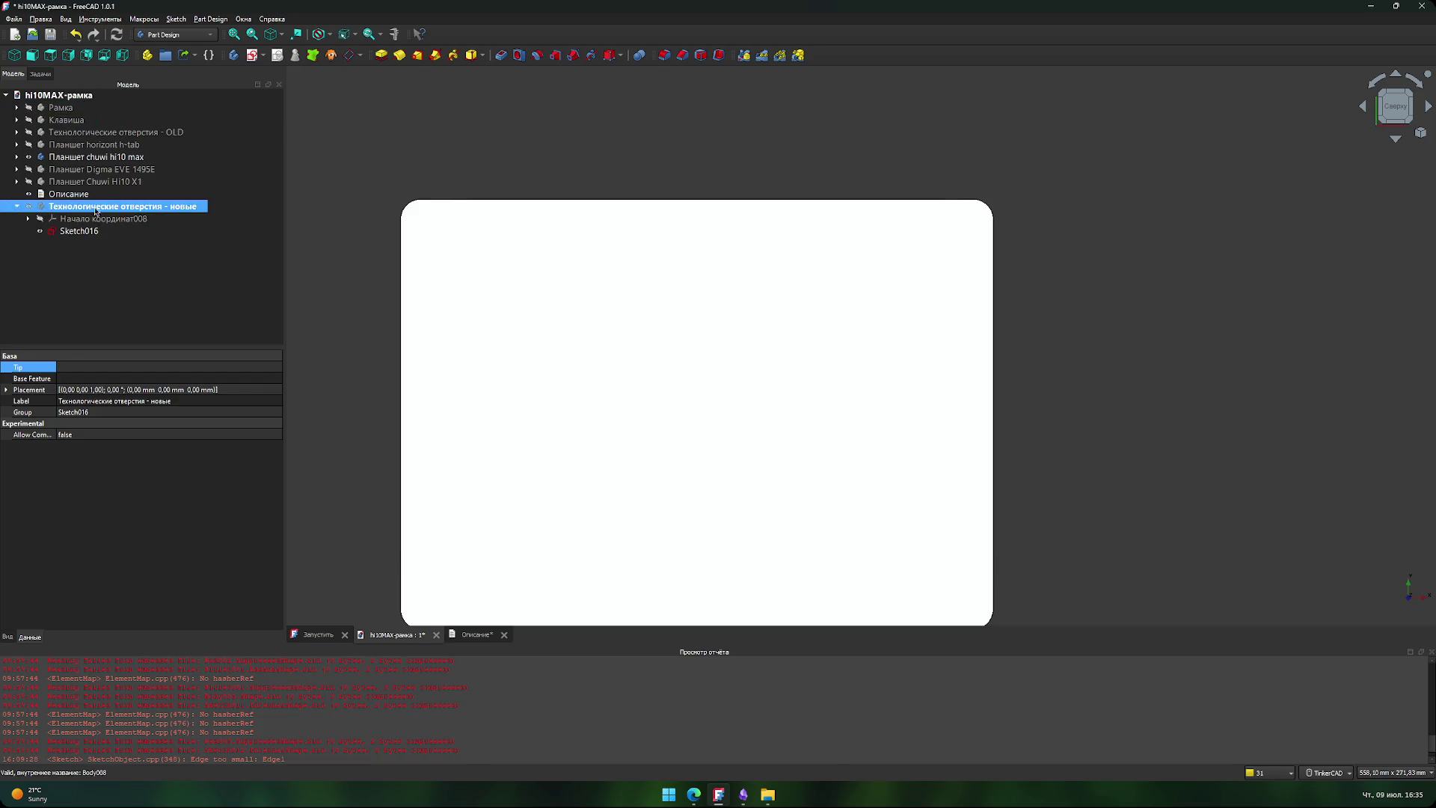
left_click(350, 311)
right_click_drag(350, 311, 392, 230)
scroll(392, 230, "down", 5)
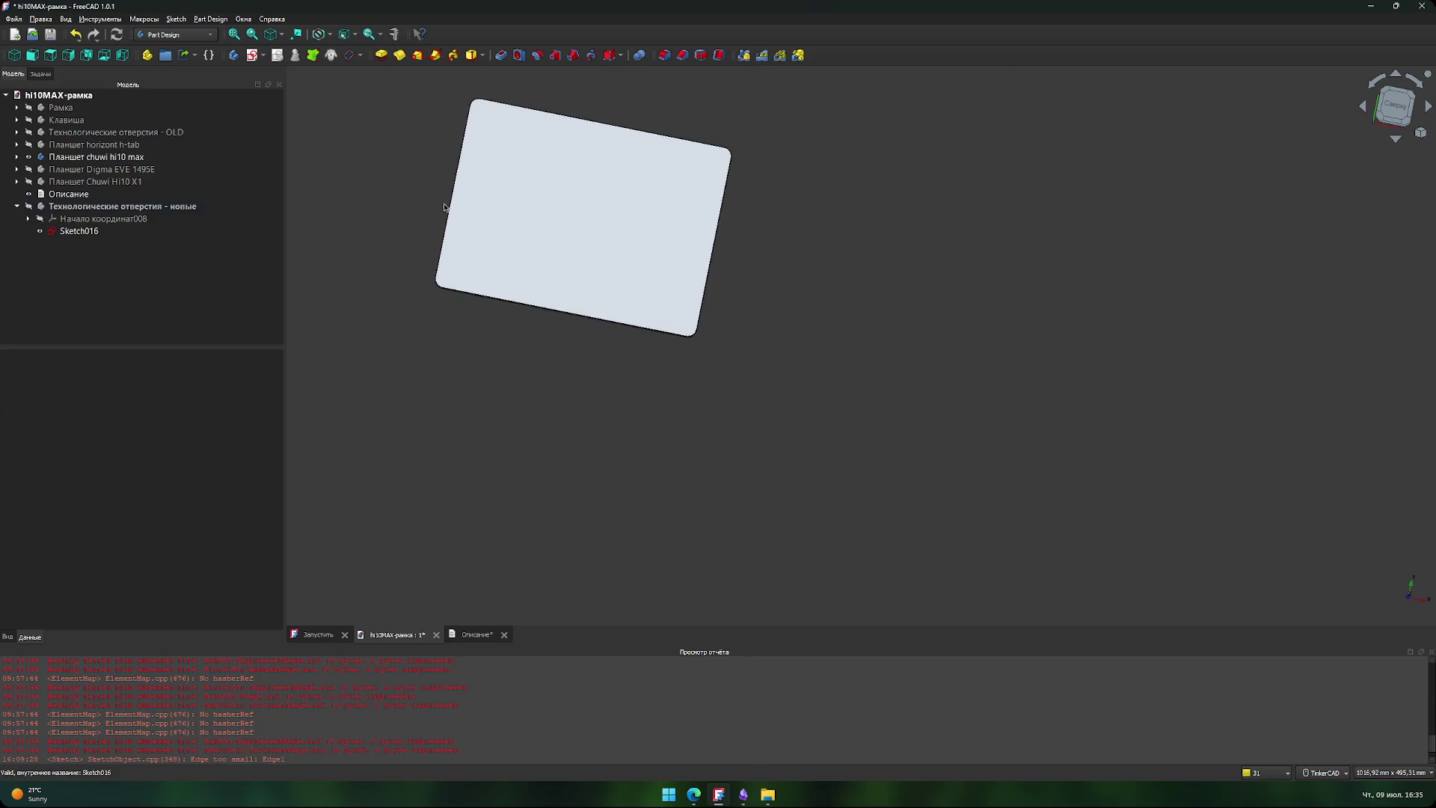
middle_click_drag(392, 230, 402, 393)
left_click(191, 207)
left_click(60, 107)
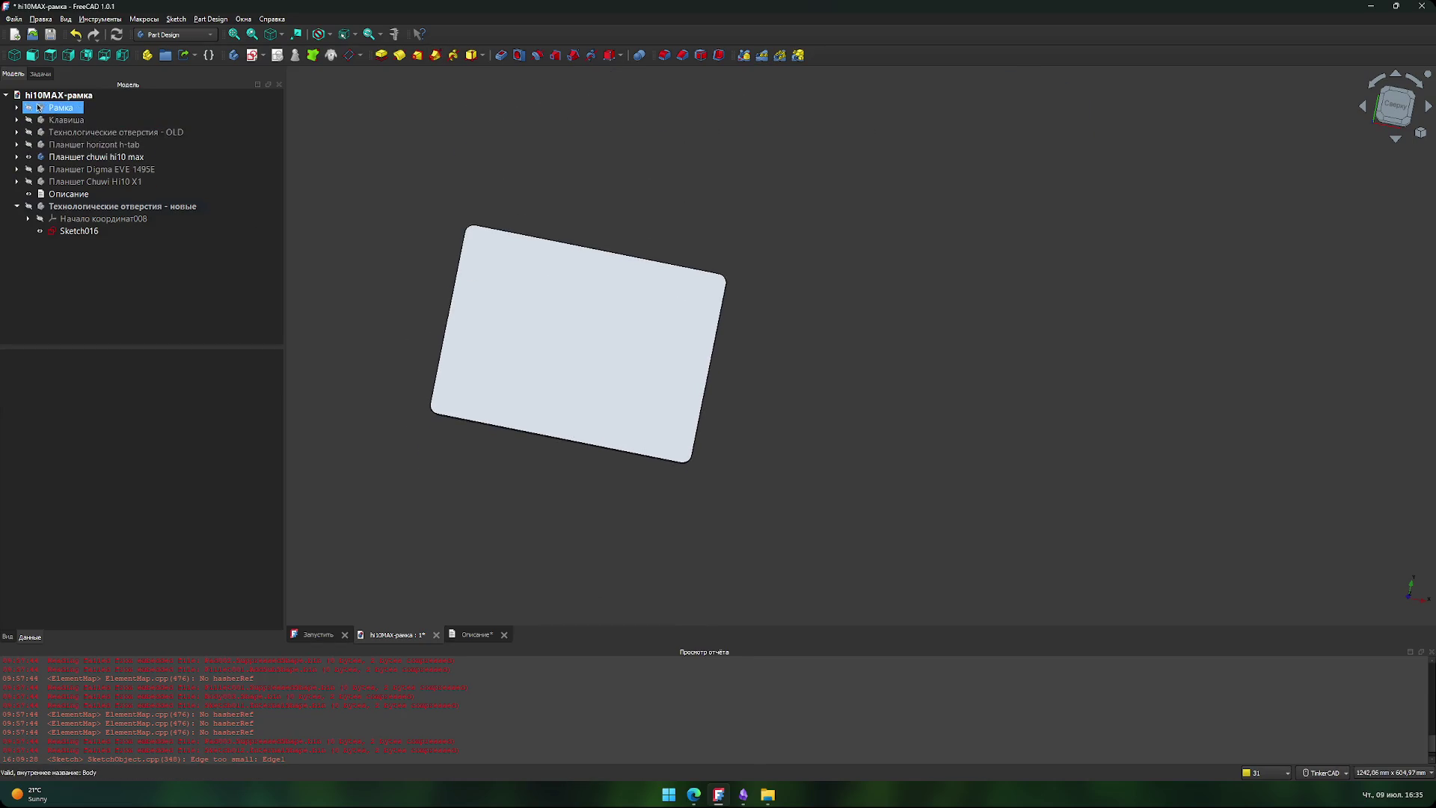
key("space")
scroll(373, 228, "down", 2)
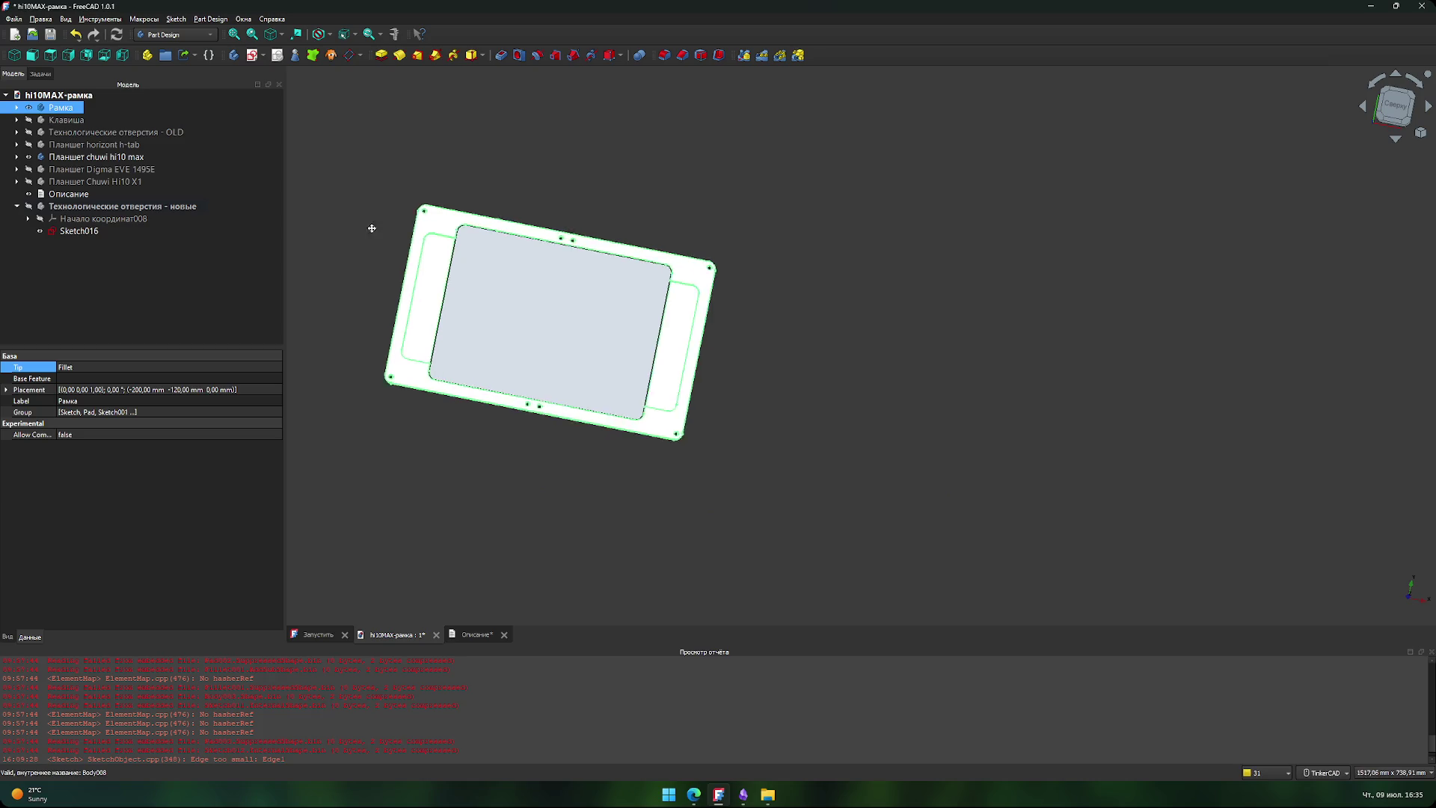
scroll(336, 224, "up", 3)
scroll(709, 199, "up", 6)
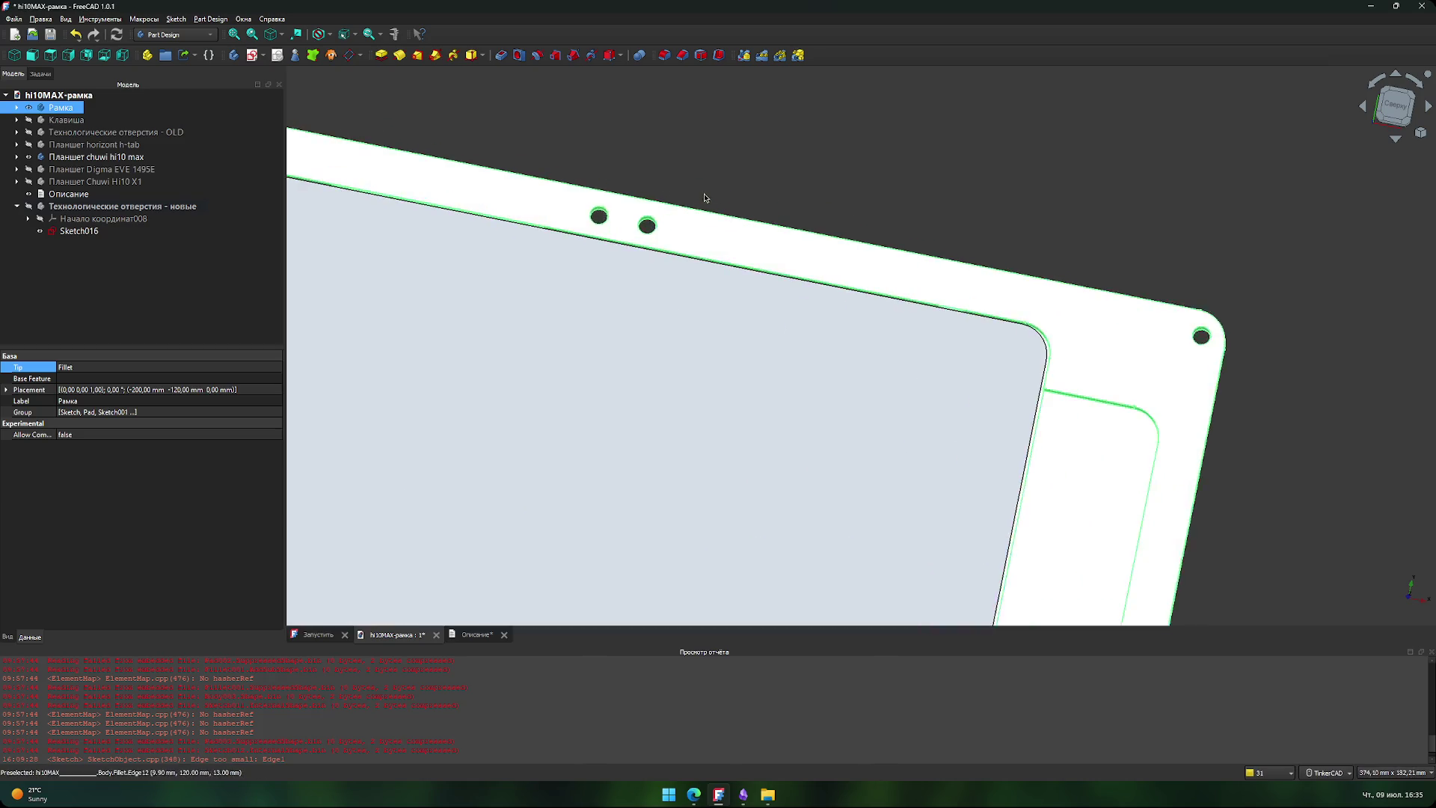
- From the top view, pan and zoom in on a pair of the frame's mounting holes
left_click(694, 174)
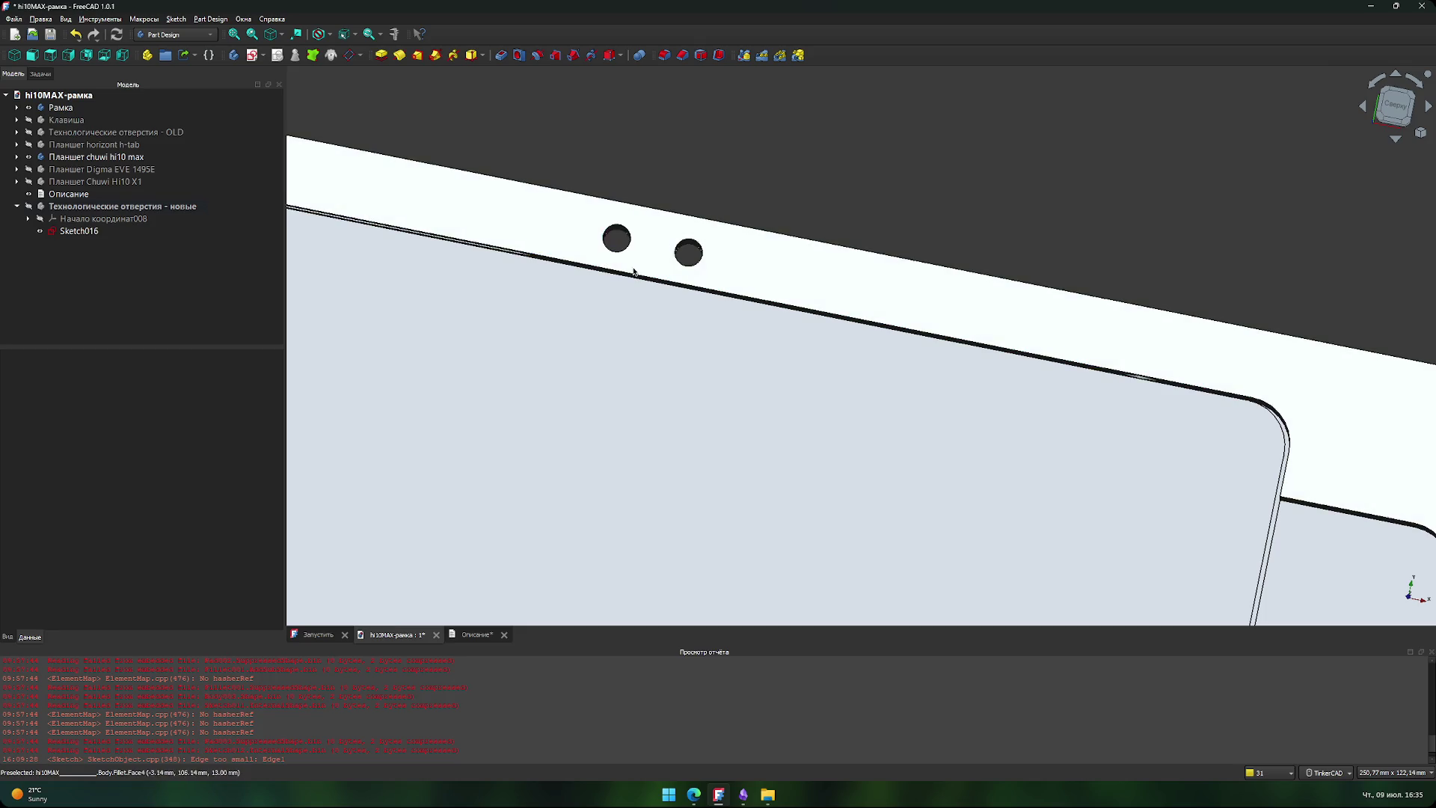
scroll(646, 247, "up", 4)
left_click(1395, 99)
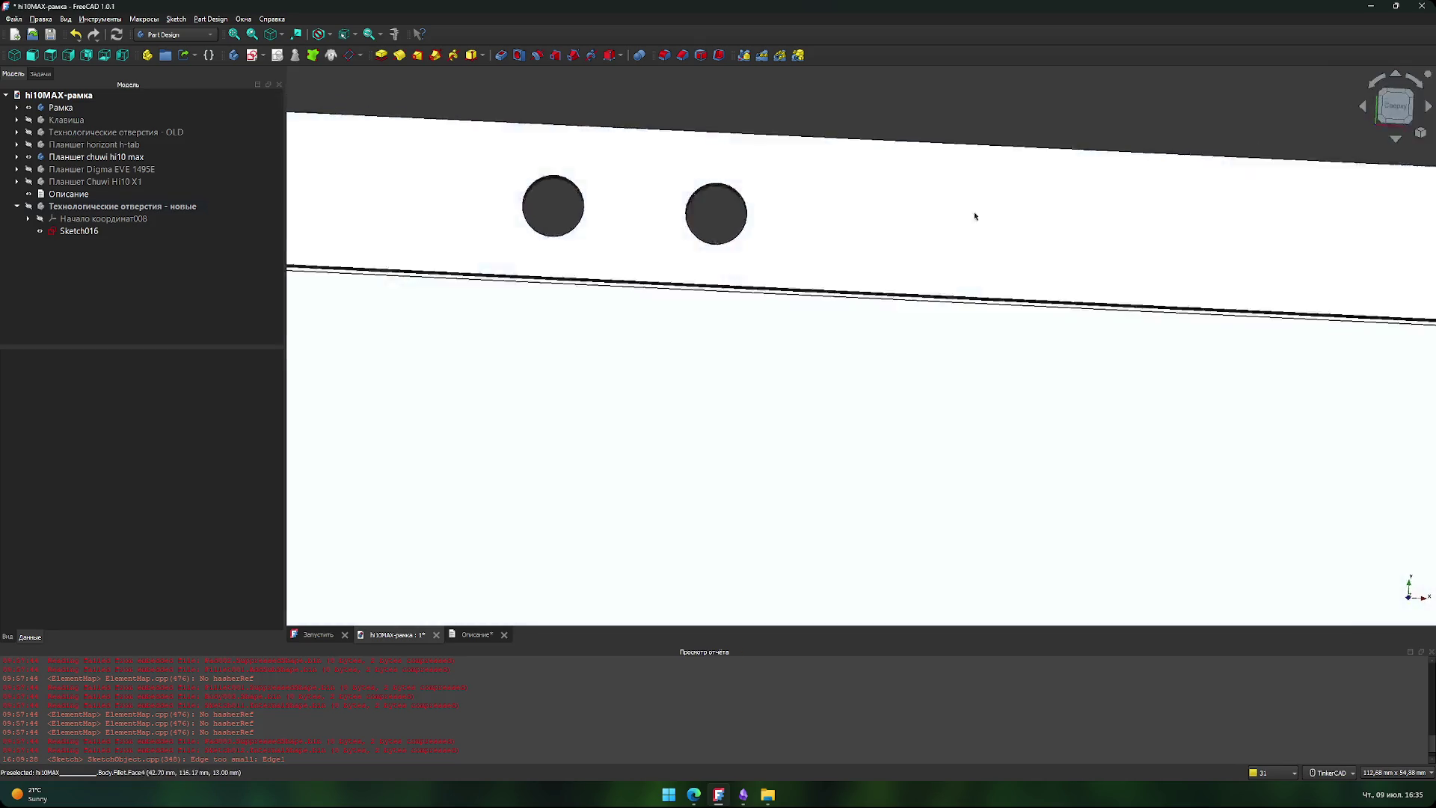
middle_click_drag(587, 202, 638, 270)
scroll(498, 350, "down", 3)
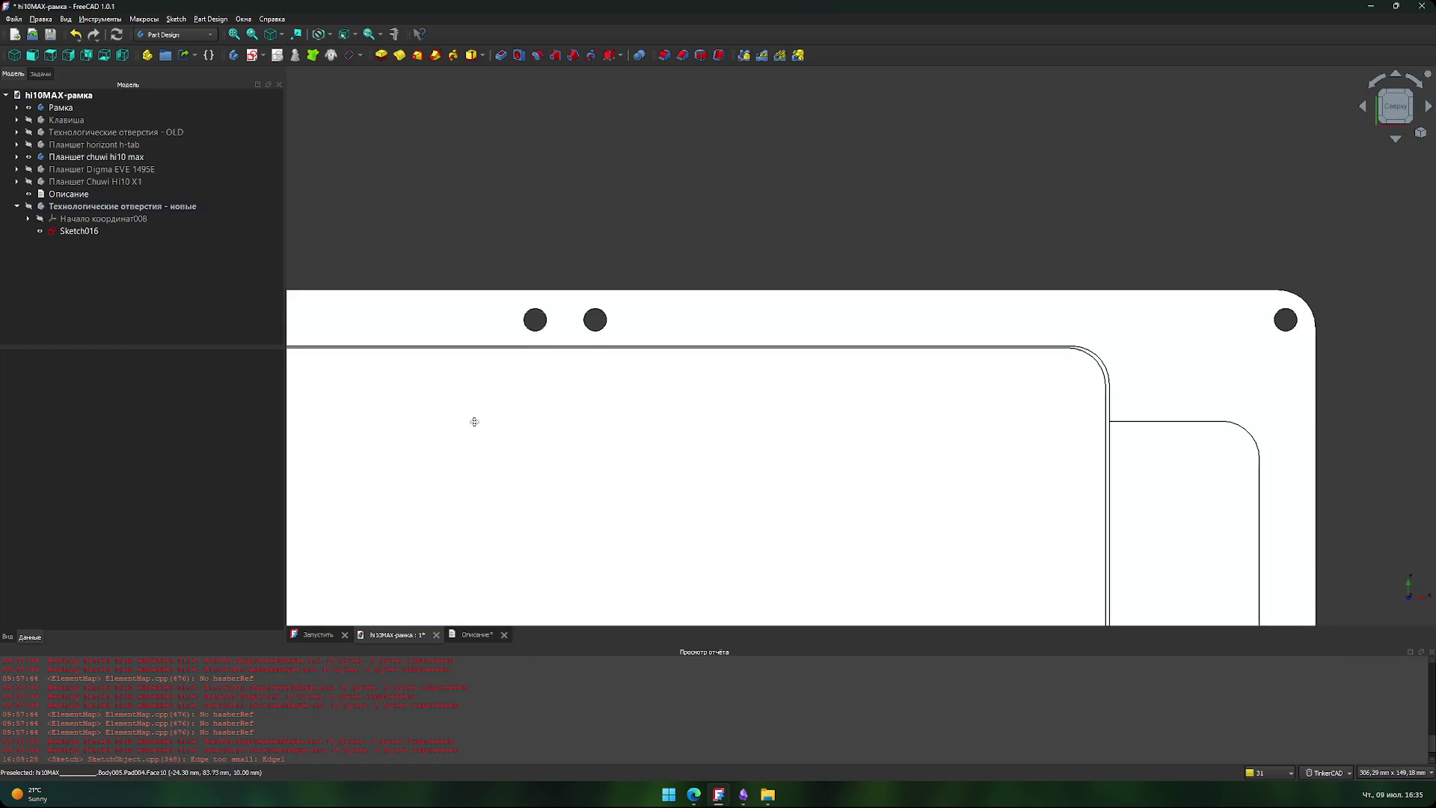
scroll(586, 173, "down", 10)
scroll(529, 359, "up", 5)
scroll(529, 359, "down", 6)
middle_click_drag(529, 359, 683, 398)
middle_click_drag(727, 223, 607, 292)
scroll(619, 311, "up", 4)
scroll(862, 339, "up", 3)
mouse_move(862, 339)
middle_mouse_down()
mouse_move(788, 344)
mouse_move(565, 299)
mouse_move(580, 312)
middle_mouse_up()
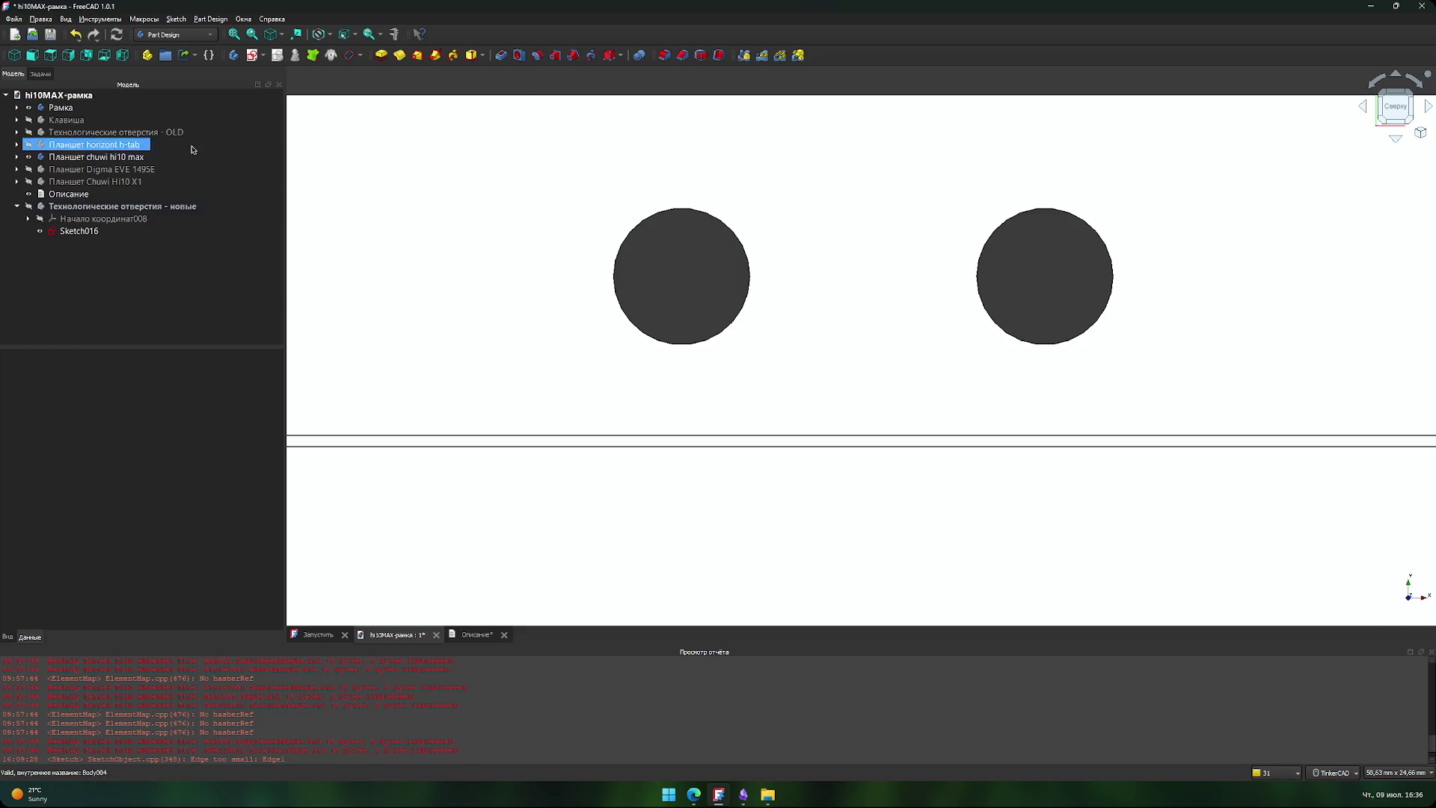
left_click(88, 234)
- Open Sketch016 for editing, try a line from the left hole's centre, then cancel it
double_click(88, 234)
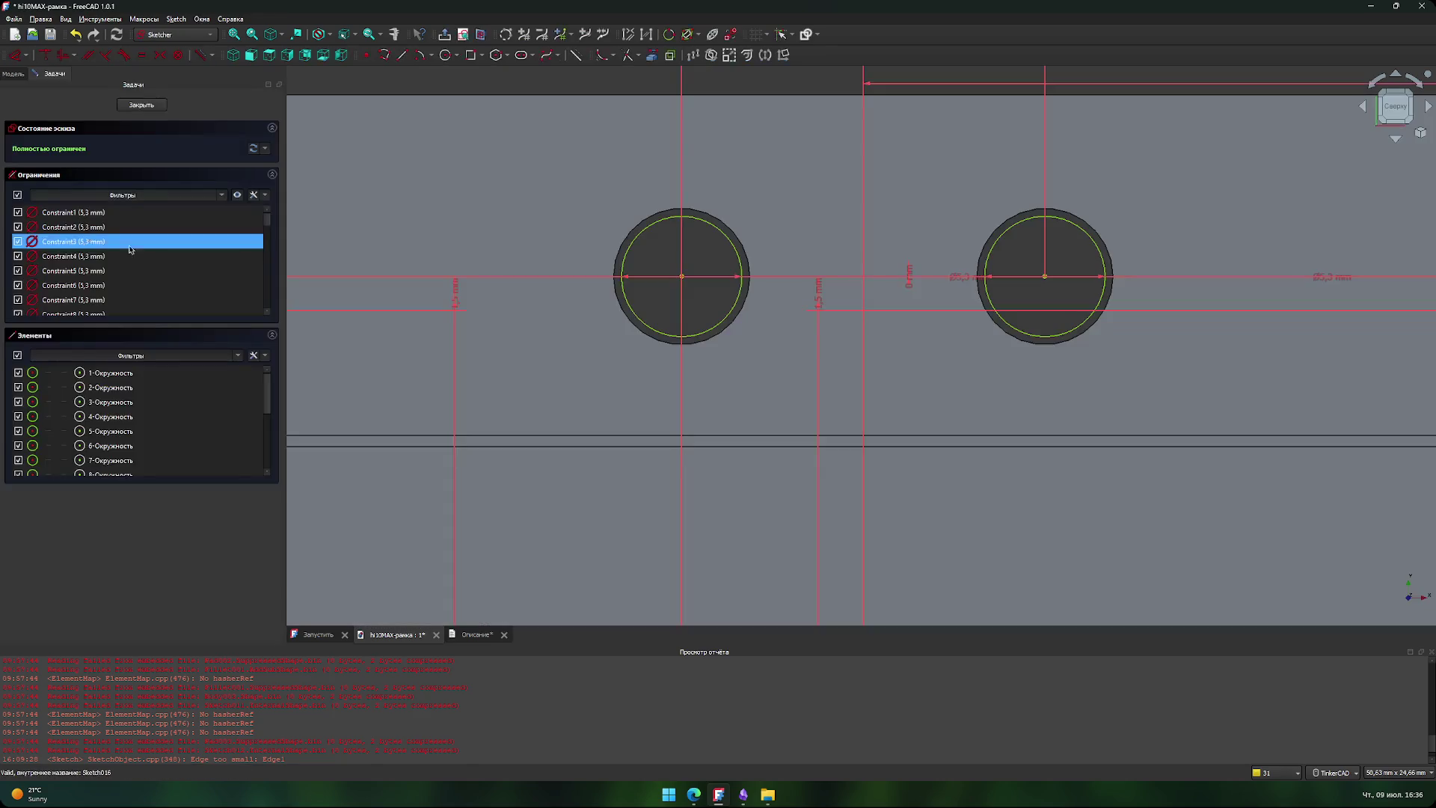
scroll(748, 367, "down", 2)
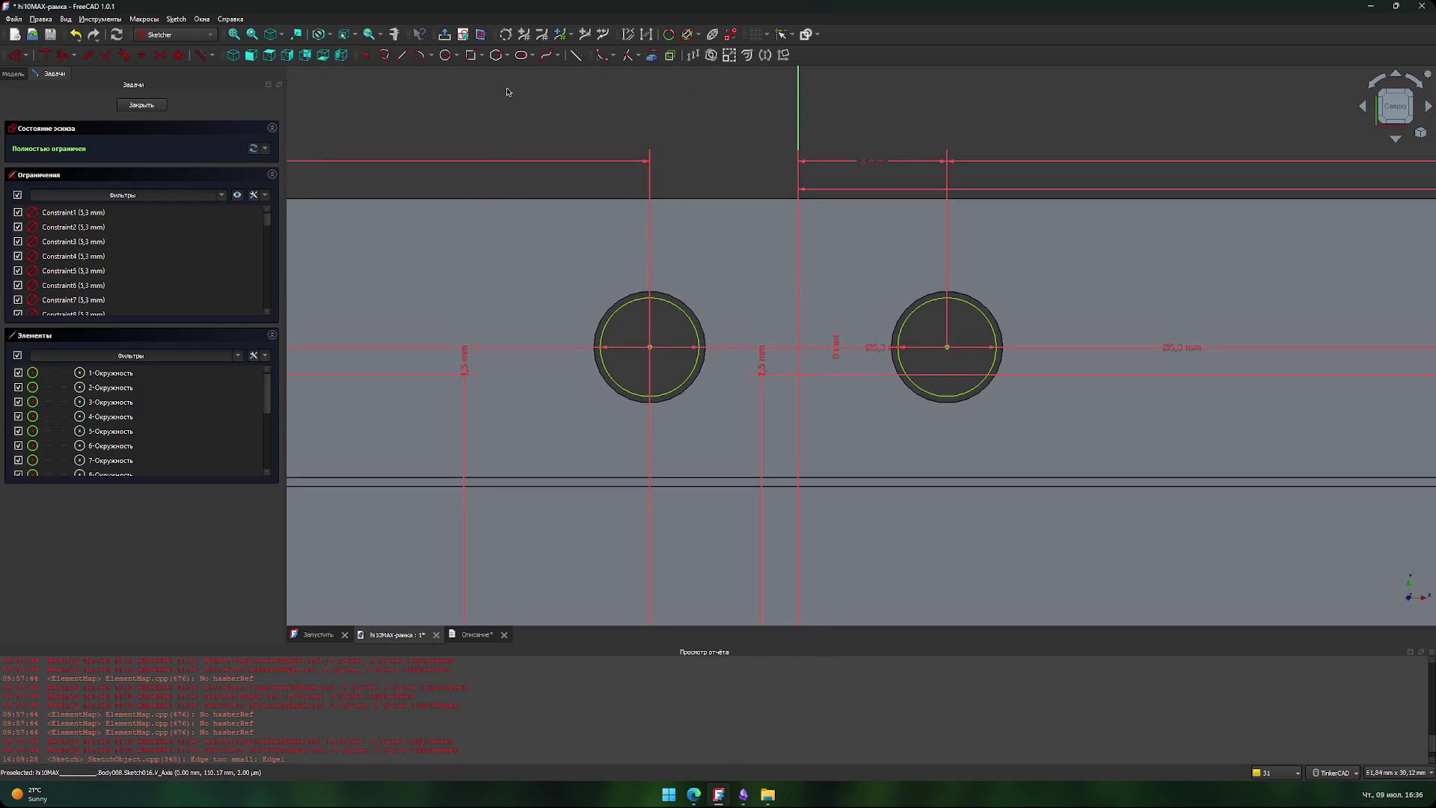
left_click(403, 54)
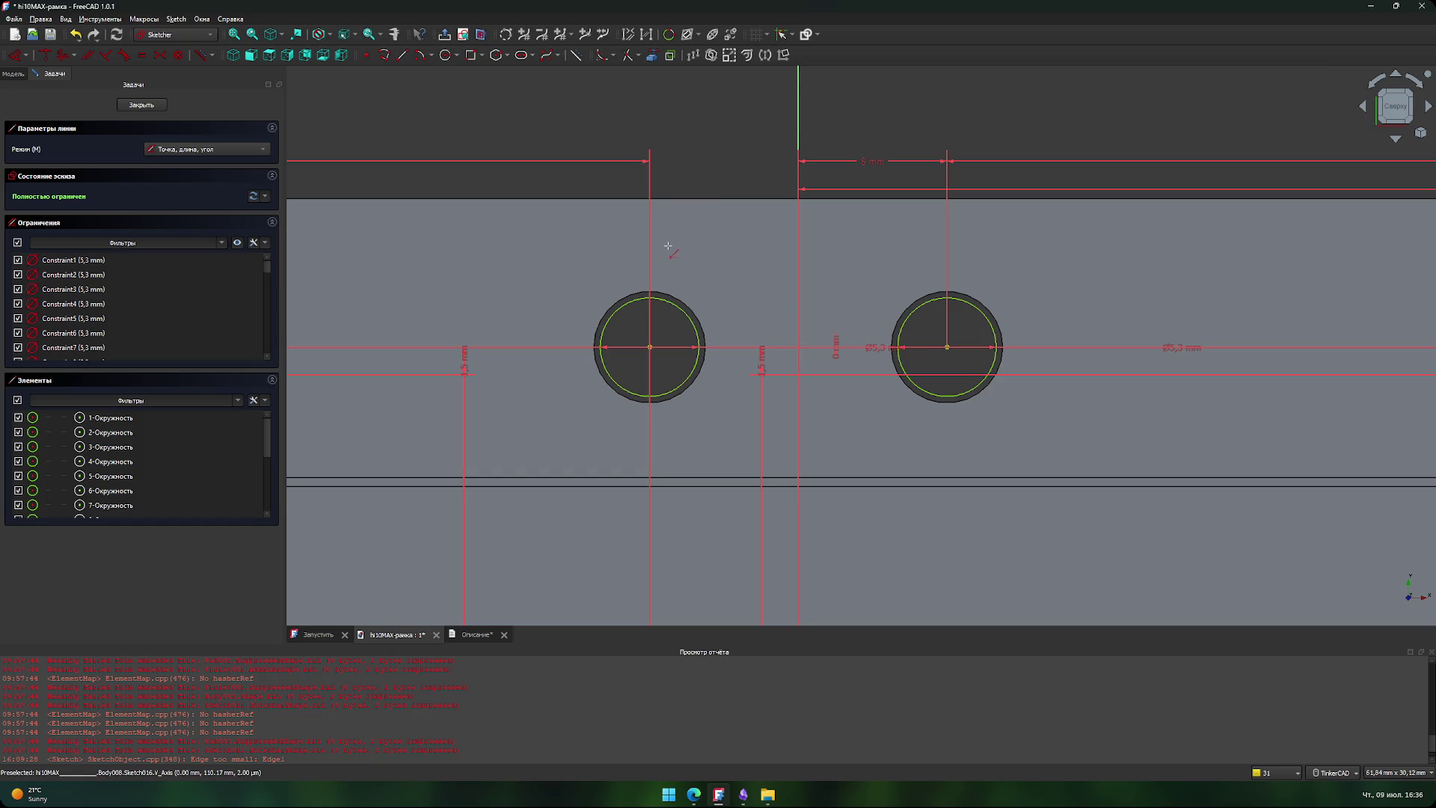
left_click(648, 199)
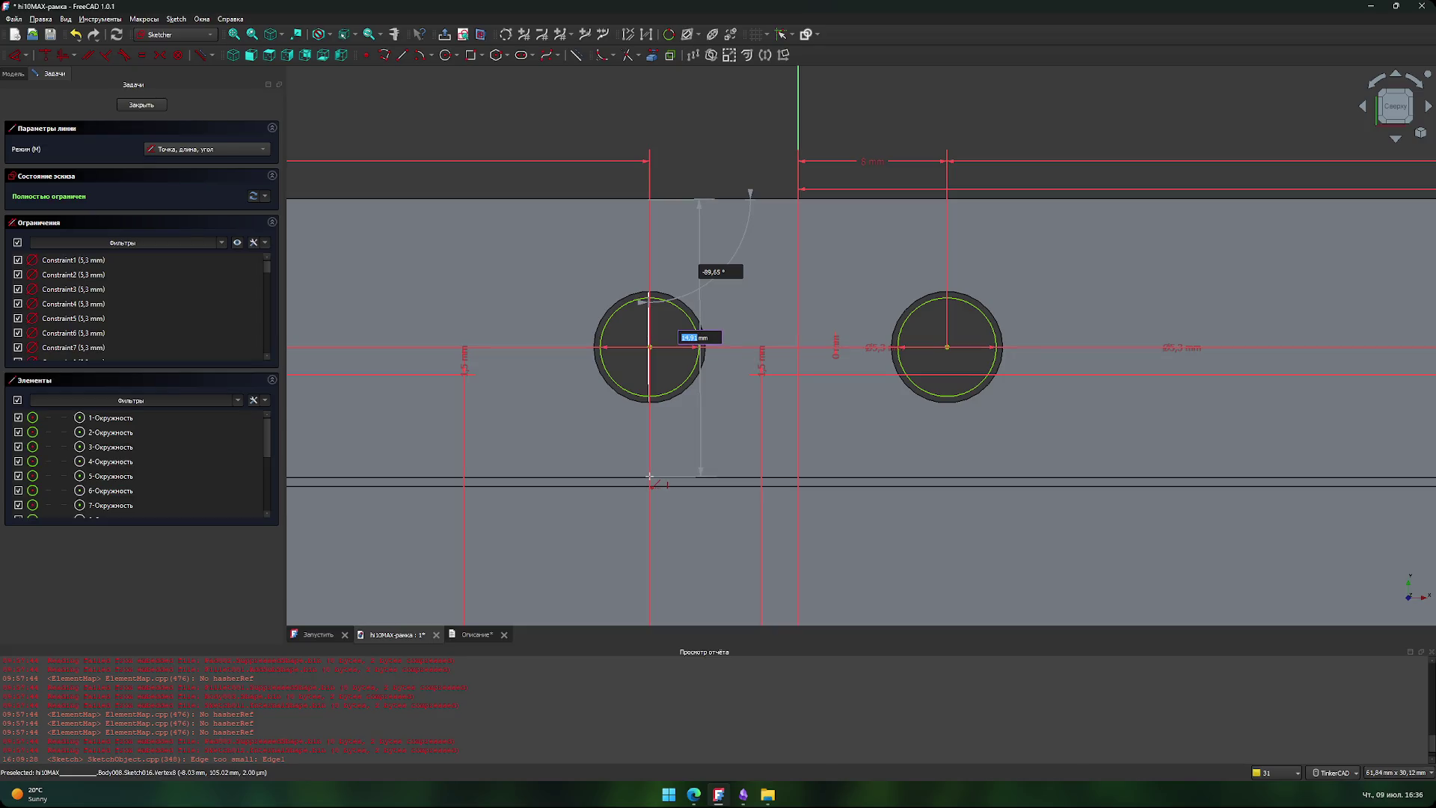
scroll(649, 476, "down", 10)
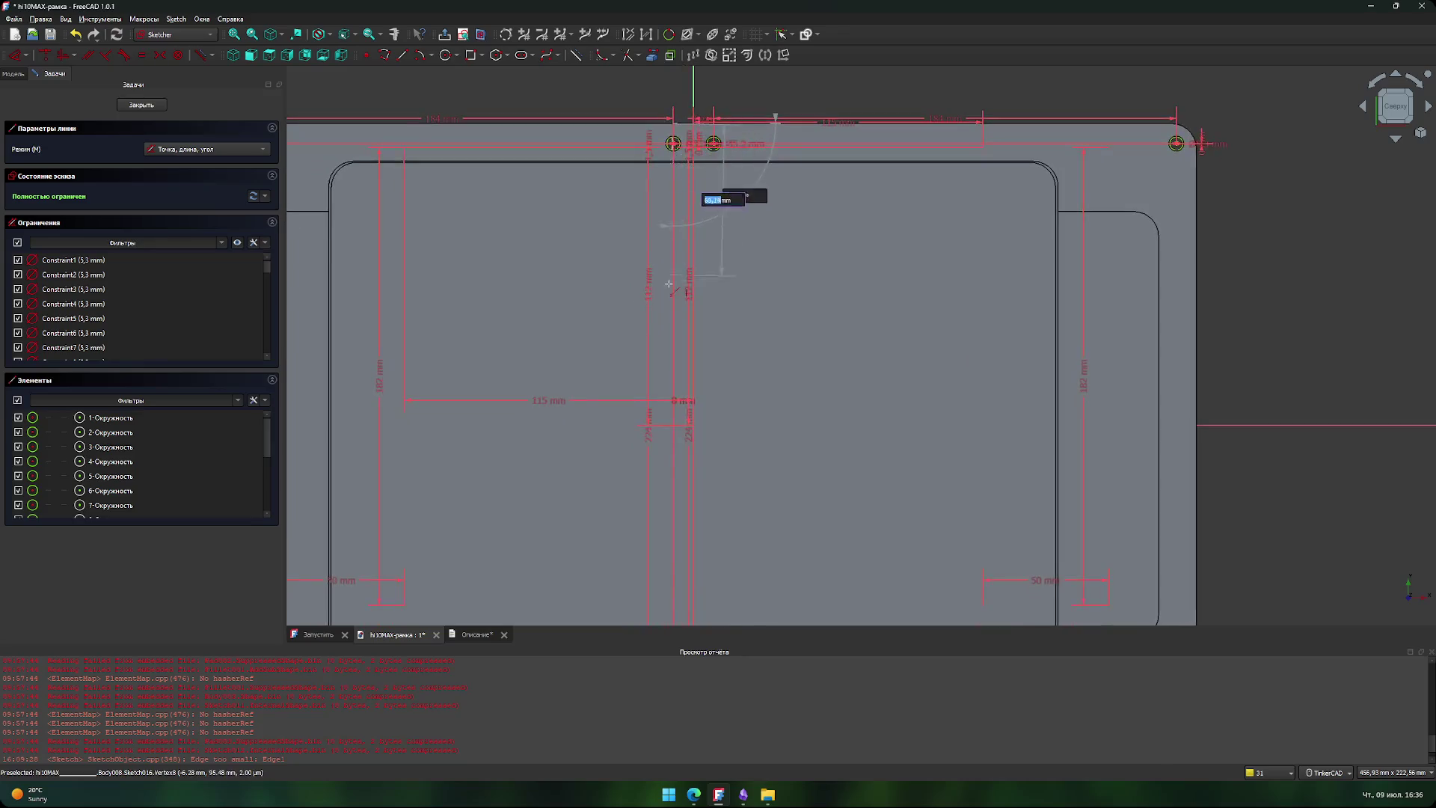
scroll(669, 284, "down", 1)
mouse_move(655, 300)
middle_mouse_down()
mouse_move(748, 257)
mouse_move(716, 311)
middle_mouse_up()
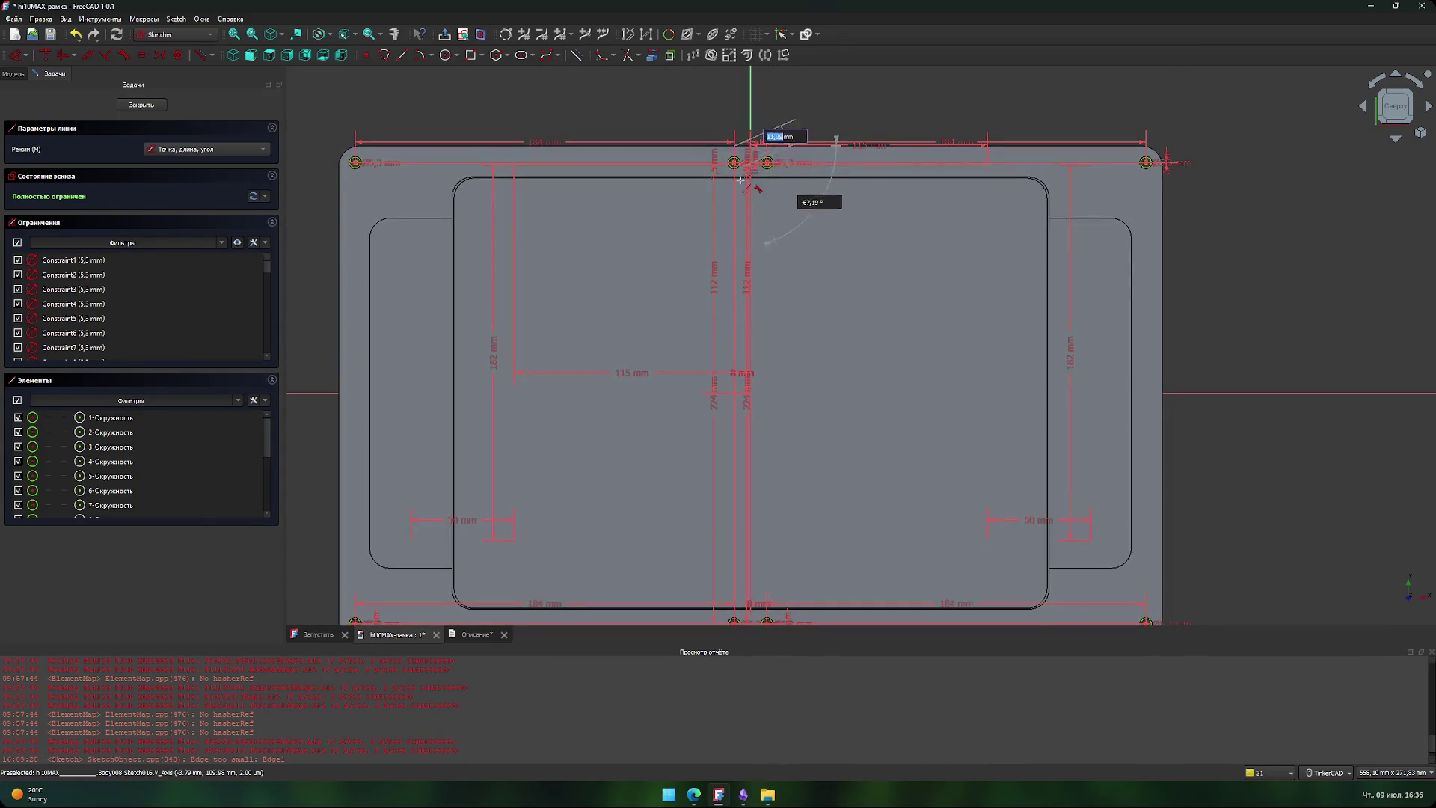
middle_click_drag(740, 180, 727, 258)
scroll(758, 244, "up", 5)
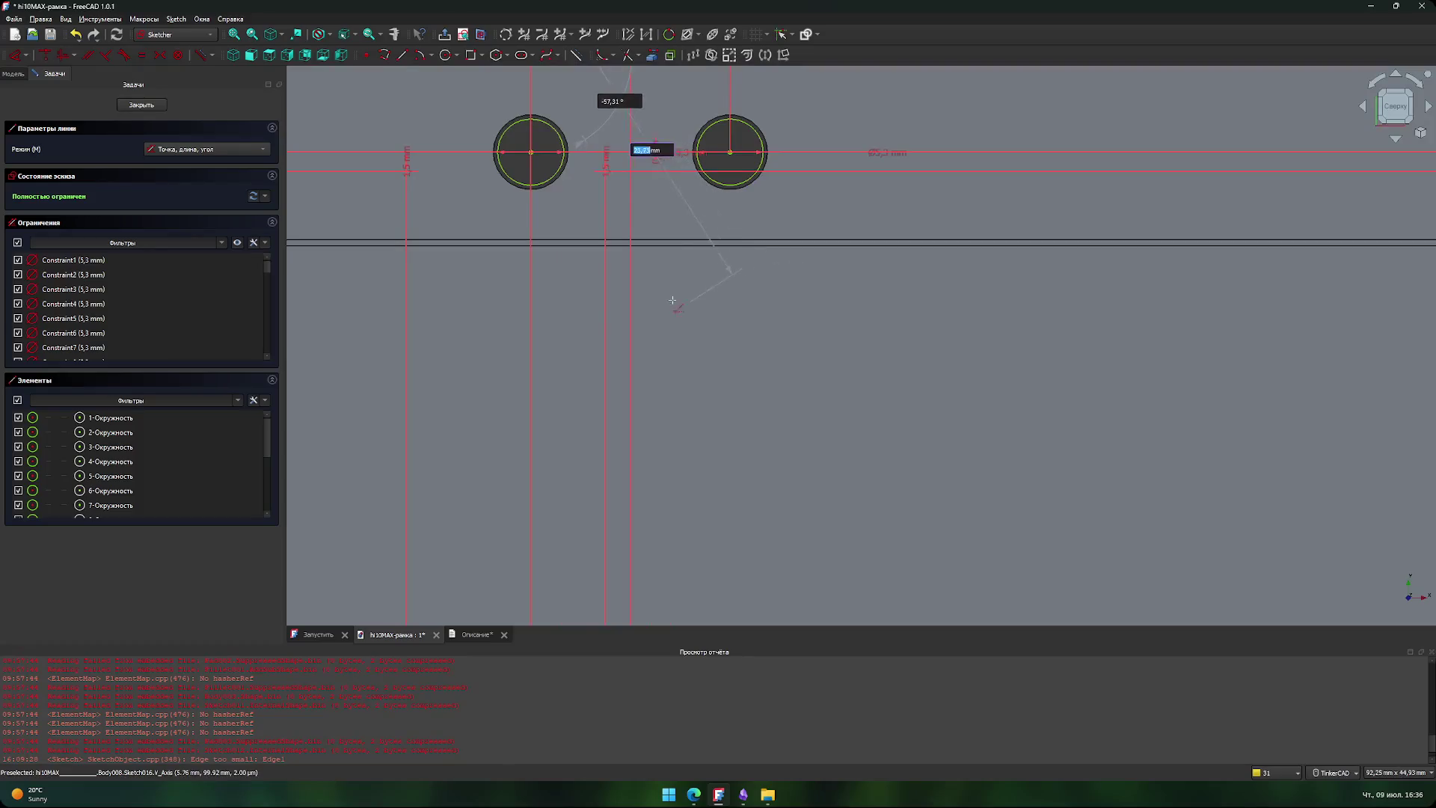
scroll(626, 324, "up", 2)
scroll(626, 324, "up", 2)
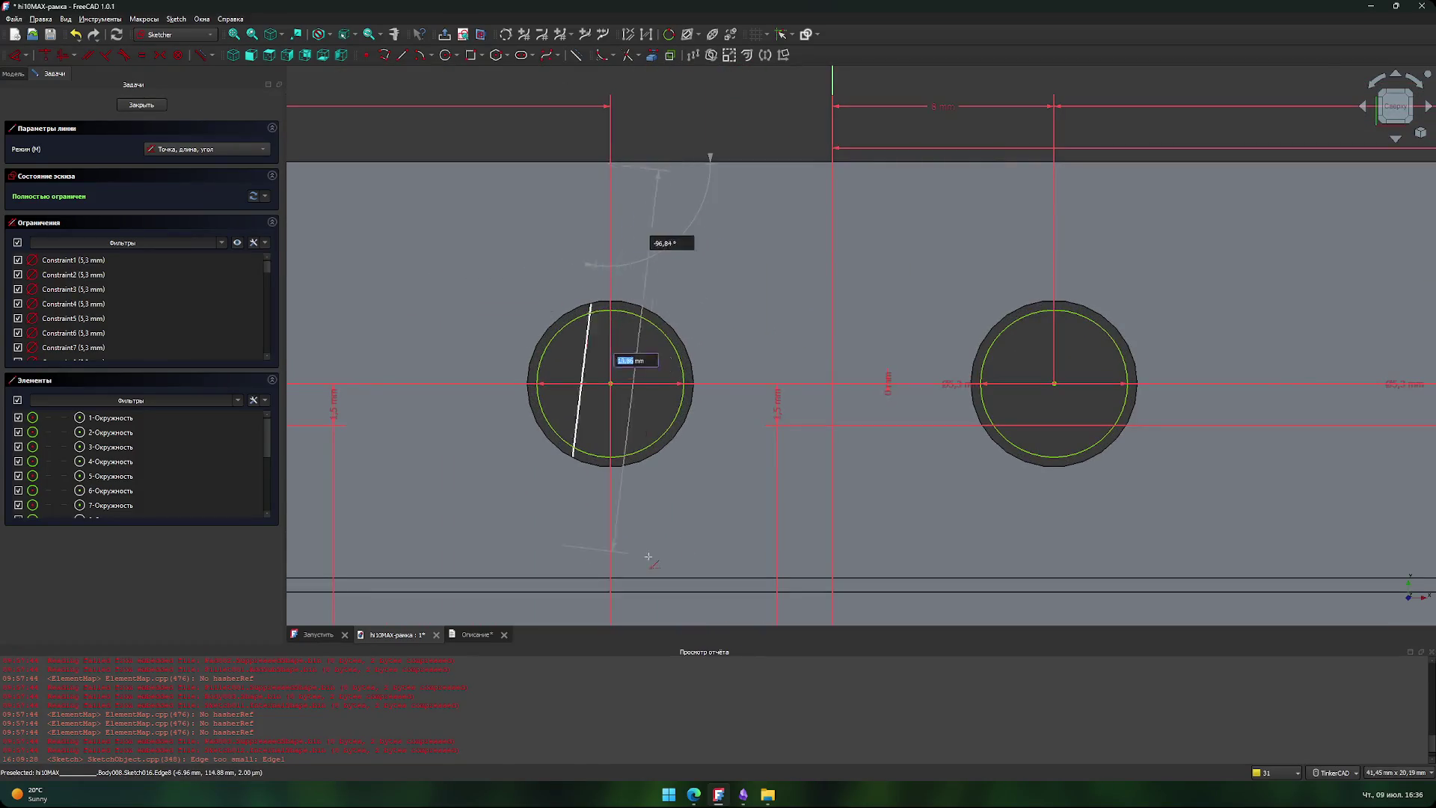
left_click(610, 383)
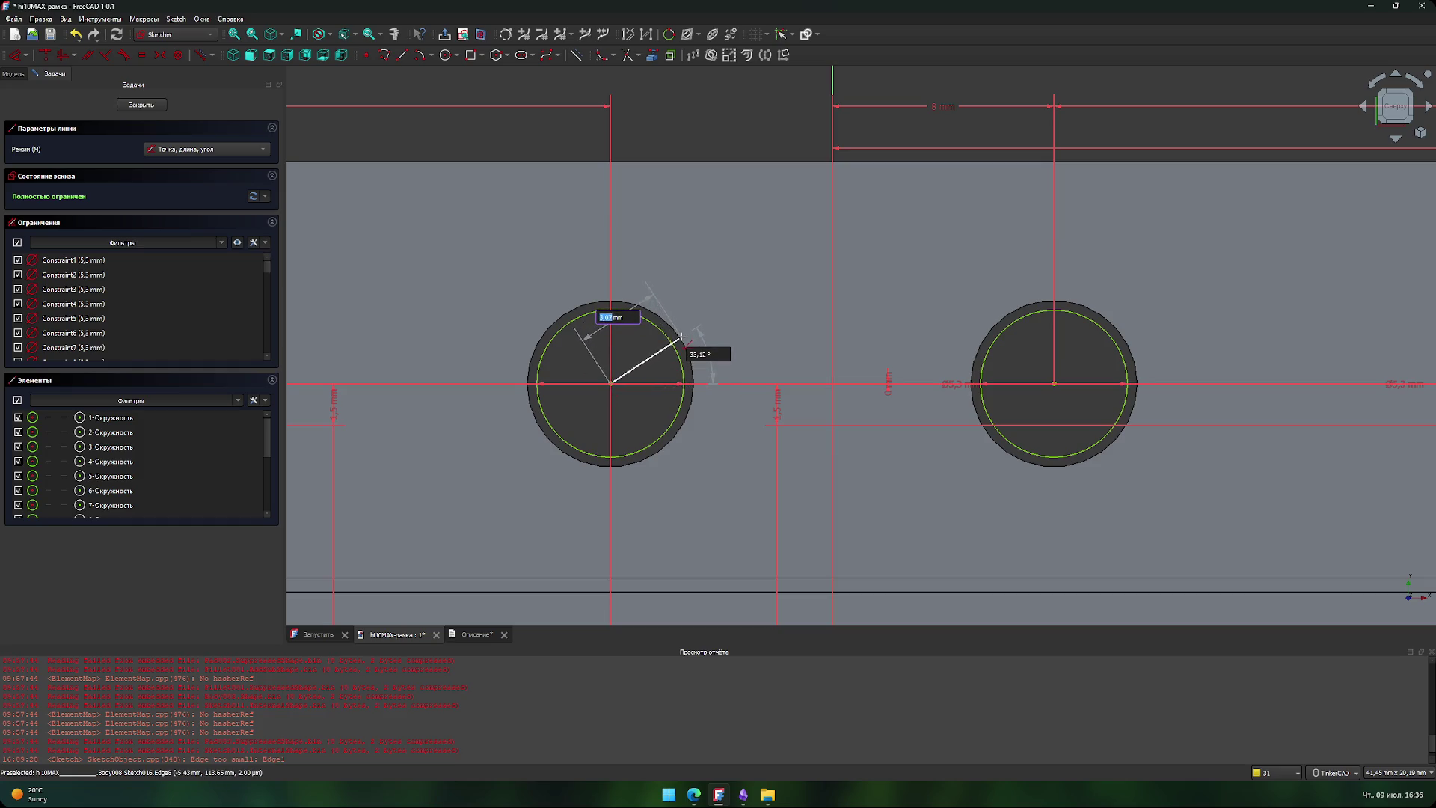
key("Escape")
- Inspect the hole circles along the frame's top and bottom edges and top-left corner
scroll(685, 329, "down", 3)
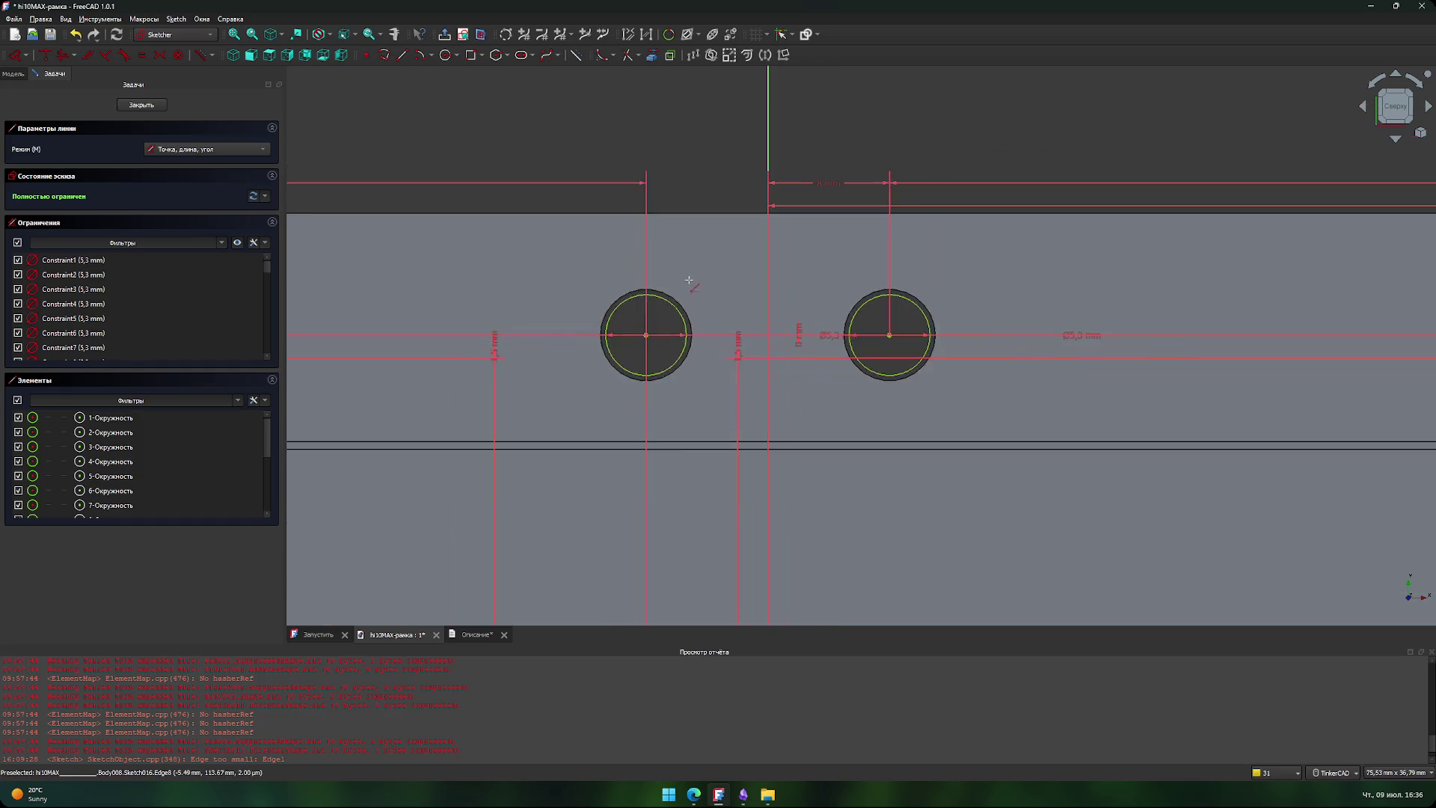
scroll(686, 449, "down", 1)
scroll(686, 434, "down", 3)
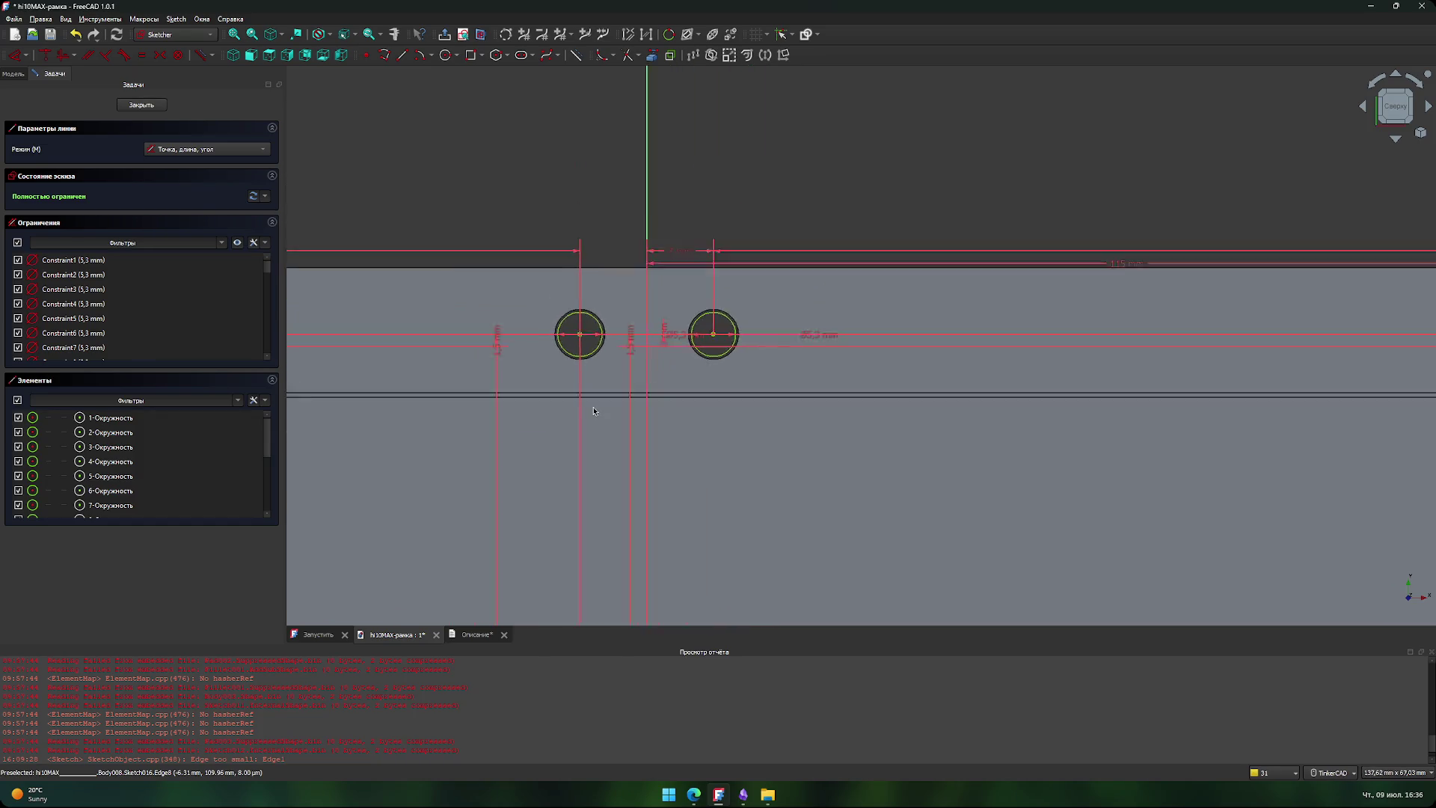
scroll(924, 330, "down", 3)
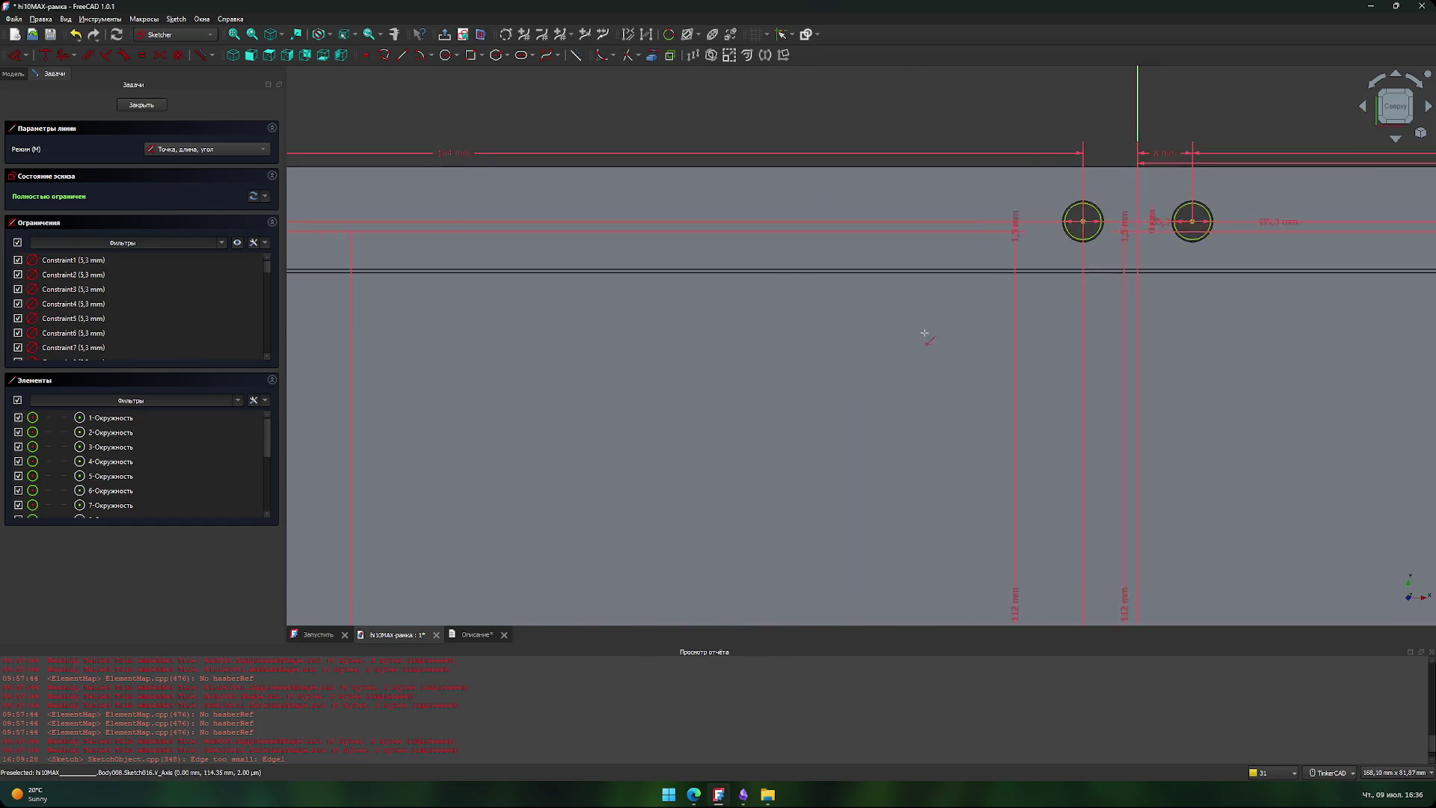
middle_click_drag(763, 341, 654, 211)
mouse_move(607, 368)
middle_mouse_down()
mouse_move(984, 323)
mouse_move(766, 493)
mouse_move(801, 497)
mouse_move(686, 410)
mouse_move(554, 343)
mouse_move(950, 311)
middle_mouse_up()
mouse_move(594, 299)
middle_mouse_down()
mouse_move(972, 318)
mouse_move(574, 218)
mouse_move(711, 294)
middle_mouse_up()
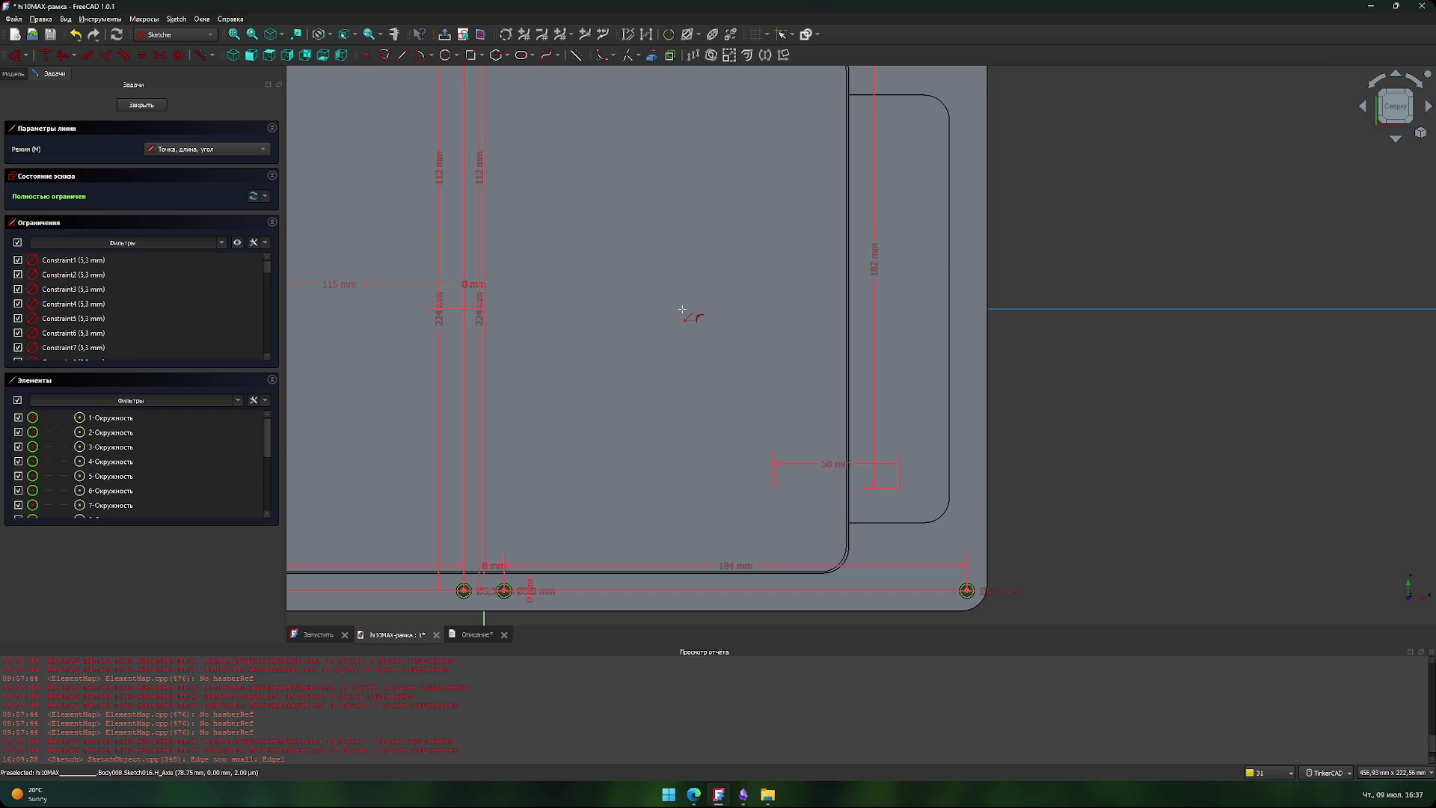
scroll(708, 376, "down", 3)
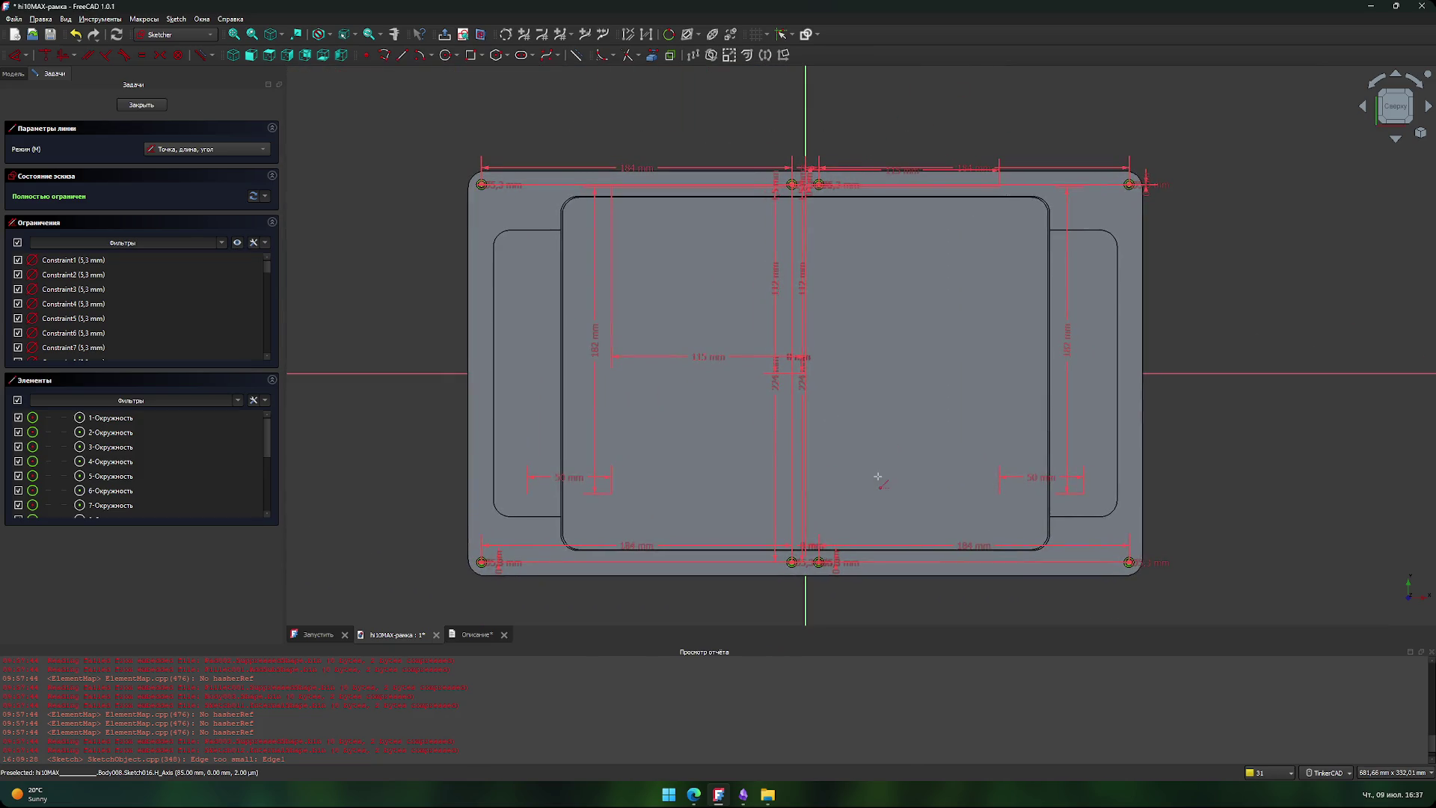
mouse_move(920, 430)
middle_mouse_down()
mouse_move(859, 369)
mouse_move(778, 355)
middle_mouse_up()
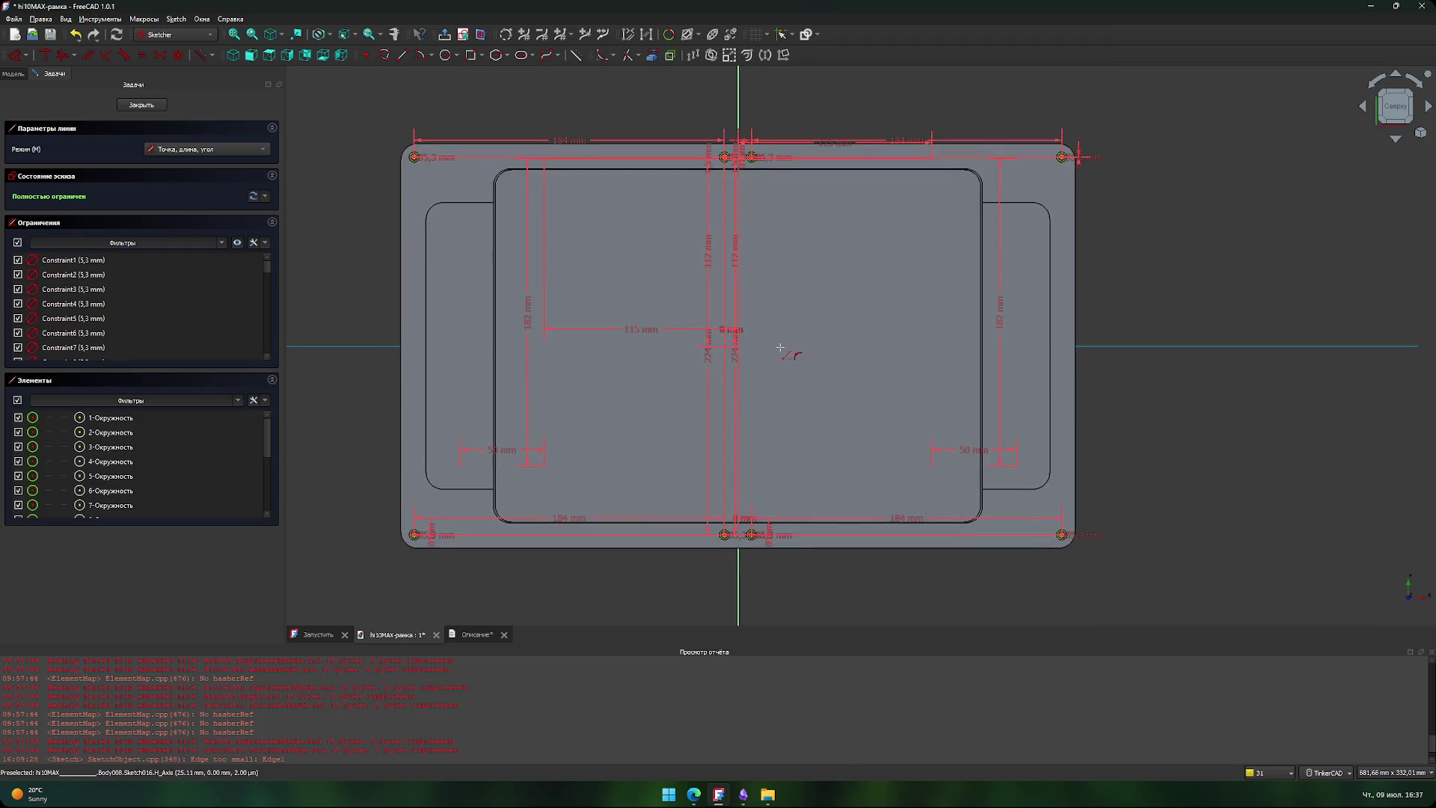
- Close Sketch016 and zoom to see its hole circles on the frame plate
left_click(142, 105)
scroll(532, 218, "down", 15)
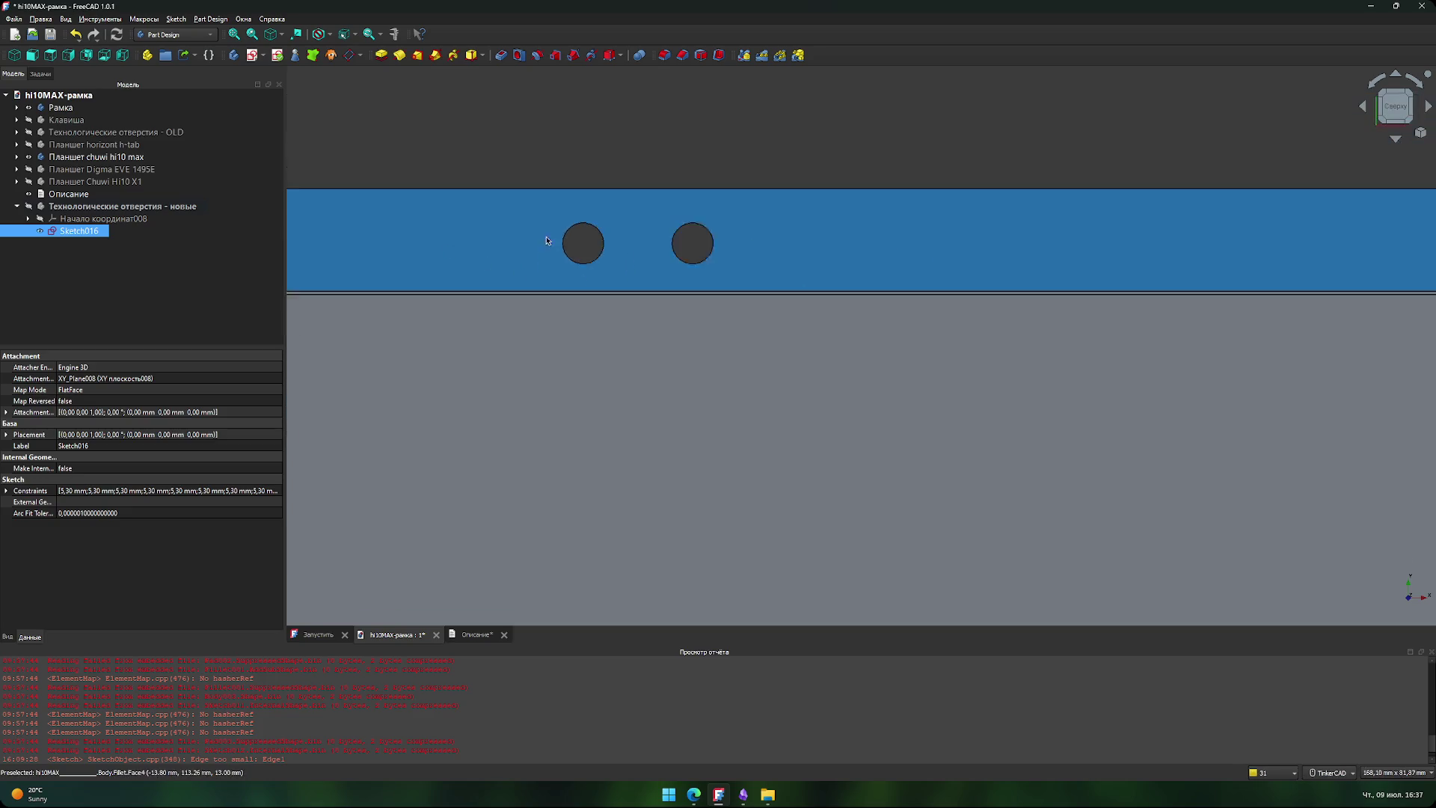
scroll(539, 276, "up", 4)
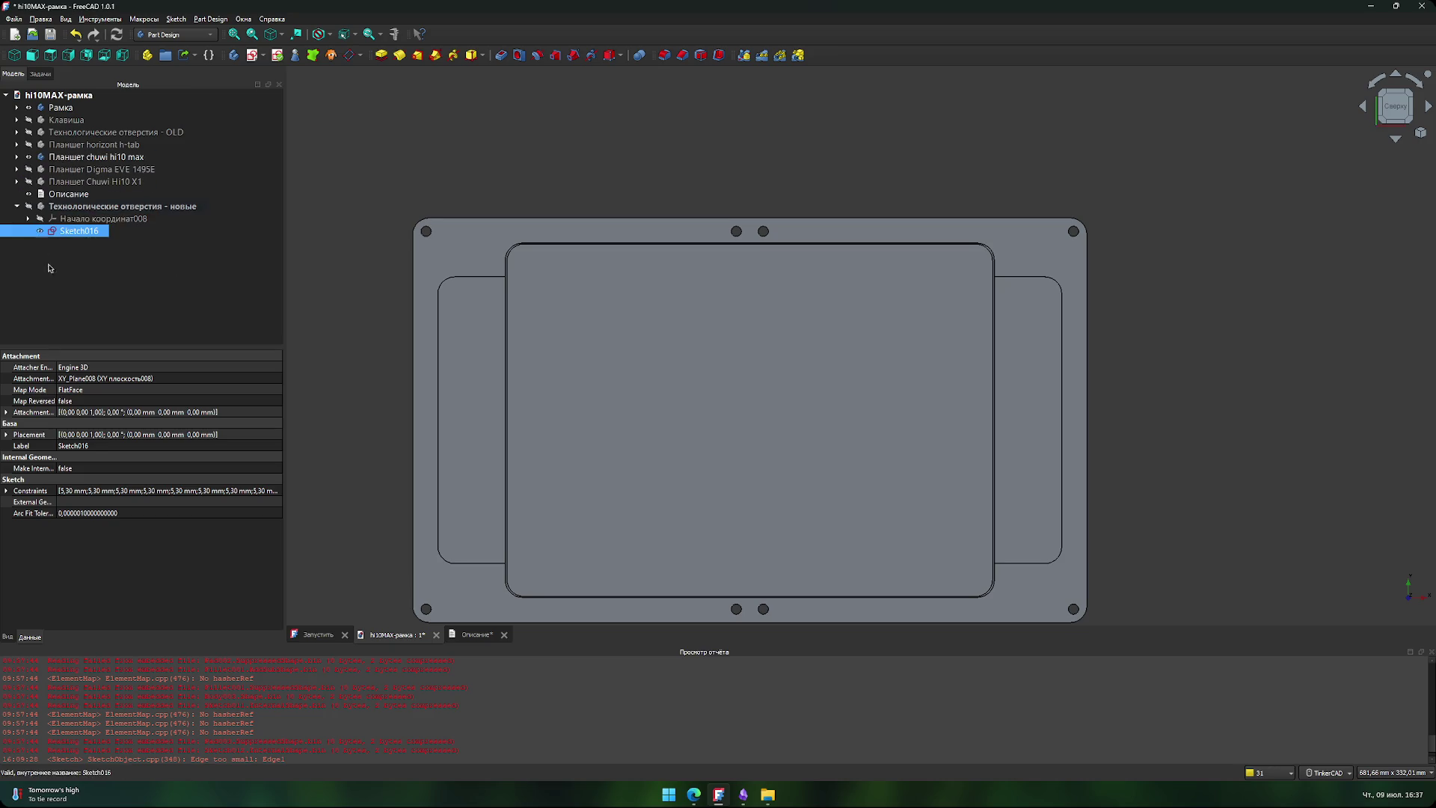
- Select the 'Технологические отверстия - новые' body and recentre the plate to check hole alignment
left_click(29, 210)
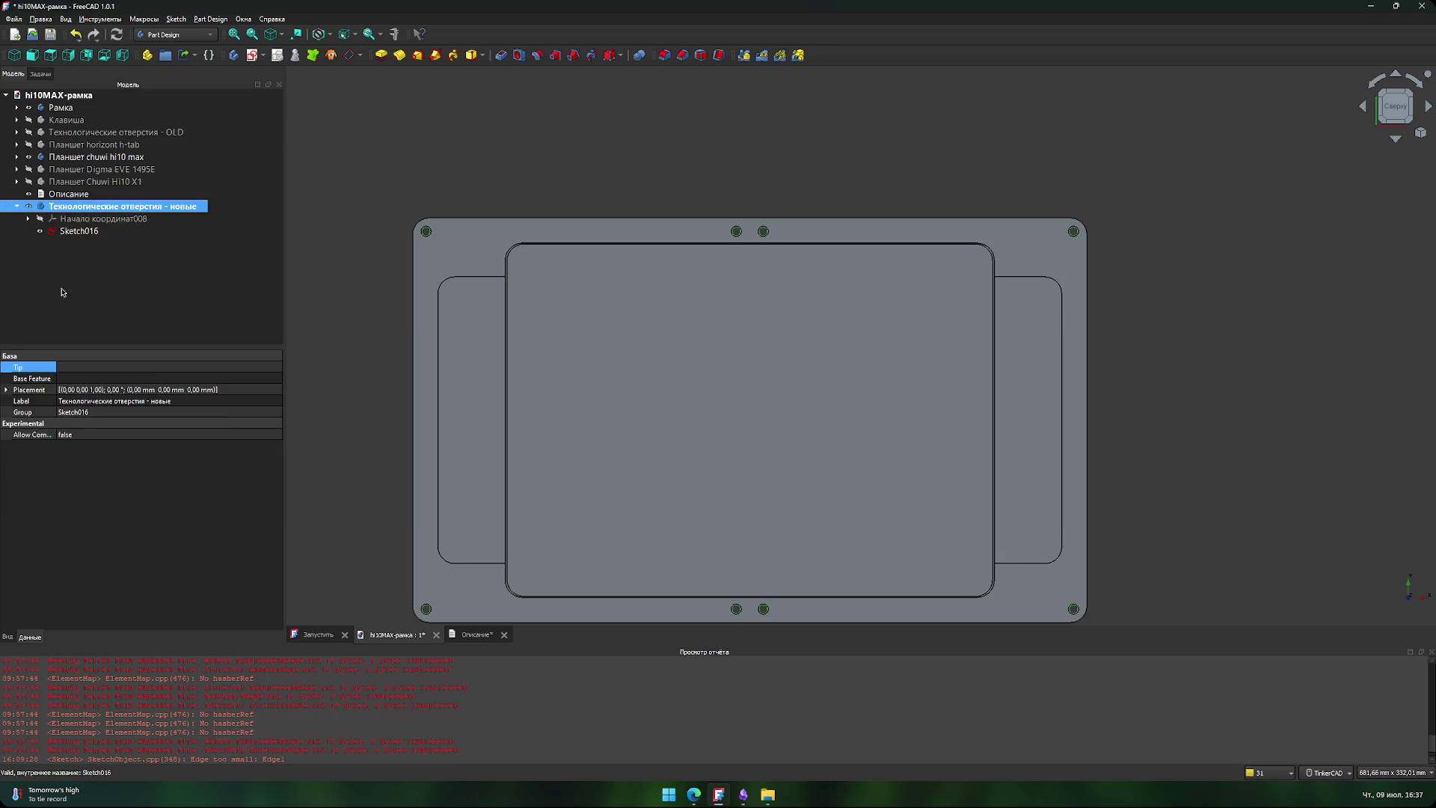
scroll(705, 201, "up", 2)
scroll(661, 220, "up", 3)
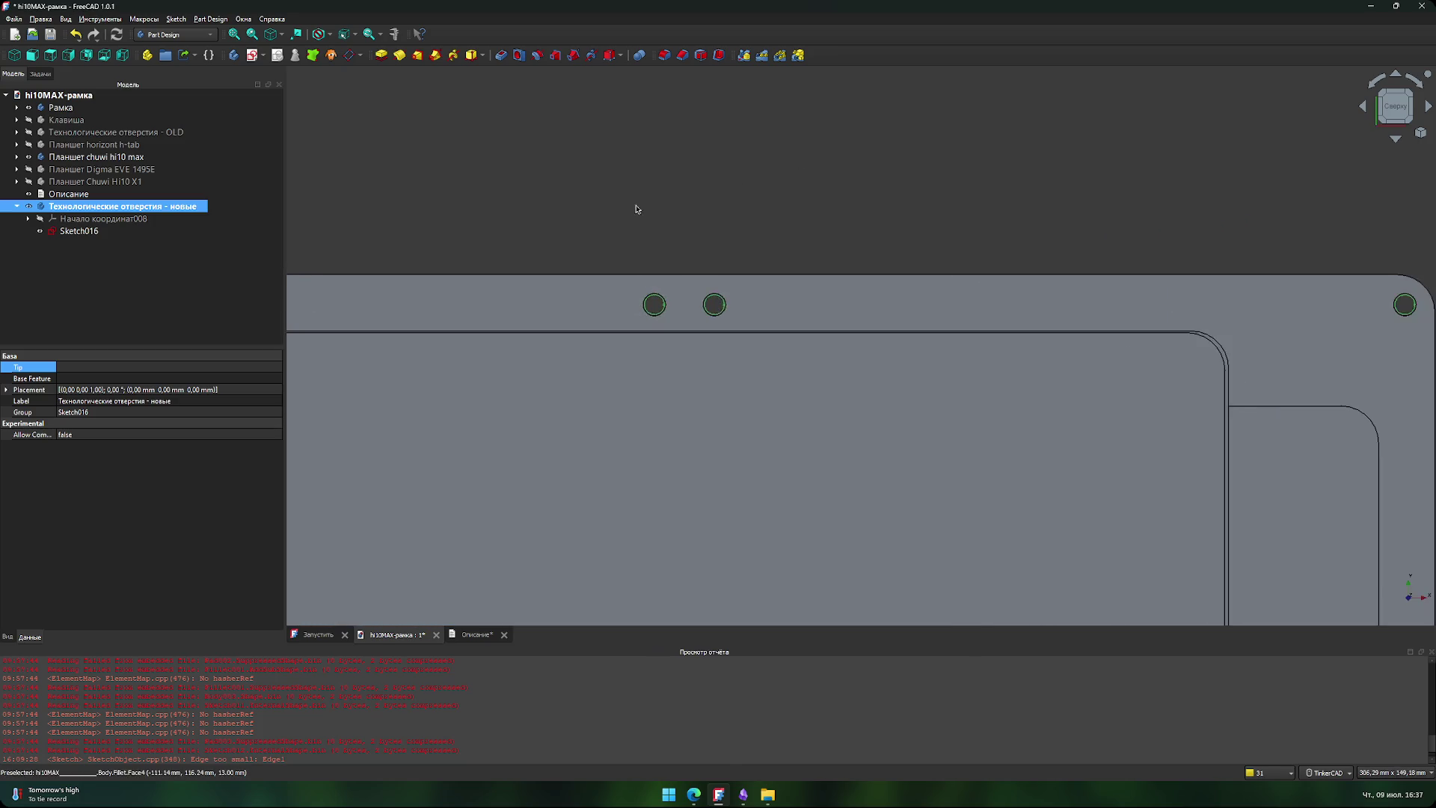
scroll(470, 209, "down", 5)
mouse_move(470, 208)
middle_mouse_down()
mouse_move(536, 183)
mouse_move(514, 128)
mouse_move(529, 145)
mouse_move(599, 151)
mouse_move(554, 149)
middle_mouse_up()
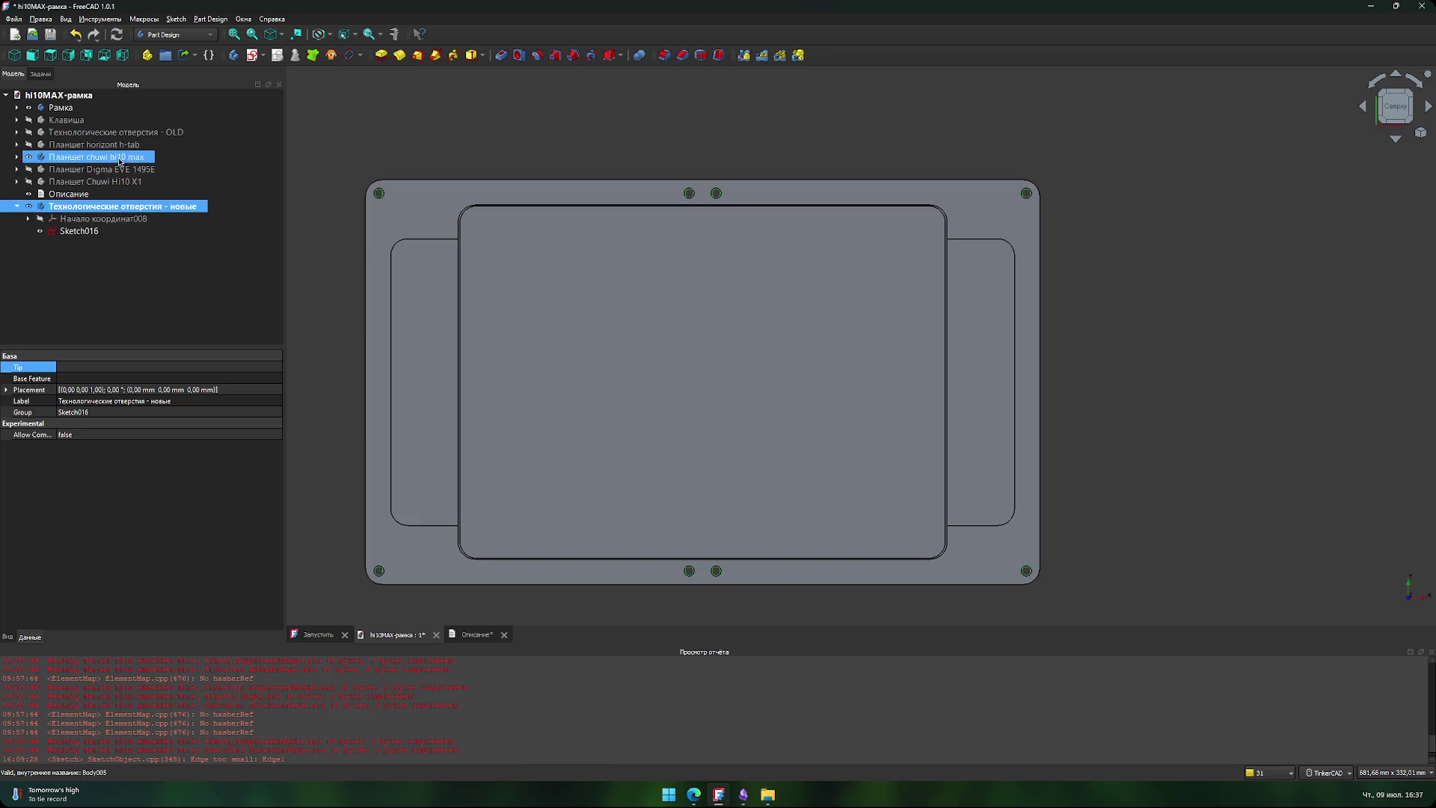
- Hide the Рамка frame body and capitalise 'Chuwi' in the tablet's 'chuwi hi10 max' label
left_click(29, 107)
left_click(359, 329)
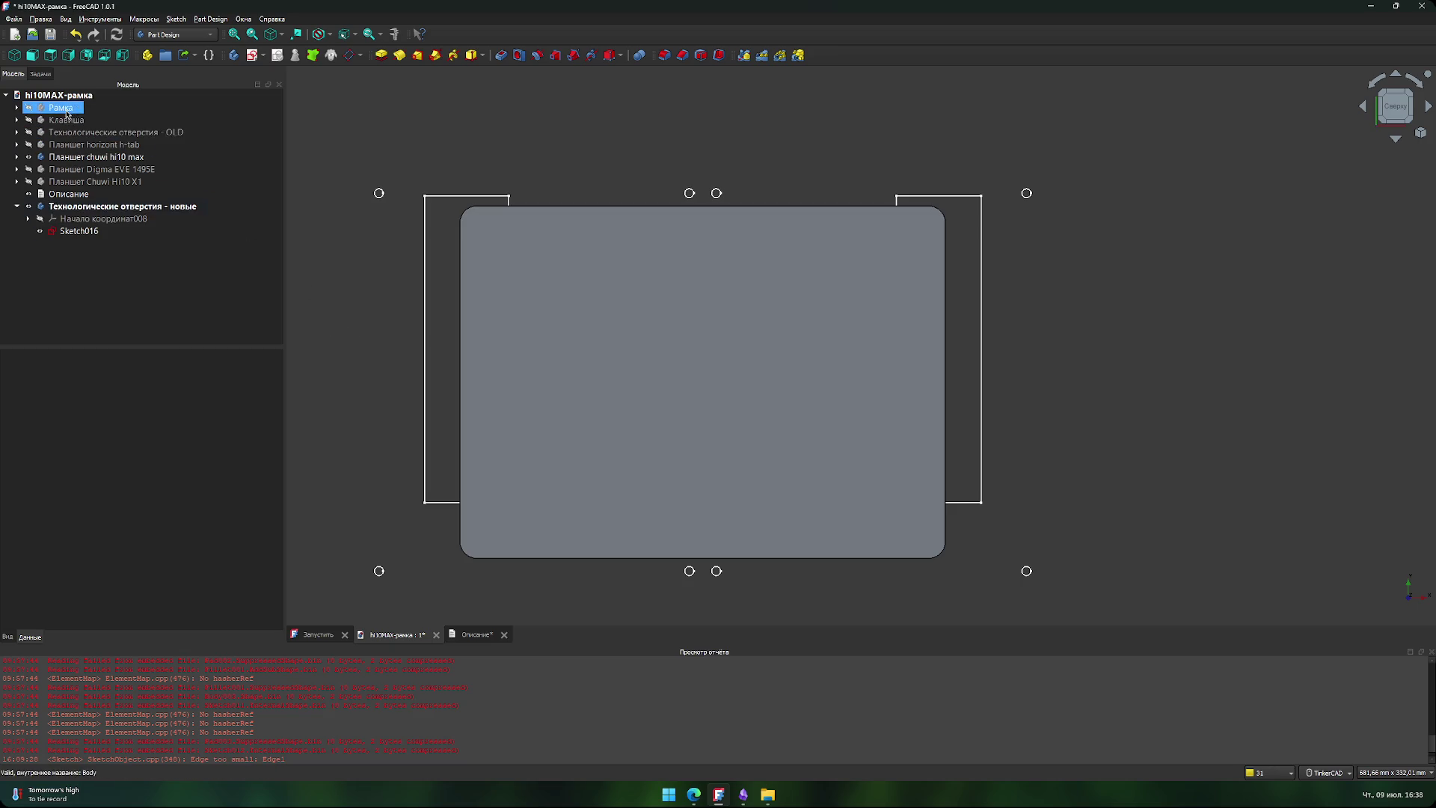
left_click(139, 198)
left_click(144, 157)
left_click(146, 158)
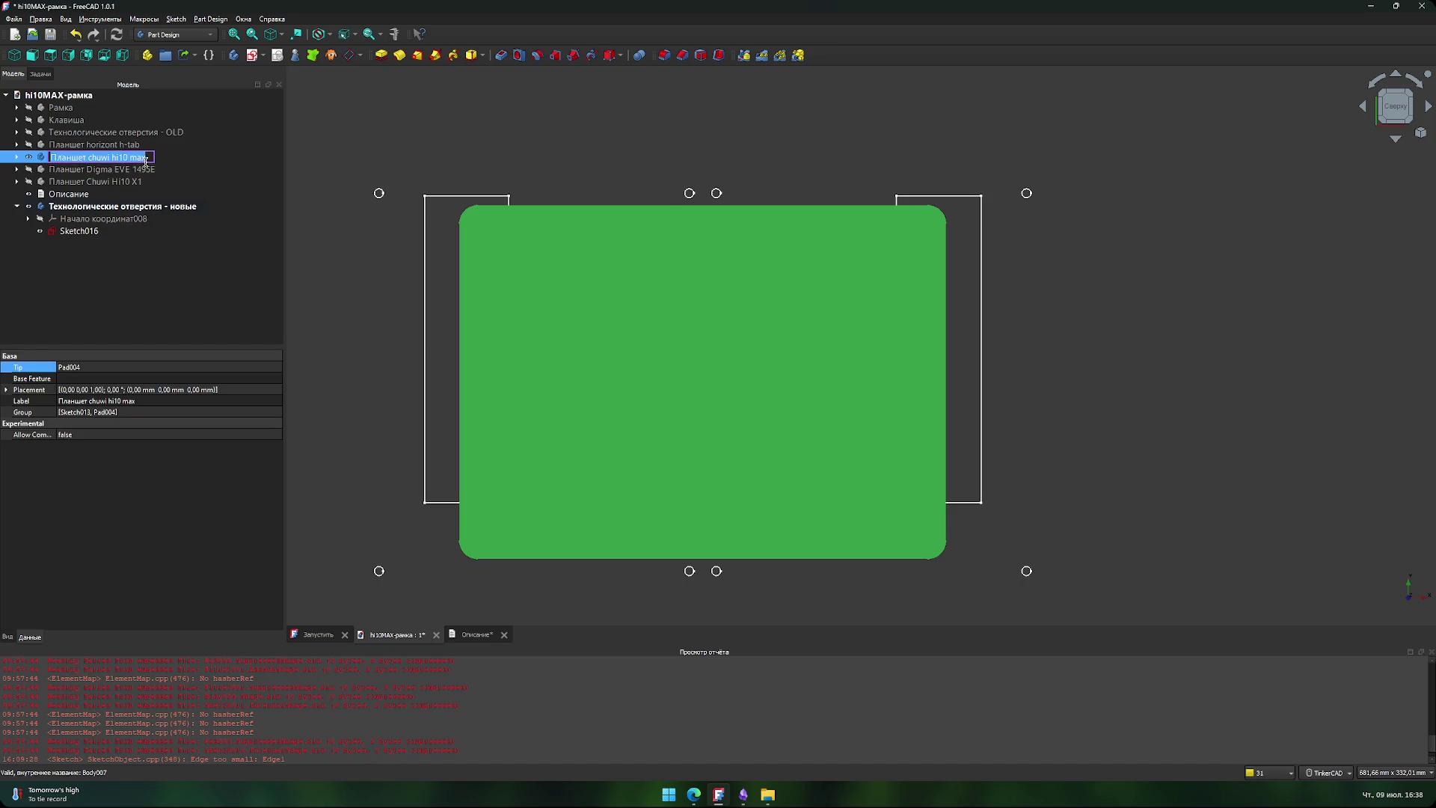
left_click_drag(153, 157, 88, 159)
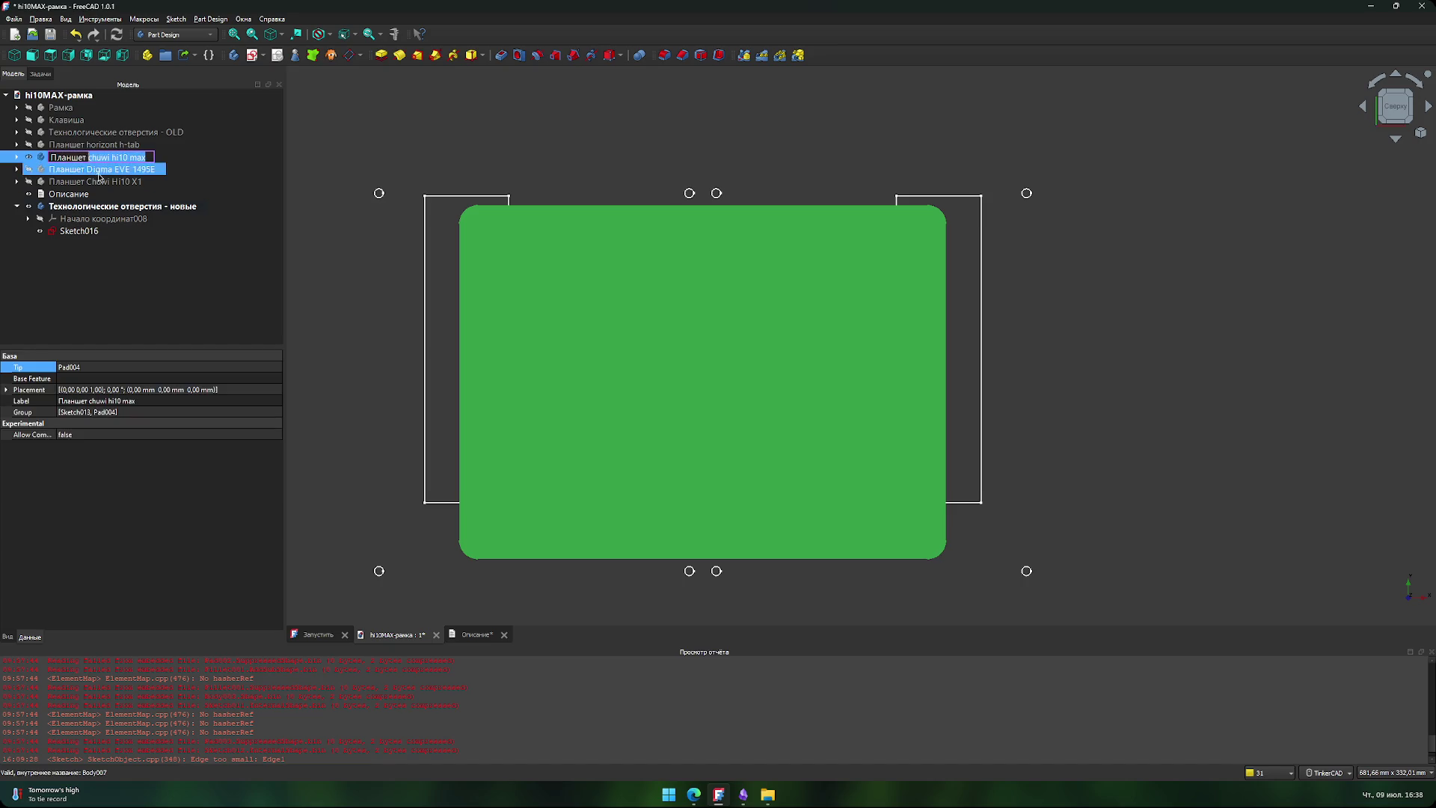
left_click(137, 232)
key("Delete")
type("C")
left_click(149, 157)
left_click_drag(150, 157, 92, 156)
key("Return")
- Rename the frame body to 'Рамка Chuwi hi10 max - OLD'
left_click(60, 107)
key("F2")
key("ctrl+v")
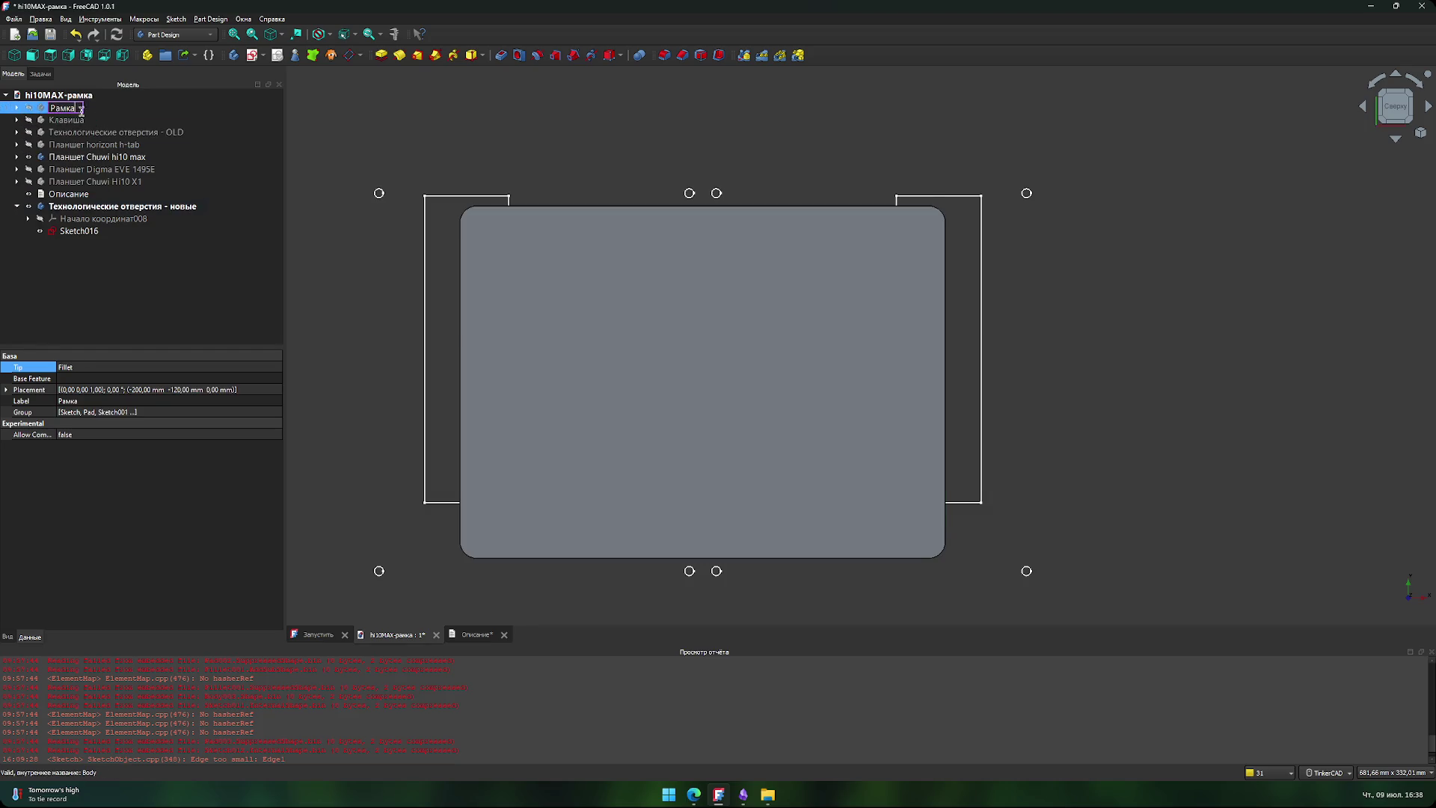
type("- OLD")
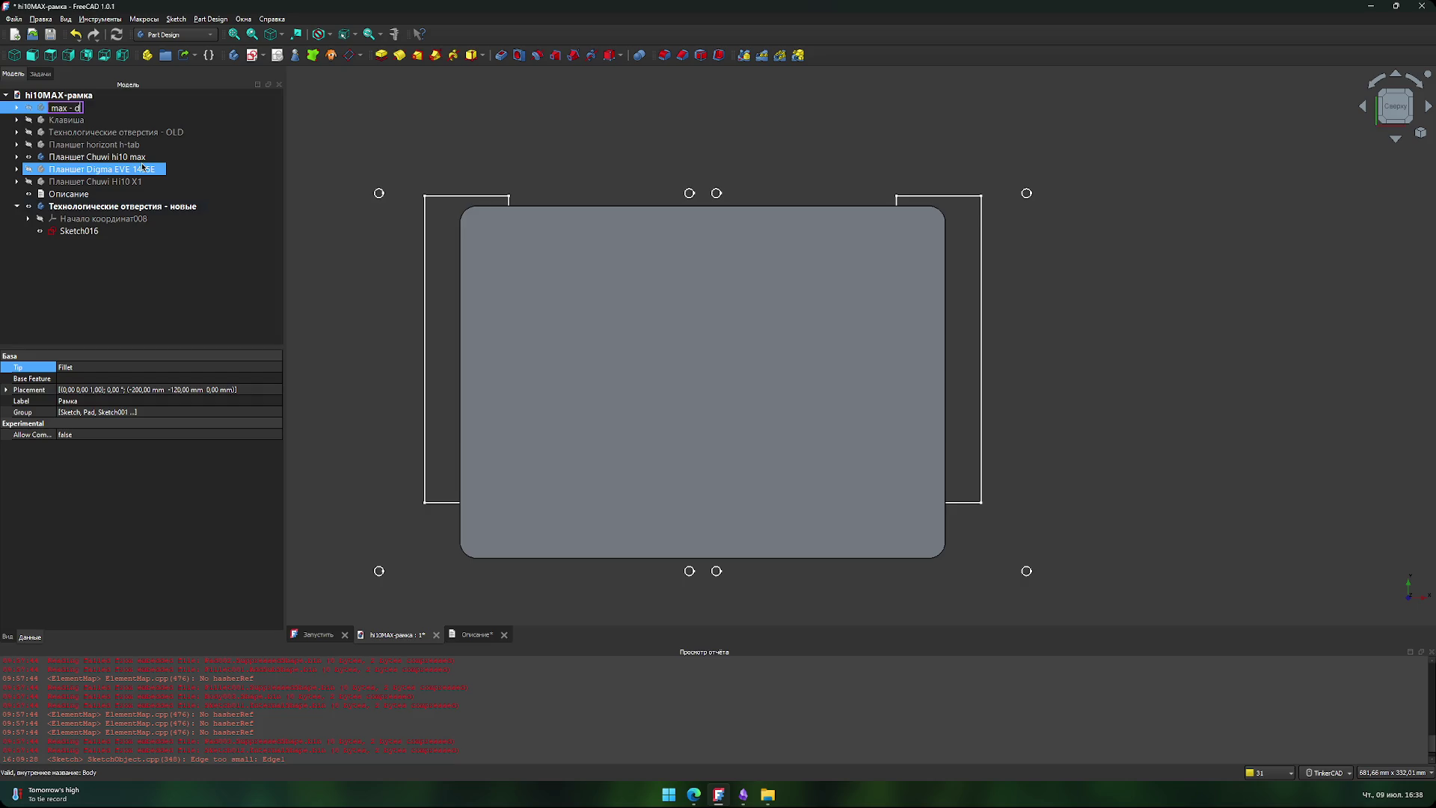
key("Return")
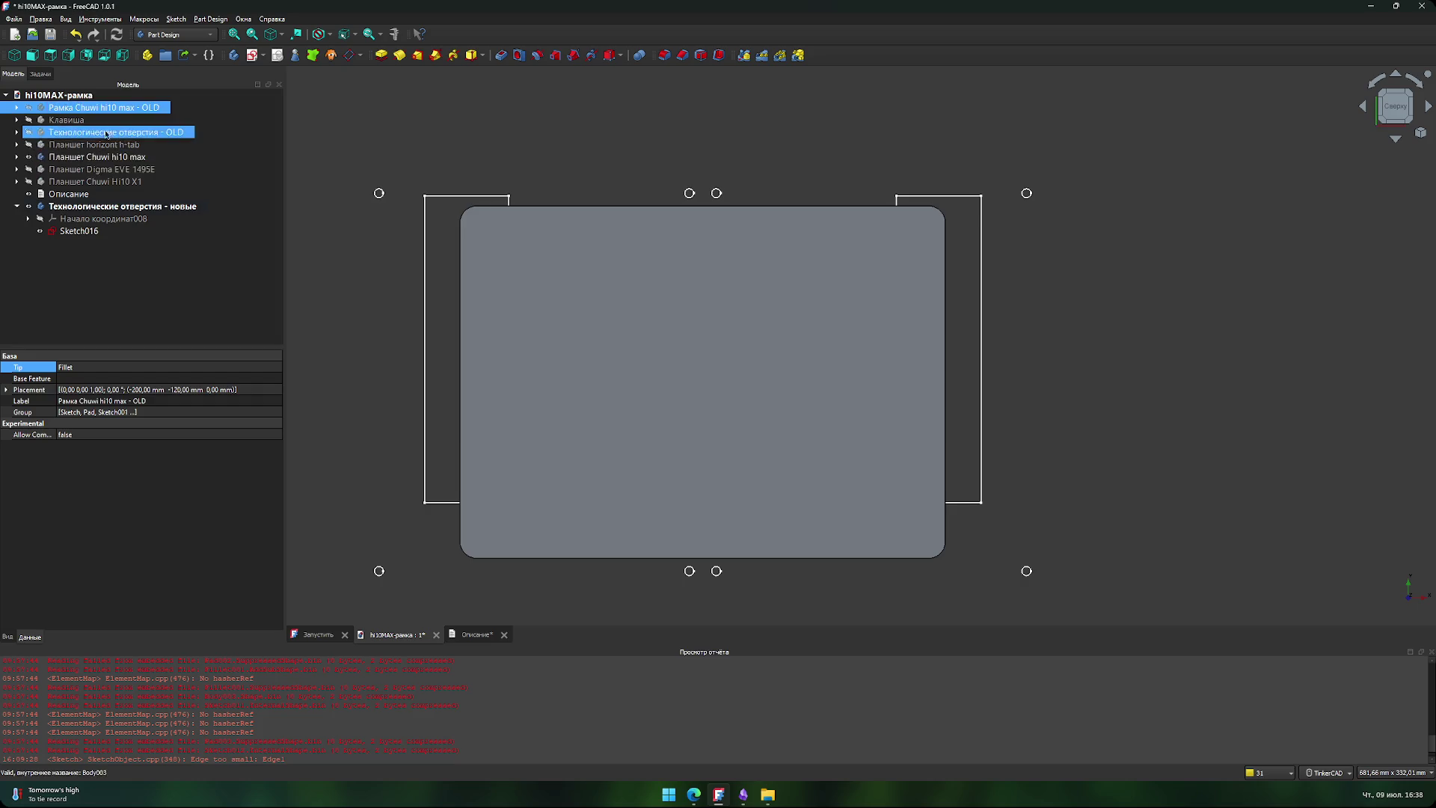
- Rename the key body to 'Клавиша Chuwi hi10 max - OLD'
left_click(77, 123)
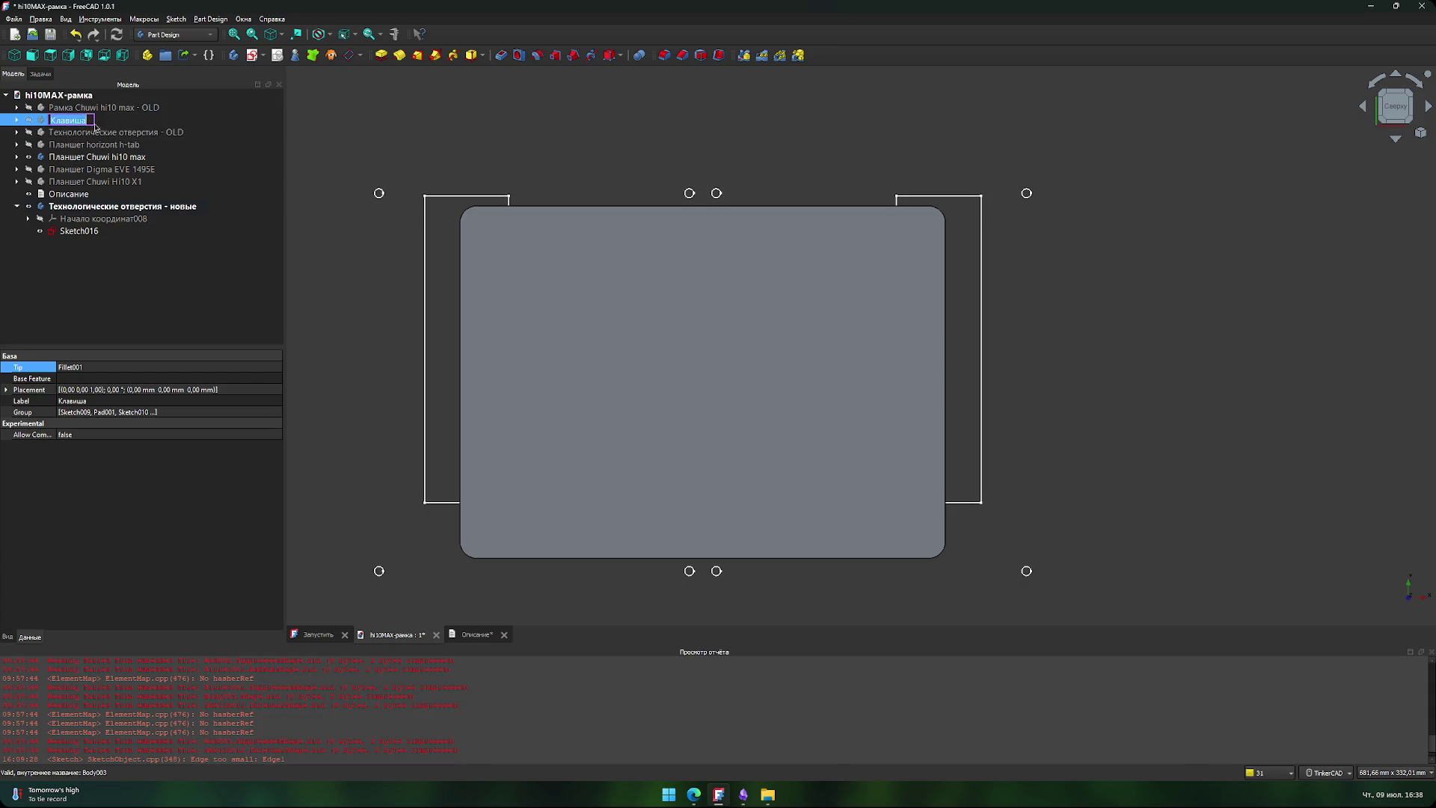
key("ctrl+v")
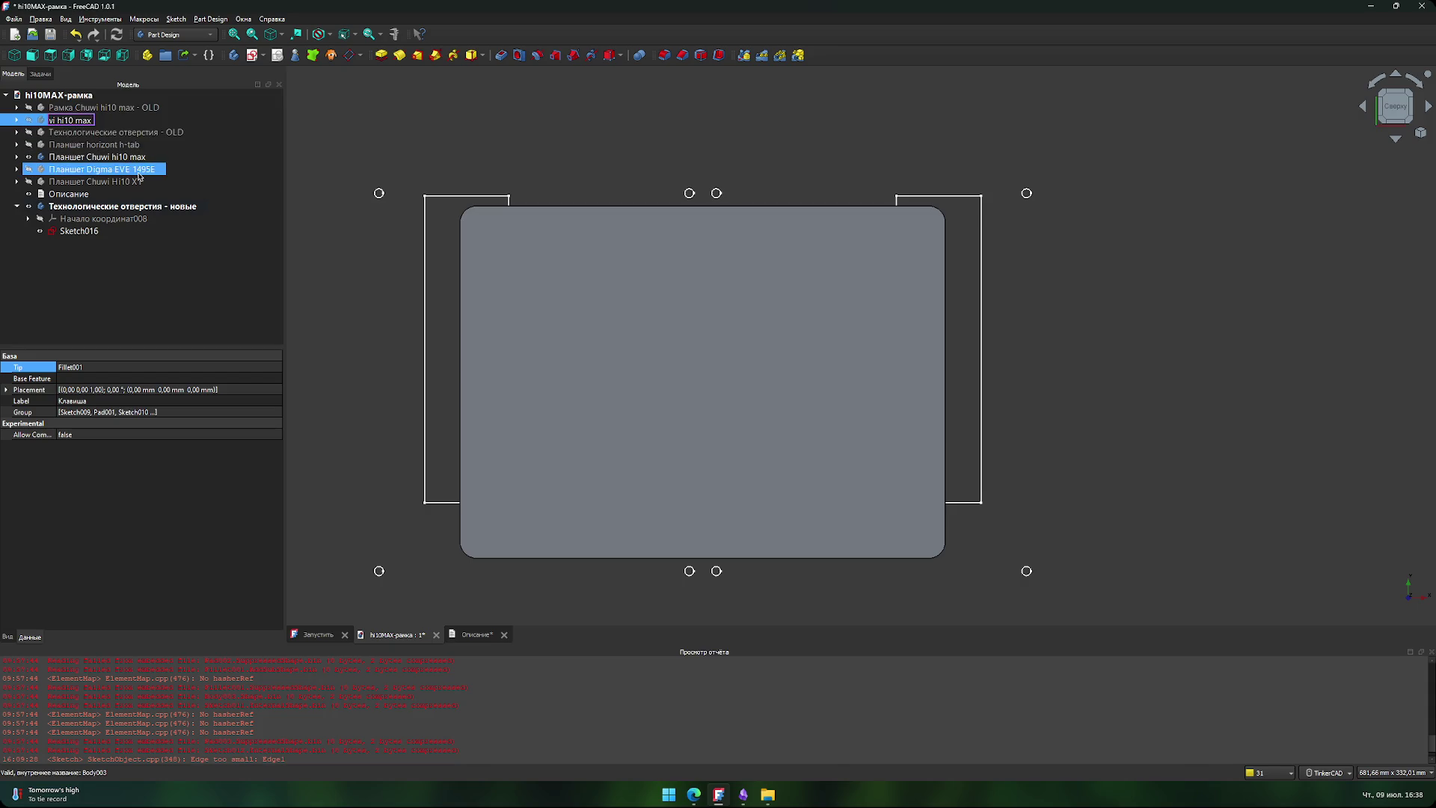
key("Return")
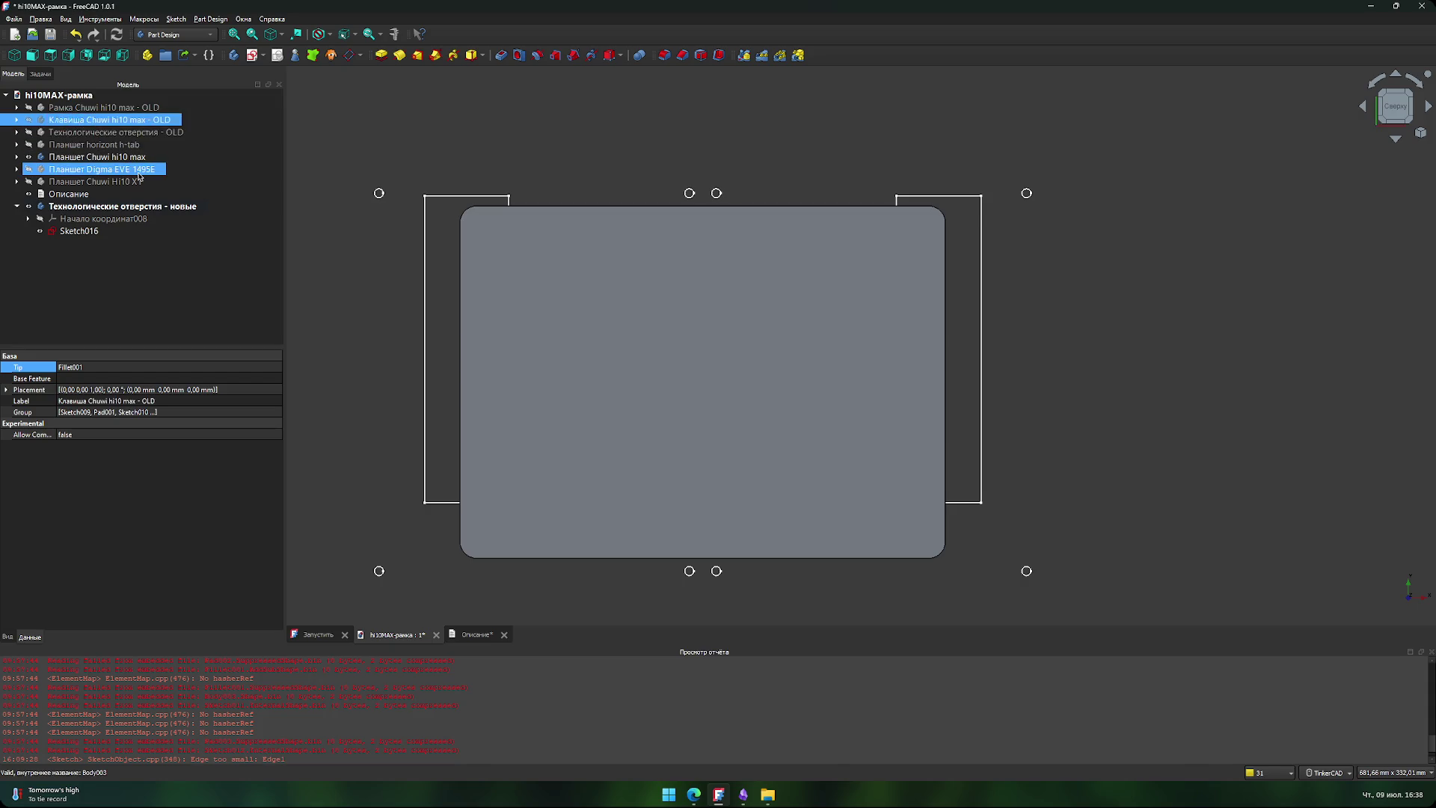
left_click(164, 287)
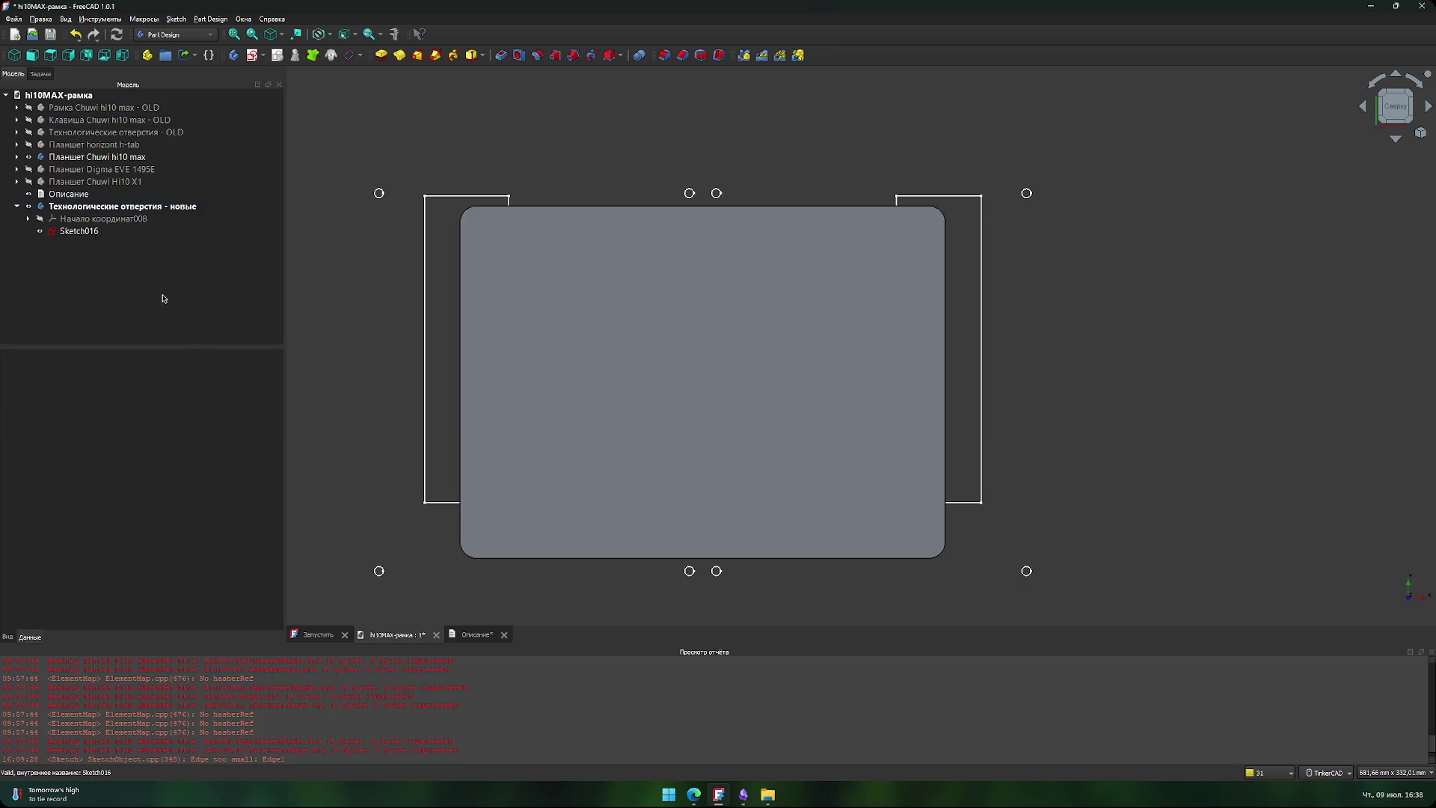
left_click(16, 205)
mouse_move(68, 194)
left_mouse_down()
mouse_move(66, 254)
mouse_move(62, 214)
mouse_move(69, 239)
left_mouse_up()
right_click(85, 193)
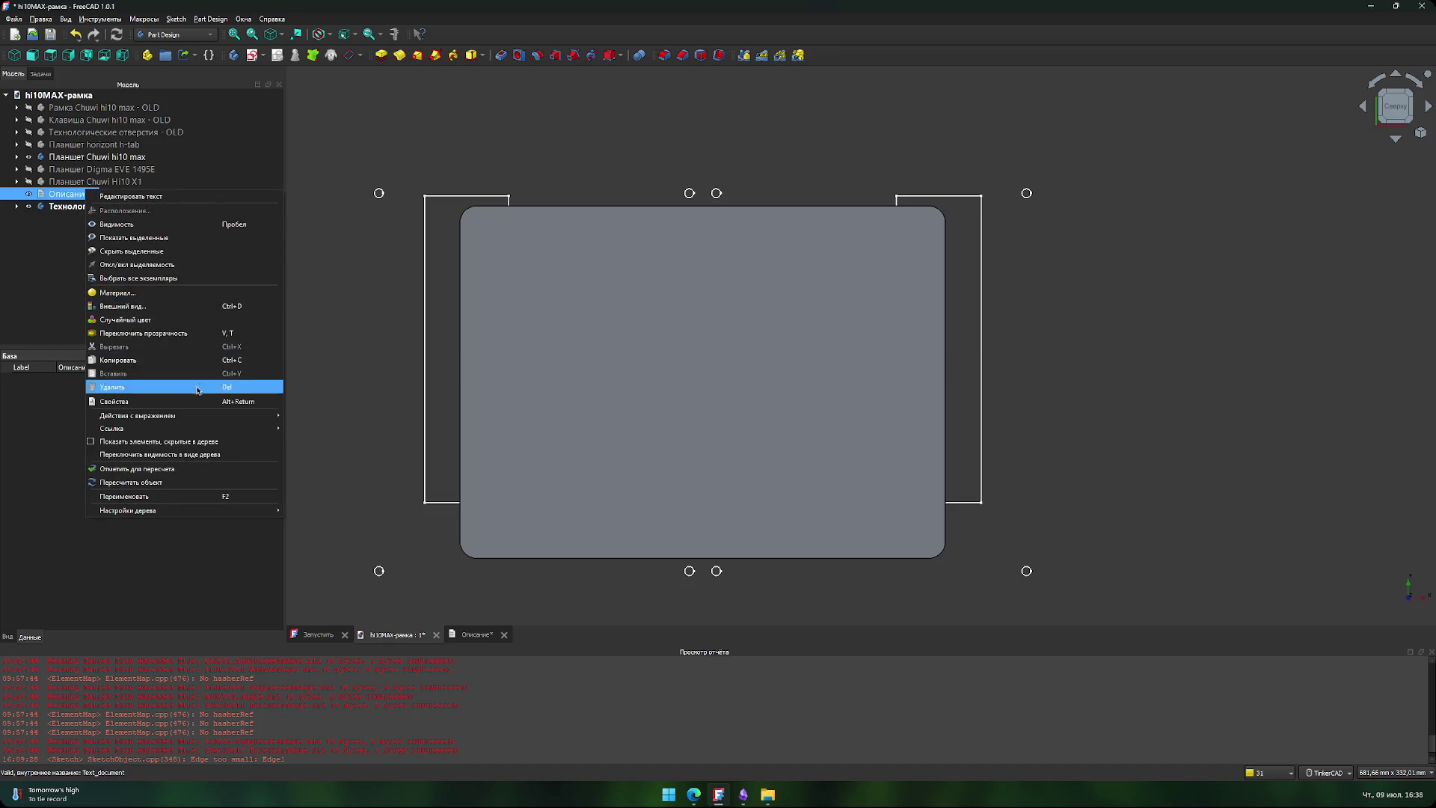
mouse_move(202, 416)
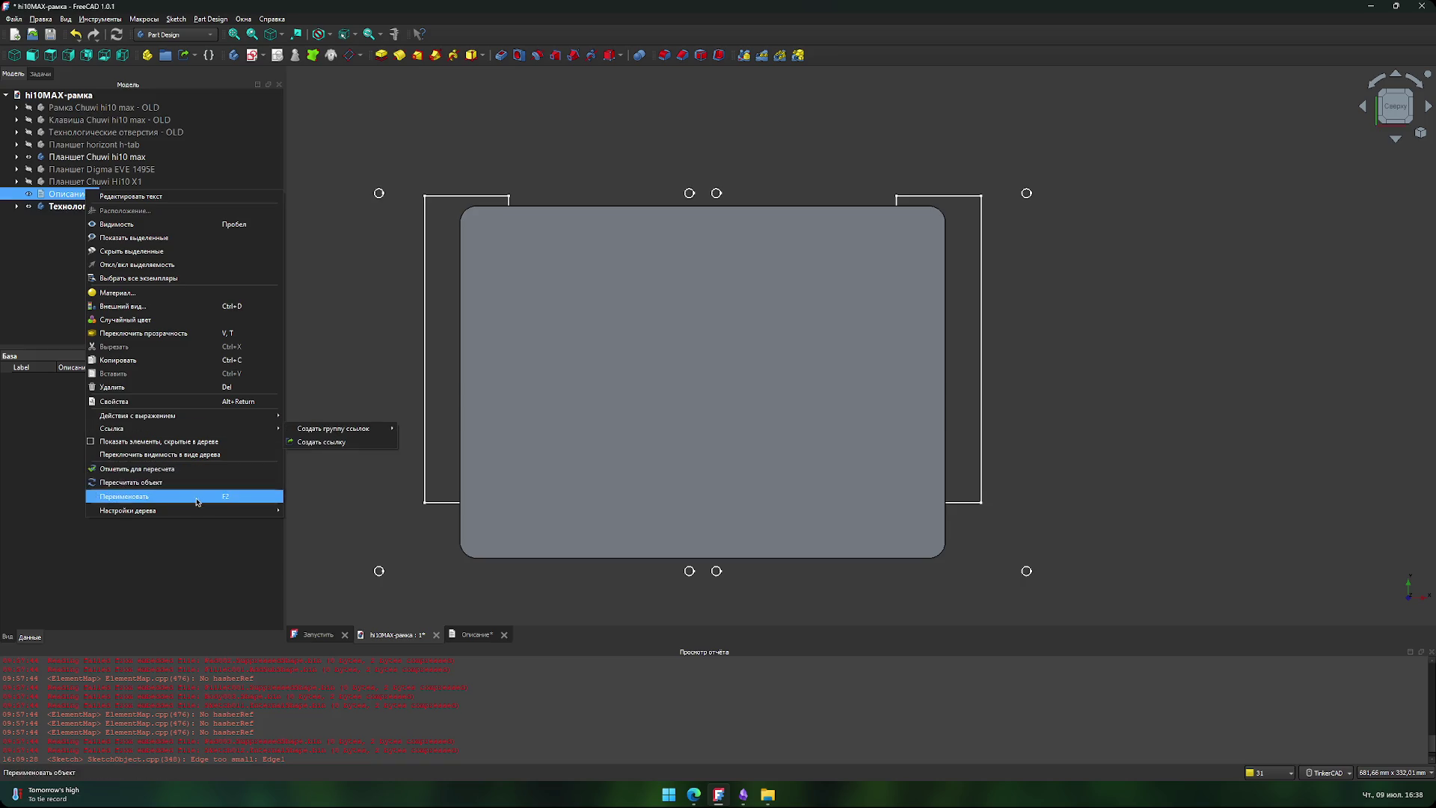
mouse_move(195, 511)
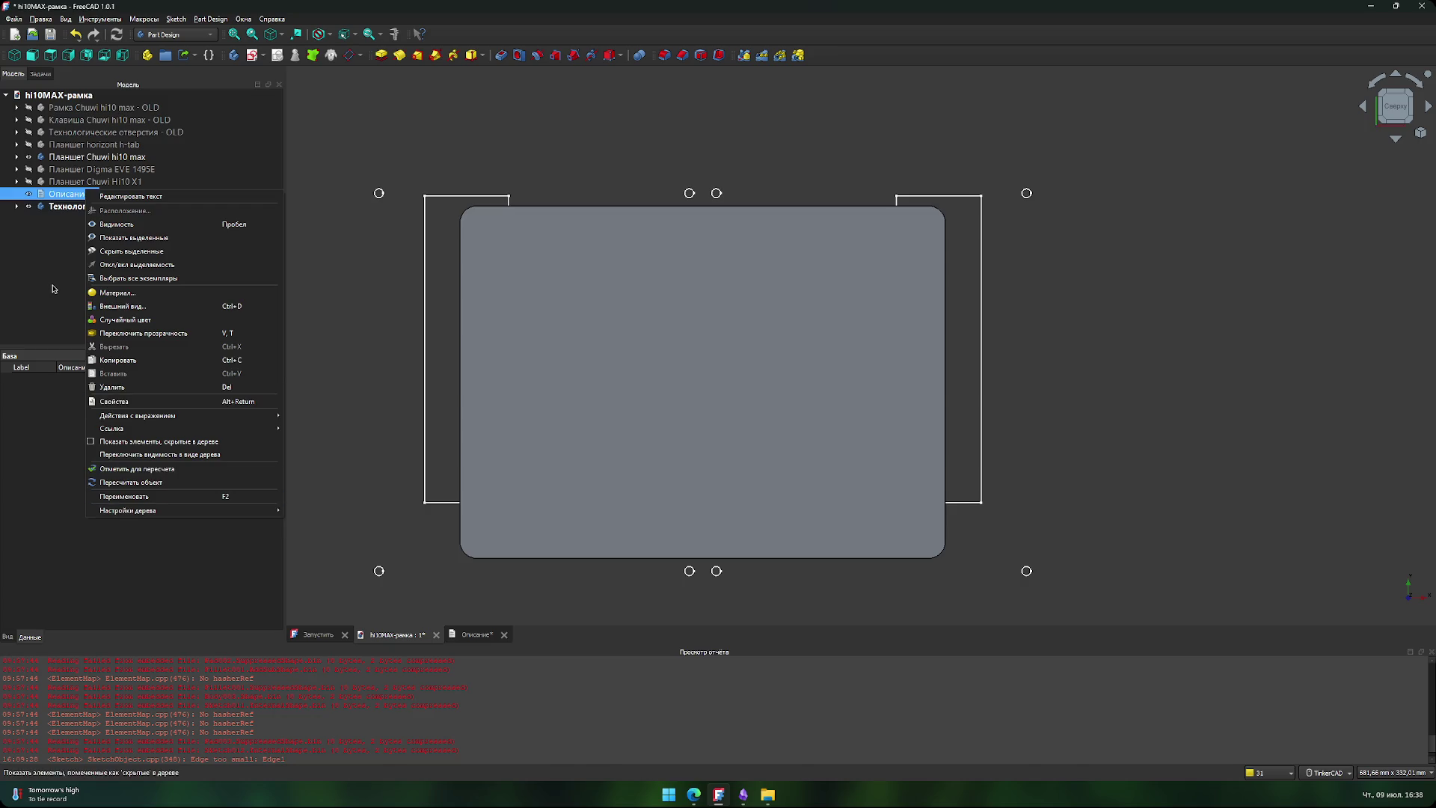
left_click(130, 293)
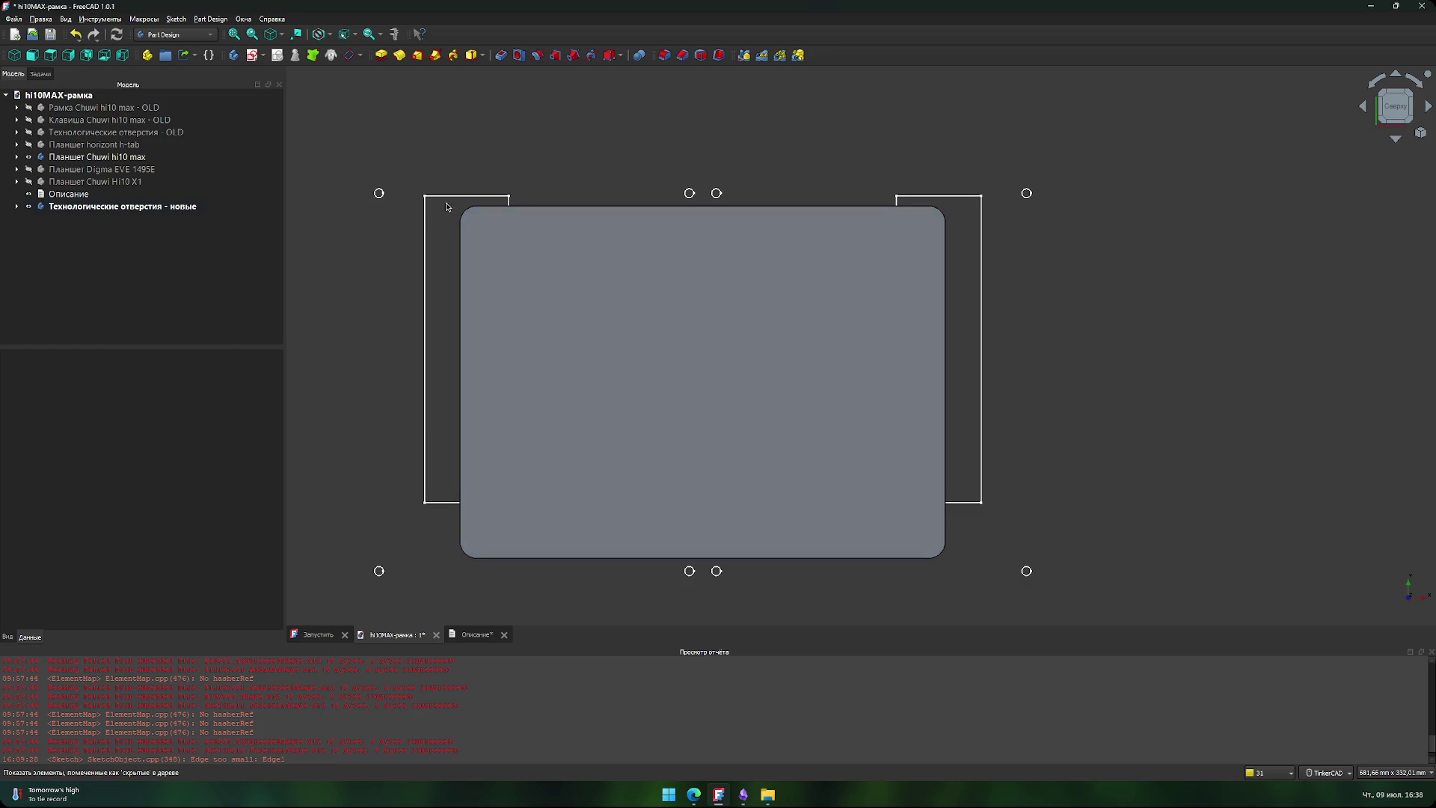
- Recentre the model and expand 'Технологические отверстия - новые' to list its origin and Sketch016
scroll(391, 276, "up", 2)
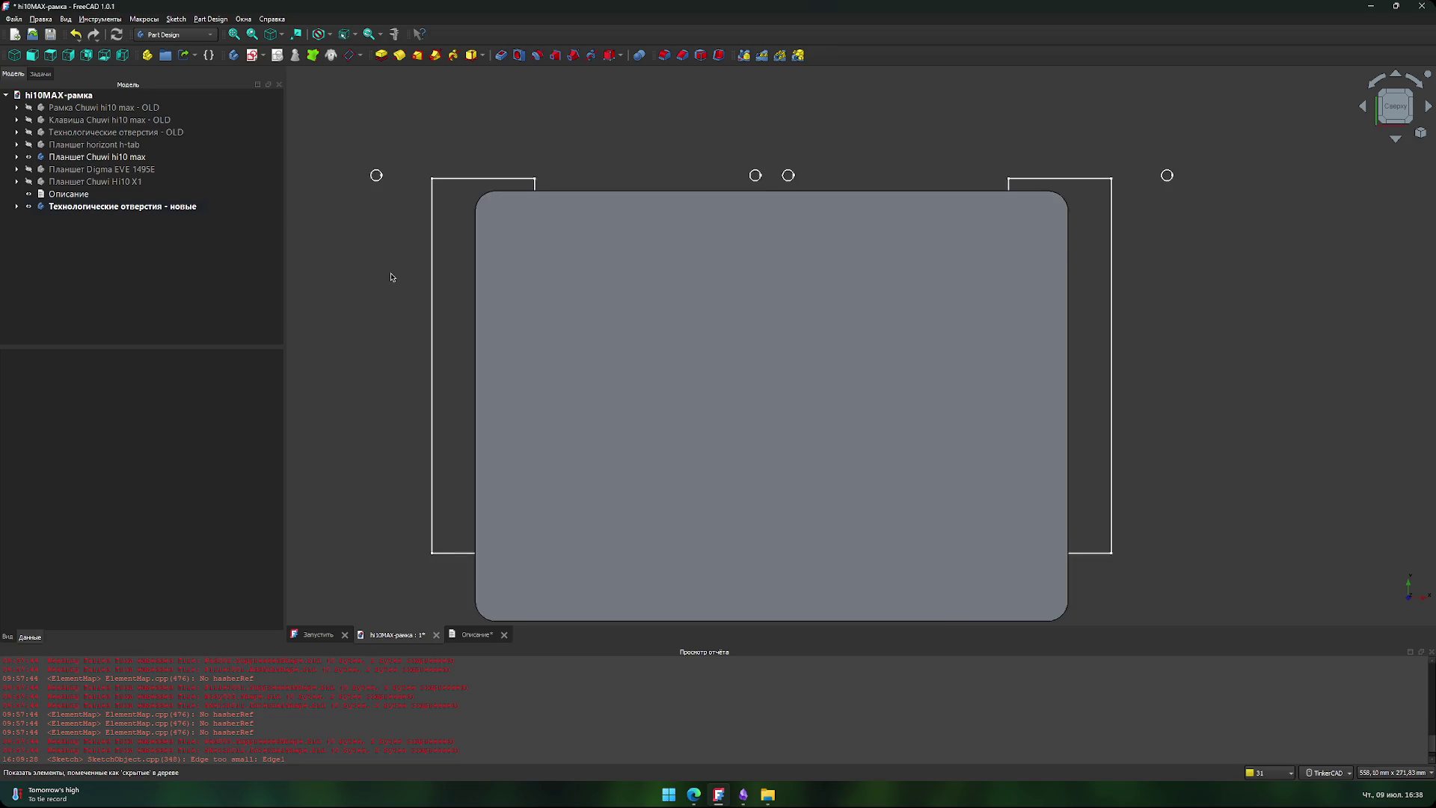
scroll(391, 321, "down", 1)
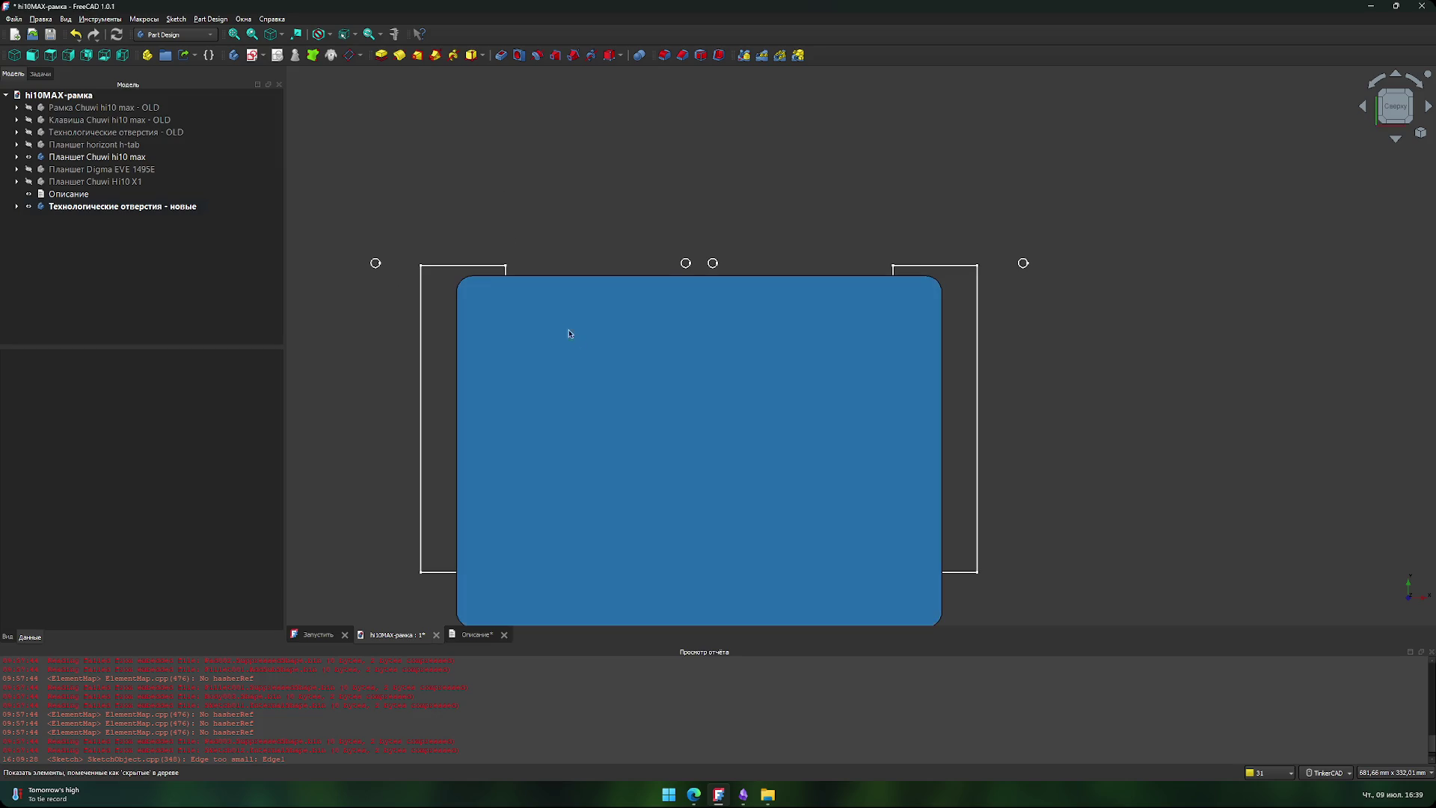
scroll(548, 245, "down", 1)
middle_click_drag(549, 246, 553, 170)
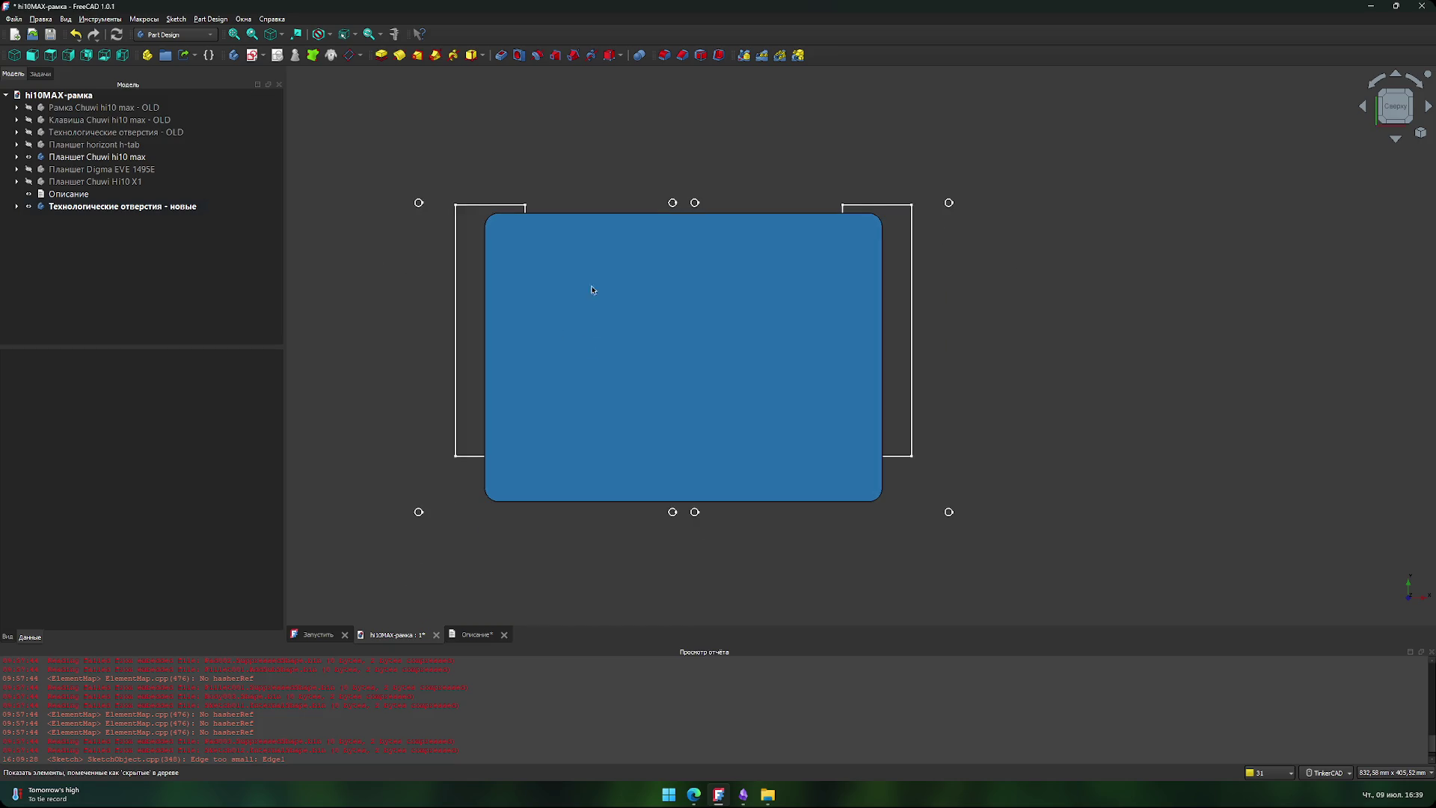
middle_click_drag(539, 191, 548, 202)
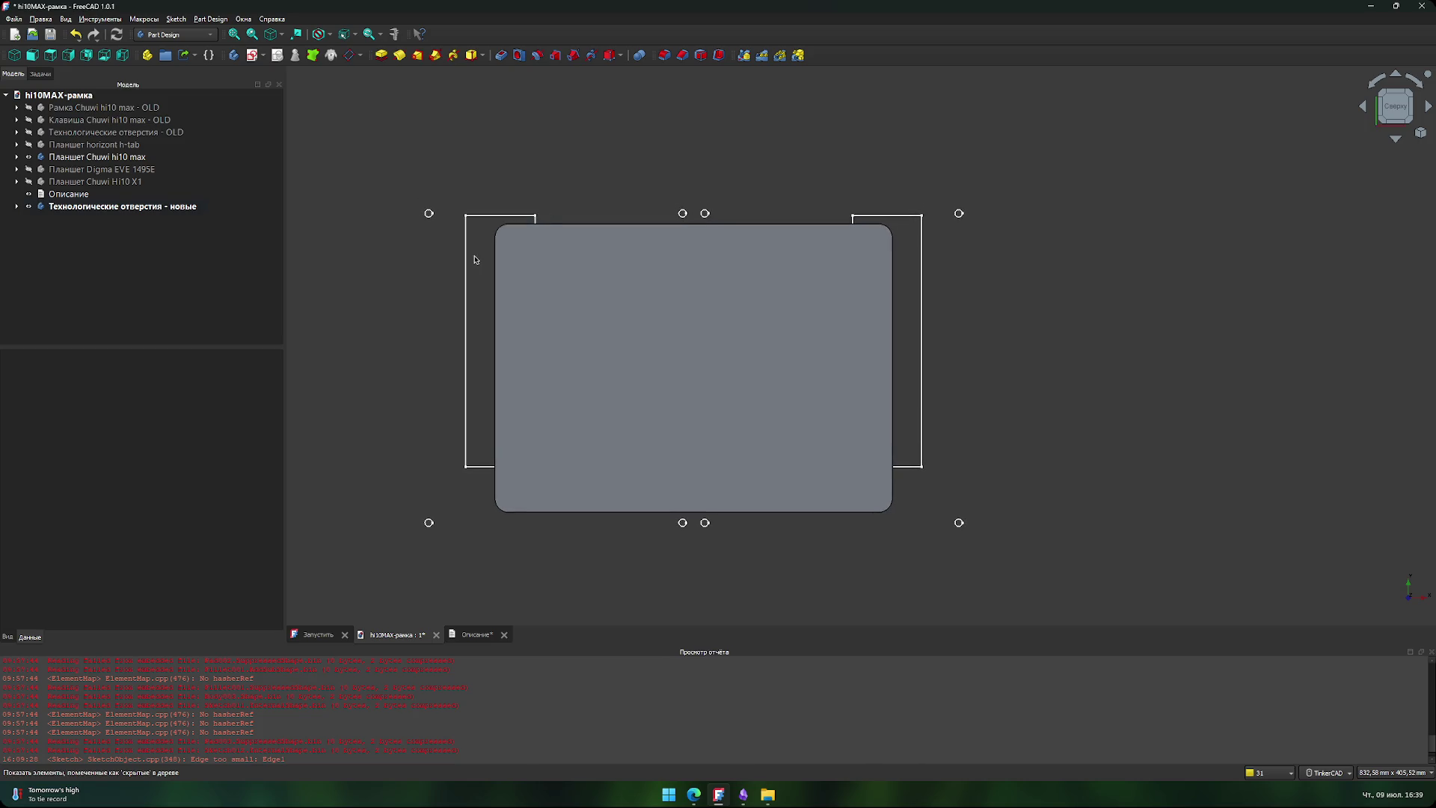
left_click(16, 207)
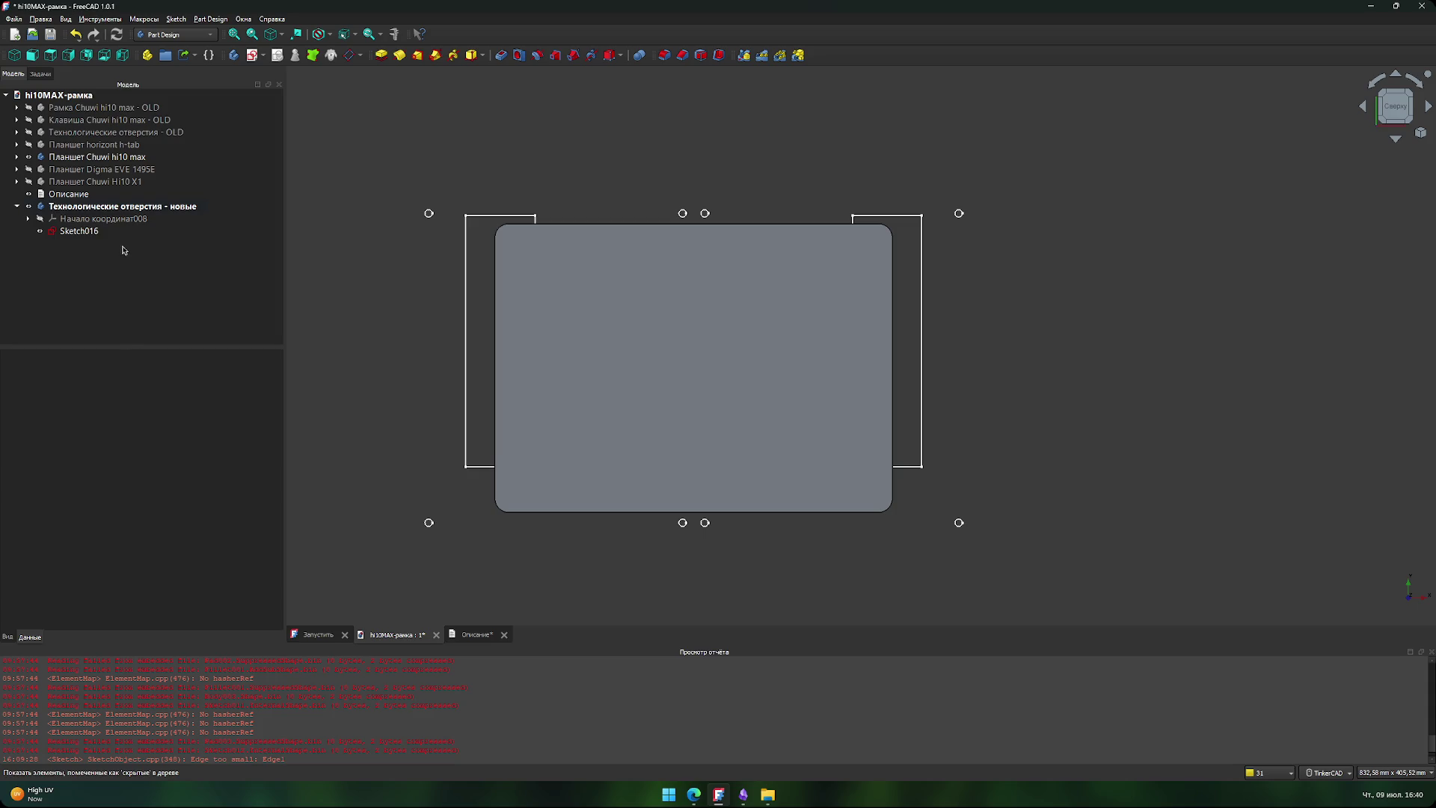
- Hide the Chuwi hi10 max body, show the horizont h-tab body and inspect its top edge
left_click(28, 159)
left_click(29, 148)
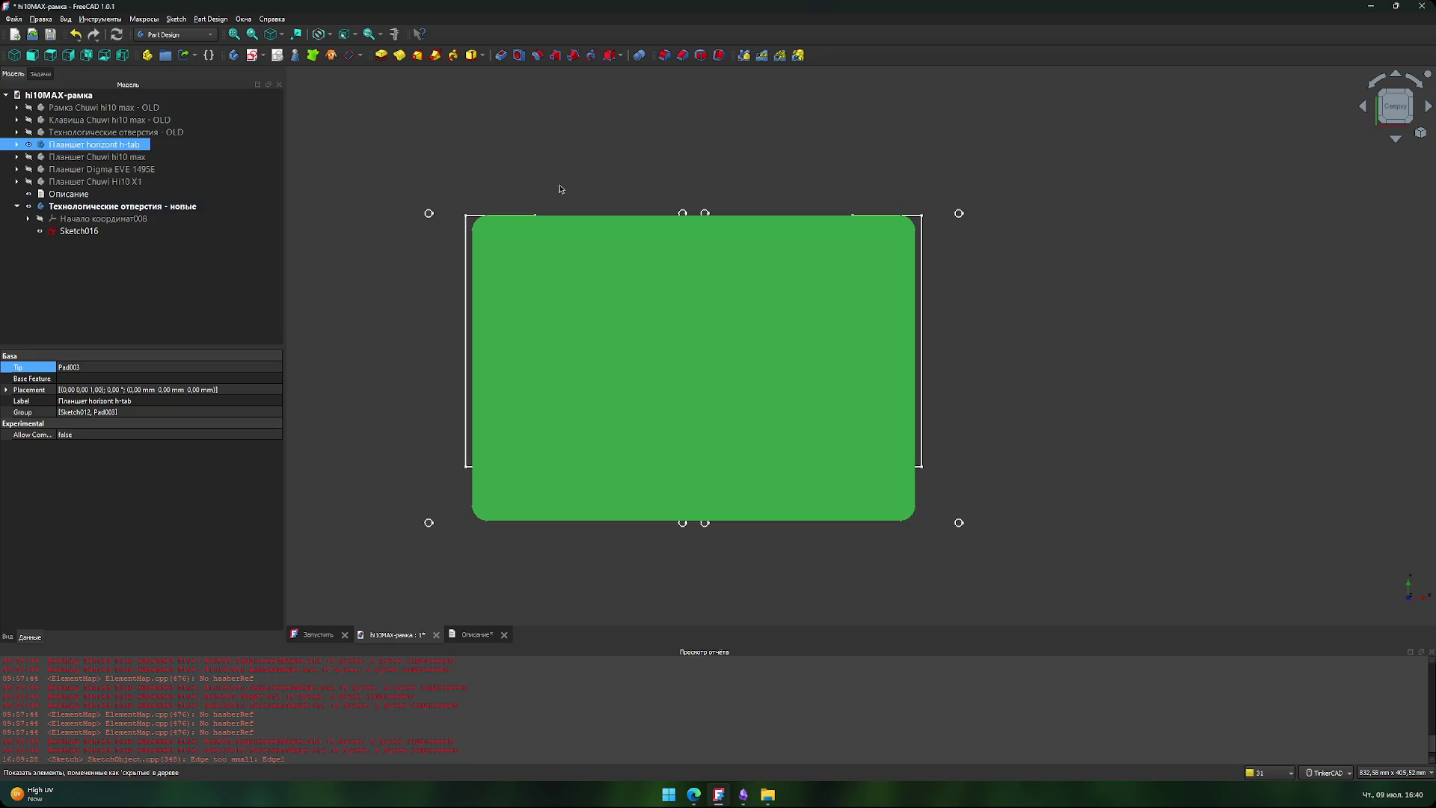
scroll(587, 177, "up", 5)
scroll(568, 226, "down", 5)
scroll(598, 232, "up", 5)
middle_click_drag(679, 237, 520, 237)
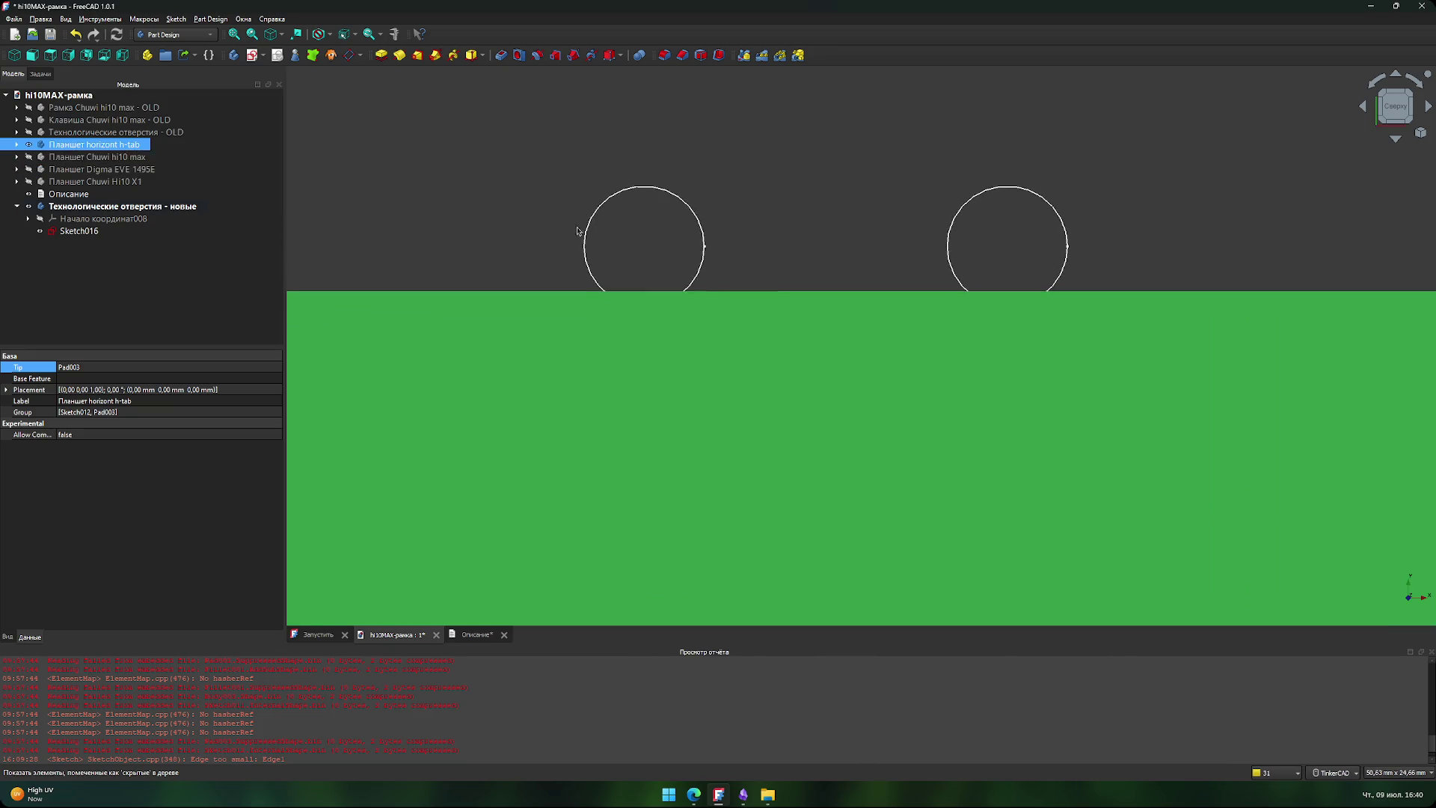
scroll(577, 231, "down", 6)
mouse_move(626, 532)
middle_mouse_down()
mouse_move(651, 536)
mouse_move(632, 507)
middle_mouse_up()
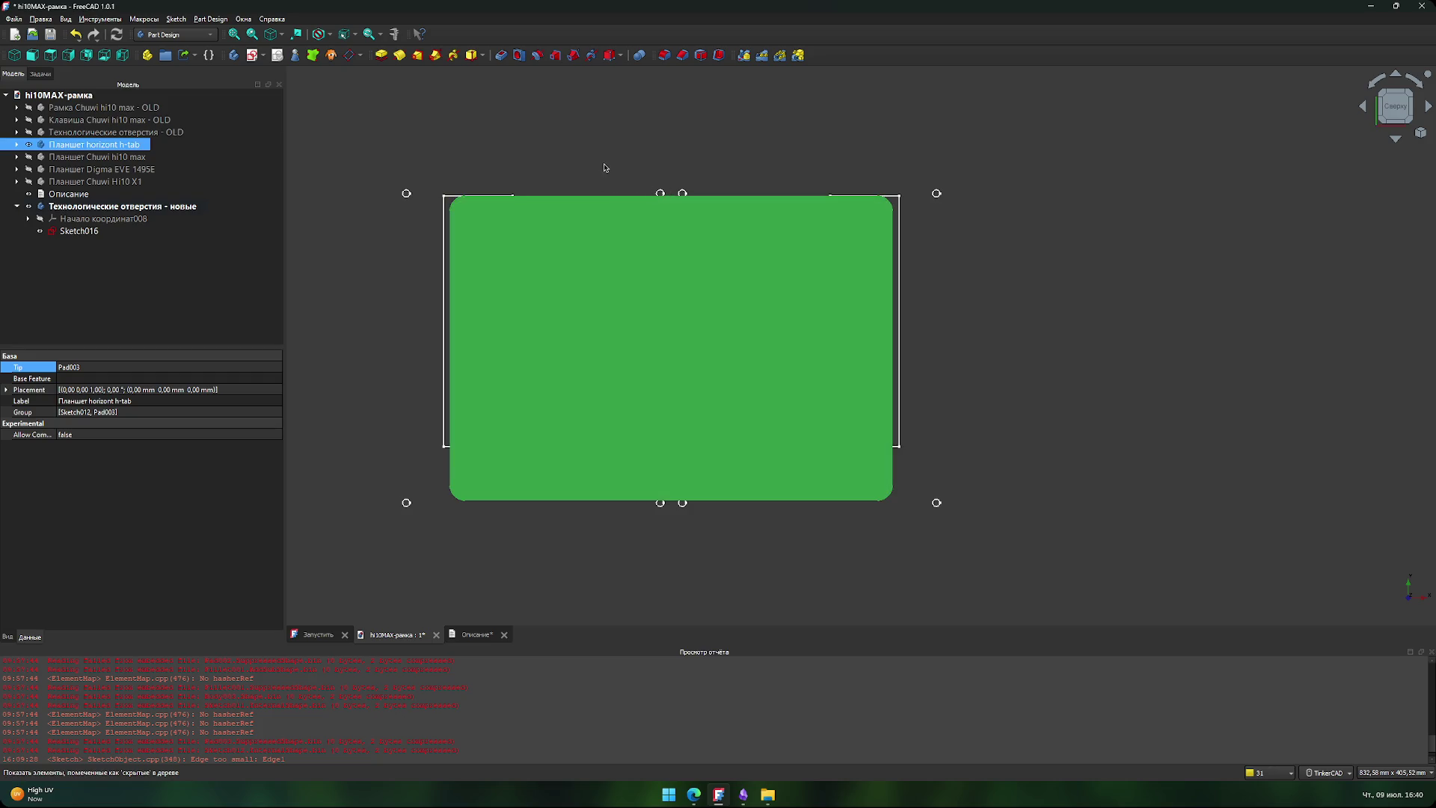
scroll(637, 166, "up", 5)
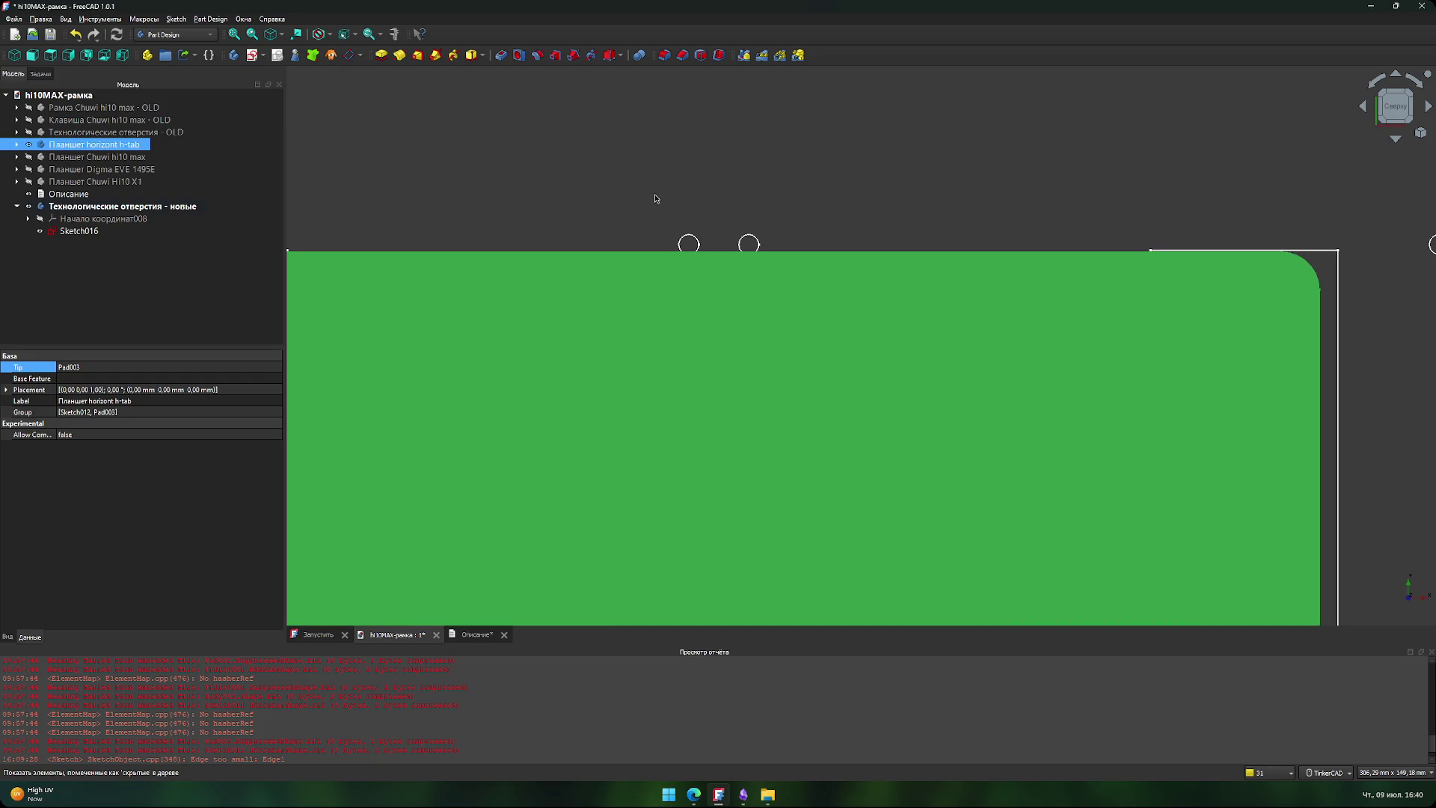
scroll(587, 199, "down", 5)
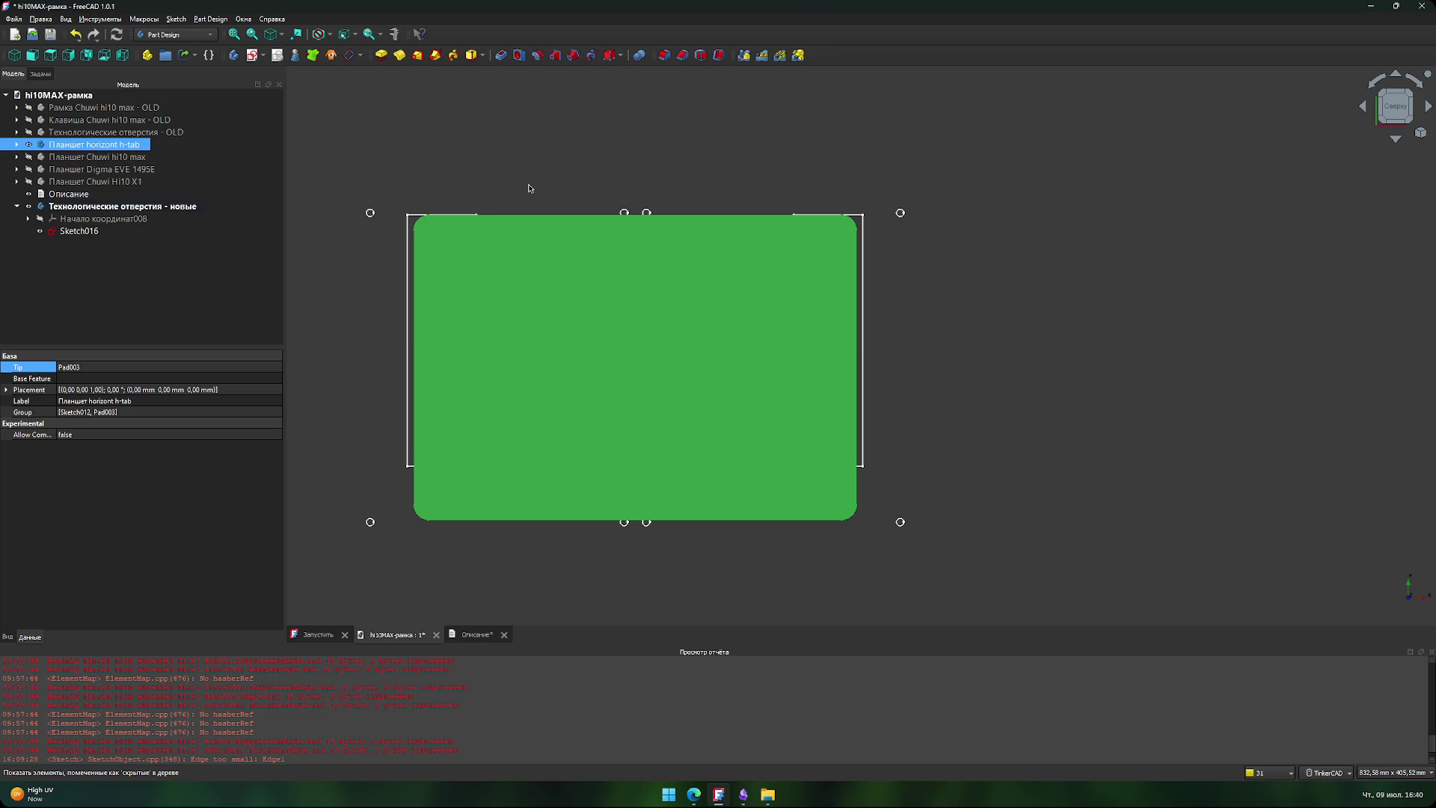
- Select the horizont h-tab body's face, glance at its context menu, and zoom toward the holes
mouse_move(499, 194)
middle_mouse_down()
mouse_move(528, 182)
mouse_move(526, 163)
middle_mouse_up()
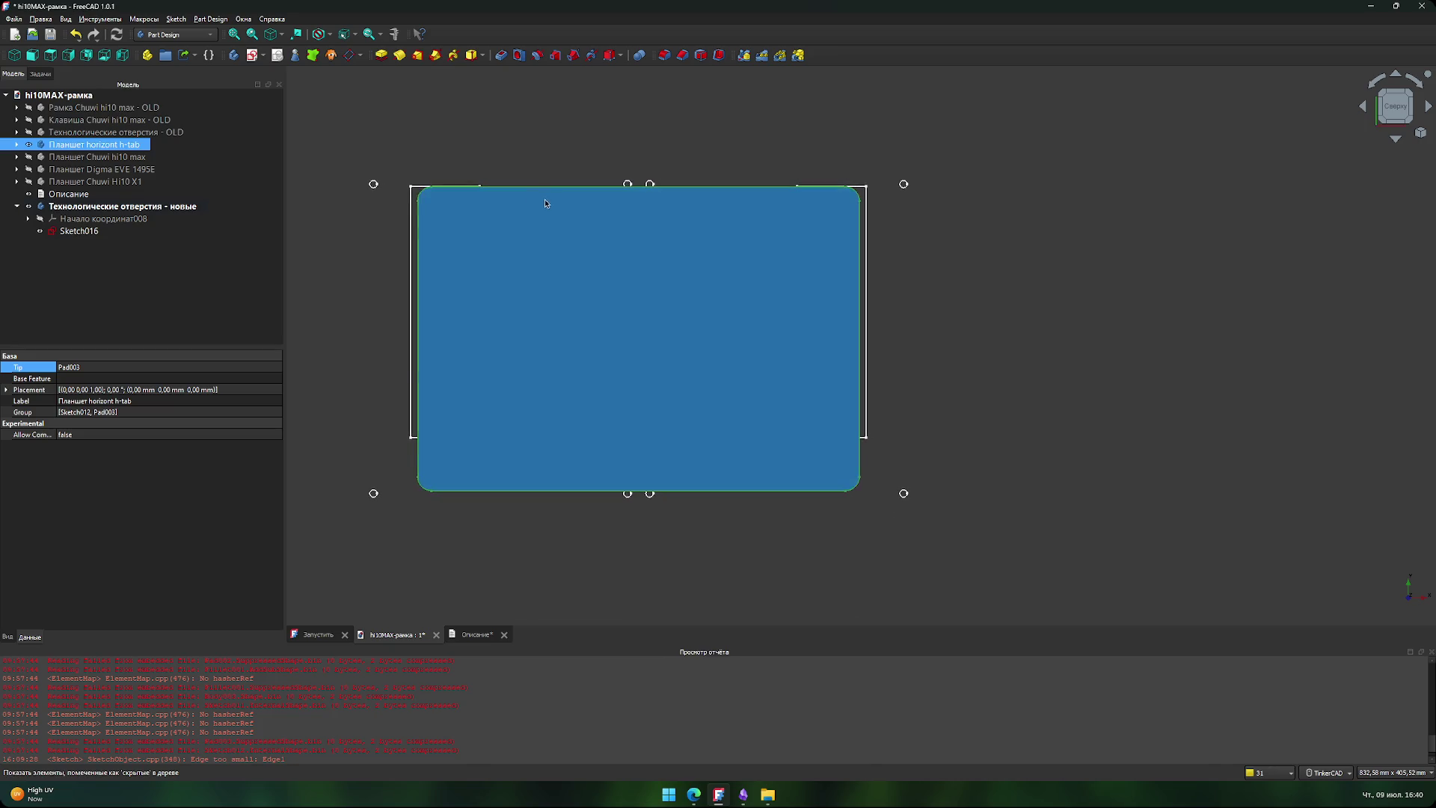
scroll(585, 164, "up", 8)
mouse_move(621, 199)
middle_mouse_down()
mouse_move(526, 186)
mouse_move(625, 160)
mouse_move(564, 170)
middle_mouse_up()
scroll(526, 189, "down", 5)
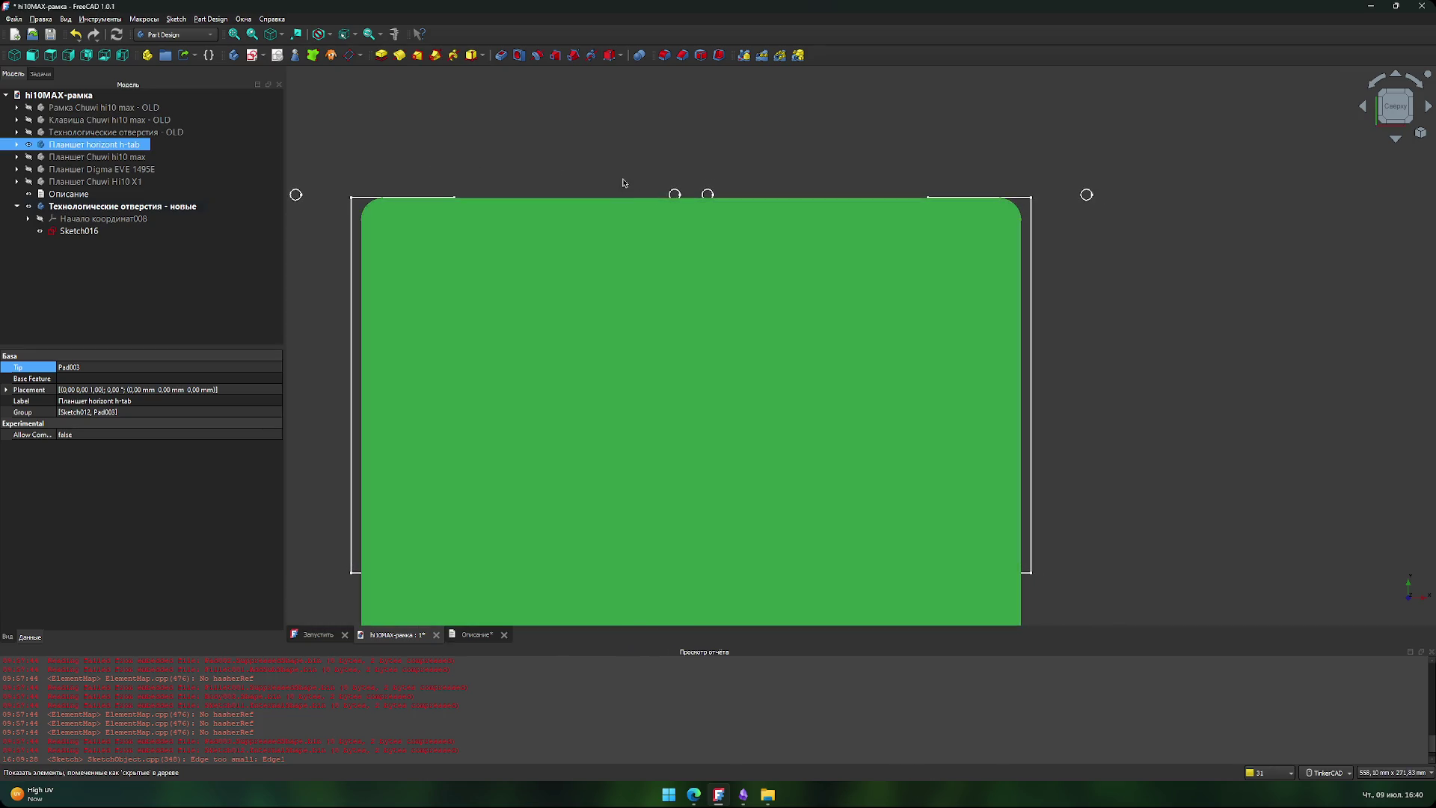
left_click(651, 235)
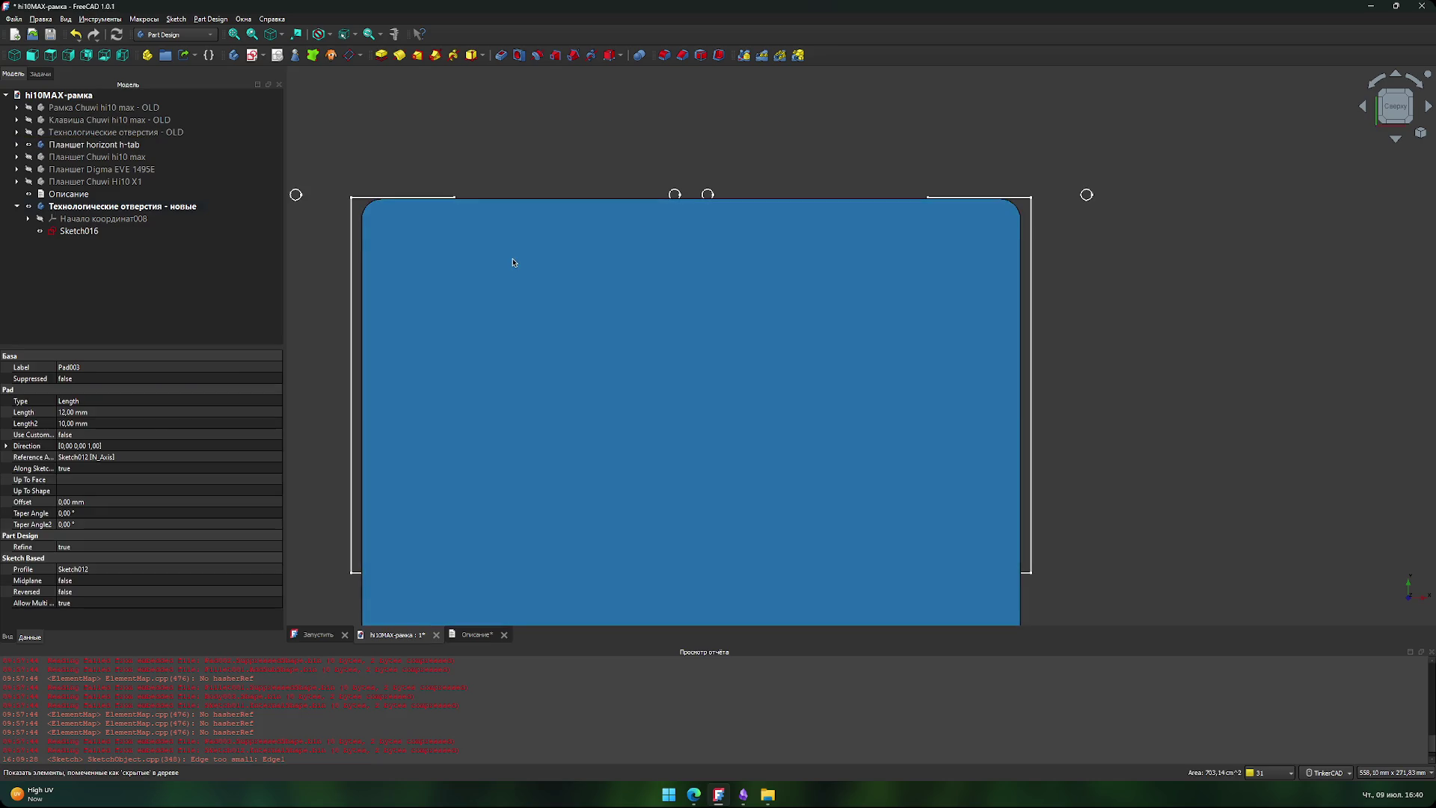
right_click(608, 300)
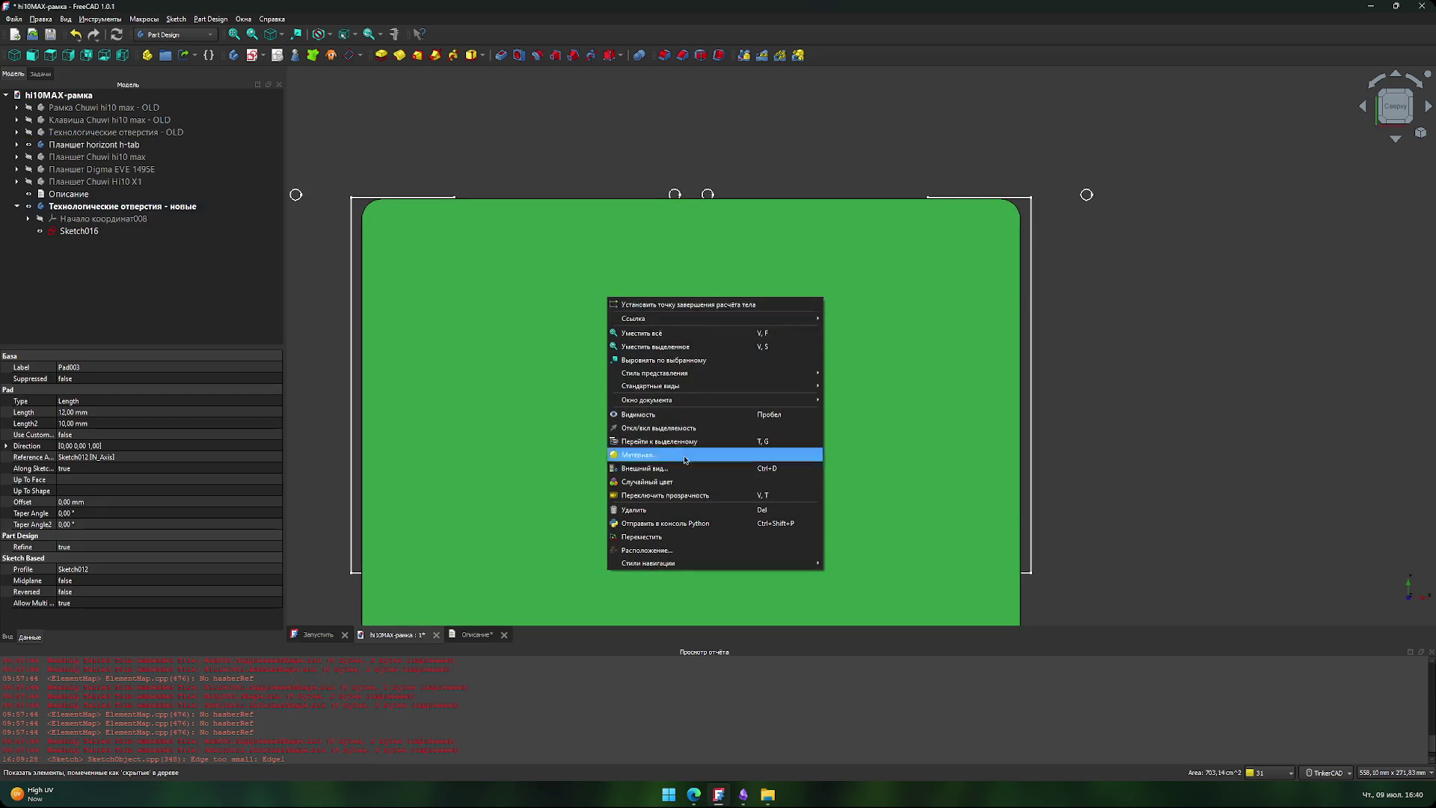
left_click(672, 272)
scroll(677, 255, "up", 6)
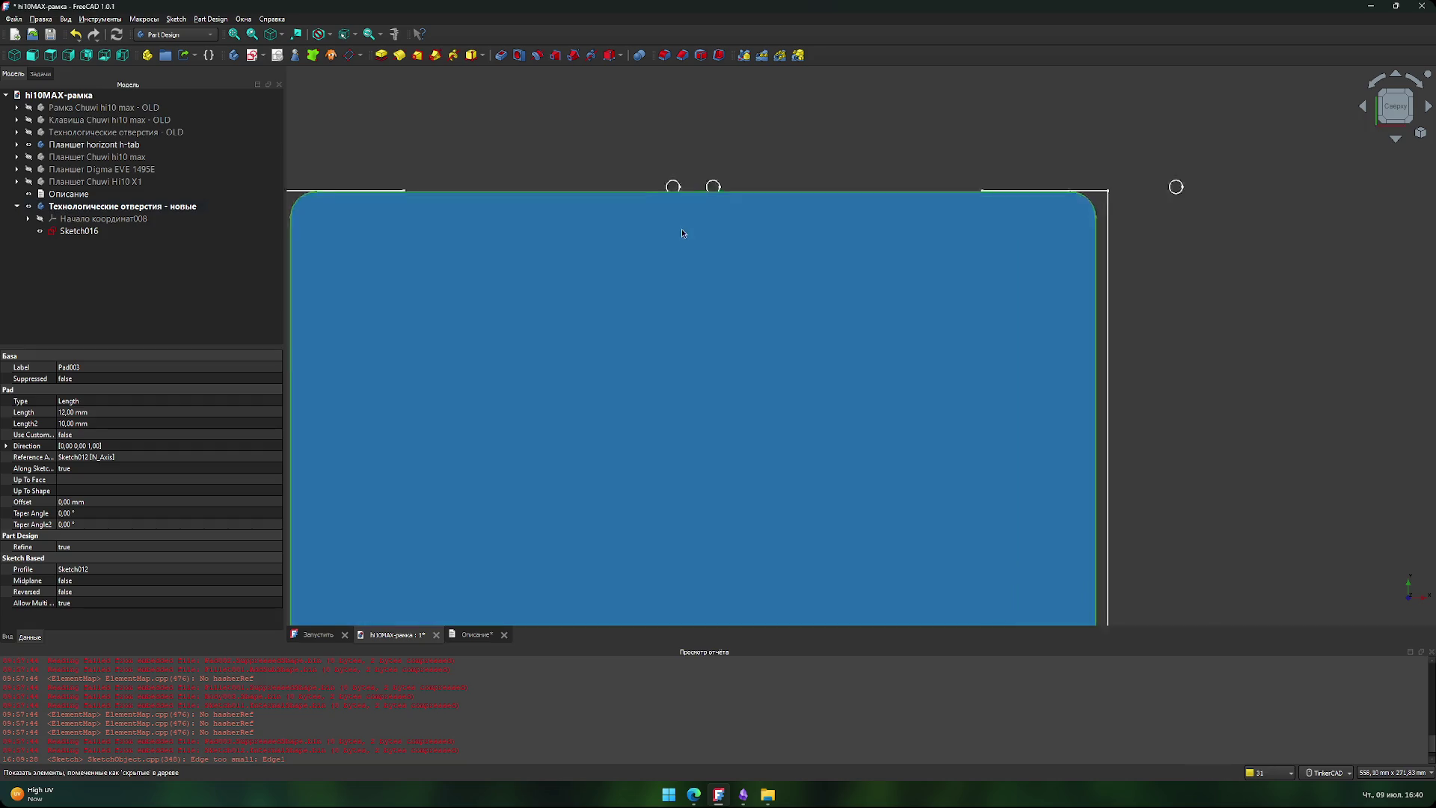
scroll(684, 352, "up", 2)
middle_click_drag(664, 276, 667, 369)
scroll(672, 317, "up", 2)
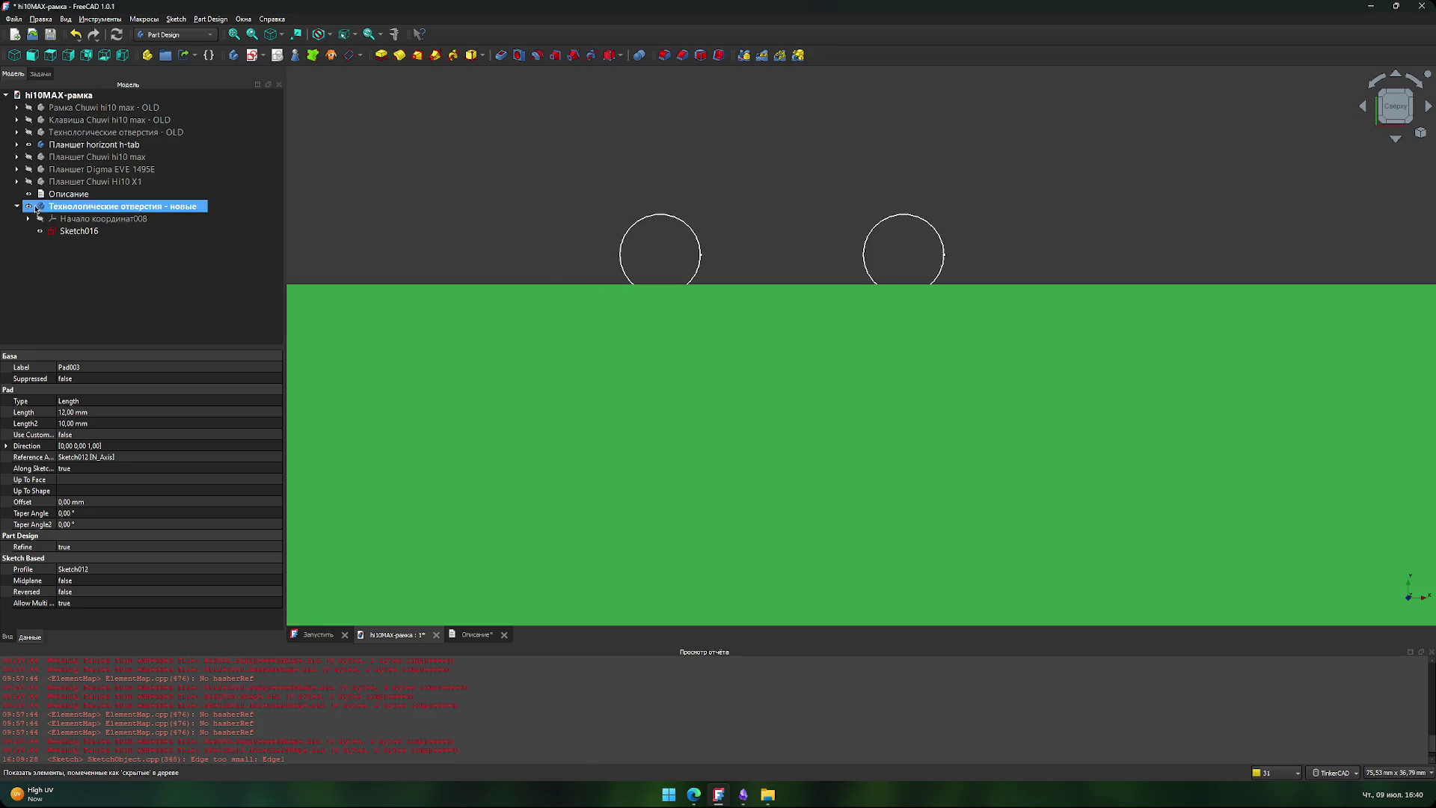
- Show the Chuwi hi10 max body again and inspect Sketch016 without changing it
left_click(30, 145)
left_click(28, 157)
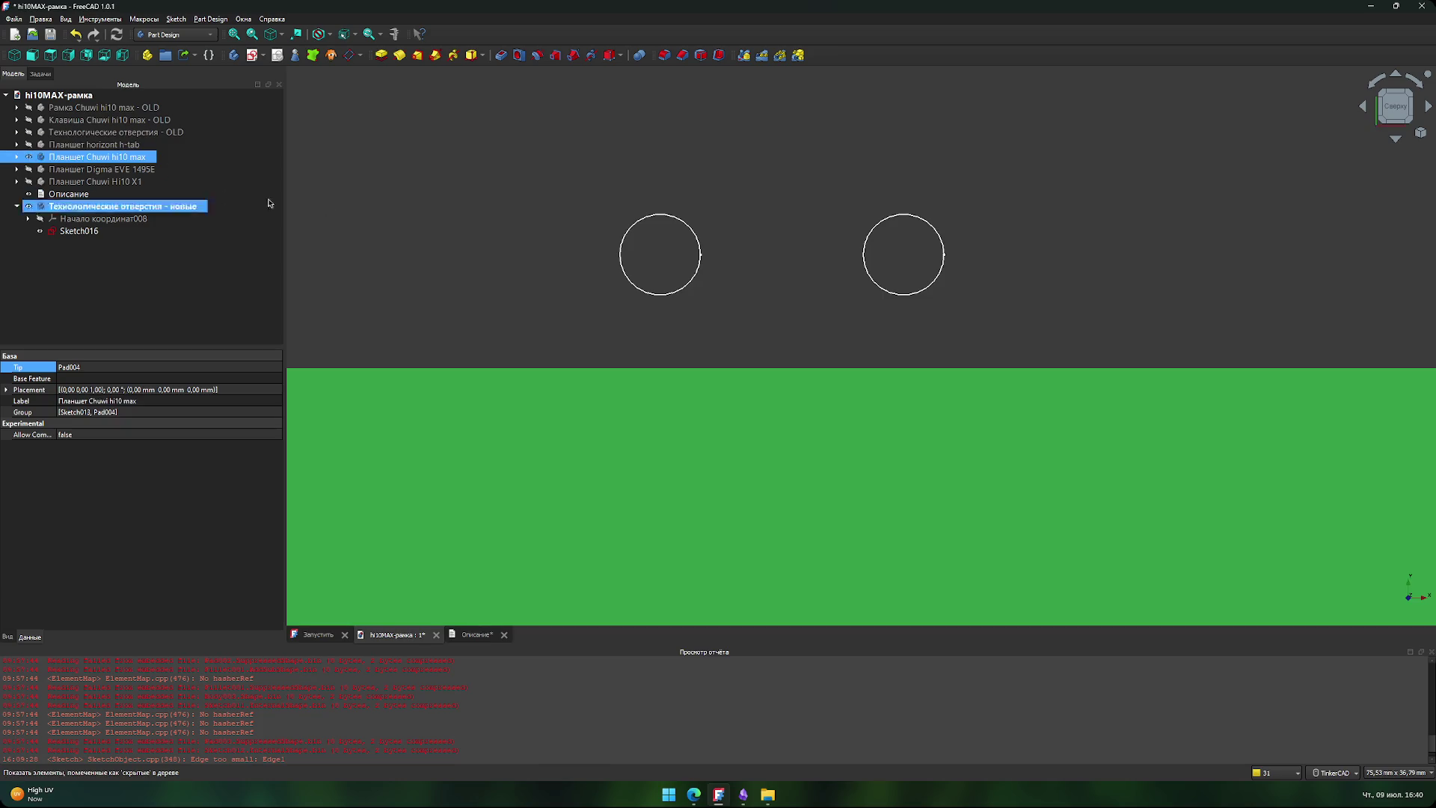
double_click(79, 231)
scroll(653, 258, "up", 2)
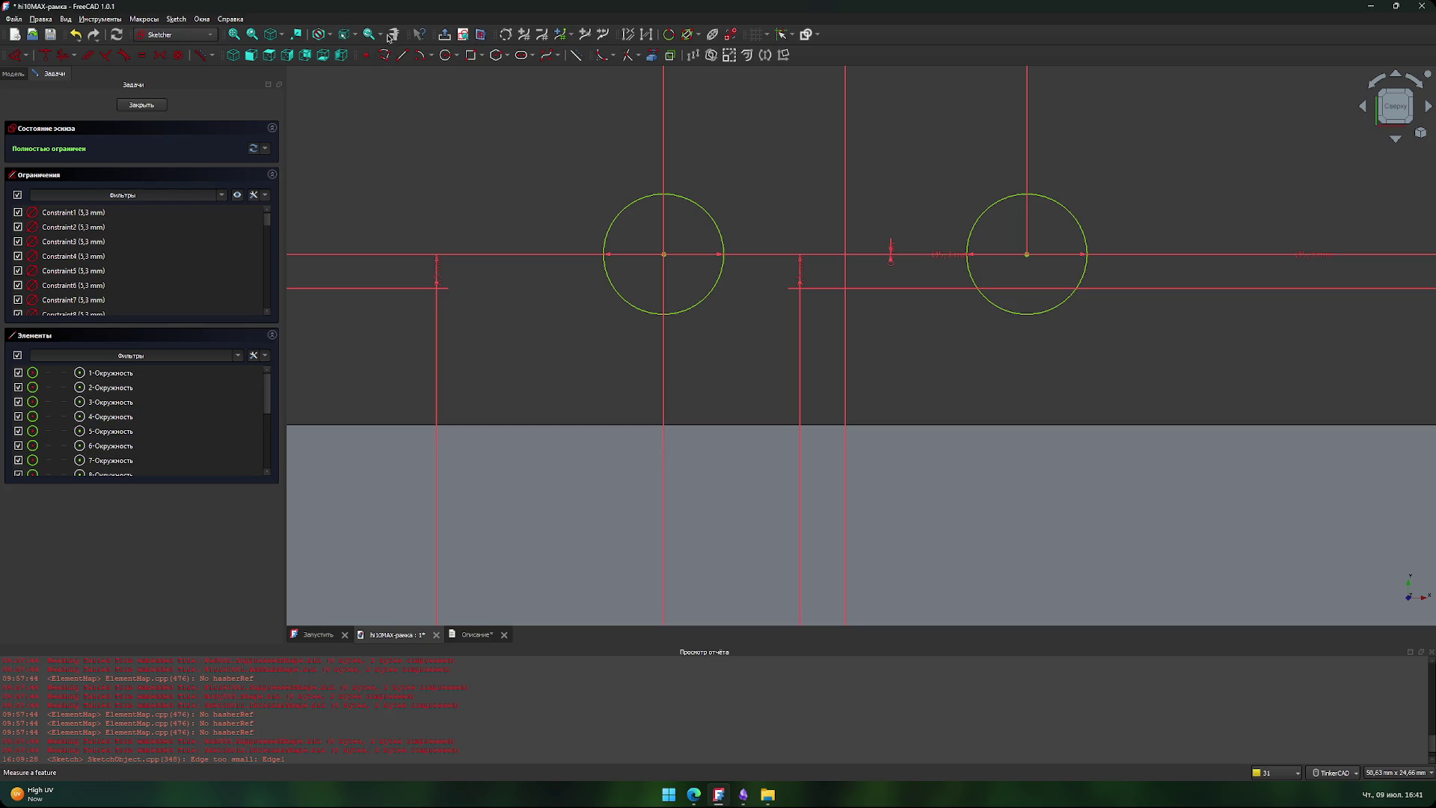
left_click(141, 104)
- Try a distance measurement from a hole circle point to the body's lower face, then reset
left_click(395, 33)
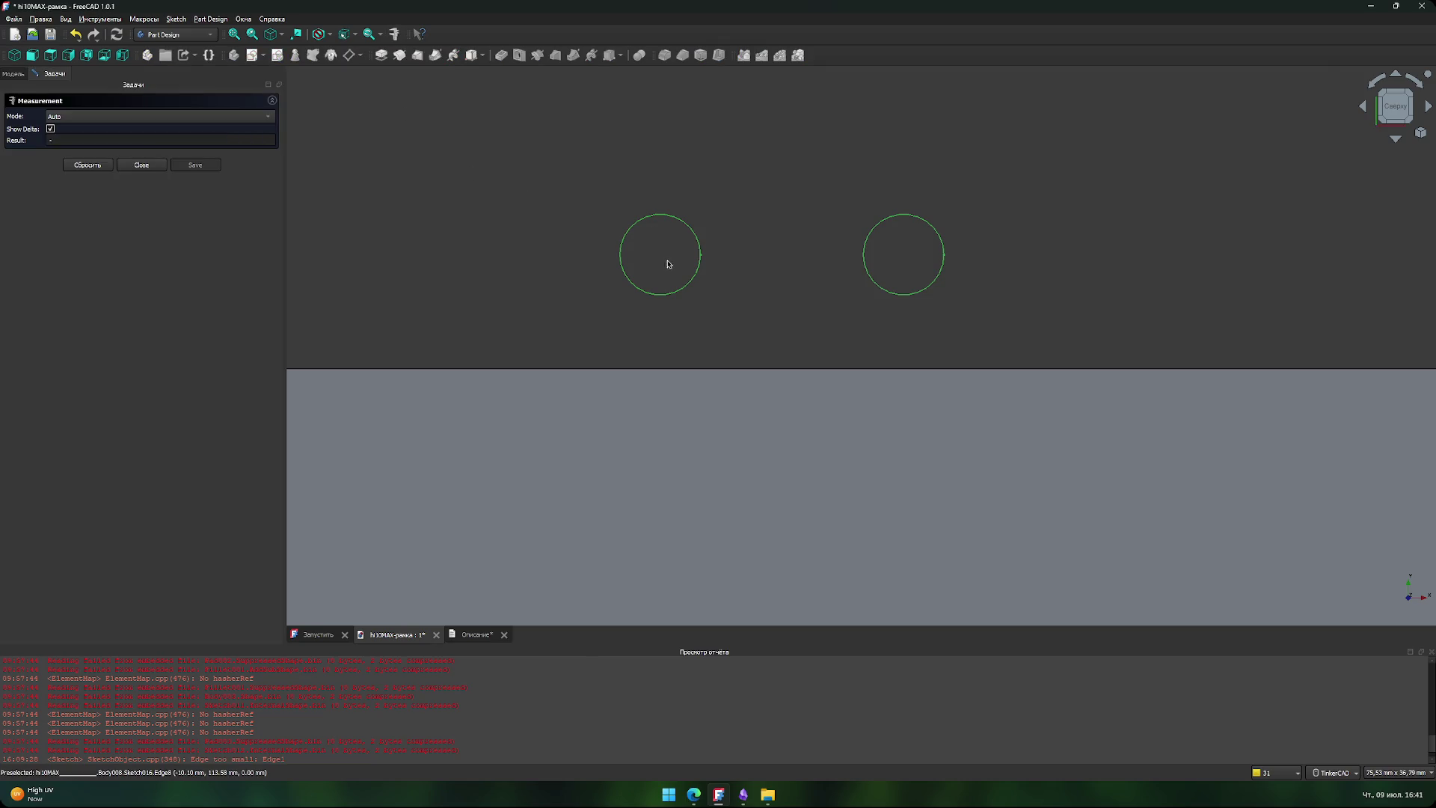
left_click(663, 295)
left_click(684, 386)
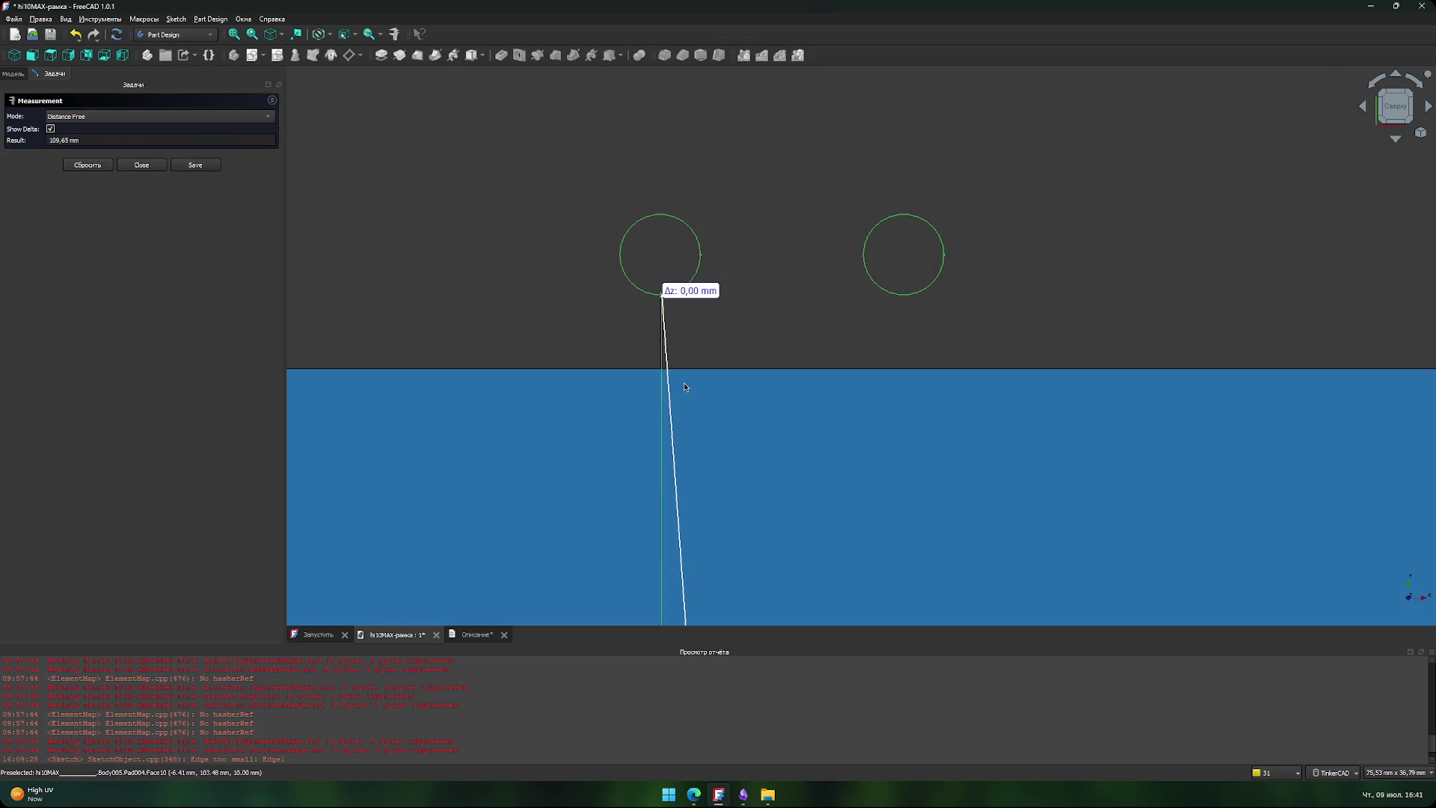
left_click(668, 386)
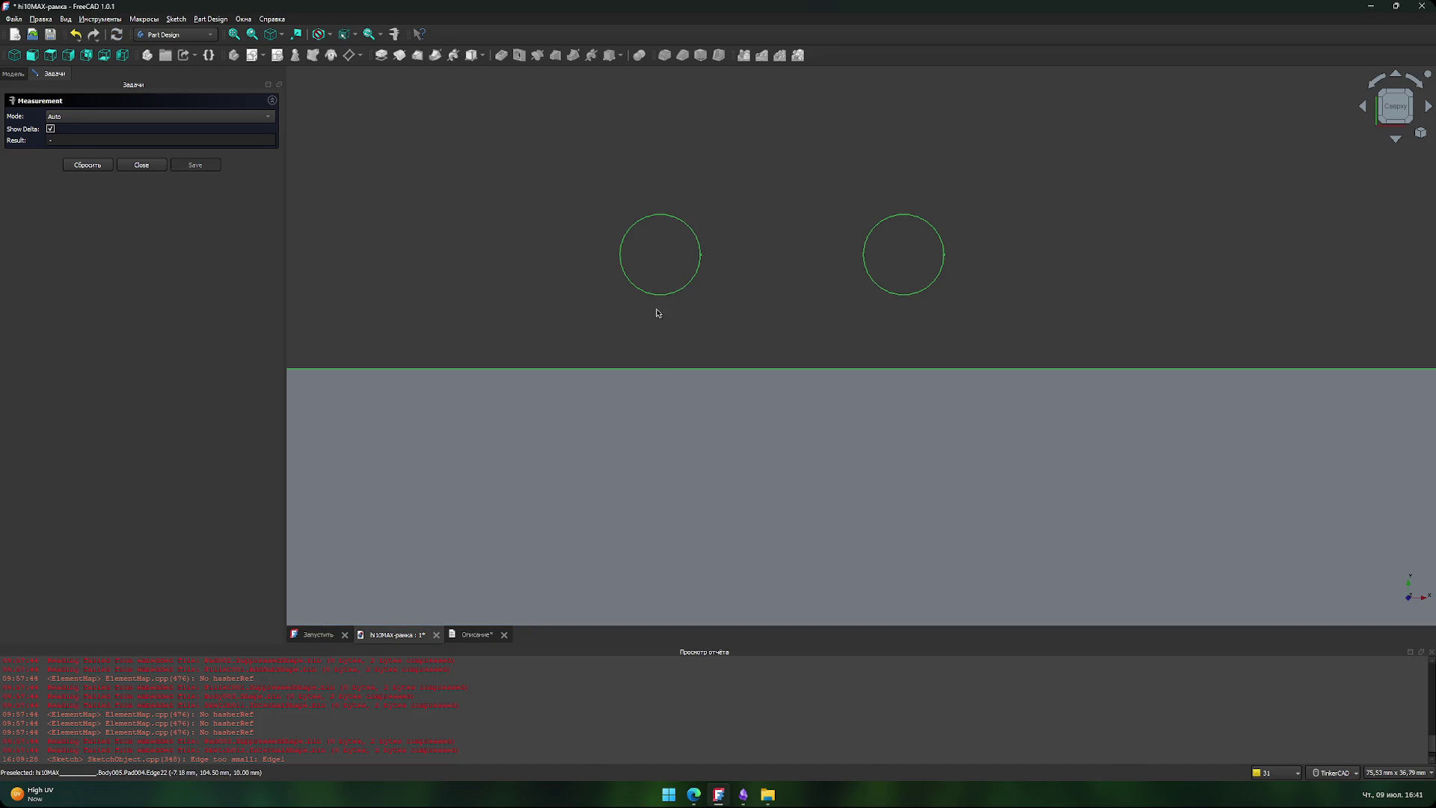
- Measure from the hole circle point to the body's lower face, then finish and clear the selection
left_click(658, 299)
scroll(657, 307, "down", 2)
left_click(651, 569)
scroll(650, 462, "down", 2)
scroll(650, 461, "down", 1)
scroll(650, 461, "up", 2)
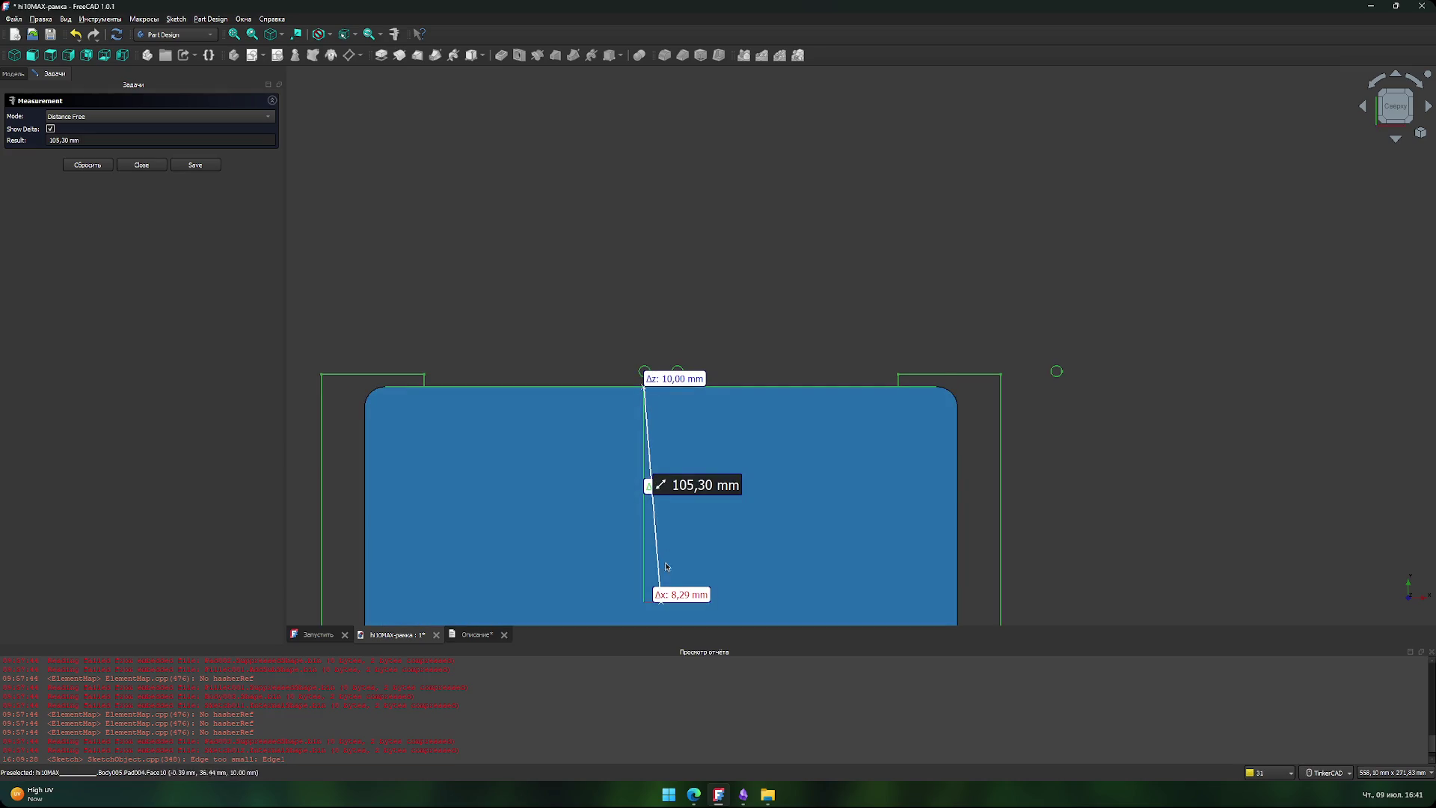
left_click(149, 170)
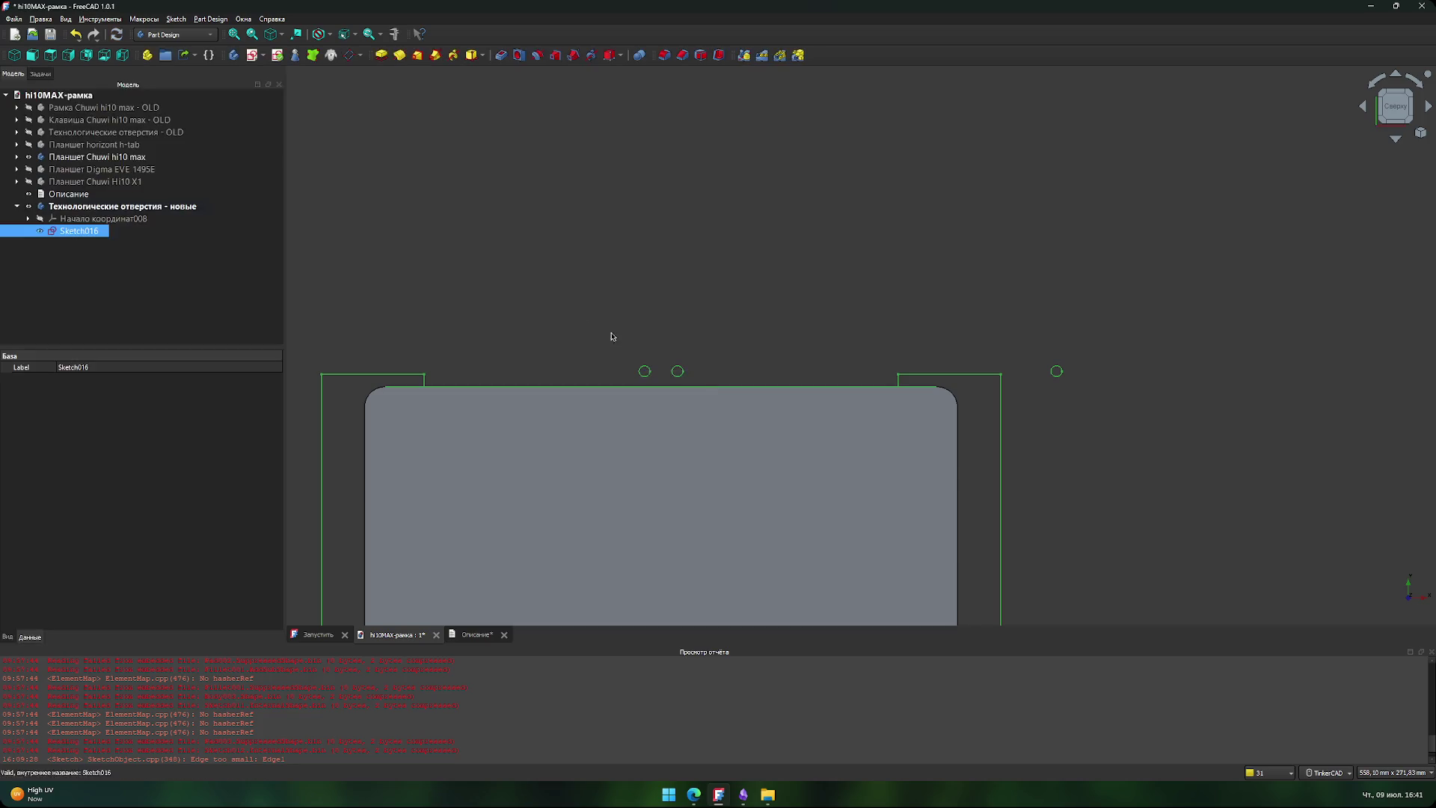
scroll(625, 362, "up", 10)
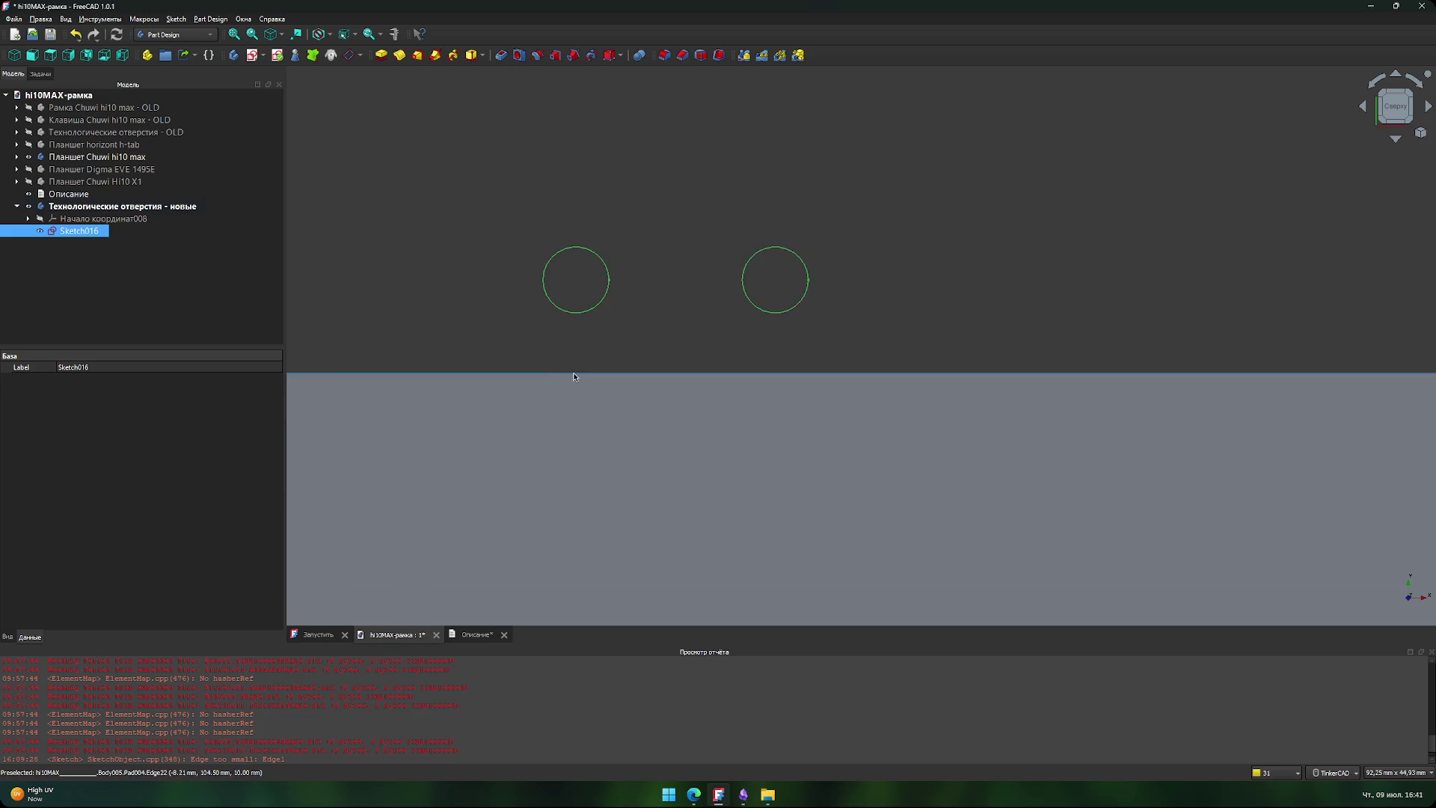
left_click(575, 378)
left_click(554, 336)
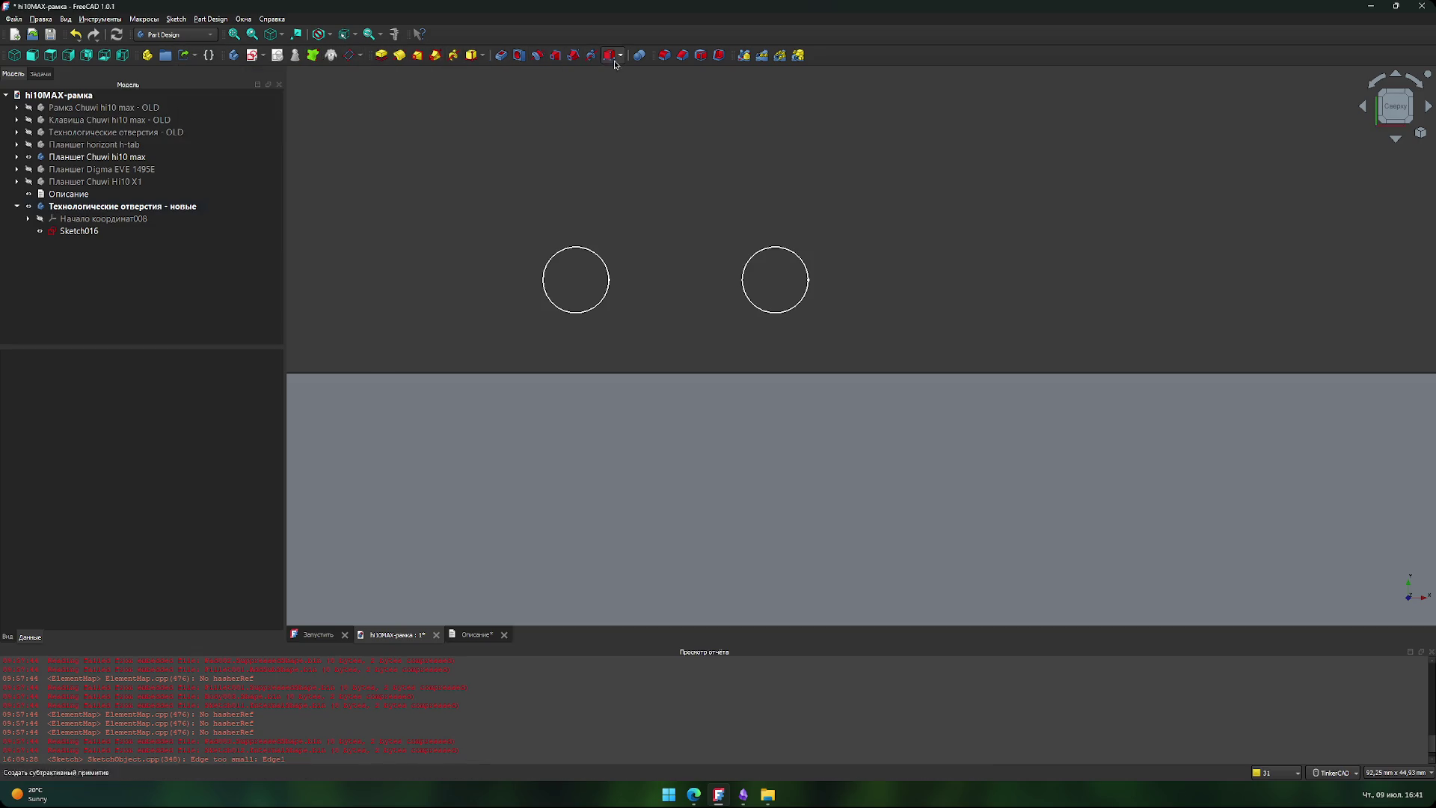
- Try the Inspection, Part Design, Part, Points and Spreadsheet workbenches in turn
left_click(193, 36)
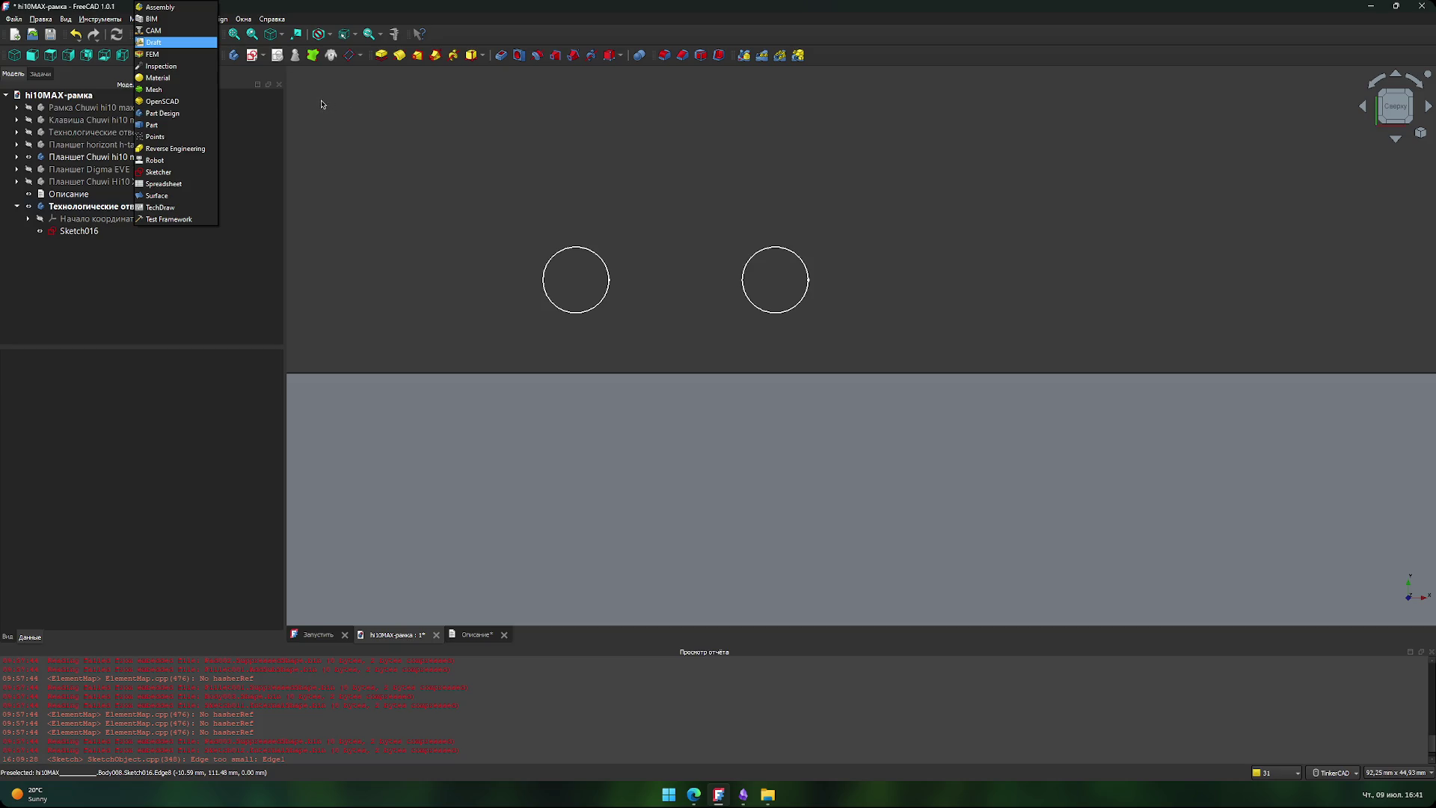
left_click(250, 88)
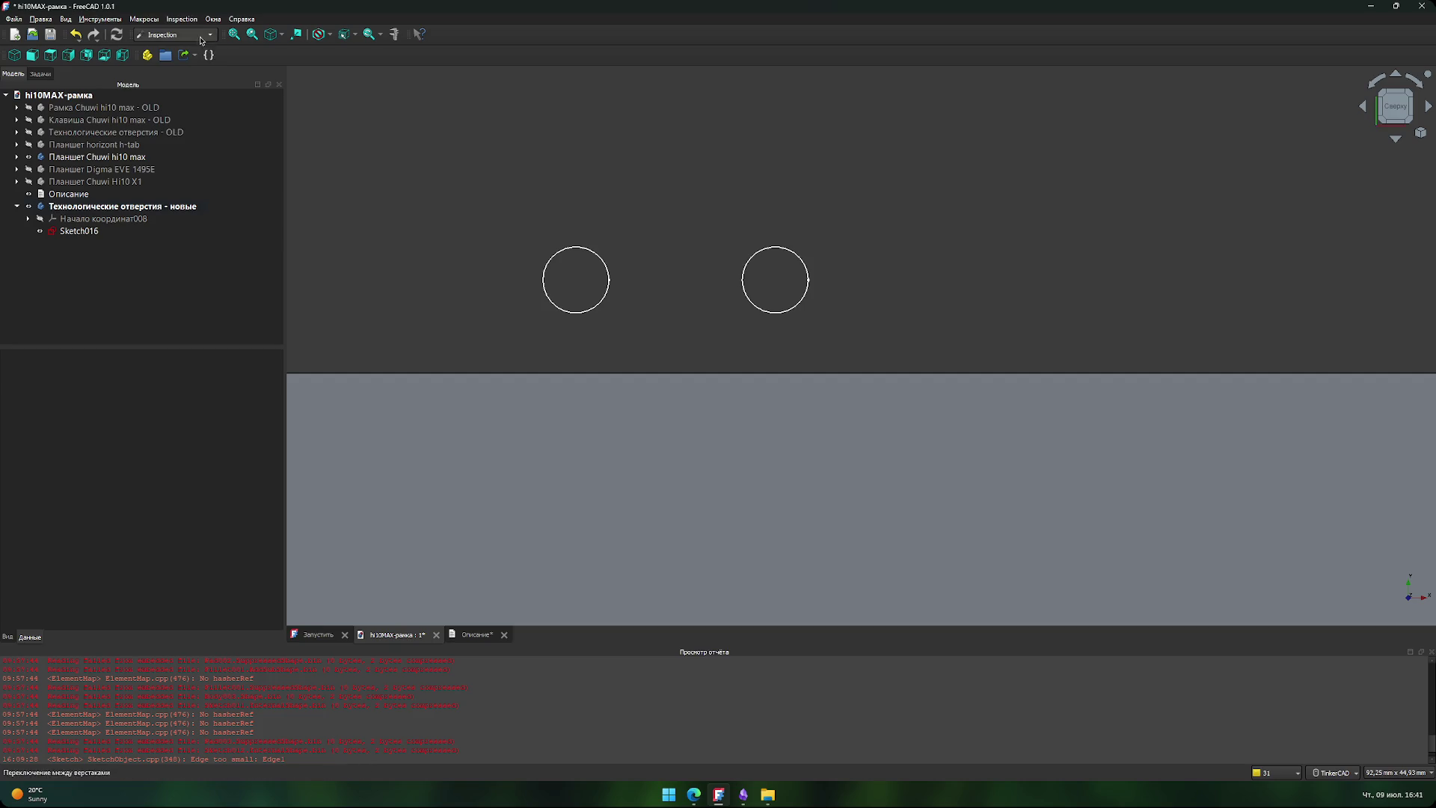
left_click(196, 38)
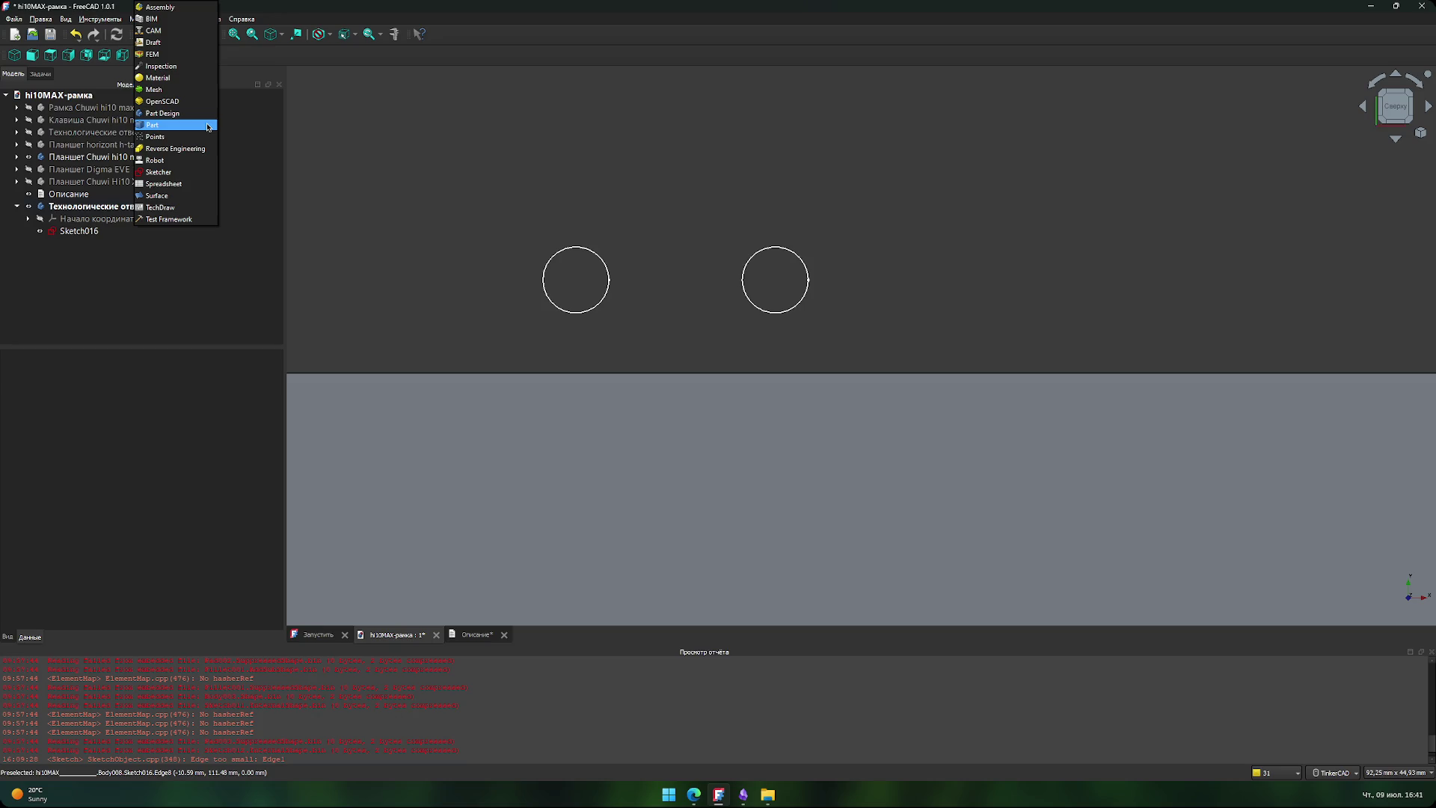
left_click(212, 113)
left_click(175, 34)
left_click(180, 123)
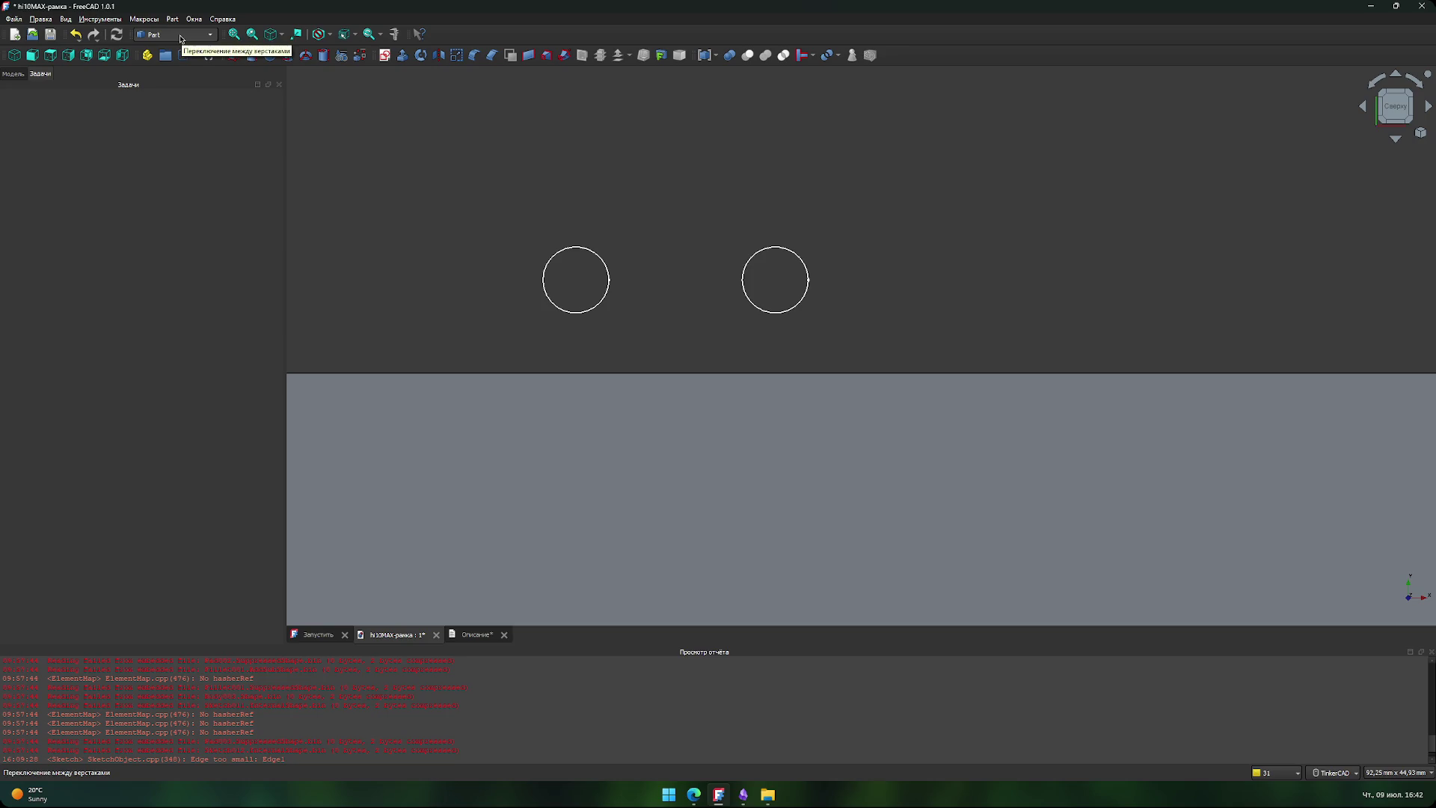
left_click(176, 34)
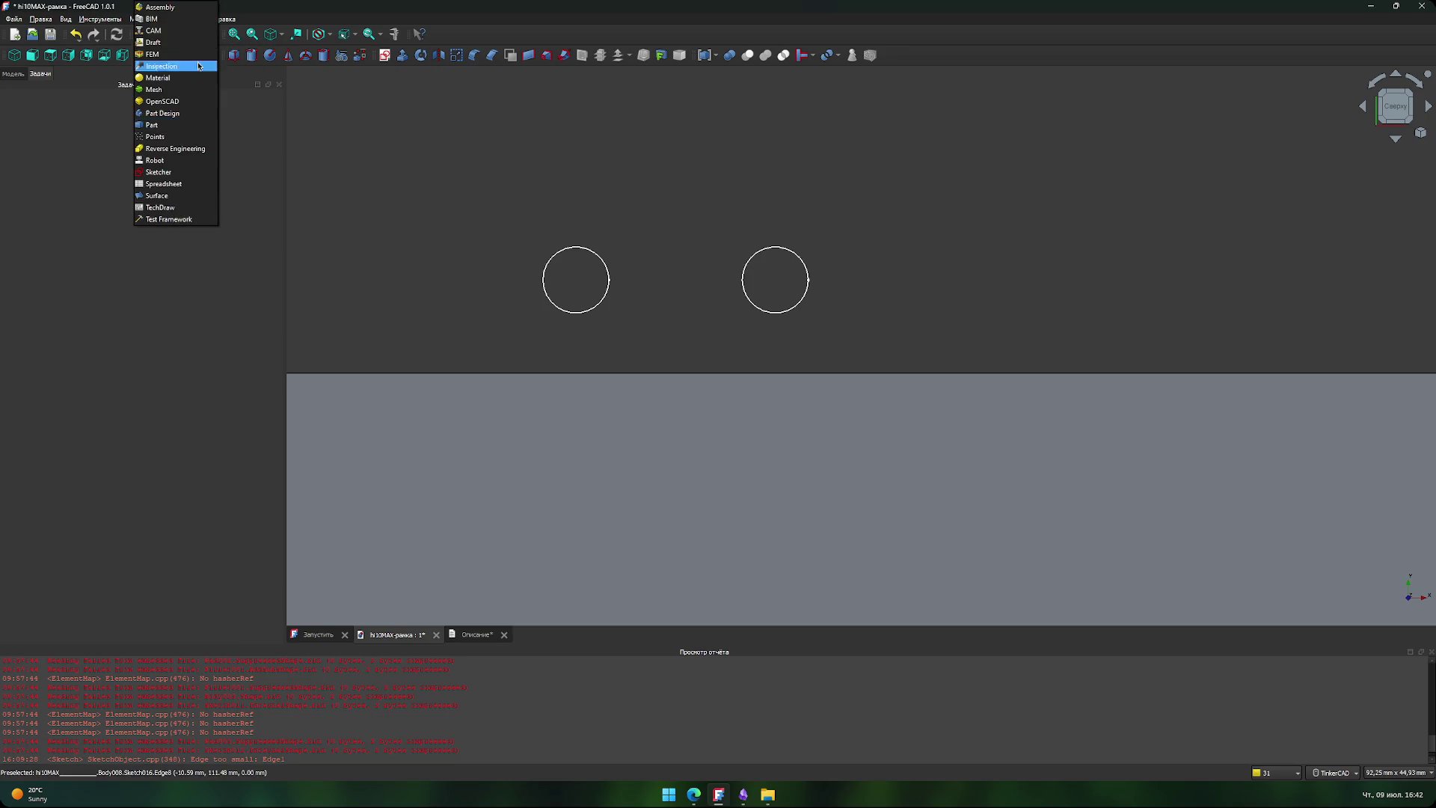
left_click(197, 139)
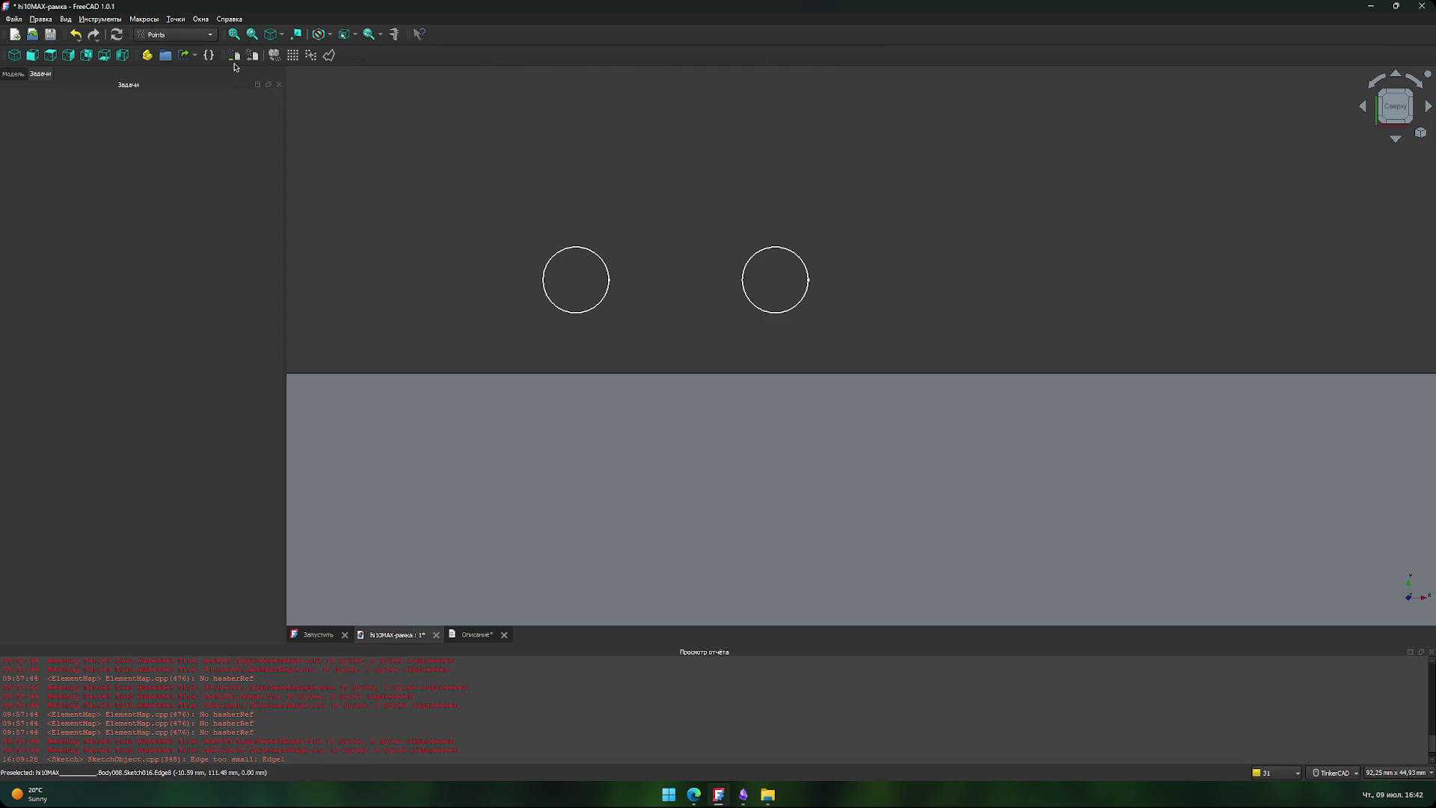
left_click(176, 34)
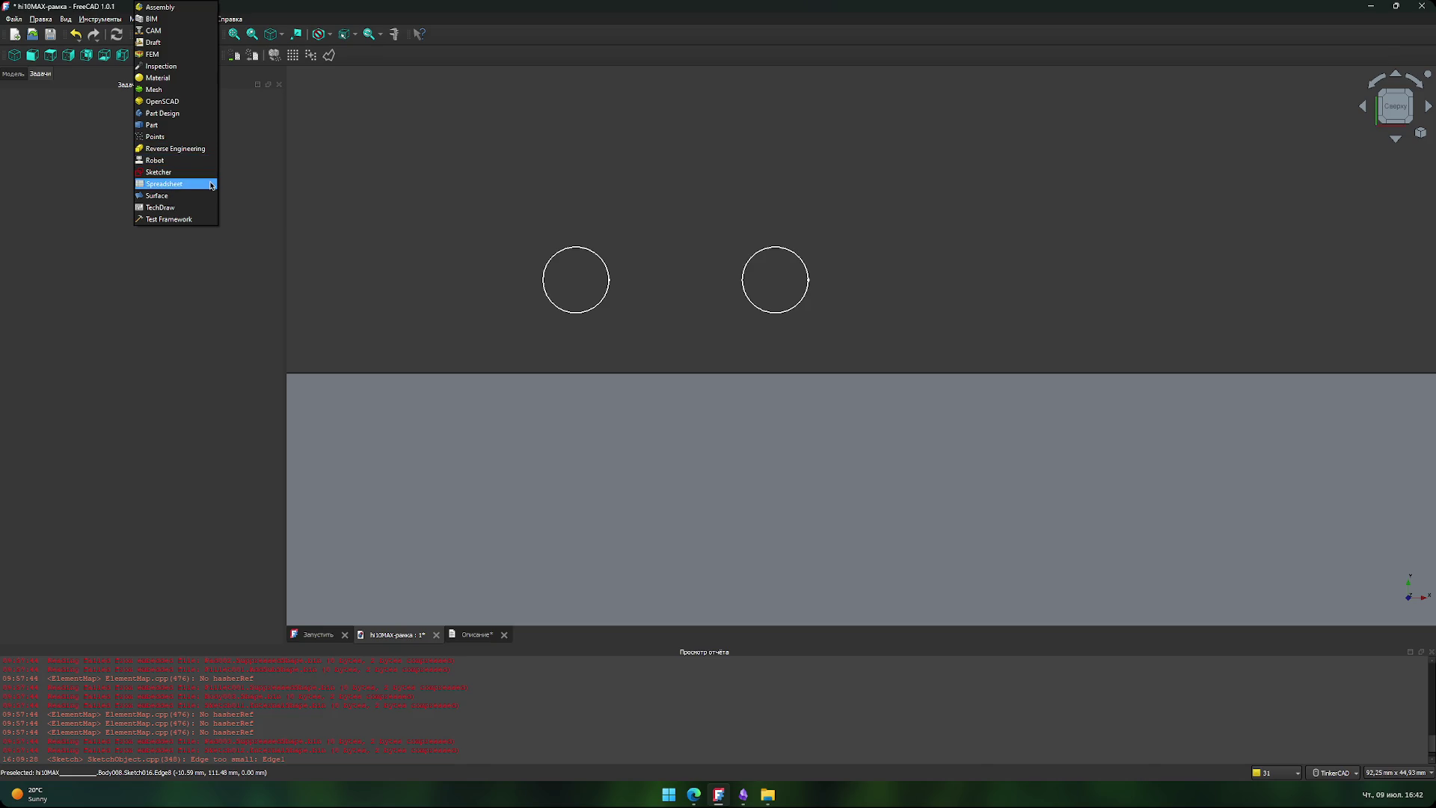
left_click(212, 185)
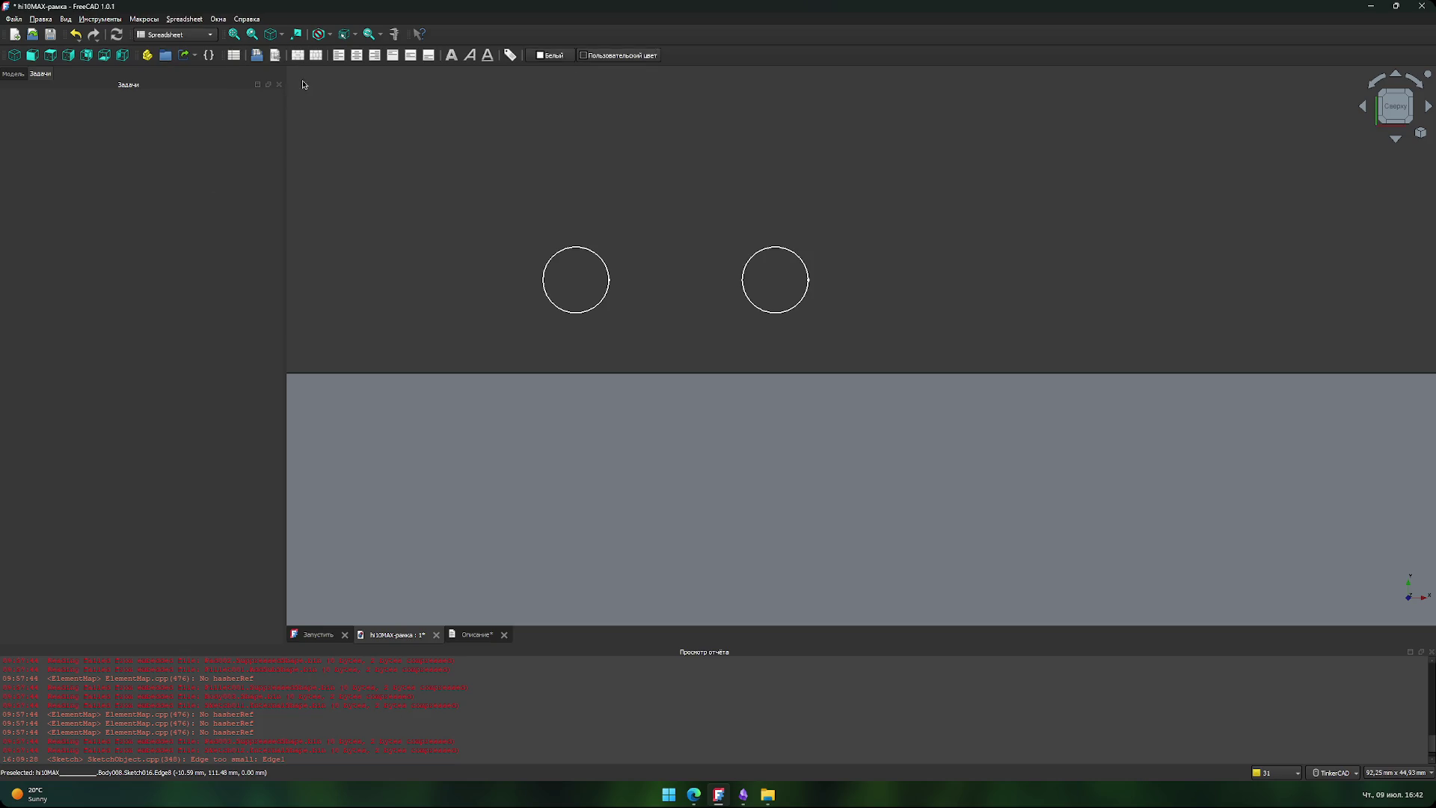
- Try the Surface, TechDraw and Test Framework workbenches, then re-centre the part and frame
left_click(187, 34)
left_click(187, 195)
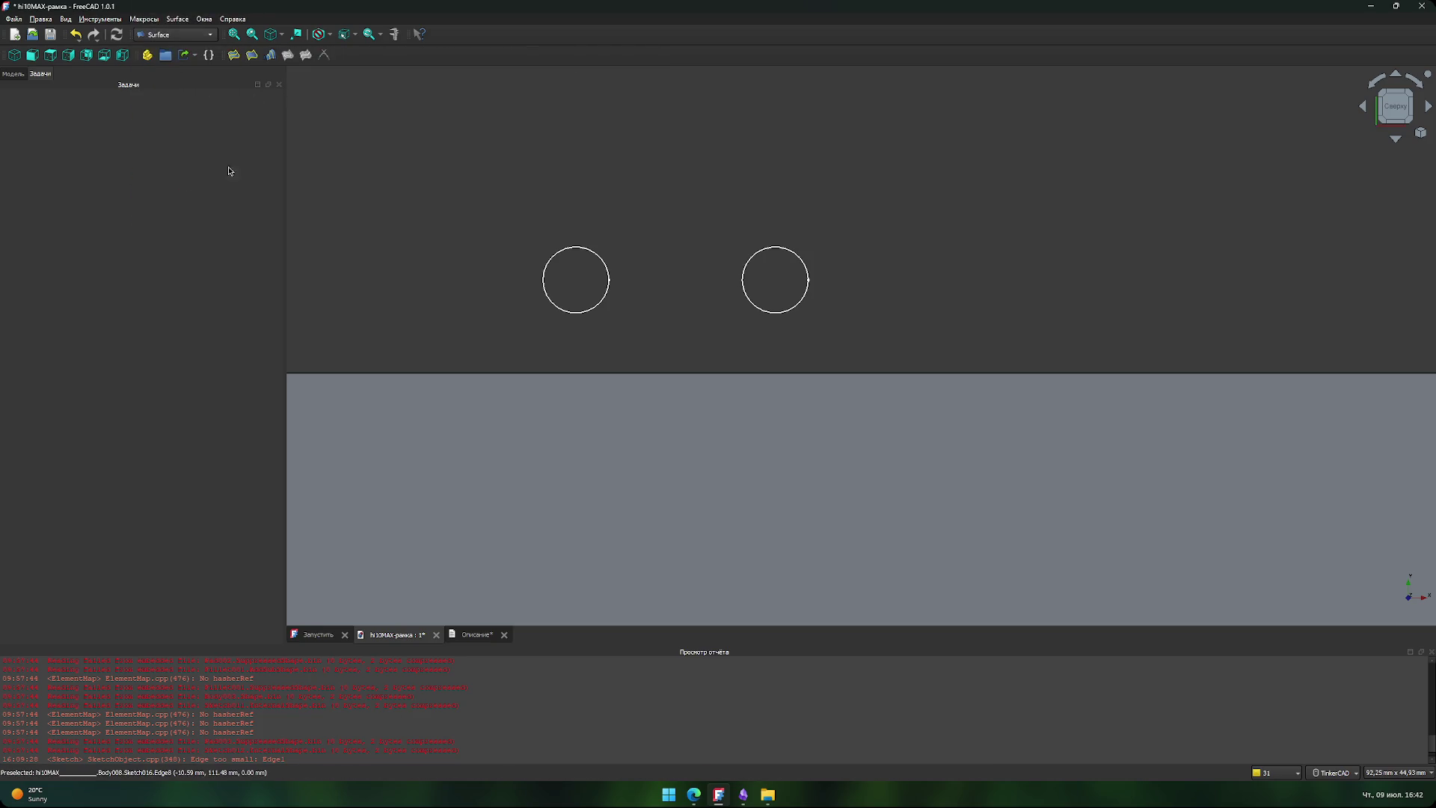
left_click(187, 34)
left_click(186, 205)
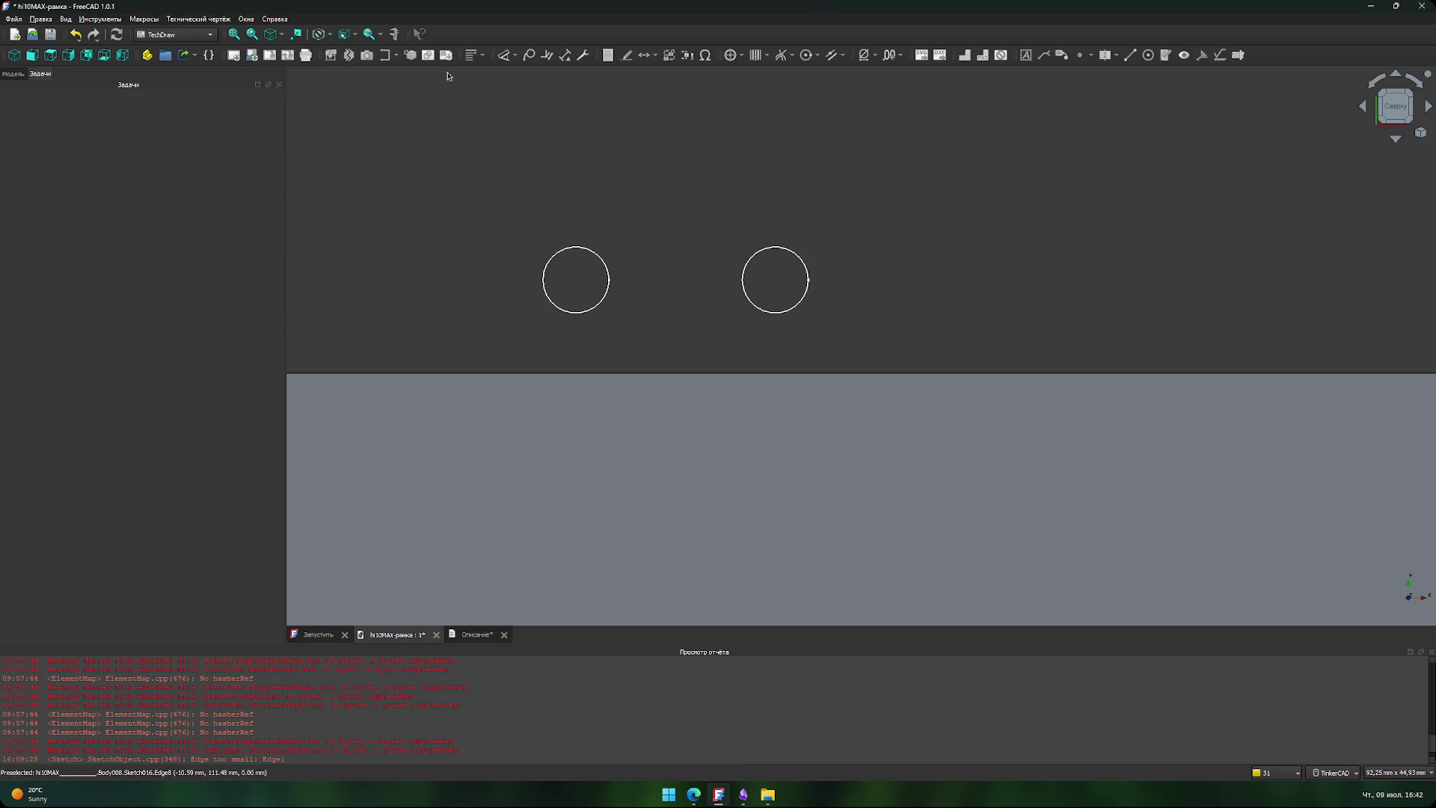
left_click(176, 35)
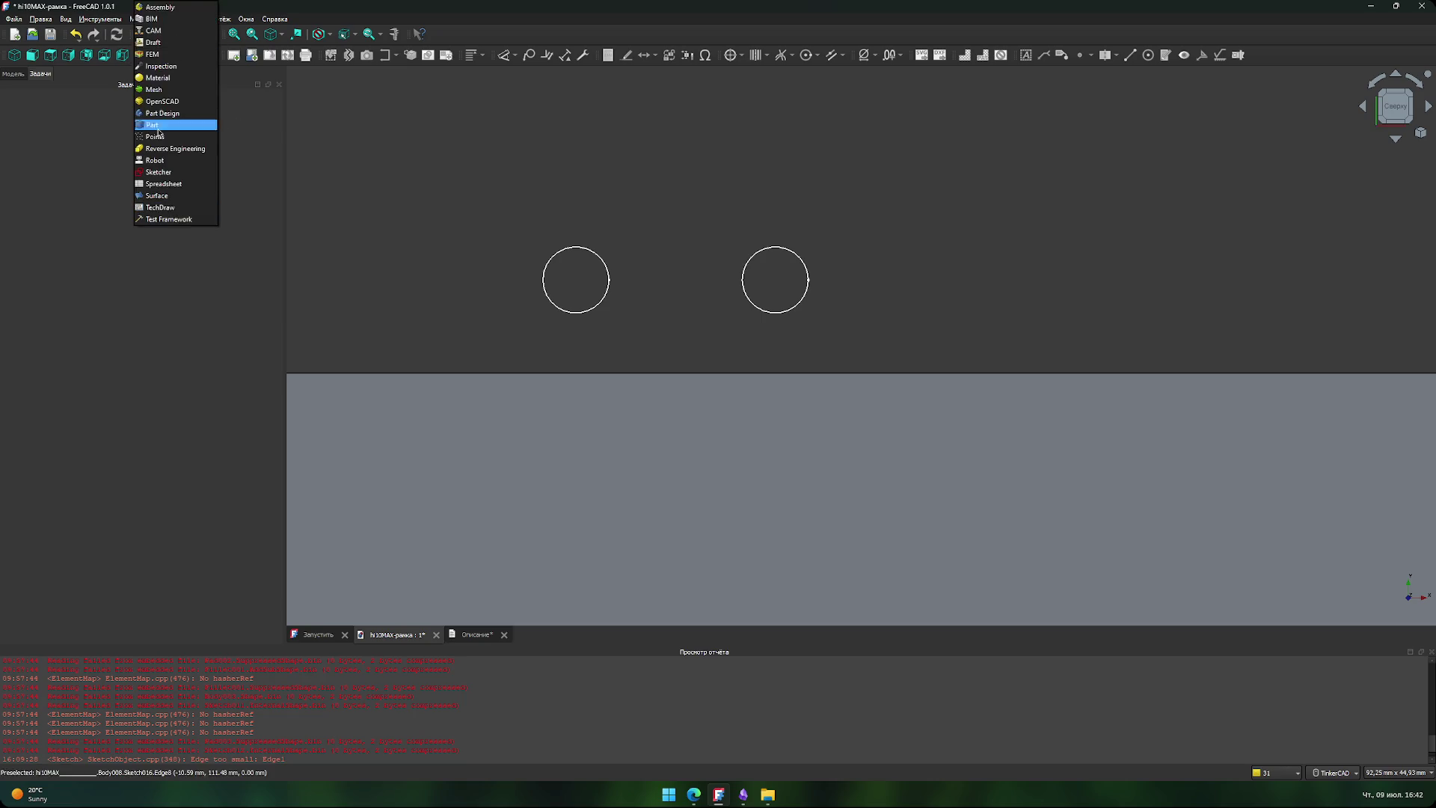
left_click(186, 221)
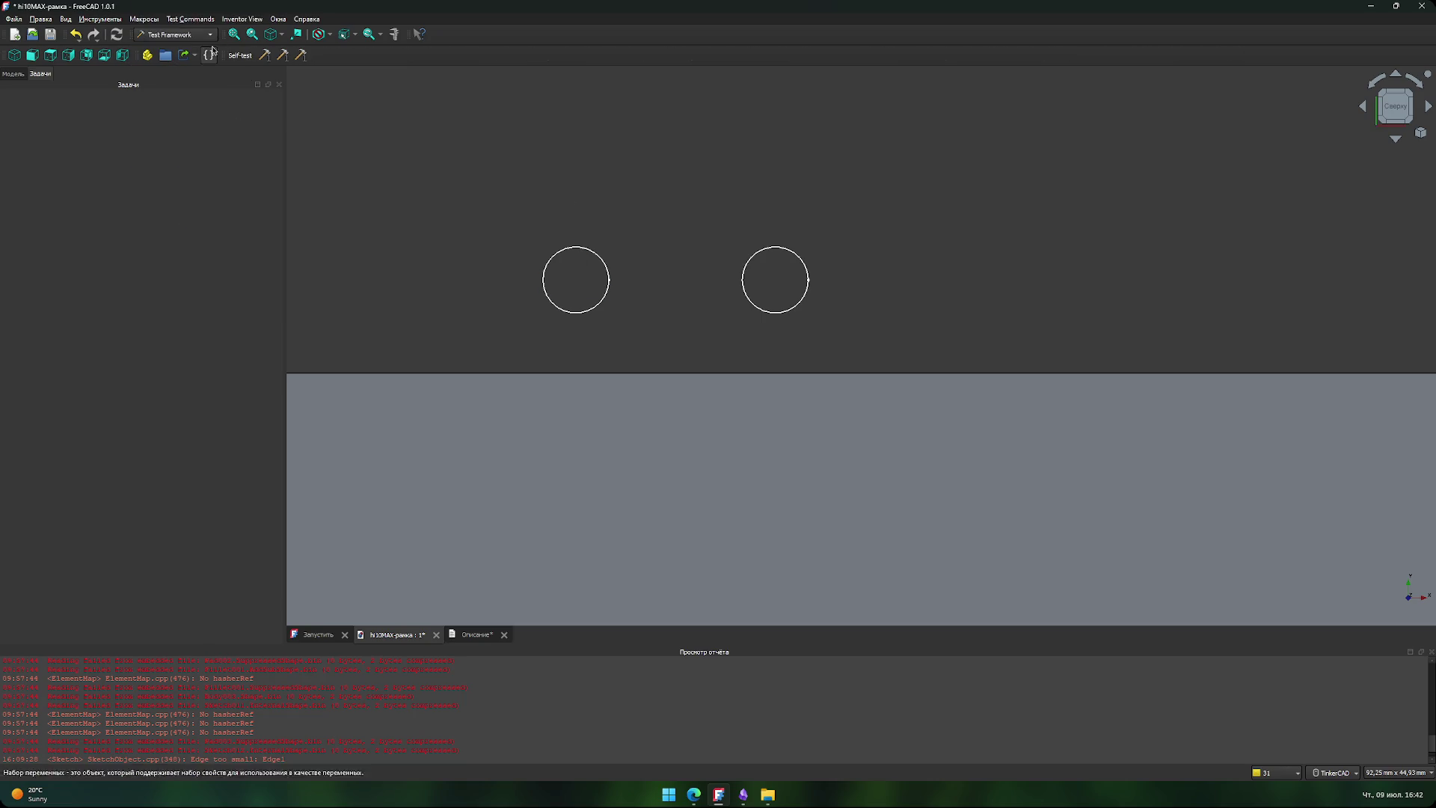
left_click(194, 38)
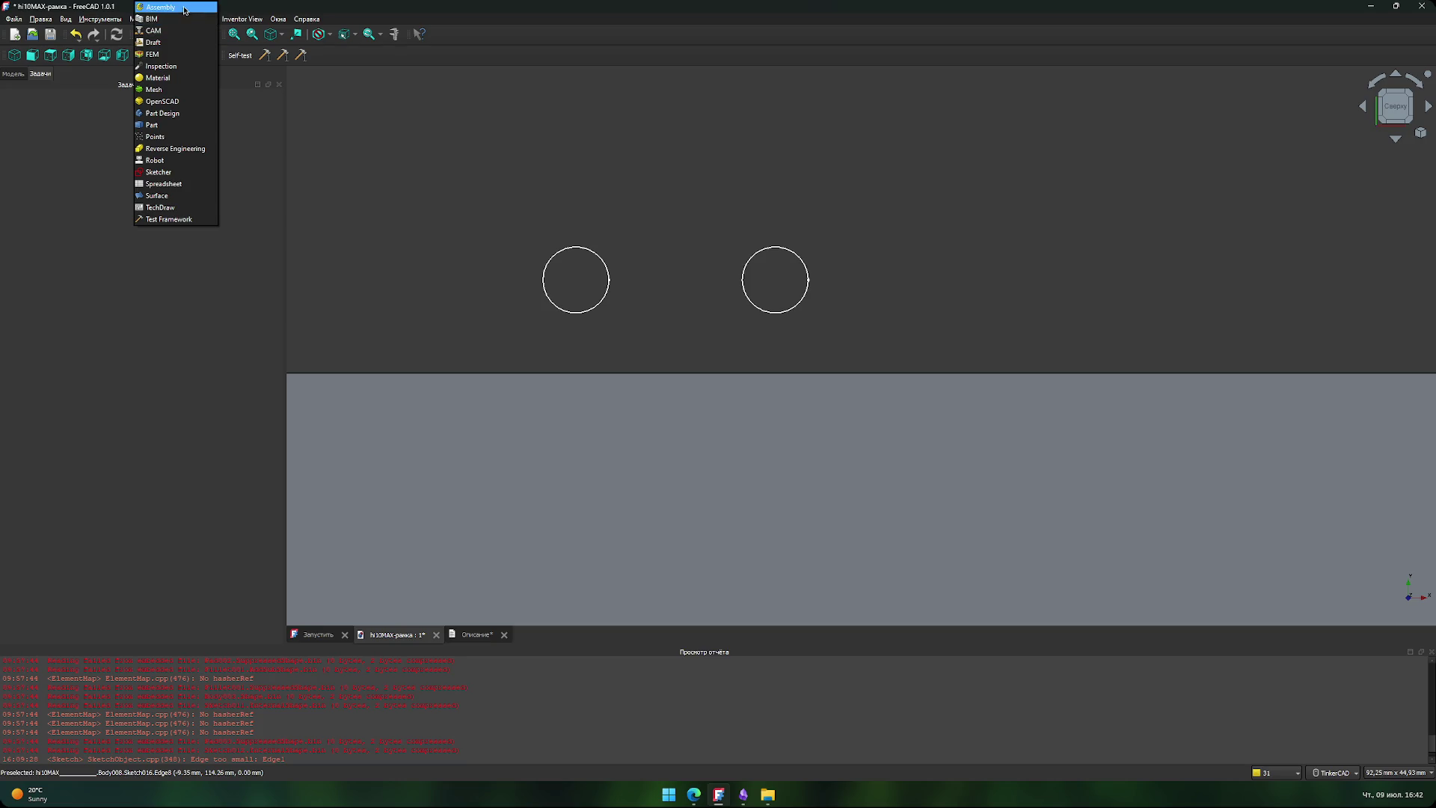
left_click(419, 379)
scroll(442, 247, "down", 10)
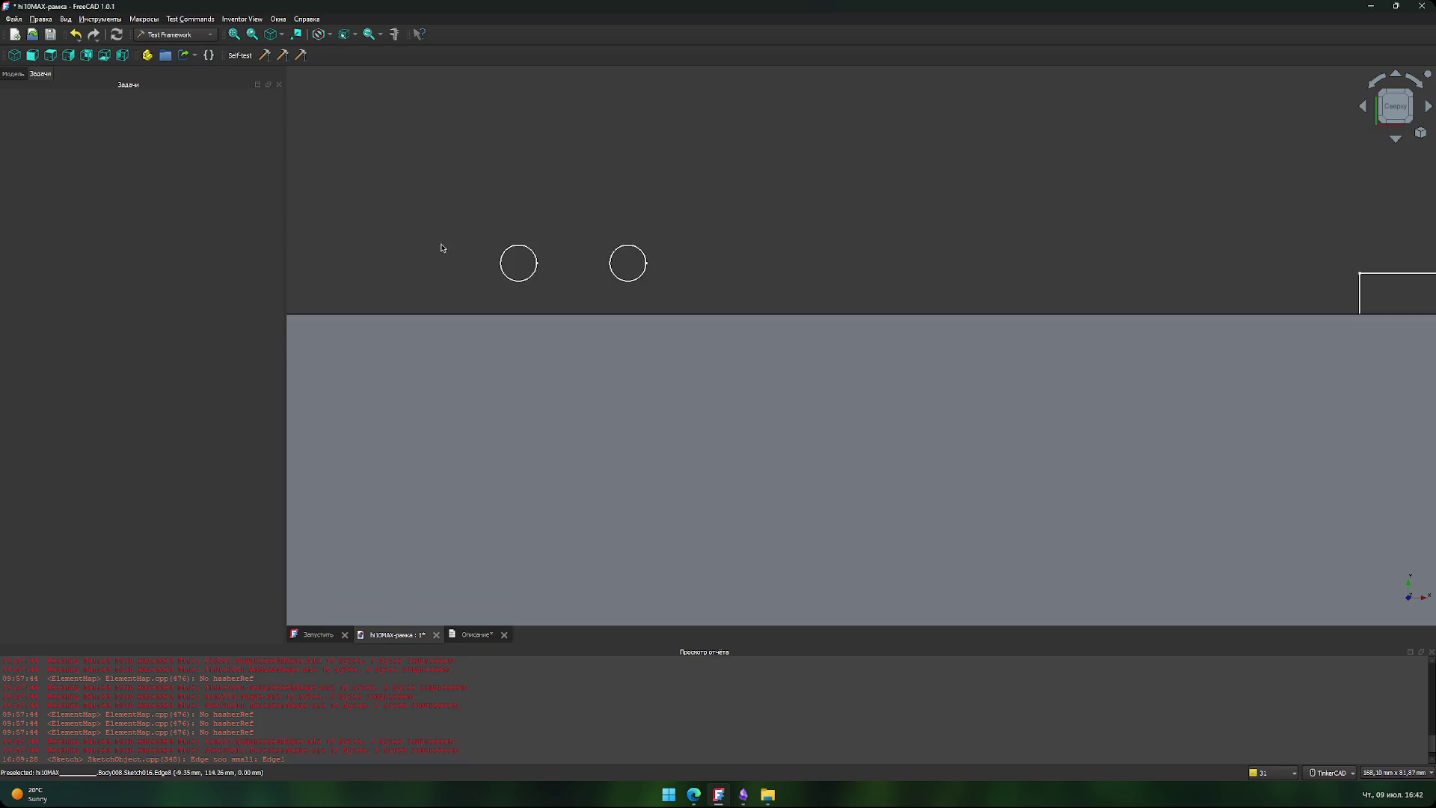
middle_click_drag(451, 334, 655, 251)
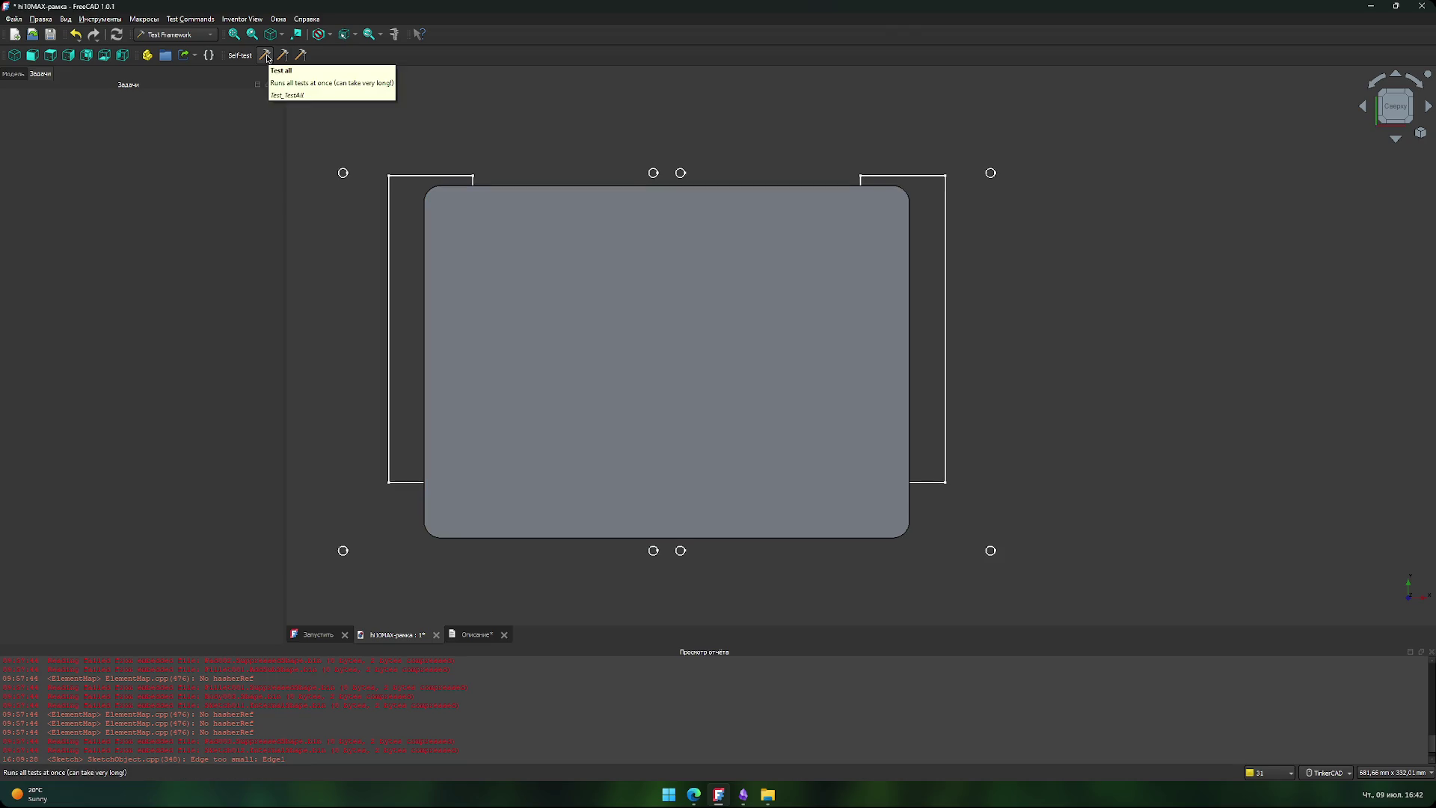
scroll(458, 173, "up", 3)
- Visit the FEM and Draft workbenches, select the left hole circle, and return to Part Design
left_click(200, 36)
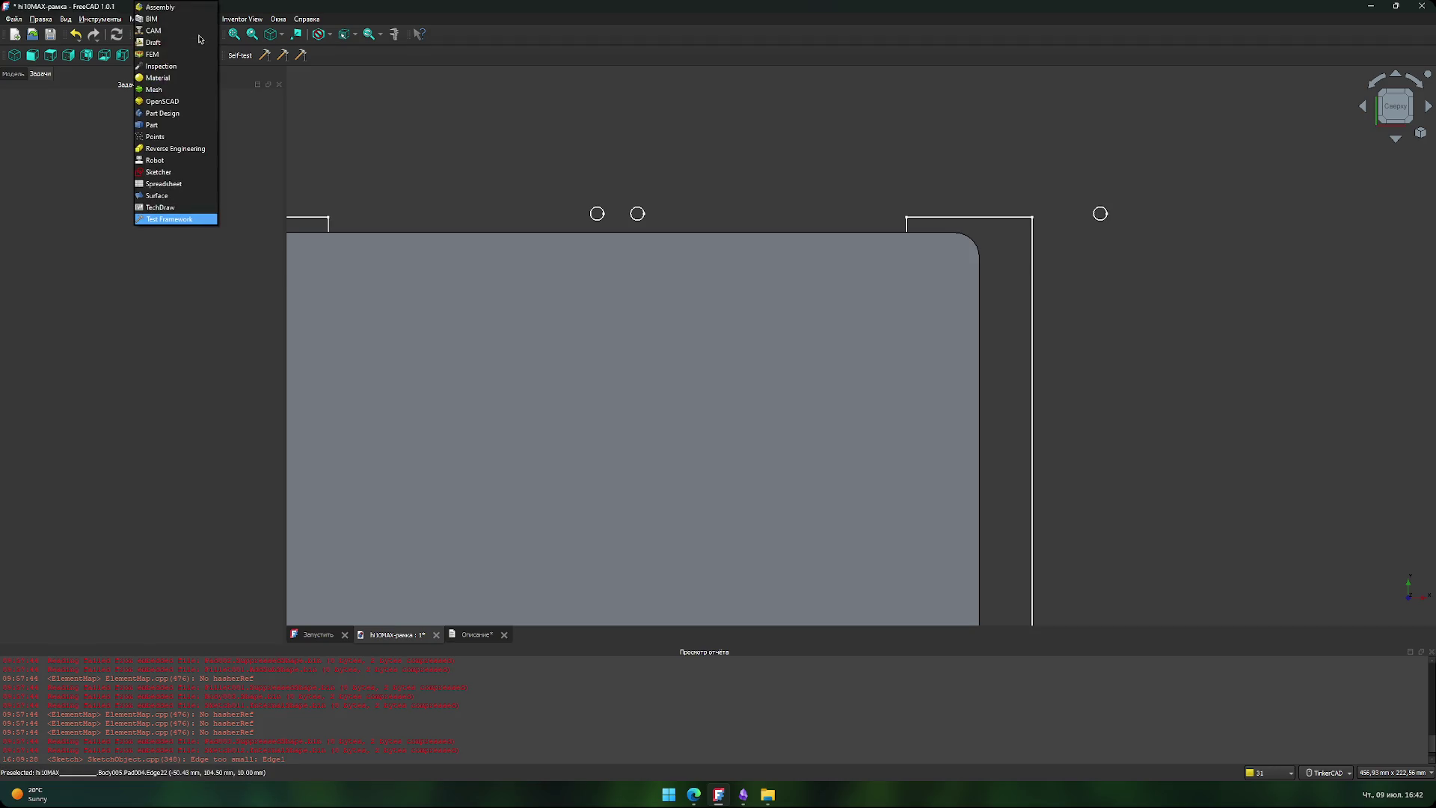
left_click(196, 54)
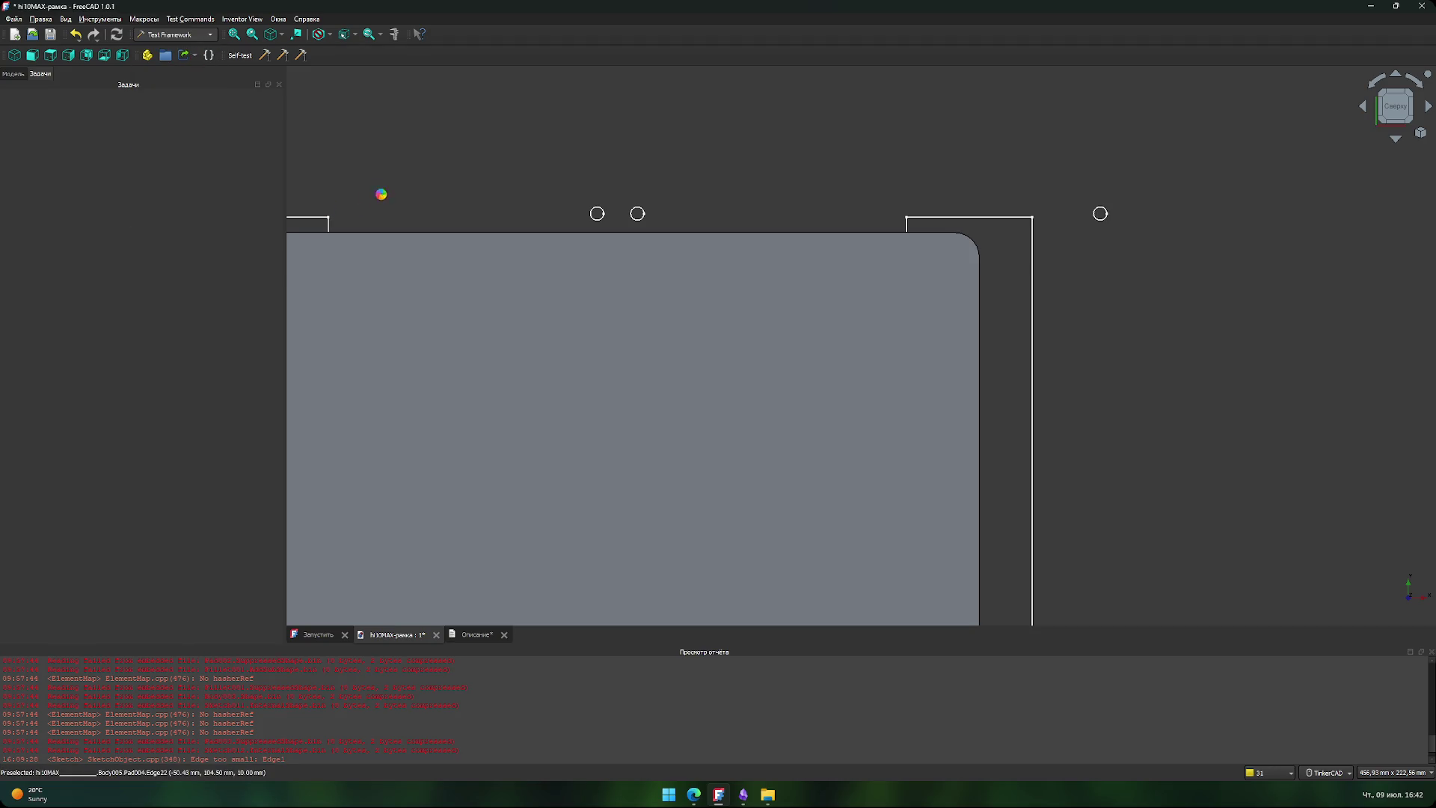
left_click(201, 36)
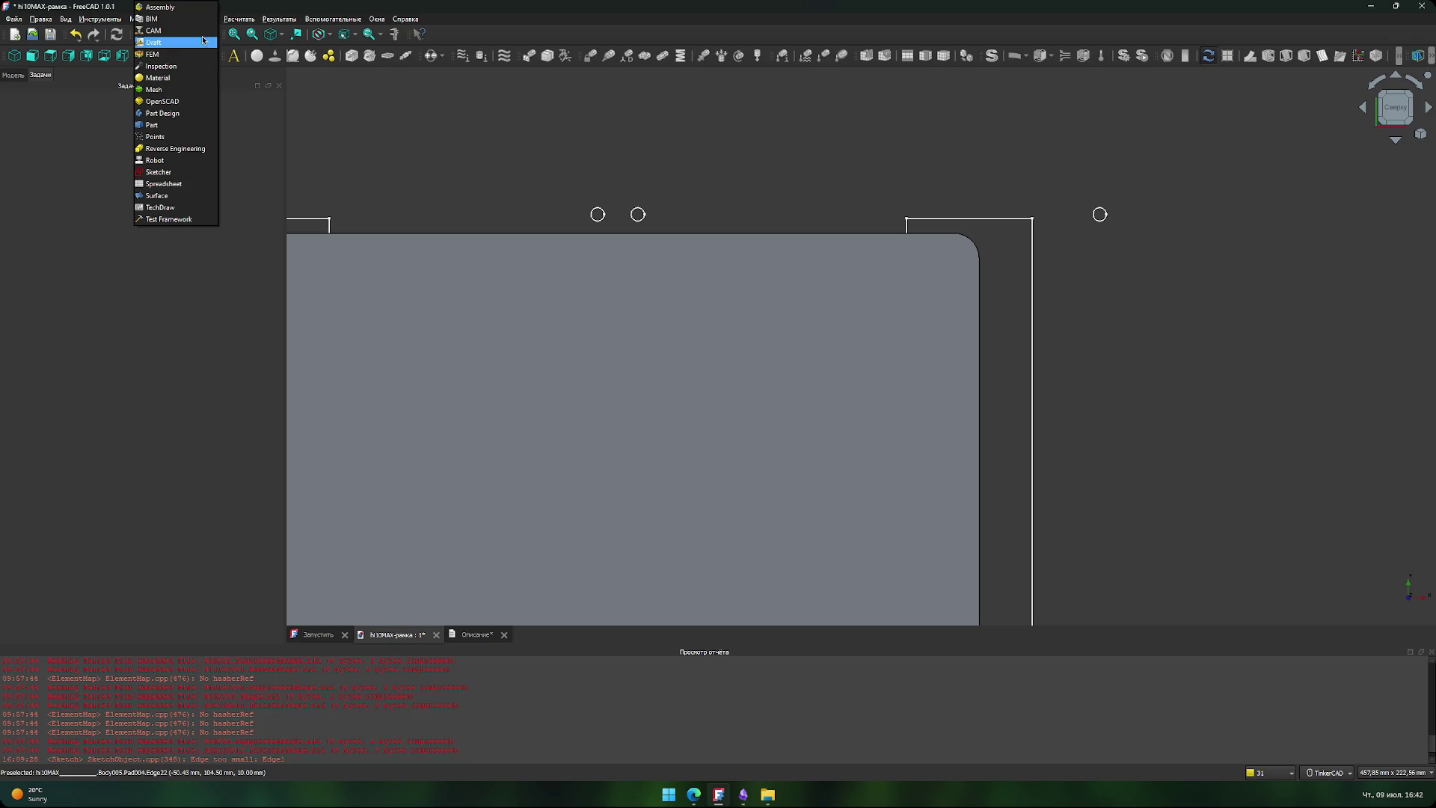
left_click(198, 54)
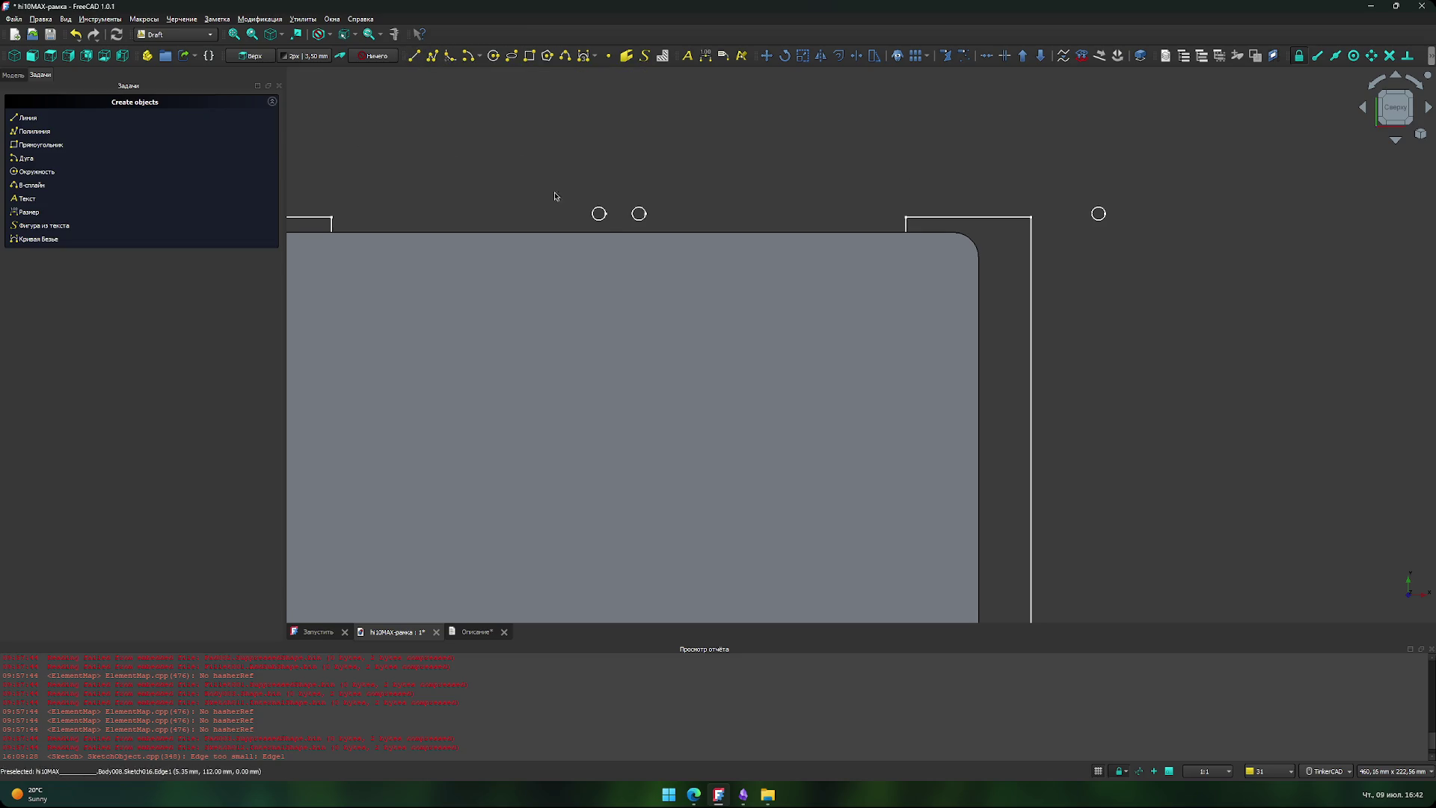
left_click(601, 217)
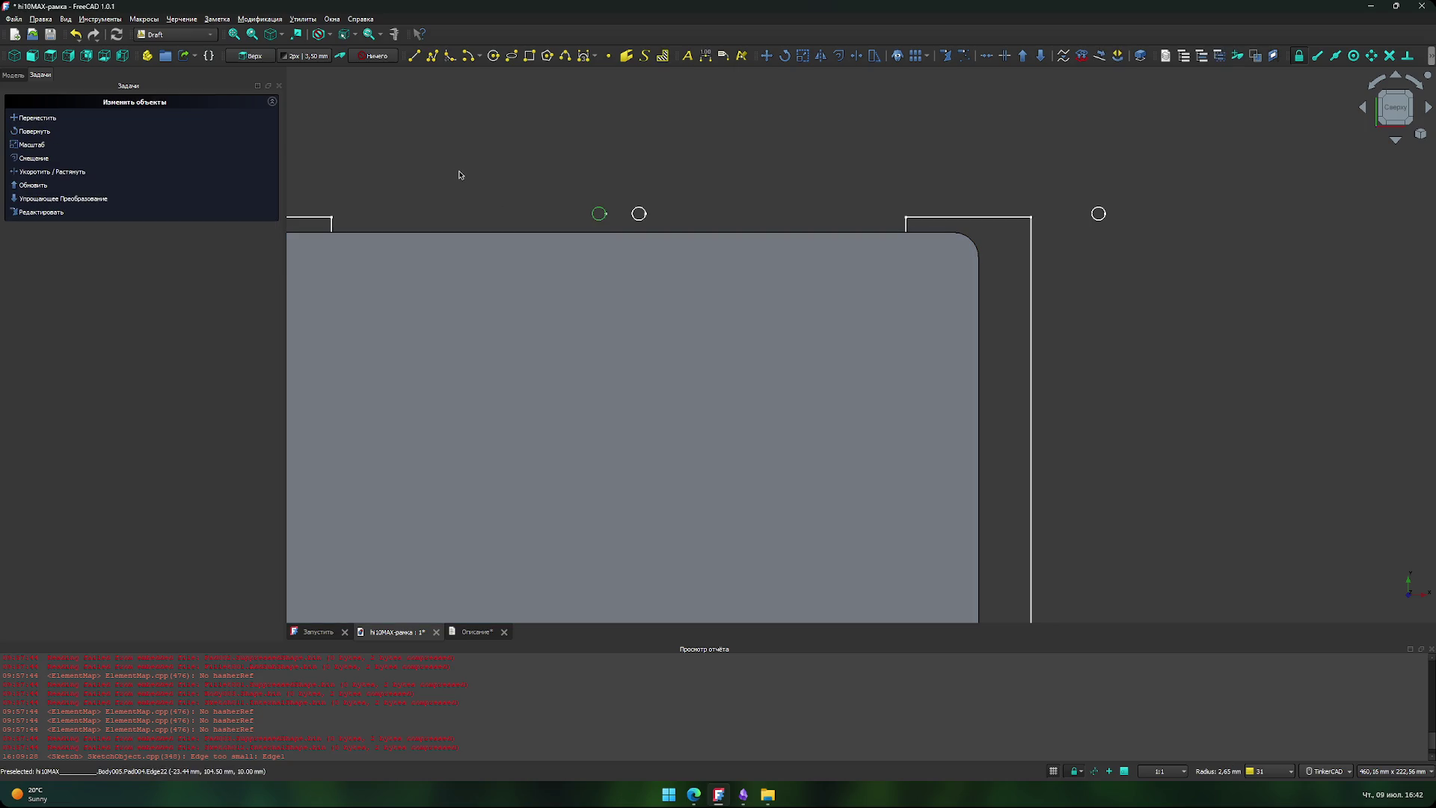
left_click(460, 174)
left_click(187, 35)
left_click(167, 114)
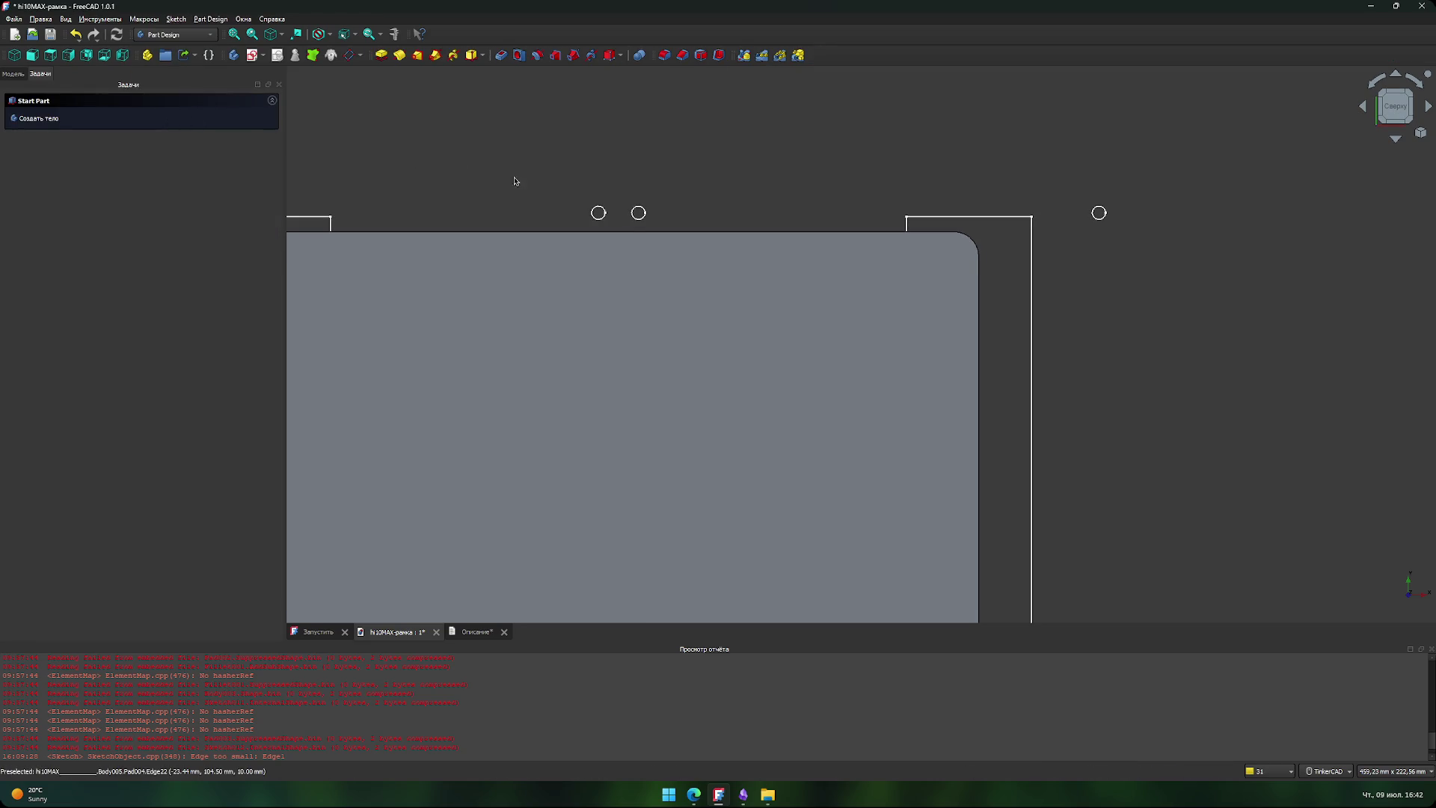
- Measure the top edge length of 268 mm and a first hole-to-edge distance, then reset
left_click(395, 35)
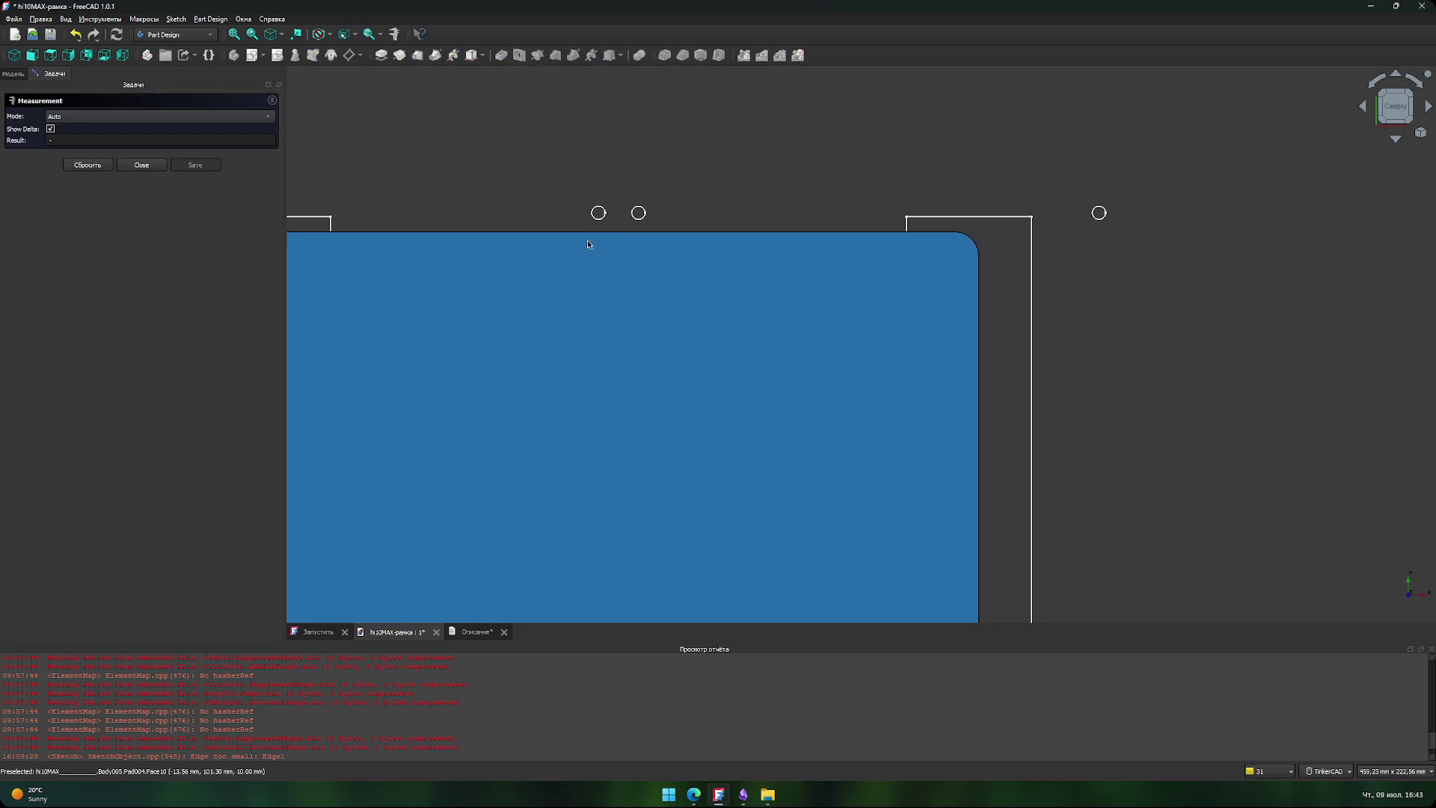
left_click(597, 232)
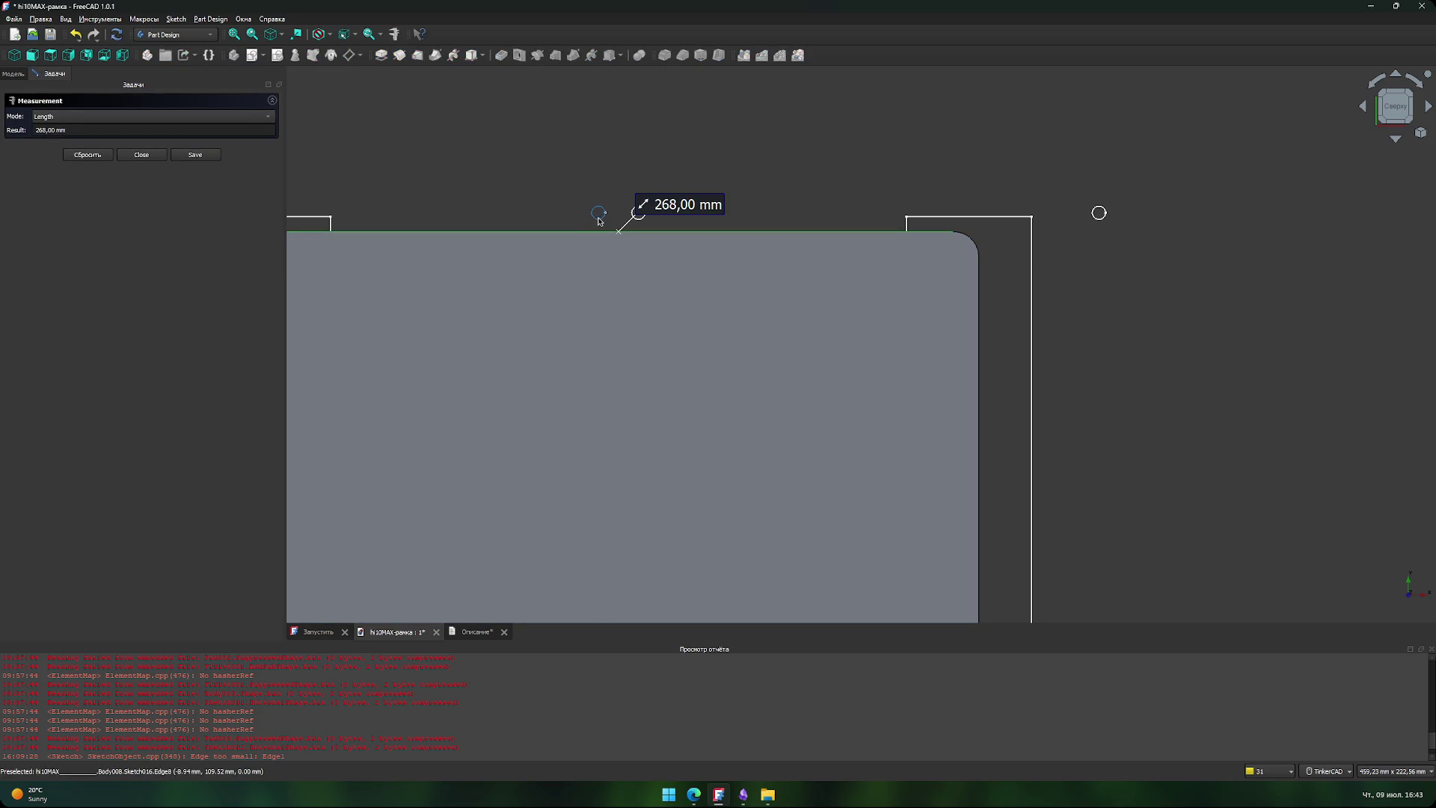
left_click(599, 218)
scroll(610, 198, "up", 8)
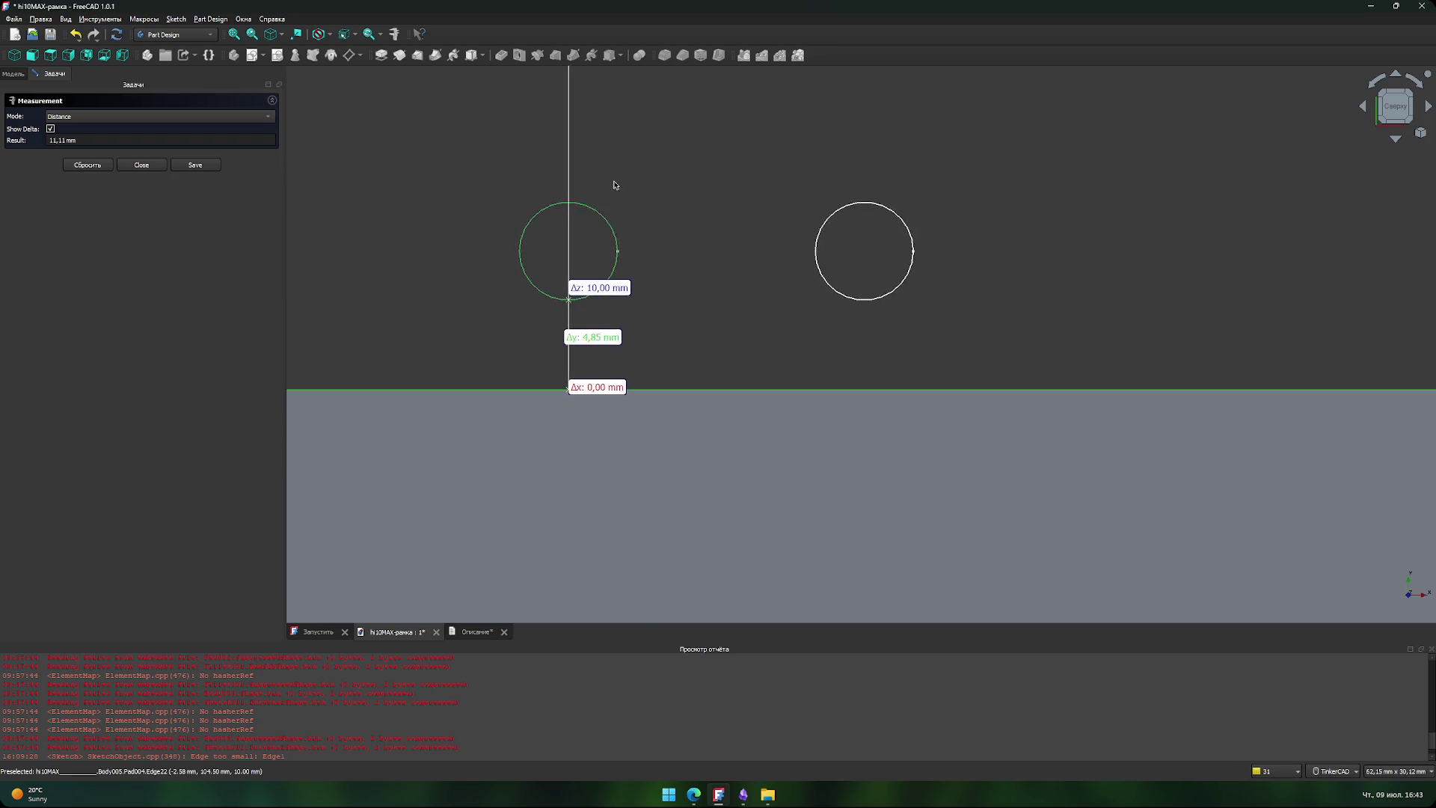
scroll(615, 184, "down", 4)
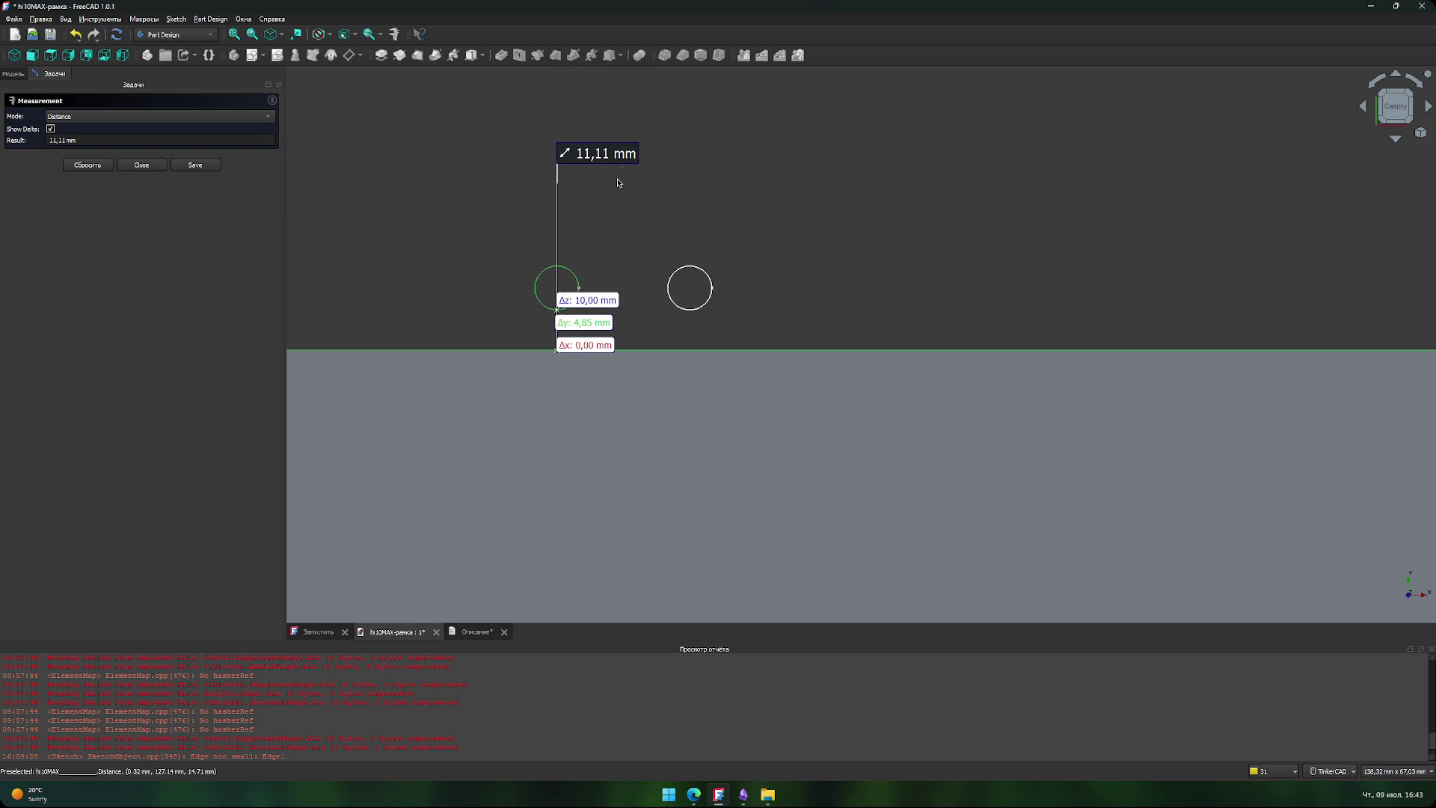
scroll(568, 291, "up", 4)
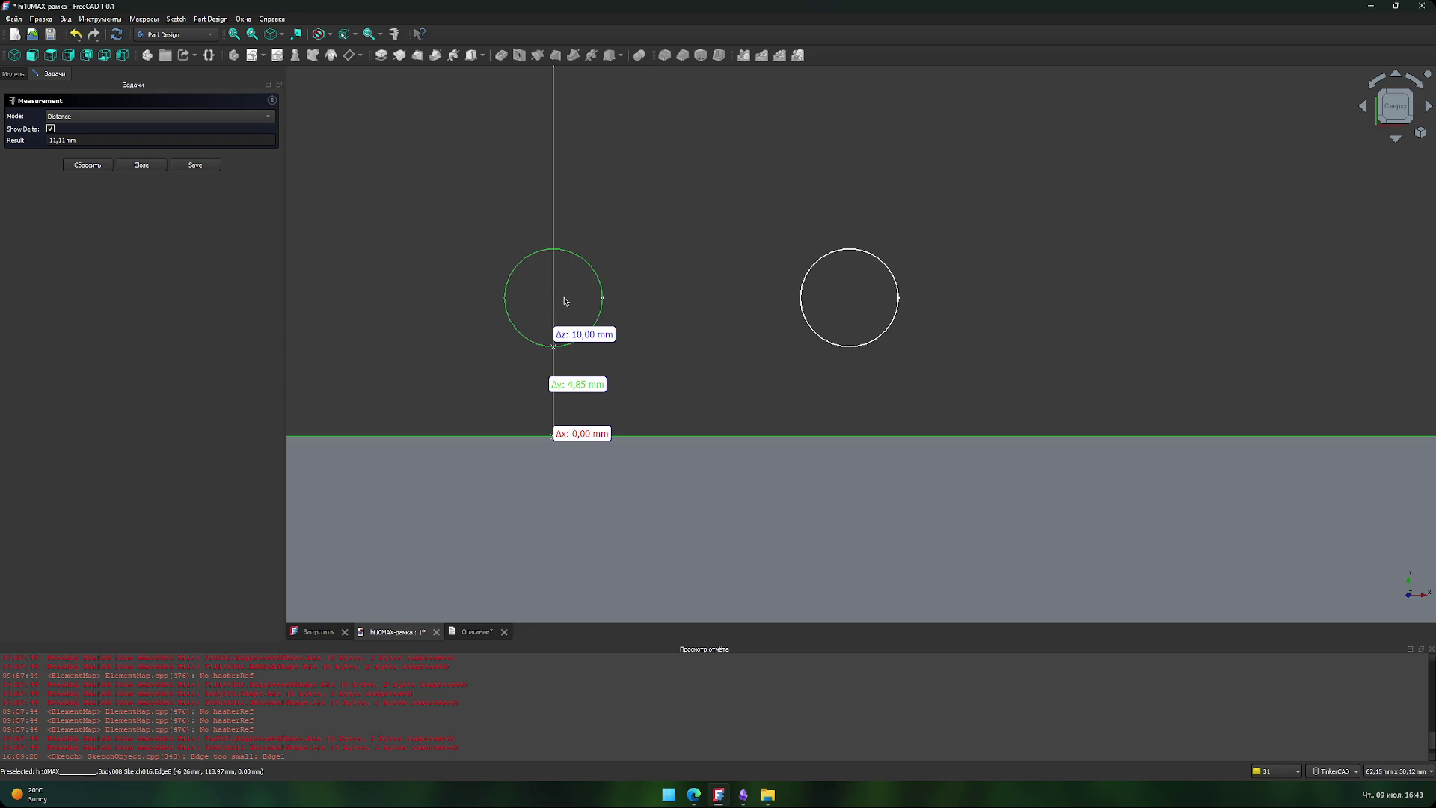
left_click(636, 302)
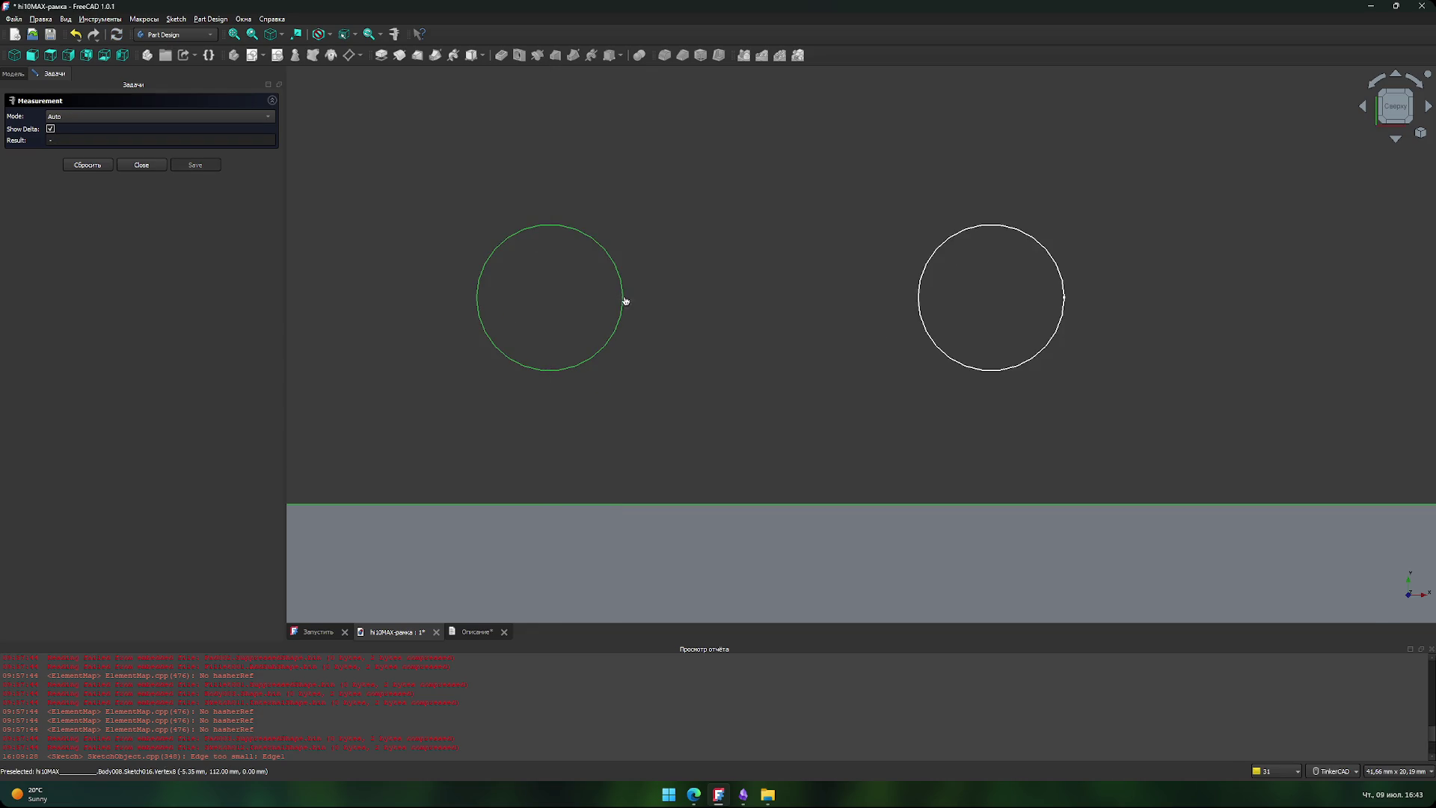
- Re-measure from the left hole's edge to the top edge, getting 12,50 mm, then clear the results
left_click(626, 301)
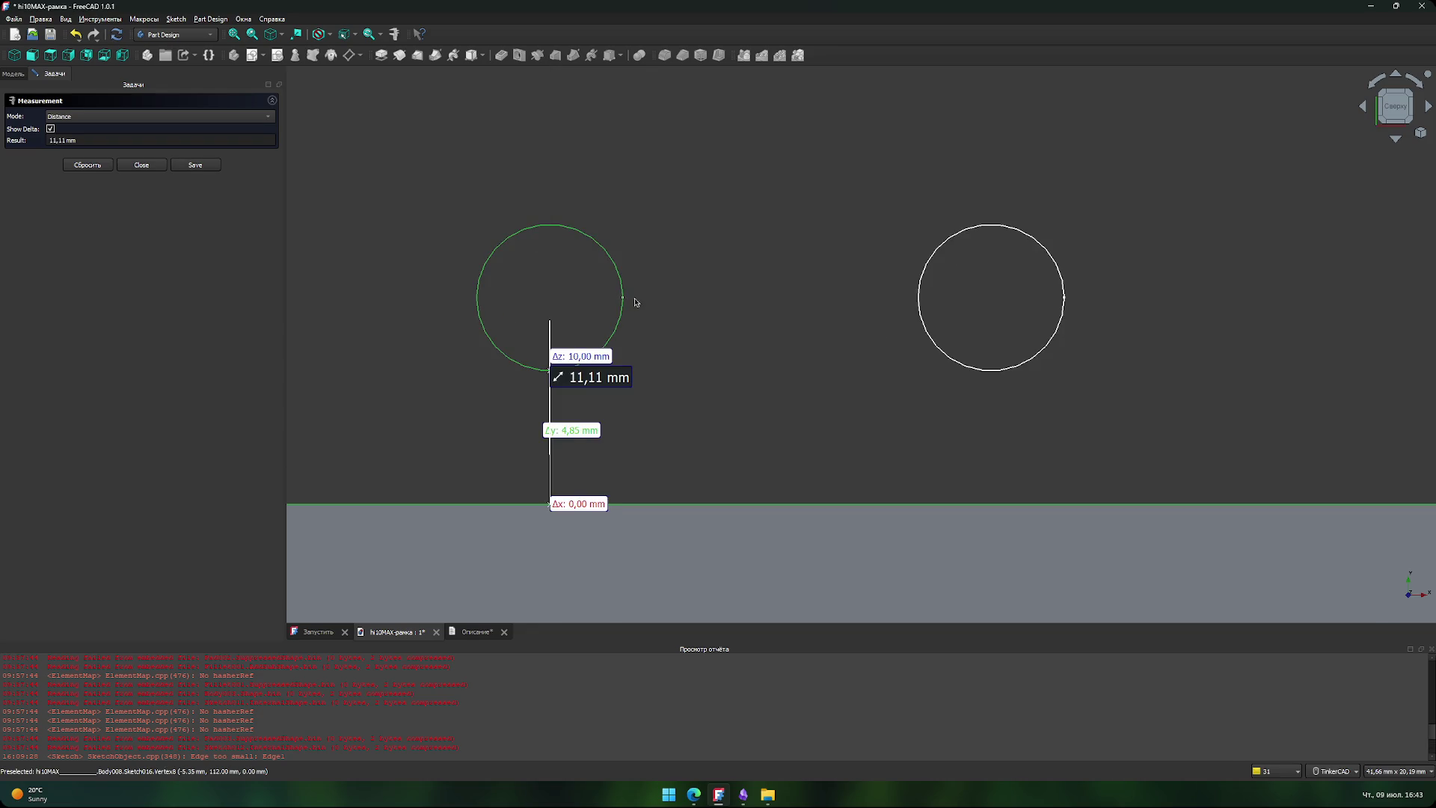
left_click(550, 375)
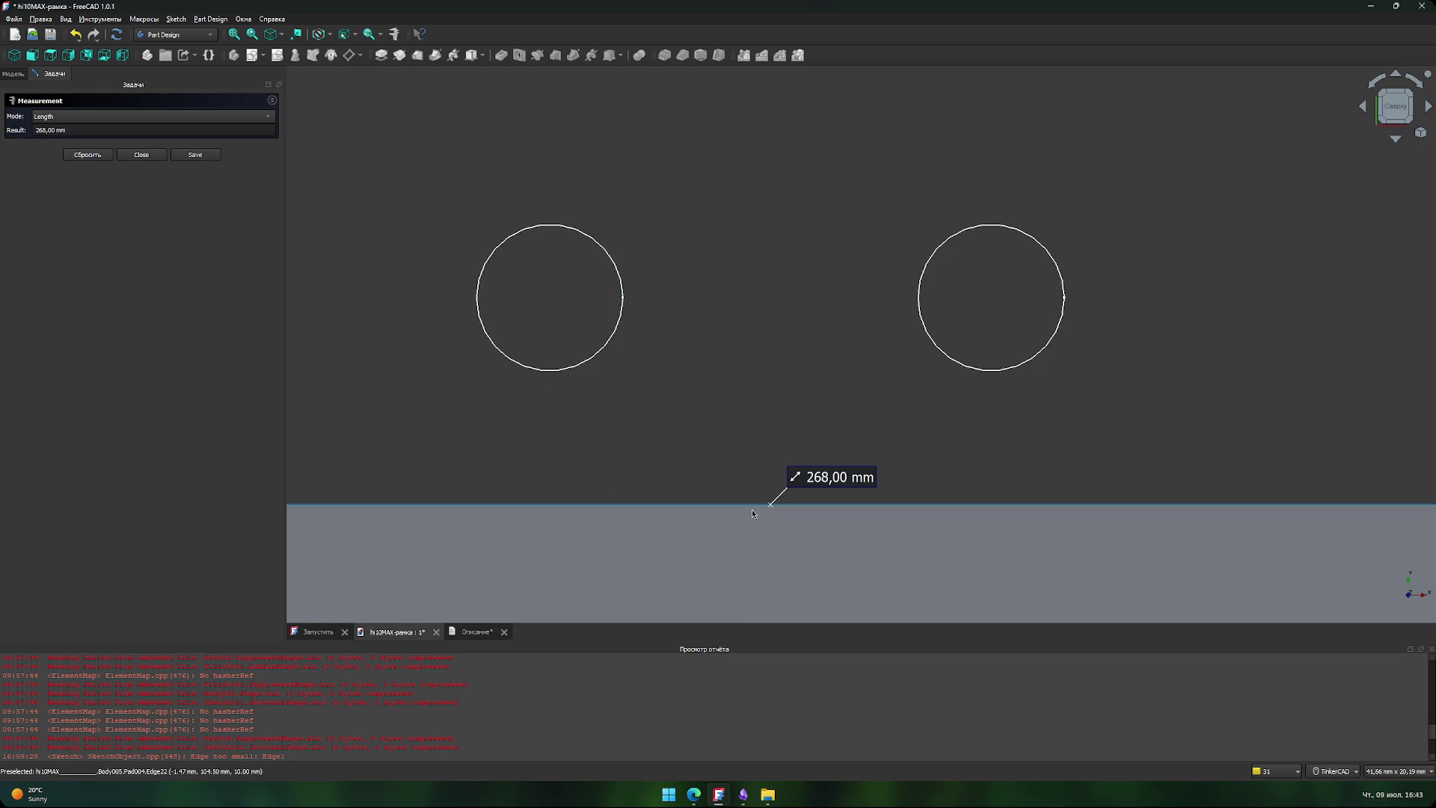
left_click(625, 299, "ctrl")
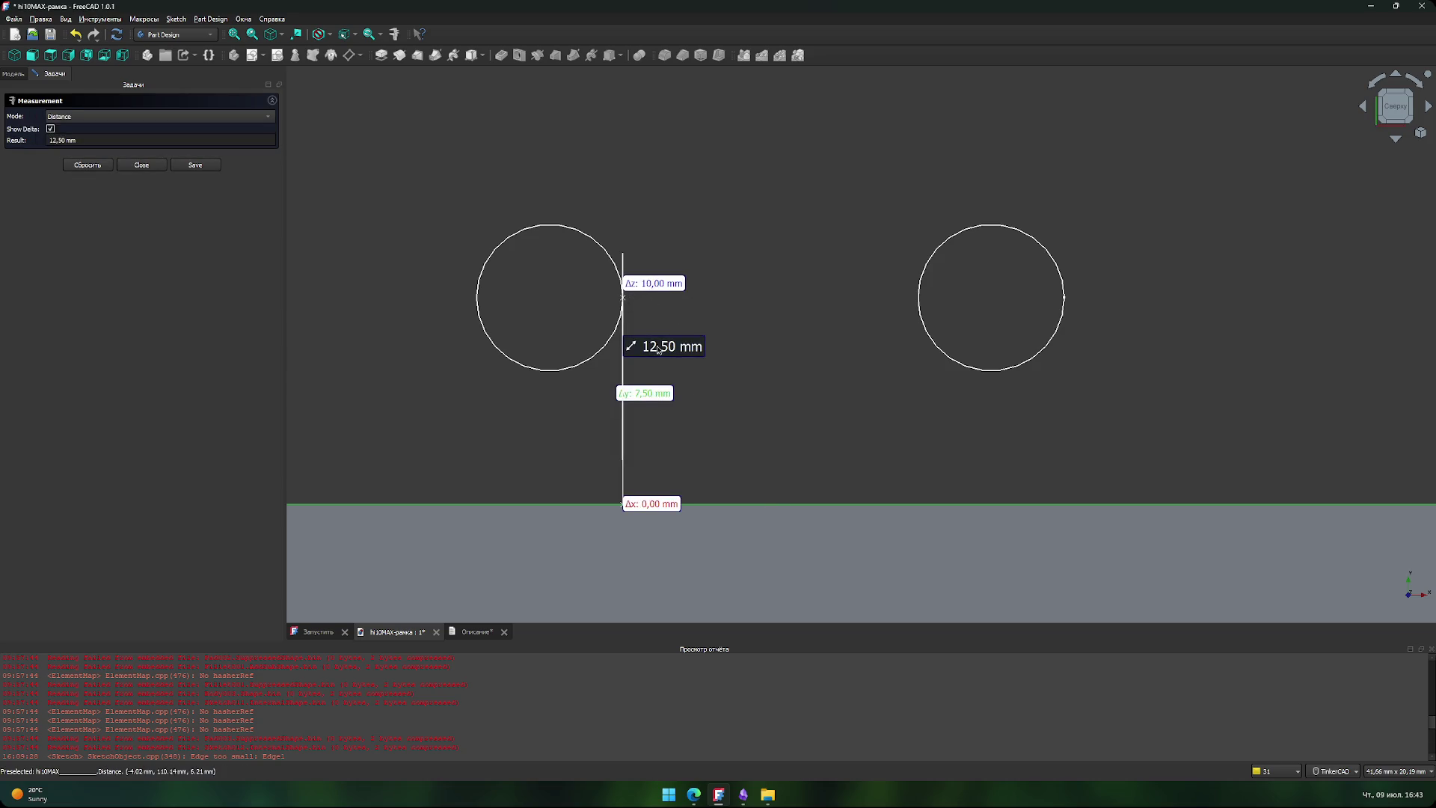
scroll(594, 378, "down", 3)
mouse_move(426, 384)
middle_mouse_down()
mouse_move(589, 387)
mouse_move(407, 375)
middle_mouse_up()
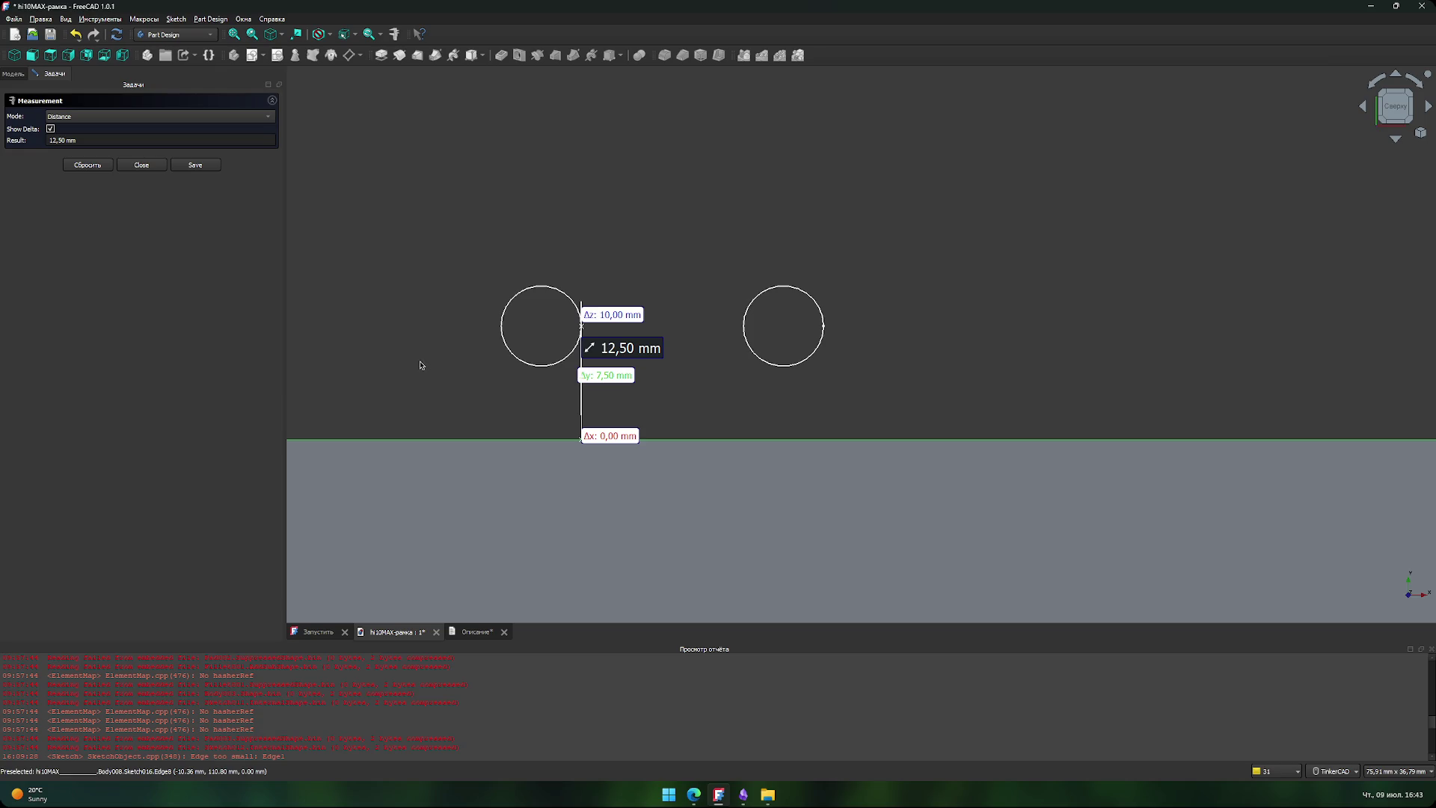
scroll(421, 365, "down", 5)
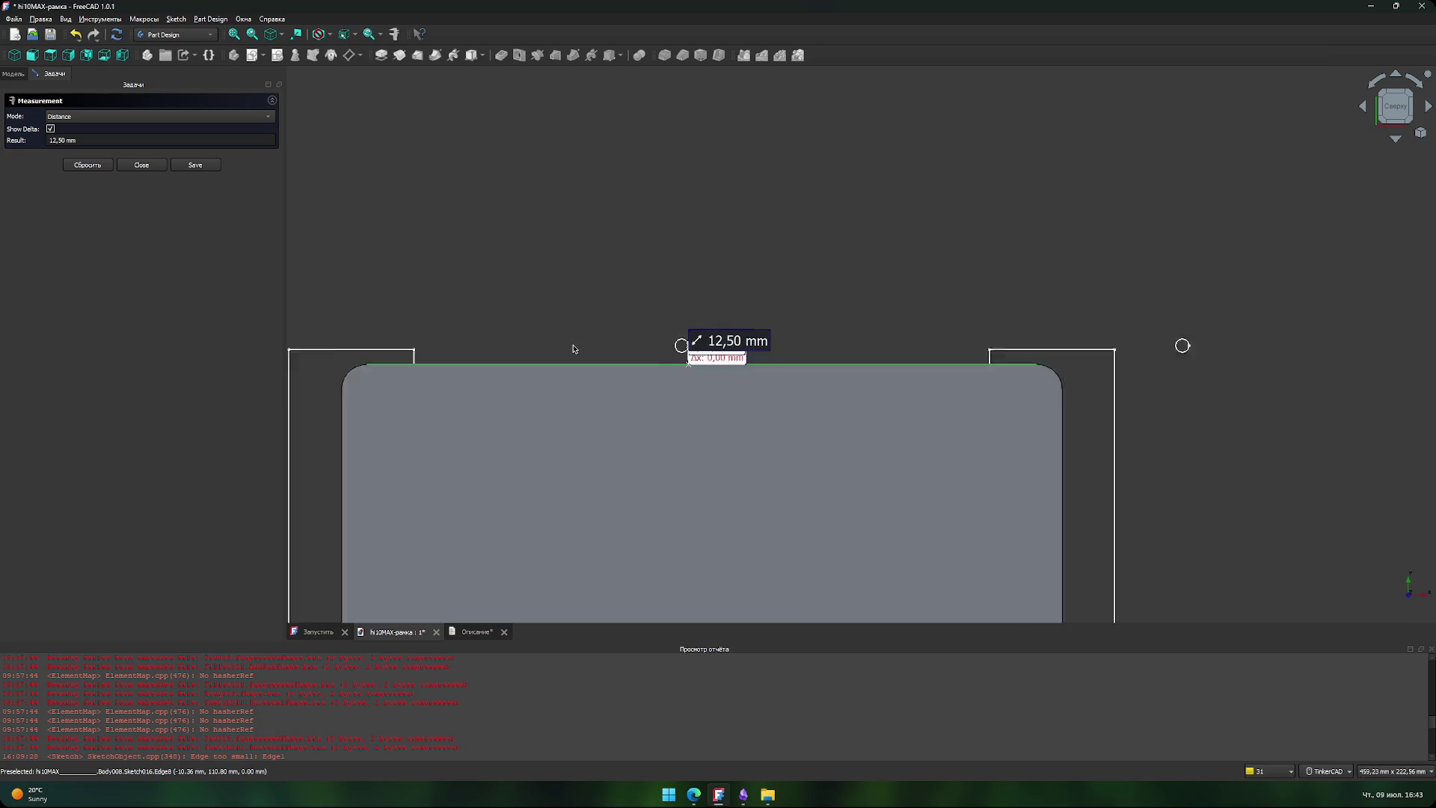
scroll(695, 365, "up", 5)
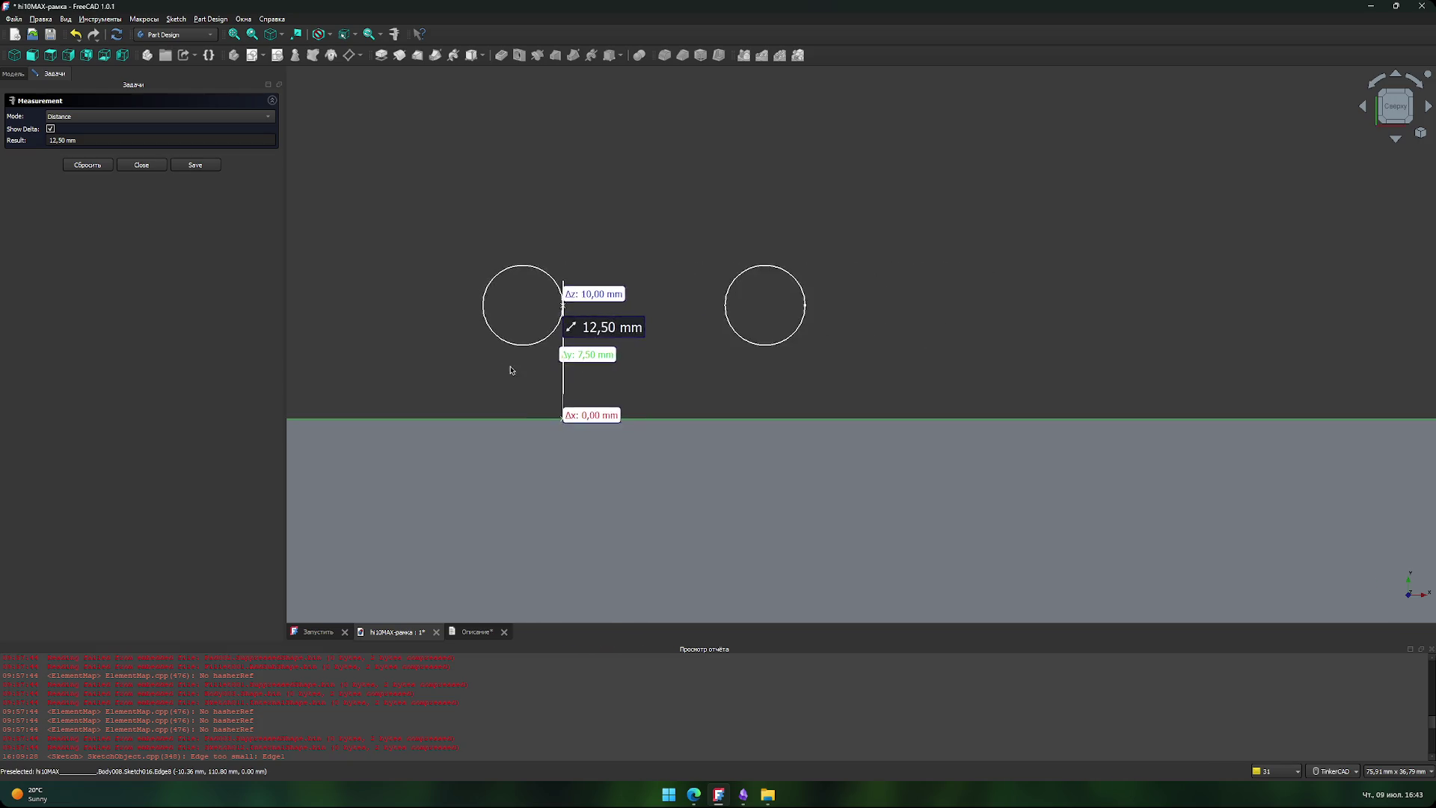
middle_click_drag(451, 357, 477, 395)
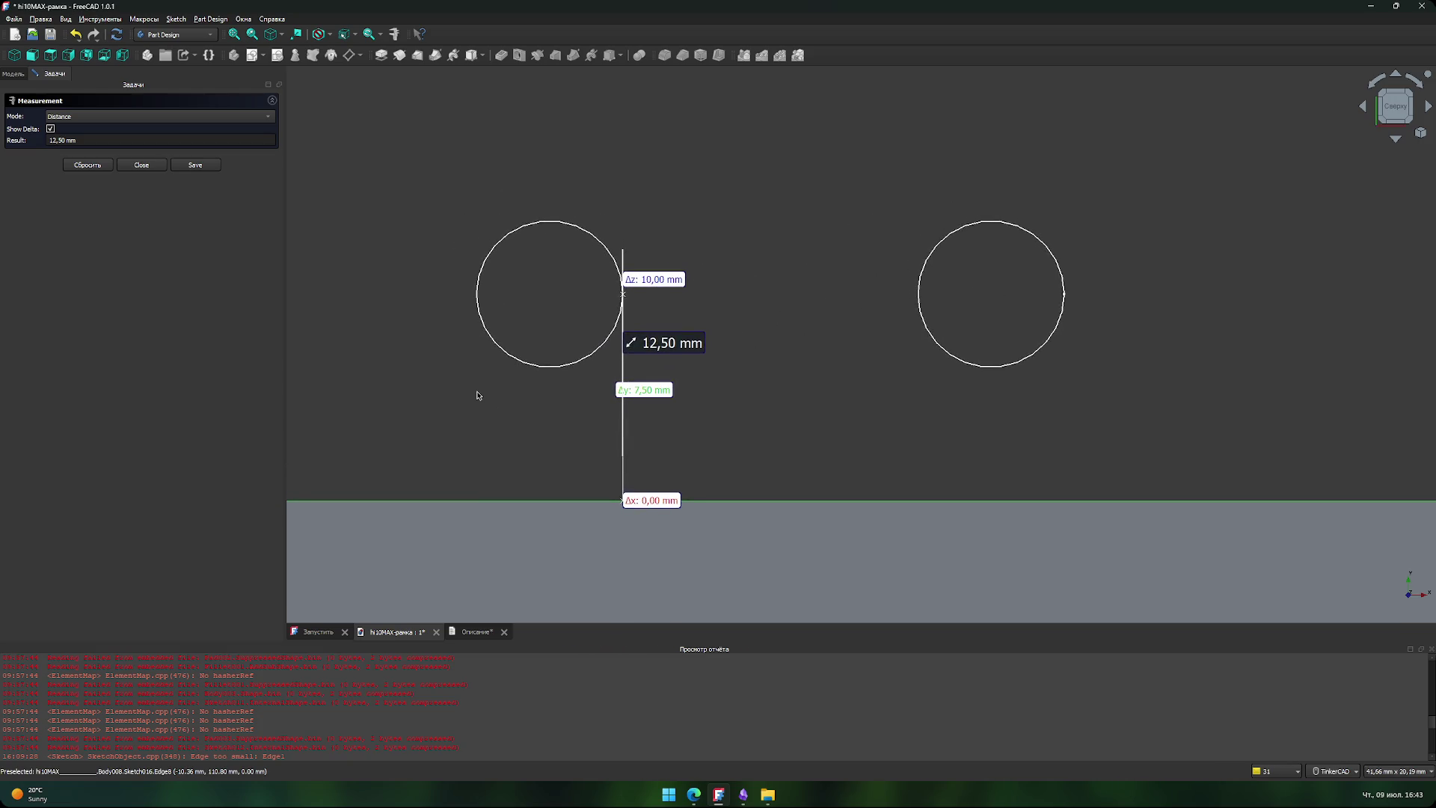
scroll(484, 385, "up", 1)
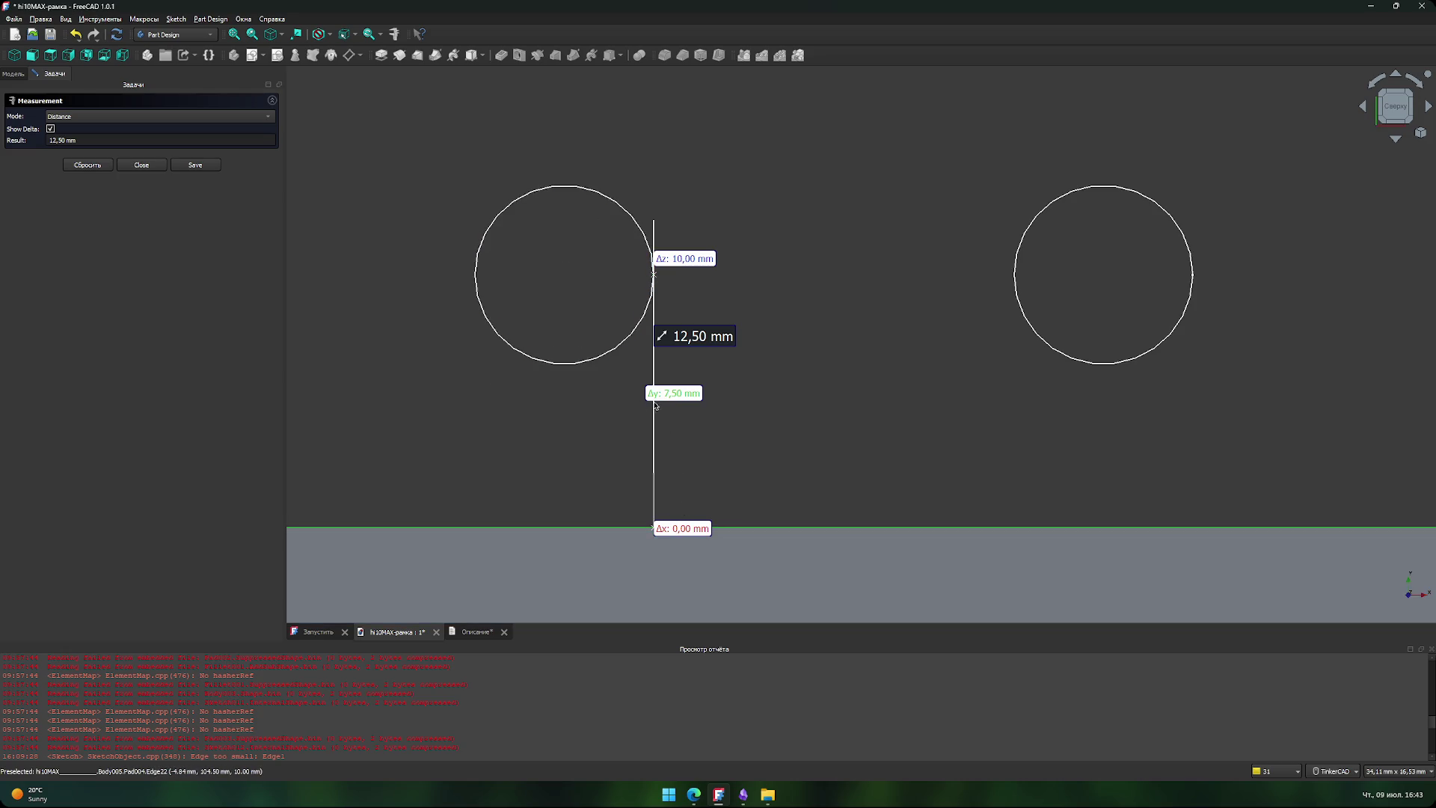
scroll(763, 397, "up", 5)
scroll(654, 369, "down", 5)
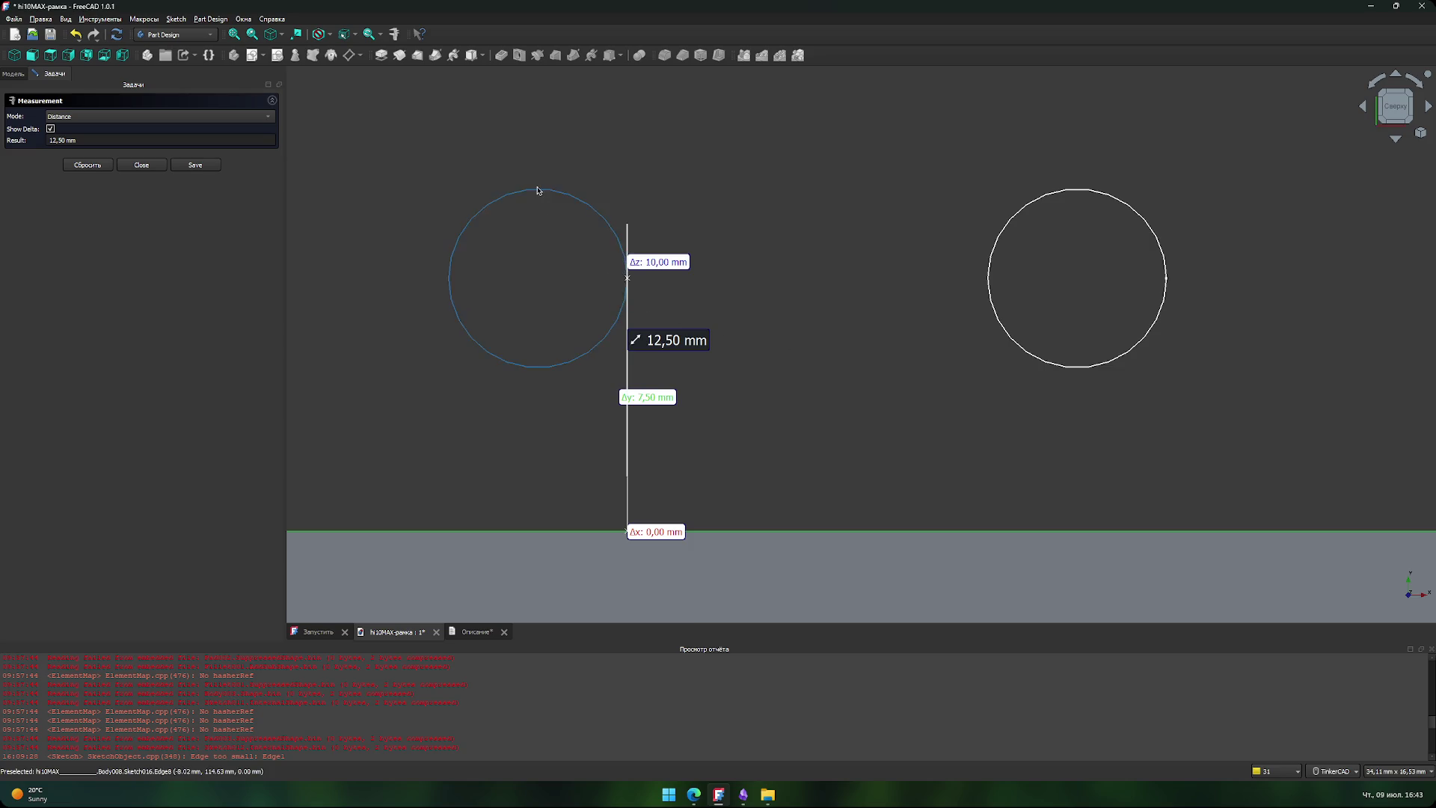
scroll(529, 322, "down", 1)
left_click(726, 362)
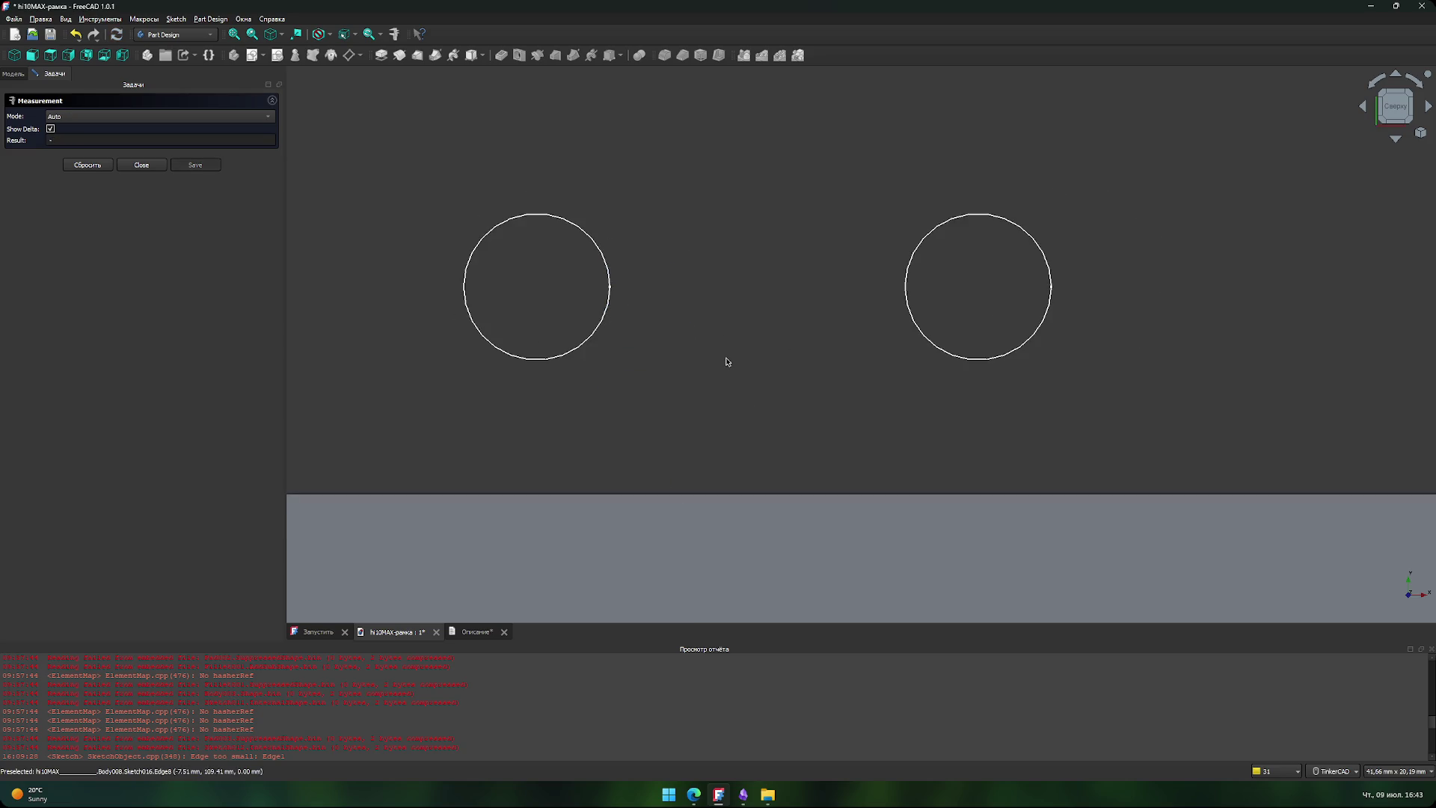
- Close the Measurement panel, open Sketch016, abandon a started line, and close the sketch unchanged
left_click(142, 165)
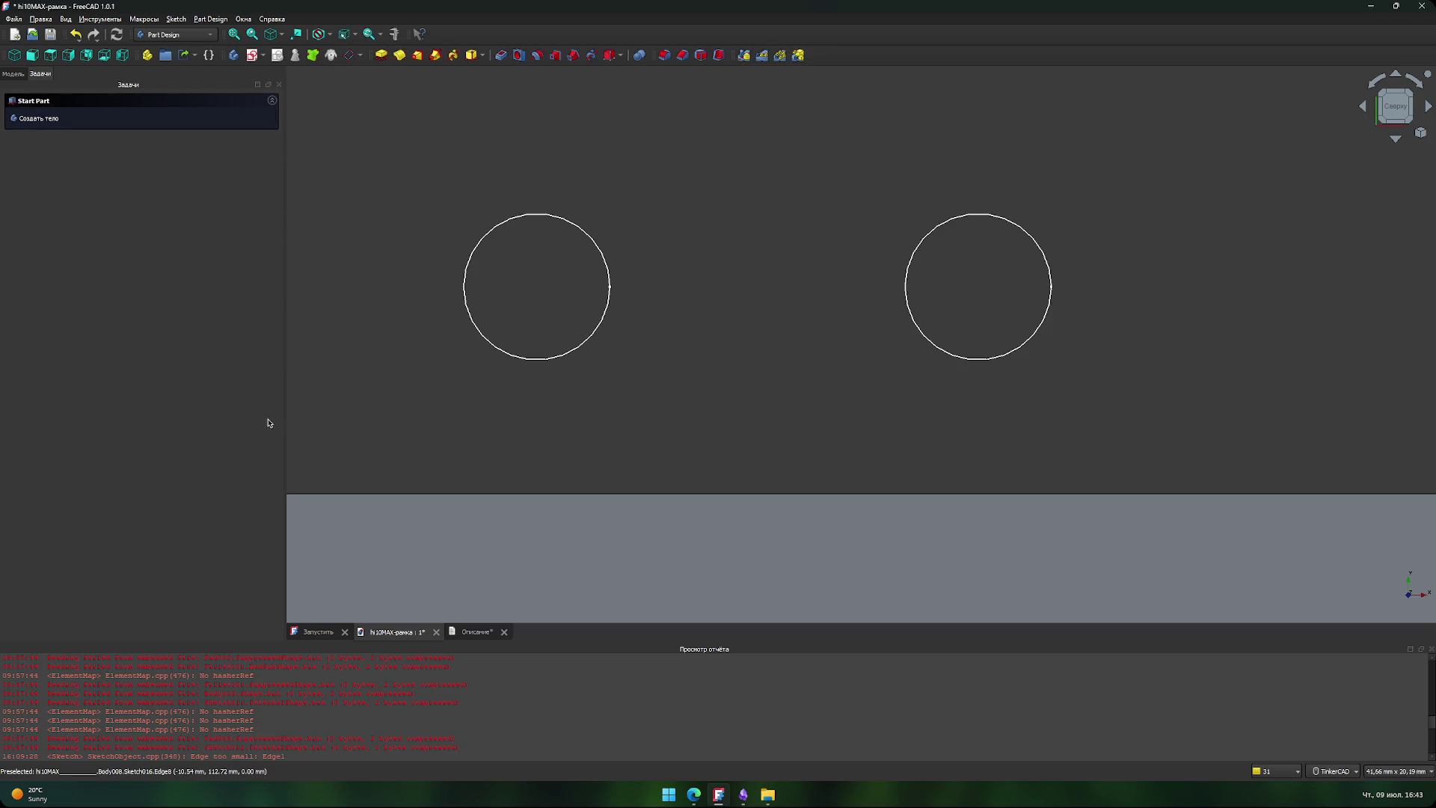
double_click(79, 231)
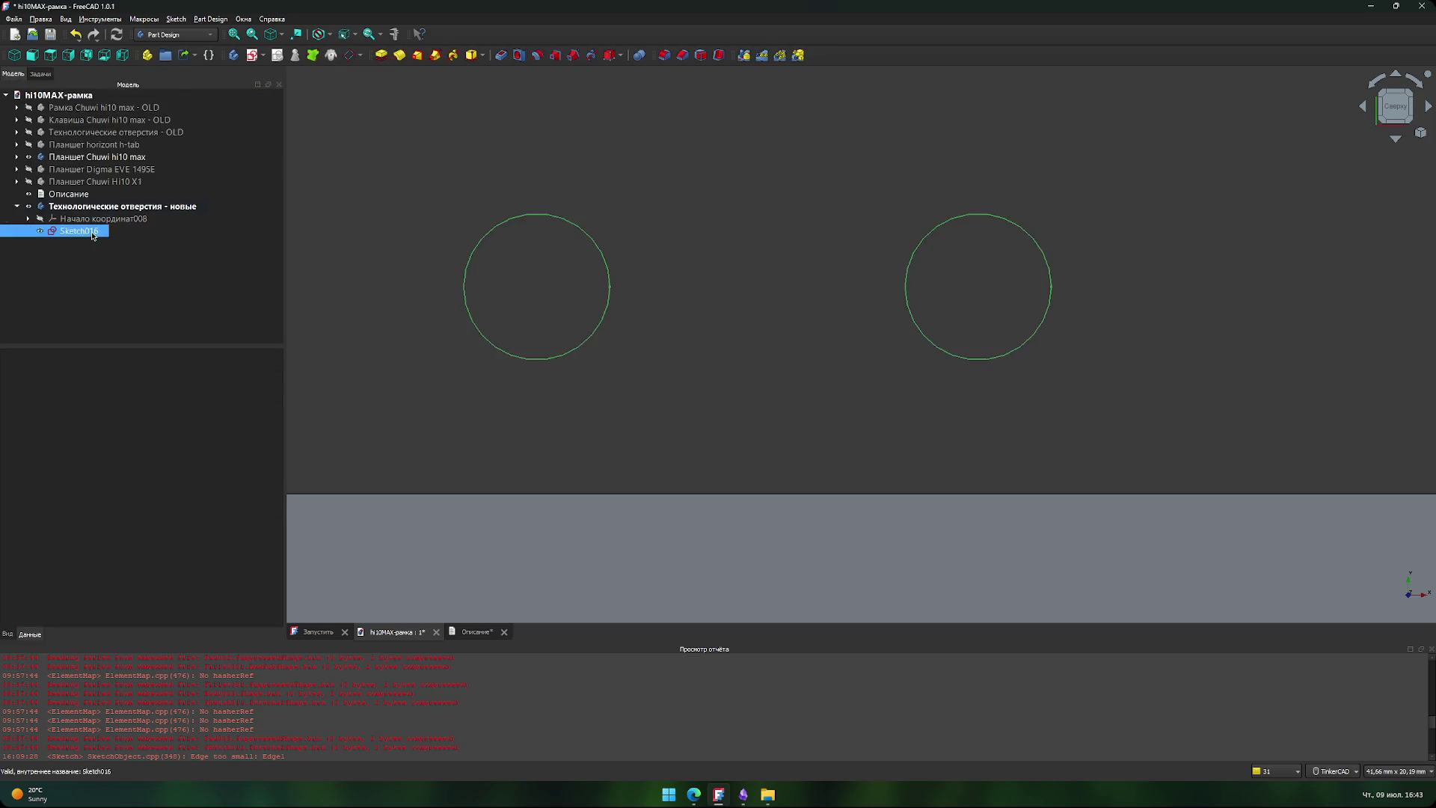
left_click(405, 57)
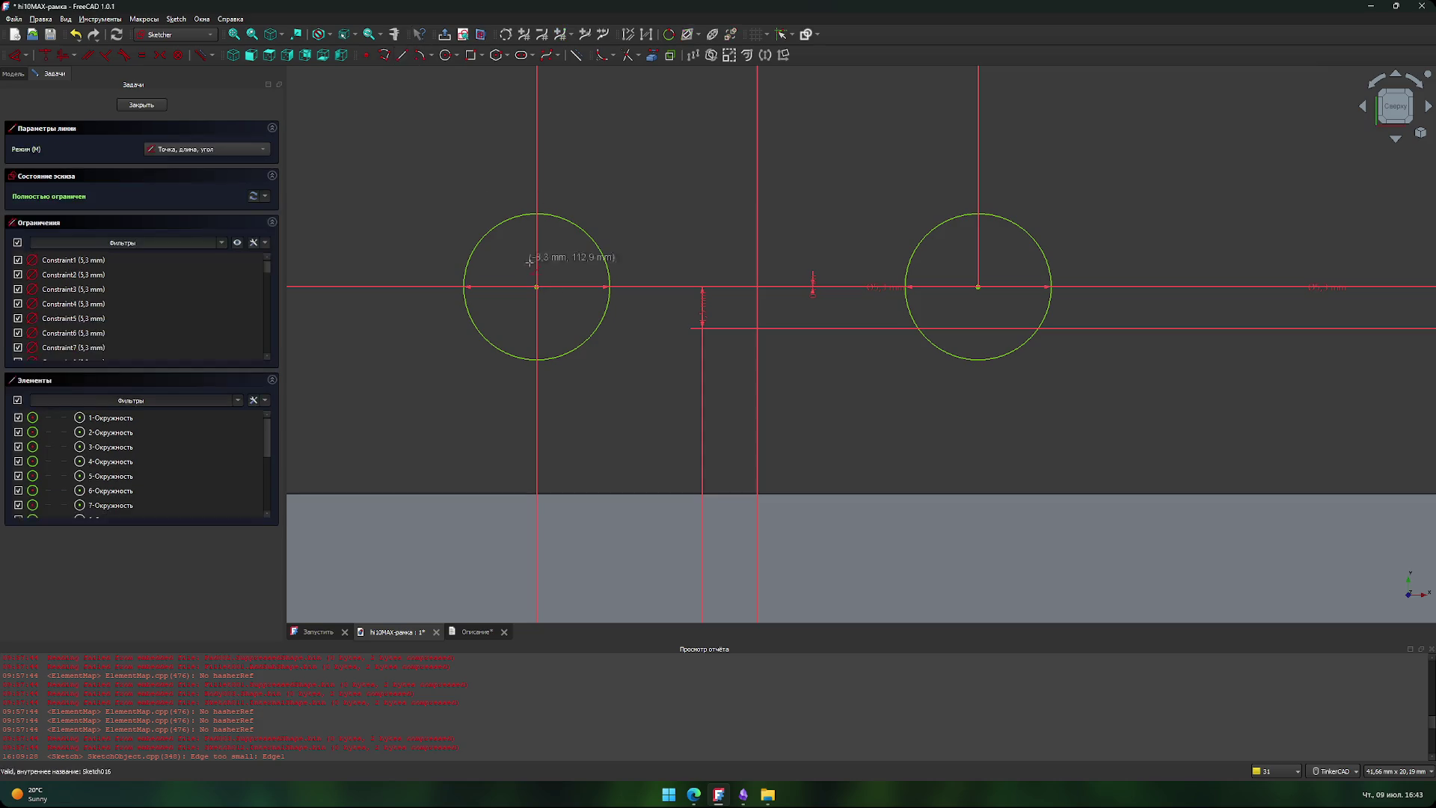
left_click(537, 286)
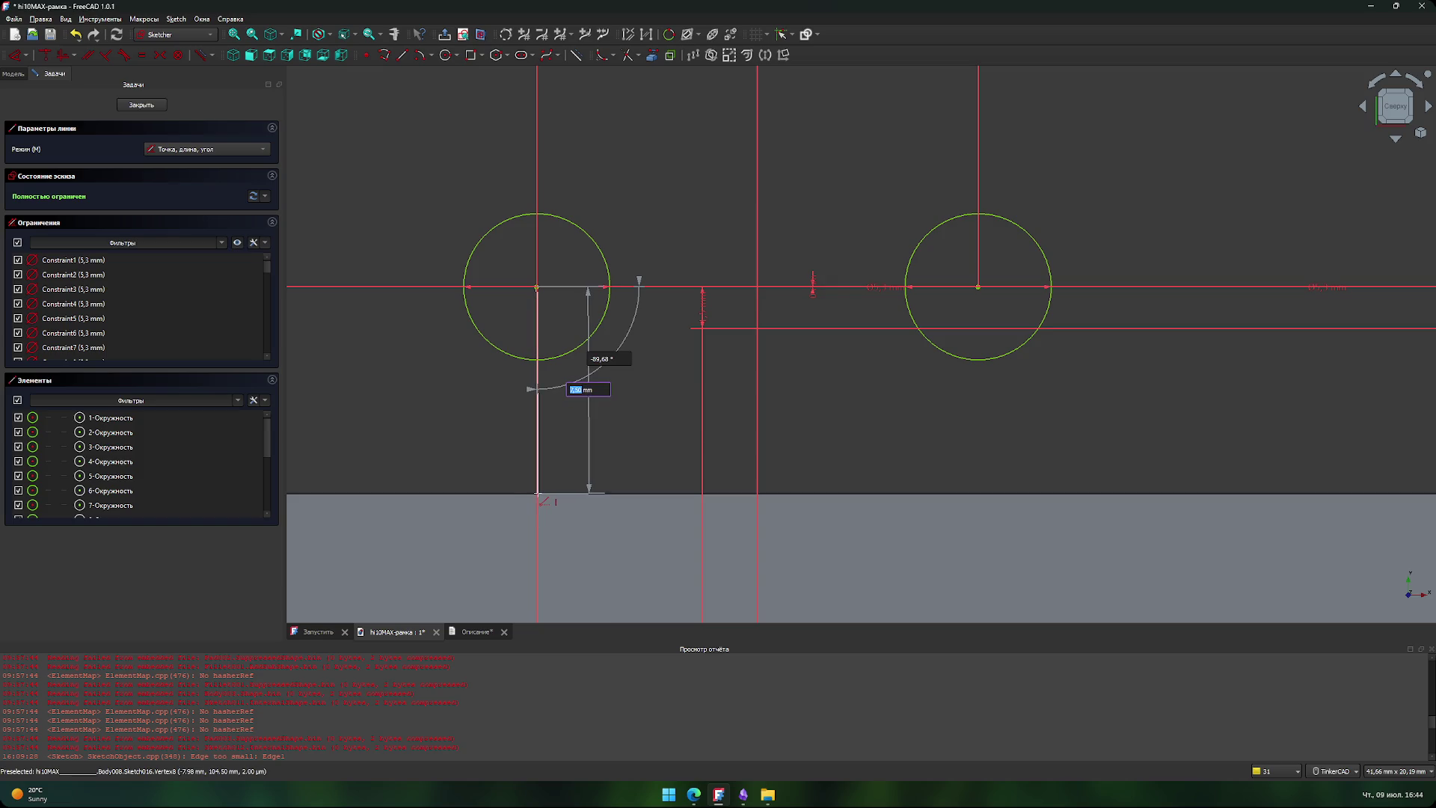
key("Escape")
key("Escape")
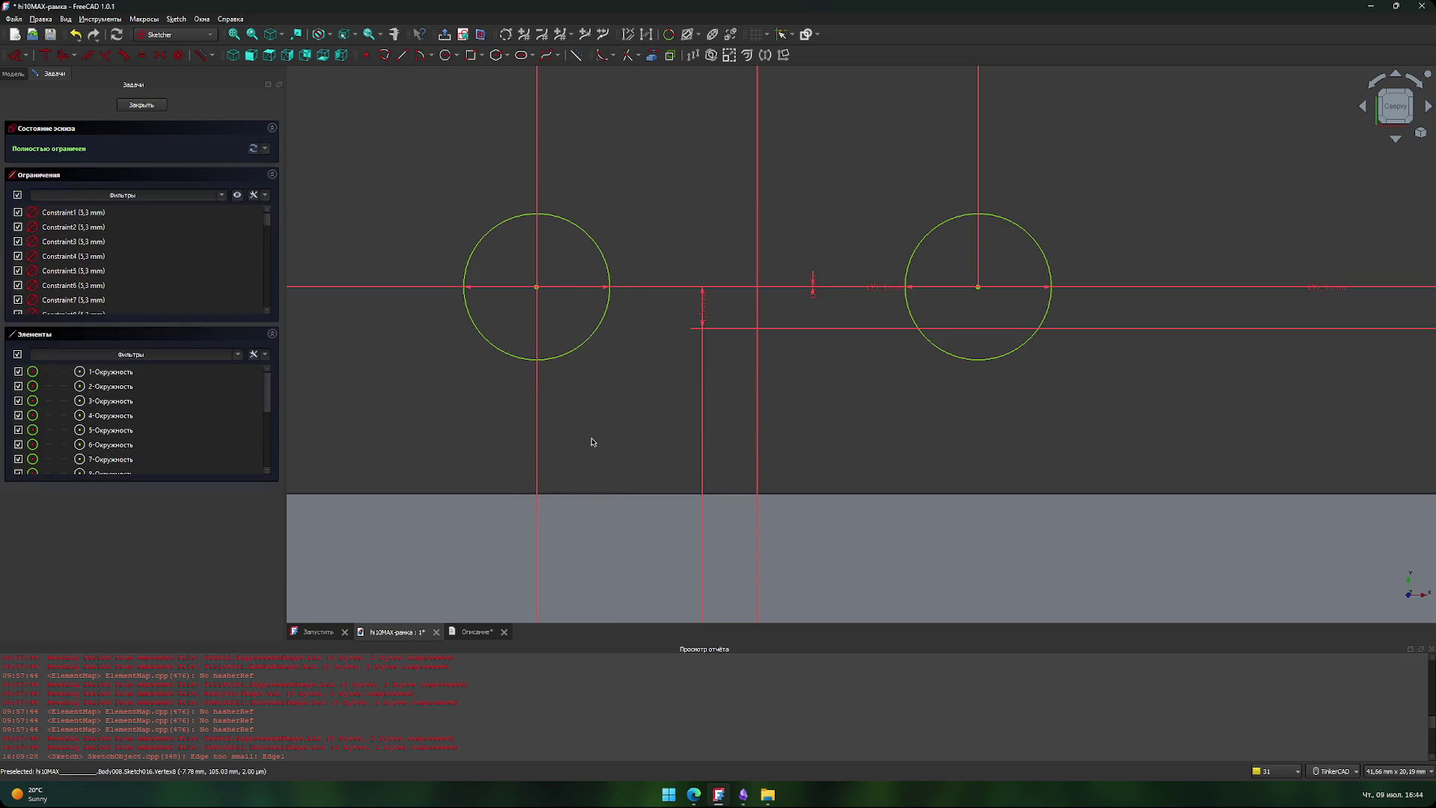
left_click(141, 105)
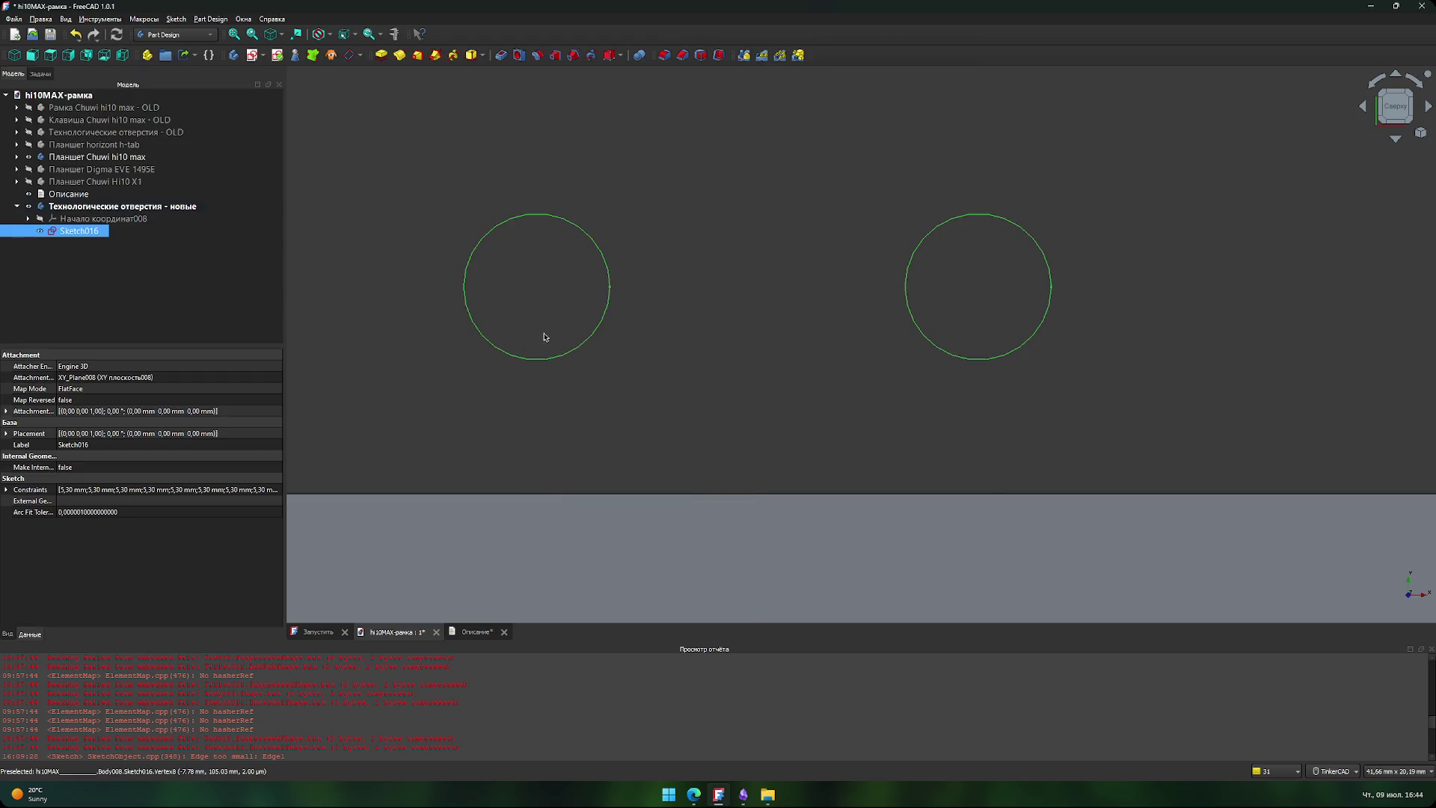
- Try a distance from the left circle's edge point to the lower bar, then reset it
left_click(395, 34)
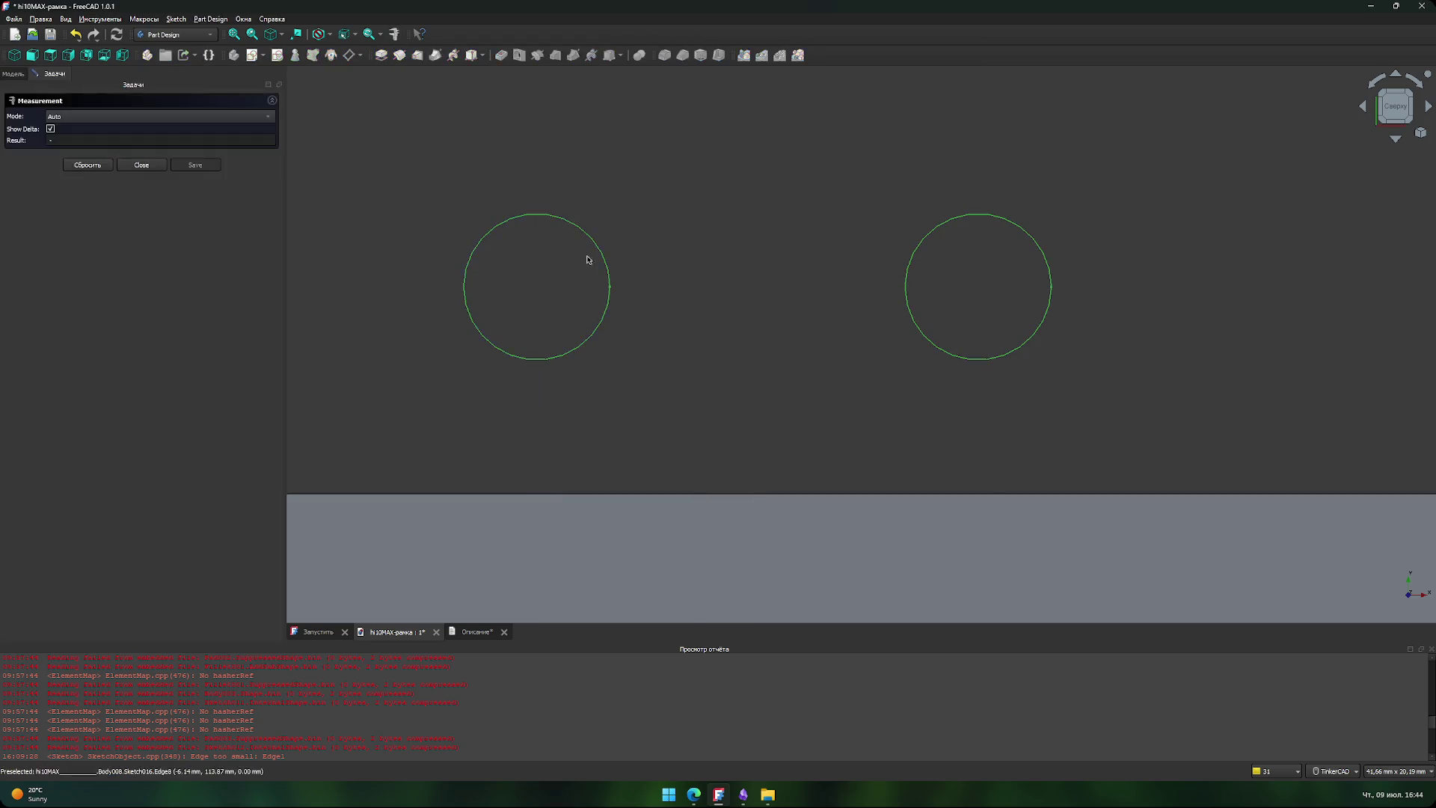
left_click(610, 291)
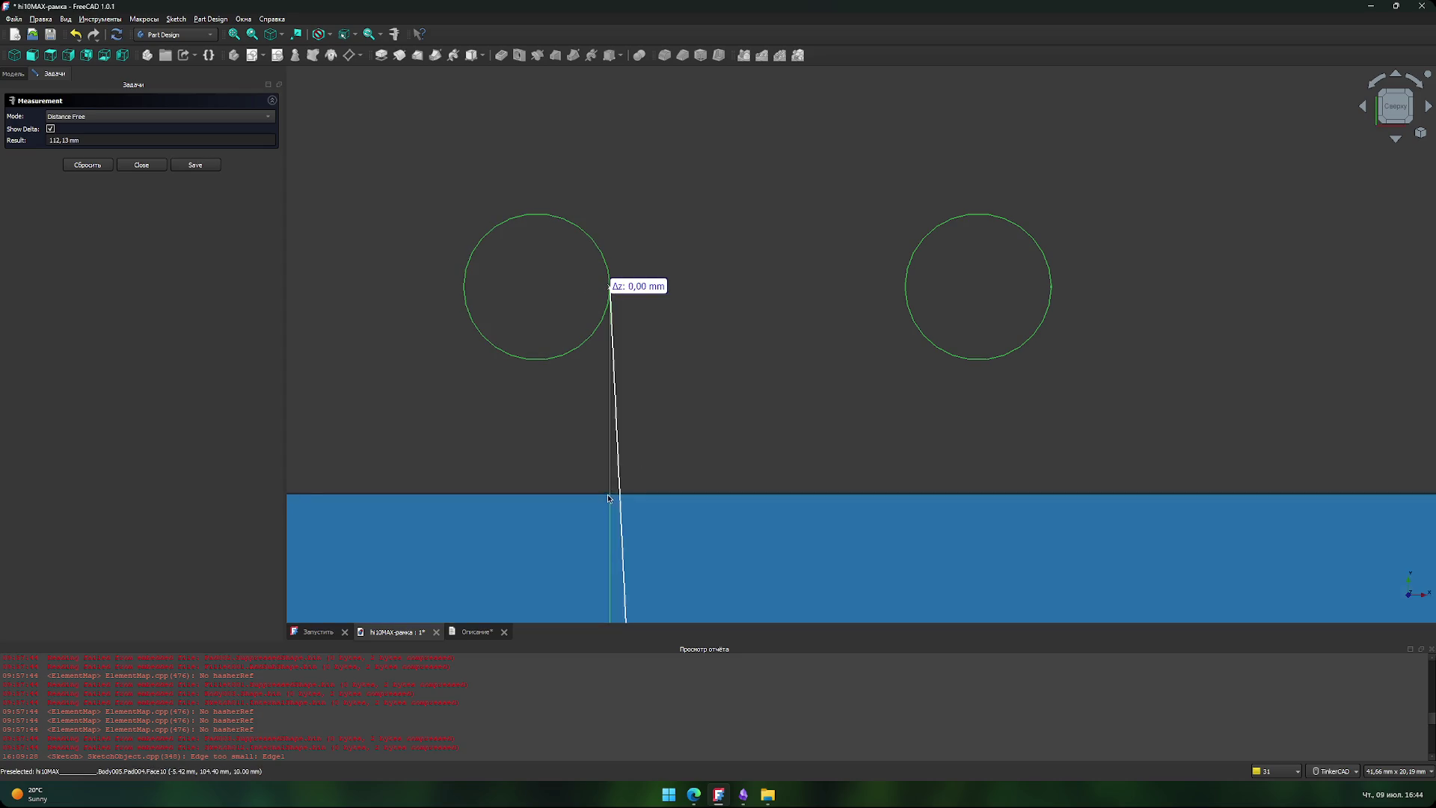
left_click(611, 287)
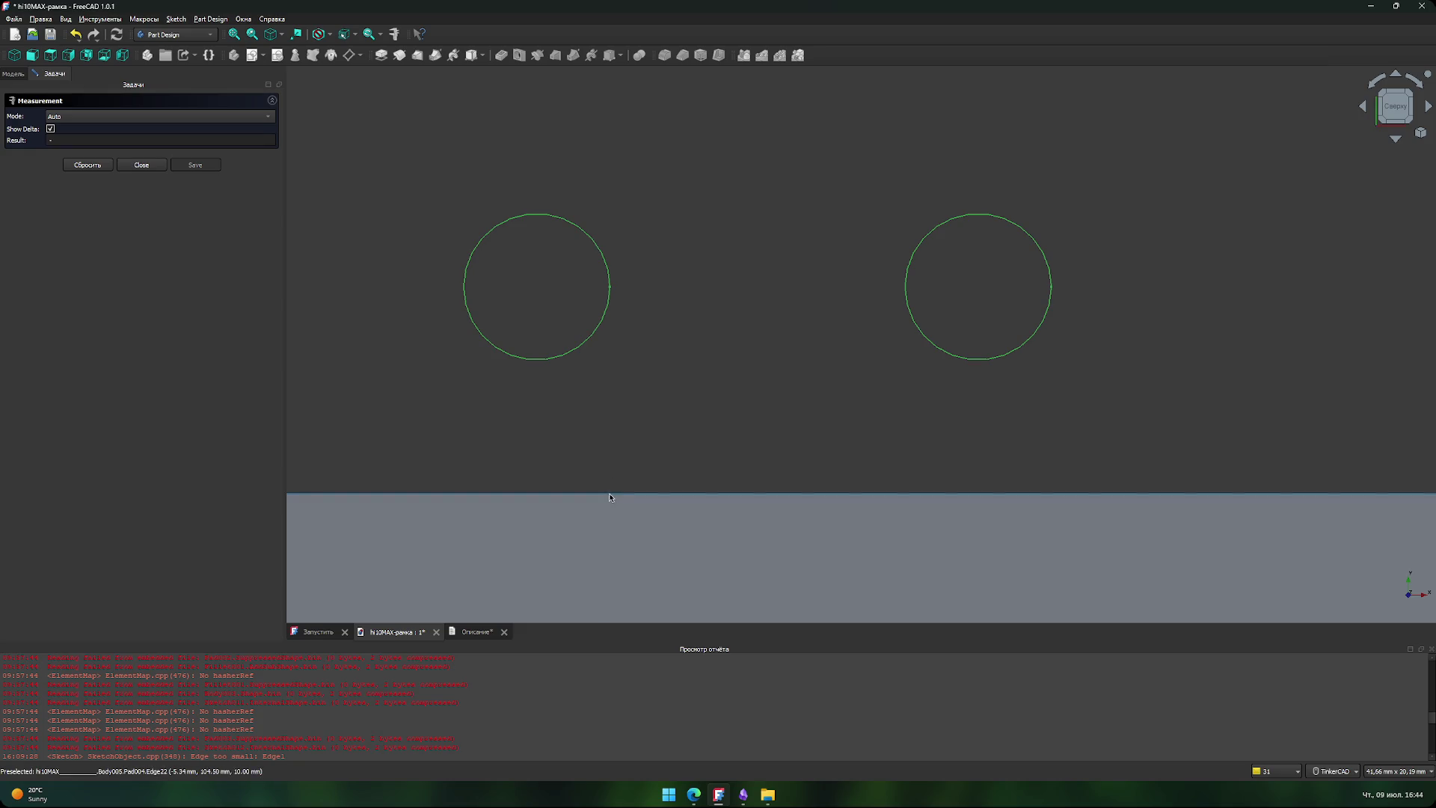
left_click(611, 495)
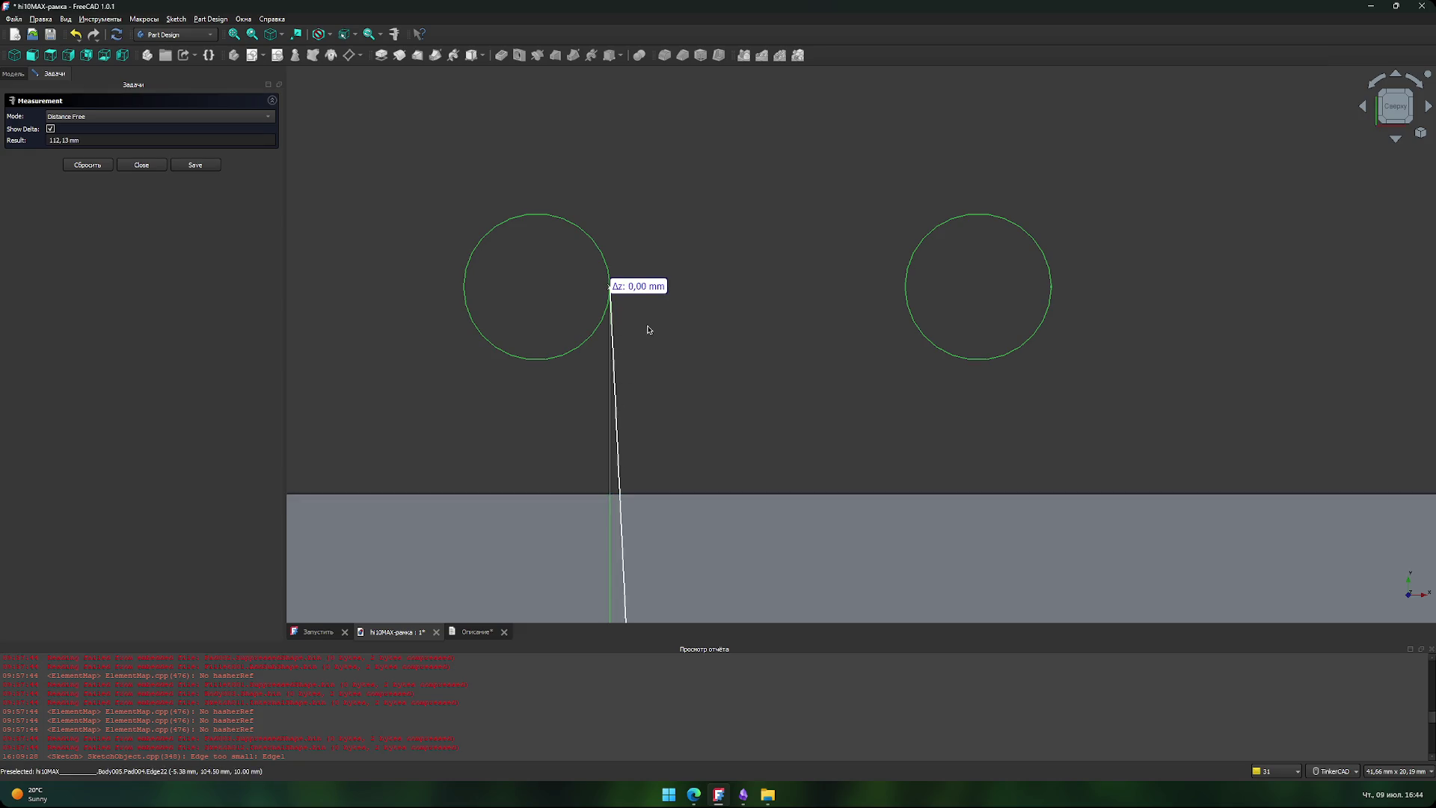
left_click(618, 294)
- Select the lower bar face and measure its edge length of 268,00 mm
left_click(139, 165)
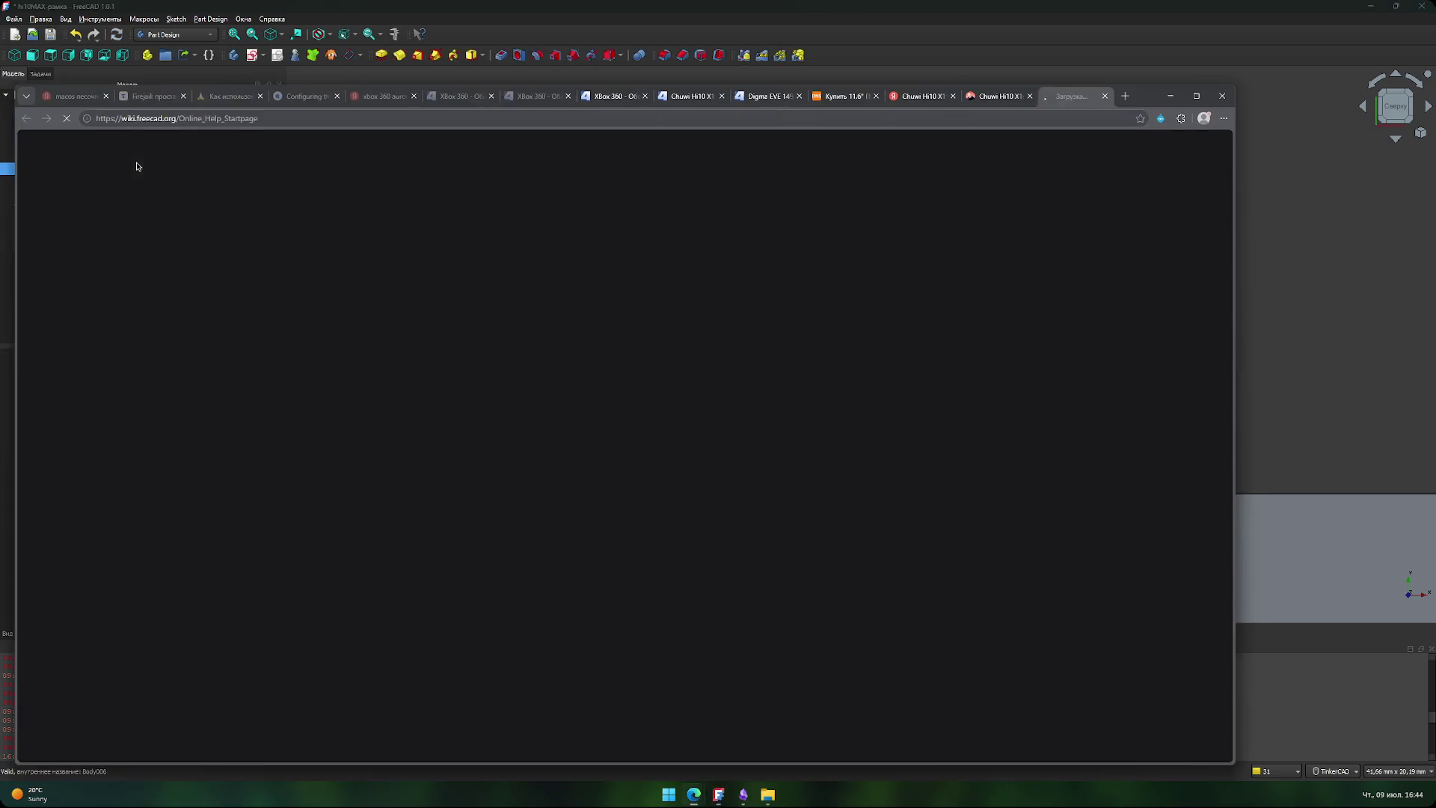
key("alt+Tab")
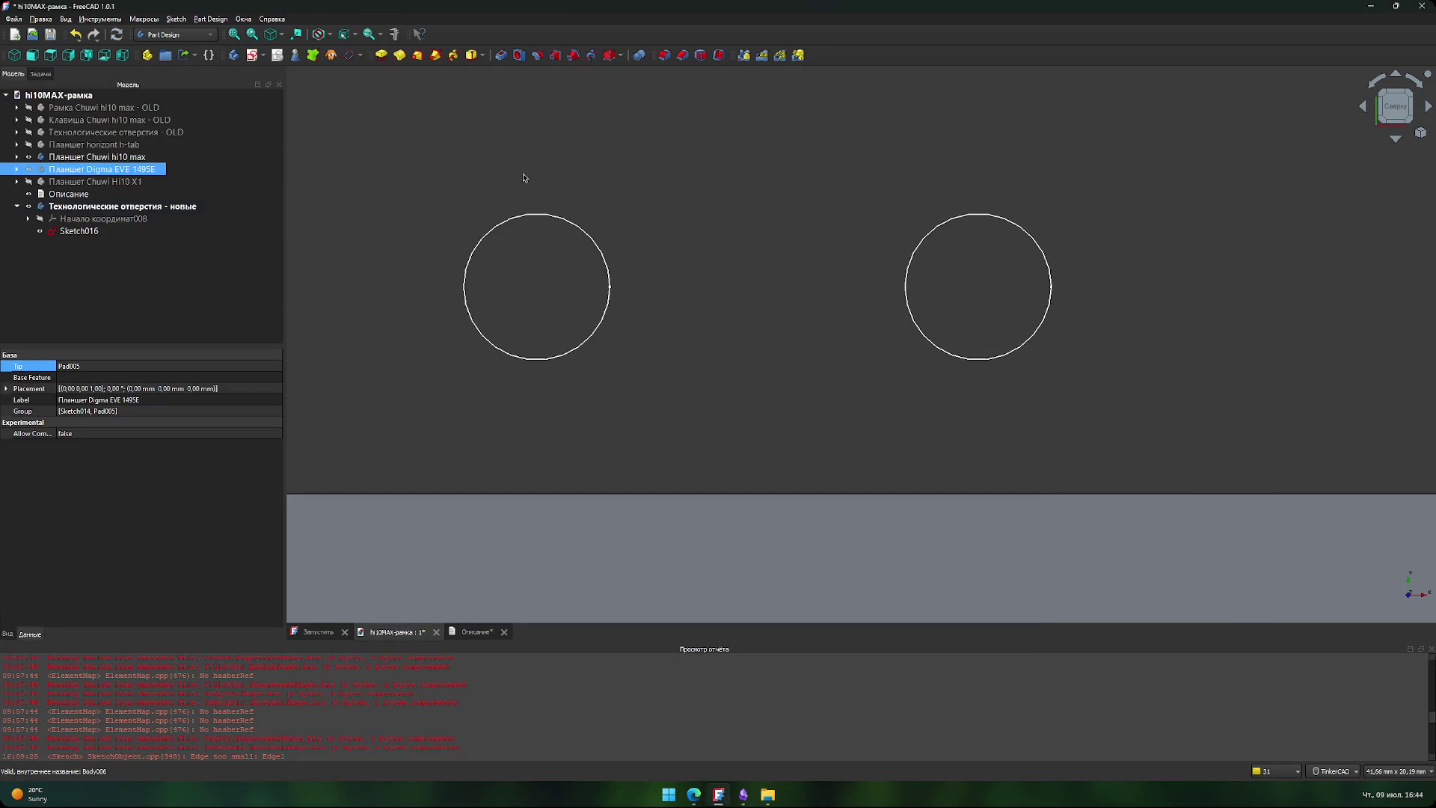
left_click(604, 496)
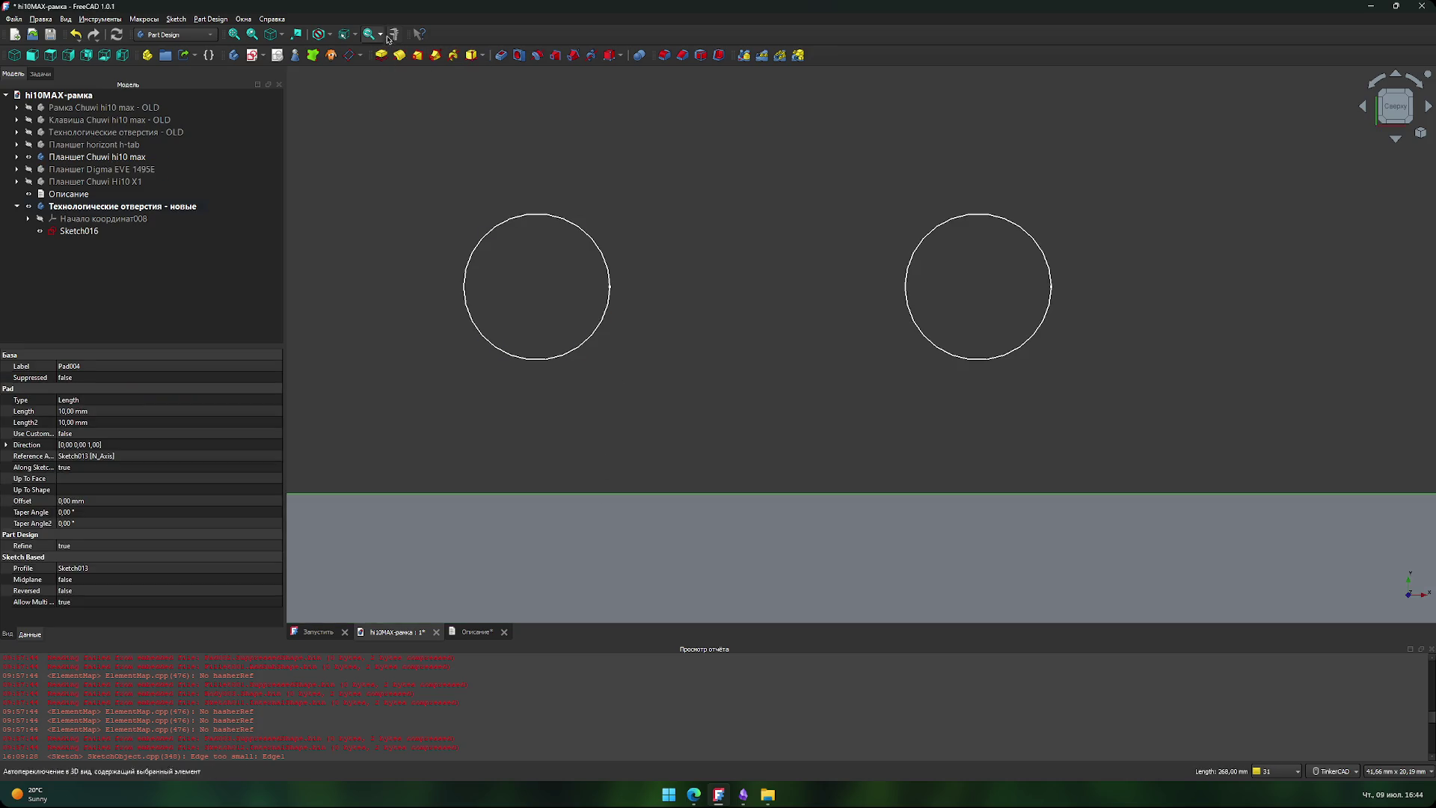
key("ctrl+m")
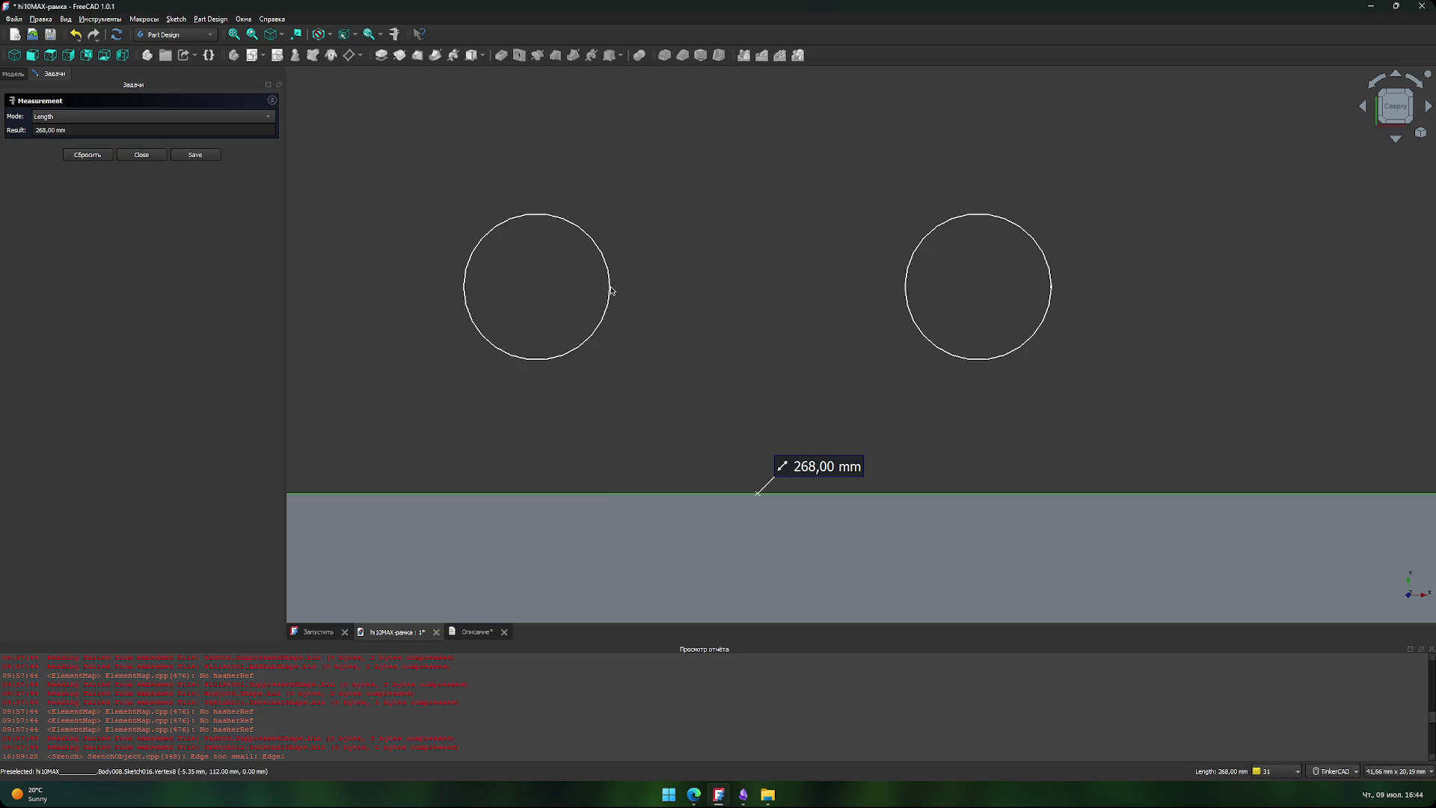
- Reset a 12,50 mm distance and read the hole edge point position X -5.35, Y 112.00, Z 0.00
left_click(611, 288)
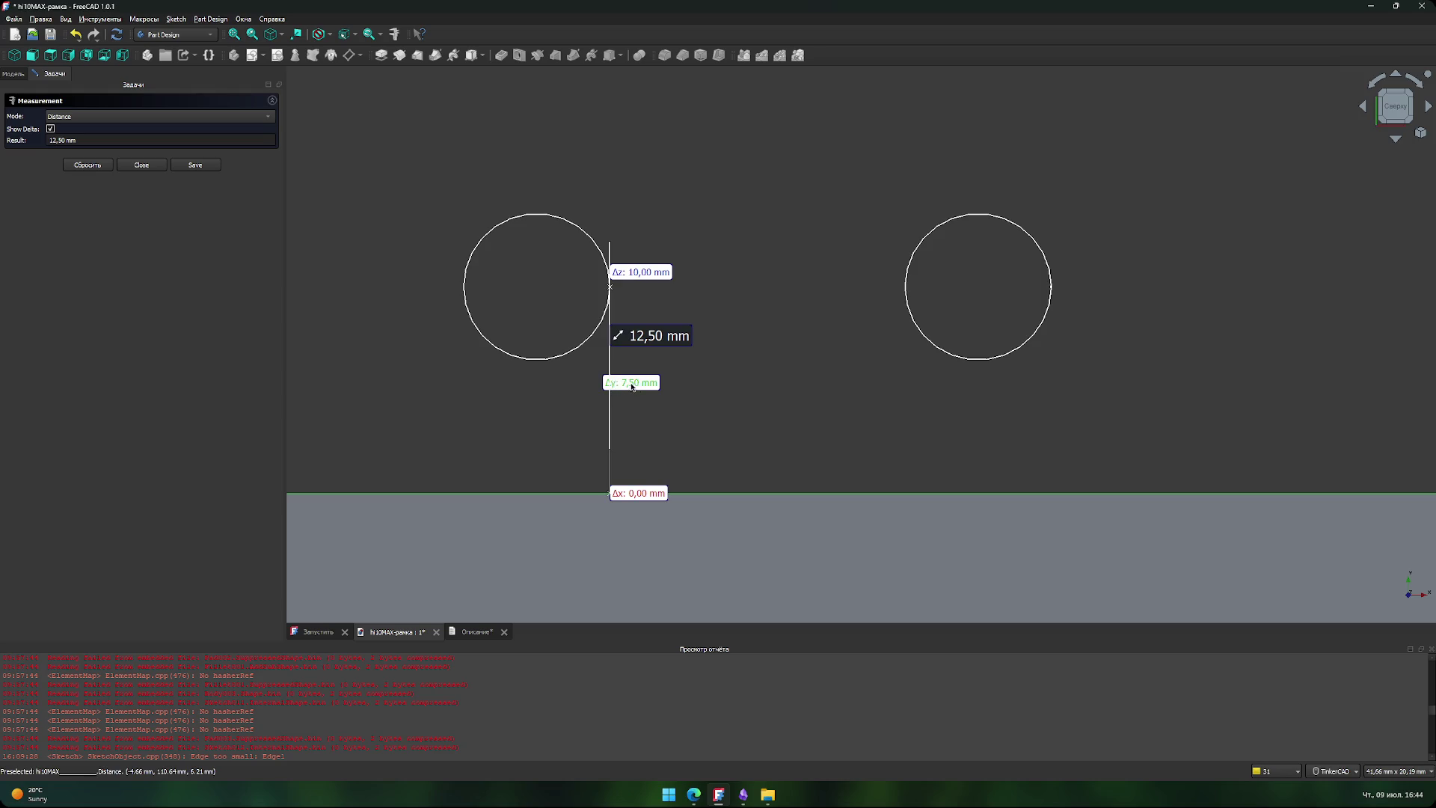
left_click(633, 338)
left_click(611, 290)
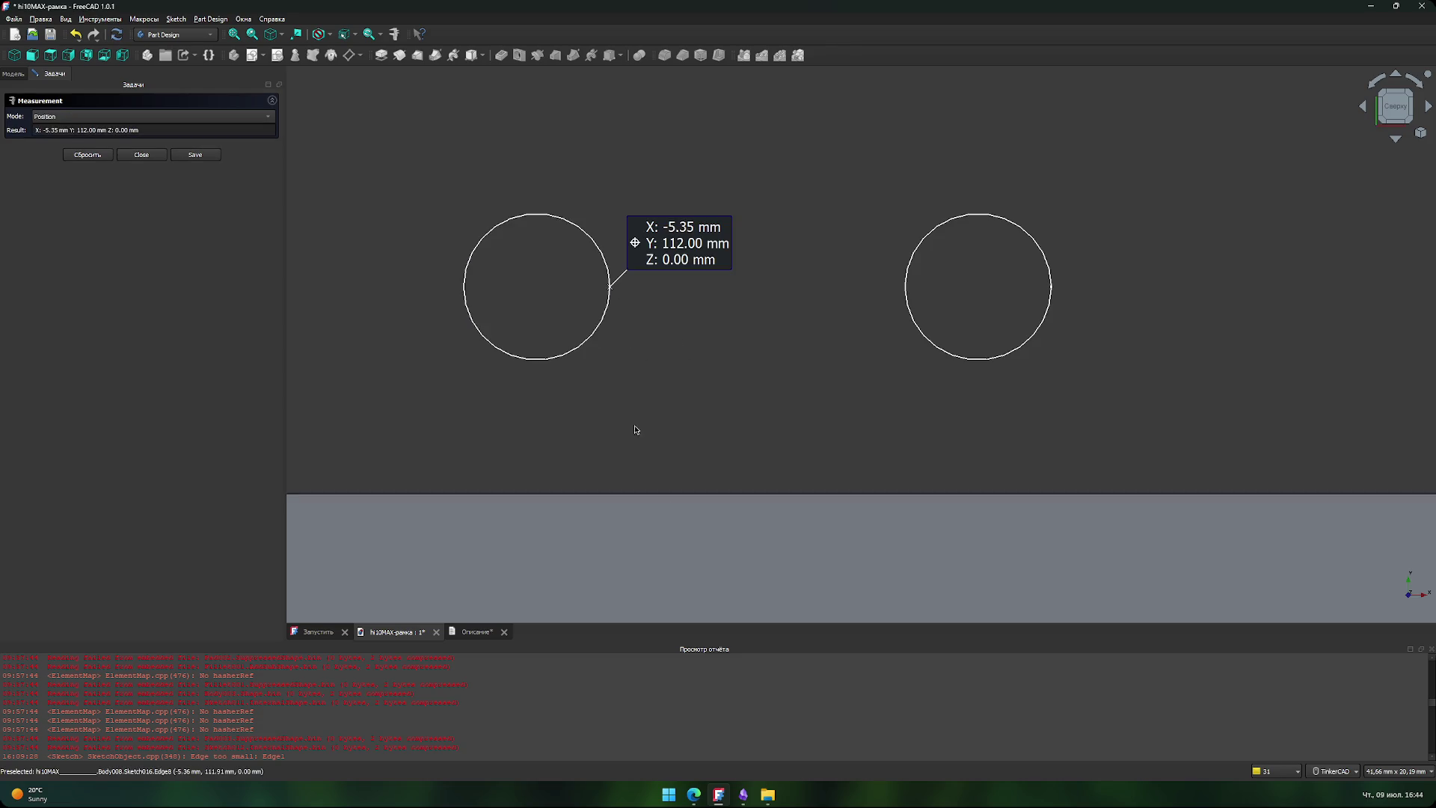
left_click(605, 495)
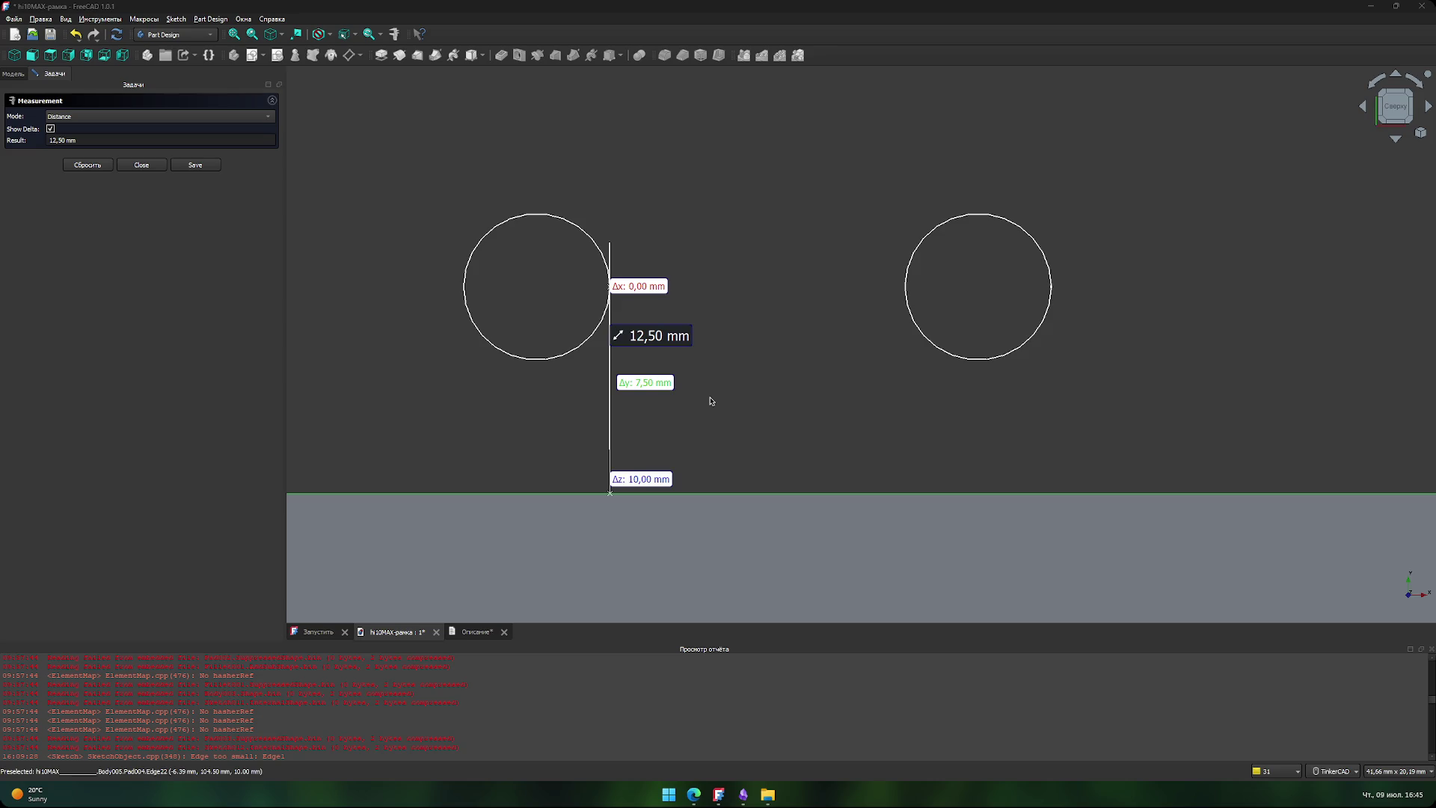
- Review the 12,50 mm hole-to-bar distance with its 7,50 mm Y and 10,00 mm Z deltas
scroll(577, 404, "down", 5)
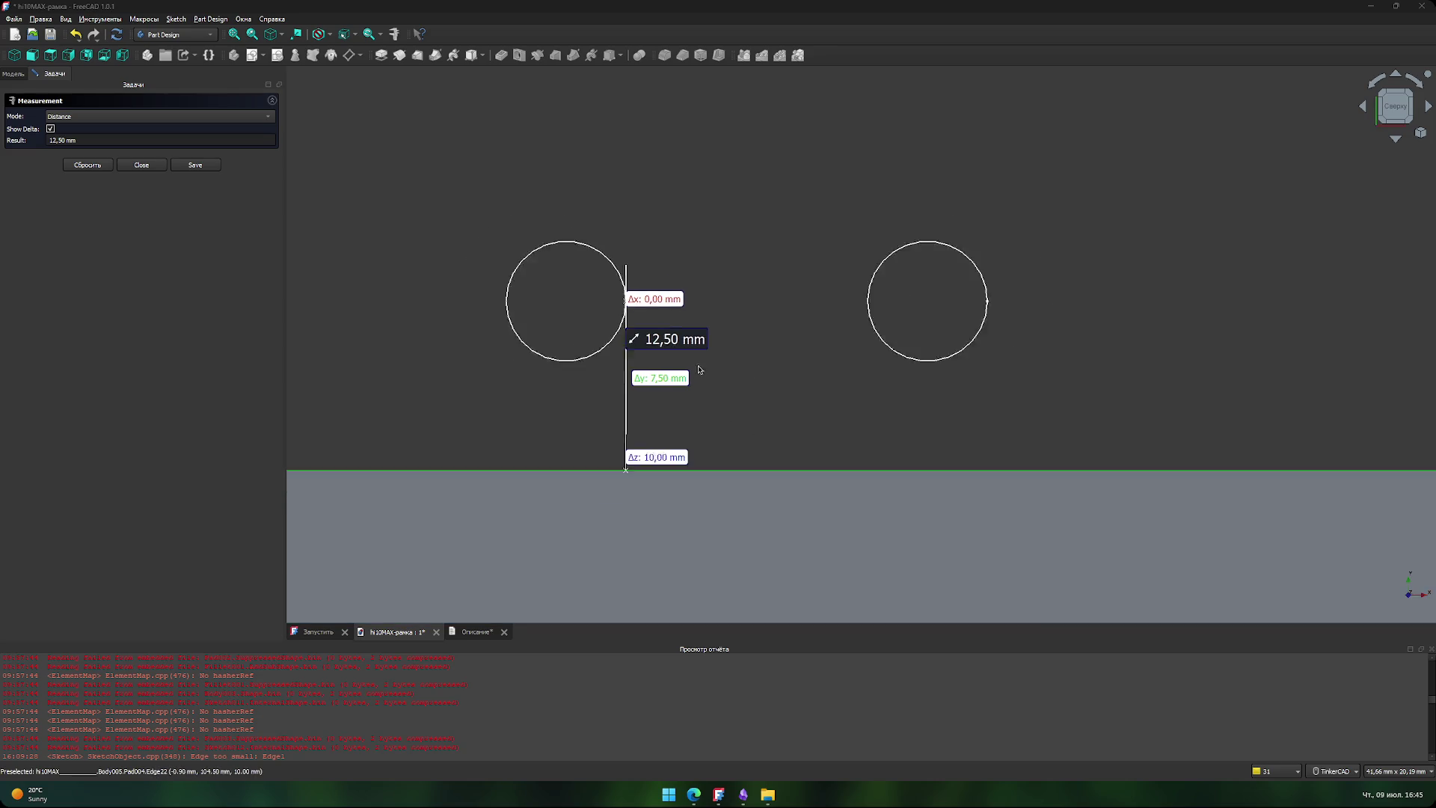
- Clear the measurement, close the Measurement panel, and look over the full frame with its hole circles
scroll(531, 389, "down", 4)
left_click(467, 367)
middle_click_drag(464, 423, 627, 294)
scroll(628, 293, "down", 5)
middle_click_drag(536, 240, 603, 205)
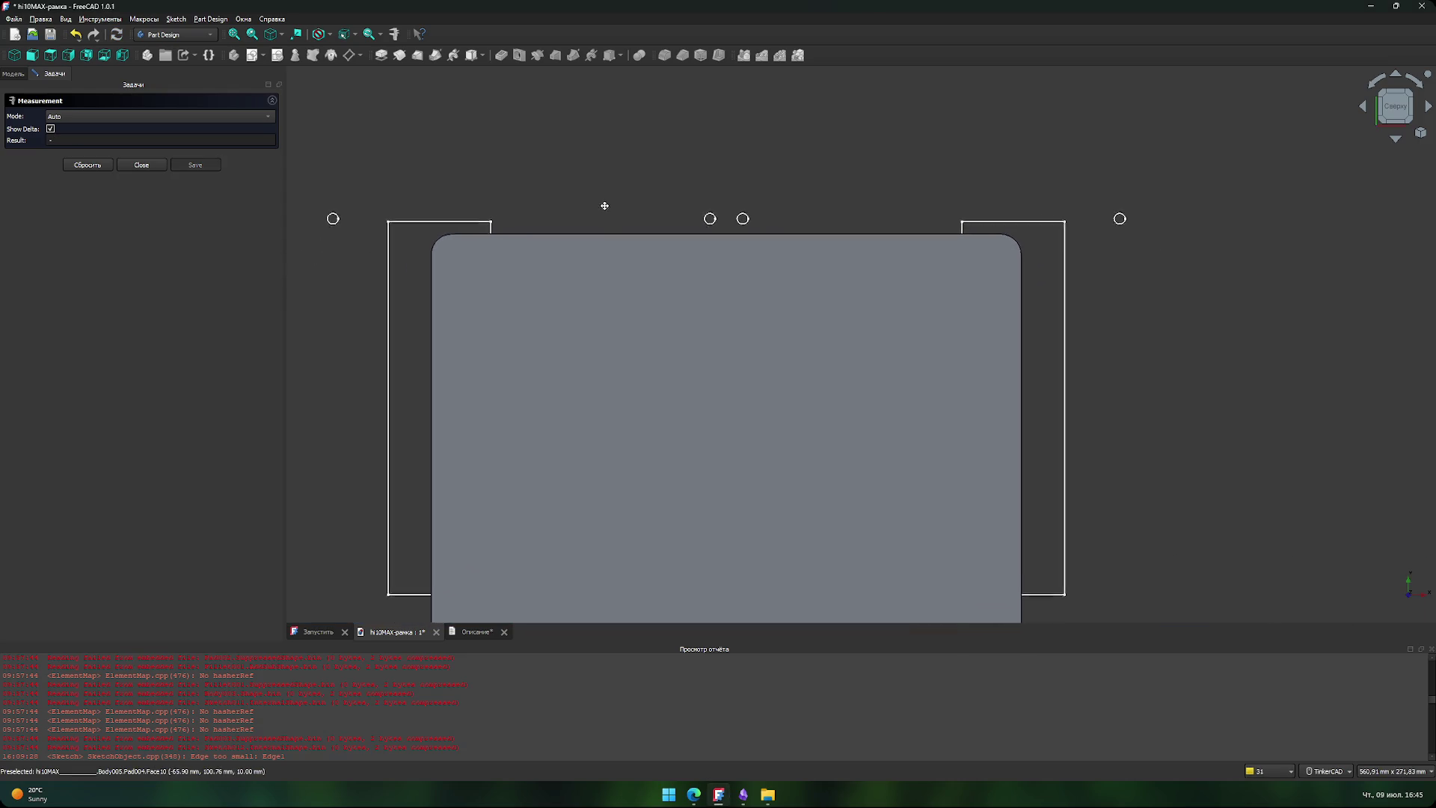
left_click(142, 165)
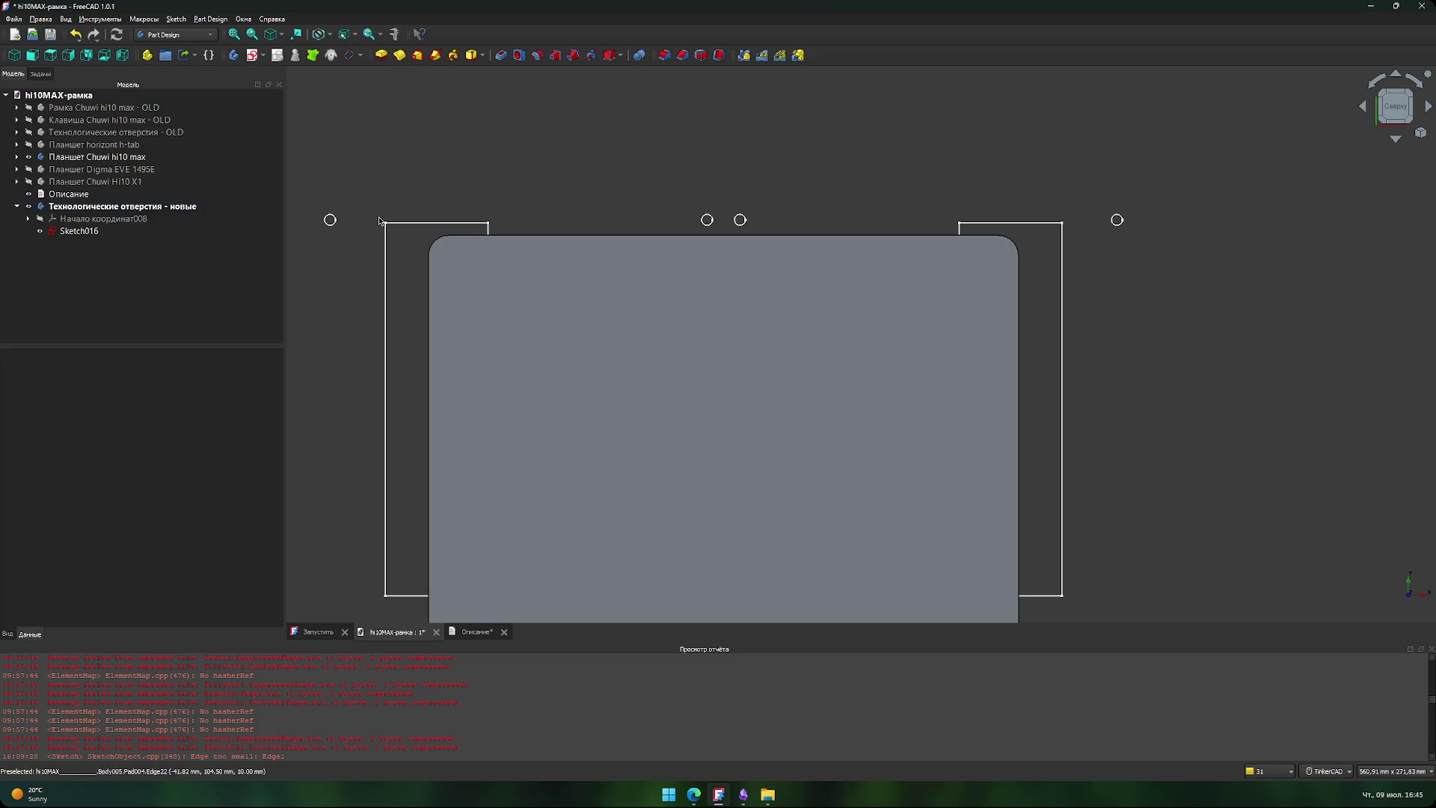
scroll(546, 224, "down", 2)
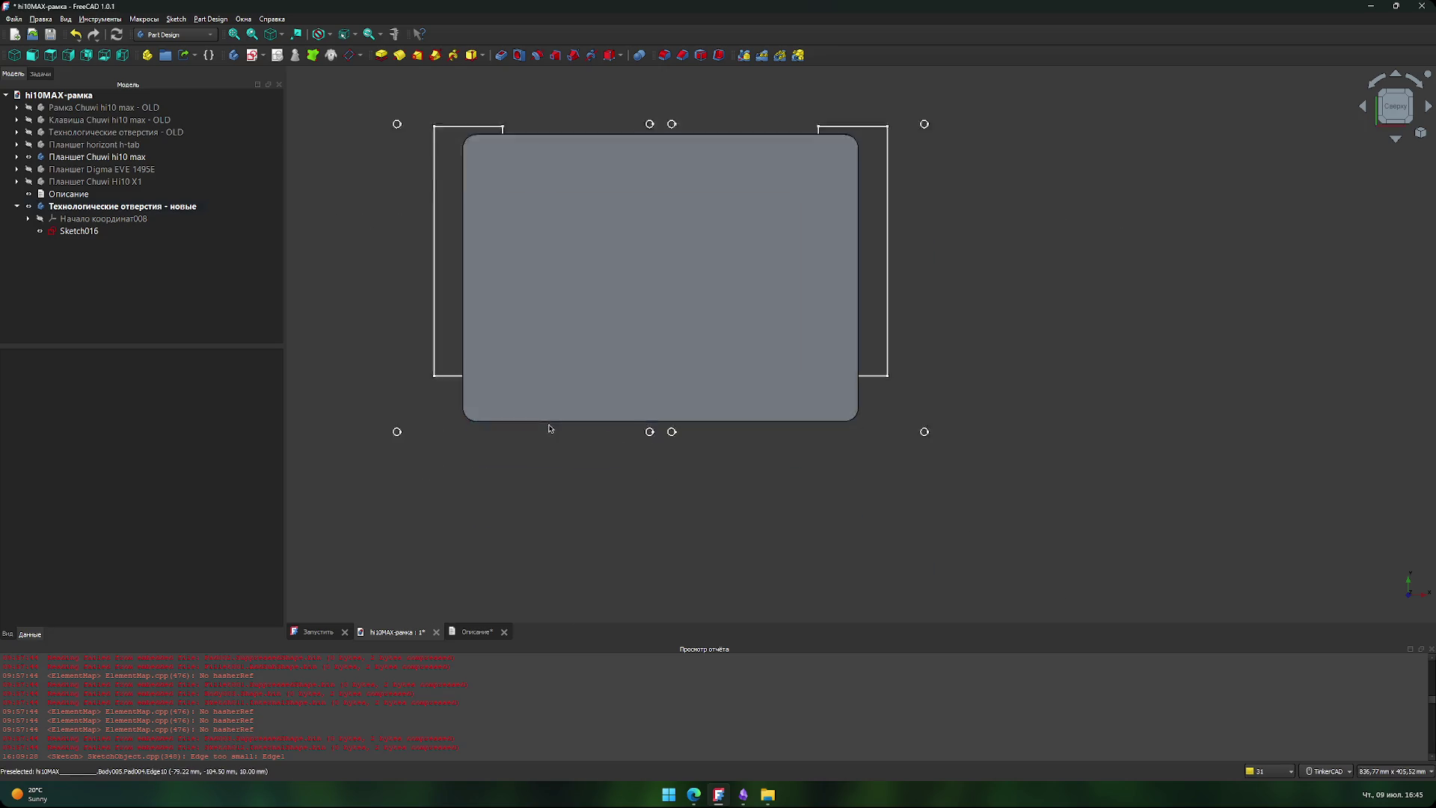
scroll(554, 425, "up", 2)
scroll(553, 498, "down", 1)
middle_click_drag(554, 498, 557, 560)
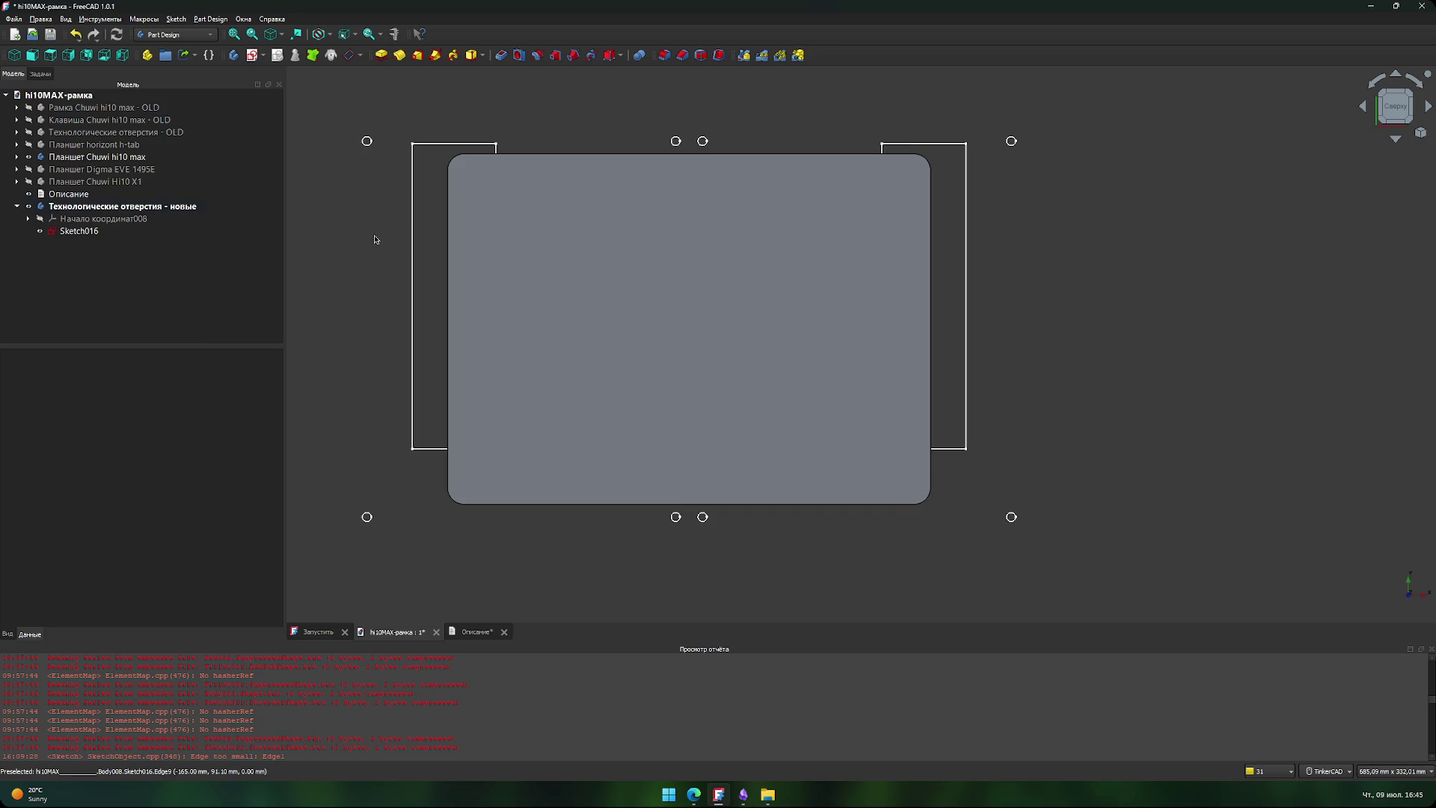
middle_click_drag(424, 272, 438, 293)
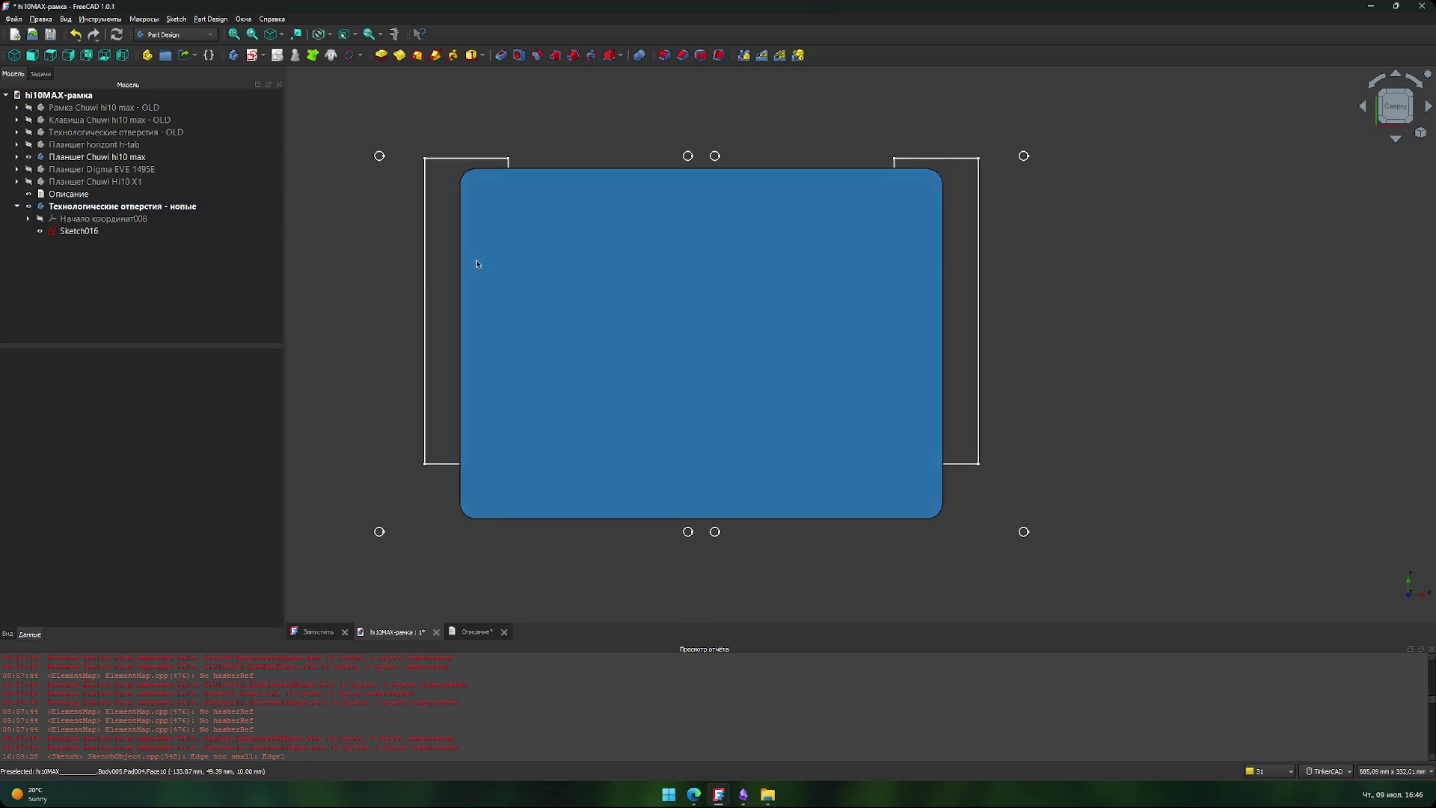
scroll(718, 167, "up", 10)
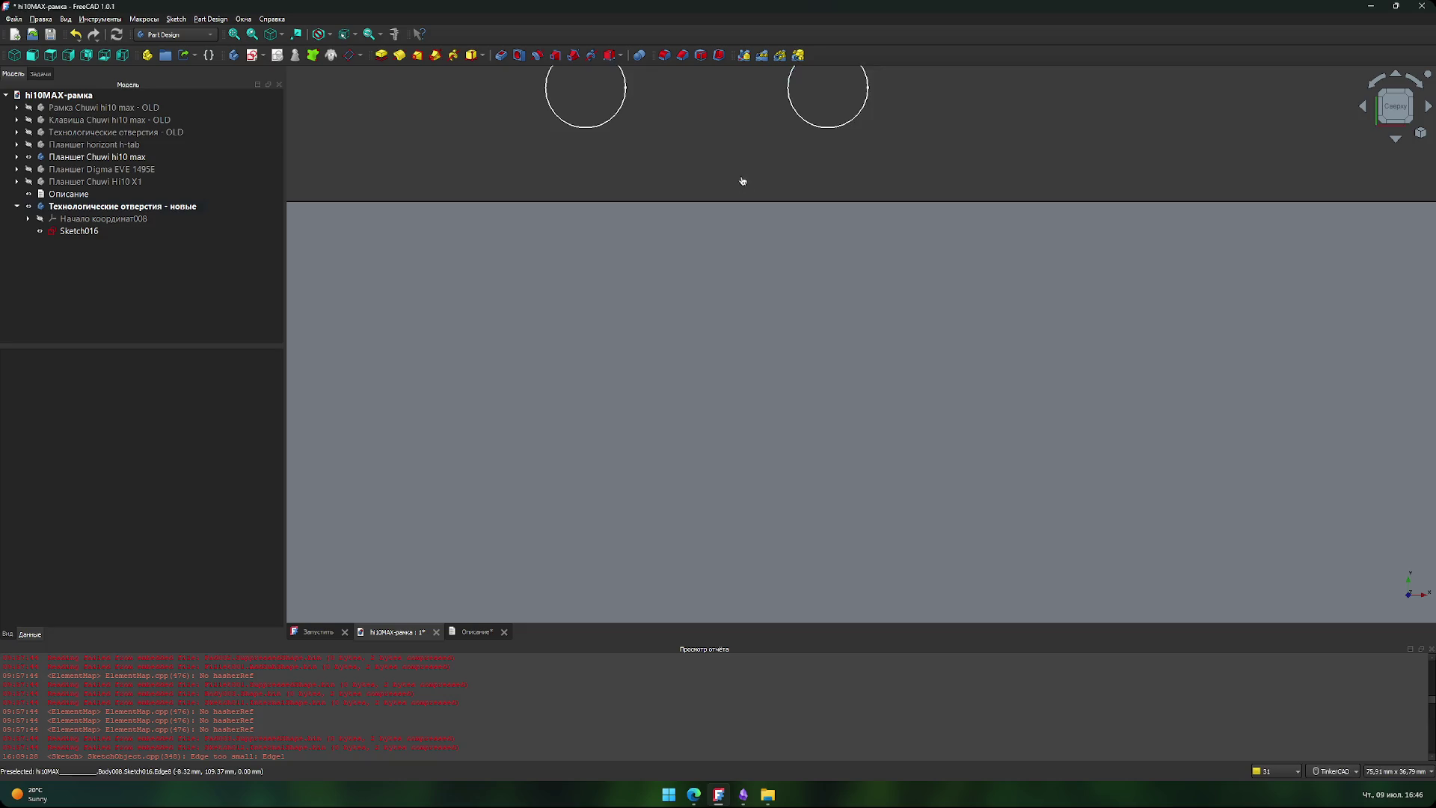
- Orbit the frame to show its side thickness, then measure from a hole circle to the side face
scroll(705, 205, "down", 6)
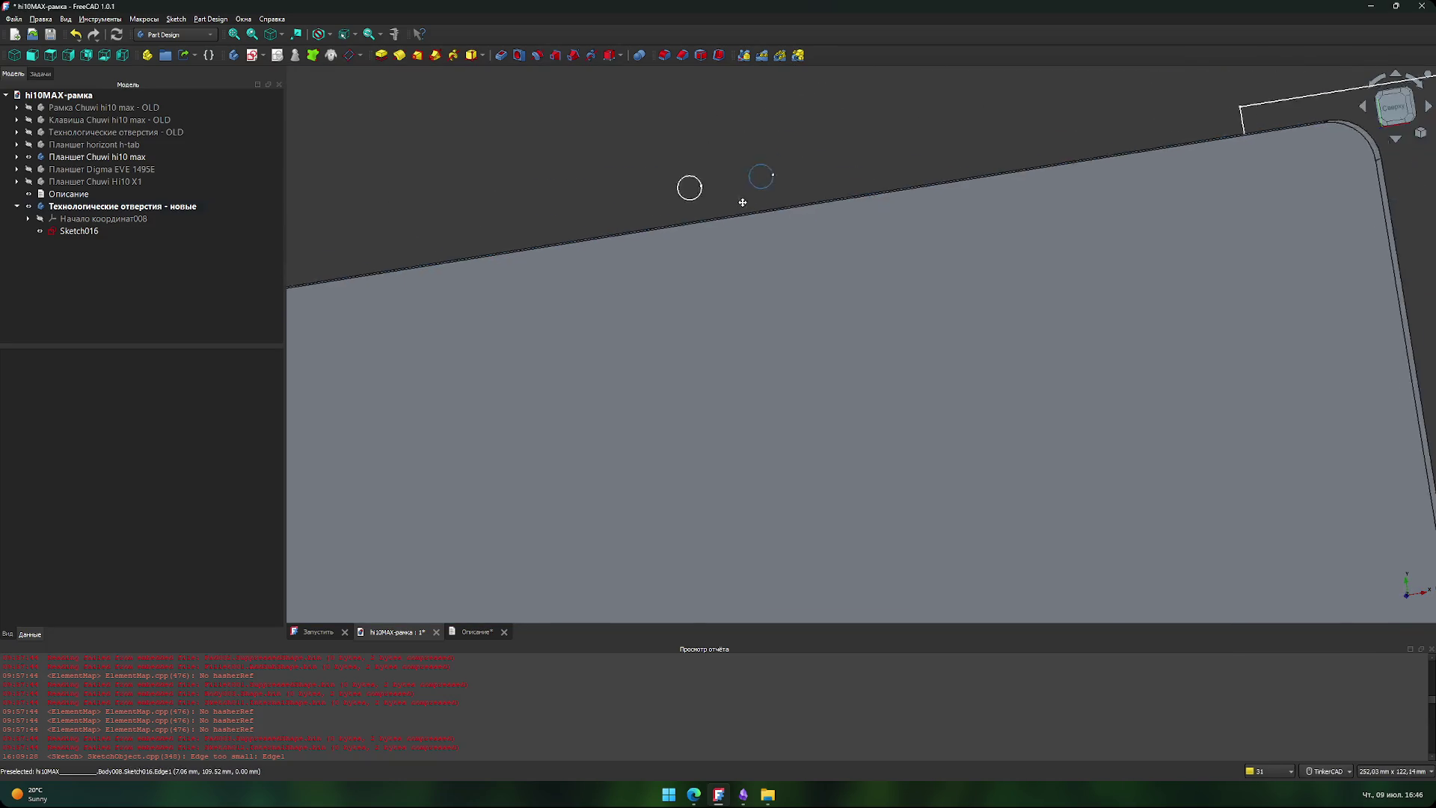
scroll(680, 240, "up", 2)
mouse_move(680, 240)
right_mouse_down()
mouse_move(706, 247)
mouse_move(686, 167)
mouse_move(721, 331)
mouse_move(744, 343)
mouse_move(741, 327)
right_mouse_up()
scroll(725, 329, "up", 4)
middle_click_drag(711, 334, 760, 295)
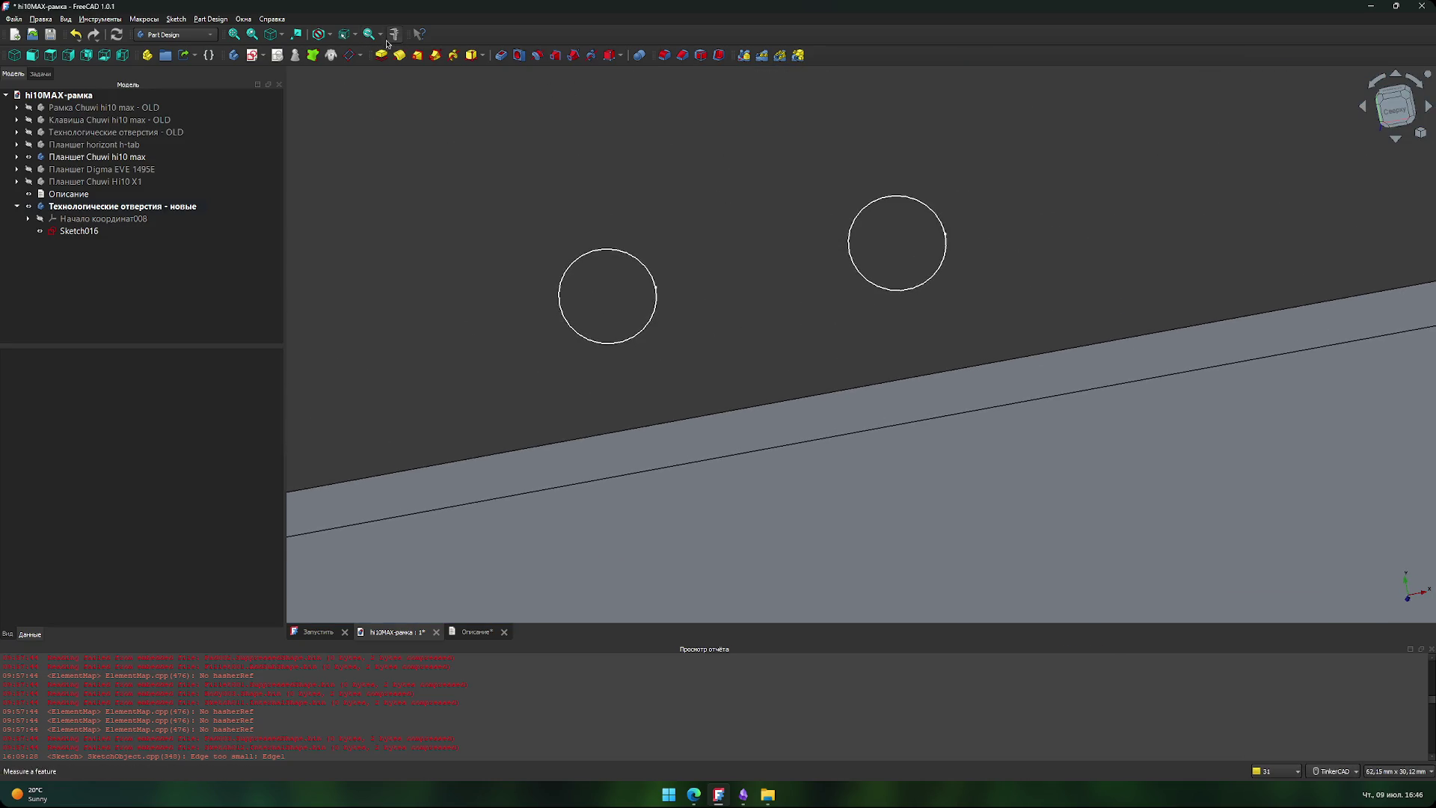
left_click(645, 448)
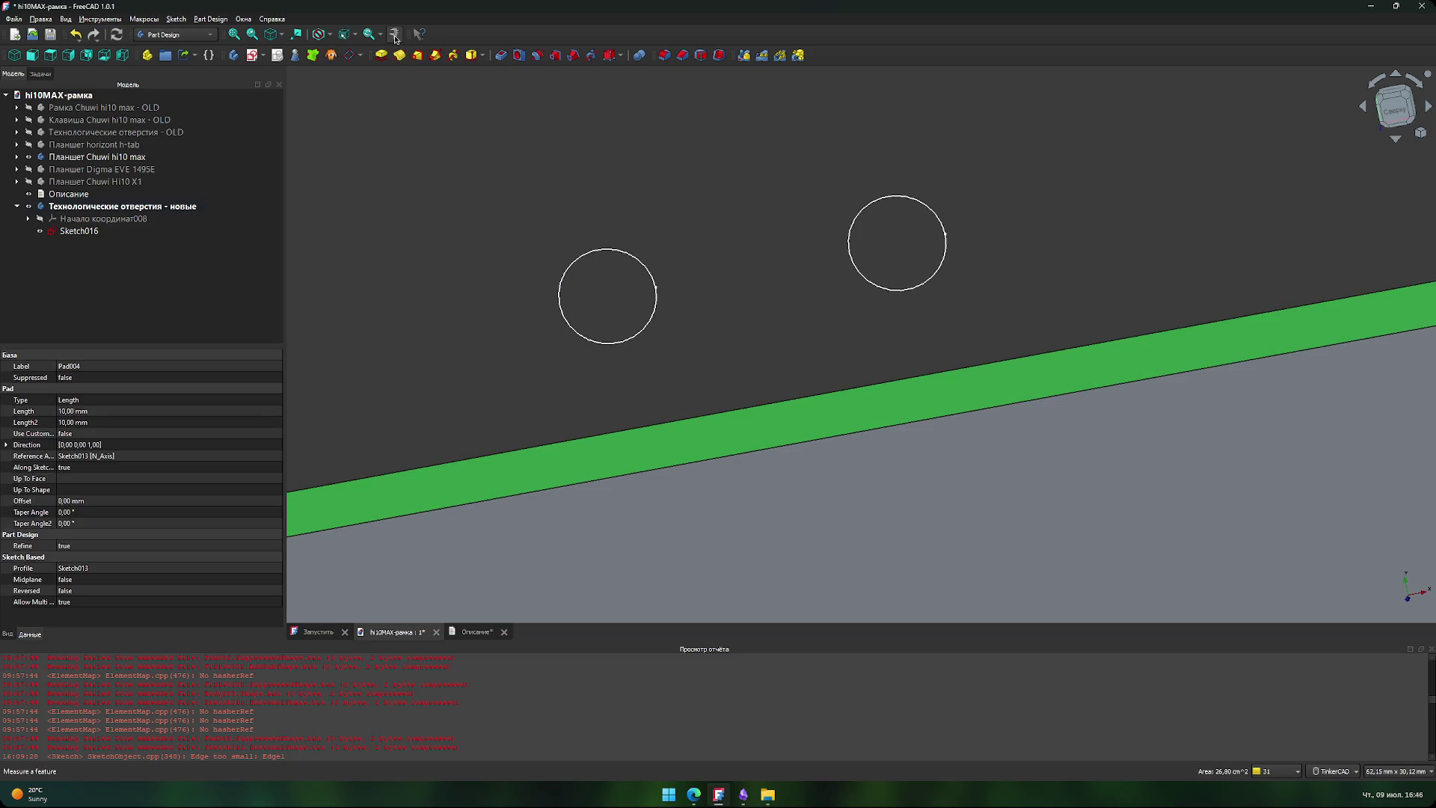
left_click(394, 33)
left_click(657, 291, "ctrl")
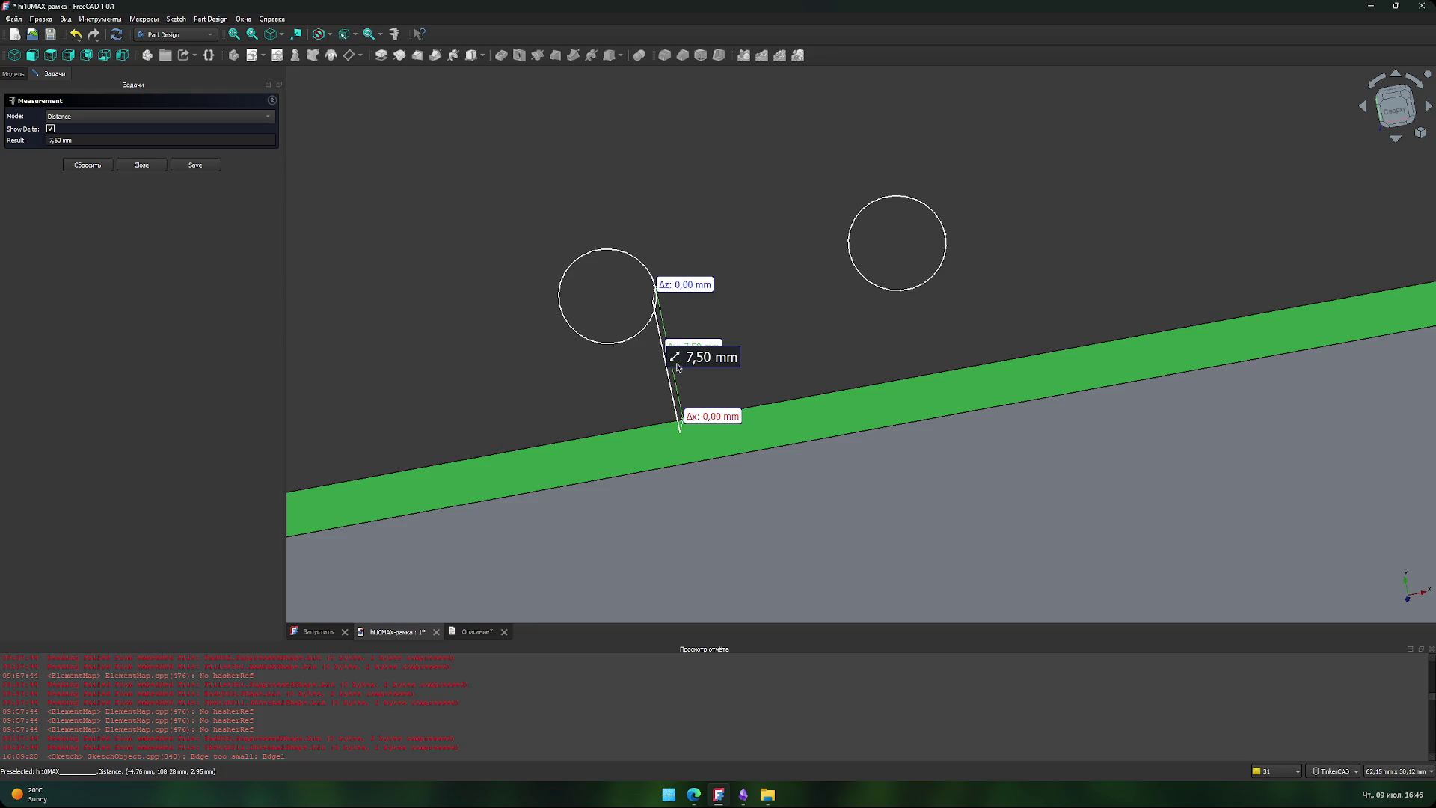
- Clear that result, measure the 268 mm bar edge, then clear it and close Measure
right_click(781, 326)
left_click(760, 297)
left_click(761, 297)
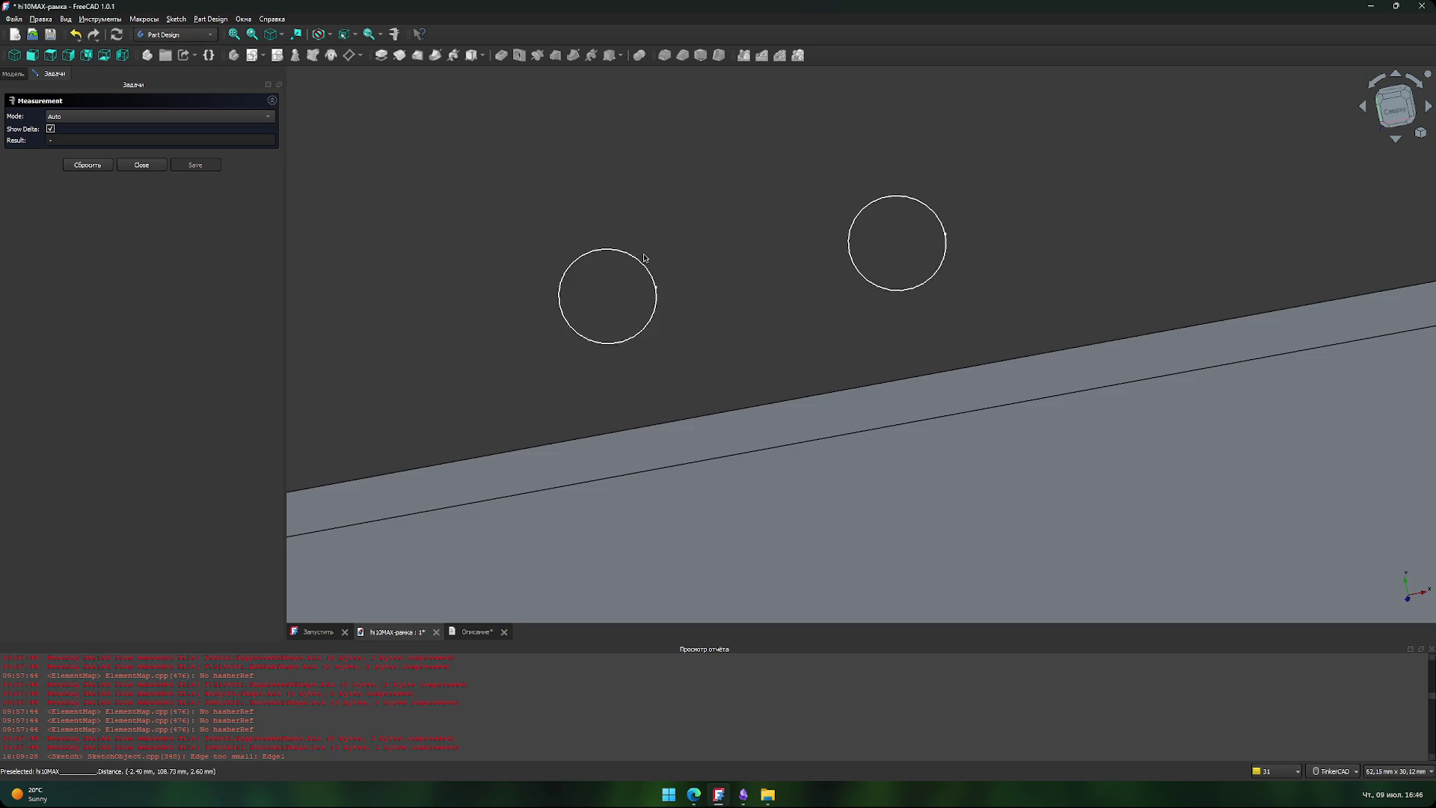
left_click(720, 455)
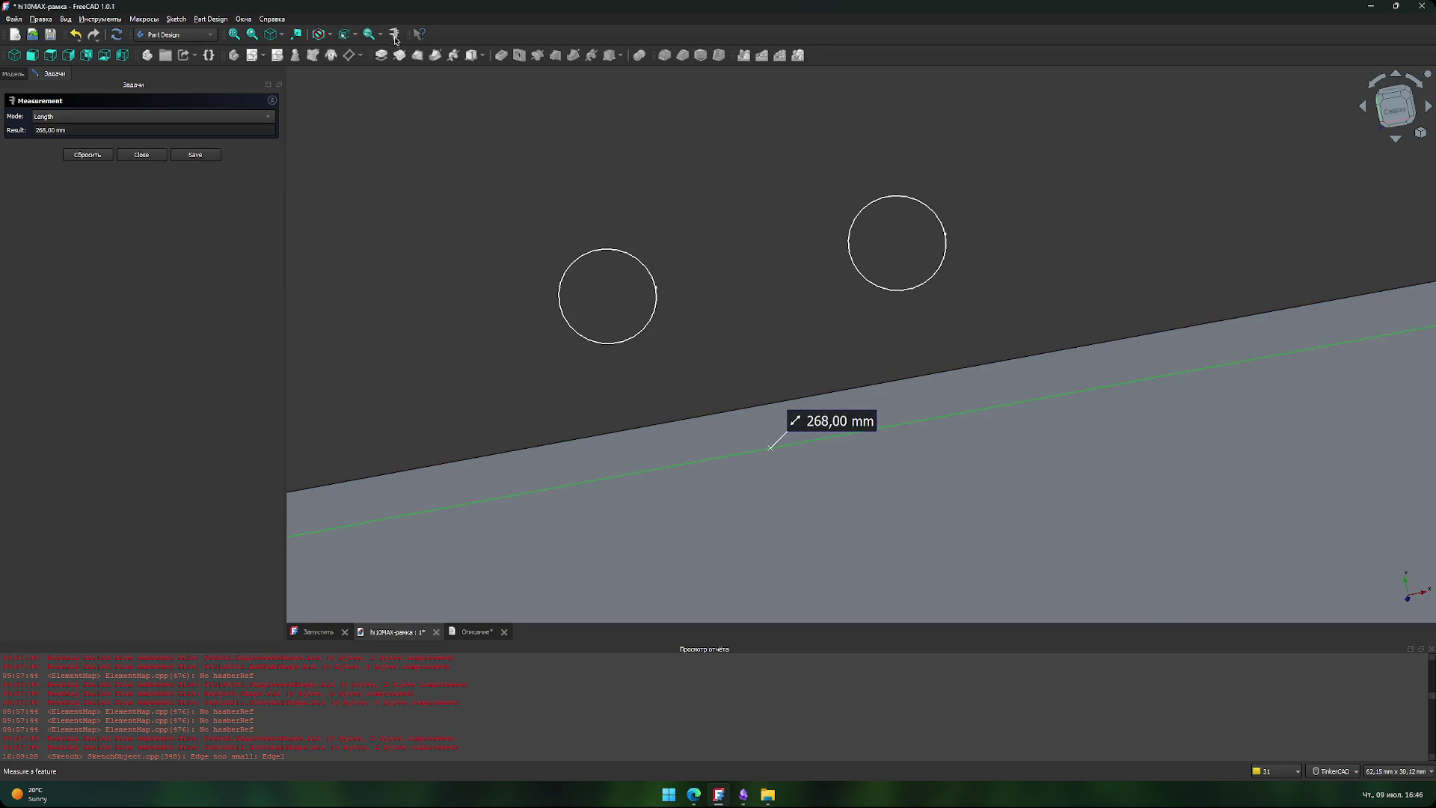
left_click(492, 256)
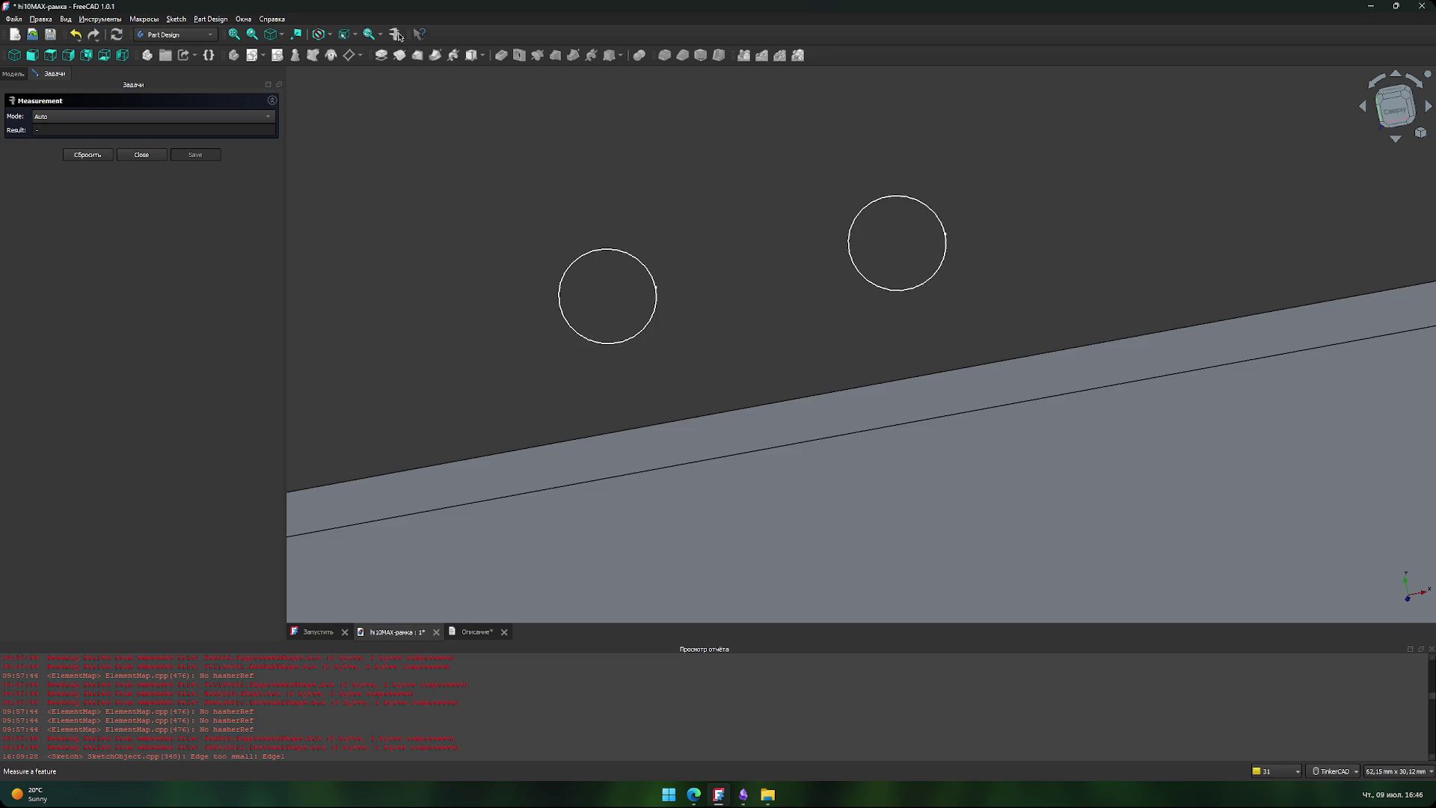
left_click(154, 155)
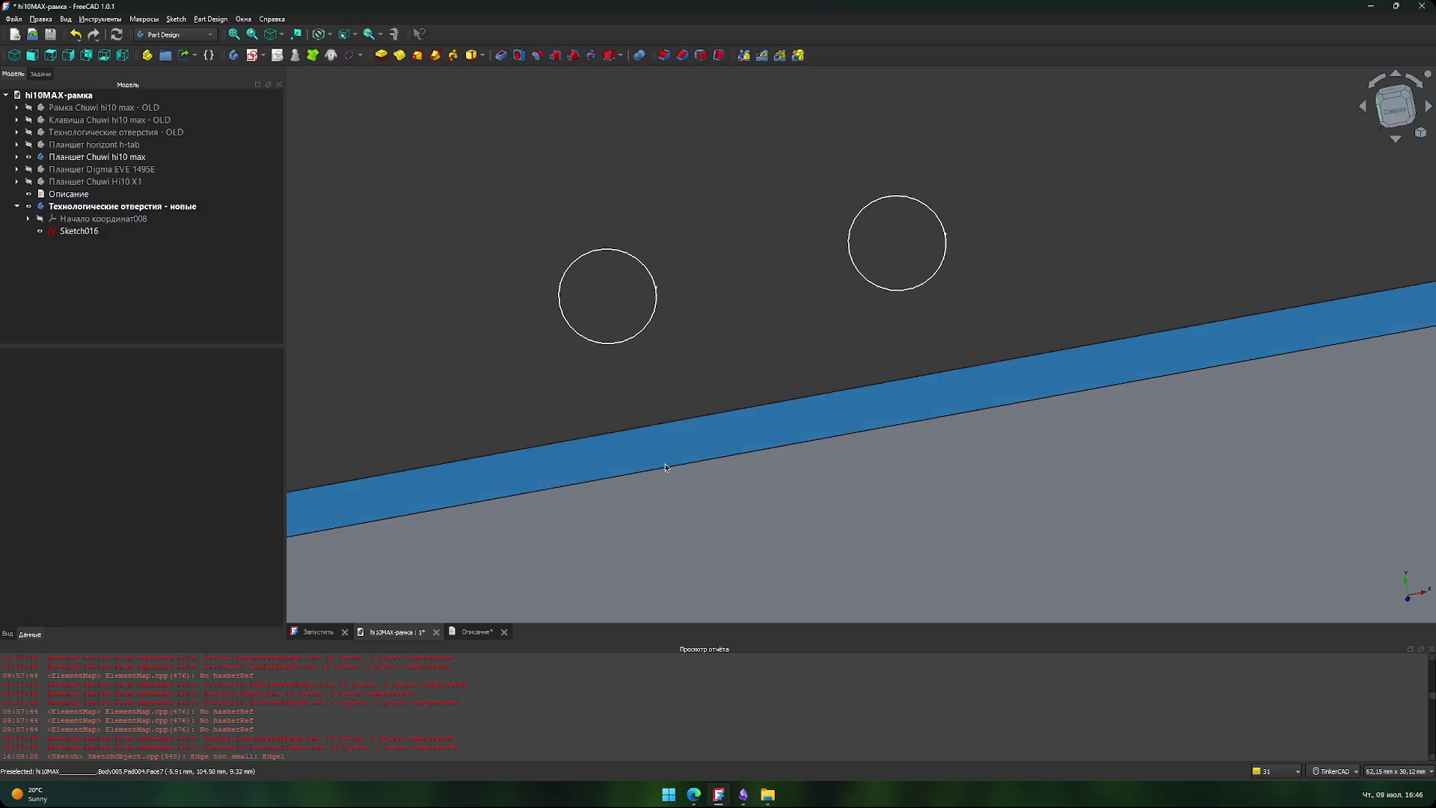
- Measure the left hole's distance to the frame's long edge: 12,50 mm
left_click(667, 467)
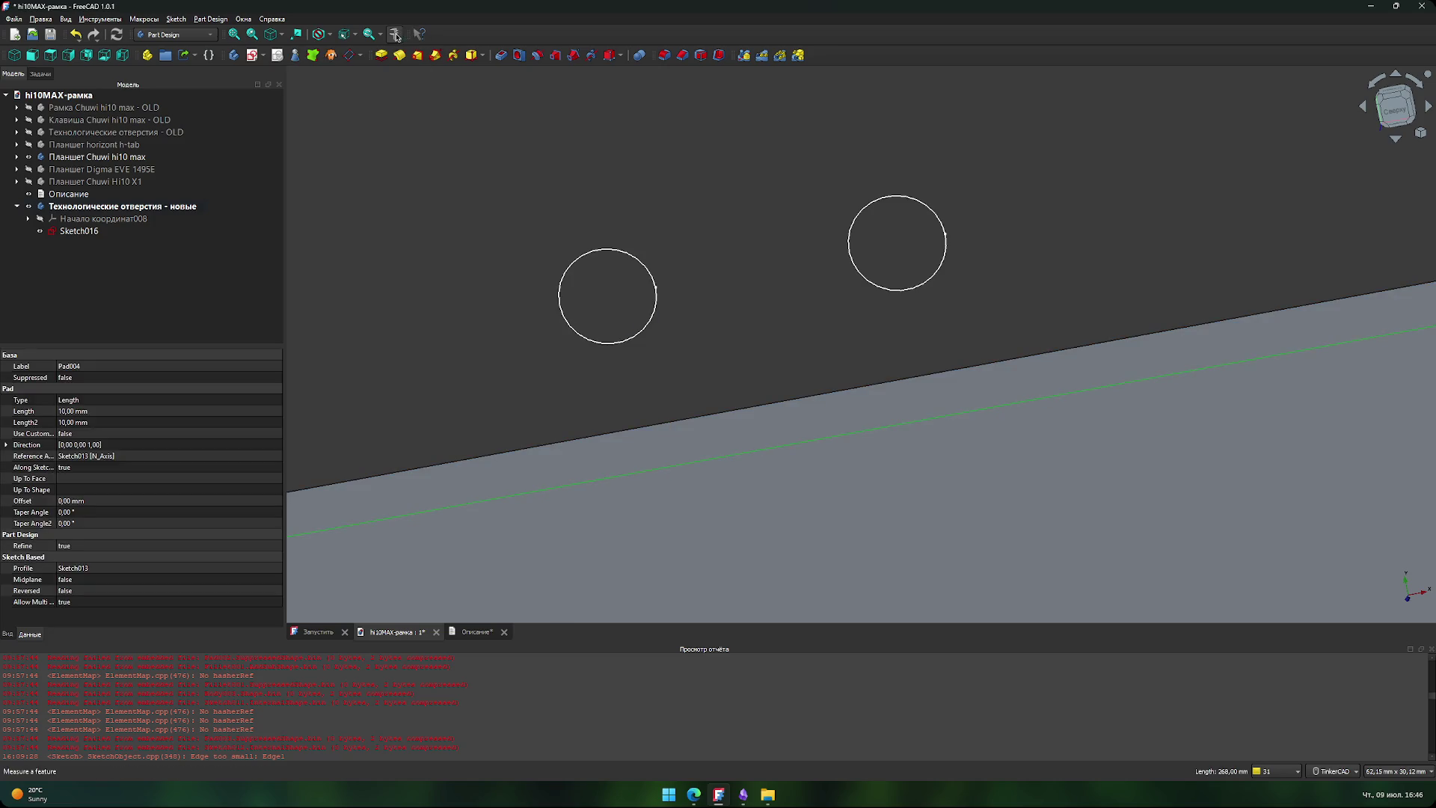
left_click(396, 36)
left_click(657, 290)
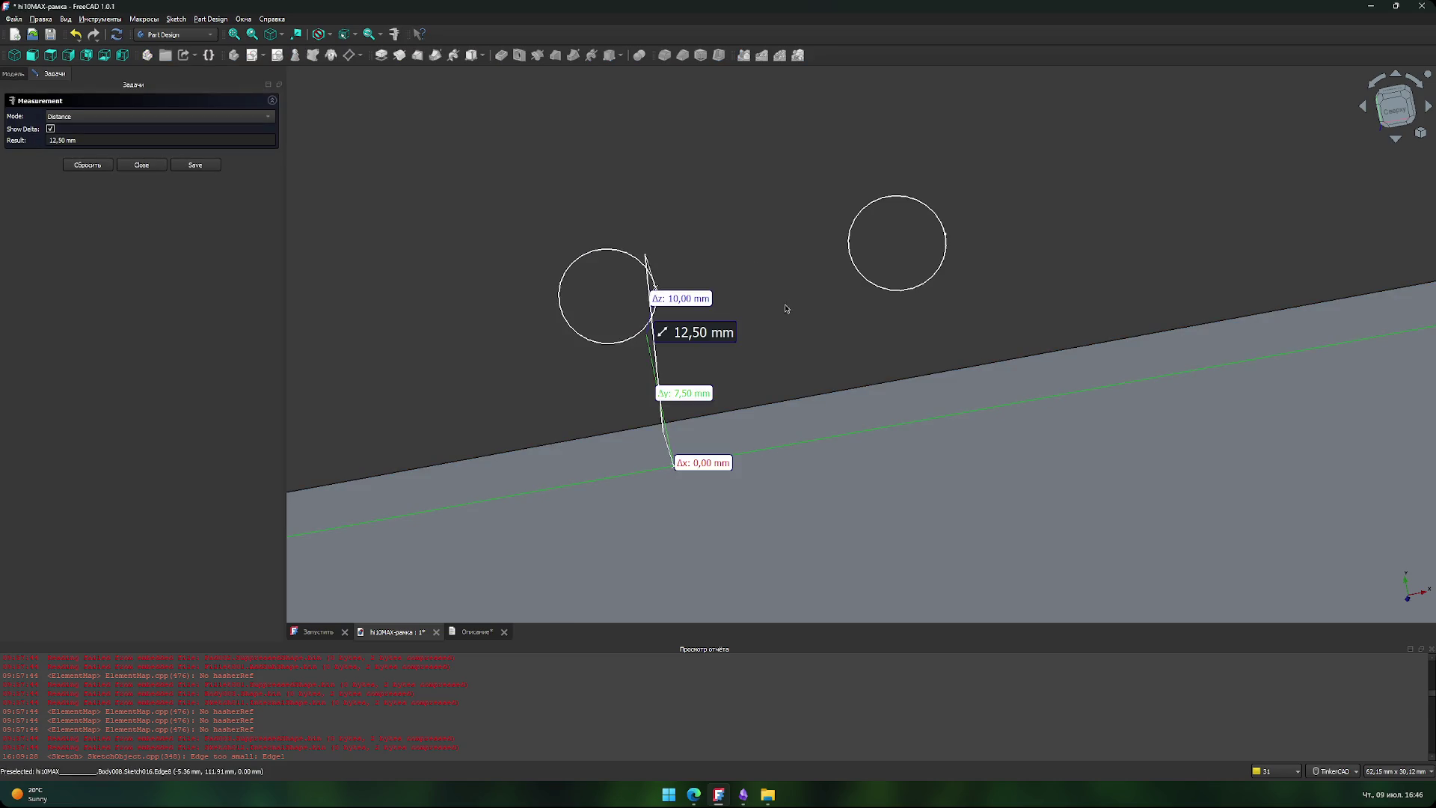
middle_click_drag(798, 349, 783, 356)
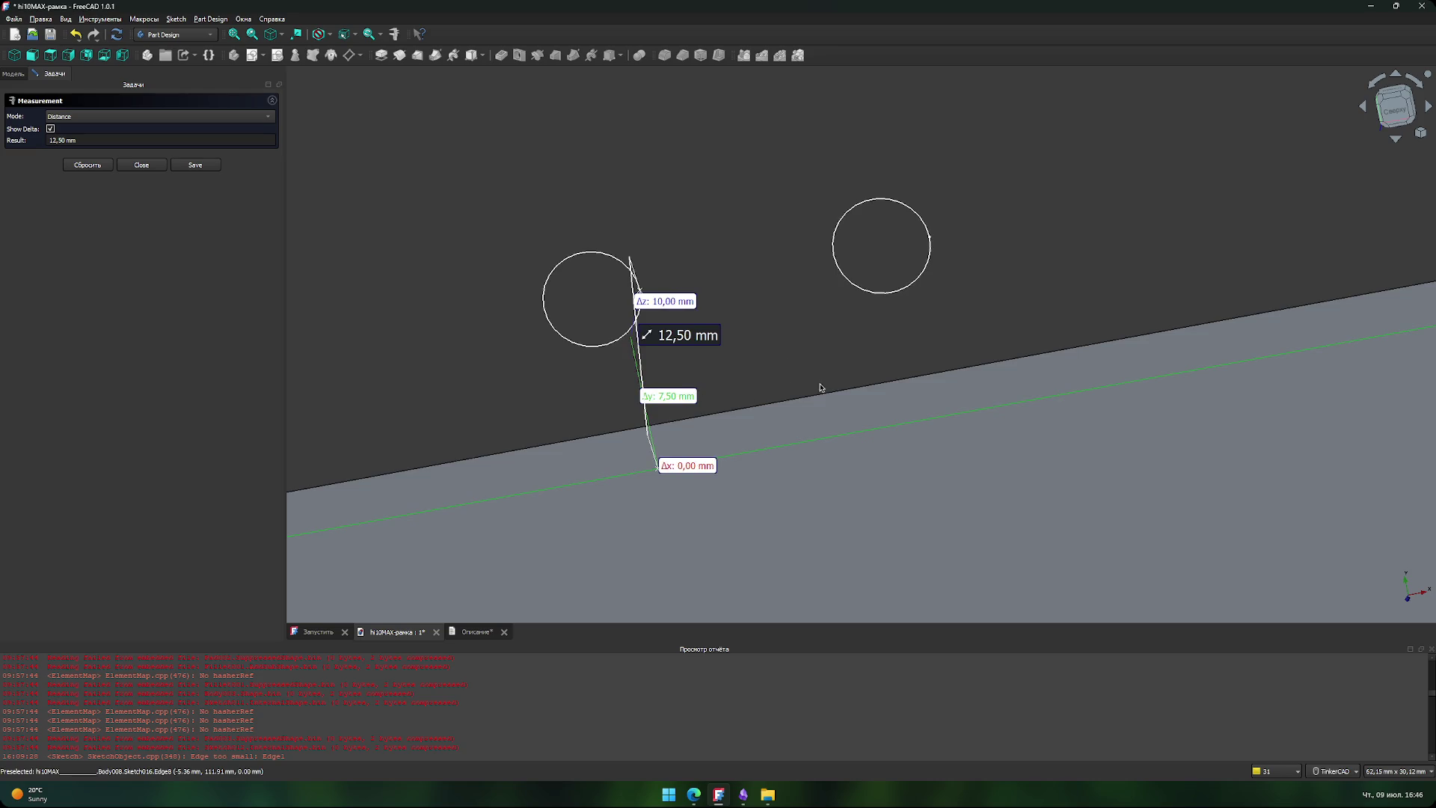
right_click_drag(807, 390, 799, 390)
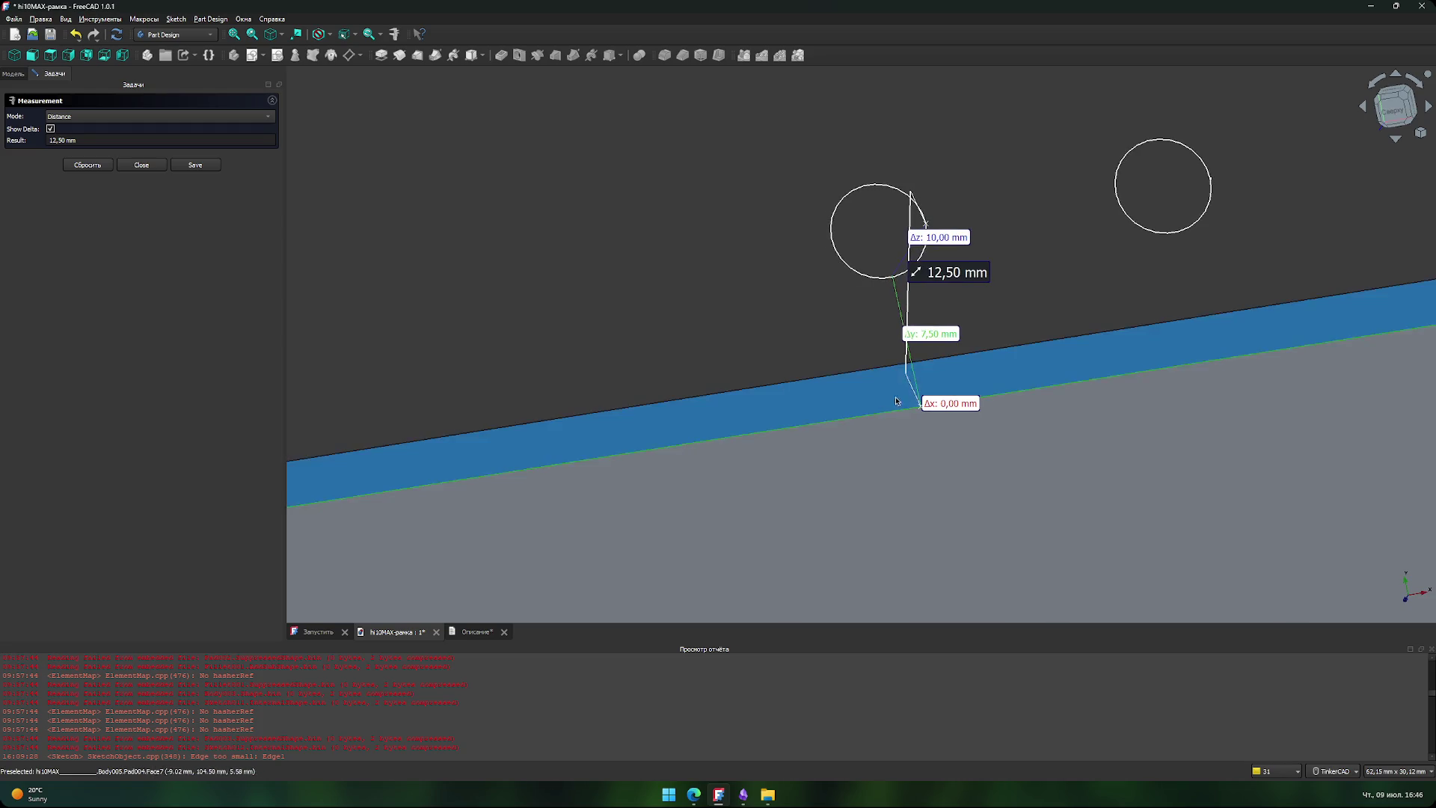
left_click(919, 410)
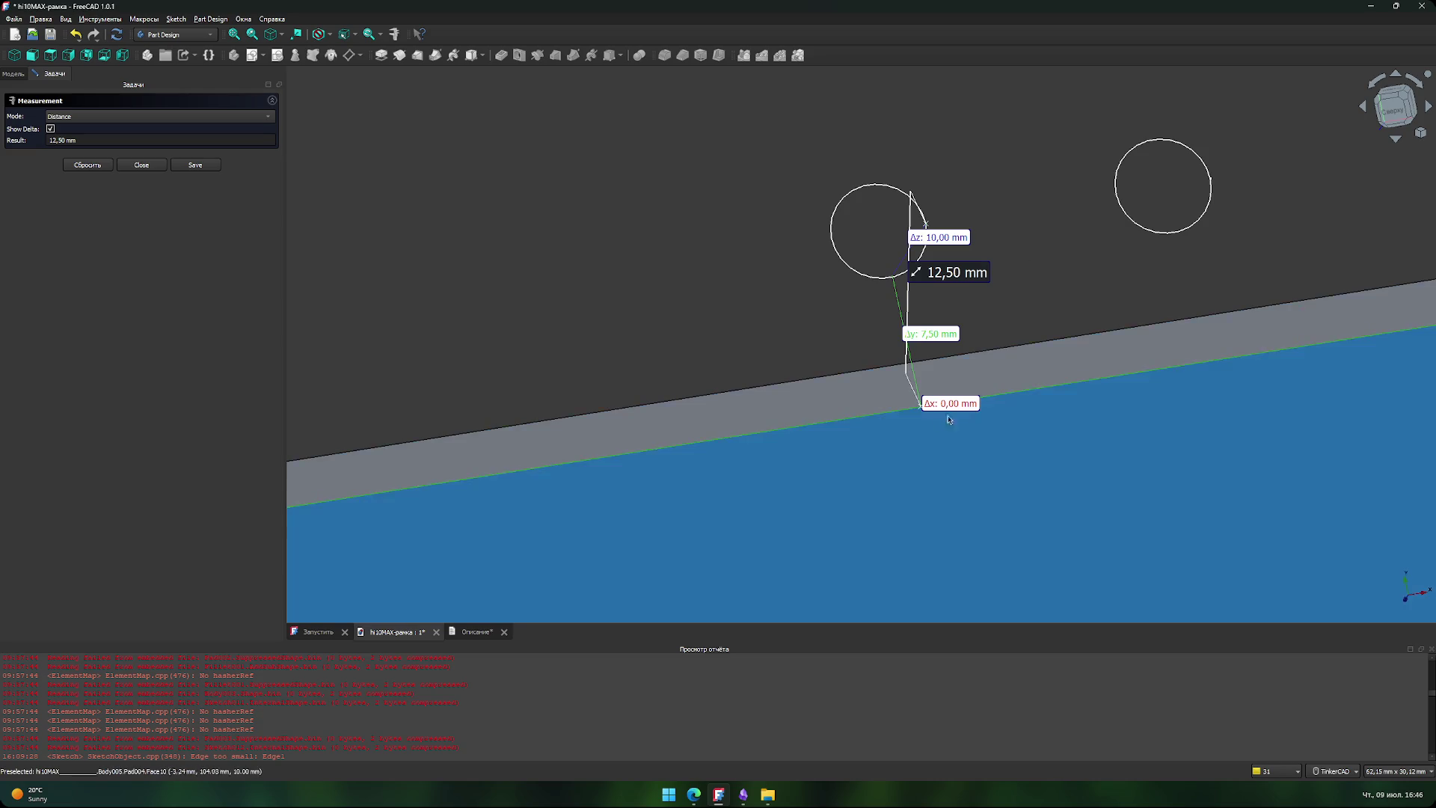
left_click(975, 298)
- Measure the frame's edge face area as 26,80 cm², then clear and close Measure
middle_click_drag(974, 298, 868, 352)
left_click(828, 397)
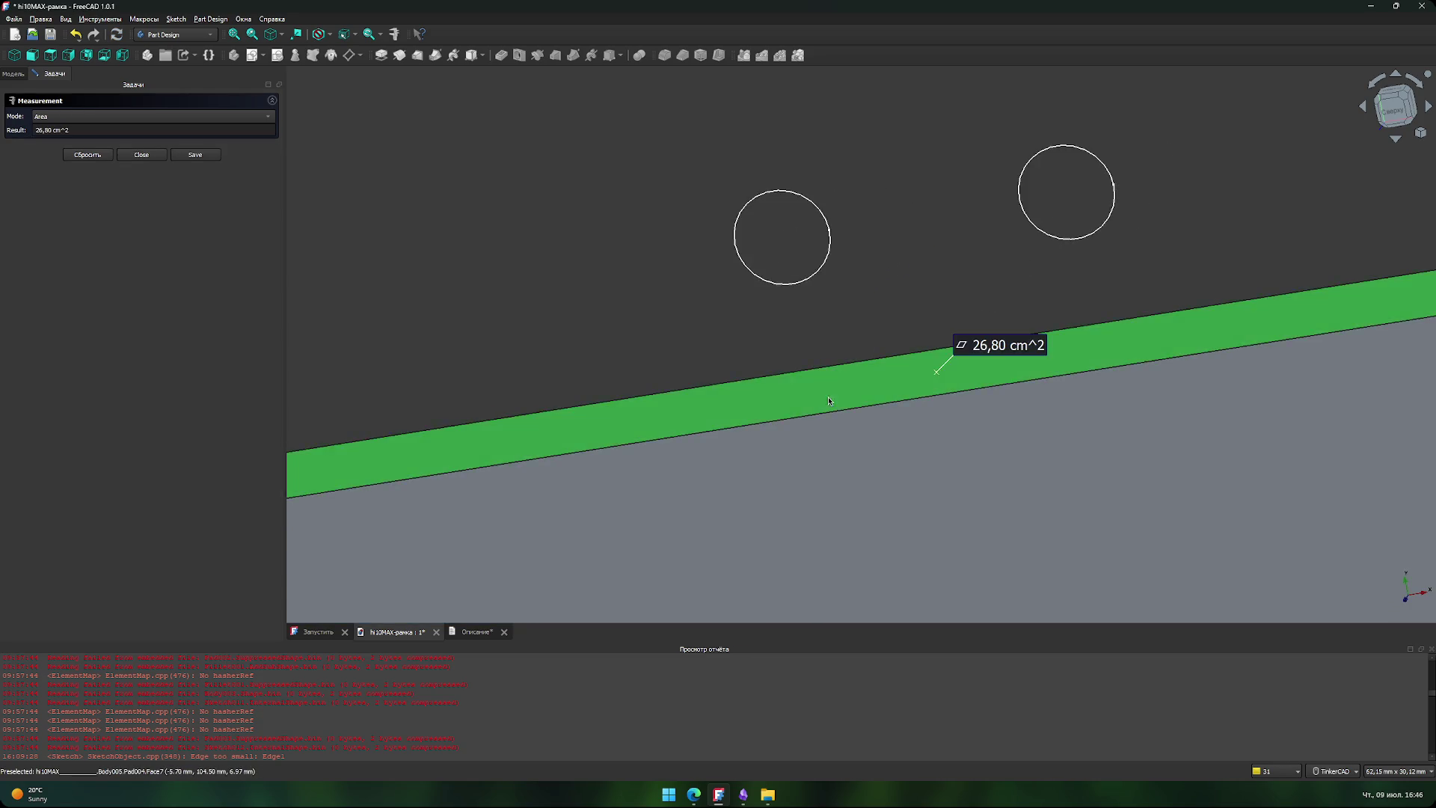
left_click(519, 143)
left_click(153, 157)
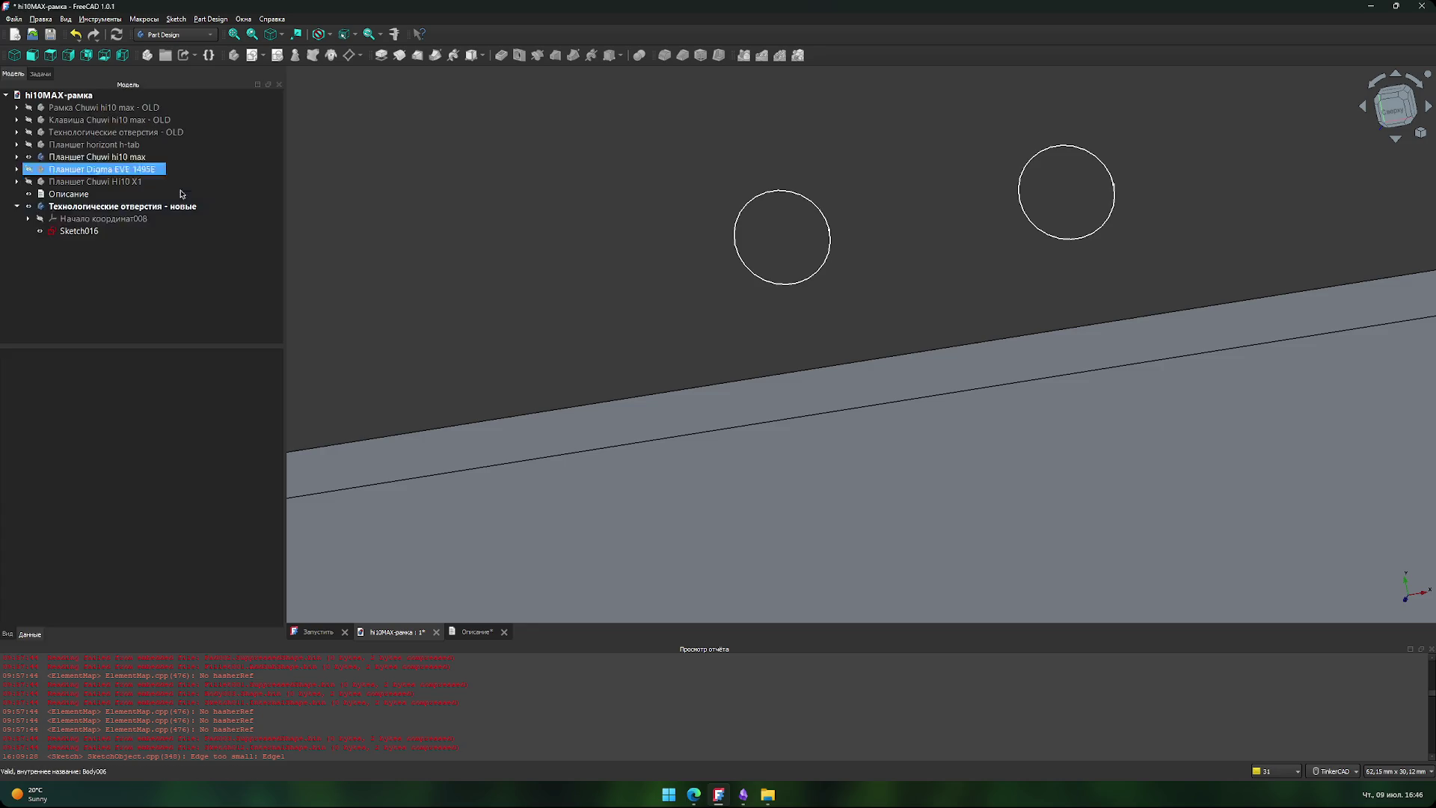
- Switch to the straight top view, centre the two hole circles, and select Sketch016
scroll(615, 289, "down", 1)
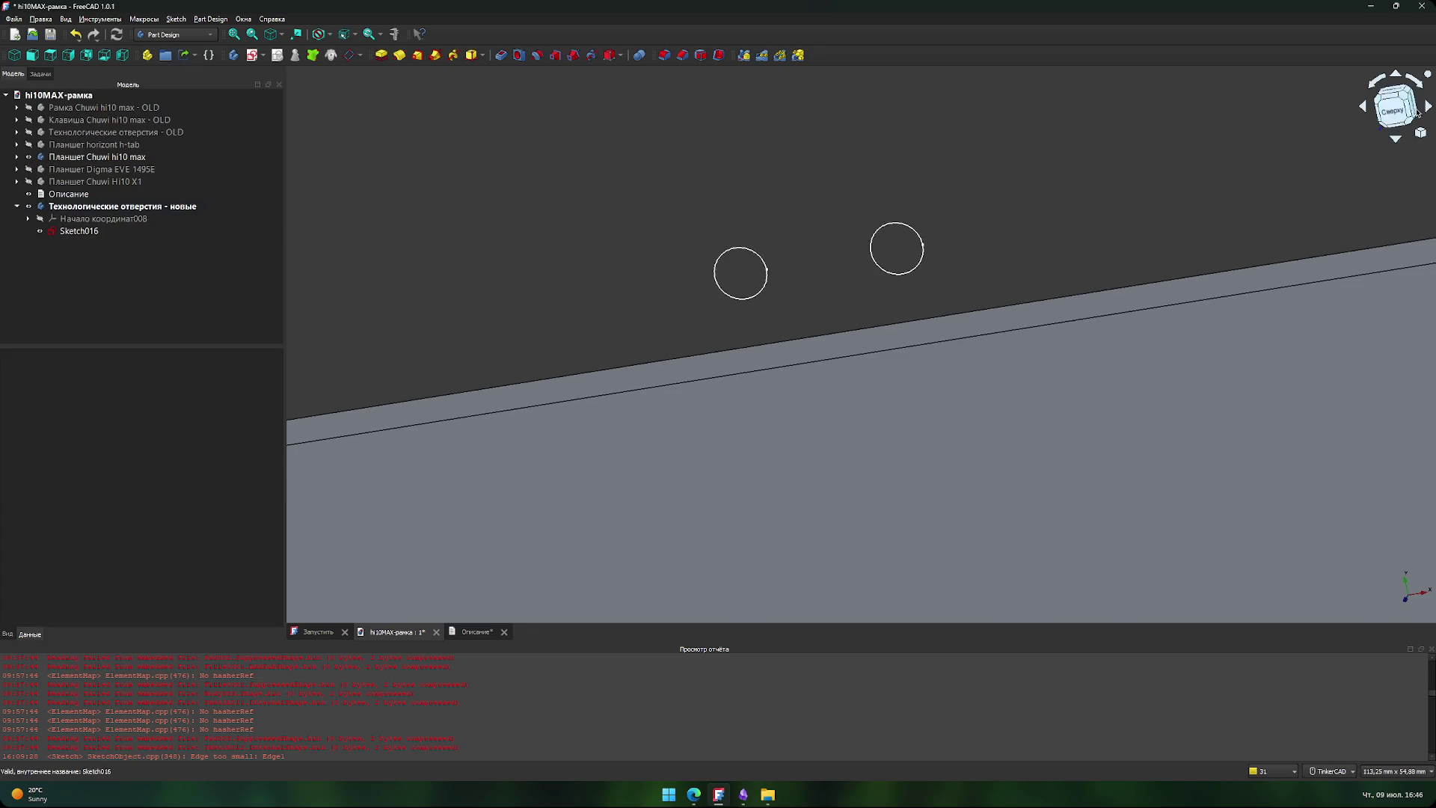
key("2")
middle_click_drag(667, 322, 773, 243)
scroll(740, 324, "up", 1)
right_click_drag(750, 372, 953, 362)
key("2")
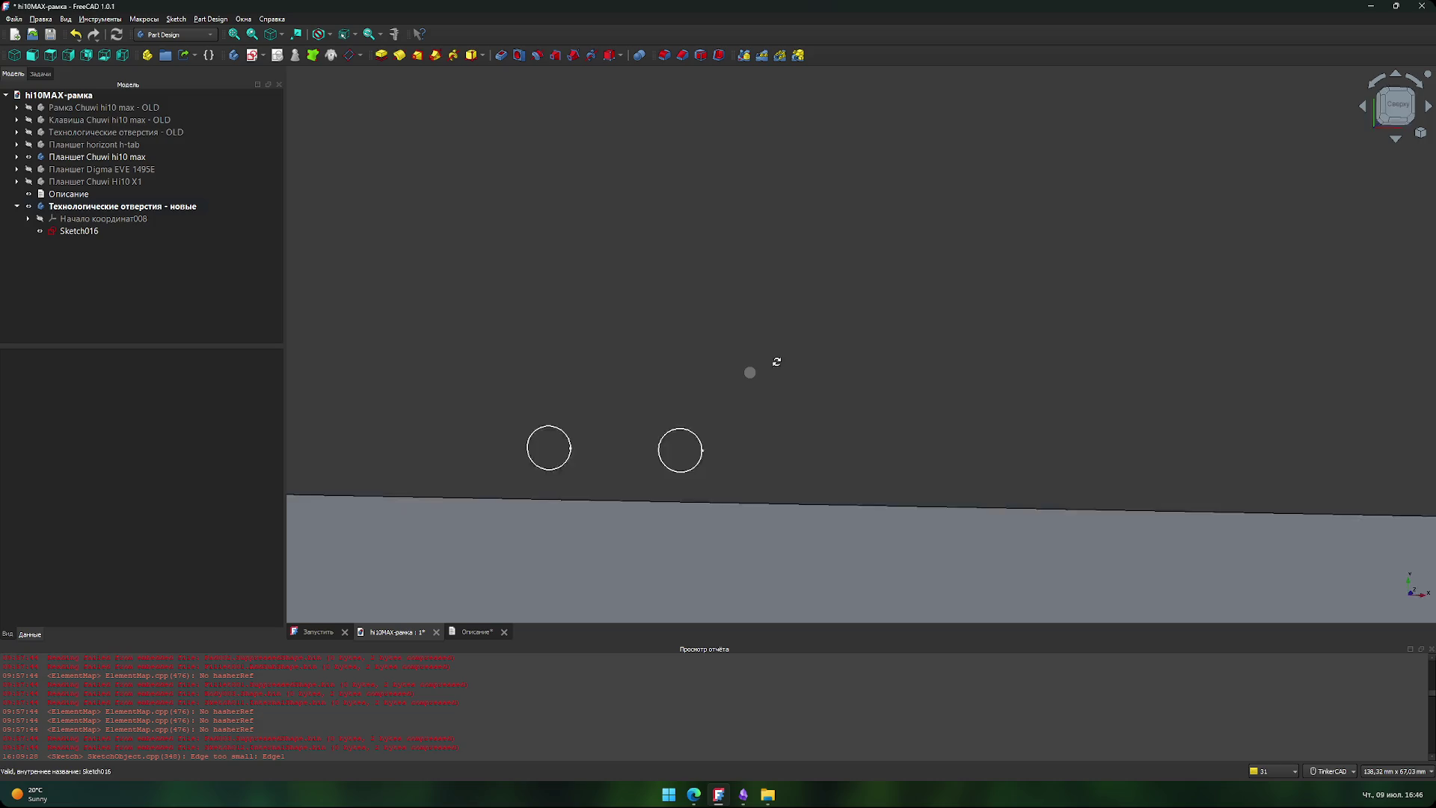
scroll(783, 379, "up", 1)
scroll(782, 379, "up", 2)
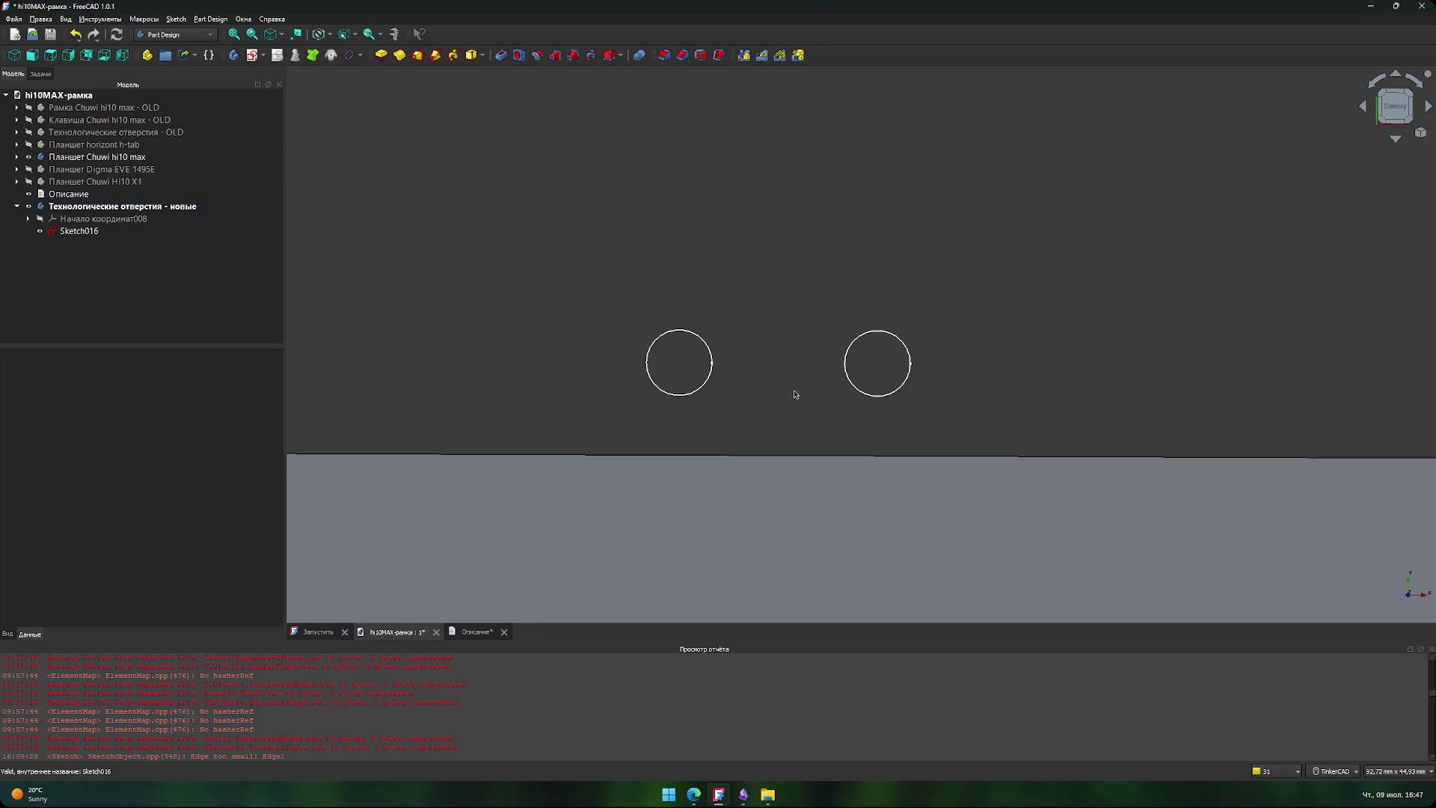
scroll(786, 372, "down", 2)
mouse_move(763, 337)
middle_mouse_down()
mouse_move(770, 308)
mouse_move(734, 319)
middle_mouse_up()
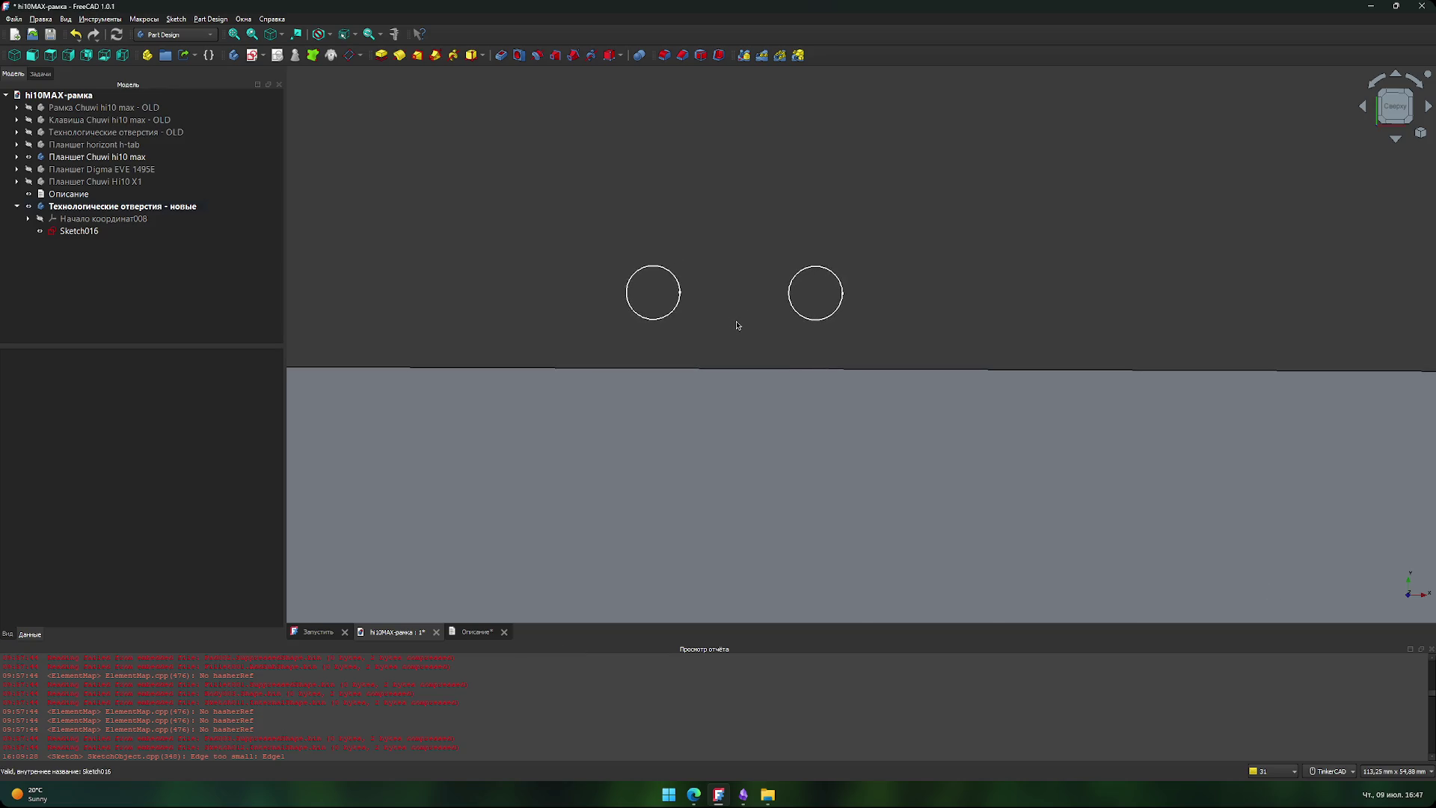
left_click(90, 232)
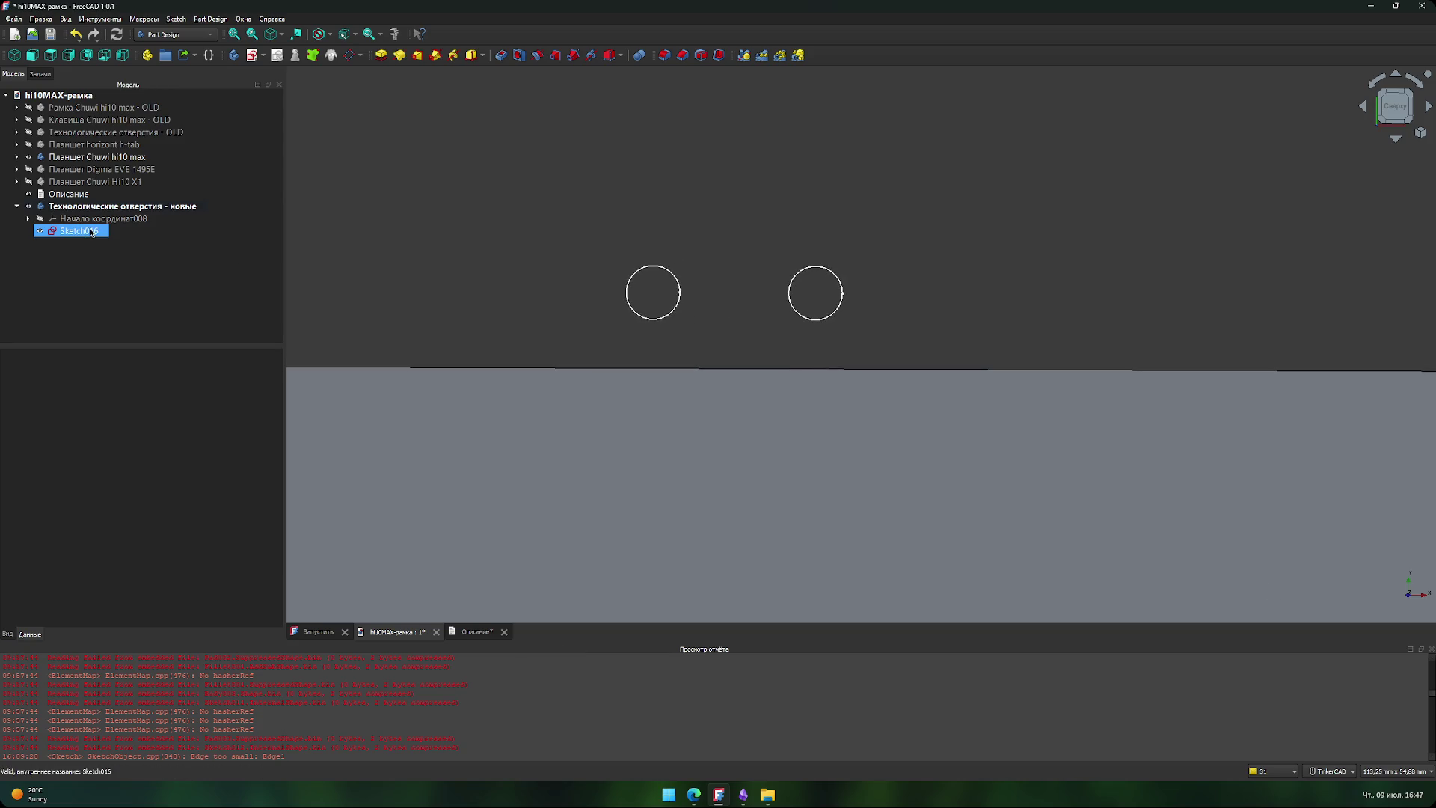
- Open Sketch016, zoom out to review its dimensions, and close it
double_click(91, 232)
scroll(806, 288, "down", 5)
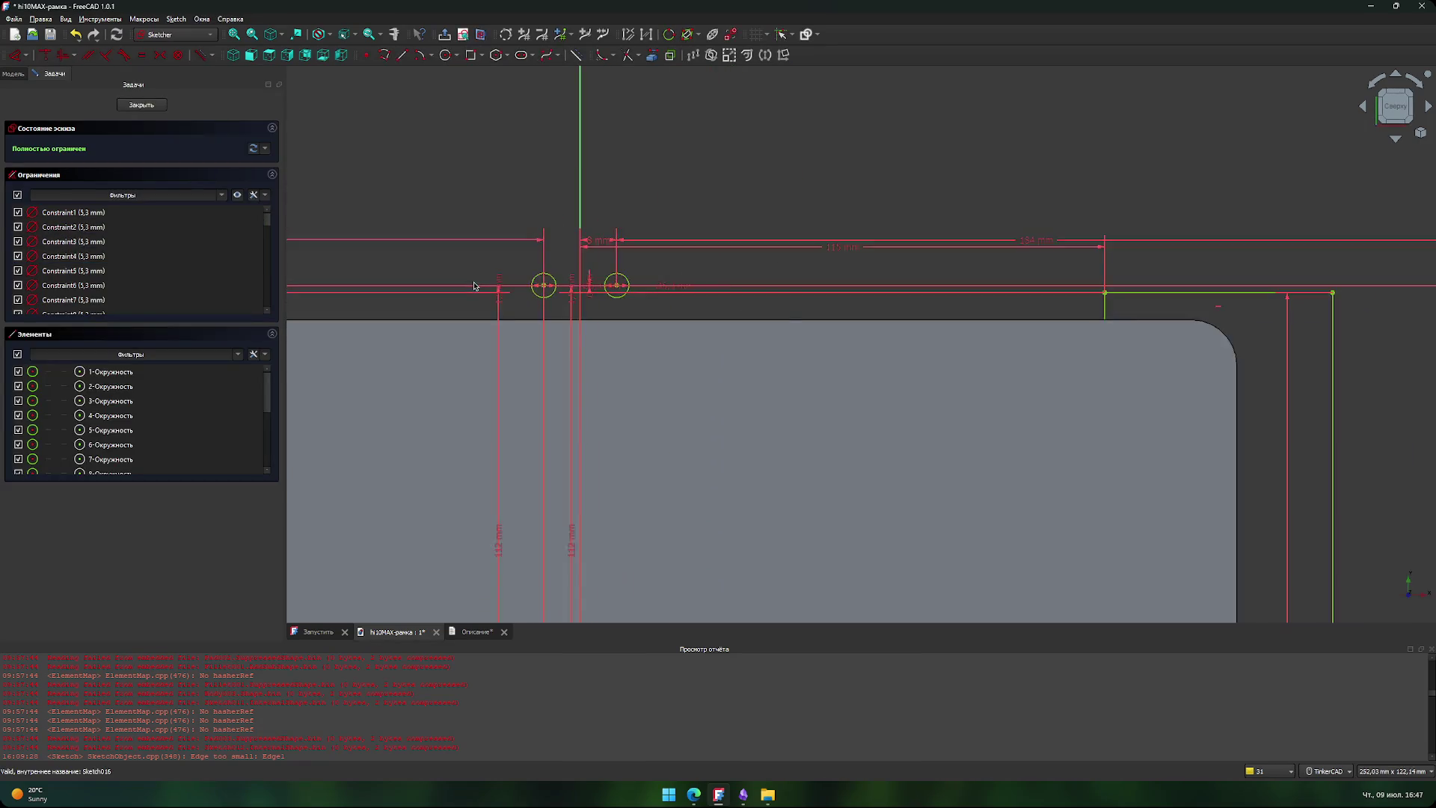
scroll(805, 289, "down", 3)
middle_click_drag(749, 334, 631, 226)
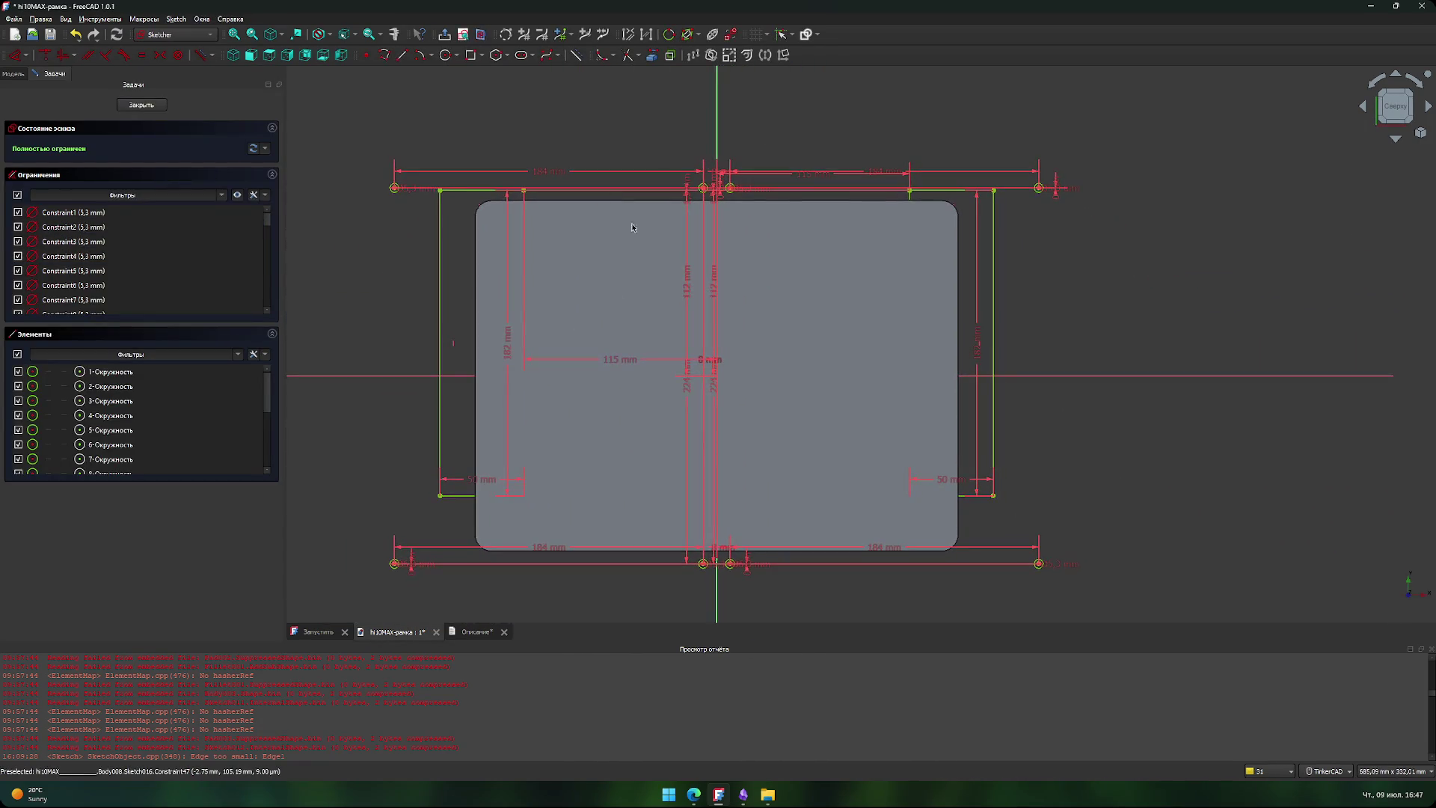
left_click(142, 105)
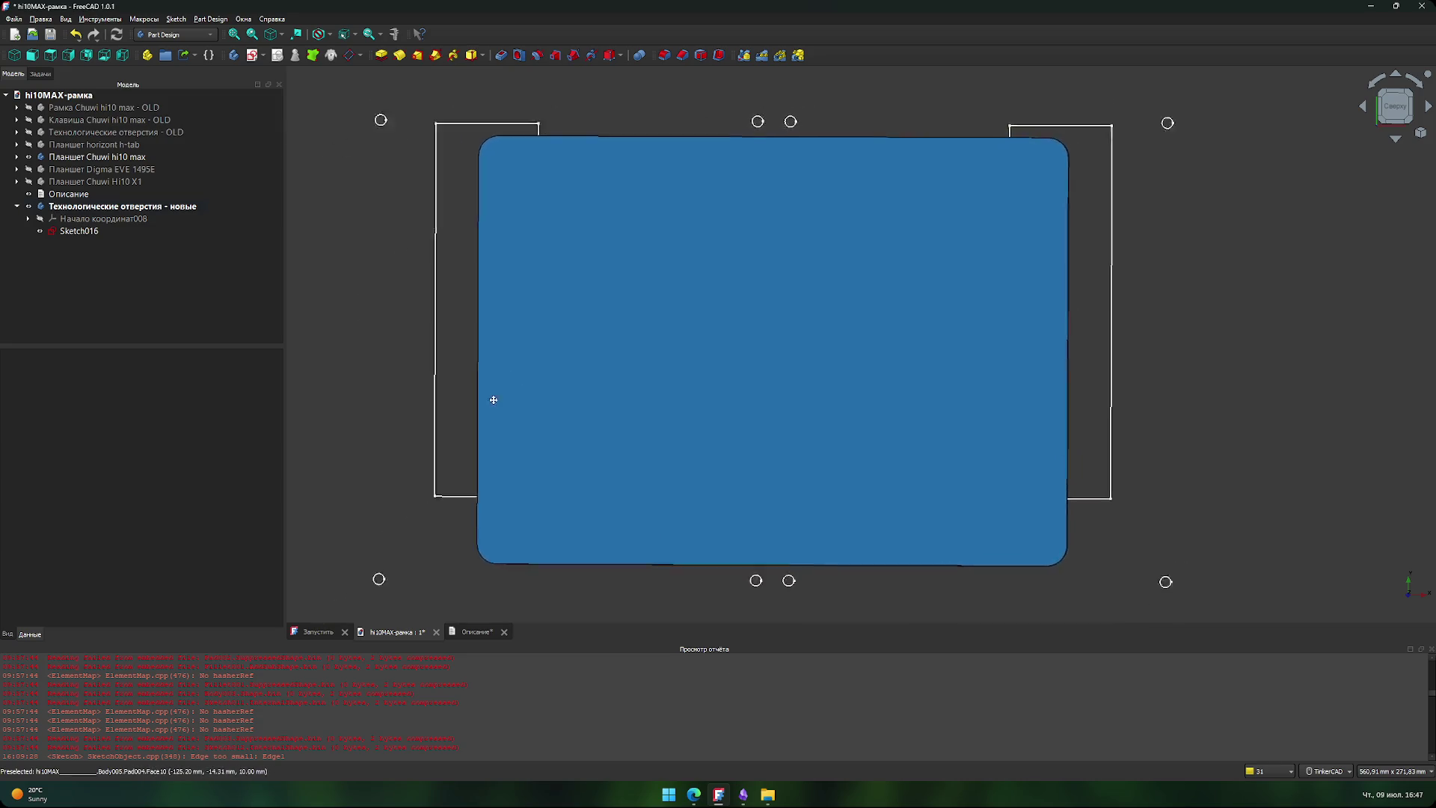
- Hide the Планшет Chuwi hi10 max body and show the Планшет horizont h-tab body
left_click(215, 211)
left_click(32, 158)
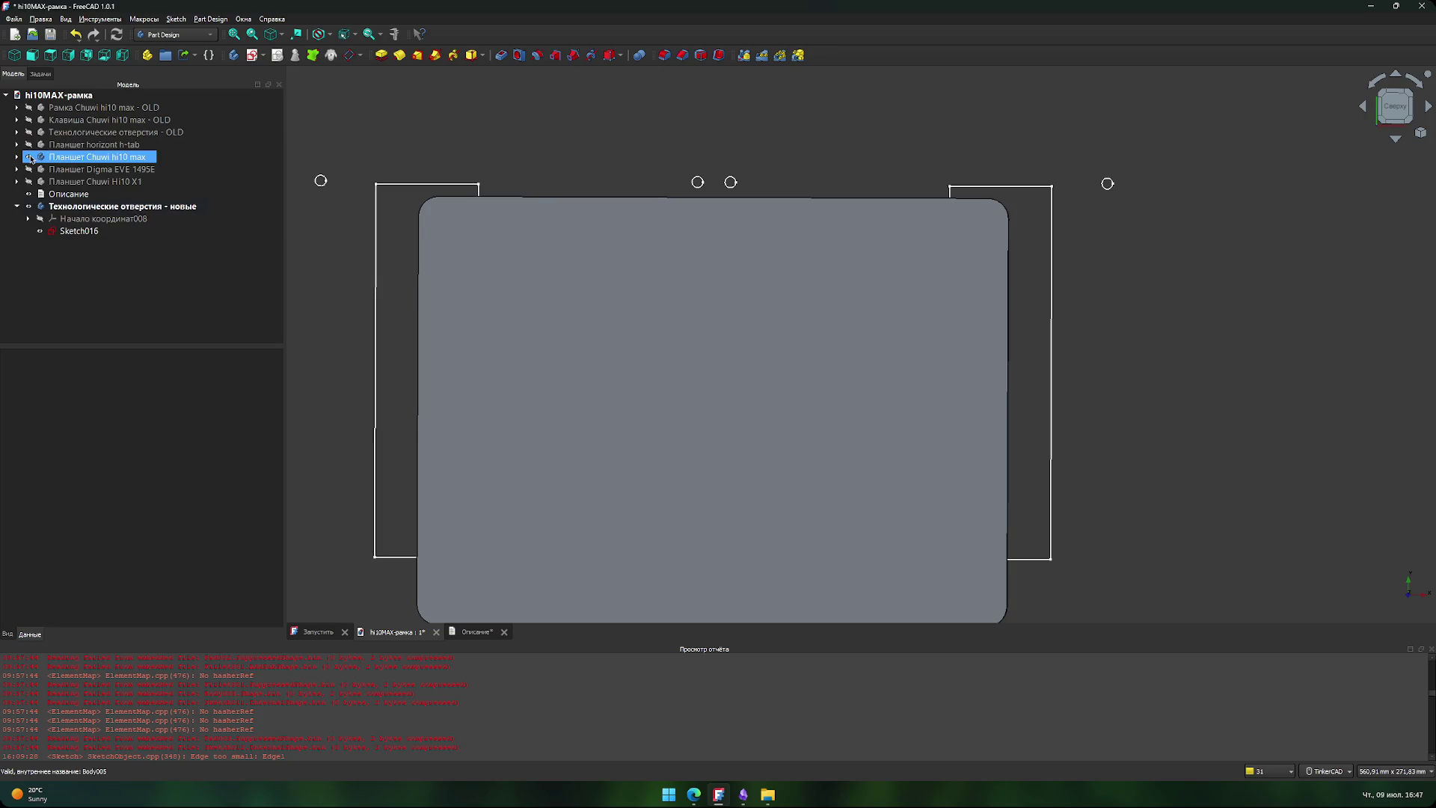
left_click(32, 158)
left_click(112, 149, "ctrl")
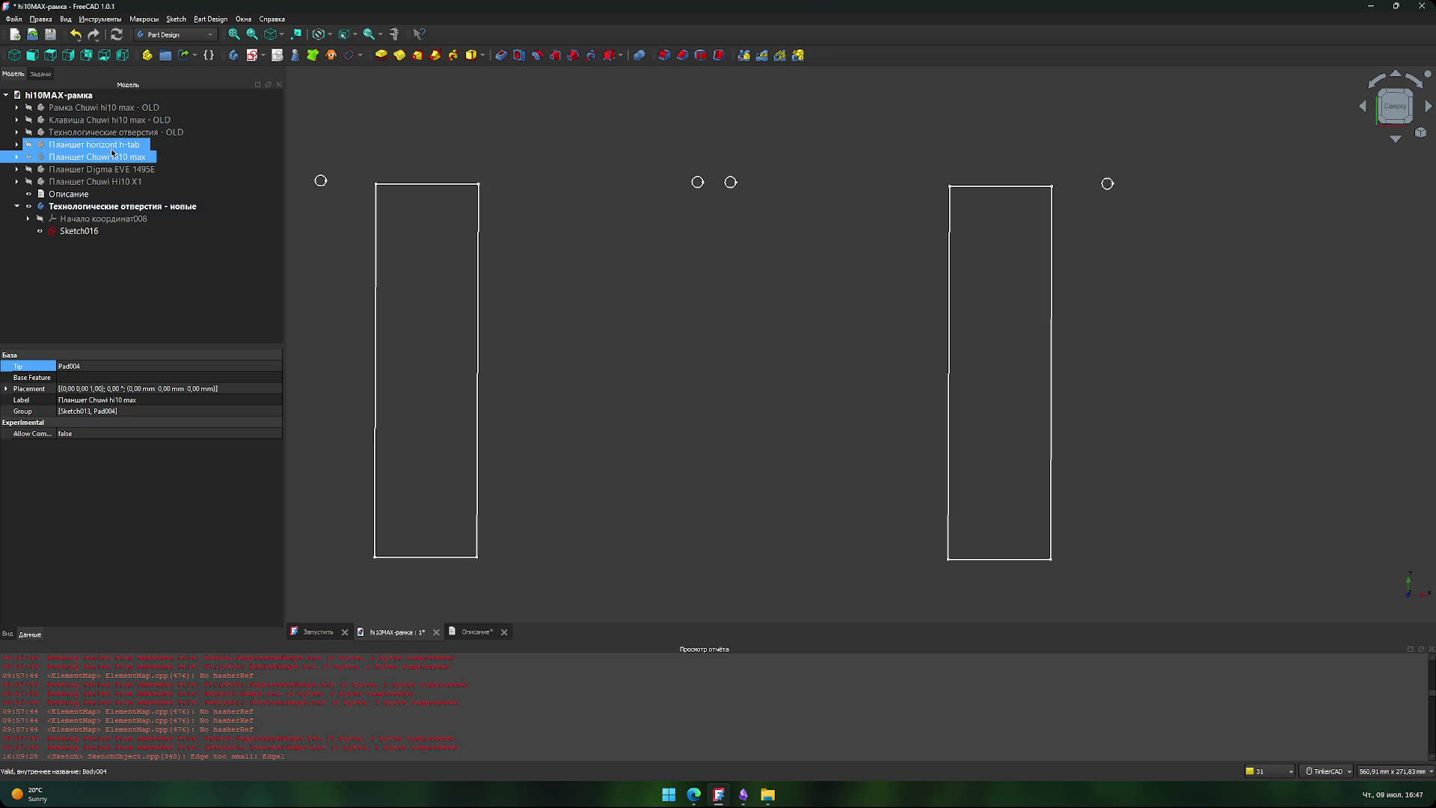
left_click(111, 160)
left_click(113, 150, "ctrl")
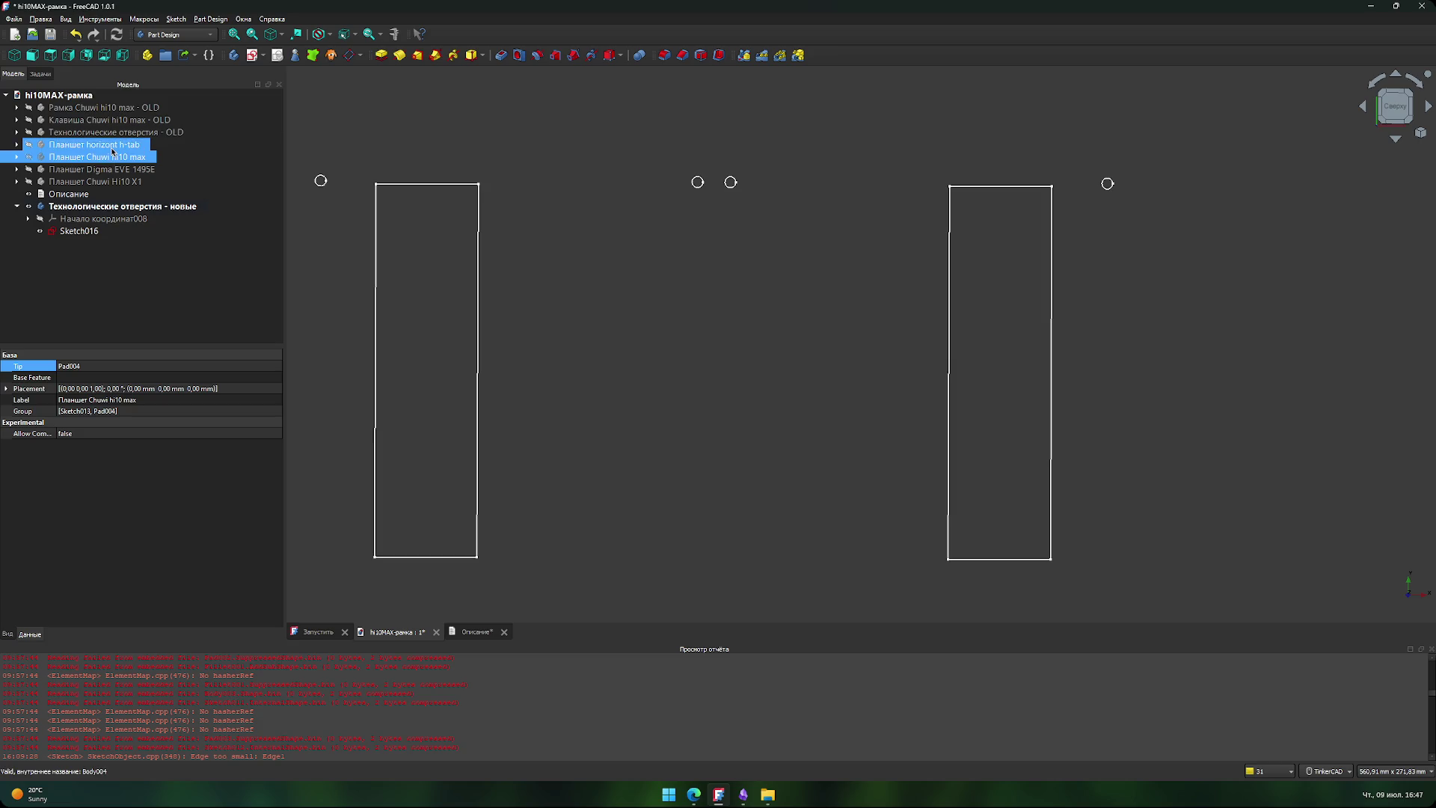
left_click(30, 147)
left_click(497, 150)
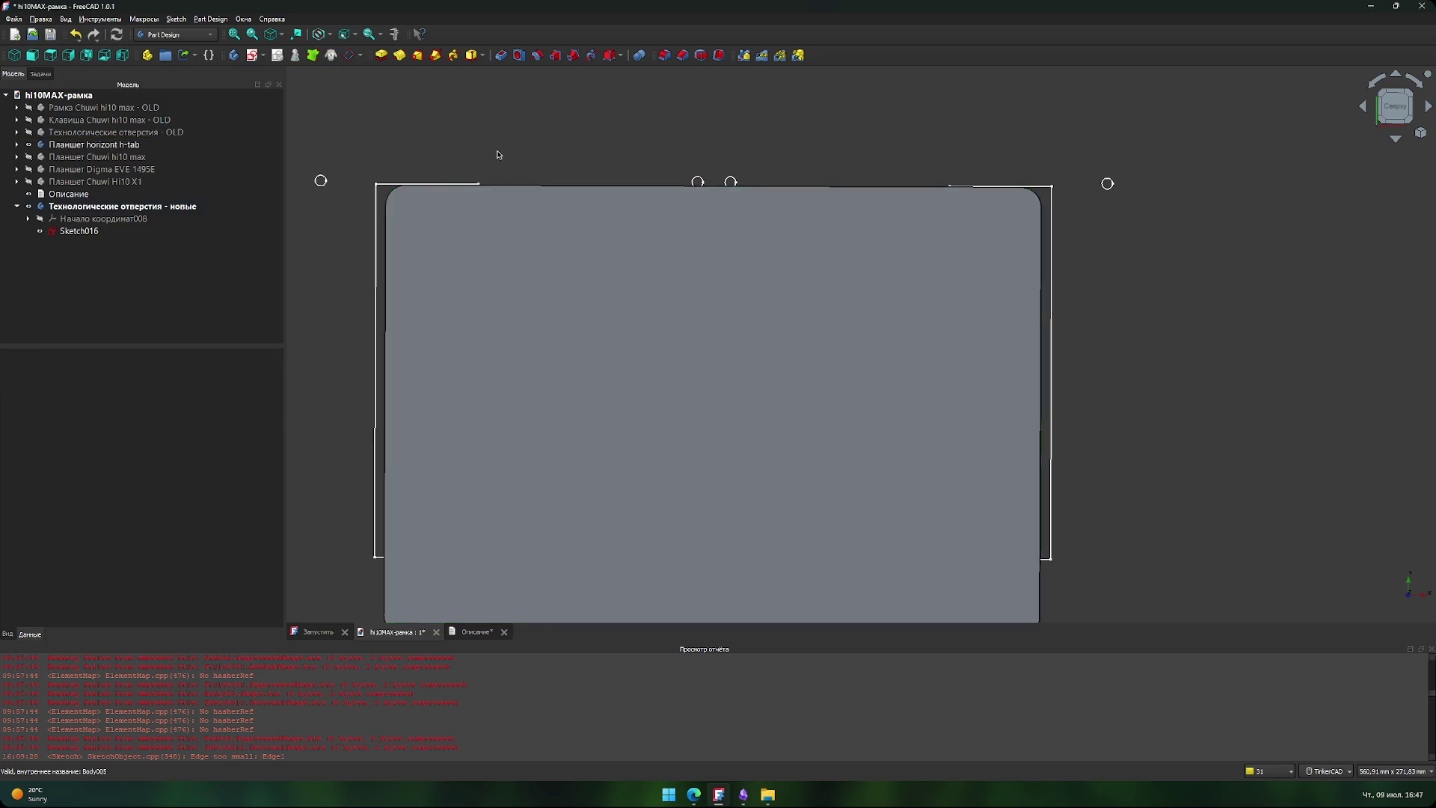
- Tilt the view slightly and select the horizont h-tab body's edge face
scroll(682, 182, "up", 3)
scroll(631, 179, "up", 5)
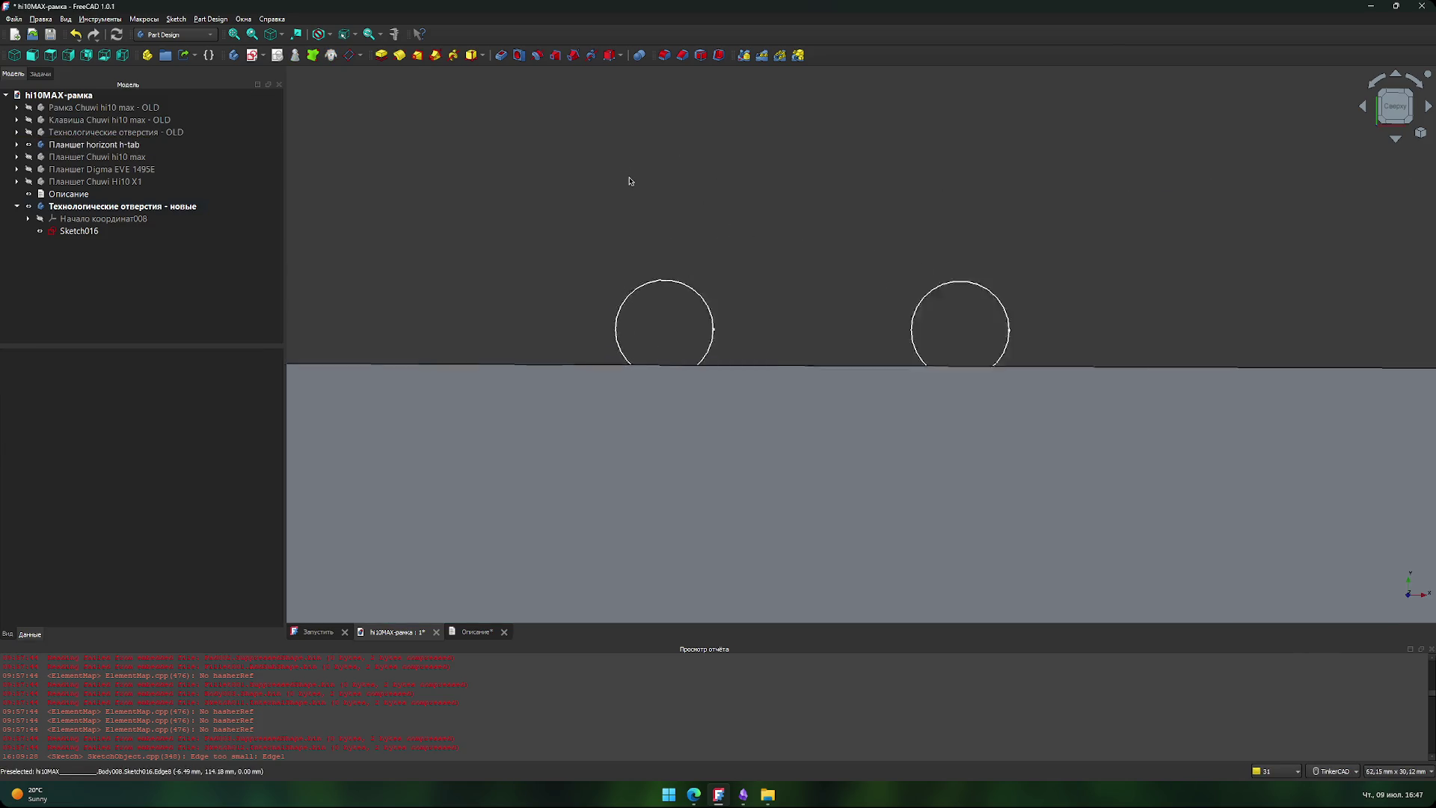
mouse_move(730, 243)
right_mouse_down()
mouse_move(735, 258)
mouse_move(715, 263)
mouse_move(747, 247)
mouse_move(845, 283)
right_mouse_up()
left_click(714, 367)
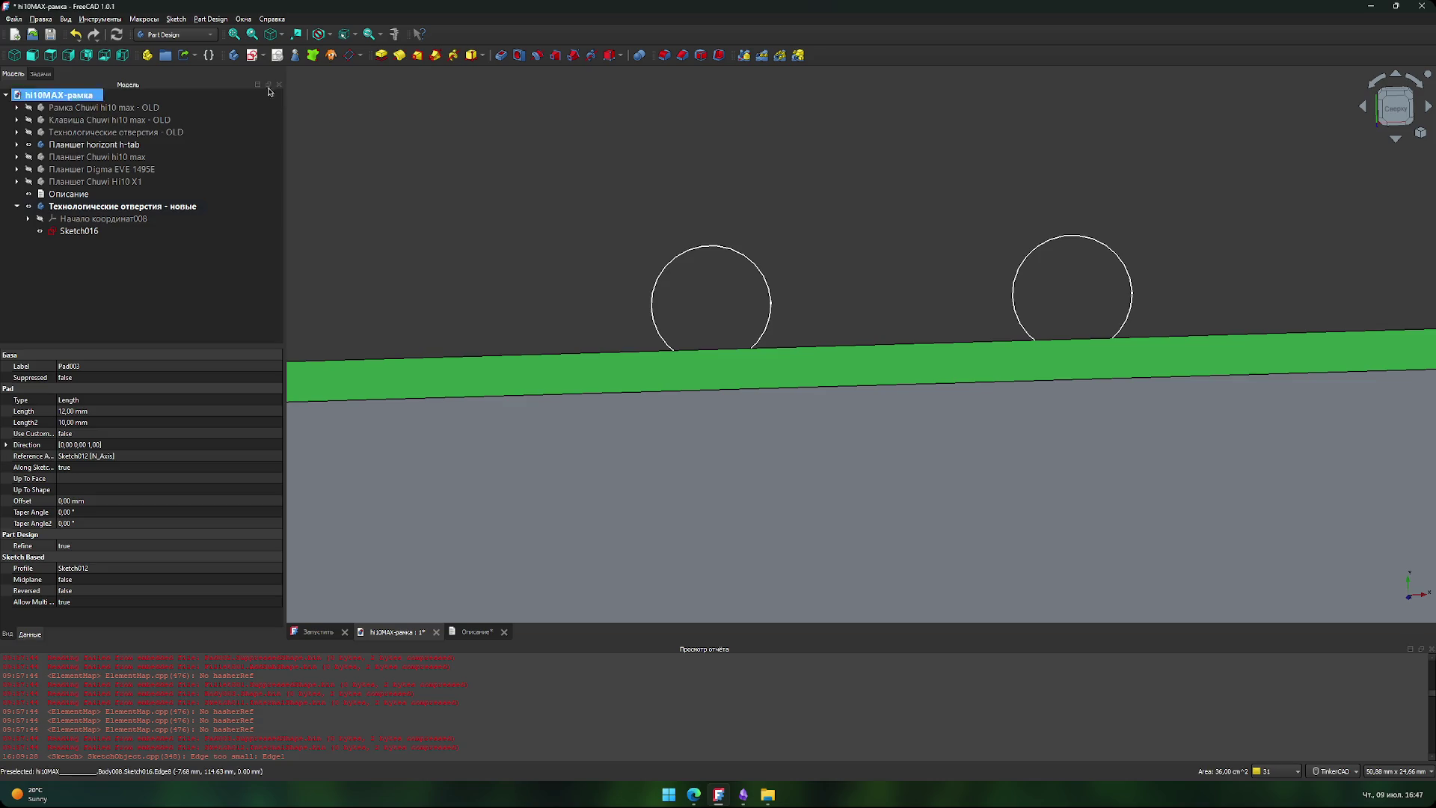
- Measure the edge face as 36,00 cm² and the hole-to-edge gap as 2,00 mm, then clear
left_click(397, 36)
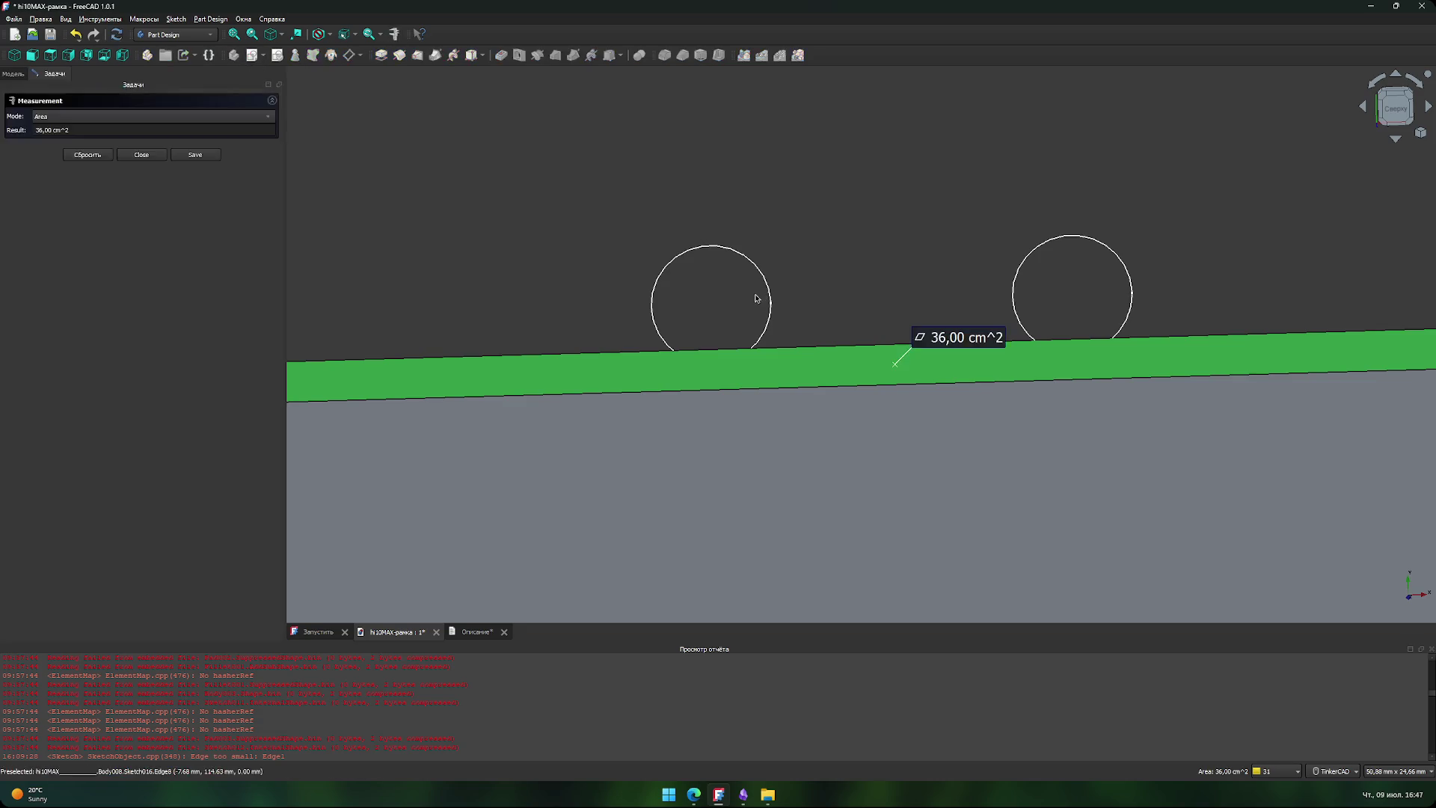
left_click(771, 307)
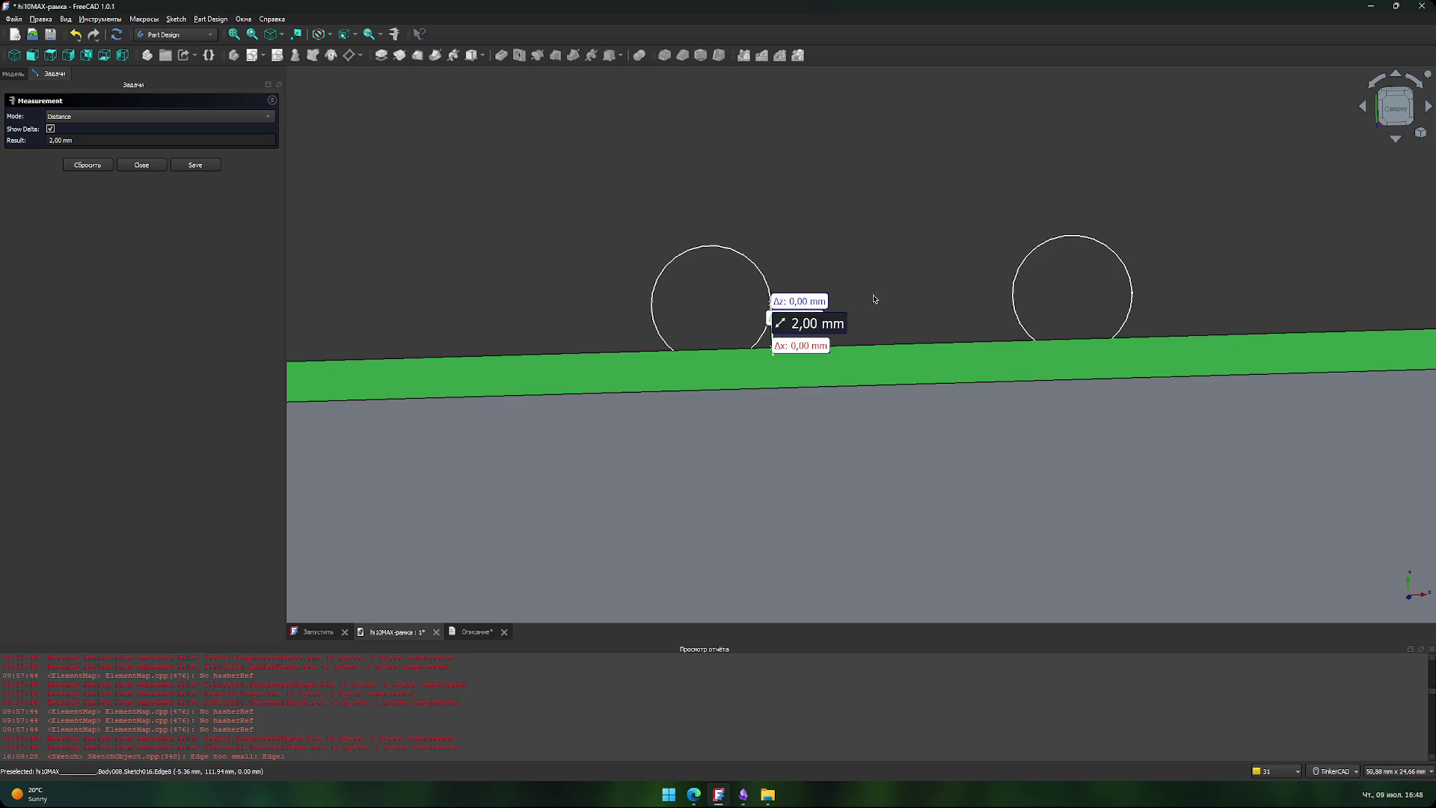
scroll(875, 299, "down", 2)
left_click(840, 262)
- Zoom out to view the whole frame
scroll(737, 285, "down", 3)
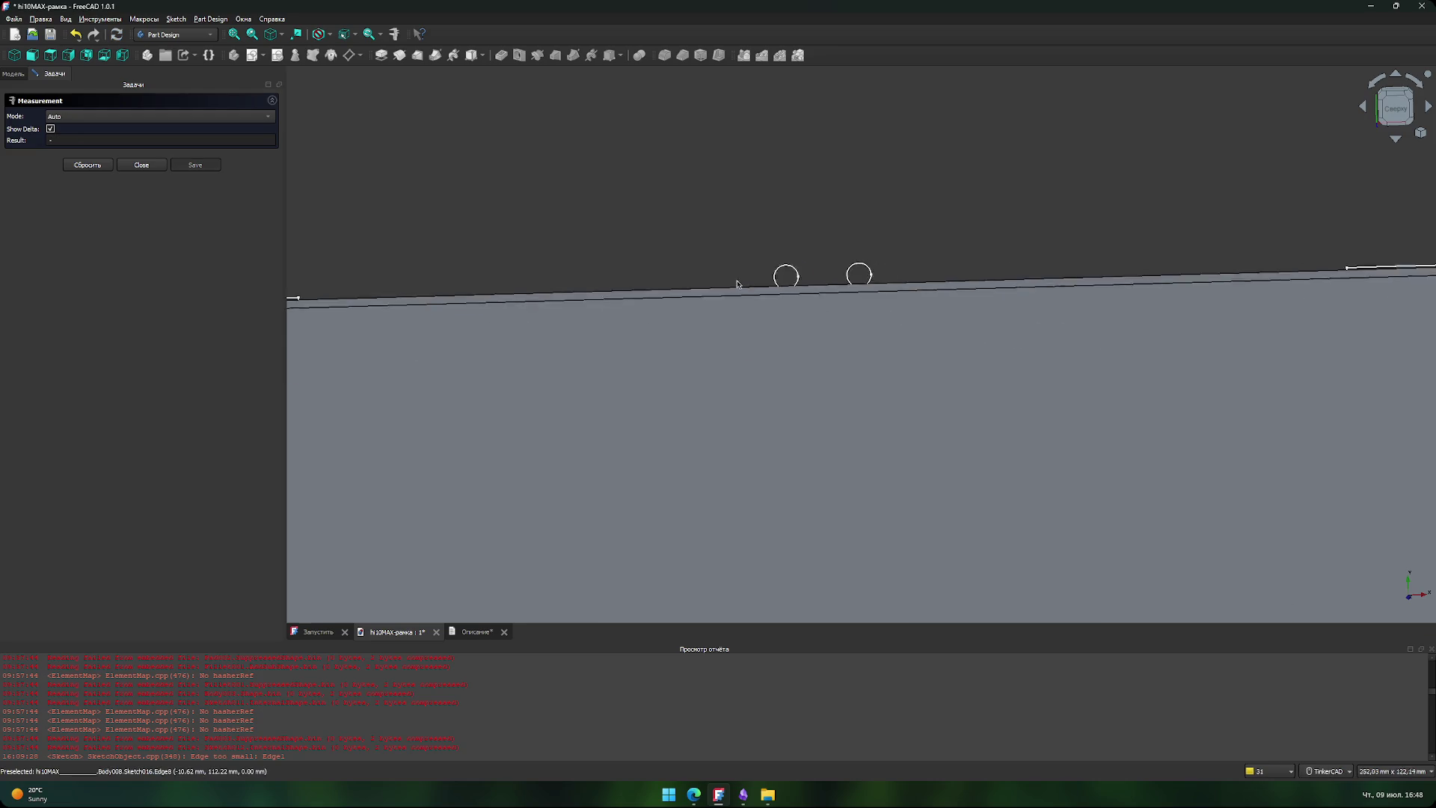
scroll(673, 254, "down", 4)
scroll(633, 225, "up", 1)
scroll(626, 202, "down", 1)
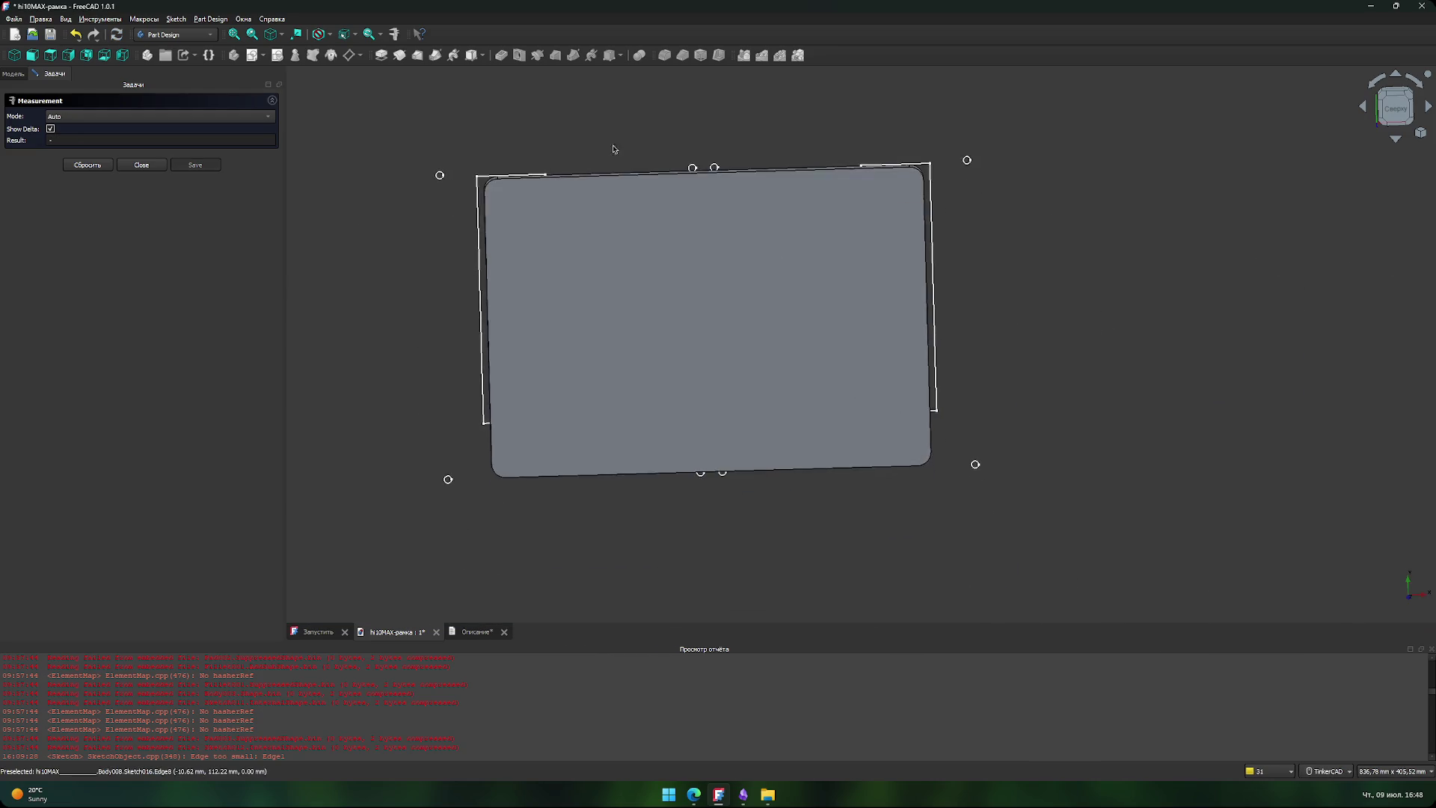
scroll(707, 524, "up", 1)
scroll(711, 430, "up", 1)
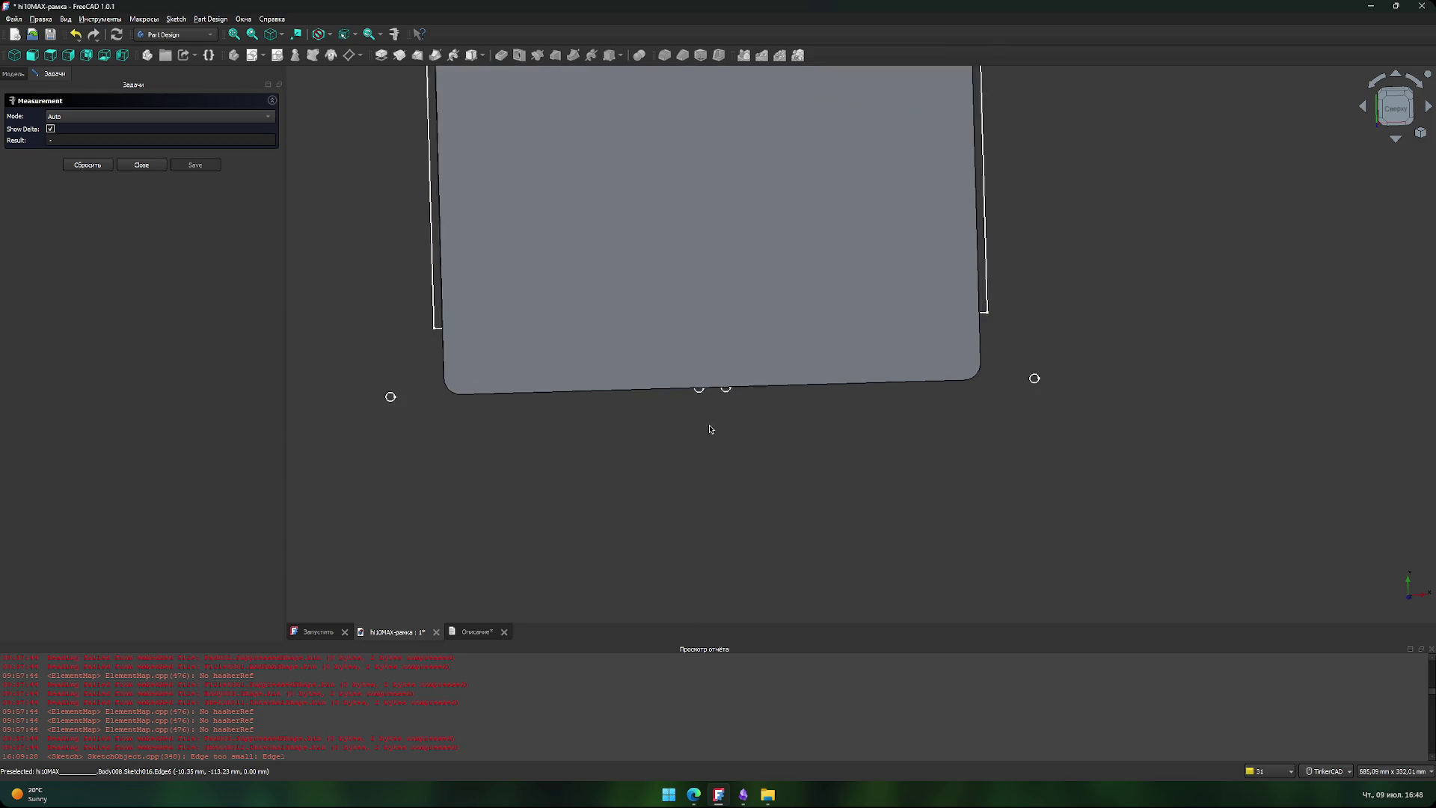
scroll(710, 427, "up", 2)
scroll(681, 392, "down", 3)
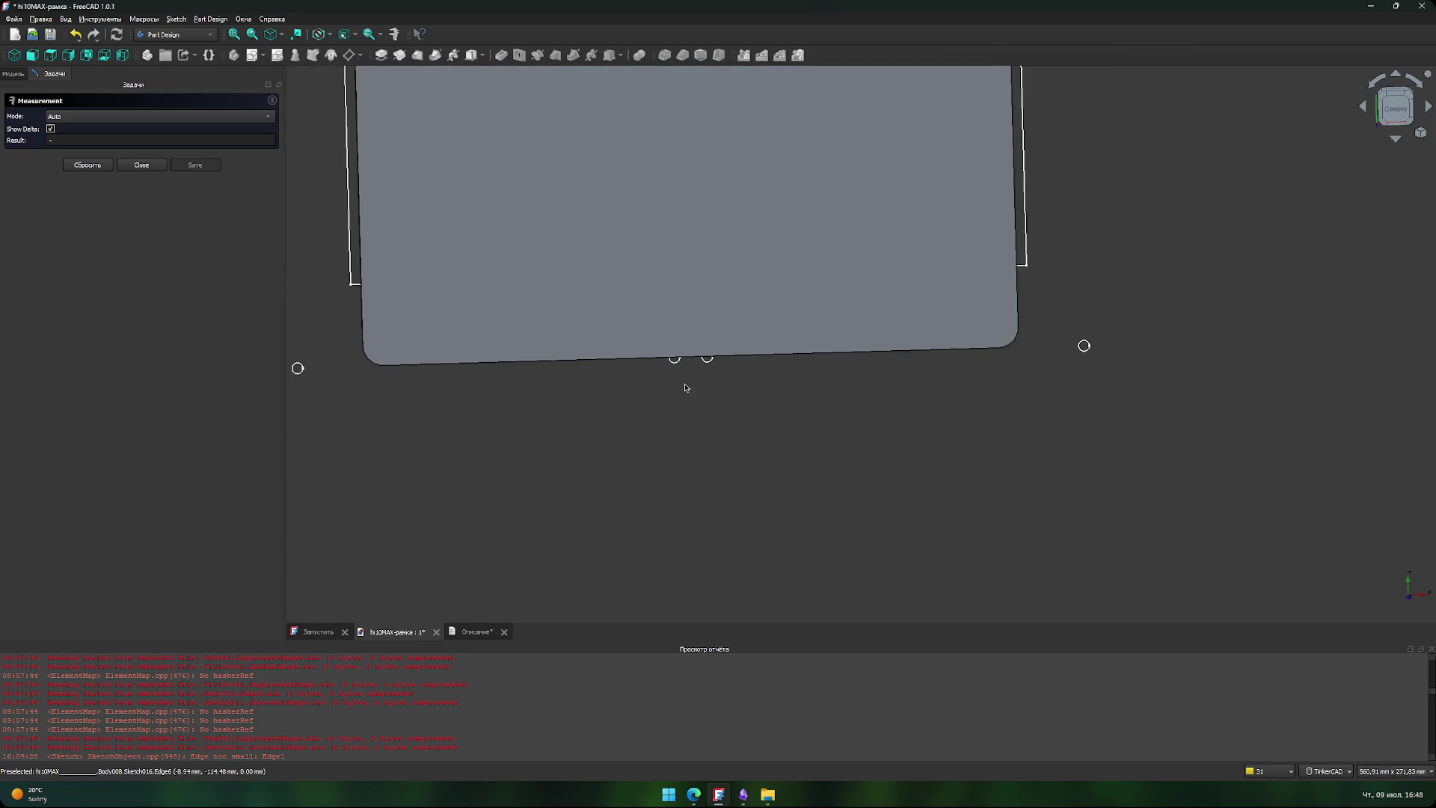
scroll(750, 577, "down", 3)
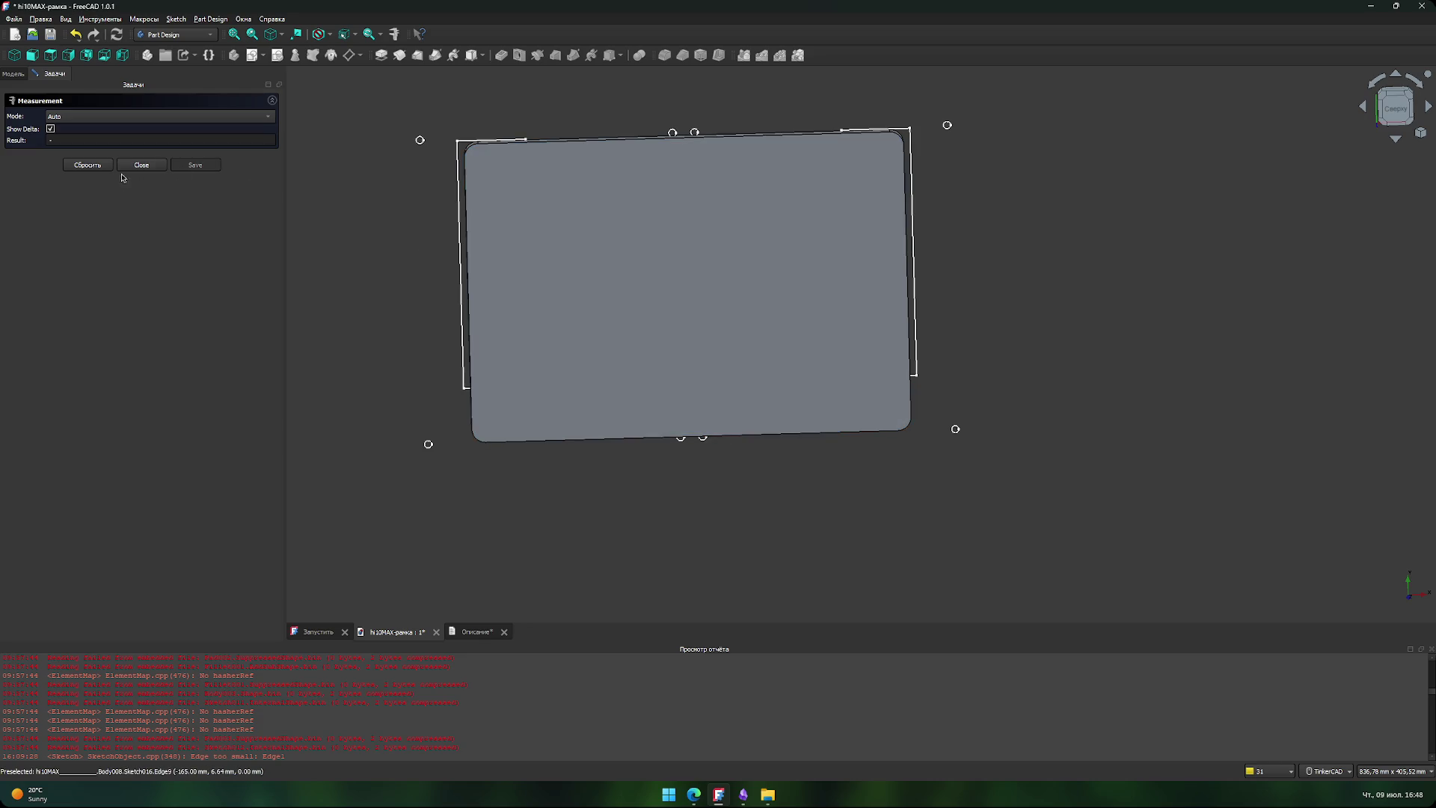
- Close the Measurement panel and open Sketch016 for editing
left_click(126, 166)
left_click(114, 145)
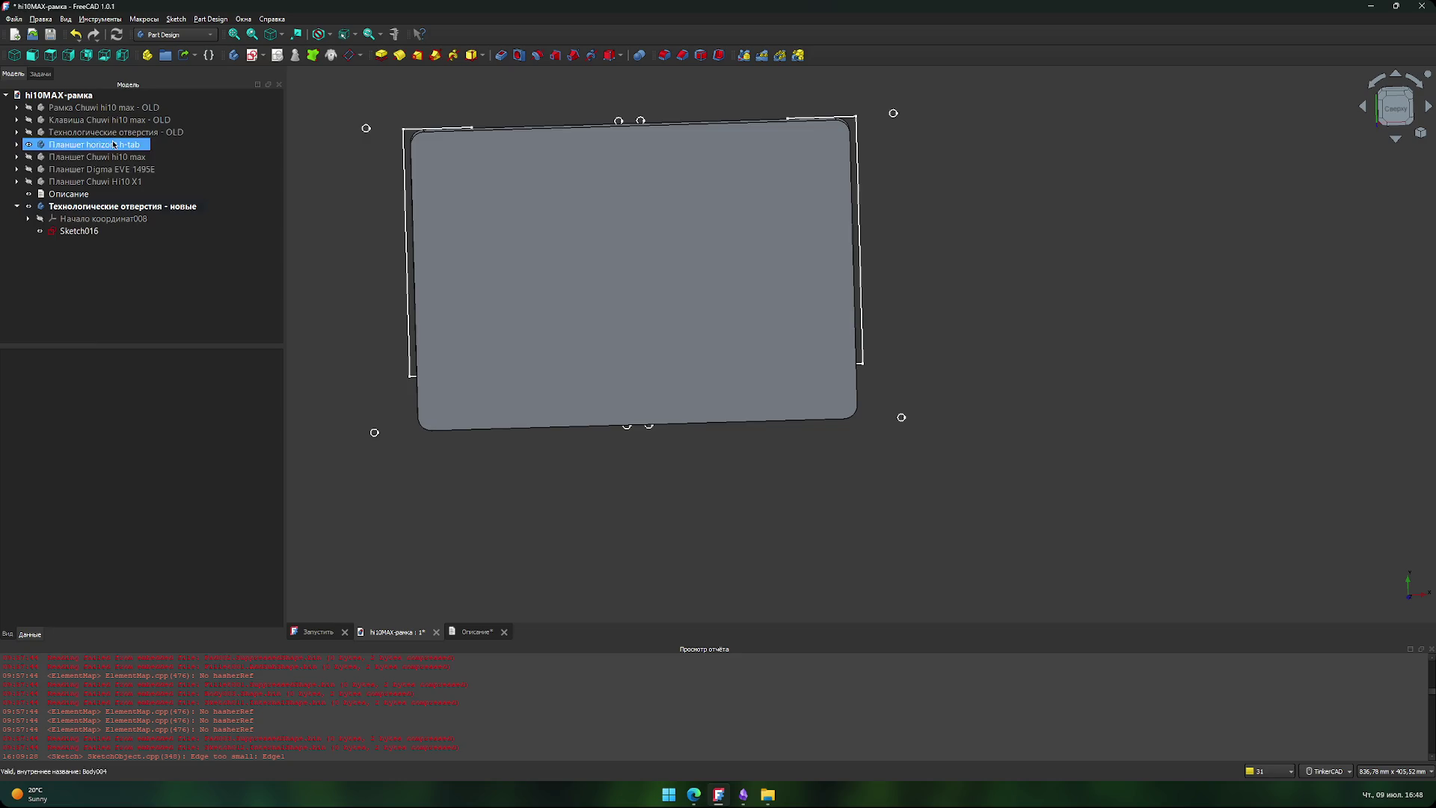
double_click(79, 230)
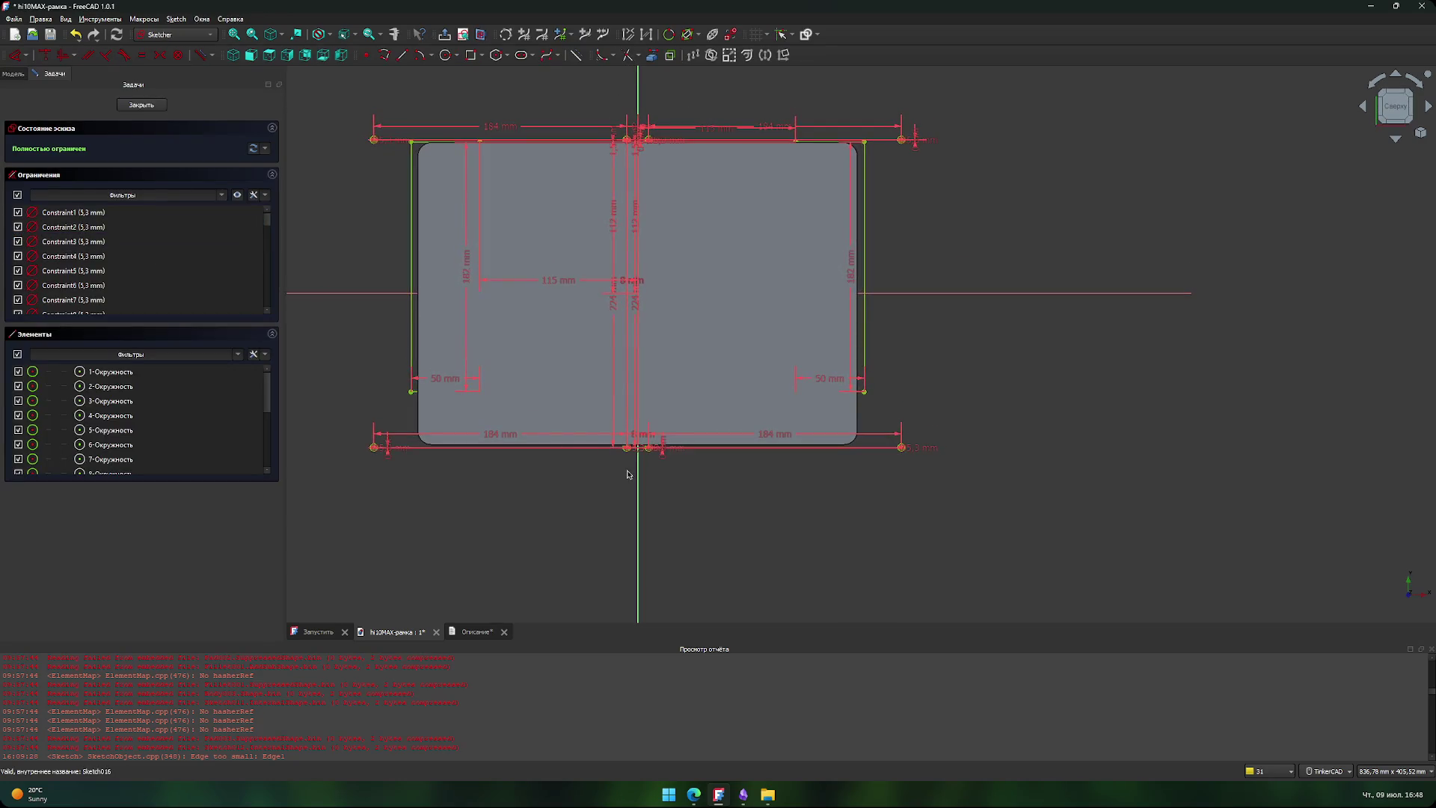
scroll(572, 460, "up", 4)
scroll(588, 431, "down", 3)
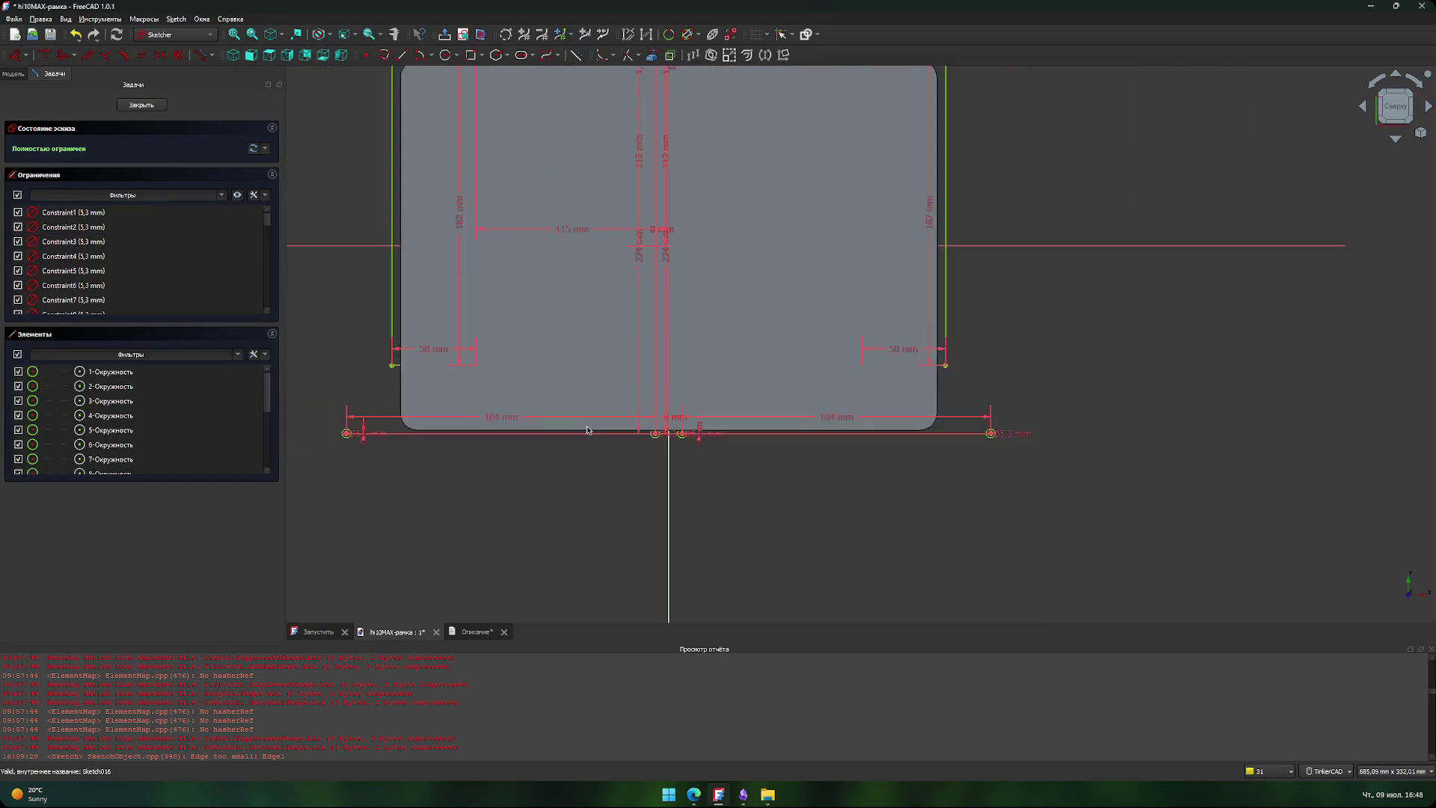
scroll(590, 431, "down", 1)
scroll(594, 431, "up", 1)
scroll(594, 431, "down", 1)
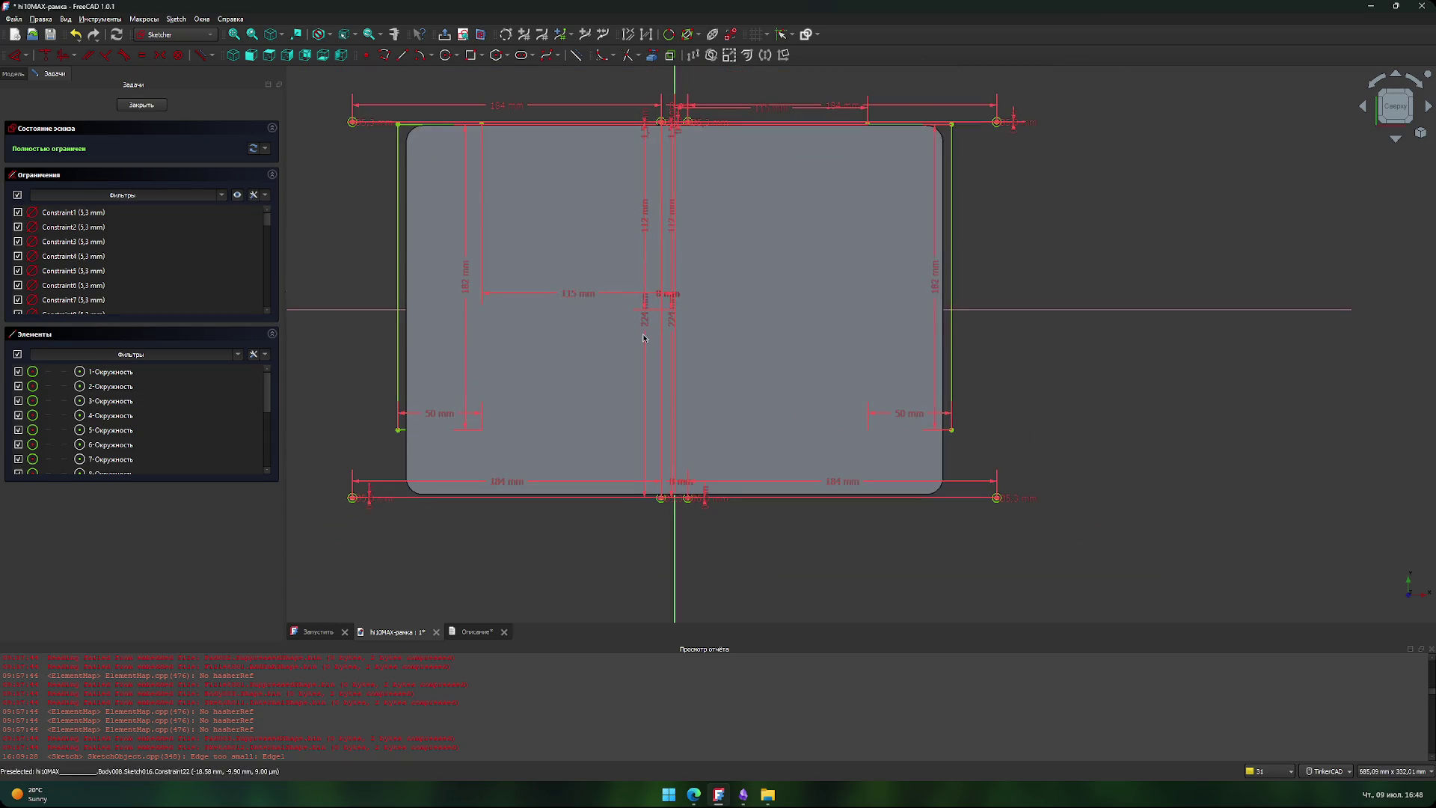
- Change the first 224 mm vertical hole dimension to 235 mm
mouse_move(633, 324)
left_mouse_down()
mouse_move(583, 318)
mouse_move(592, 334)
left_mouse_up()
double_click(591, 344)
type("235")
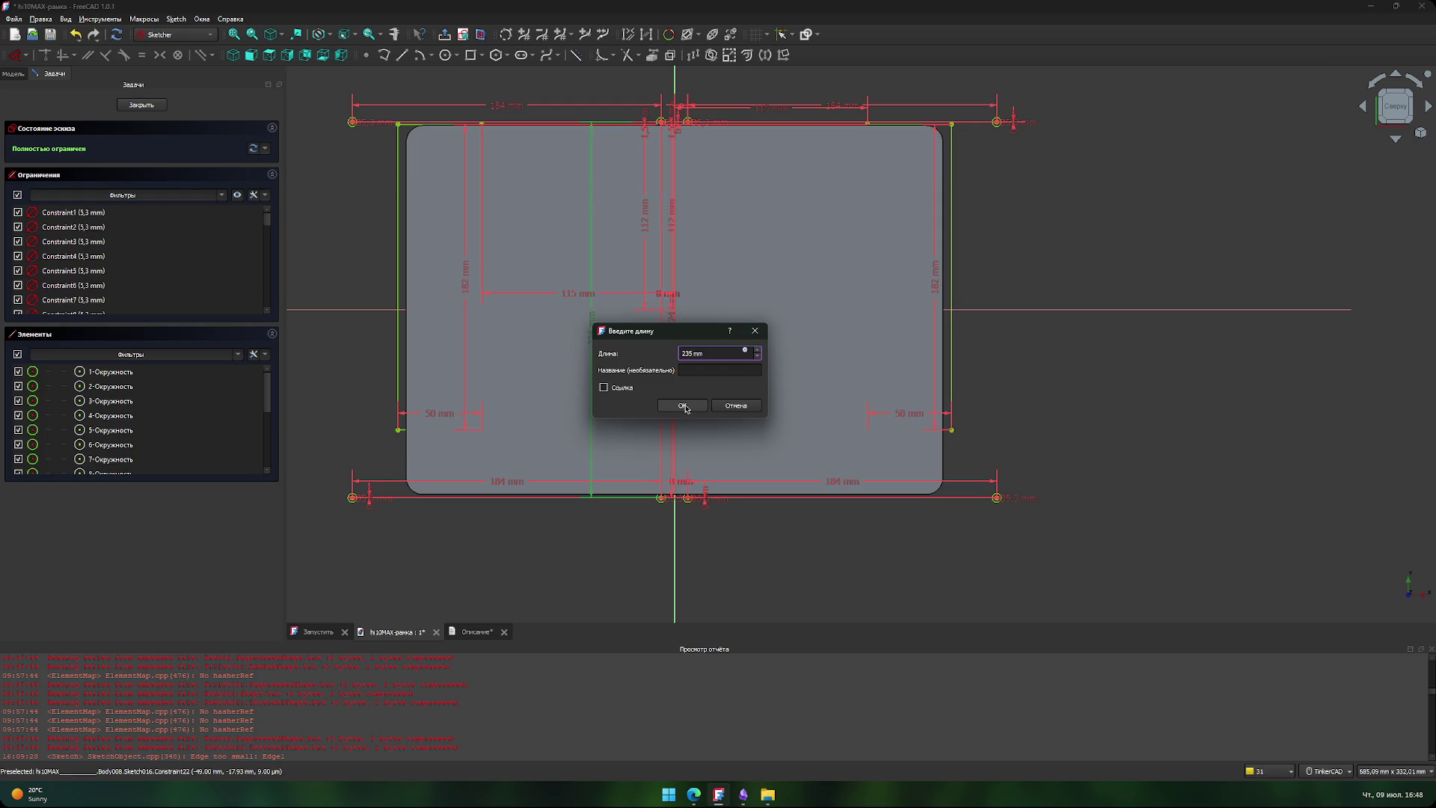
left_click(683, 405)
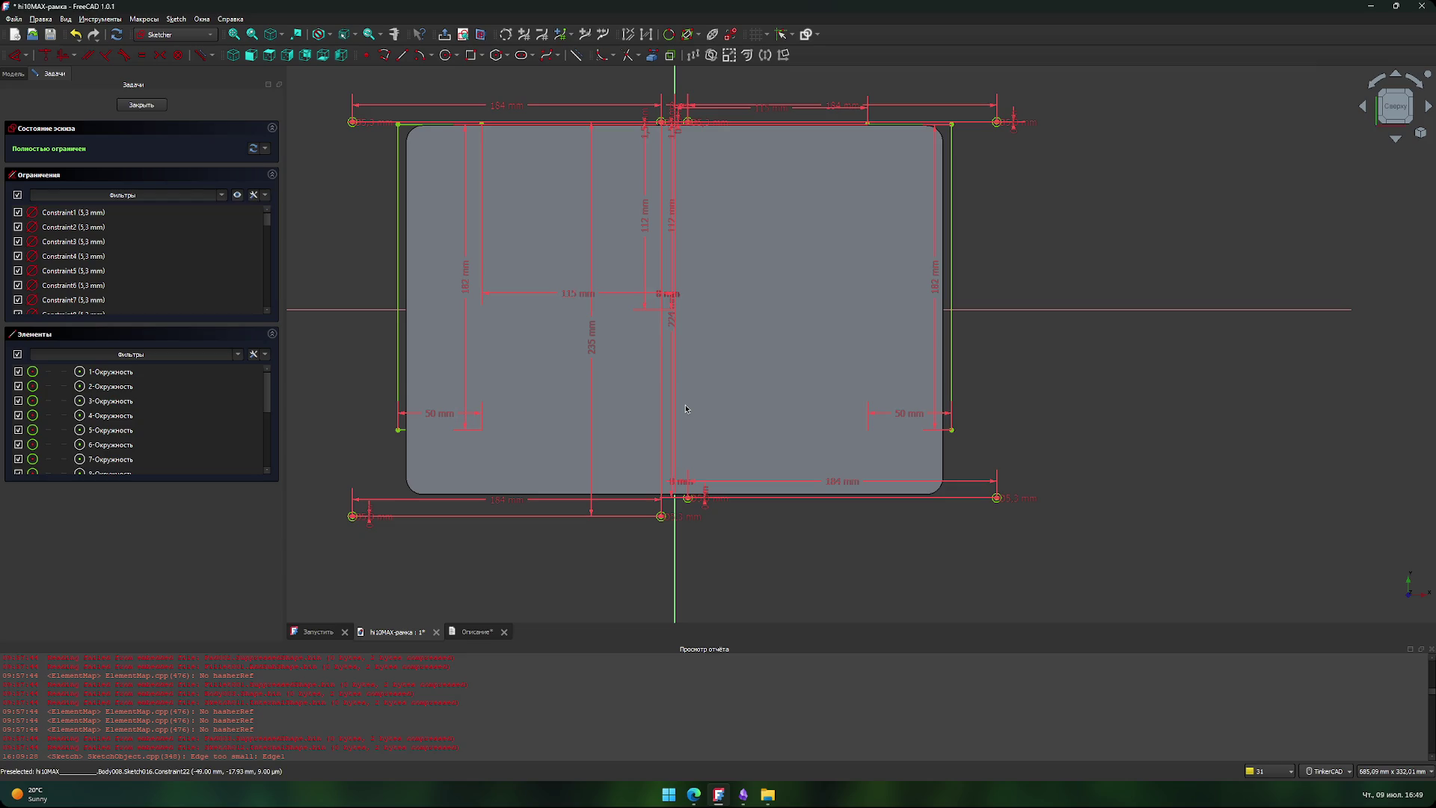
middle_click_drag(1073, 401, 1018, 421)
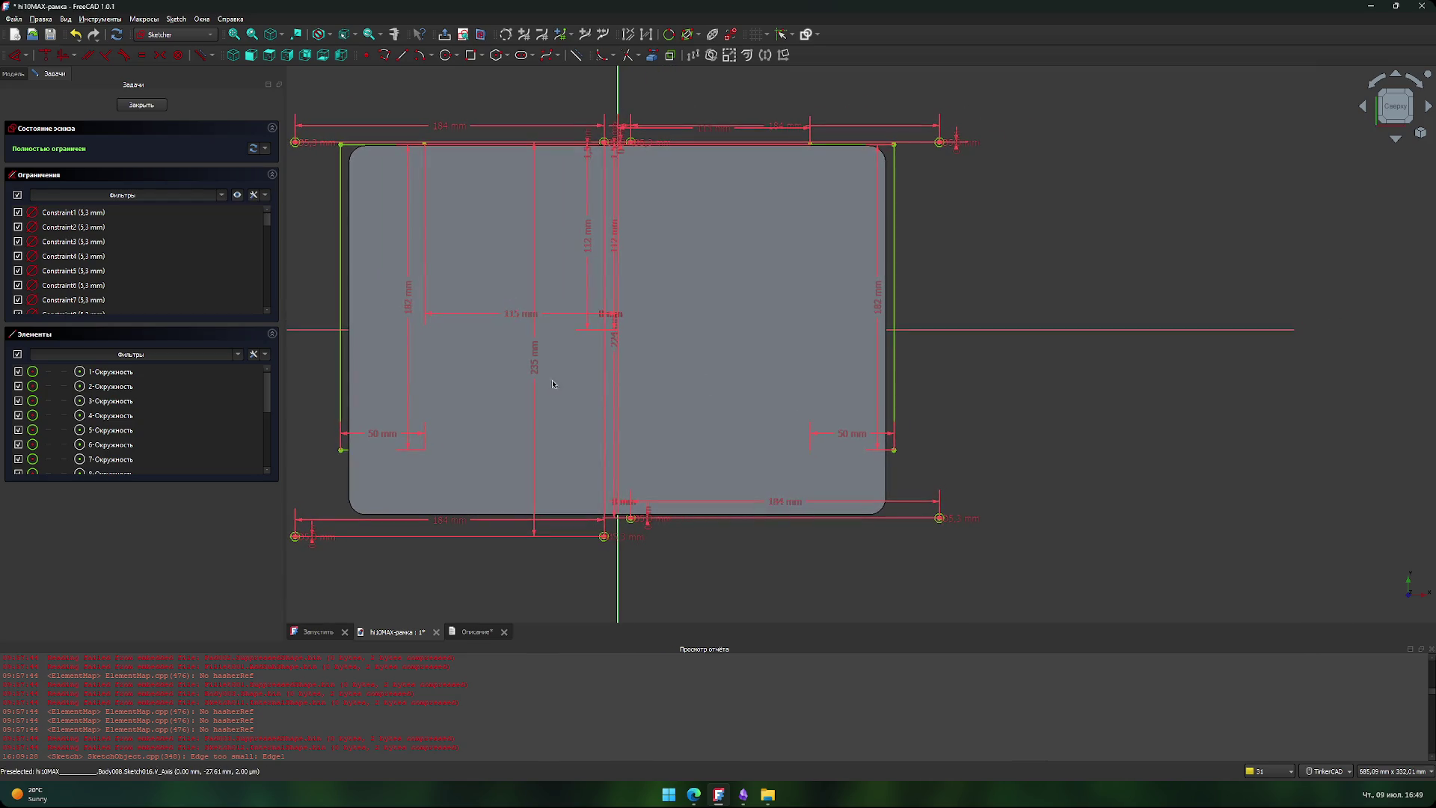
mouse_move(534, 371)
left_mouse_down()
mouse_move(301, 359)
mouse_move(548, 379)
left_mouse_up()
left_click(617, 568)
- Change the second 224 mm vertical hole dimension to 235 mm and close the sketch
left_click_drag(612, 345, 715, 350)
double_click(714, 350)
type("235")
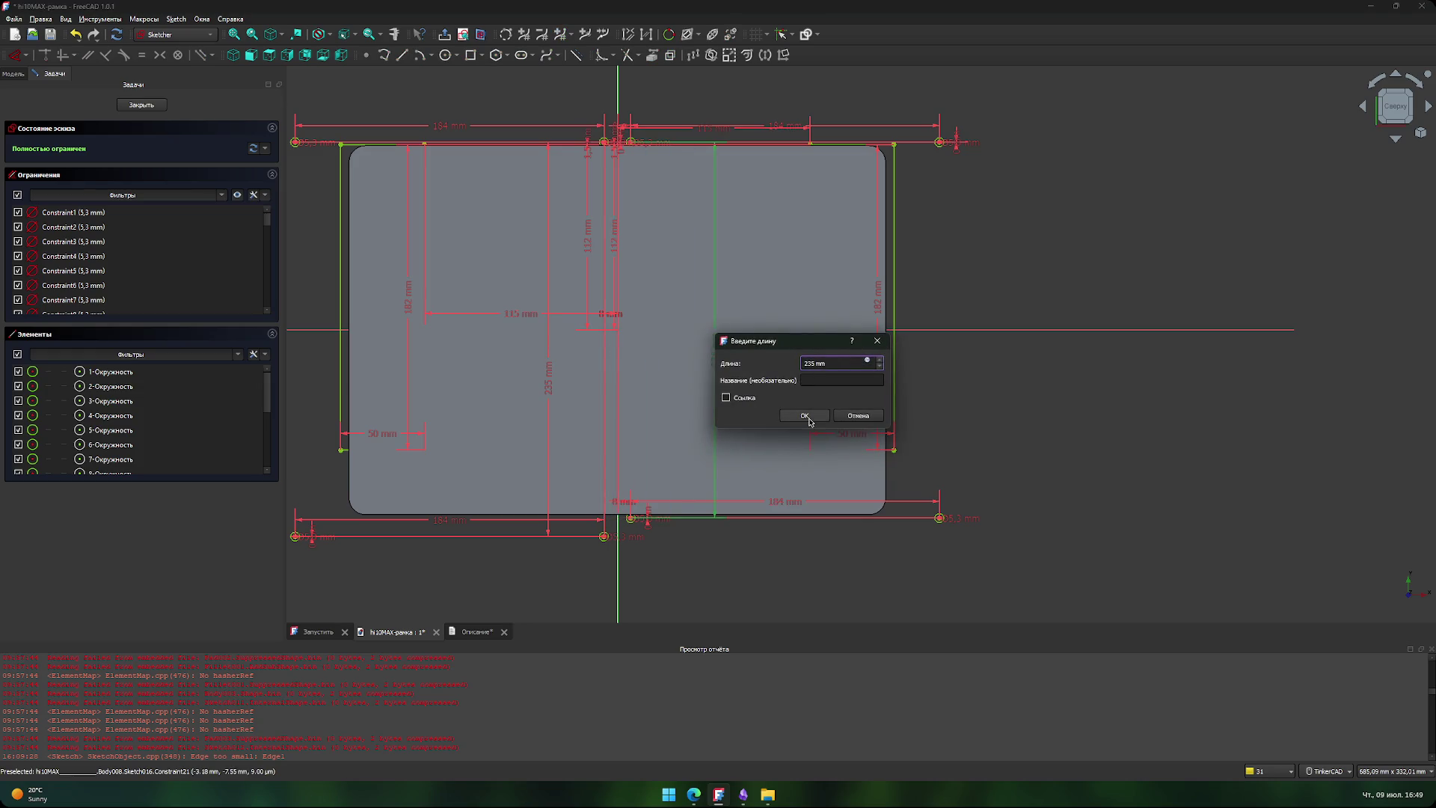
left_click(804, 416)
scroll(719, 555, "down", 1)
middle_click_drag(719, 555, 802, 575)
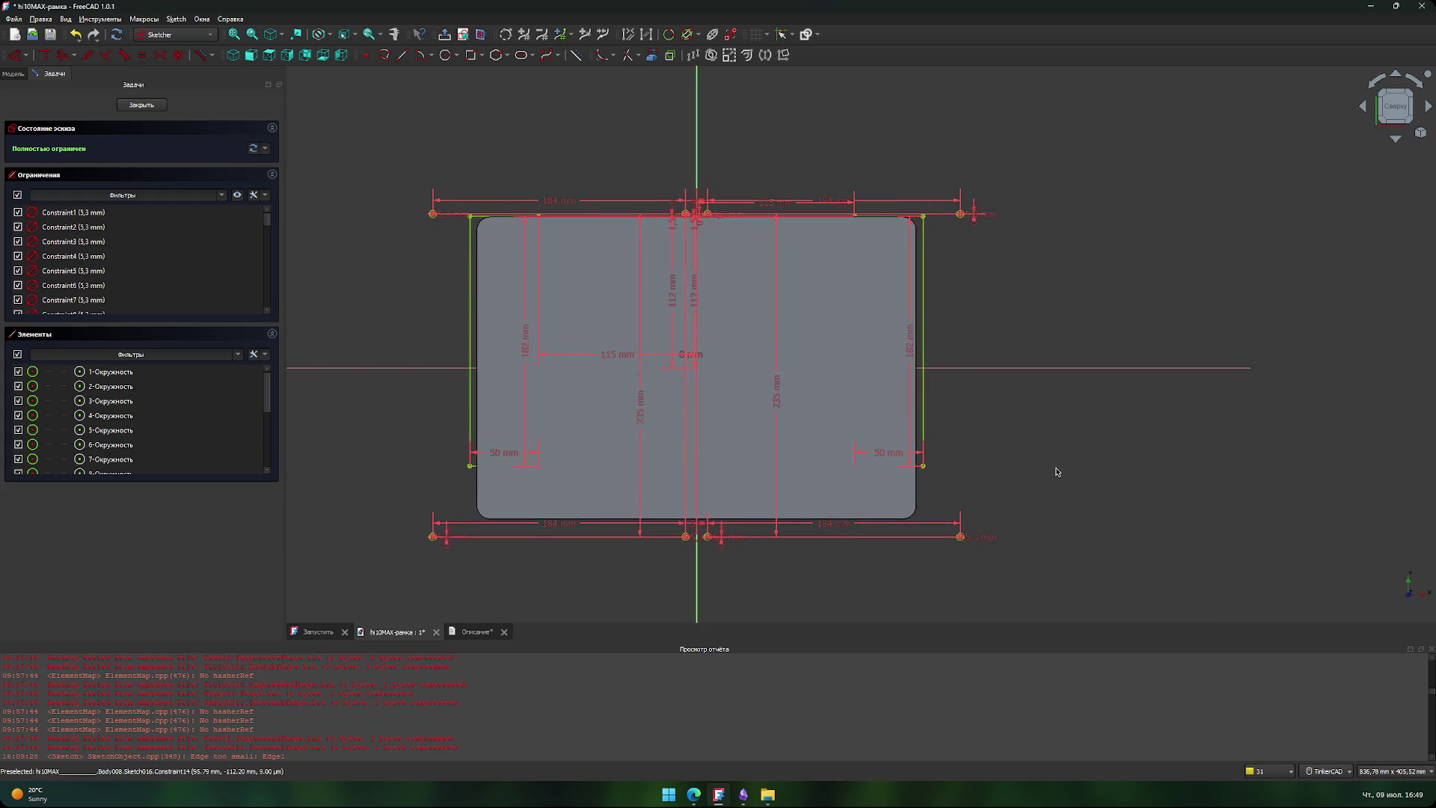
left_click(152, 105)
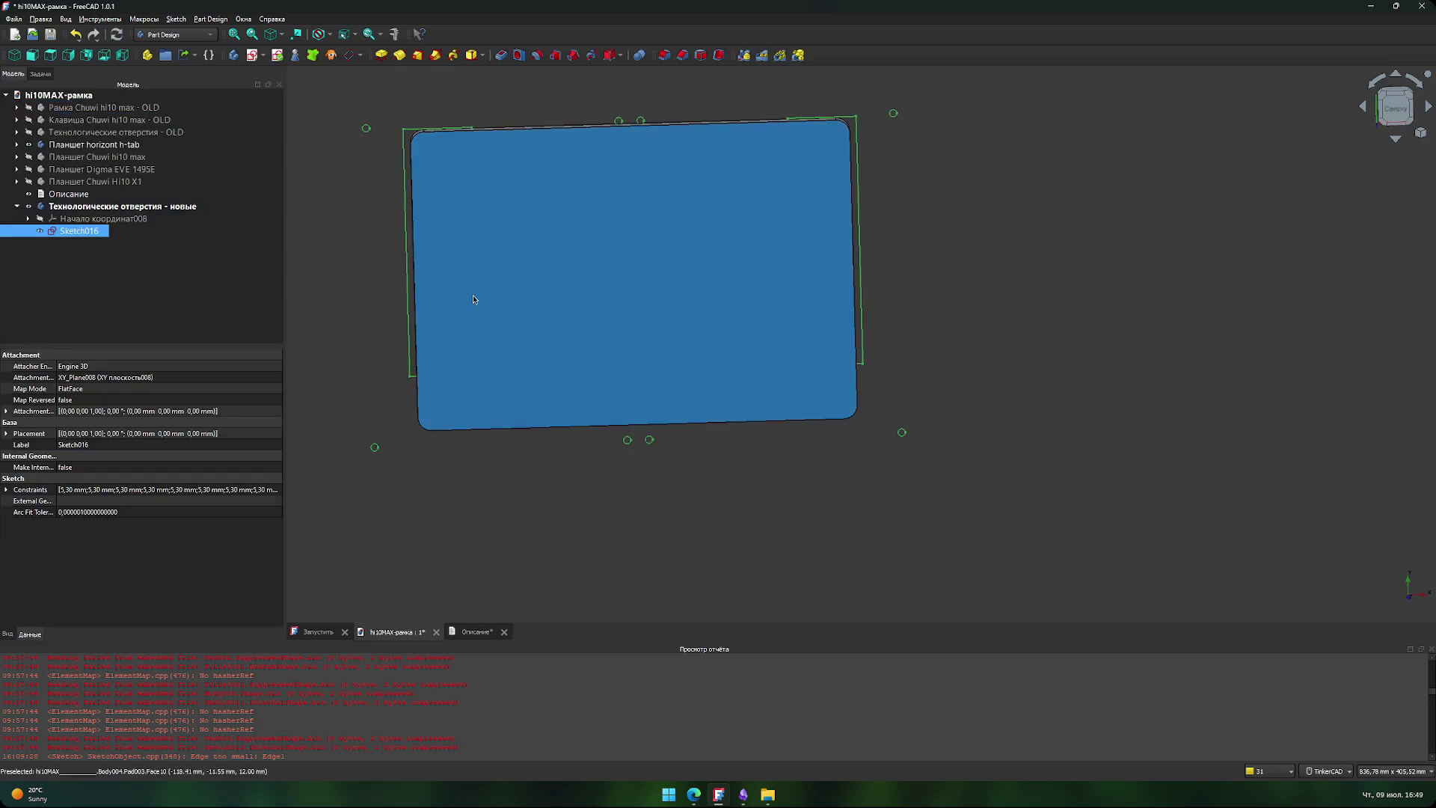
- Pan and orbit the tablet body back to a straight top view
middle_click_drag(734, 541, 824, 593)
scroll(968, 401, "up", 2)
left_click(1004, 385)
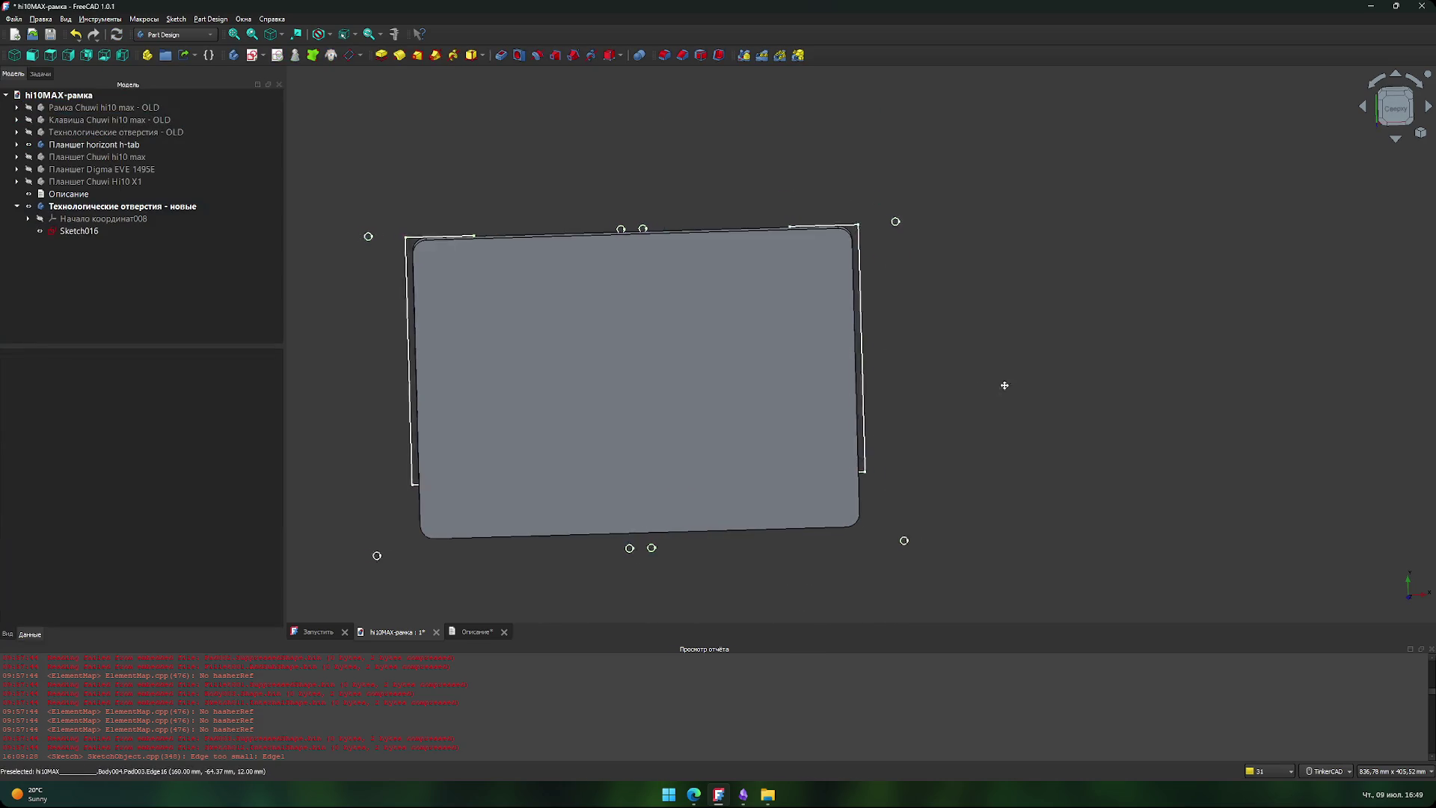
middle_click_drag(1122, 456, 1084, 478)
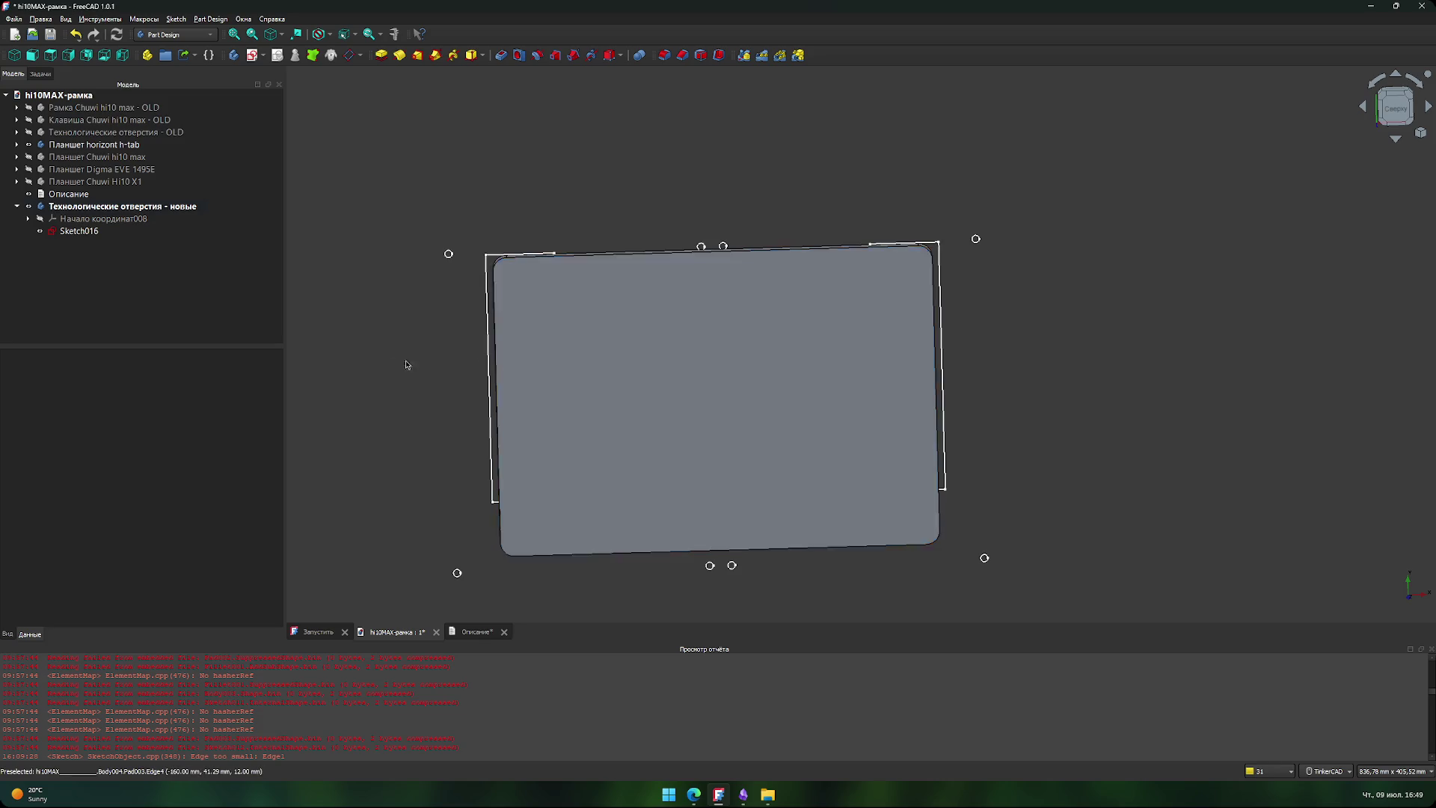
middle_click_drag(404, 362, 386, 324)
mouse_move(386, 324)
right_mouse_down()
mouse_move(404, 359)
mouse_move(394, 375)
right_mouse_up()
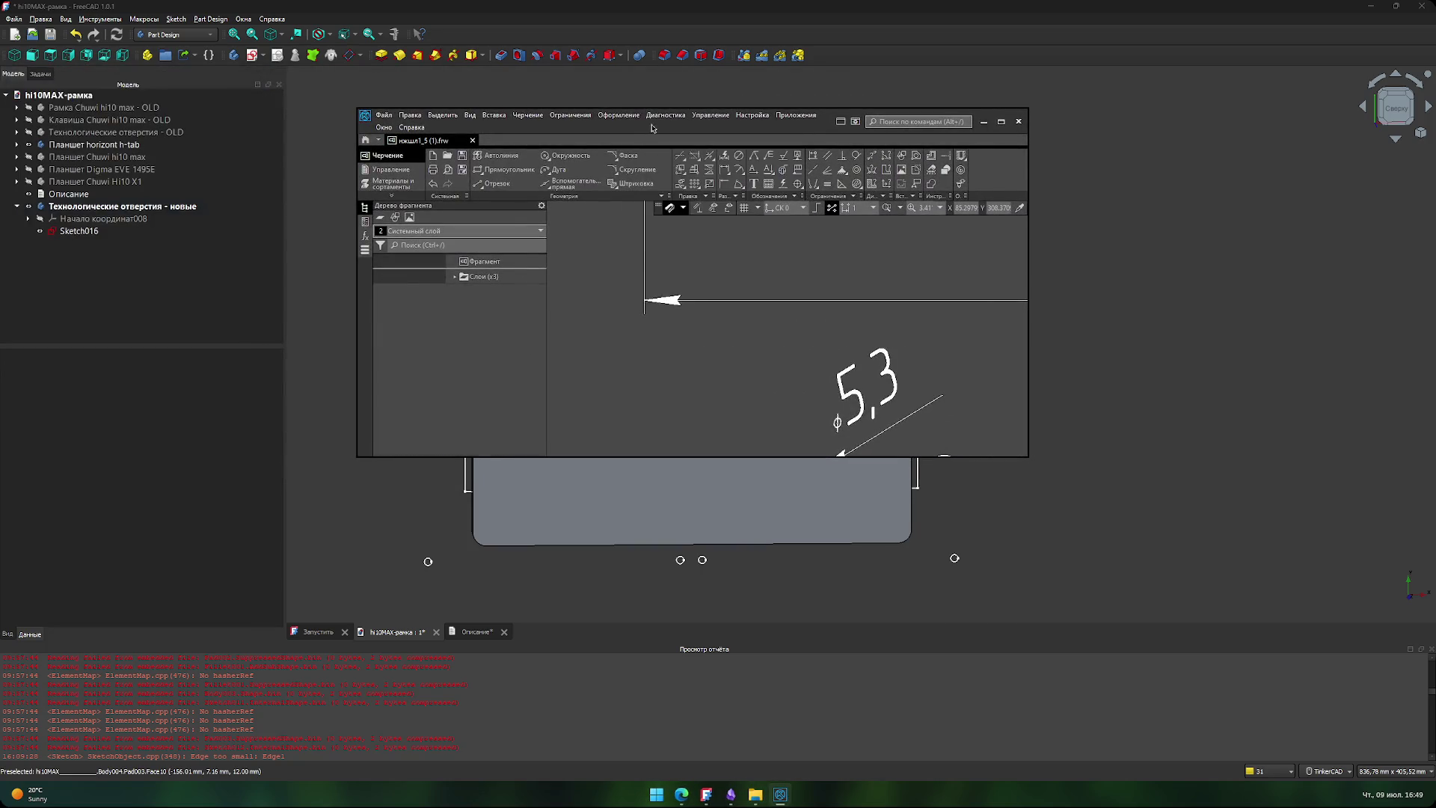
- Maximize the KOMPAS-3D drawing window and check a lower mounting hole's point coordinates
left_click(1001, 121)
scroll(972, 417, "down", 7)
scroll(584, 330, "up", 3)
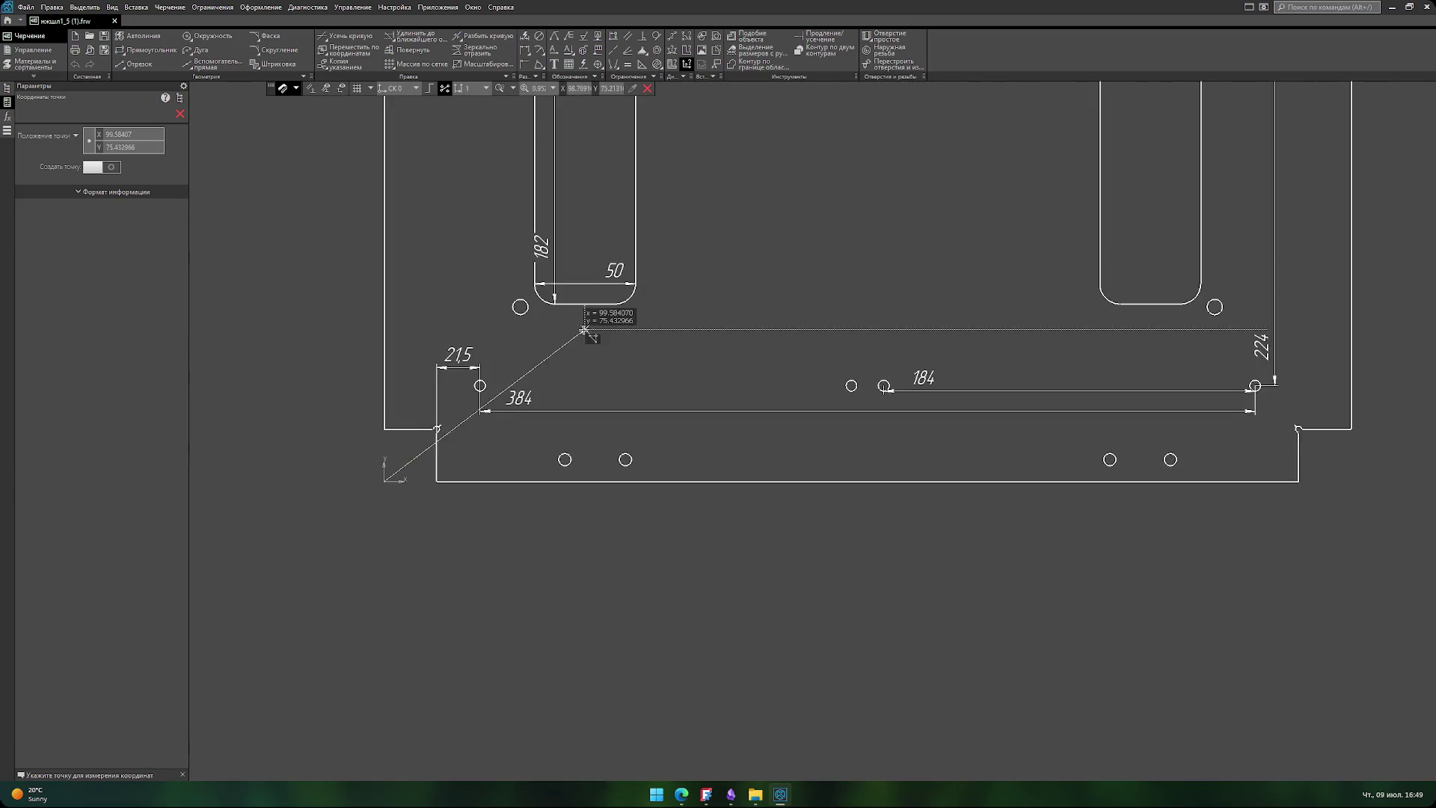
middle_click_drag(584, 330, 531, 499)
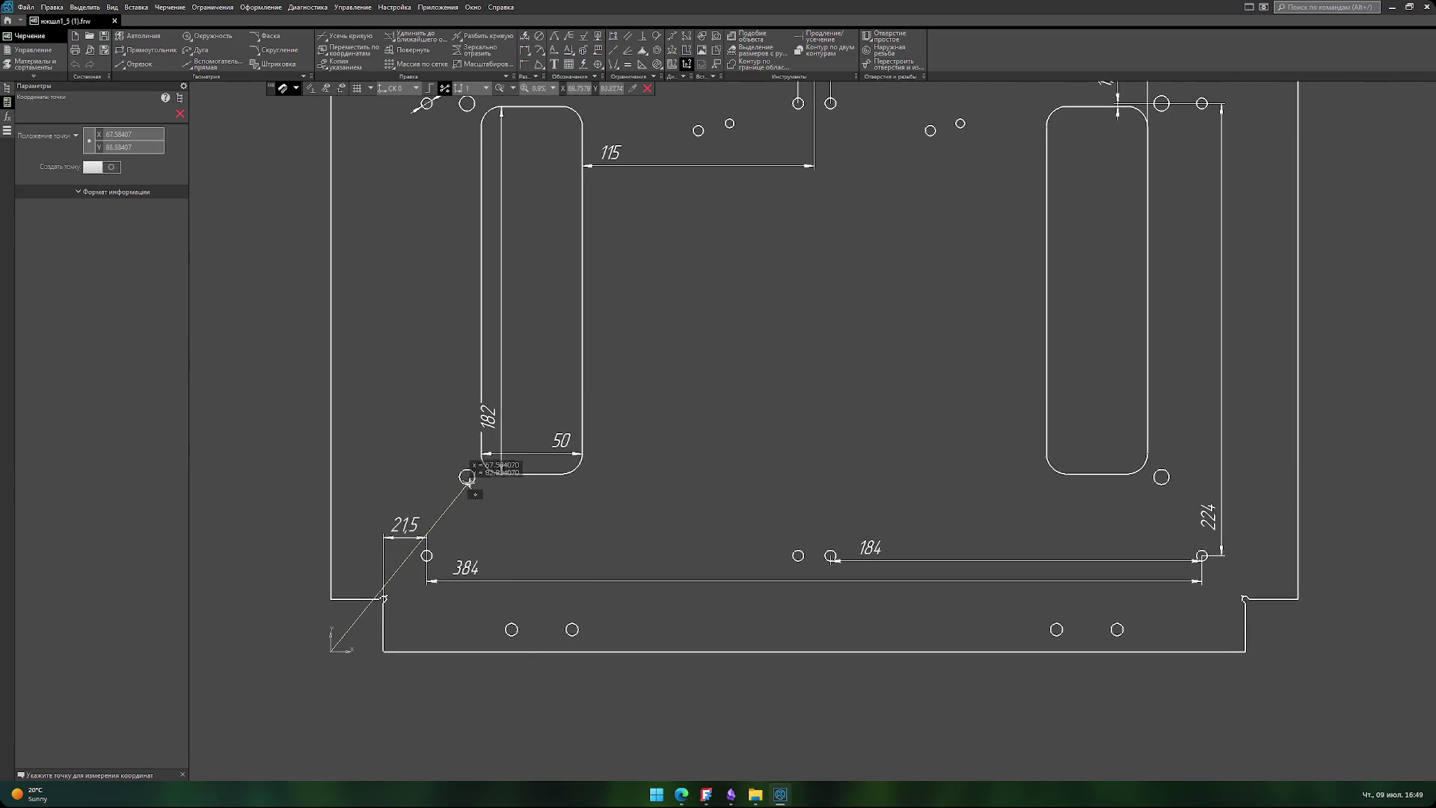
key("Escape")
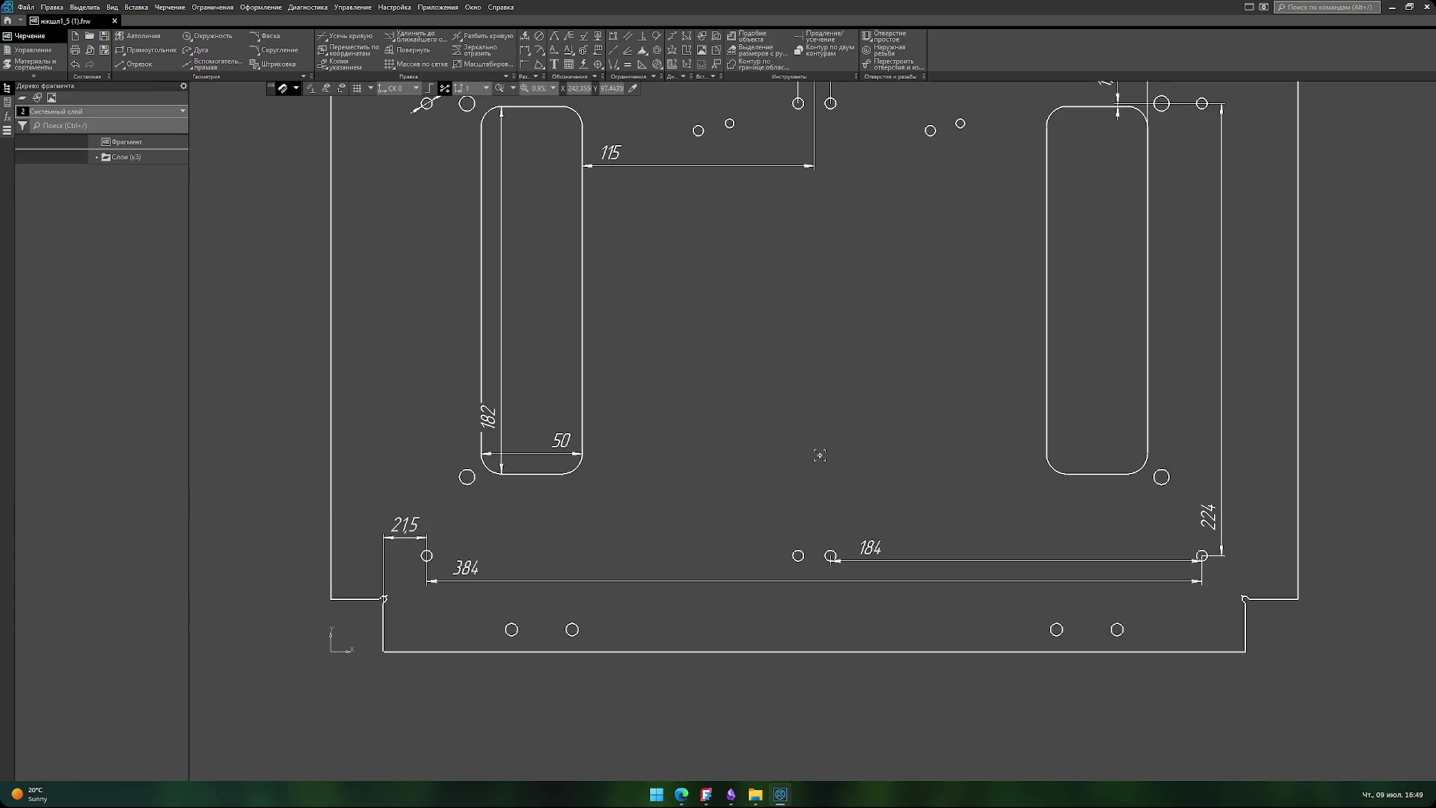
- Pan over the 21,5, 384, 184 and 224 mm hole dimensions, then return to FreeCAD
middle_click_drag(782, 482, 770, 524)
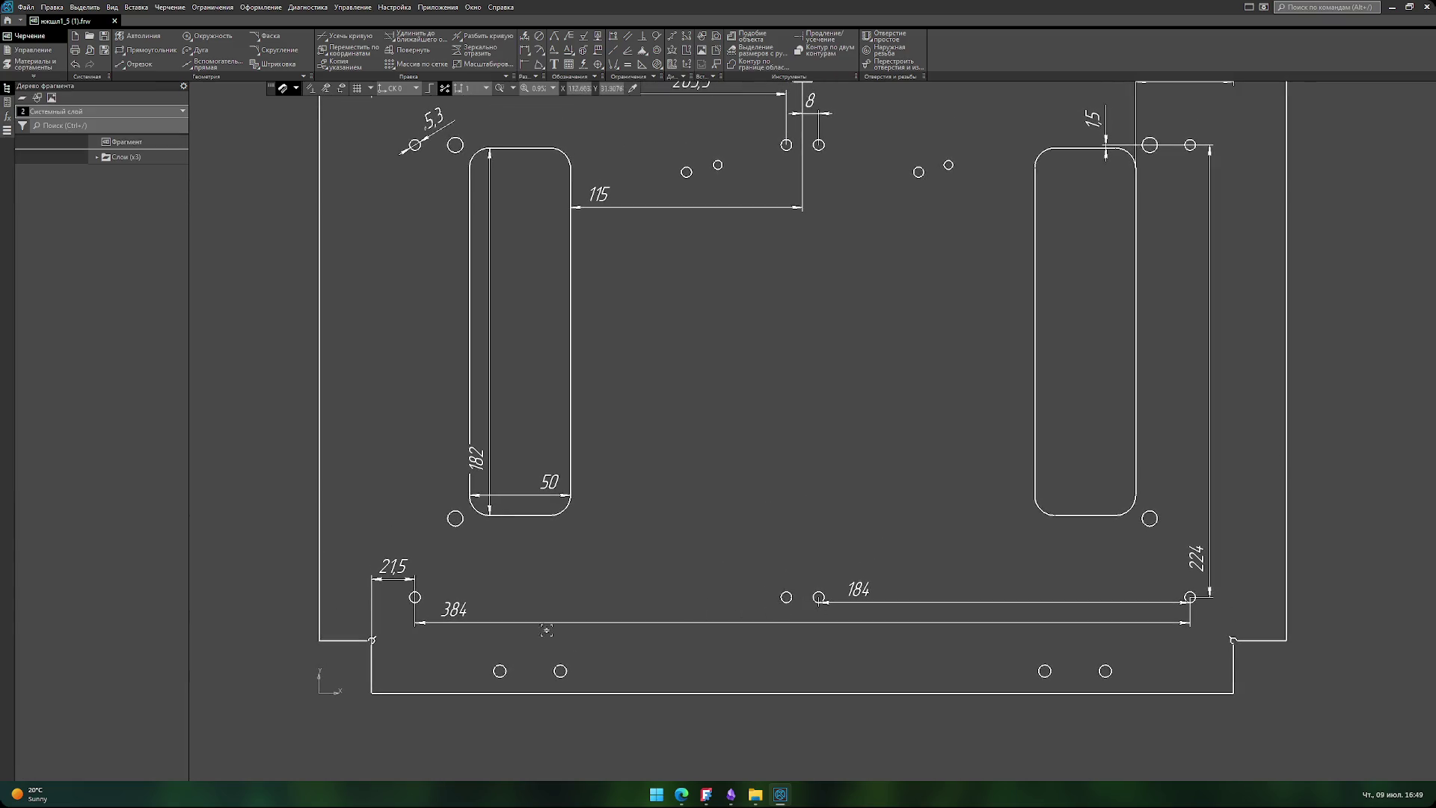
middle_click_drag(837, 634, 801, 583)
scroll(793, 545, "up", 2)
scroll(793, 546, "down", 2)
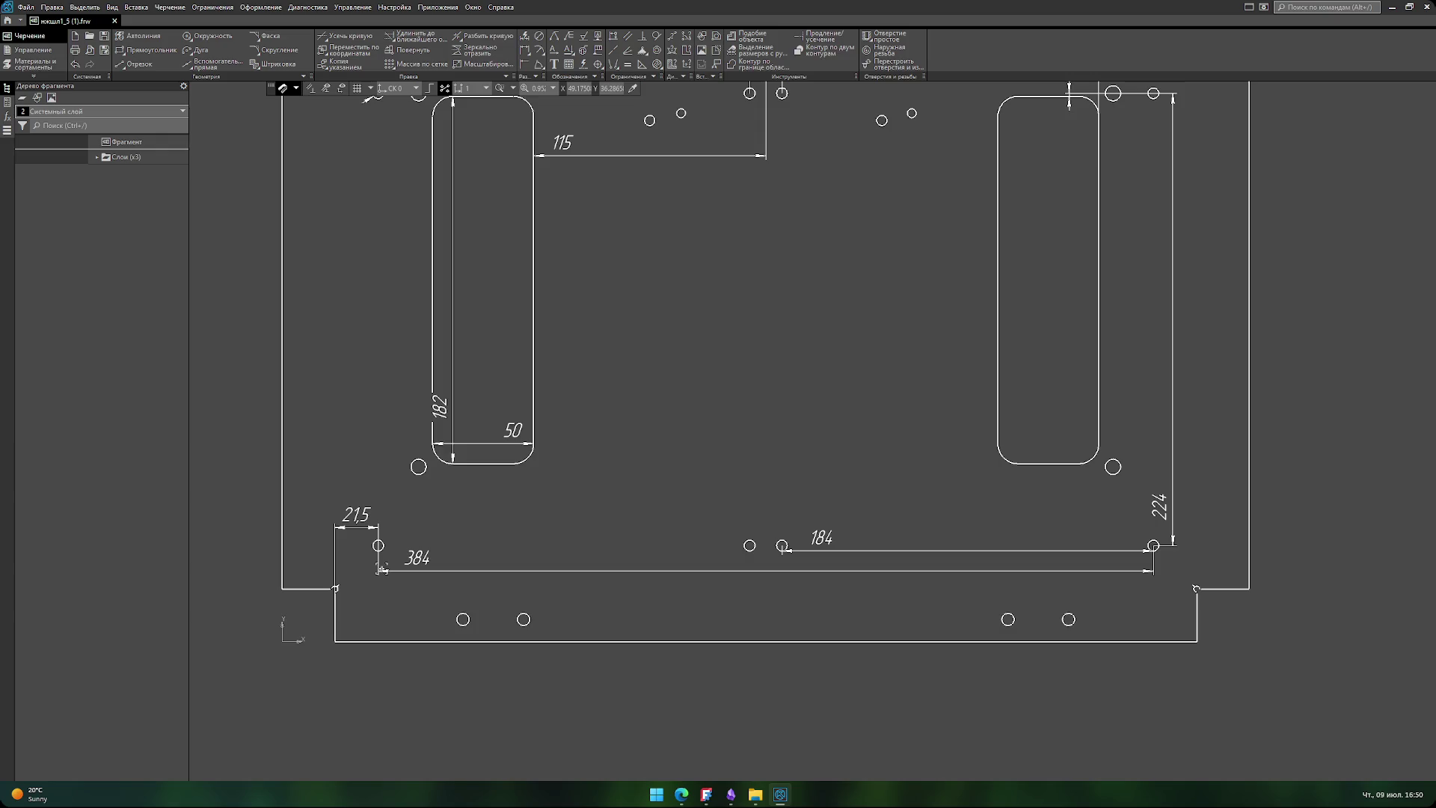
left_click(706, 794)
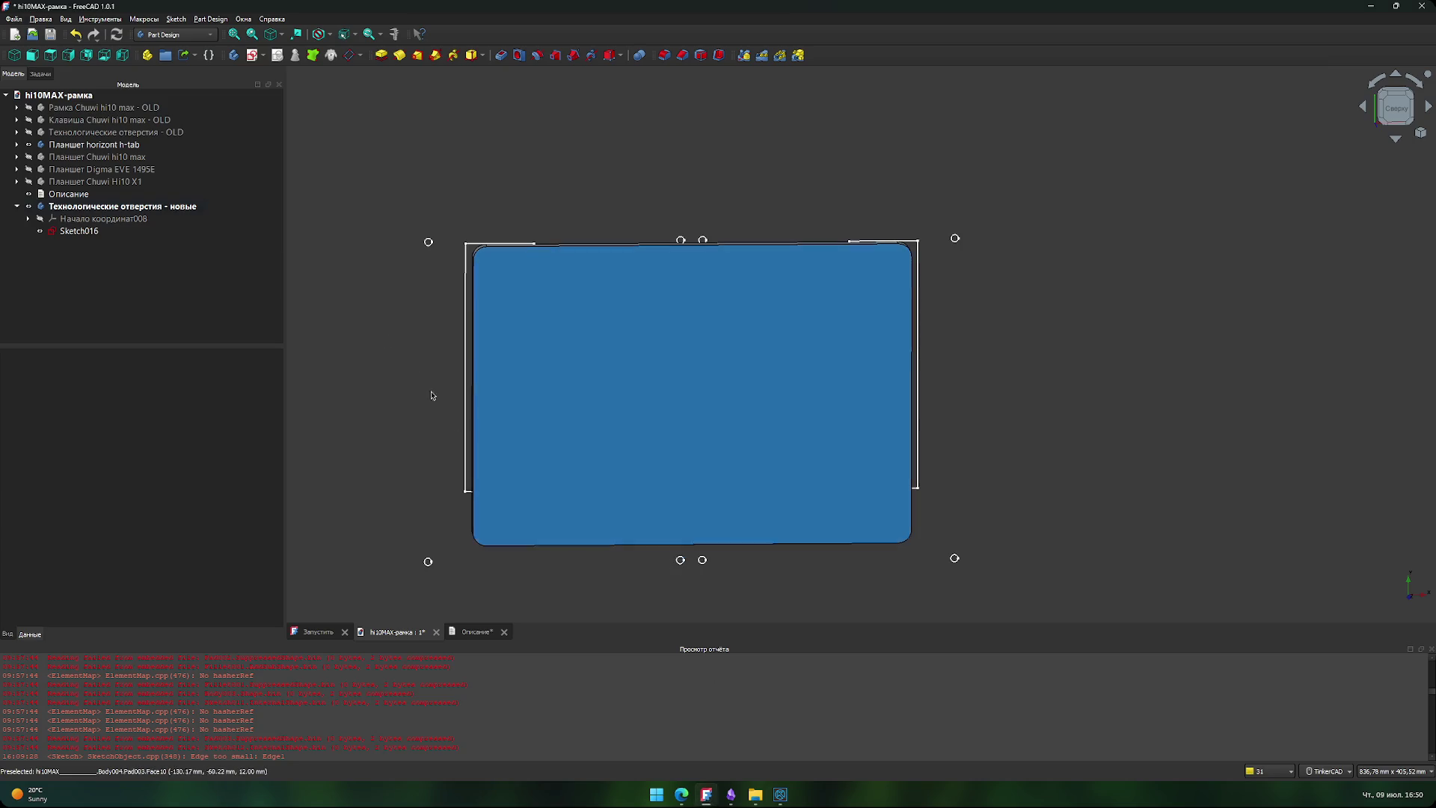
- Open Sketch016 in Sketcher to review its 235 mm hole dimensions, then bring KOMPAS-3D forward
left_click(87, 235)
double_click(81, 232)
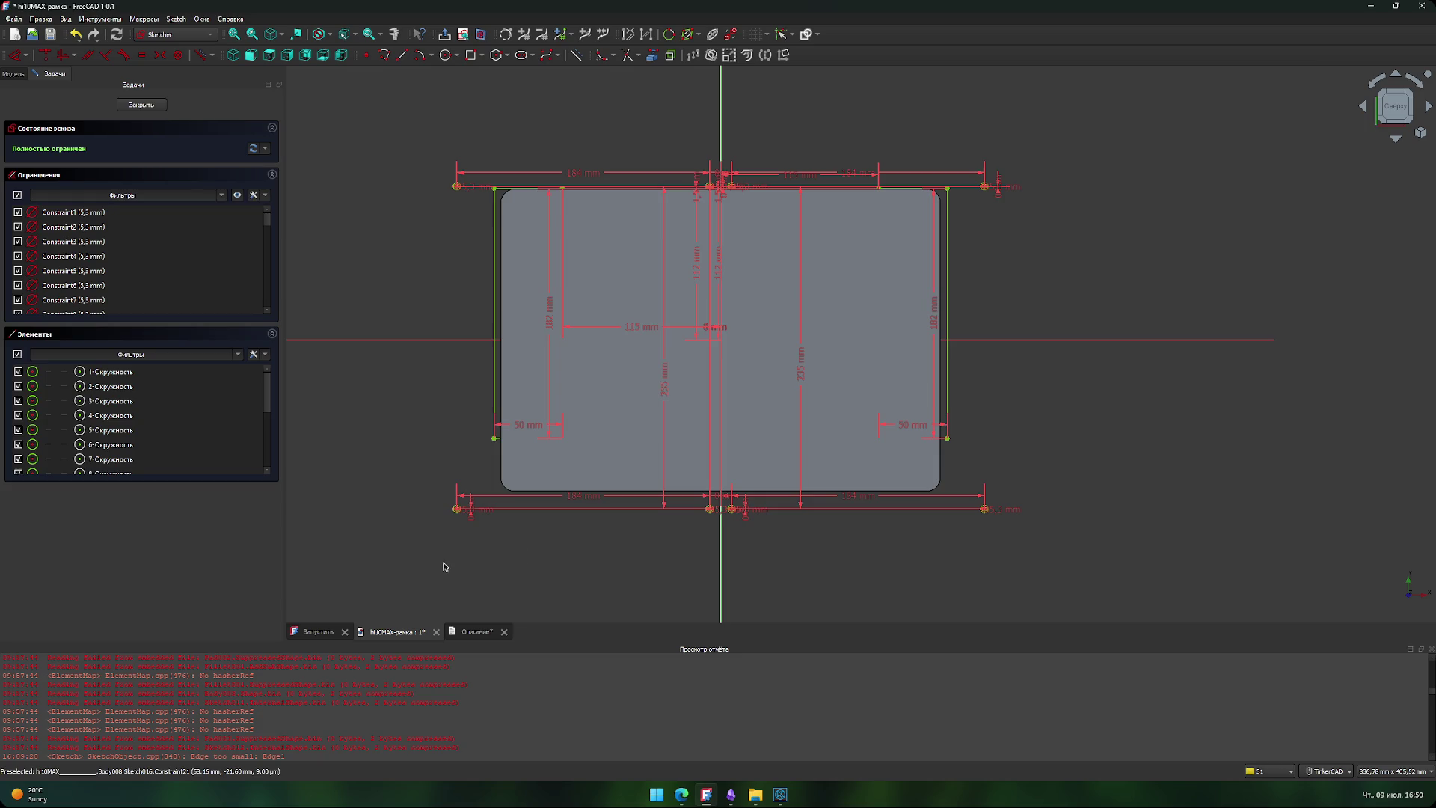
left_click(780, 794)
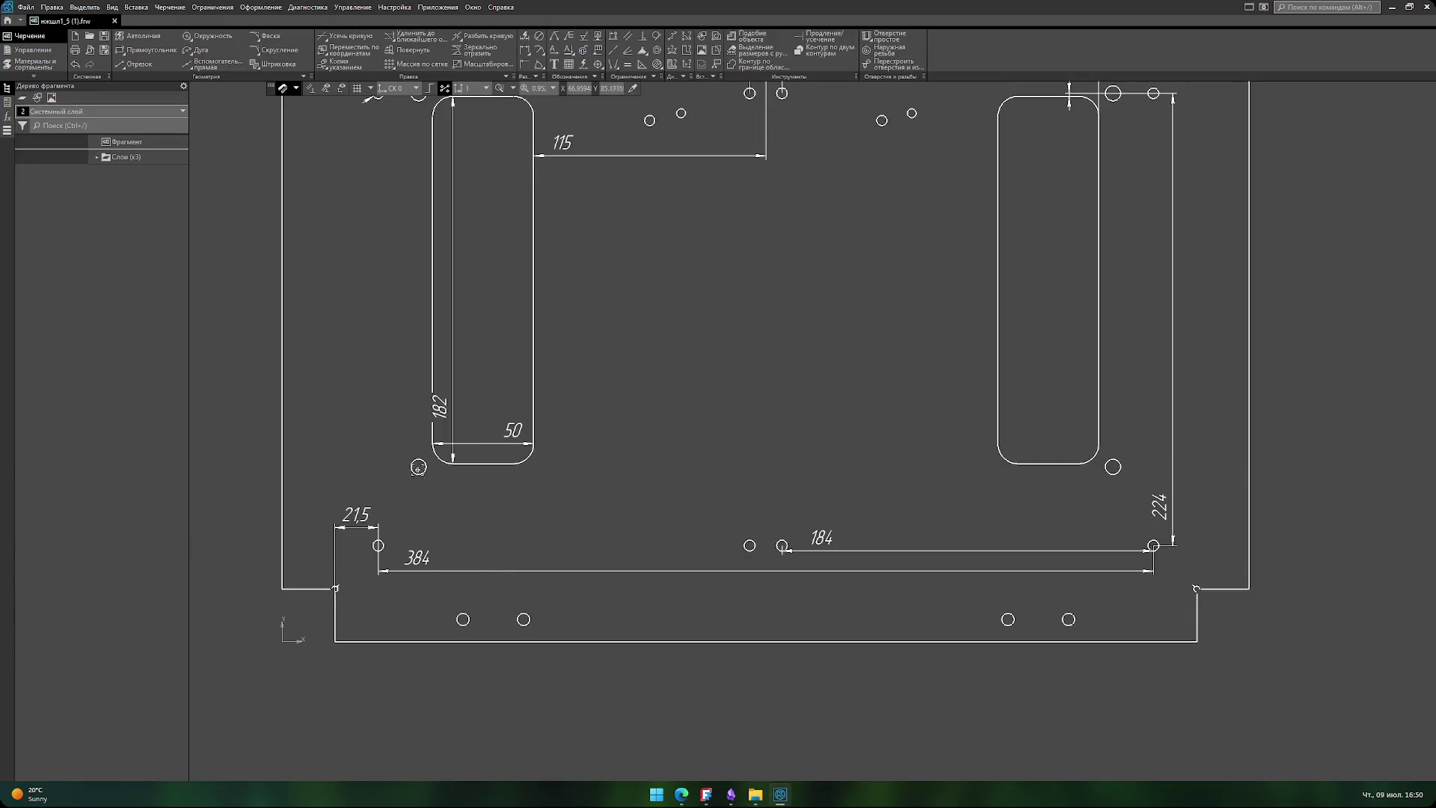
scroll(419, 468, "up", 3)
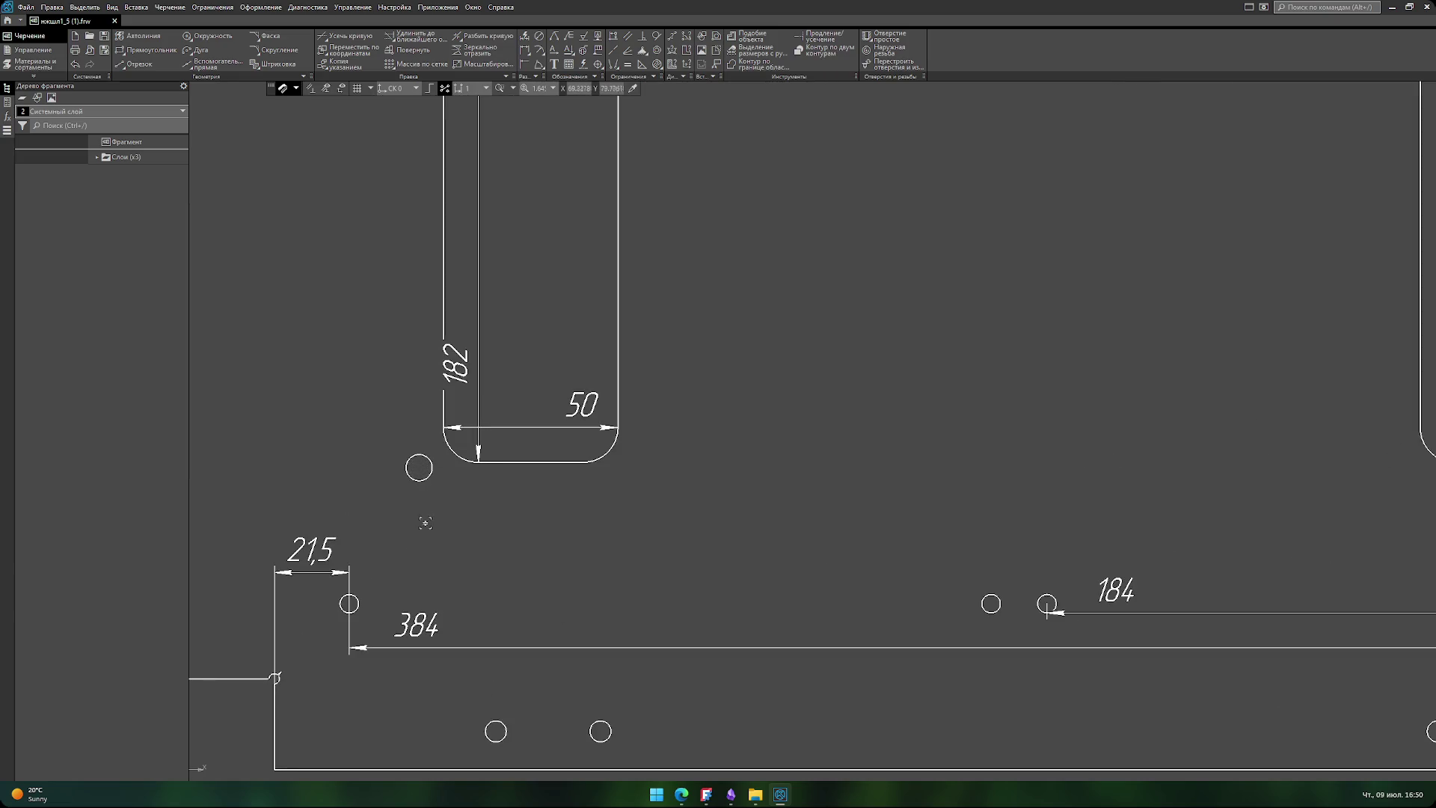
scroll(420, 515, "down", 4)
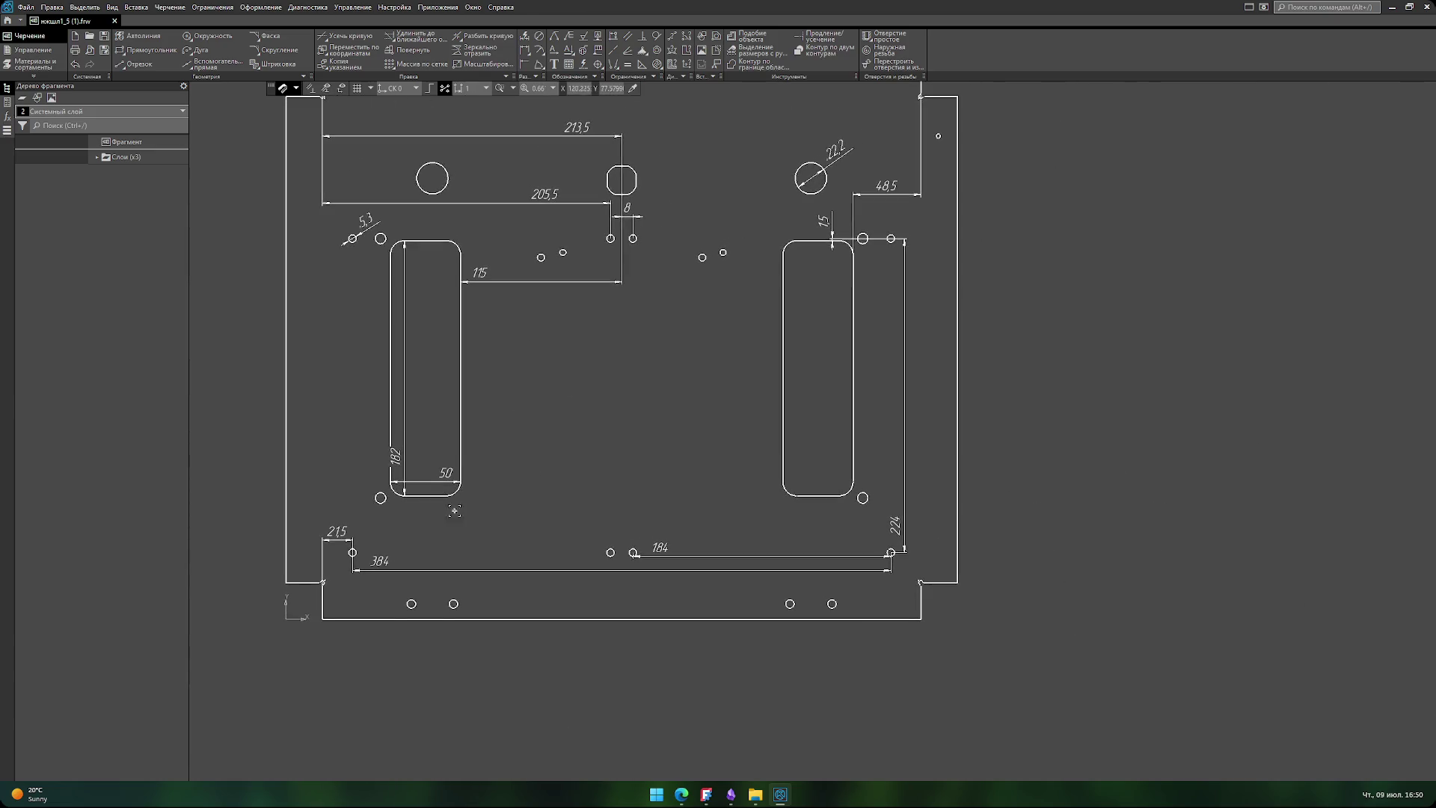
scroll(523, 491, "up", 2)
middle_click_drag(537, 487, 677, 500)
middle_click_drag(427, 611, 452, 497)
scroll(464, 490, "up", 1)
scroll(474, 483, "down", 2)
mouse_move(661, 432)
middle_mouse_down()
mouse_move(678, 469)
mouse_move(656, 508)
middle_mouse_up()
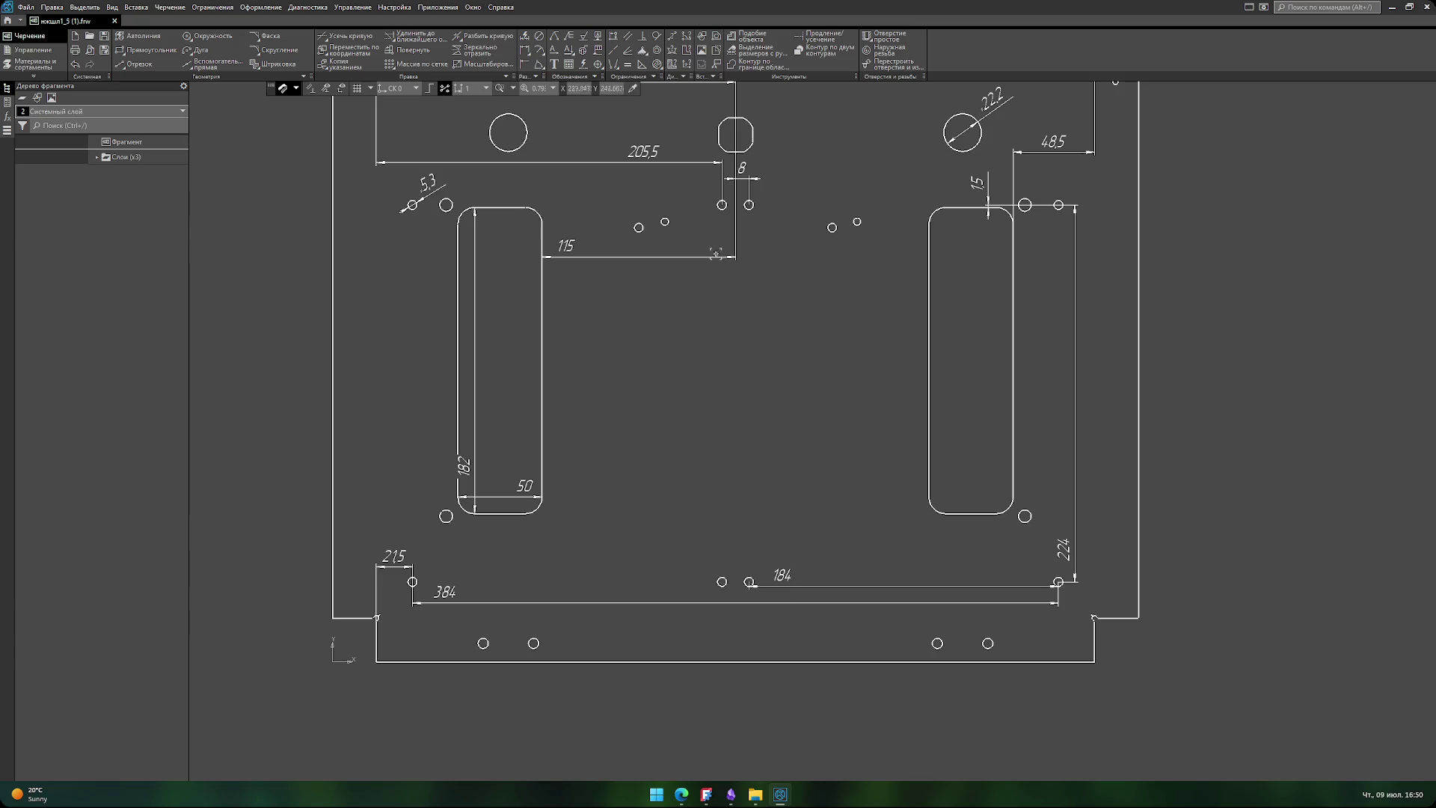
scroll(711, 475, "up", 3)
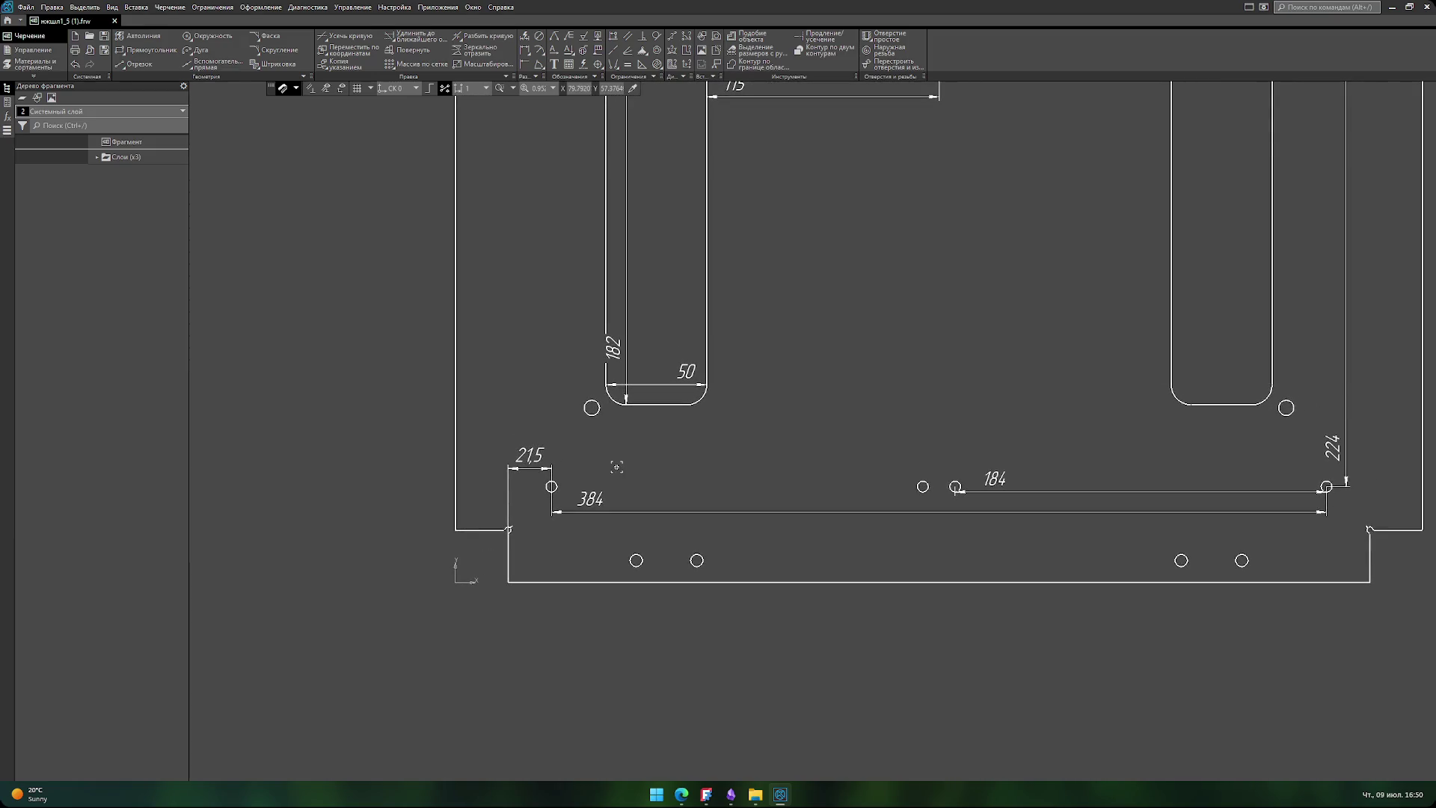
scroll(628, 458, "up", 1)
middle_click_drag(655, 456, 654, 503)
scroll(734, 459, "down", 2)
mouse_move(942, 400)
middle_mouse_down()
mouse_move(860, 446)
mouse_move(878, 430)
middle_mouse_up()
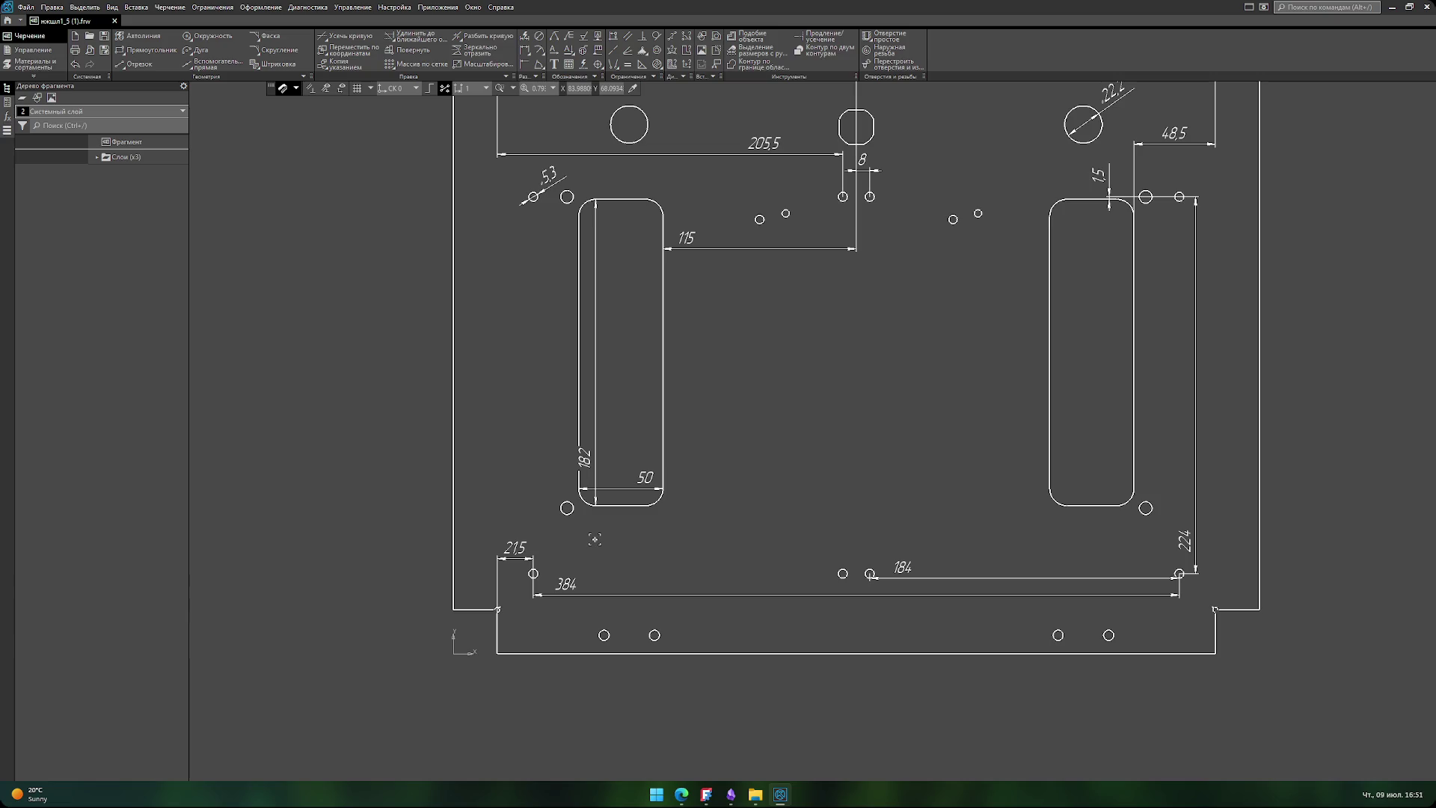
scroll(513, 596, "up", 3)
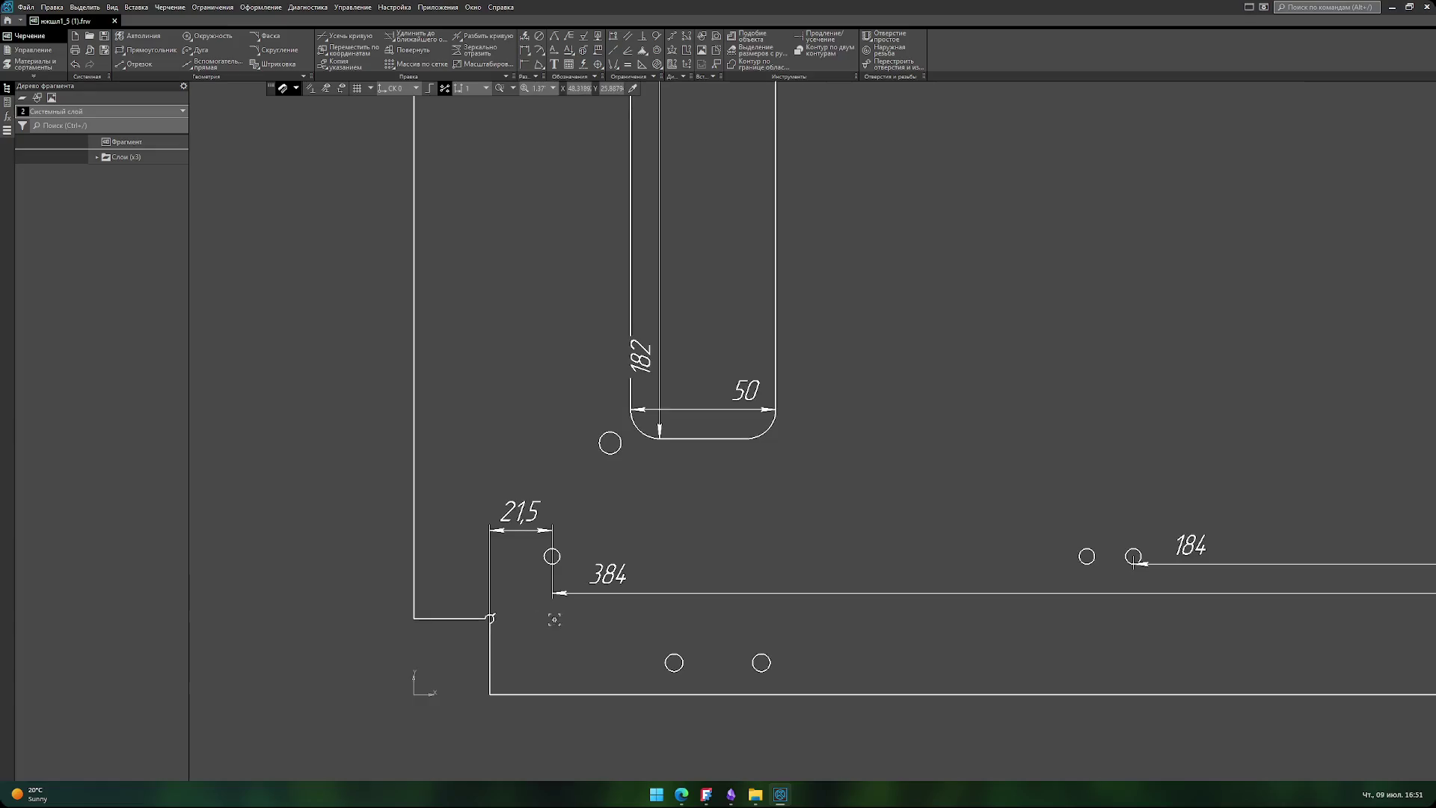
scroll(510, 573, "up", 2)
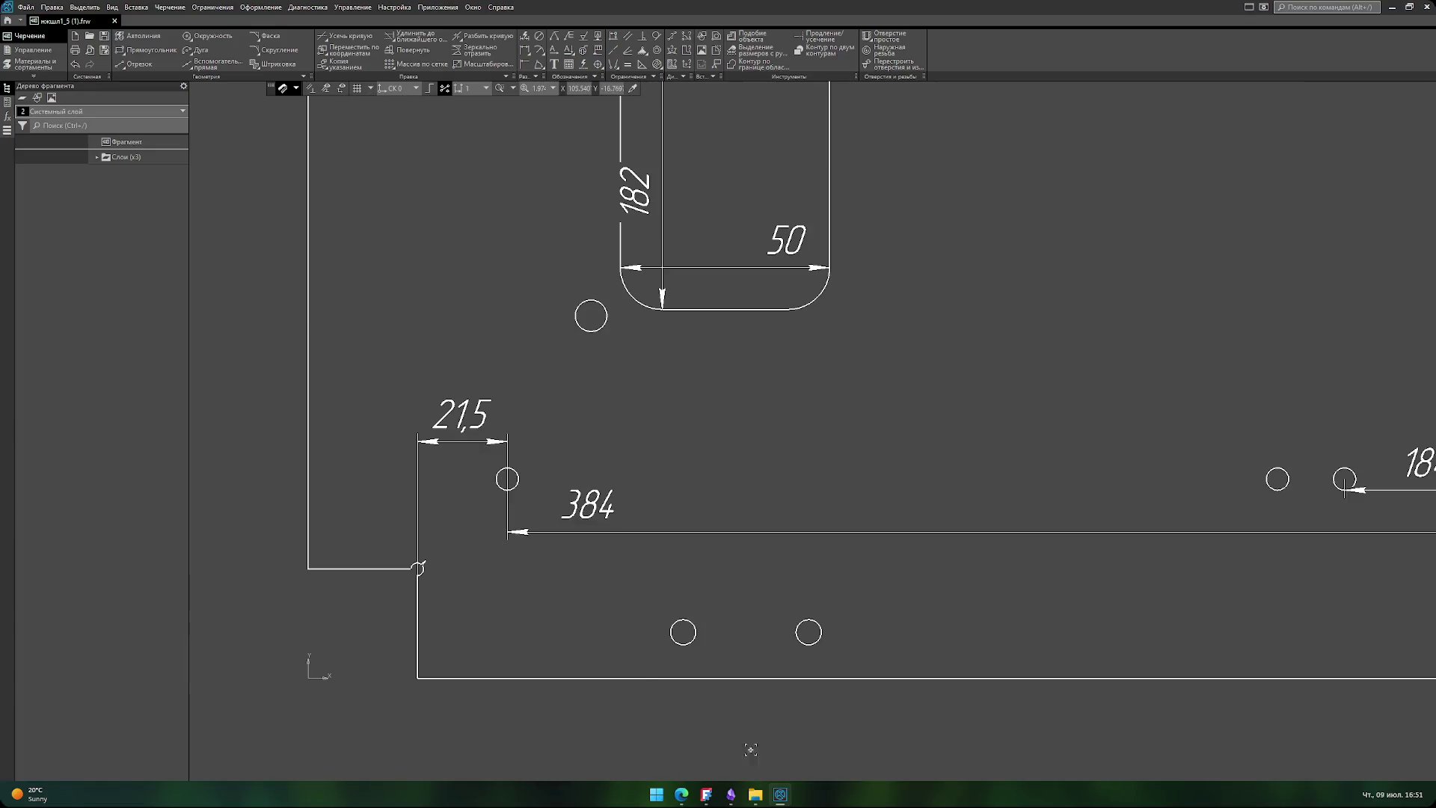
left_click(781, 796)
left_click(780, 796)
mouse_move(789, 800)
scroll(476, 527, "down", 1)
scroll(474, 538, "down", 1)
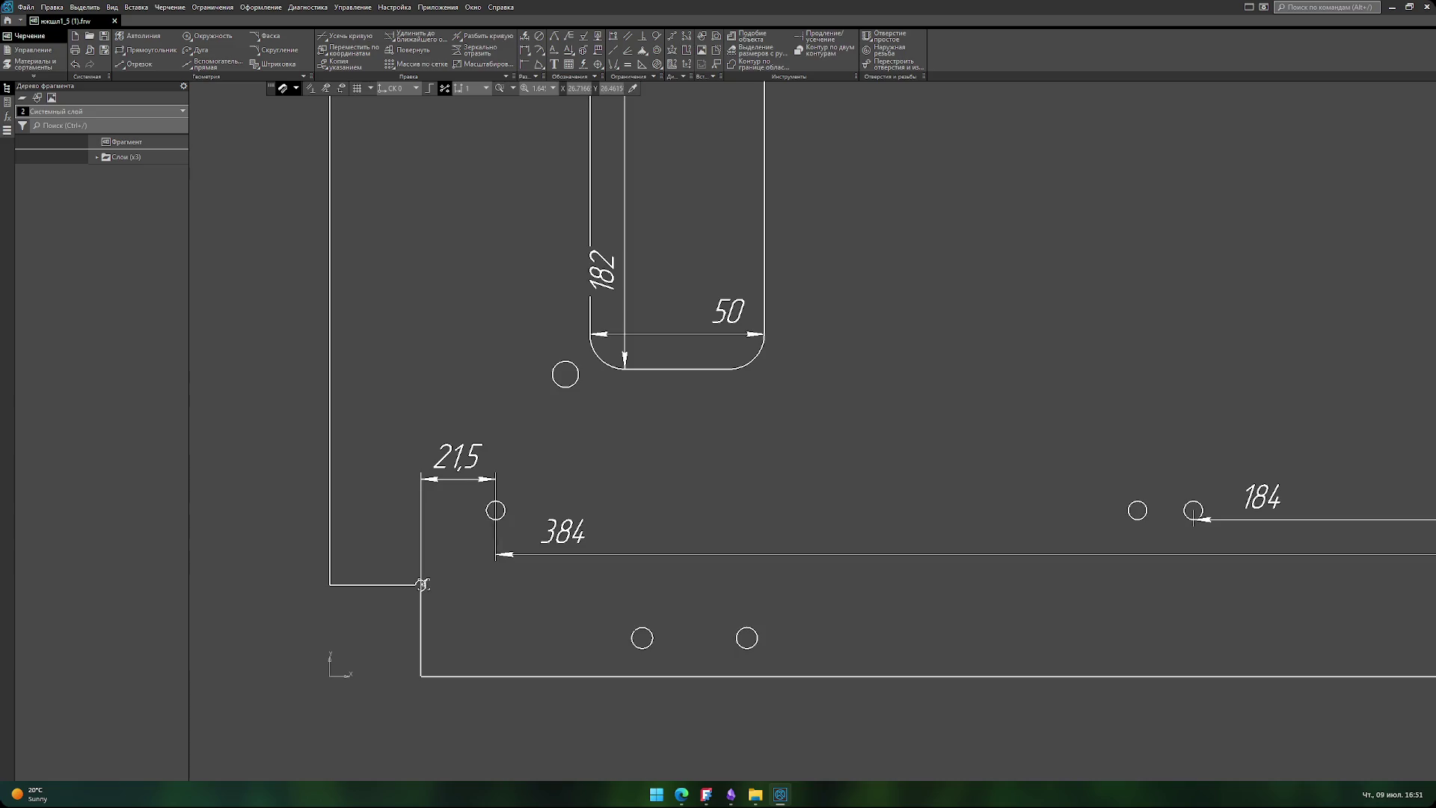
mouse_move(598, 598)
middle_mouse_down()
mouse_move(329, 571)
mouse_move(677, 561)
mouse_move(525, 536)
mouse_move(643, 556)
mouse_move(616, 569)
mouse_move(624, 558)
middle_mouse_up()
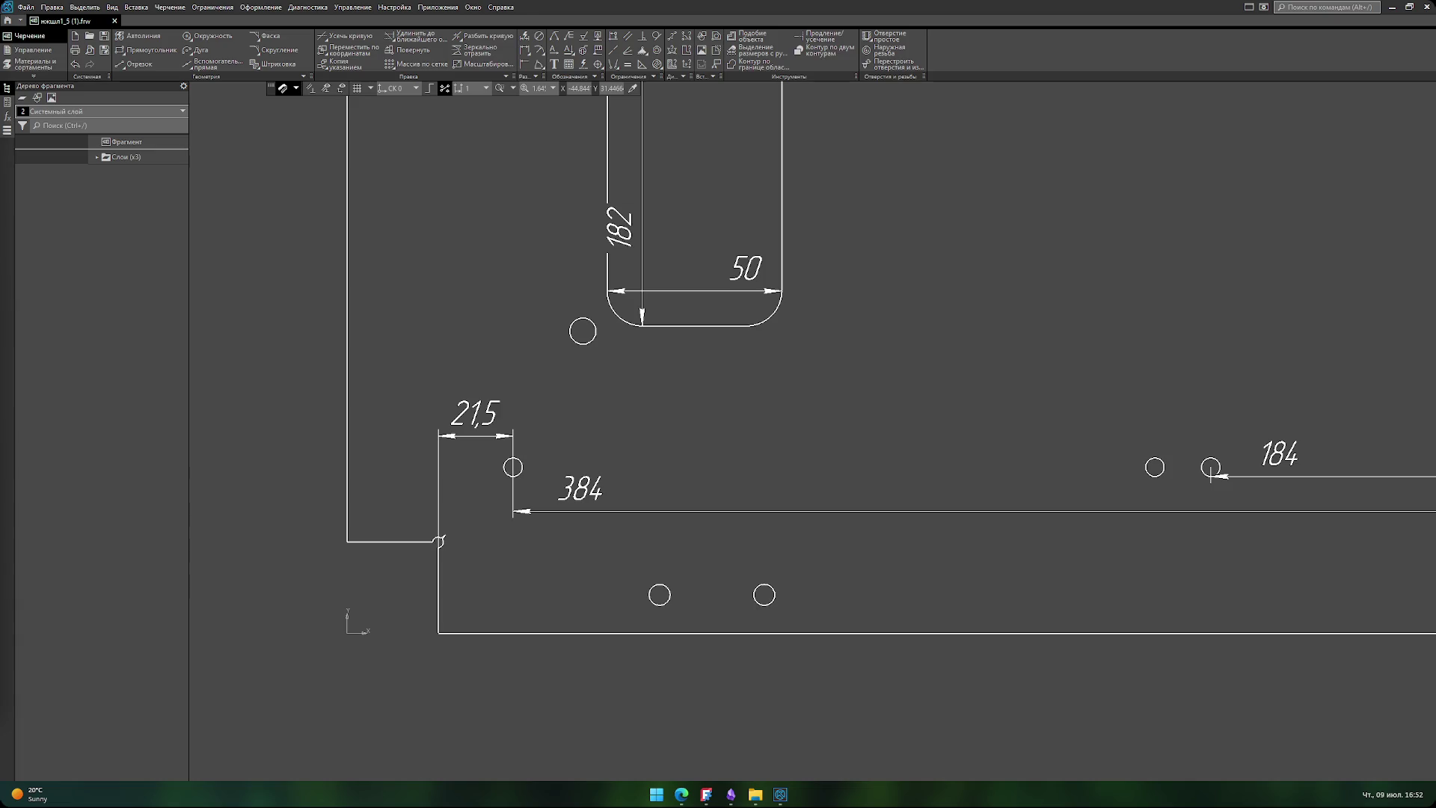
scroll(801, 449, "down", 4)
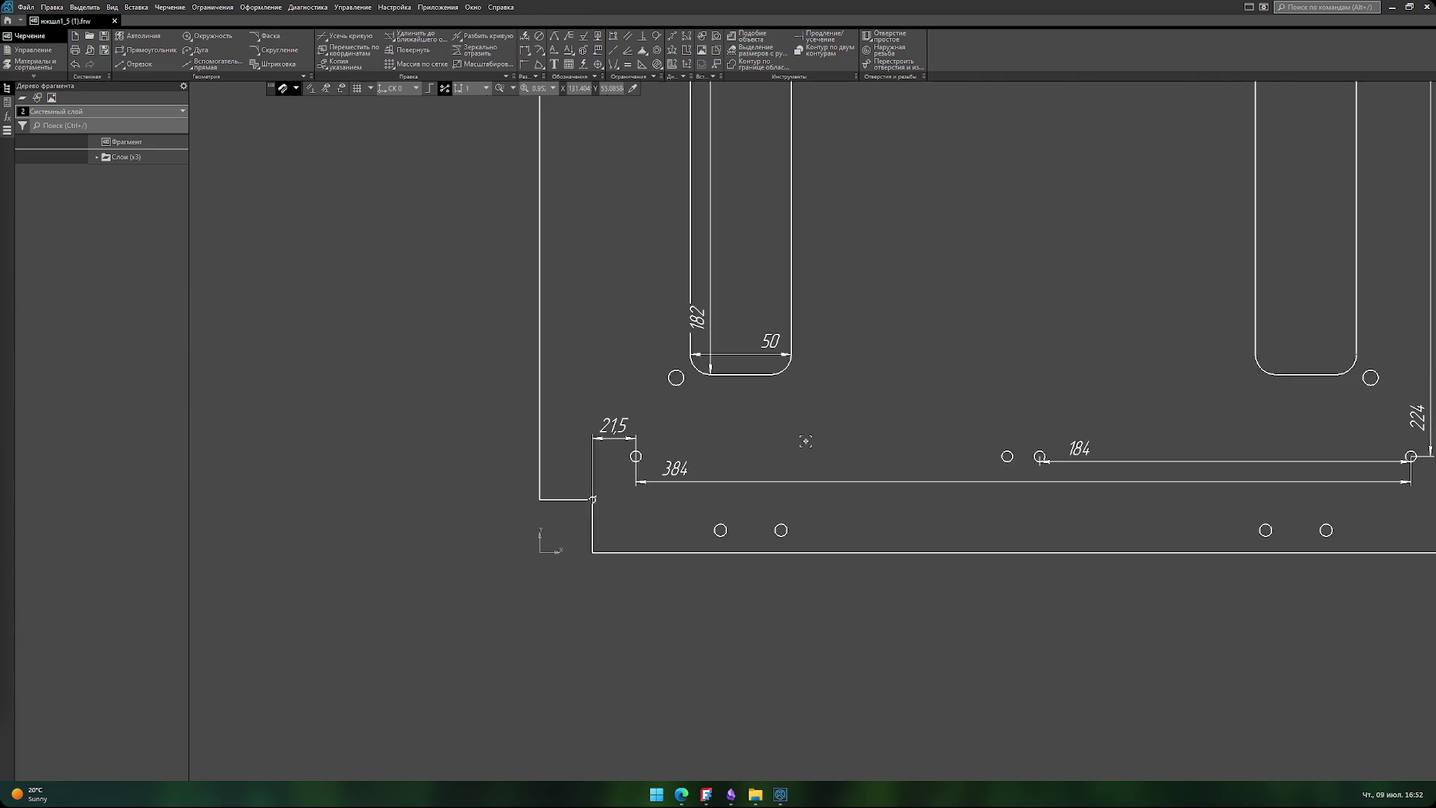
scroll(750, 451, "down", 2)
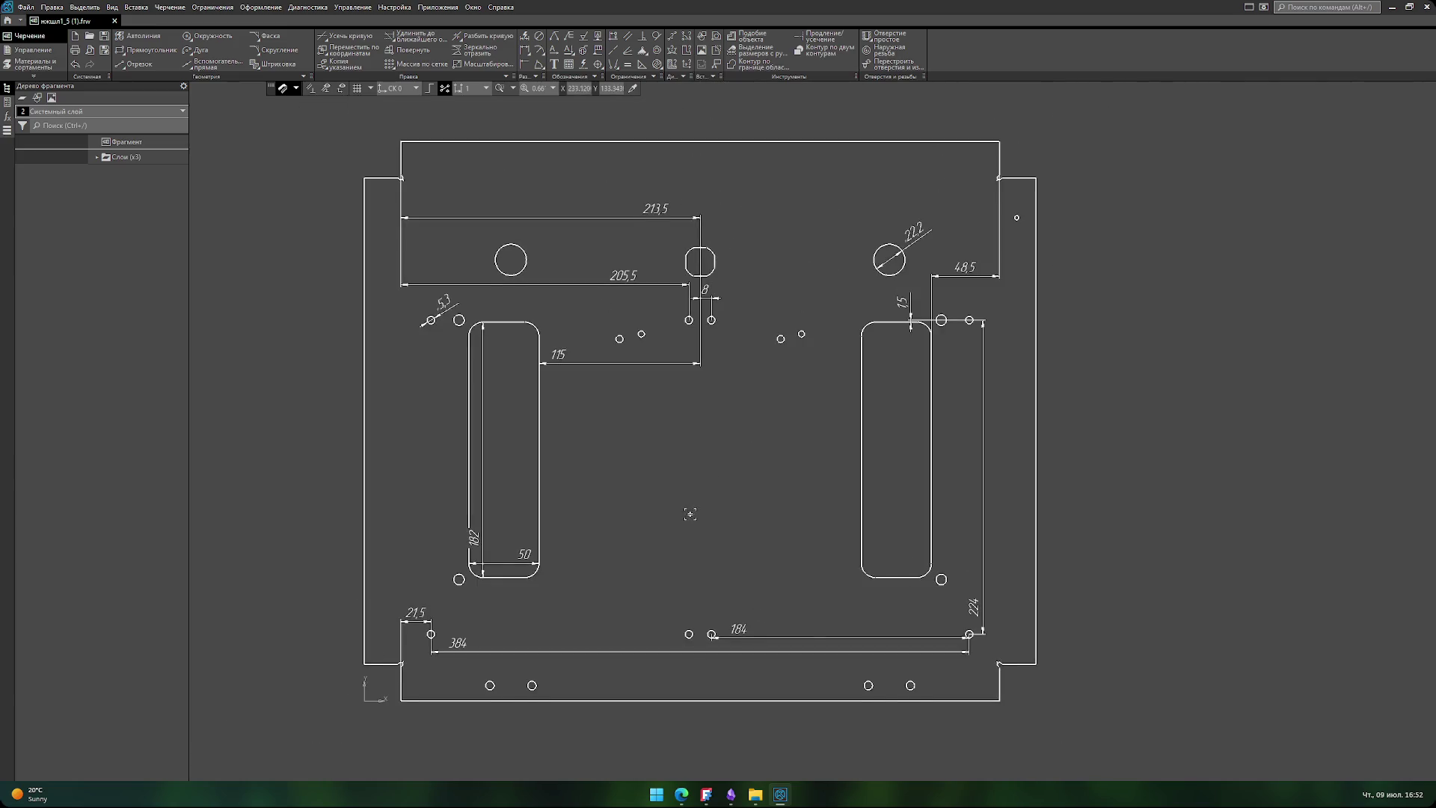
left_click(780, 795)
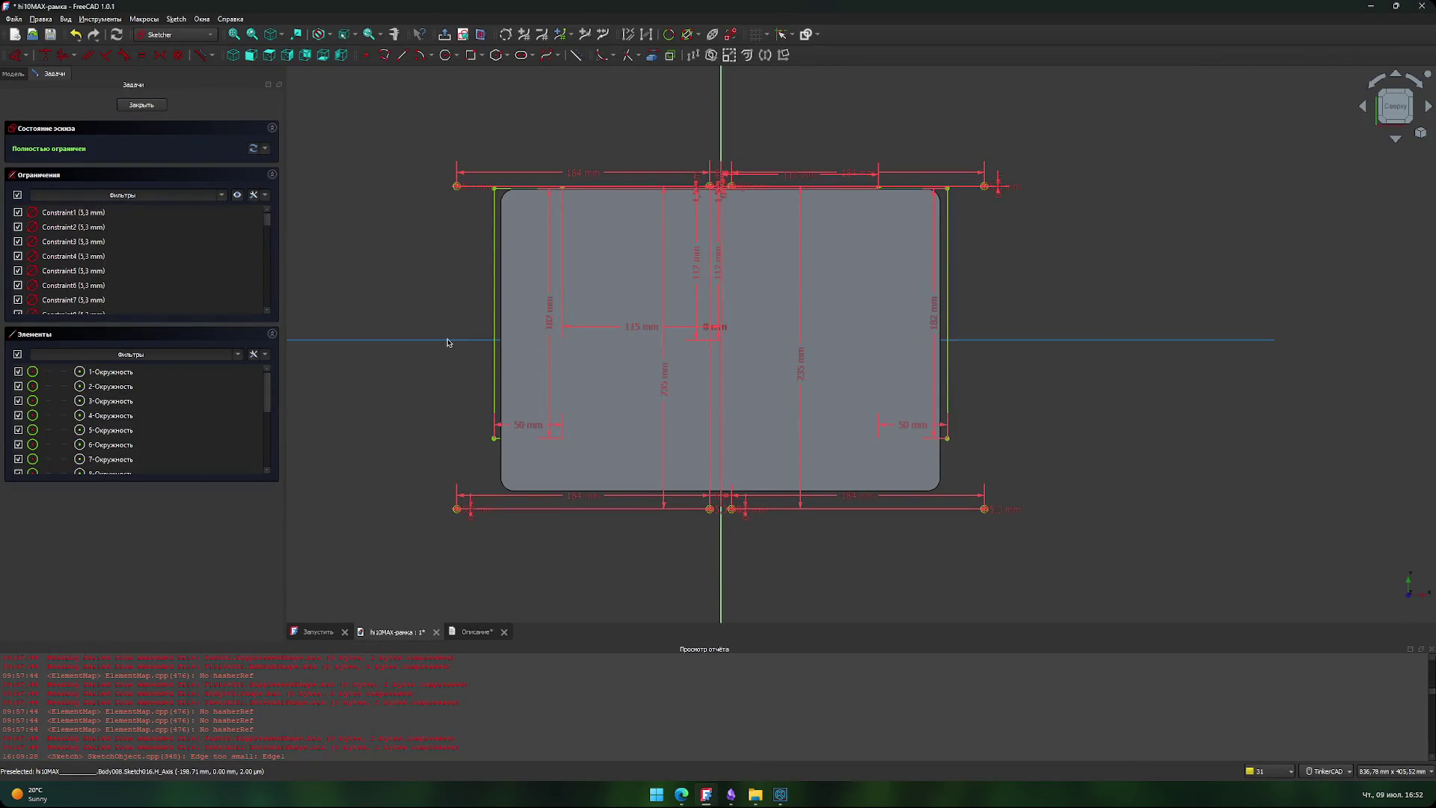
- Close the mounting-hole sketch and pan over the plate
scroll(490, 273, "up", 3)
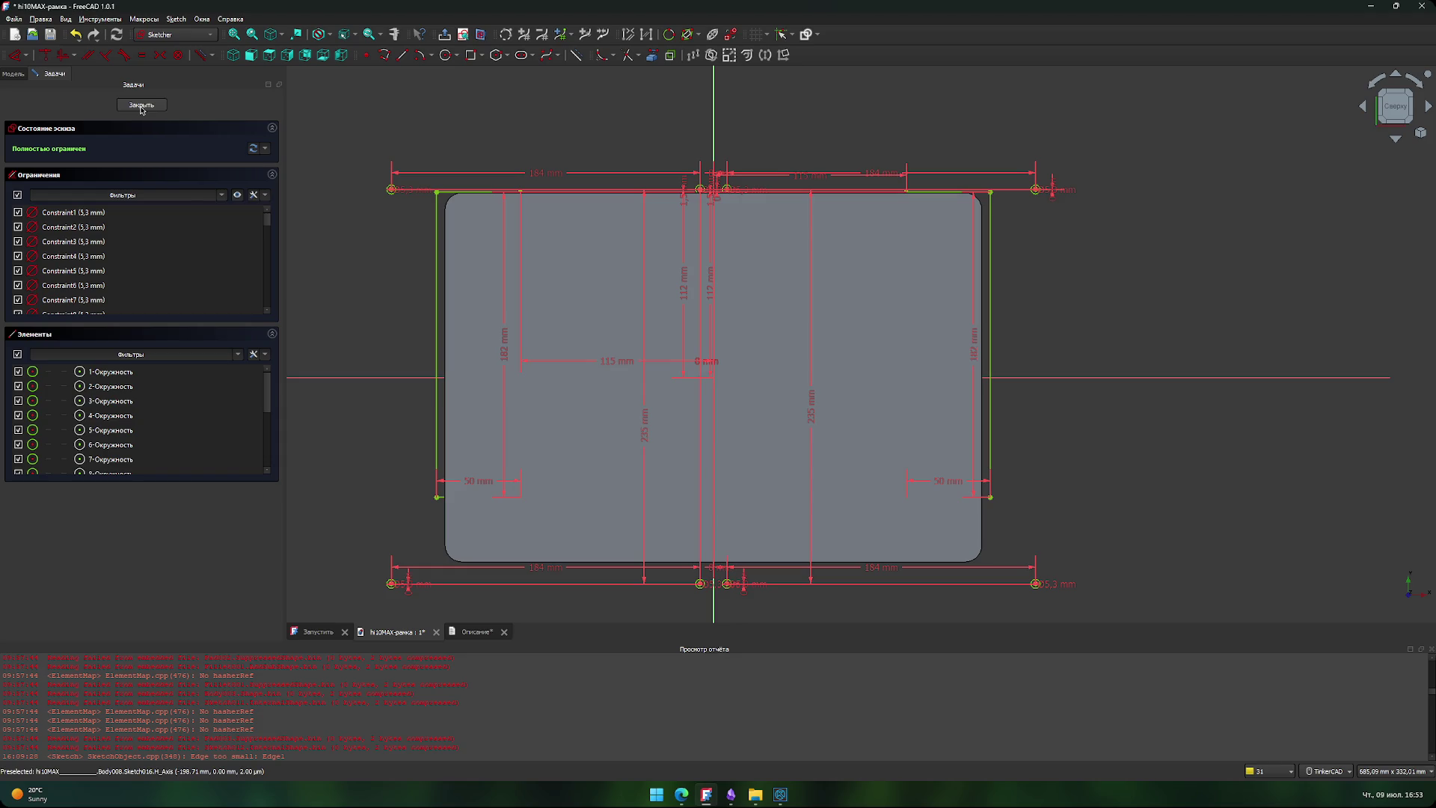
left_click(142, 107)
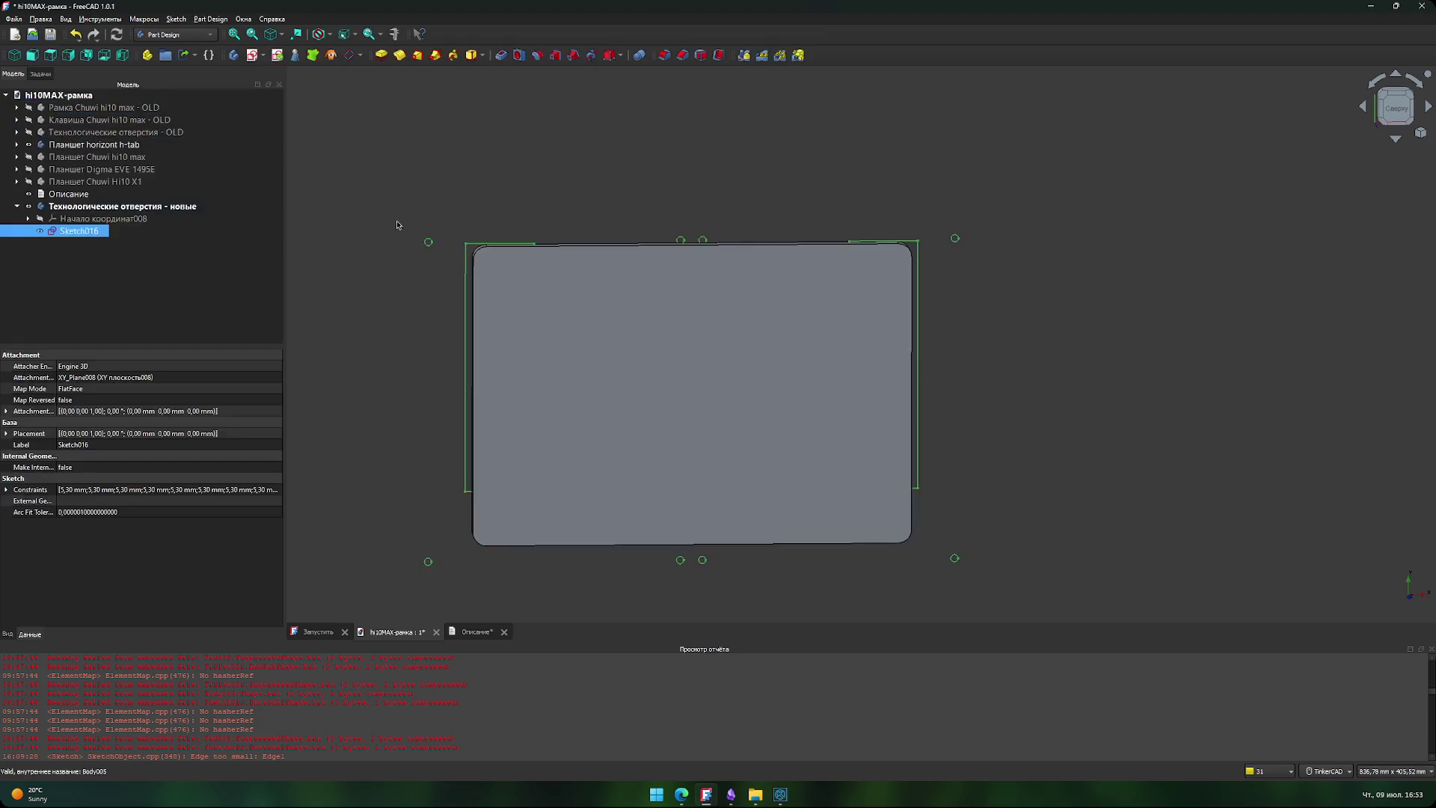
mouse_move(403, 322)
middle_mouse_down()
mouse_move(426, 285)
mouse_move(380, 294)
middle_mouse_up()
scroll(414, 309, "up", 1)
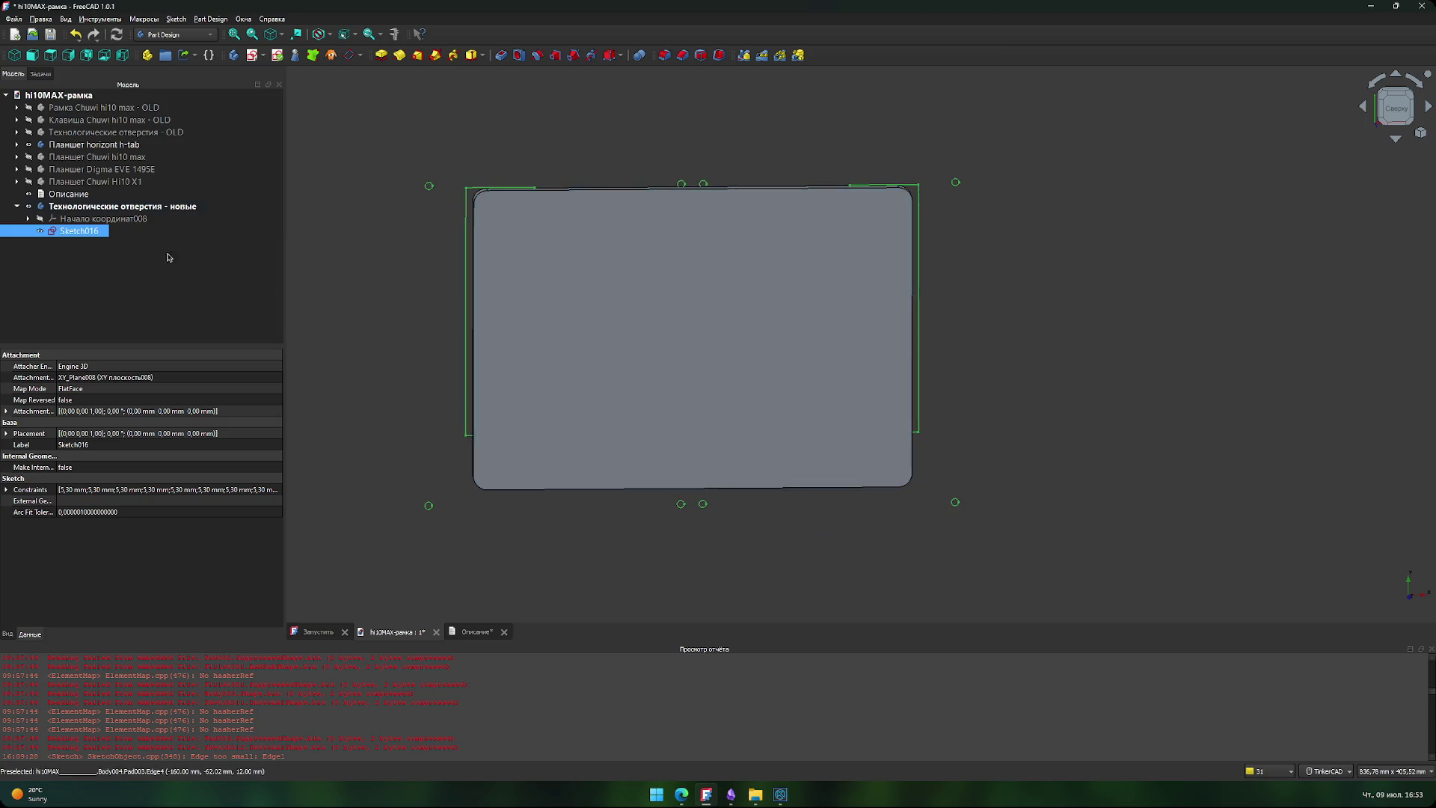
left_click(413, 284)
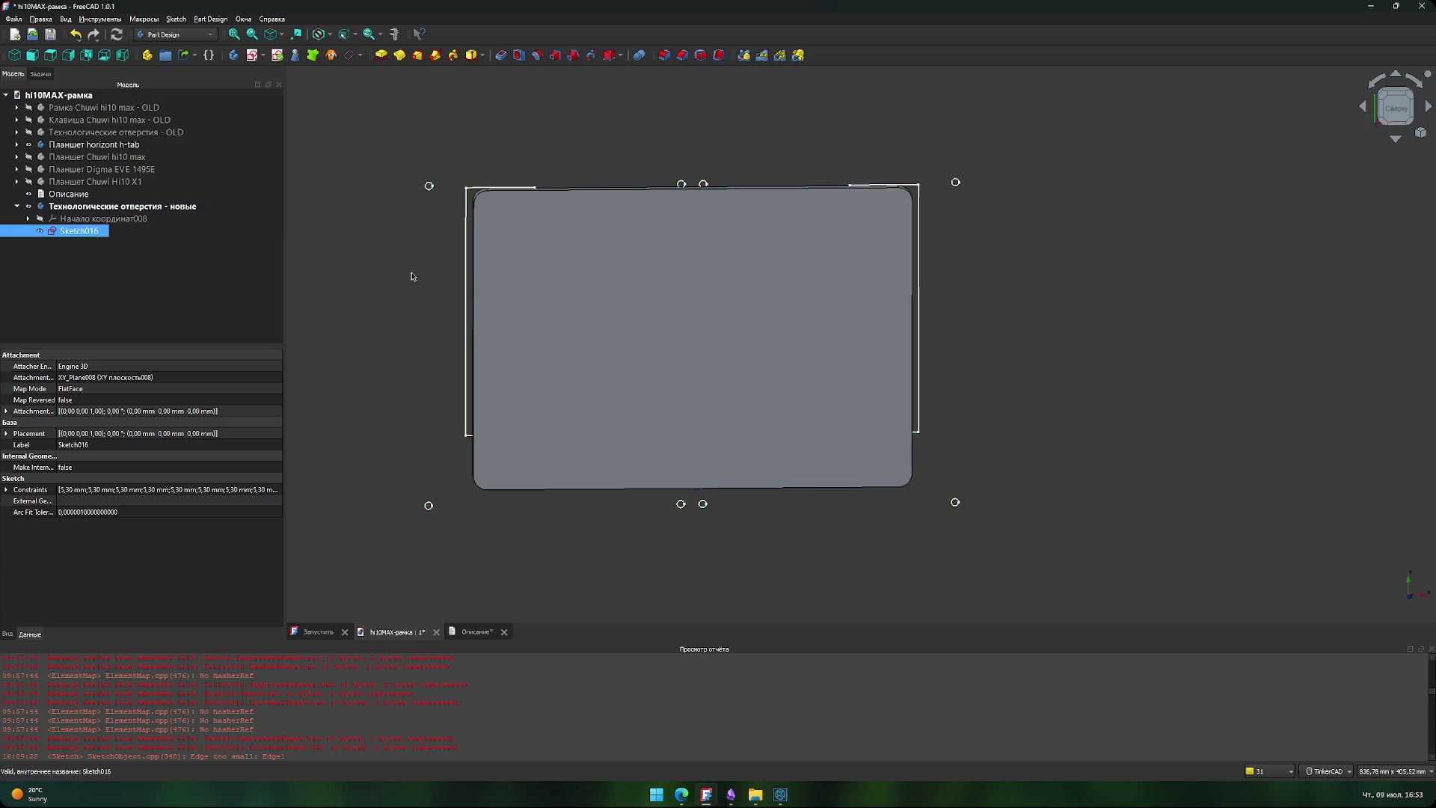
- Select Sketch016 in the model tree and reopen it for editing
left_click(76, 222)
left_click(78, 231)
left_click(361, 264)
left_click(90, 235)
double_click(90, 236)
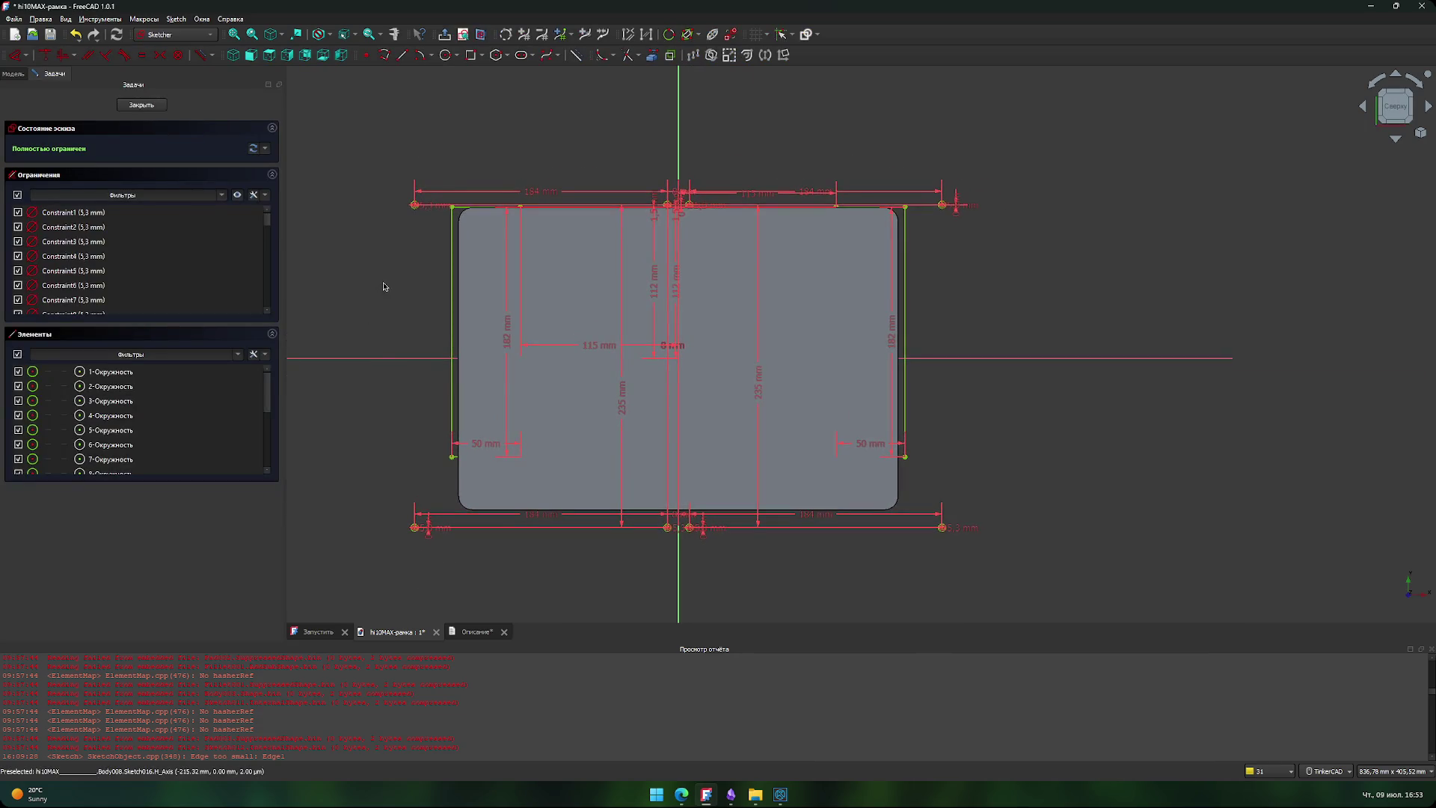
- Spread apart the 112 mm, 115 mm, 182 mm and 235 mm dimension labels
scroll(384, 282, "up", 1)
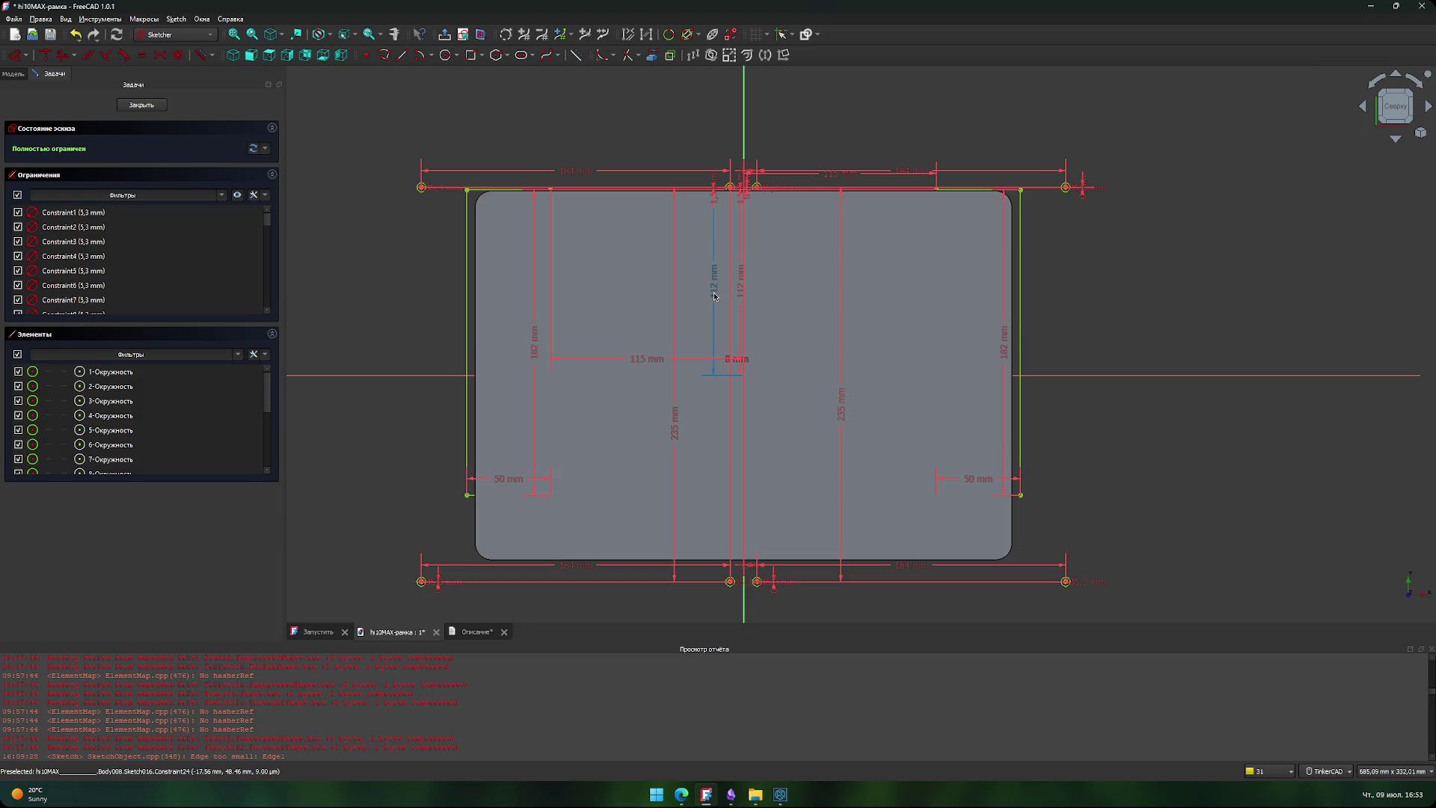
mouse_move(744, 296)
left_mouse_down()
mouse_move(821, 295)
mouse_move(694, 297)
left_mouse_up()
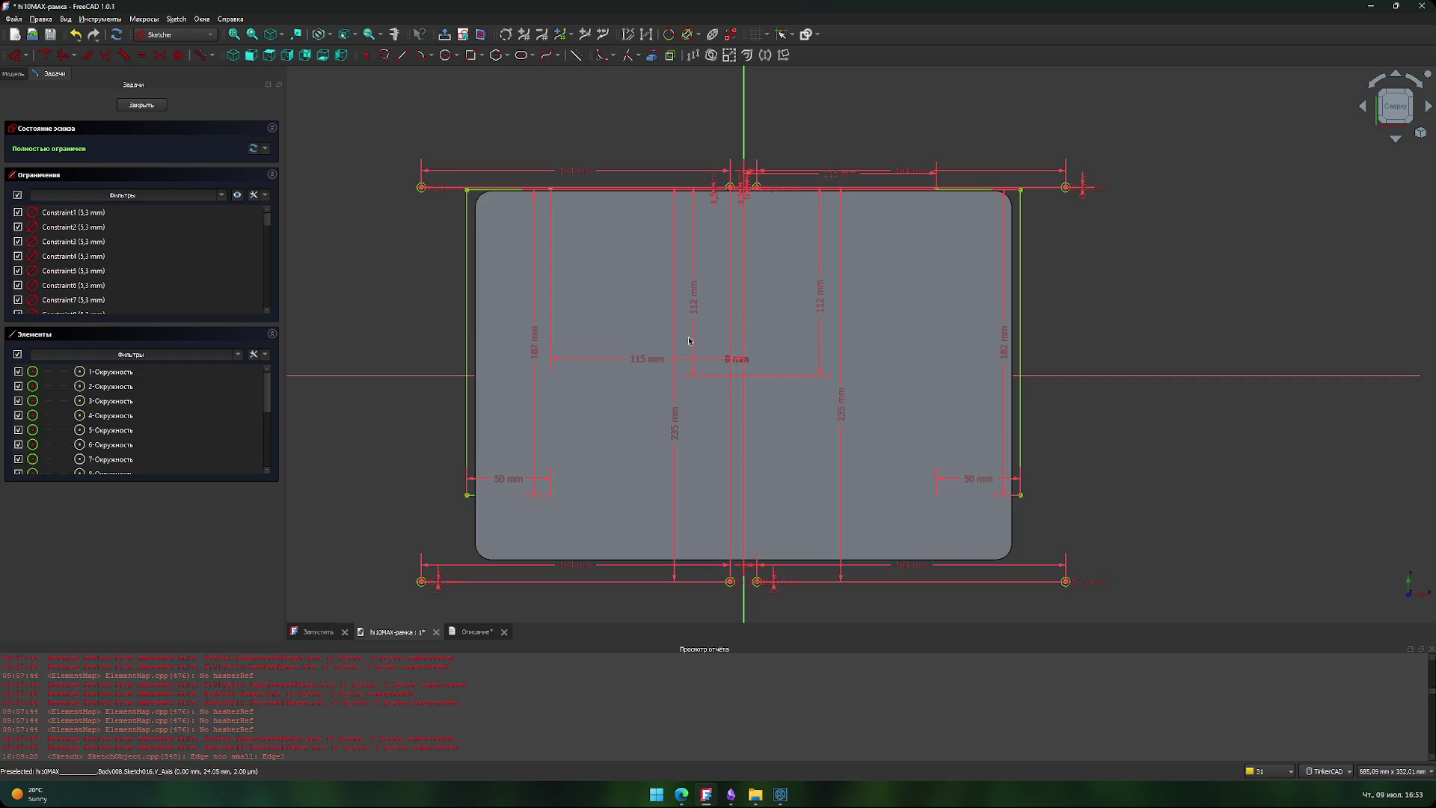
mouse_move(643, 362)
left_mouse_down()
mouse_move(644, 119)
mouse_move(641, 144)
left_mouse_up()
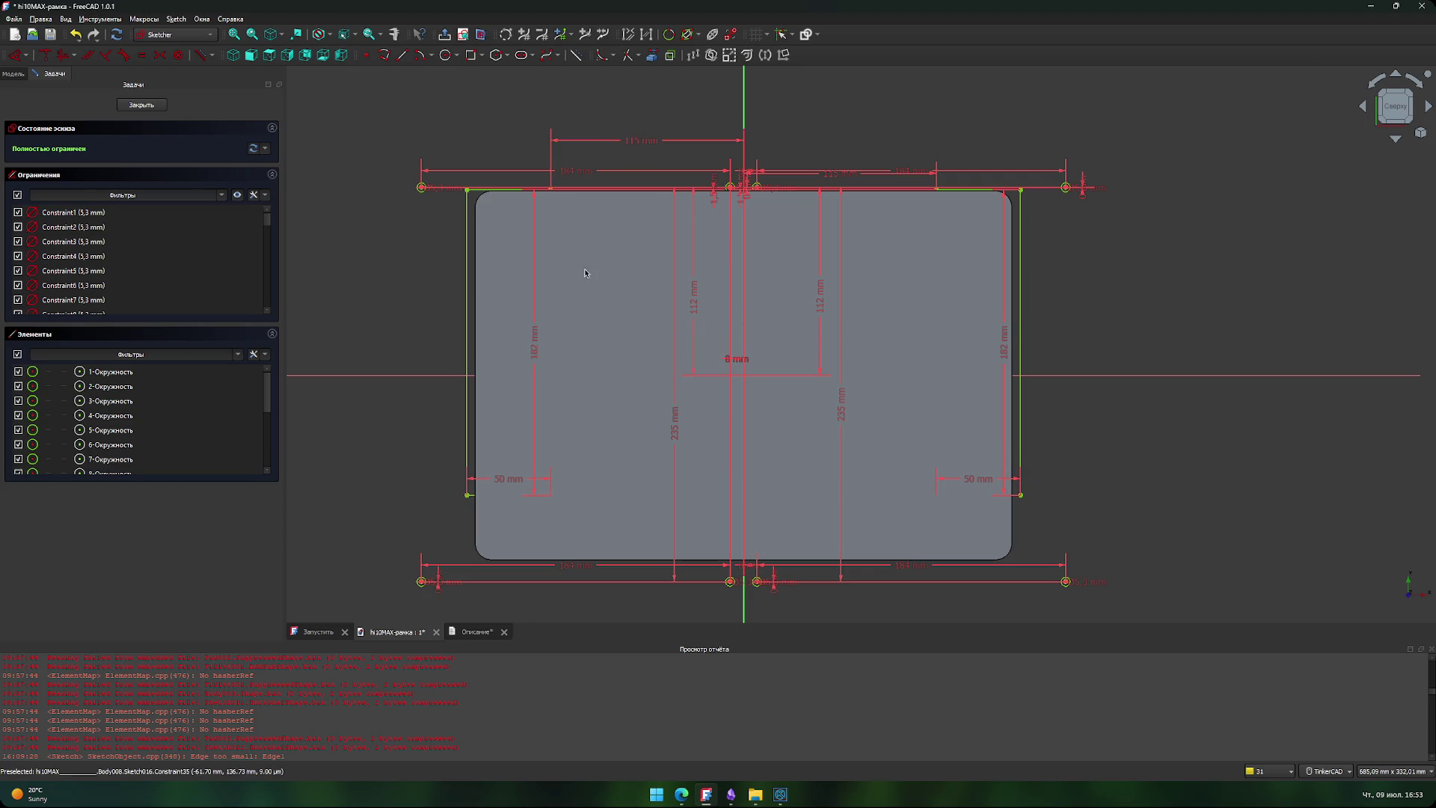
left_click_drag(537, 340, 509, 338)
mouse_move(674, 439)
left_mouse_down()
mouse_move(602, 432)
mouse_move(620, 437)
left_mouse_up()
mouse_move(696, 335)
left_mouse_down()
mouse_move(670, 314)
mouse_move(647, 322)
left_mouse_up()
left_click_drag(821, 295, 829, 294)
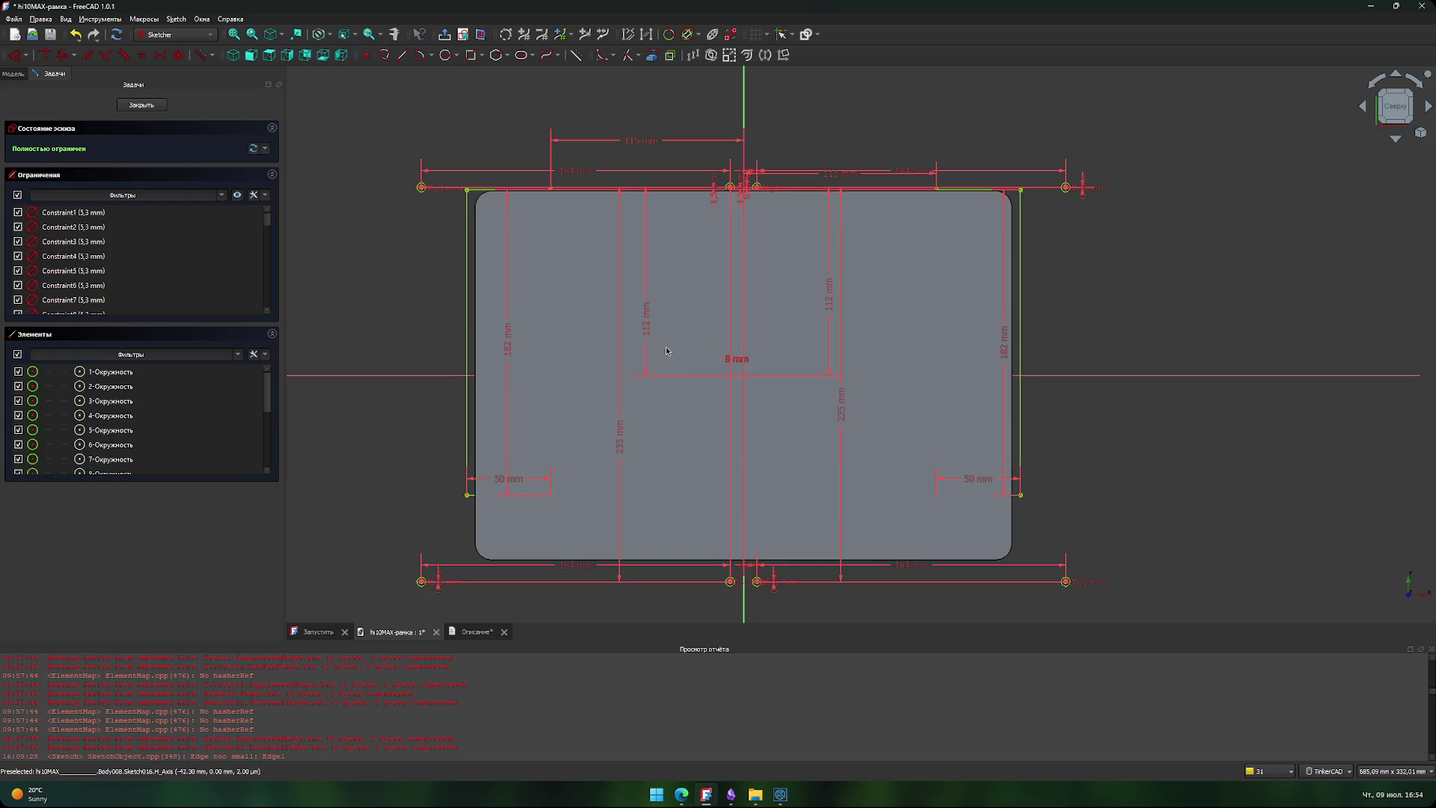
- Change both 112 mm vertical offsets to 117,5 mm and close the sketch
double_click(648, 329)
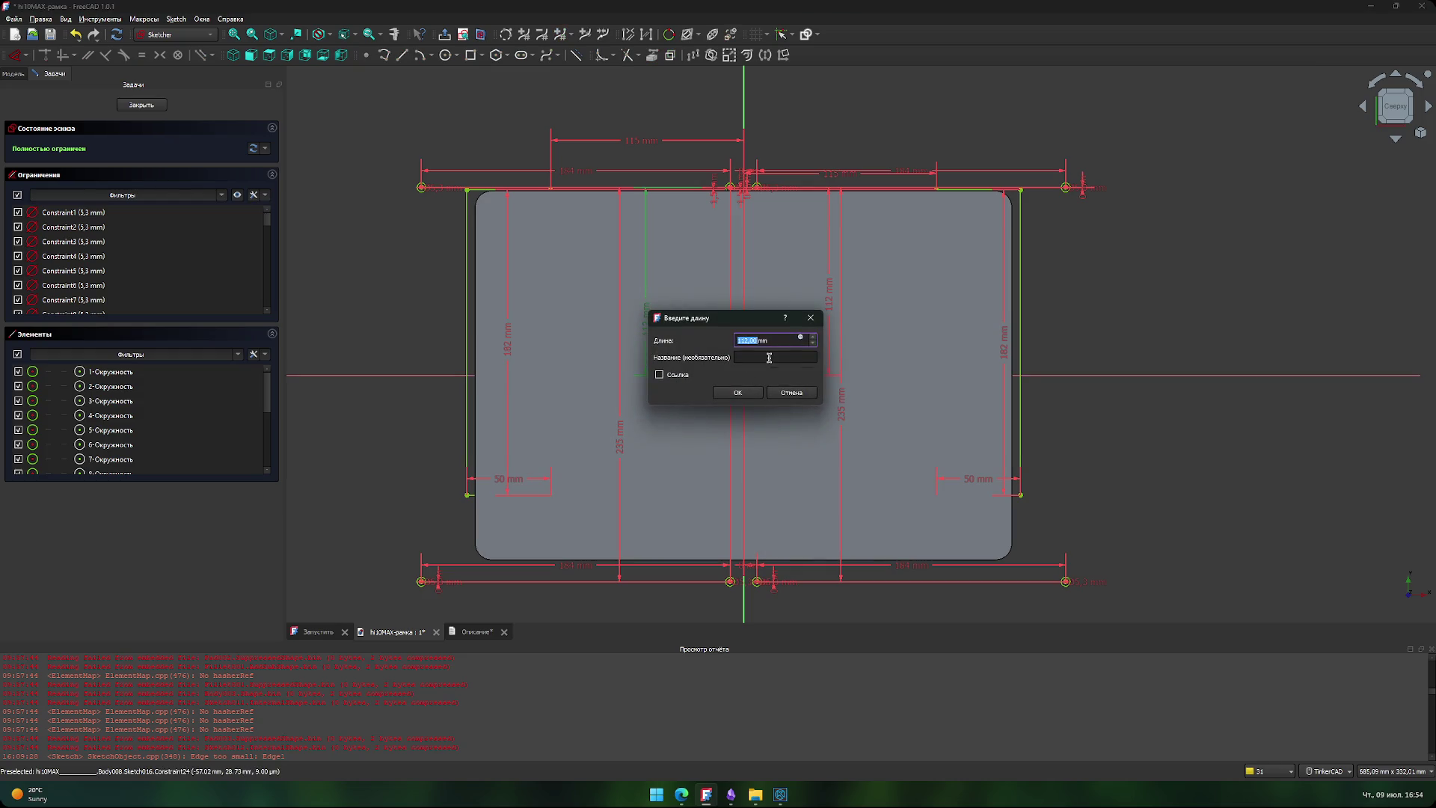
type("117,5")
left_click(752, 393)
double_click(828, 299)
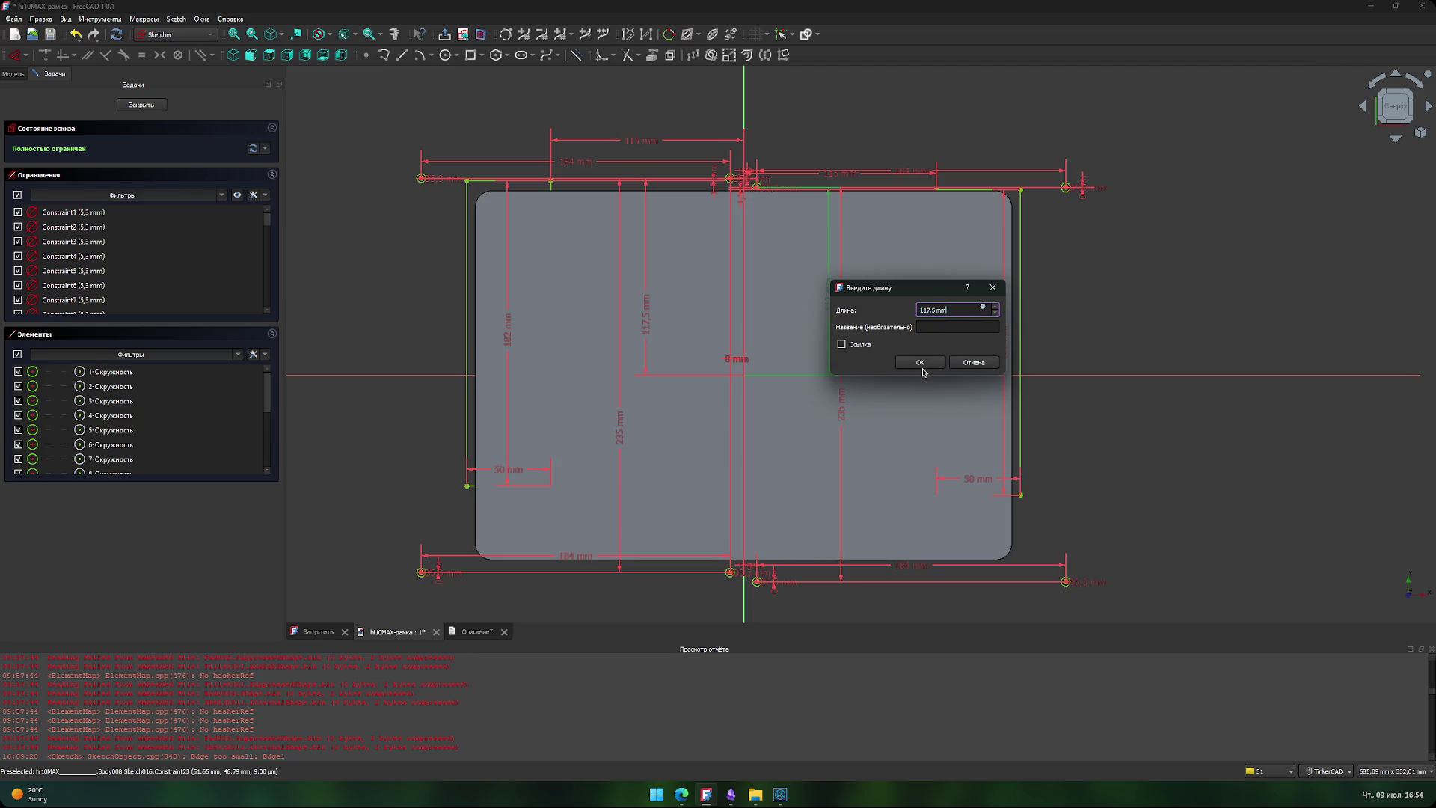
left_click(922, 363)
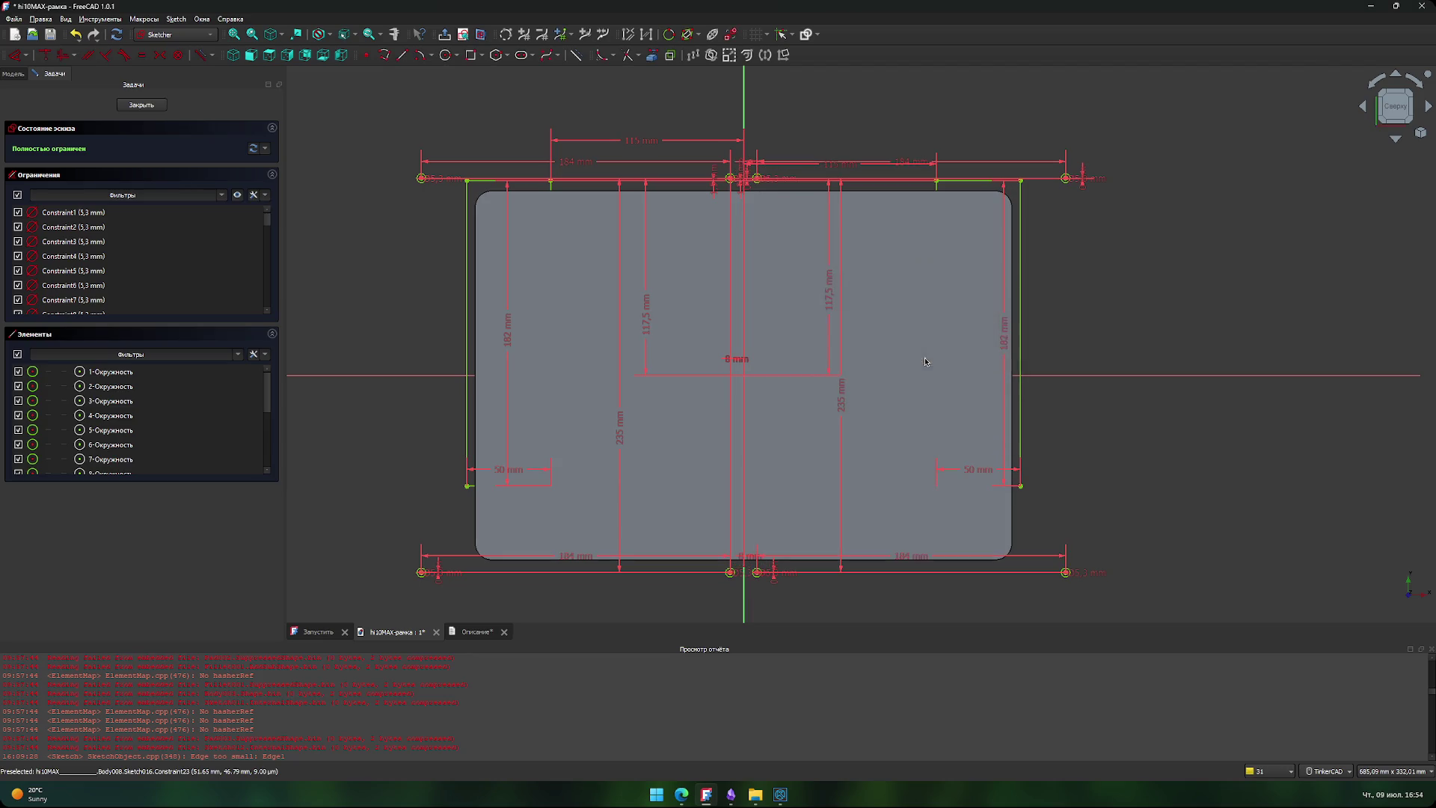
left_click(149, 105)
scroll(651, 195, "up", 4)
scroll(691, 160, "up", 5)
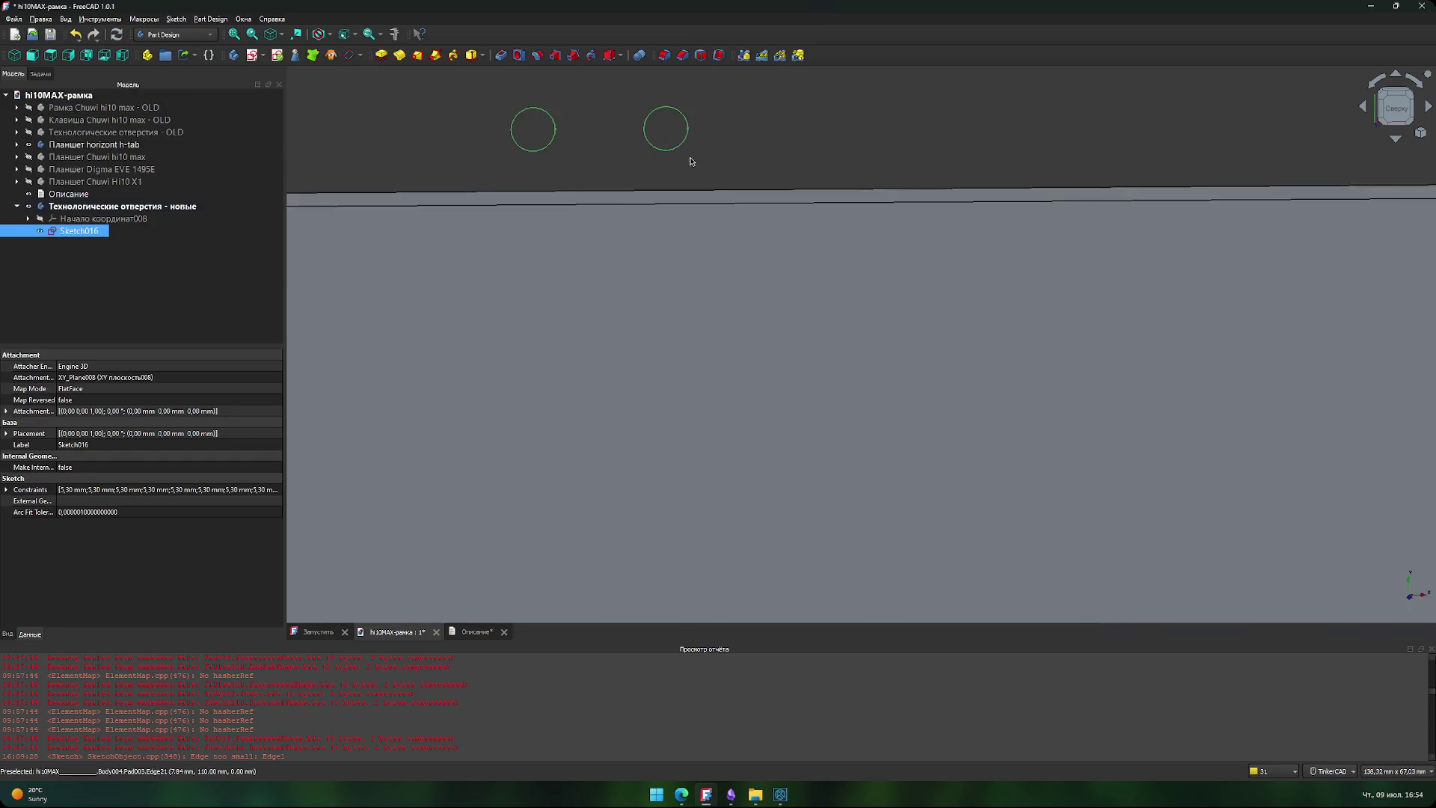
middle_click_drag(716, 157, 770, 251)
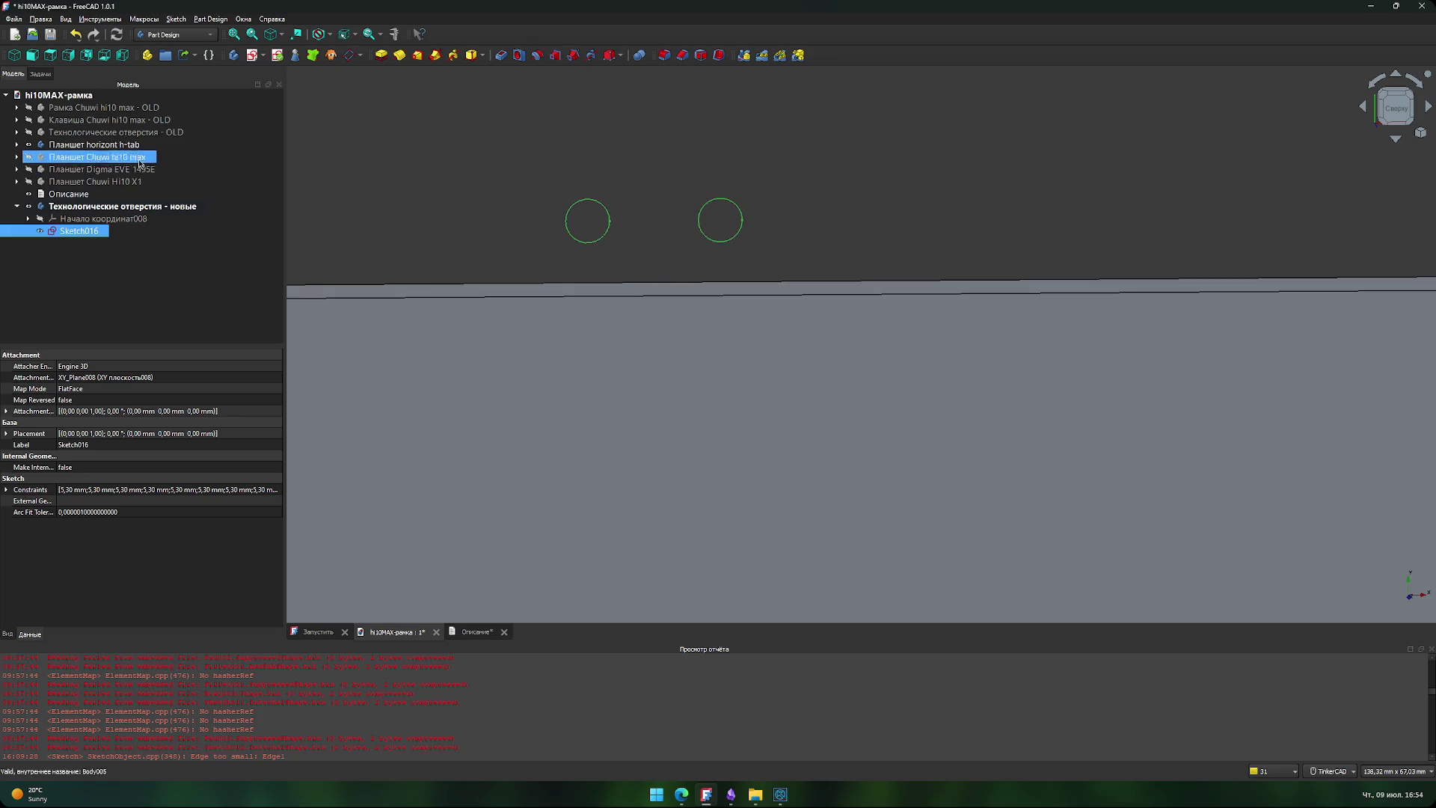
scroll(723, 254, "up", 4)
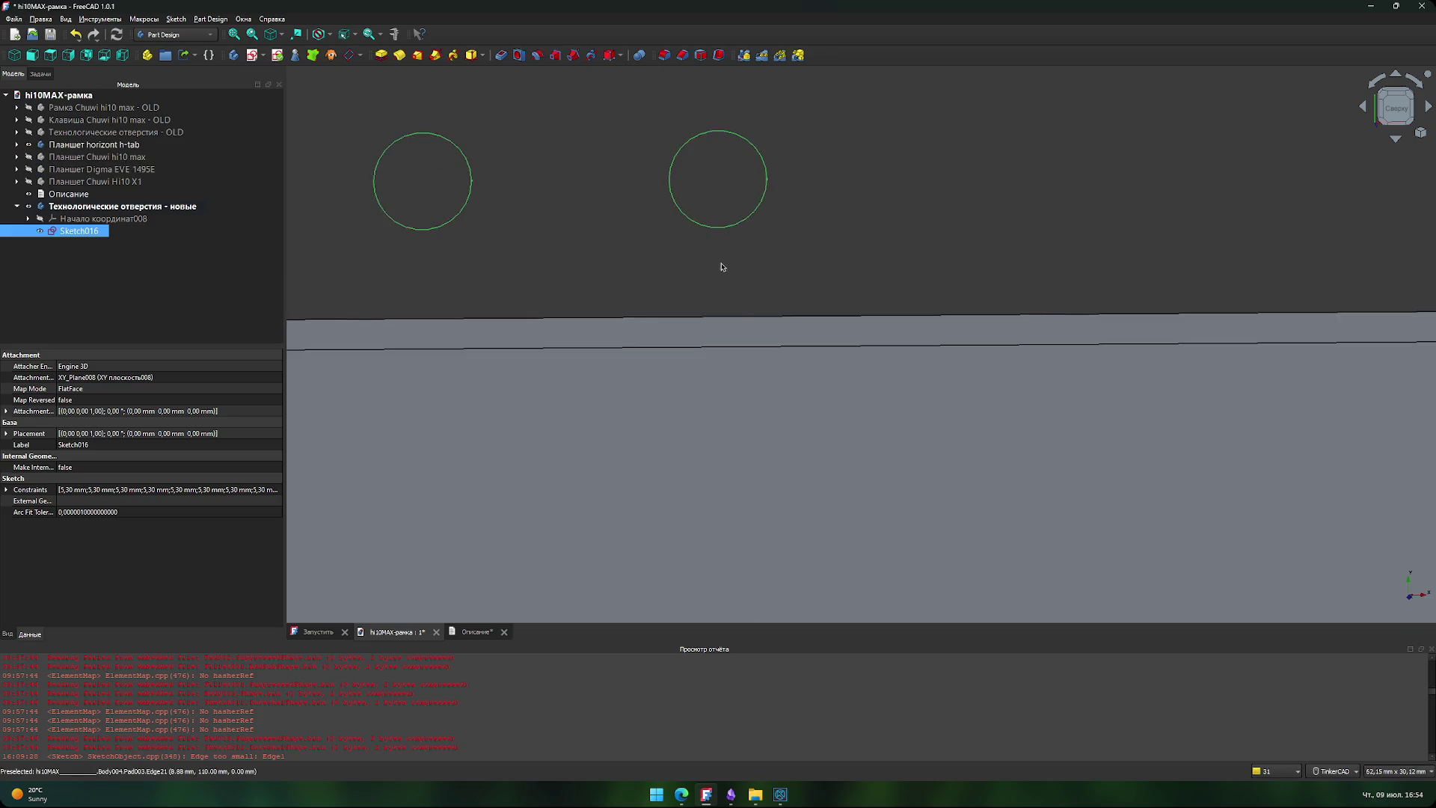
scroll(492, 300, "up", 3)
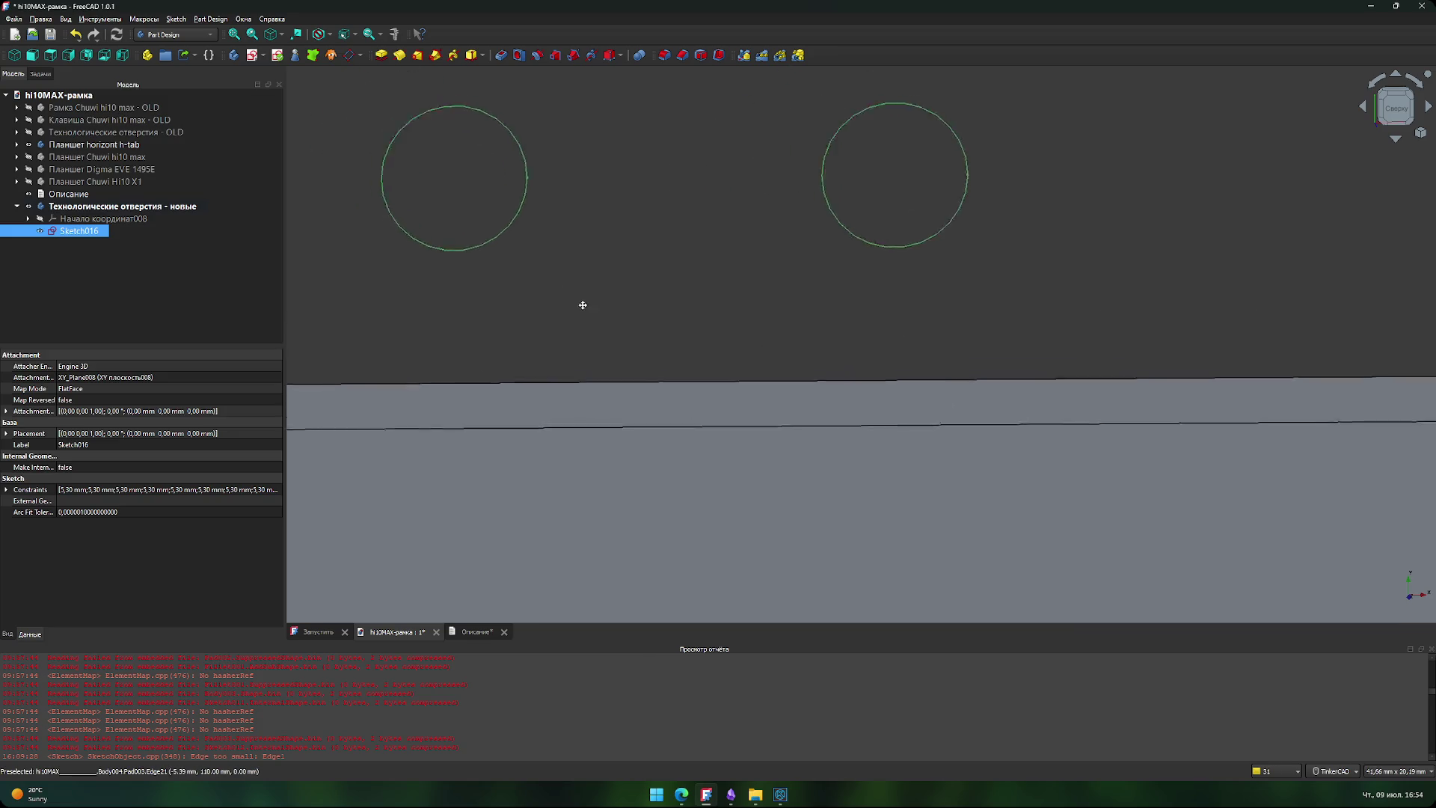
left_click(538, 469)
left_click(394, 33)
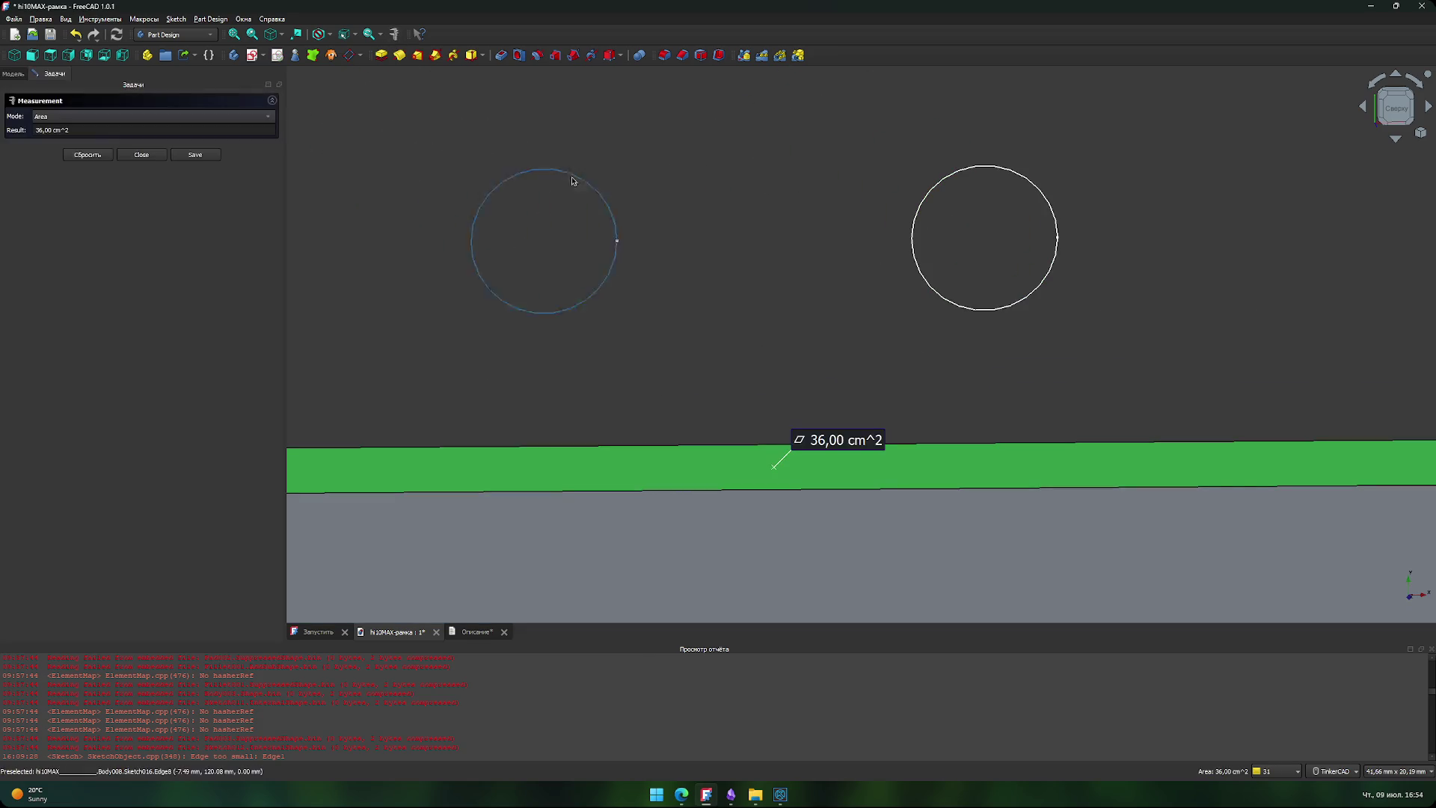
left_click(616, 239)
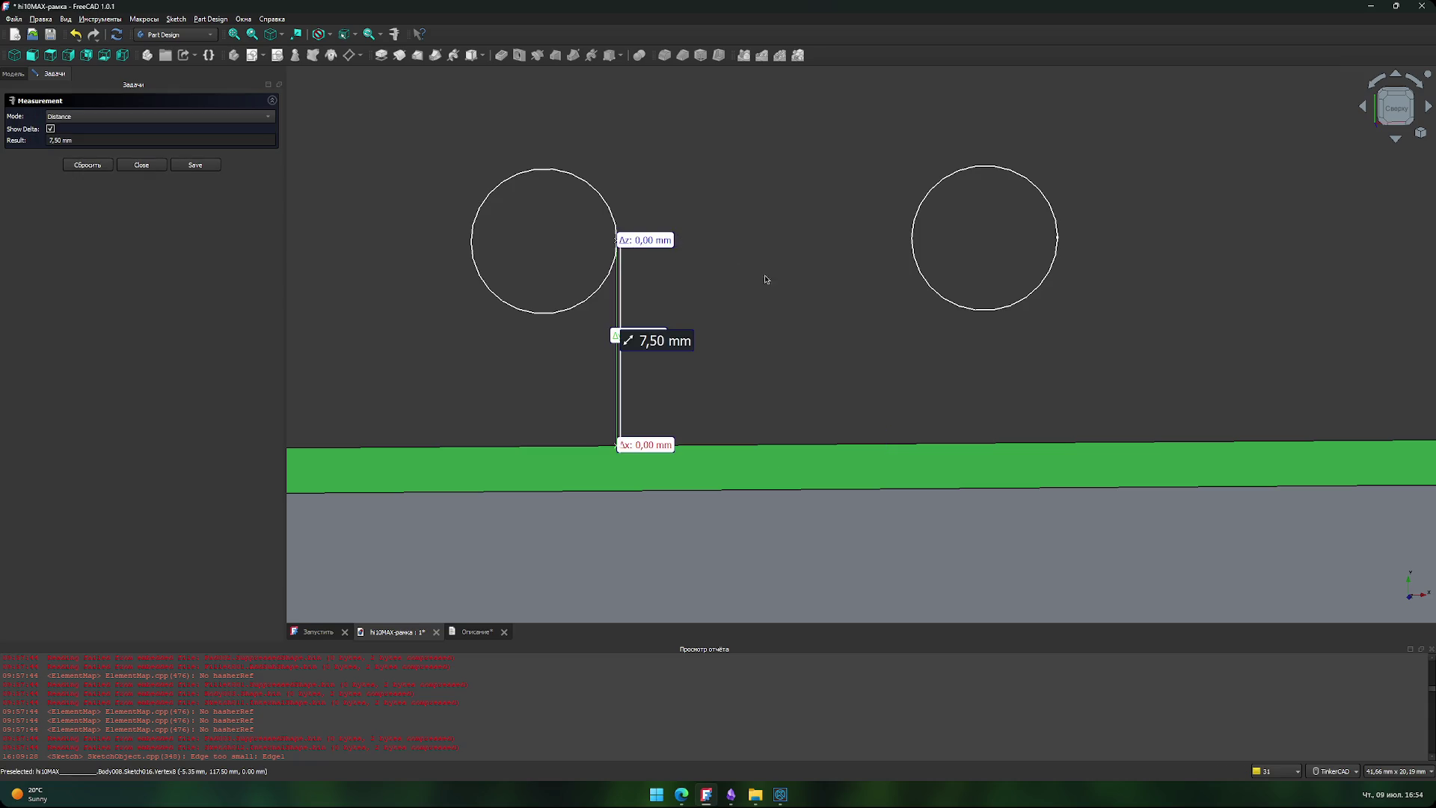
left_click(703, 352)
scroll(774, 353, "down", 5)
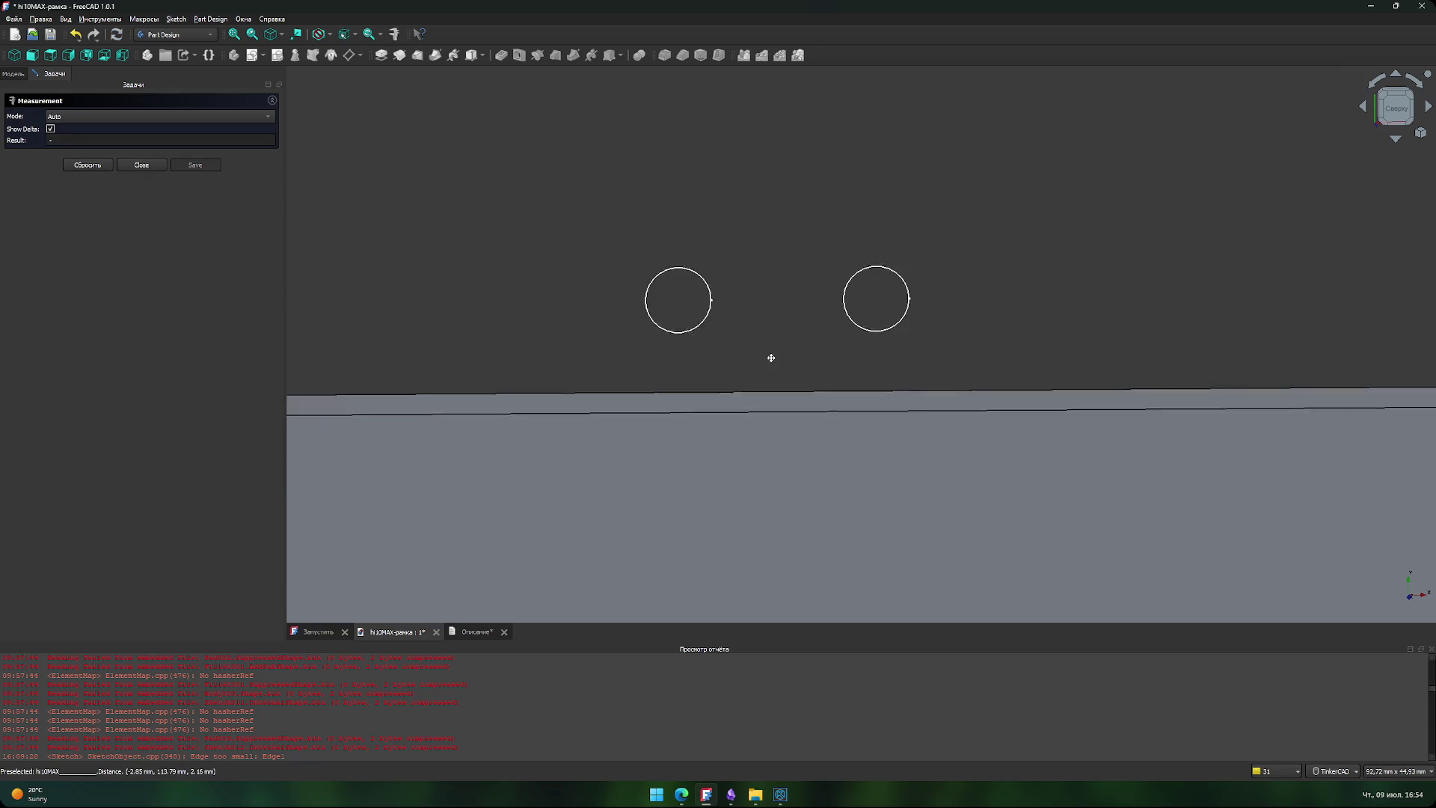
scroll(715, 310, "down", 5)
scroll(805, 500, "up", 5)
right_click_drag(805, 481, 883, 214)
scroll(785, 340, "up", 8)
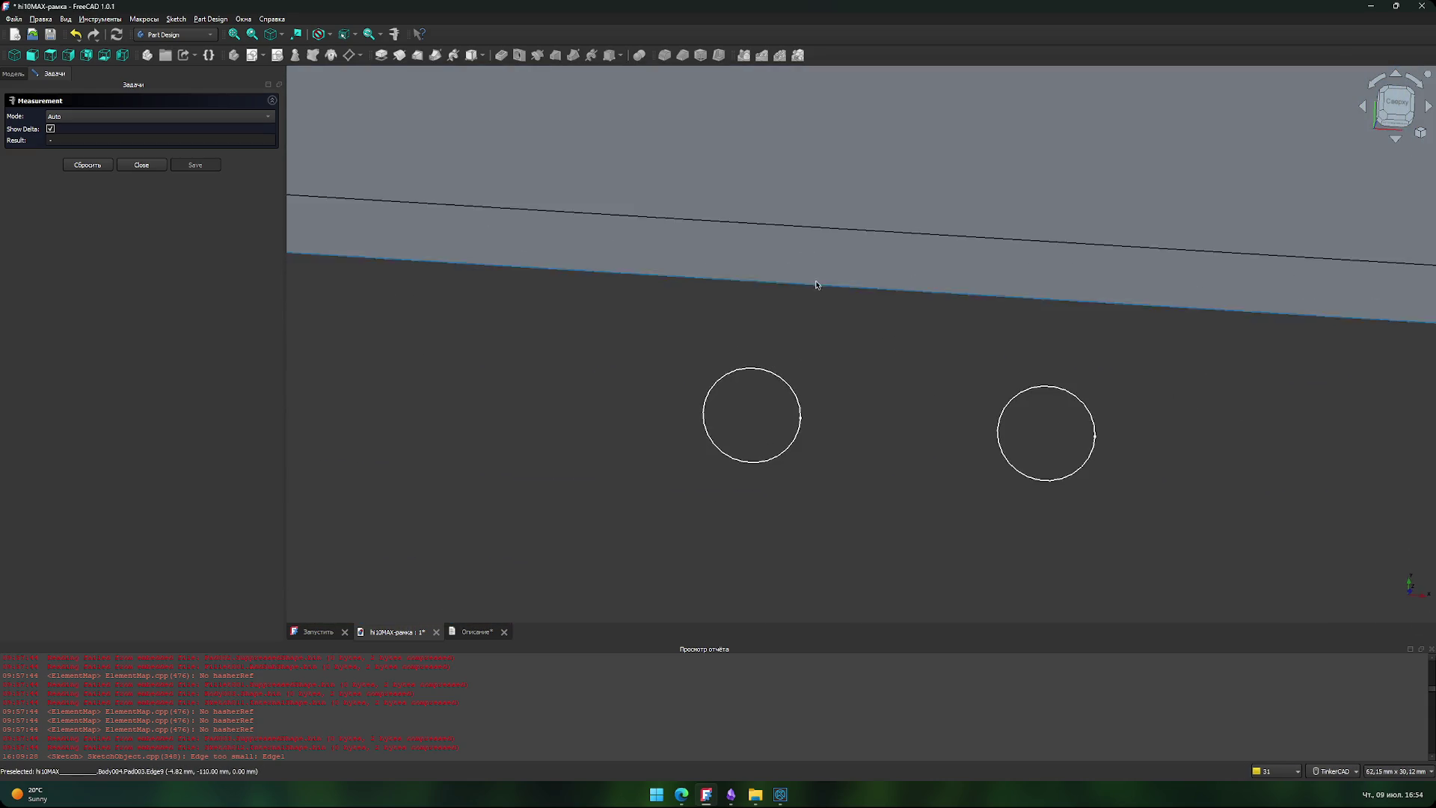
left_click(796, 253)
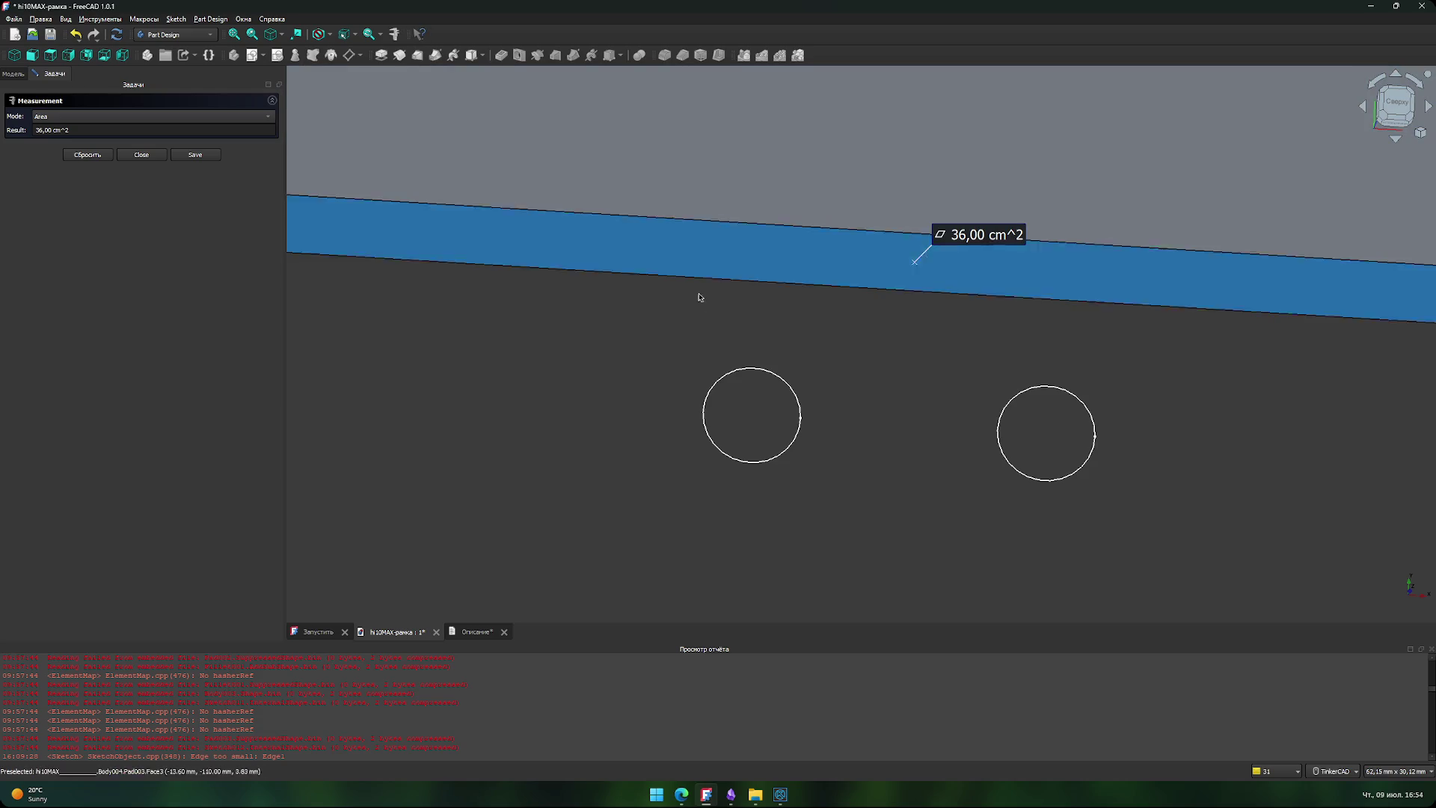
left_click(801, 420)
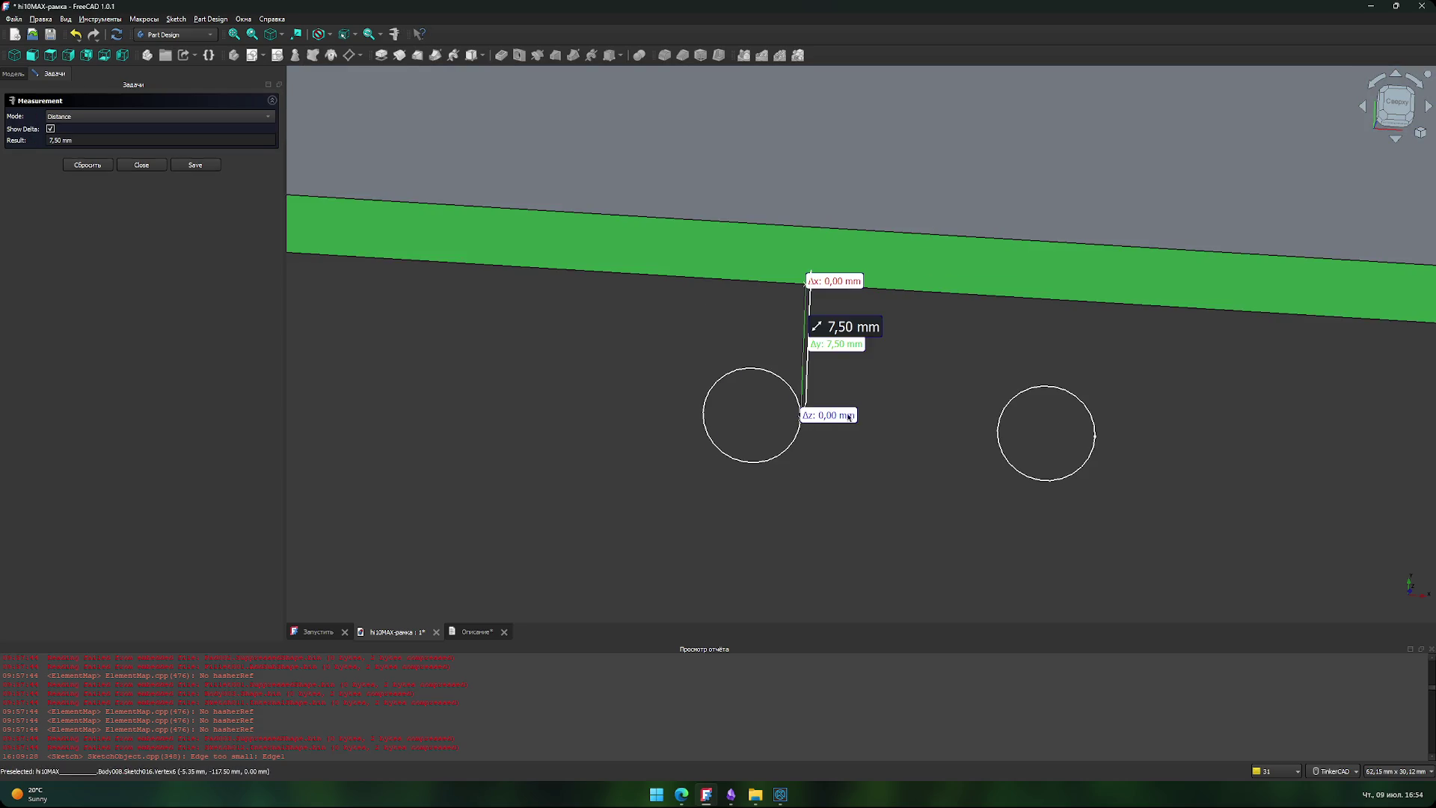
left_click(915, 421)
scroll(894, 413, "down", 5)
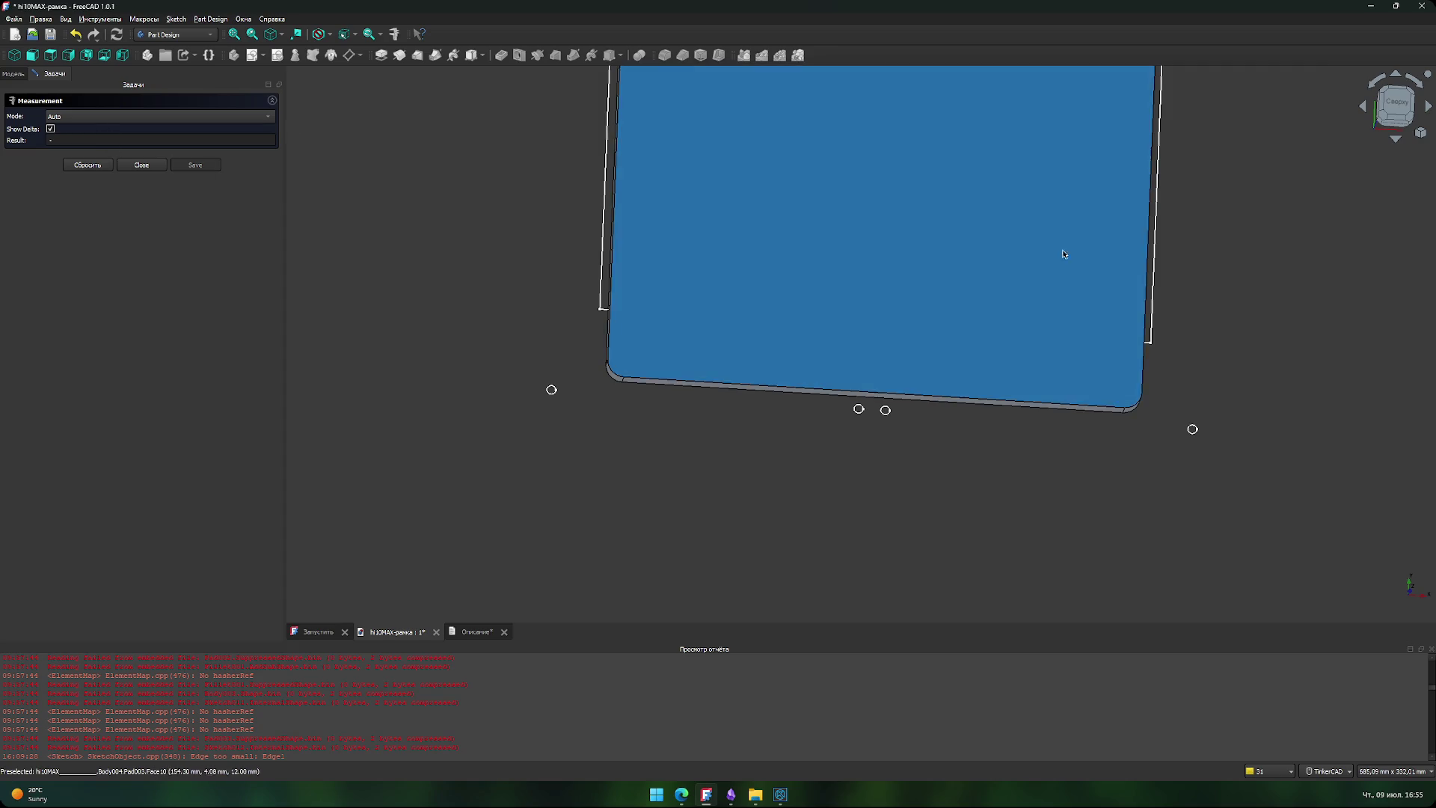
left_click(141, 165)
left_click(1396, 105)
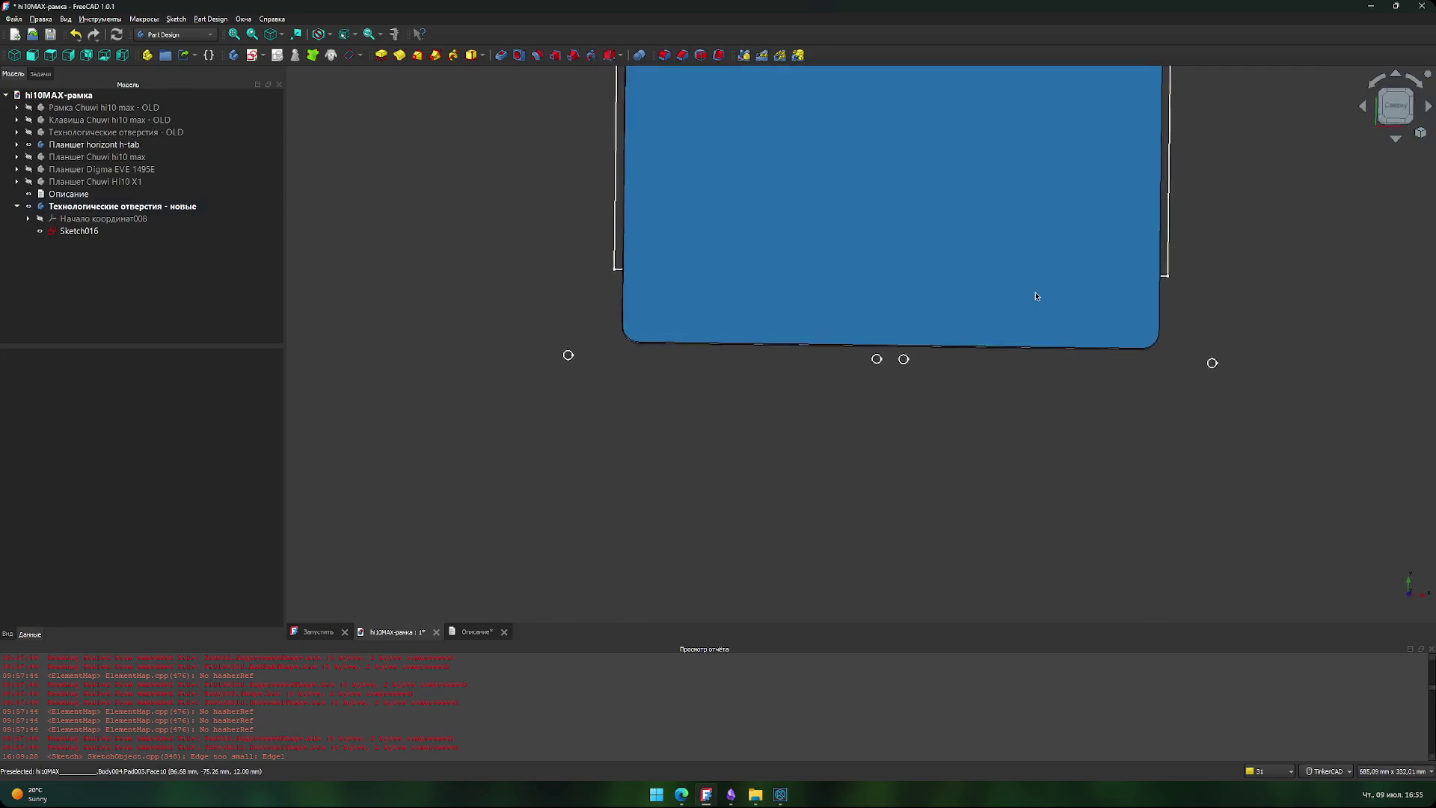
scroll(931, 241, "up", 3)
scroll(928, 266, "down", 5)
mouse_move(796, 475)
middle_mouse_down()
mouse_move(805, 383)
mouse_move(799, 369)
mouse_move(779, 383)
middle_mouse_up()
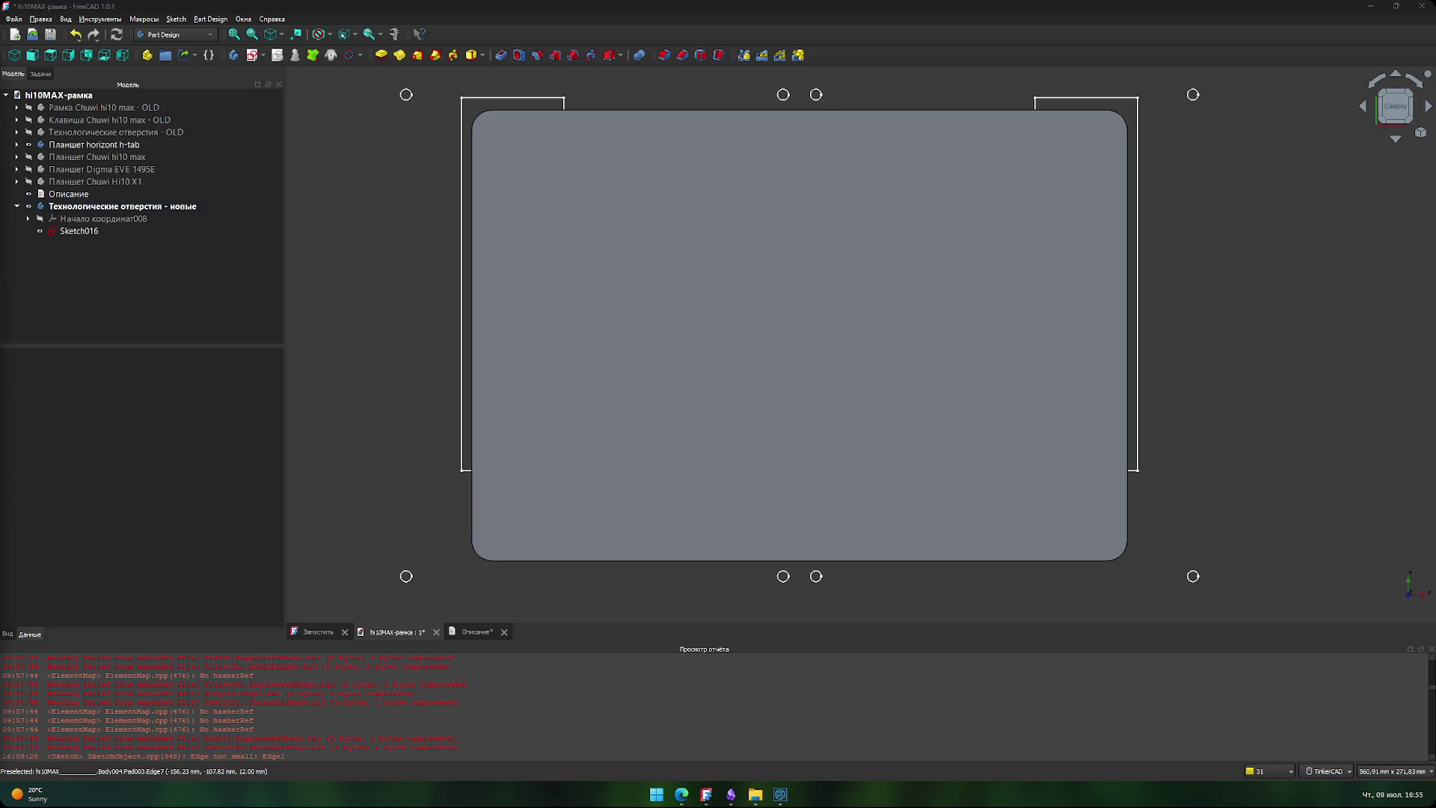
mouse_move(734, 167)
middle_mouse_down()
mouse_move(789, 231)
mouse_move(764, 237)
mouse_move(767, 203)
middle_mouse_up()
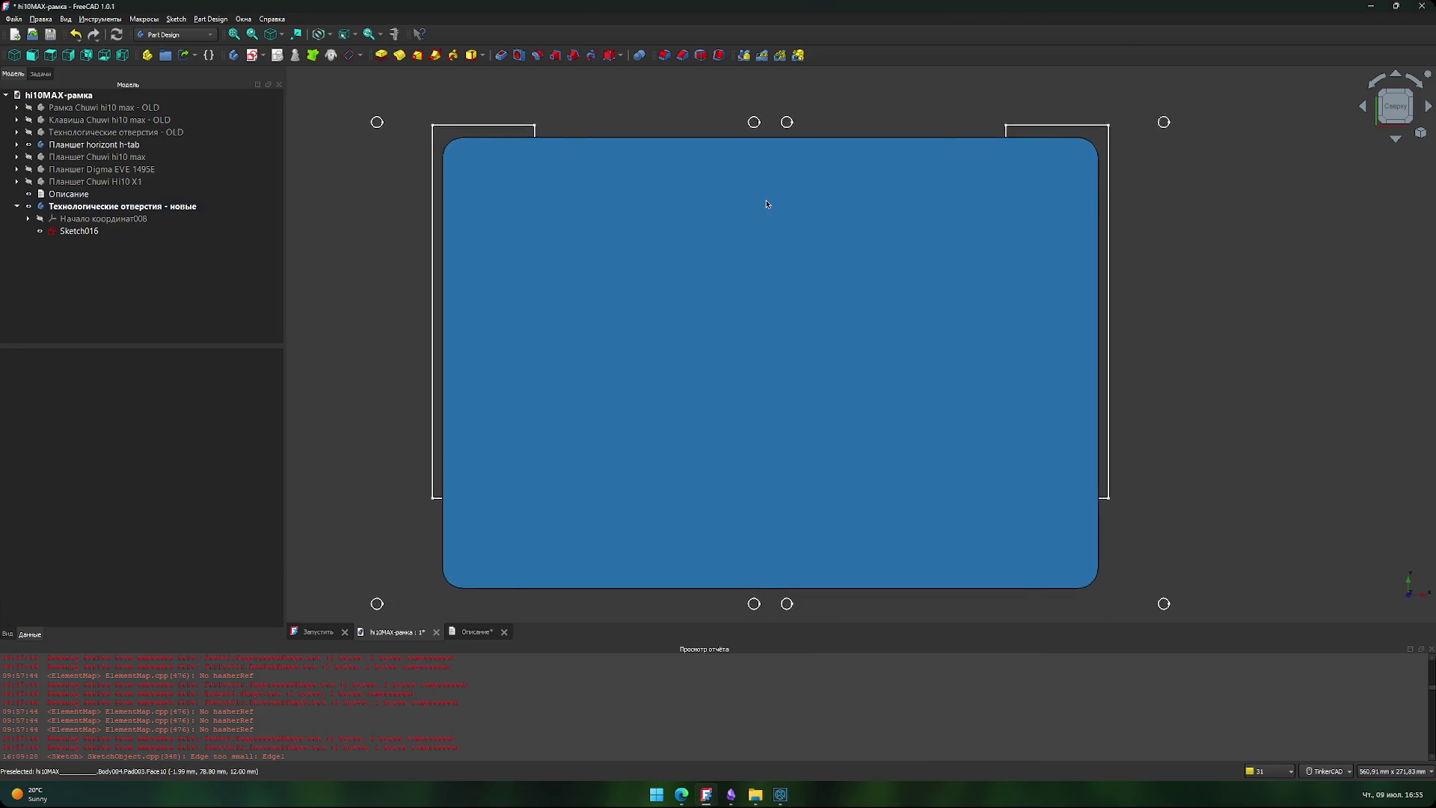
scroll(767, 204, "down", 1)
left_click(254, 198)
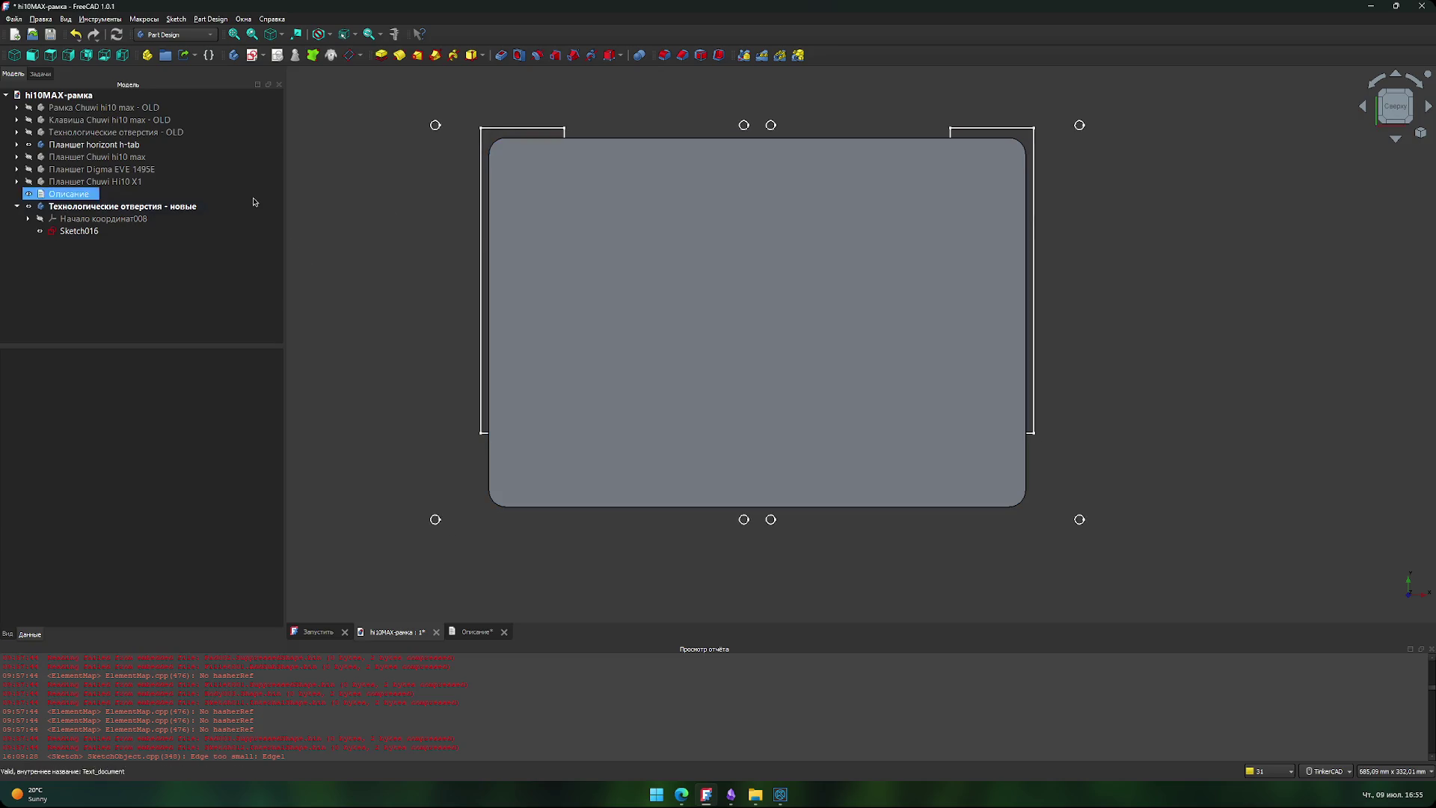
- Change 'horizont' to 'Horizont' in the tablet body's label and save the document with Ctrl+S
left_click(29, 147)
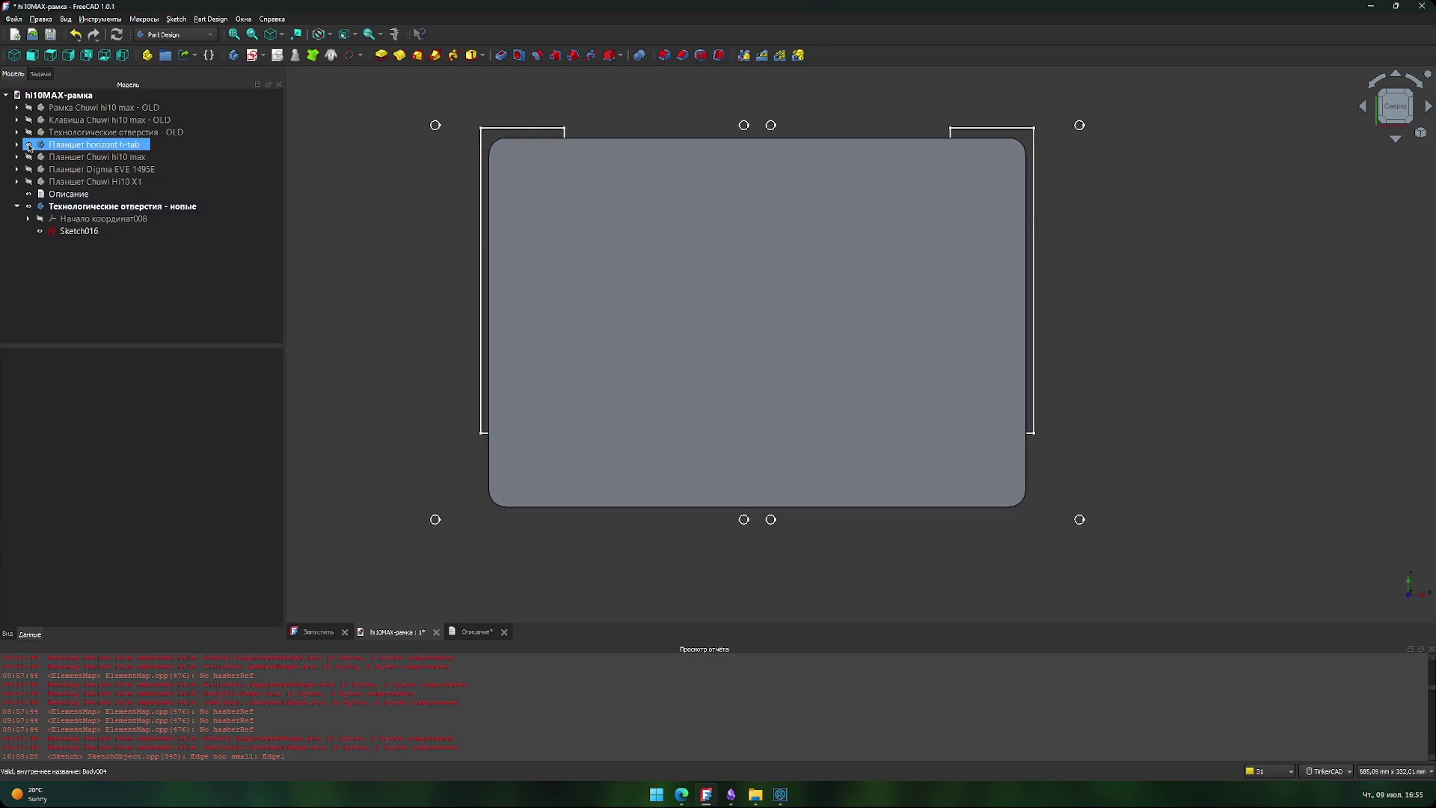
left_click(91, 145)
key("Delete")
type("H")
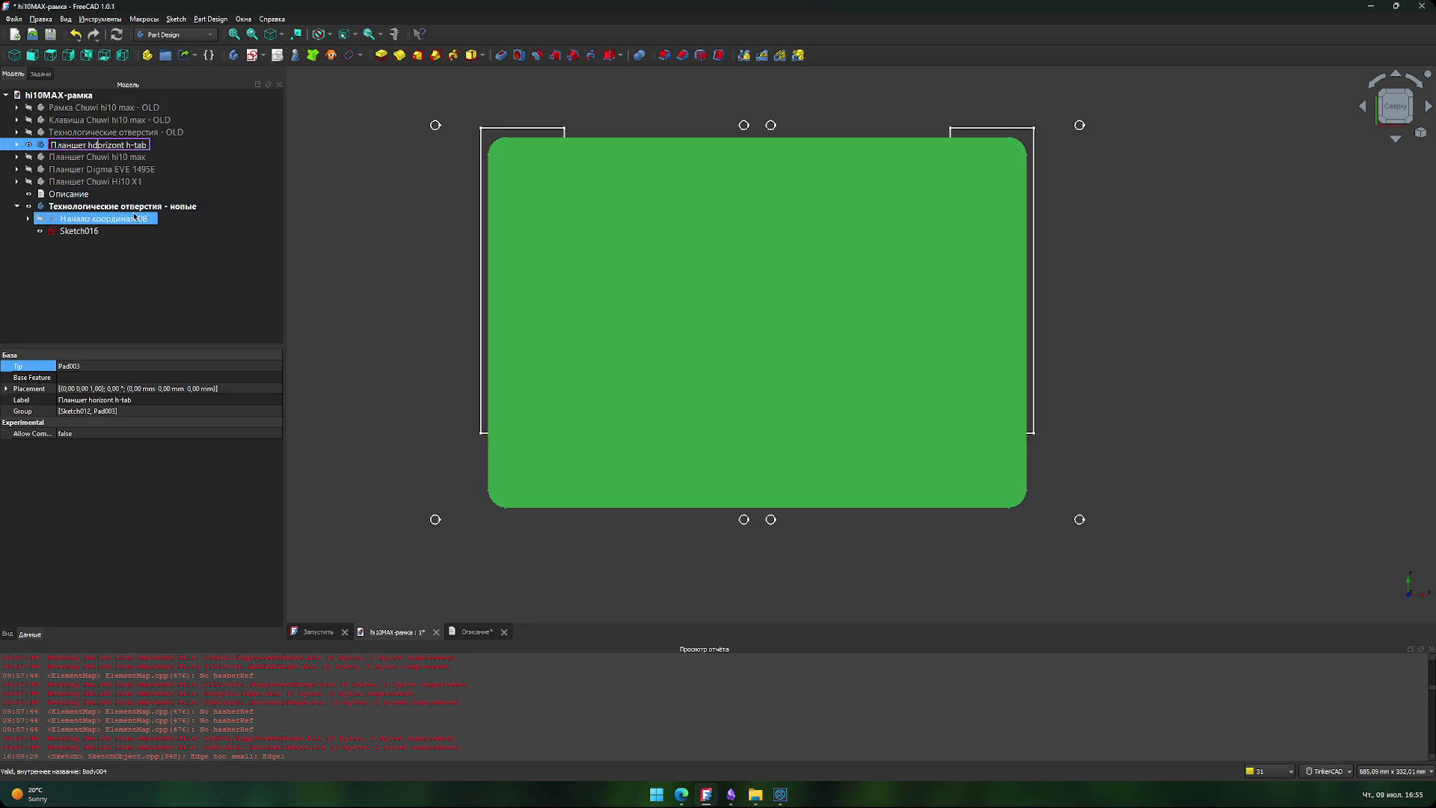
key("Return")
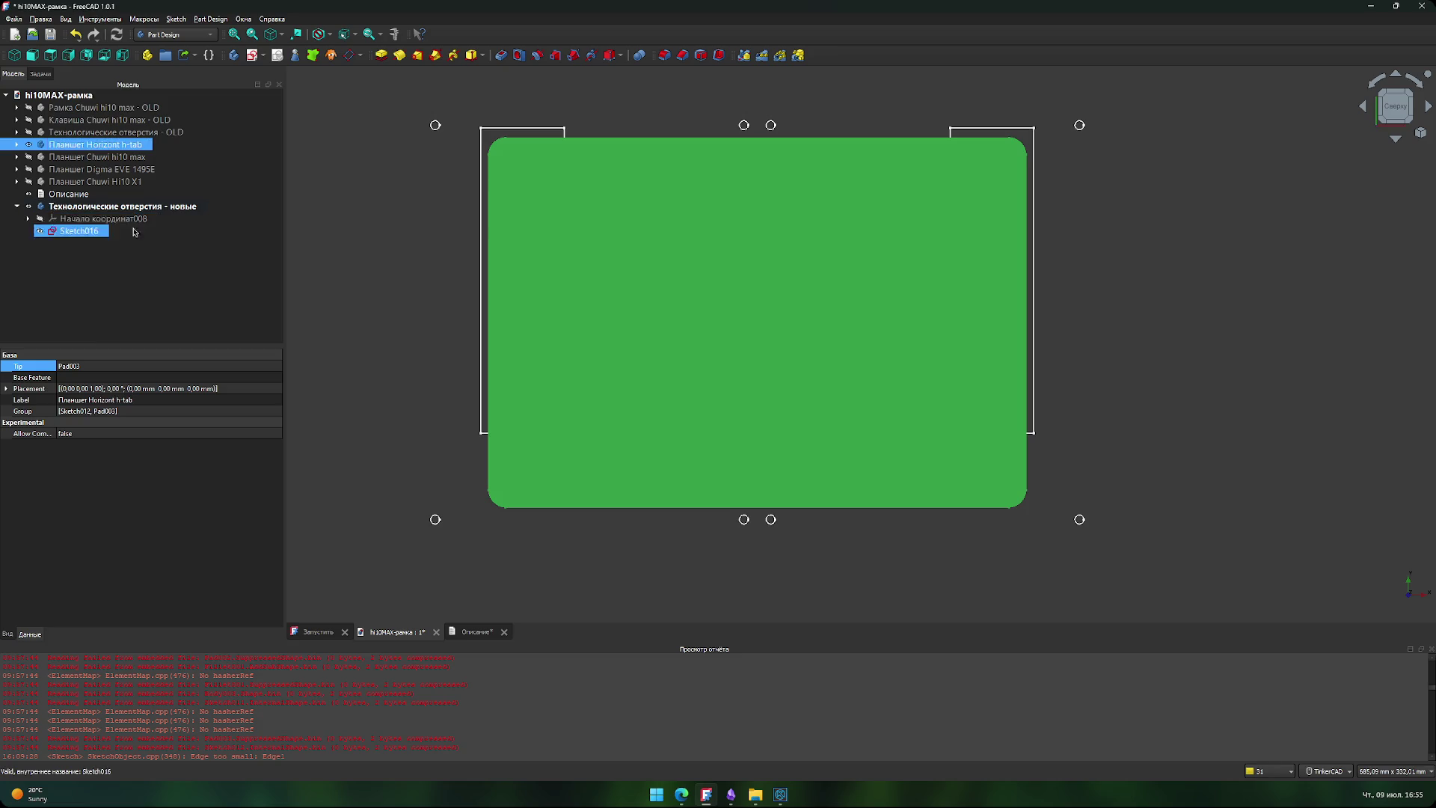
left_click(149, 271)
key("ctrl+s")
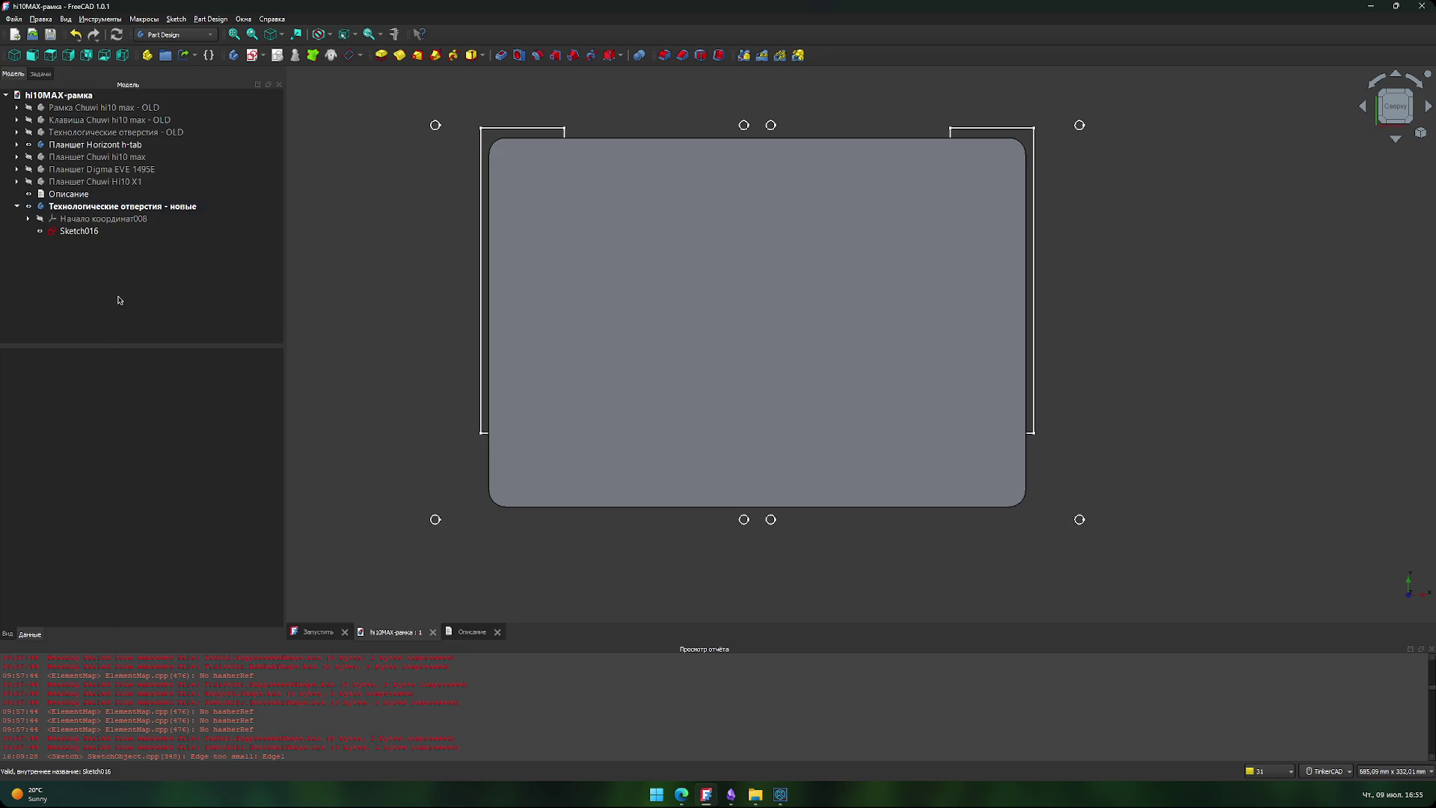
- Shift the view down and show the Chuwi hi10 max tablet body instead
scroll(352, 298, "down", 2)
middle_click_drag(353, 298, 349, 355)
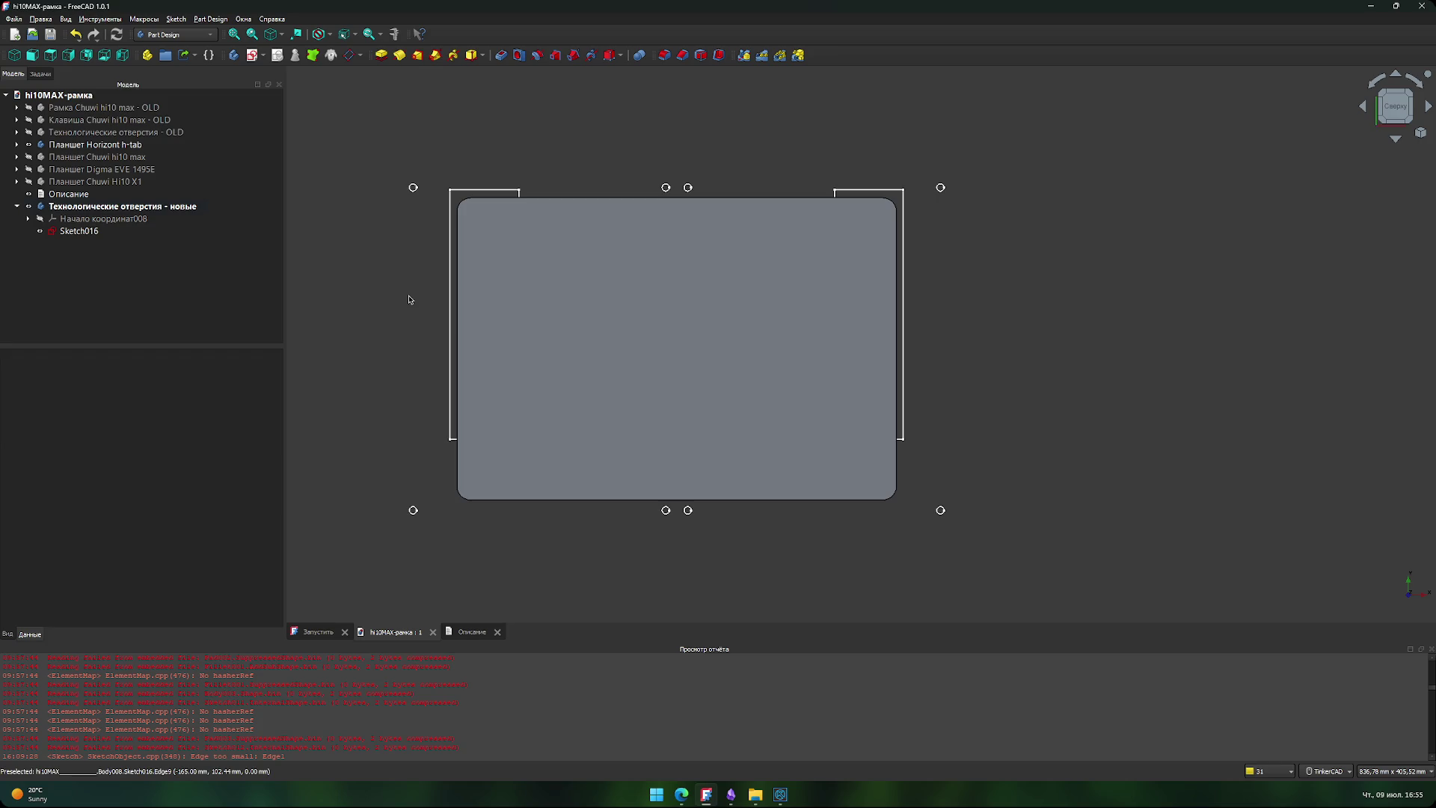
left_click(28, 156)
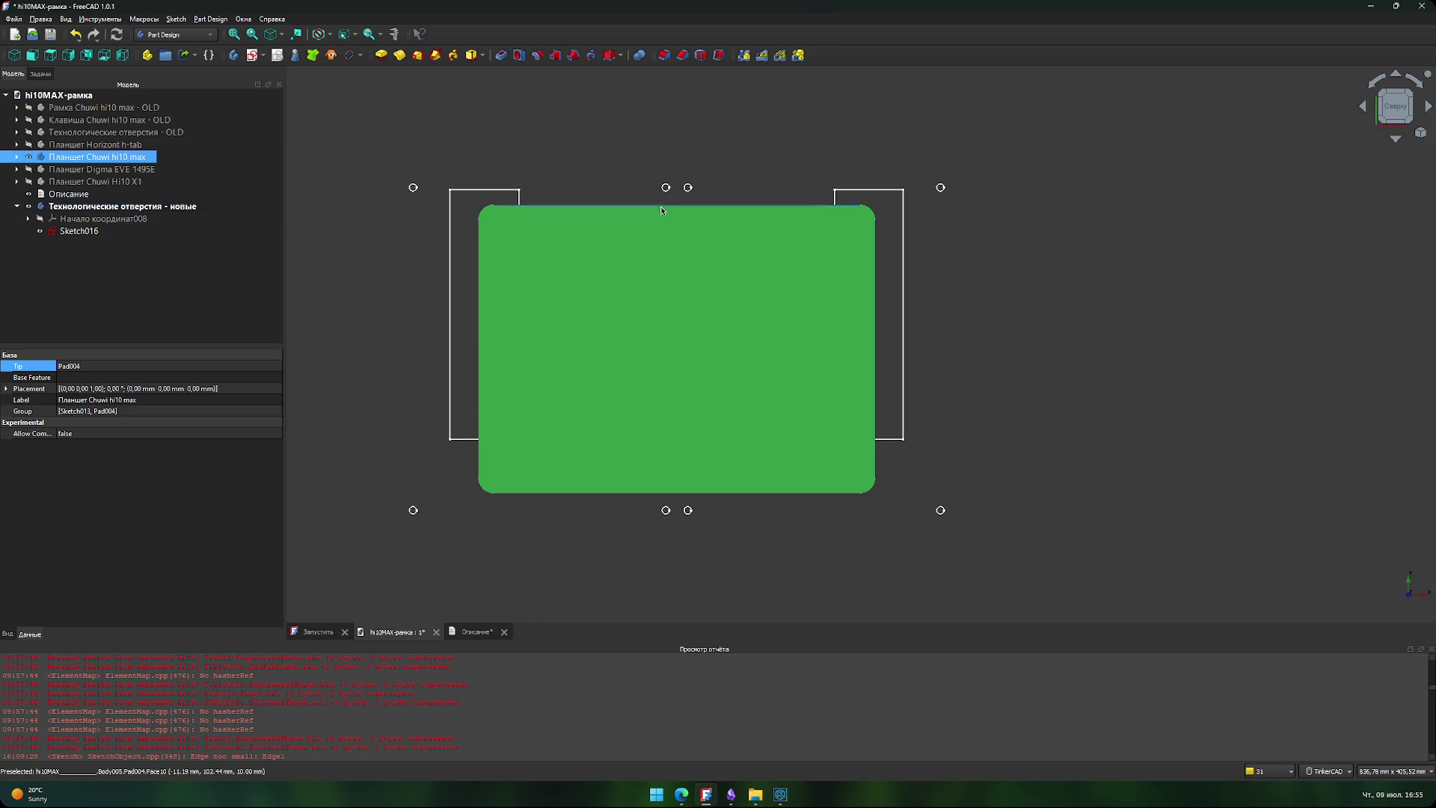
left_click(30, 158)
left_click(30, 170)
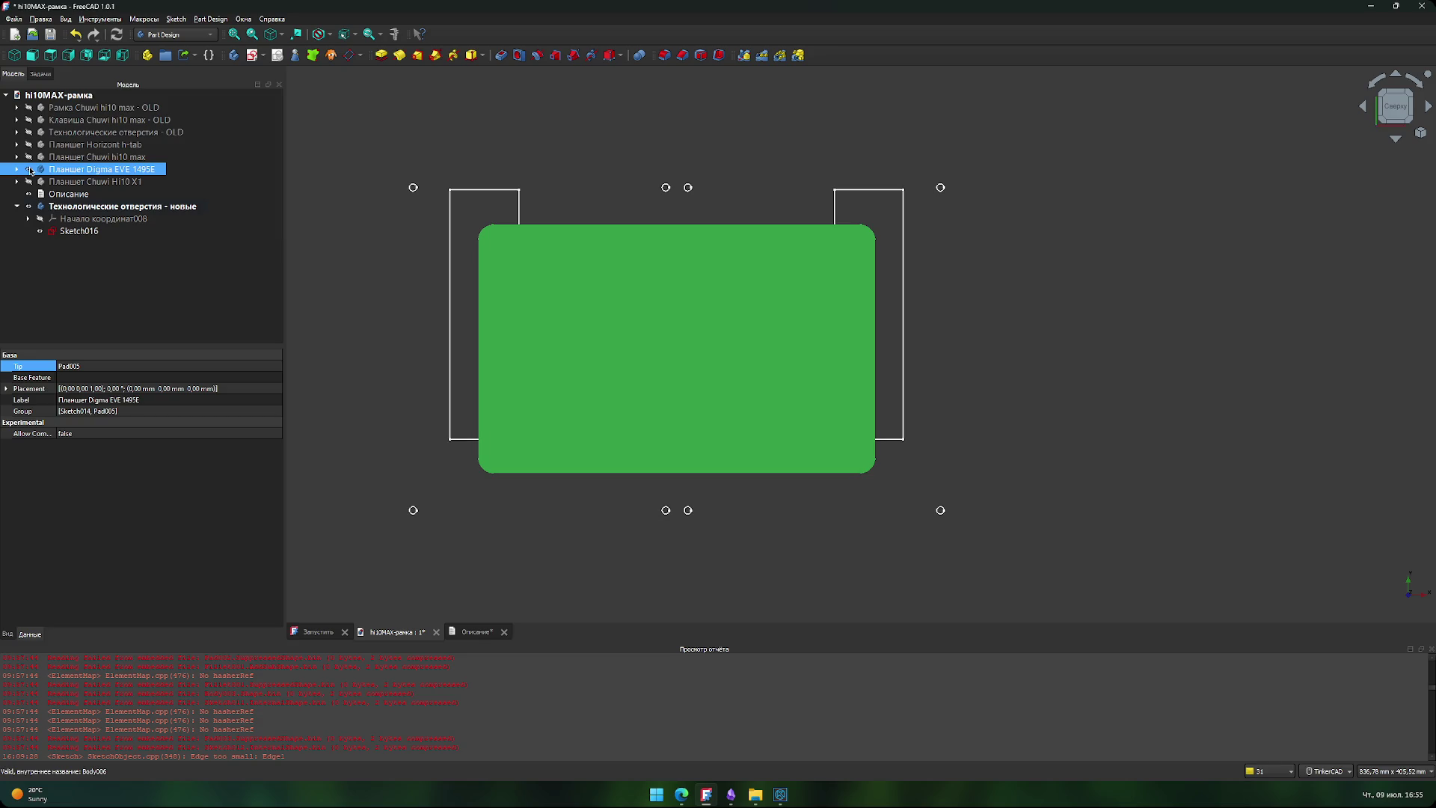
left_click(30, 170)
left_click(30, 182)
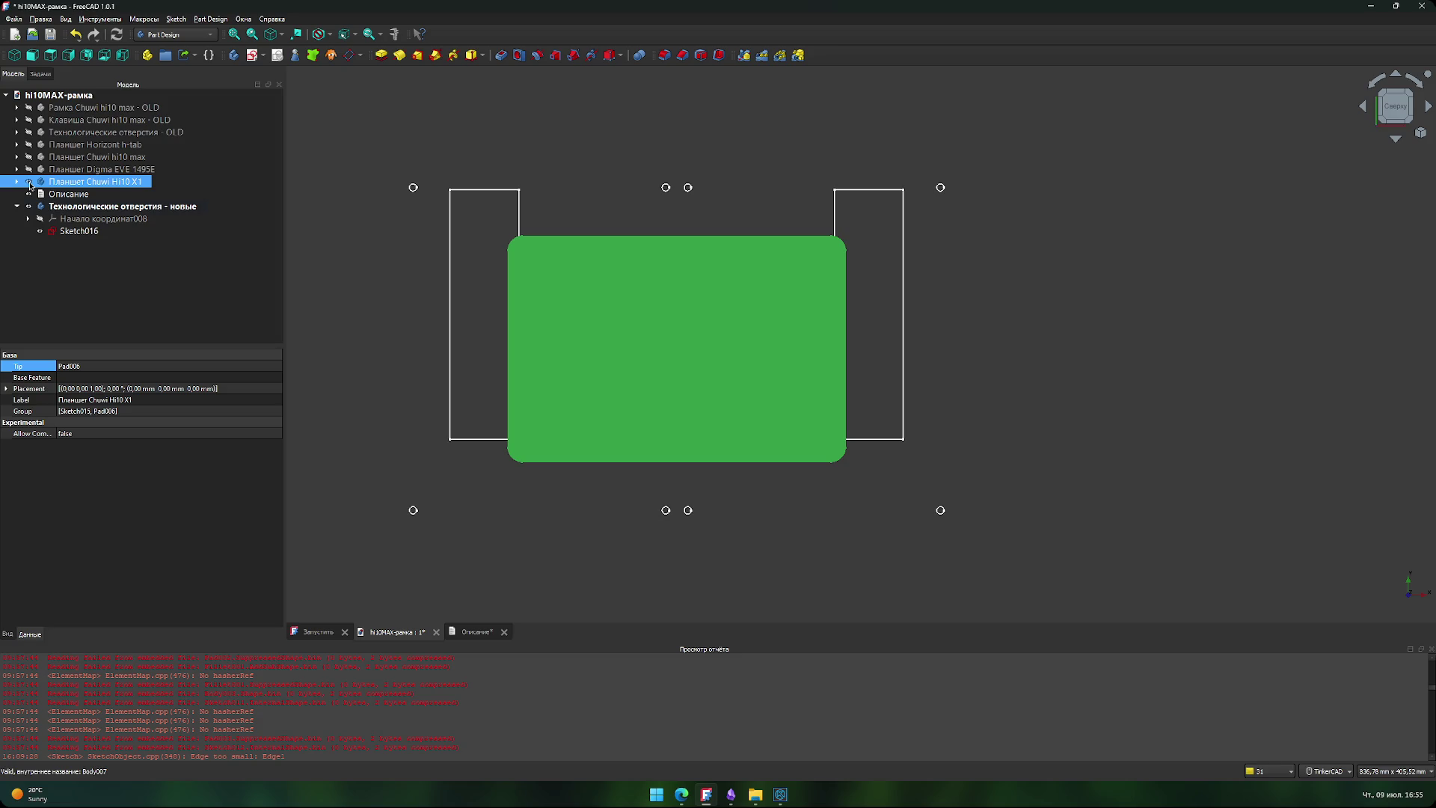
left_click(30, 182)
left_click(30, 169)
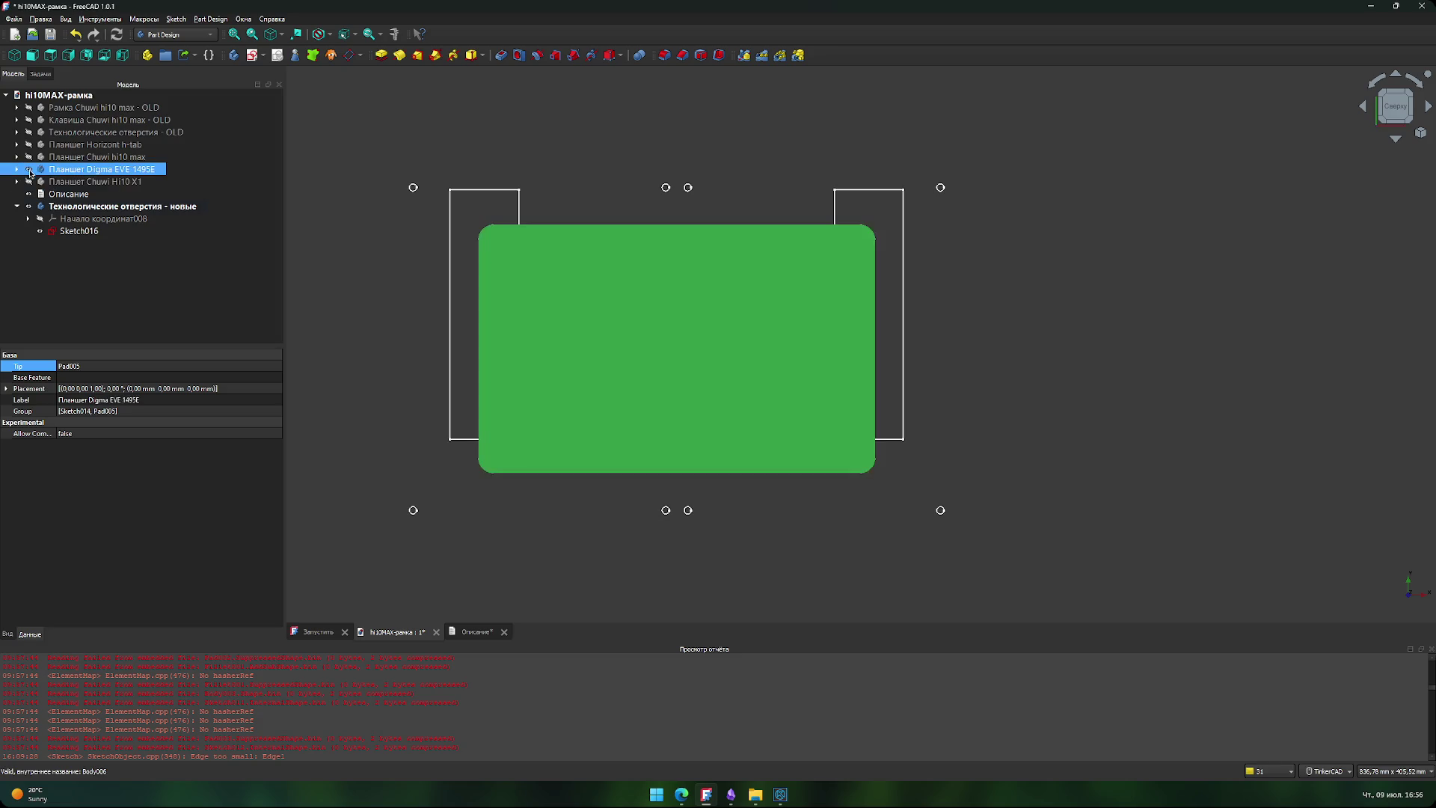
left_click(30, 170)
left_click(30, 183)
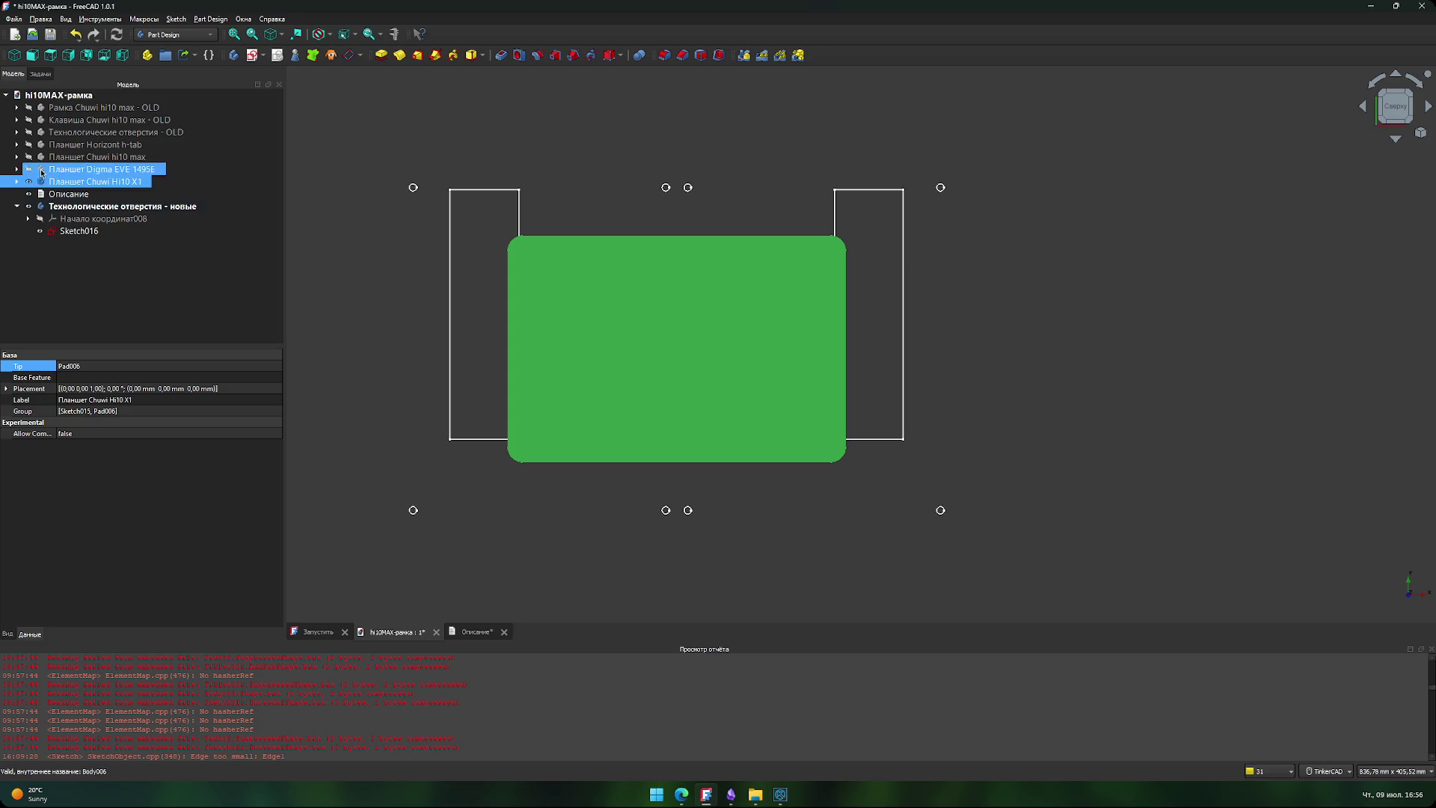
left_click(29, 183)
left_click(29, 183)
left_click(29, 182)
left_click(29, 170)
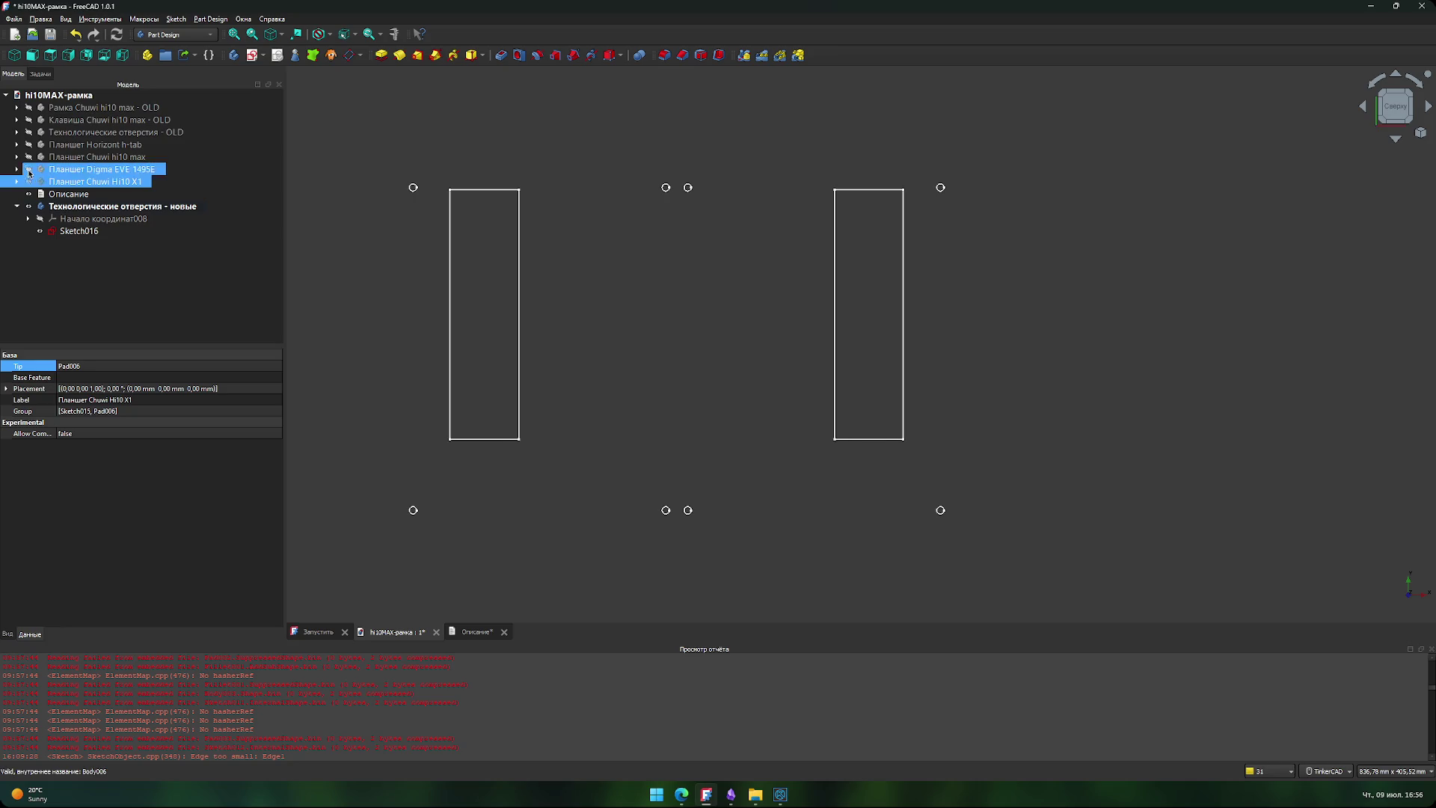
left_click(29, 169)
left_click(29, 157)
left_click(29, 157)
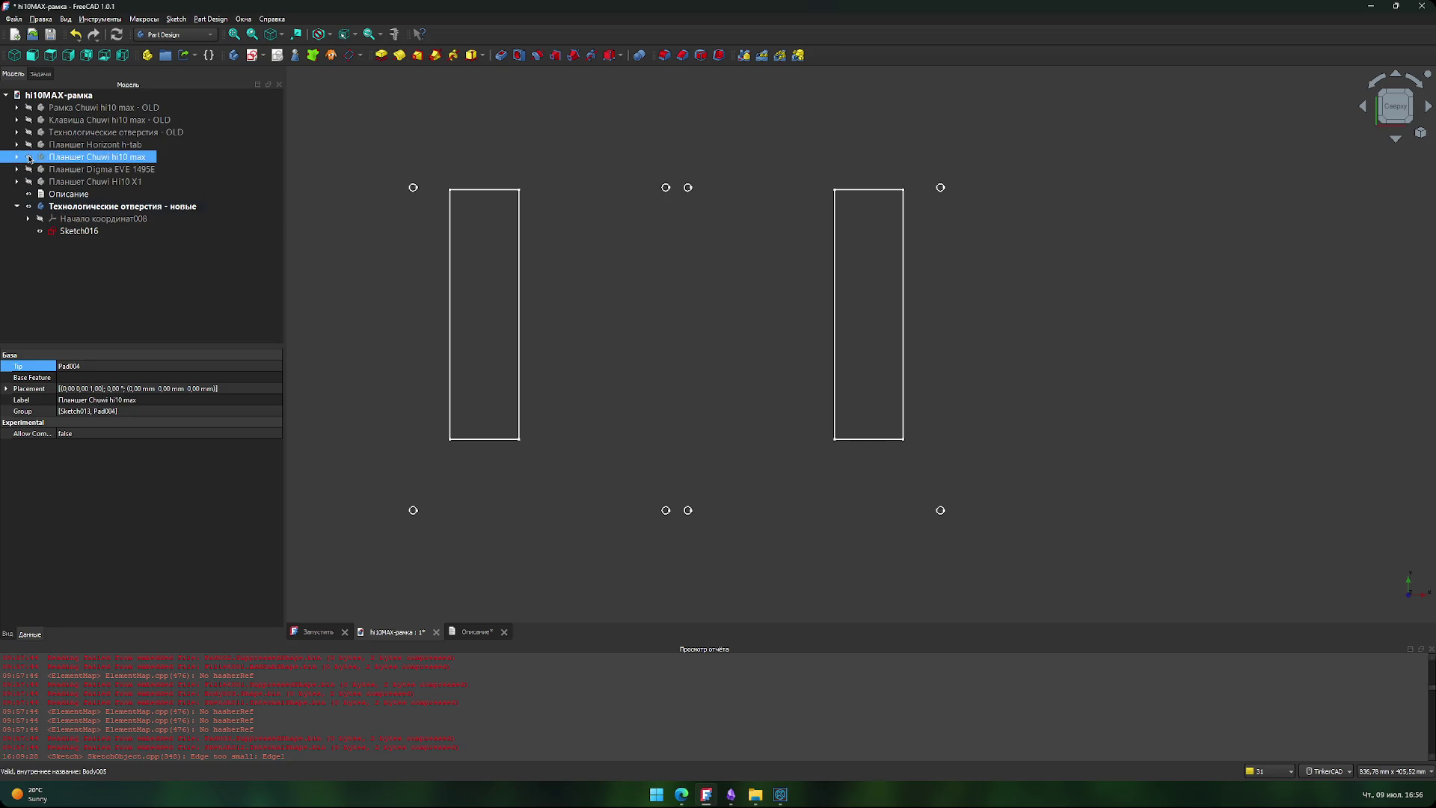
left_click(28, 145)
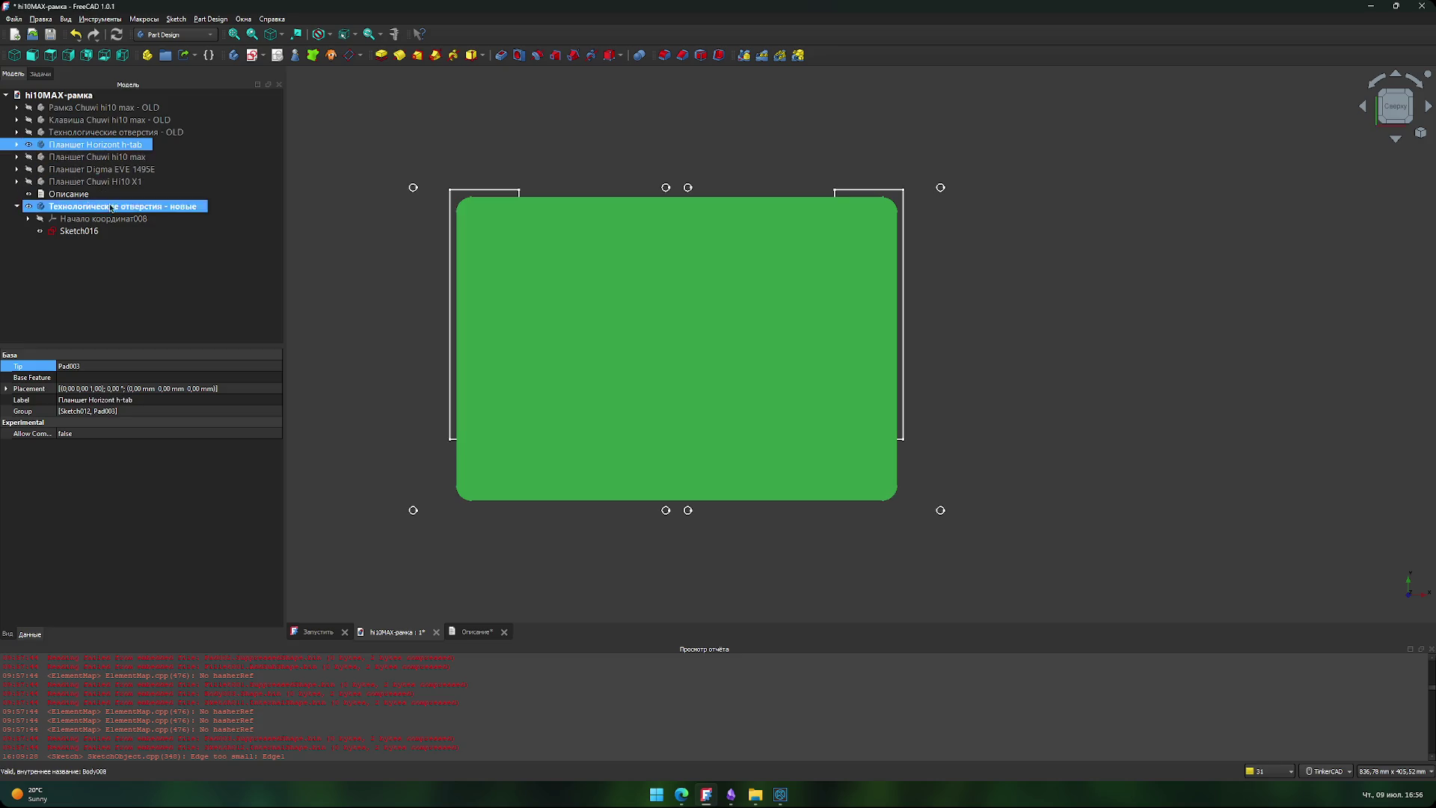
middle_click_drag(429, 230, 432, 272)
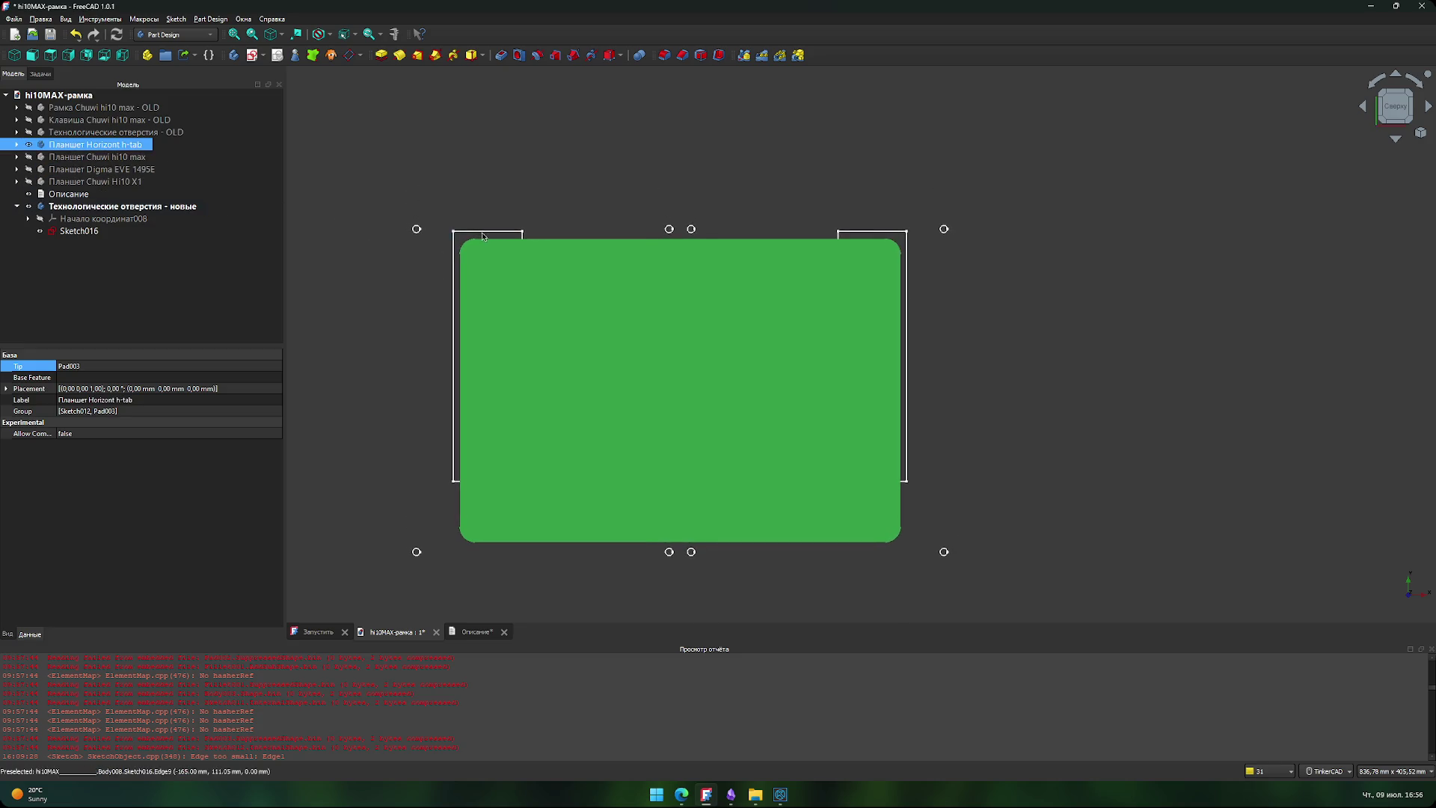
- Open Sketch016 in Sketcher and zoom and pan around the hole layout
double_click(80, 233)
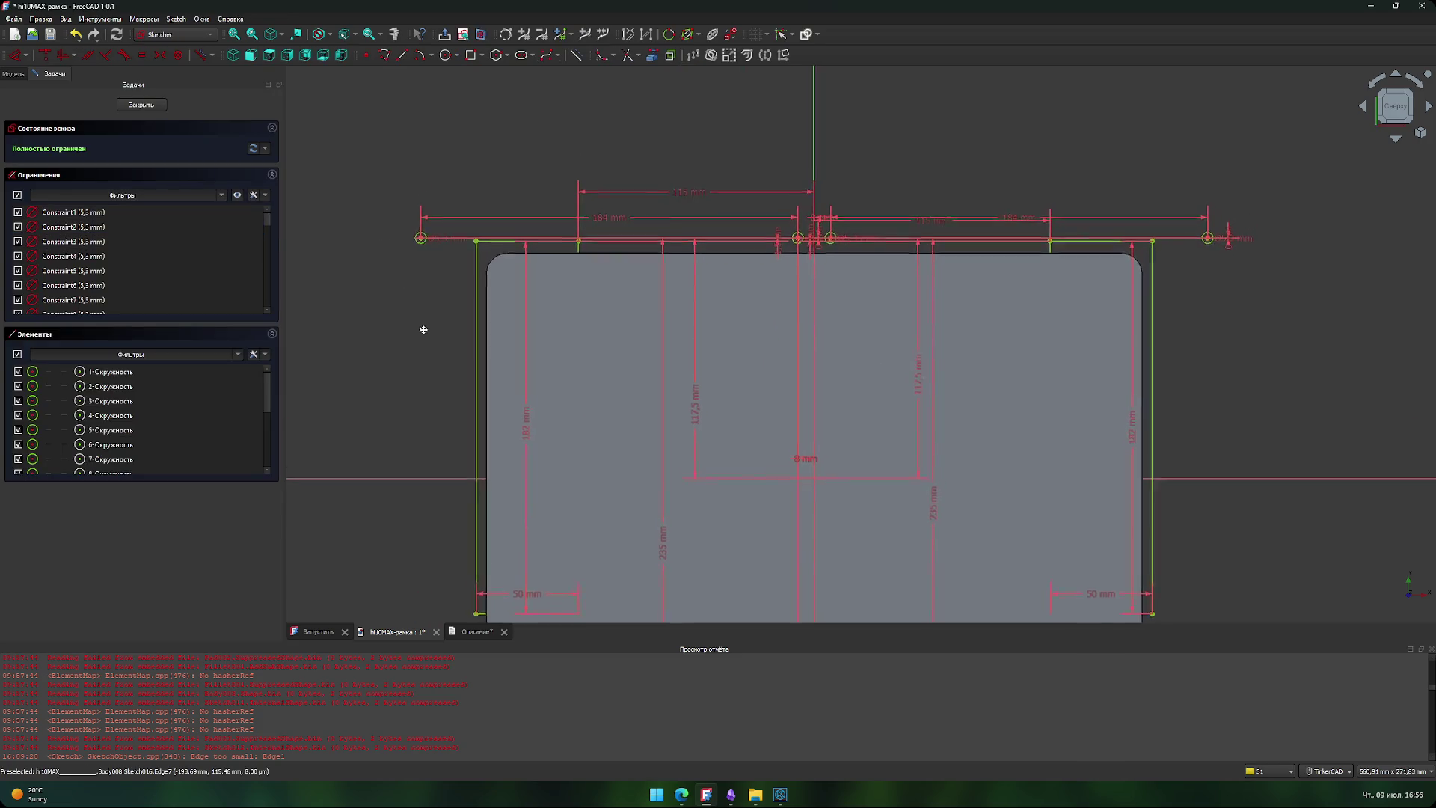
scroll(424, 330, "up", 2)
middle_click_drag(423, 324, 378, 321)
scroll(378, 329, "down", 2)
scroll(370, 332, "up", 1)
scroll(416, 300, "down", 2)
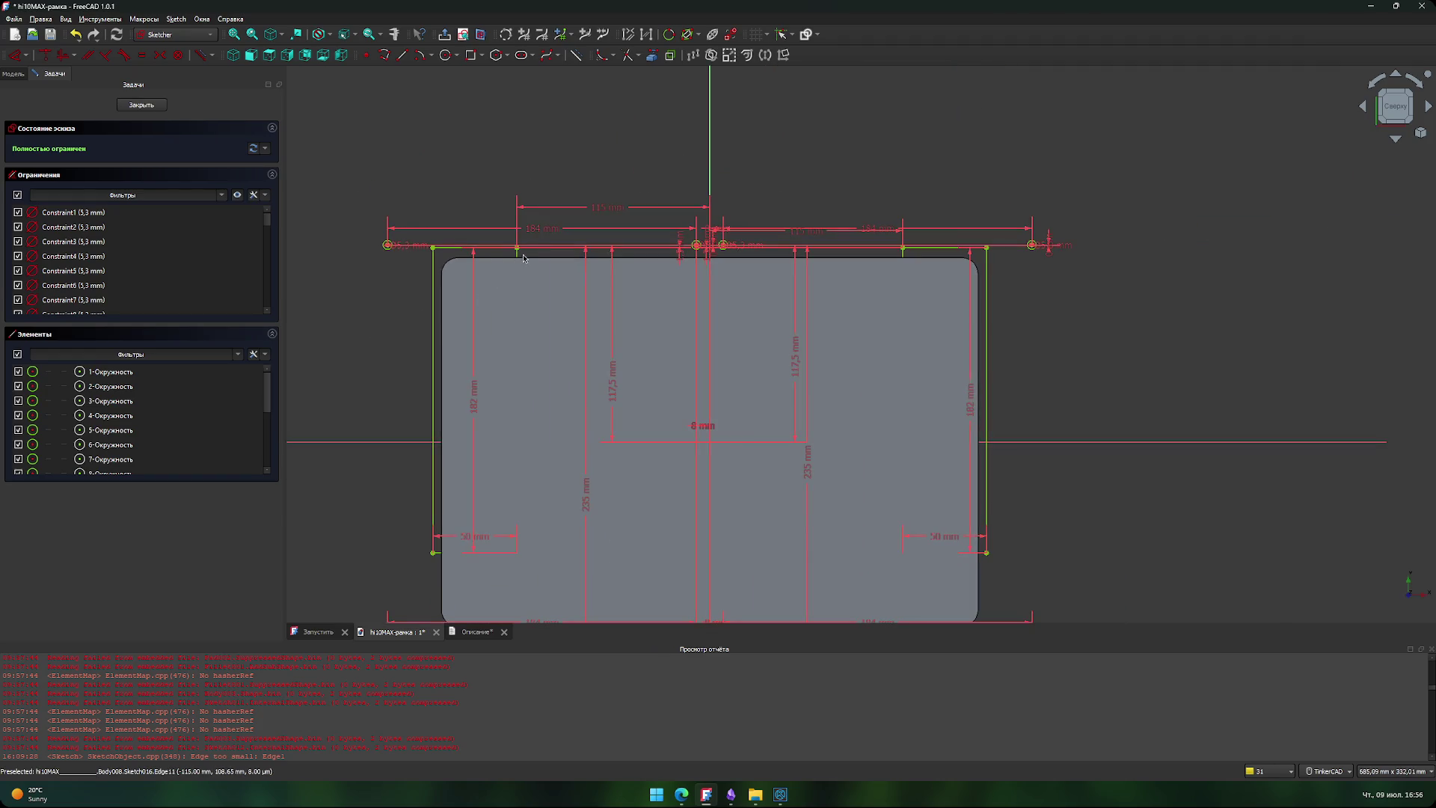
- Nudge the top dimension label higher, then bring up the KOMPAS-3D frame drawing
mouse_move(598, 235)
left_mouse_down()
mouse_move(603, 142)
mouse_move(602, 196)
left_mouse_up()
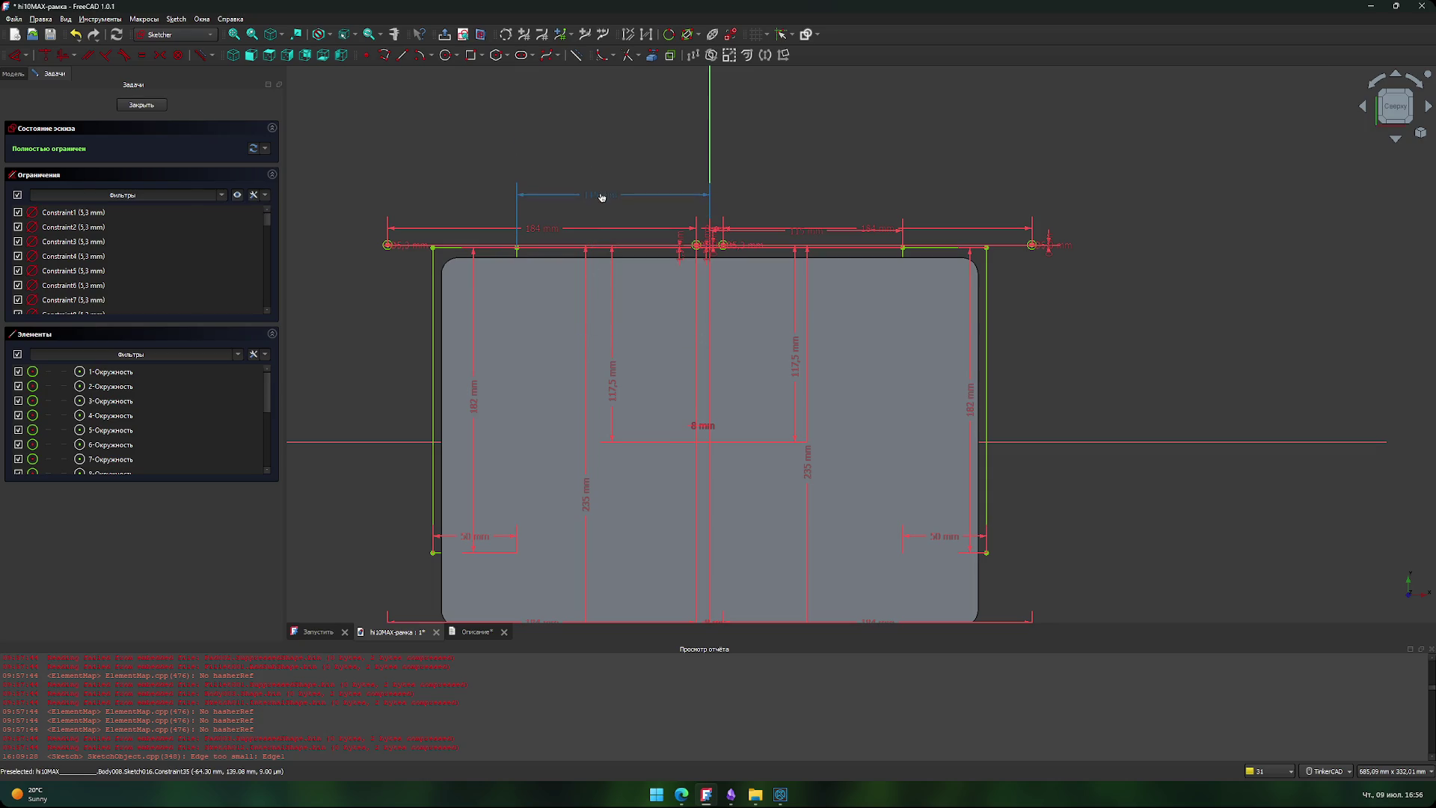
scroll(388, 243, "up", 3)
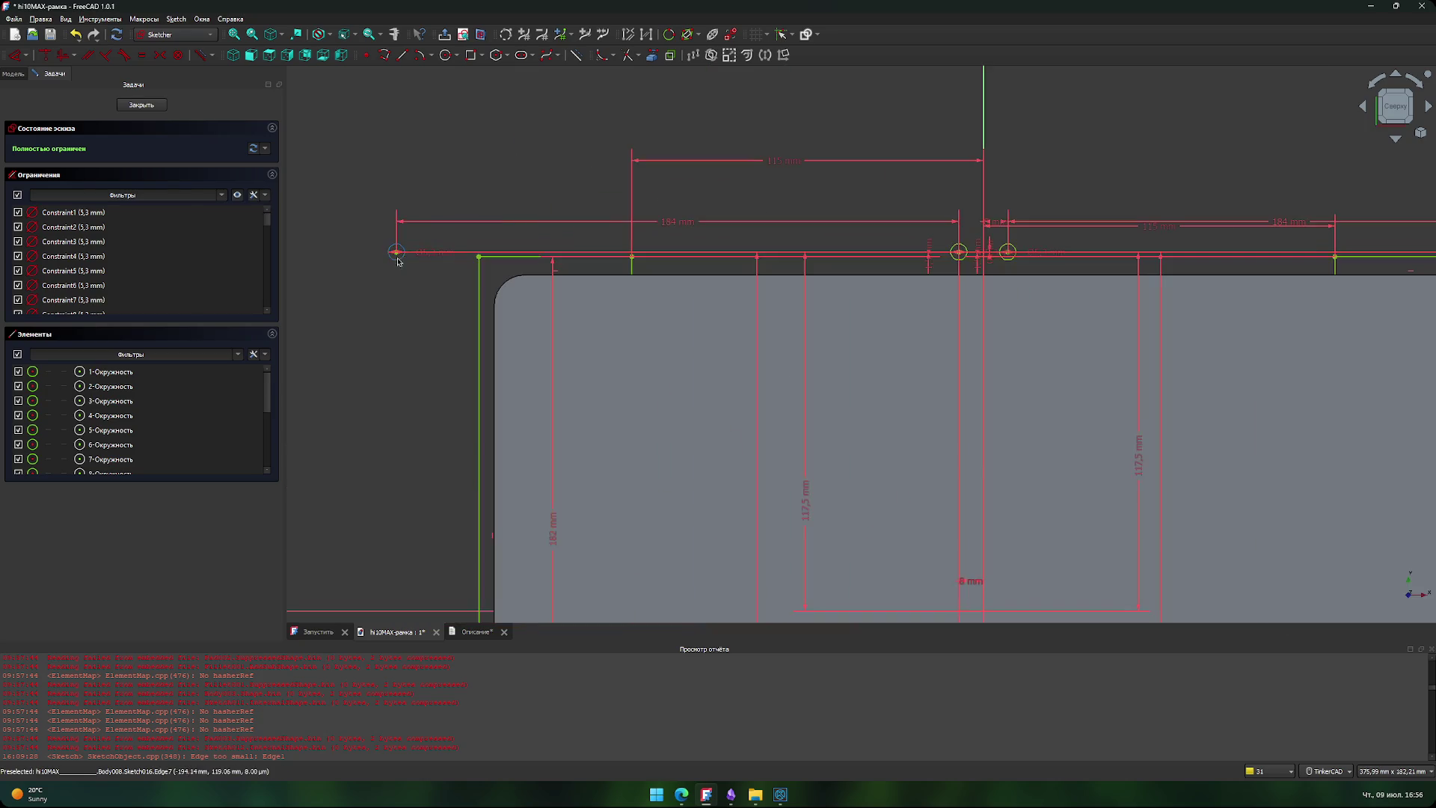
scroll(417, 317, "up", 1)
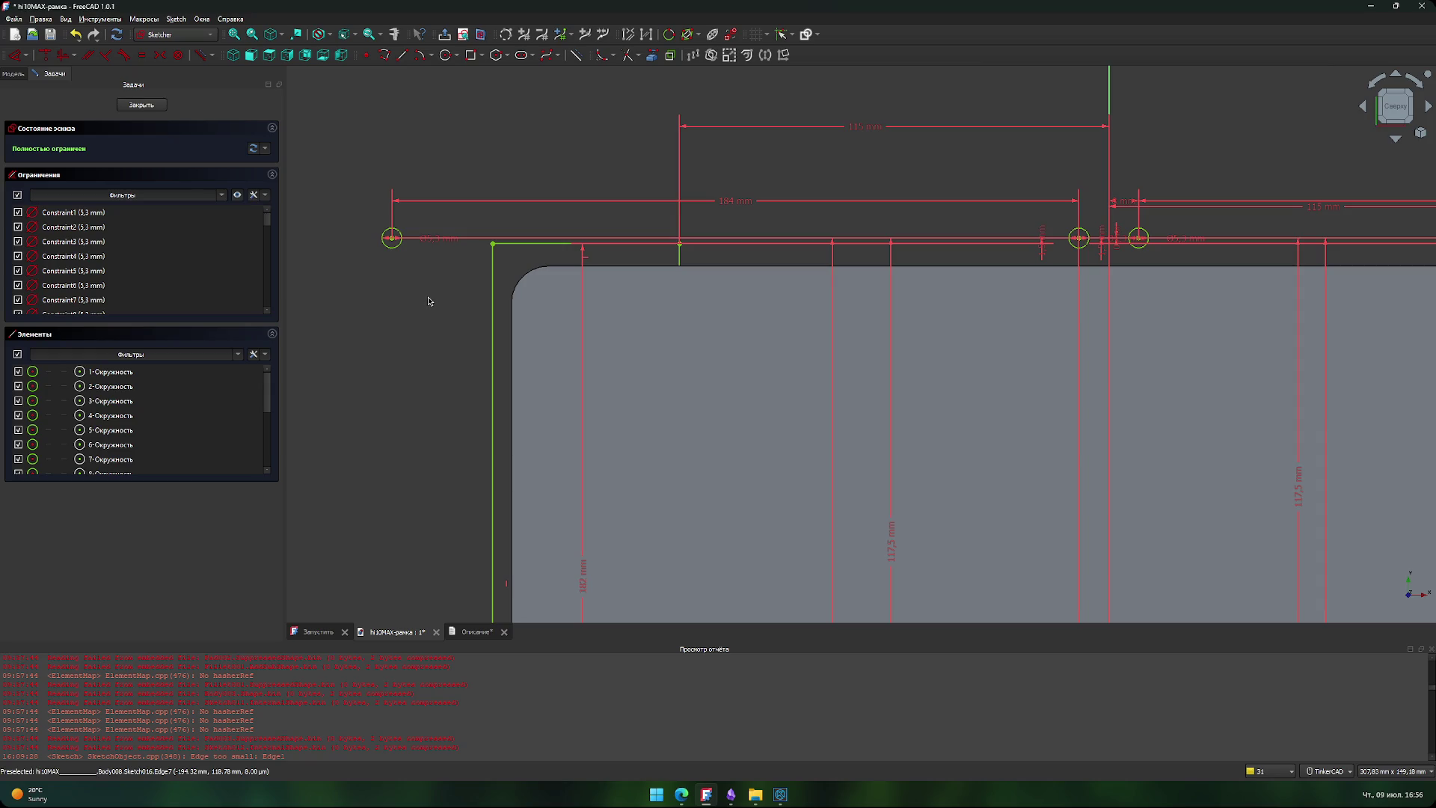
scroll(439, 315, "down", 5)
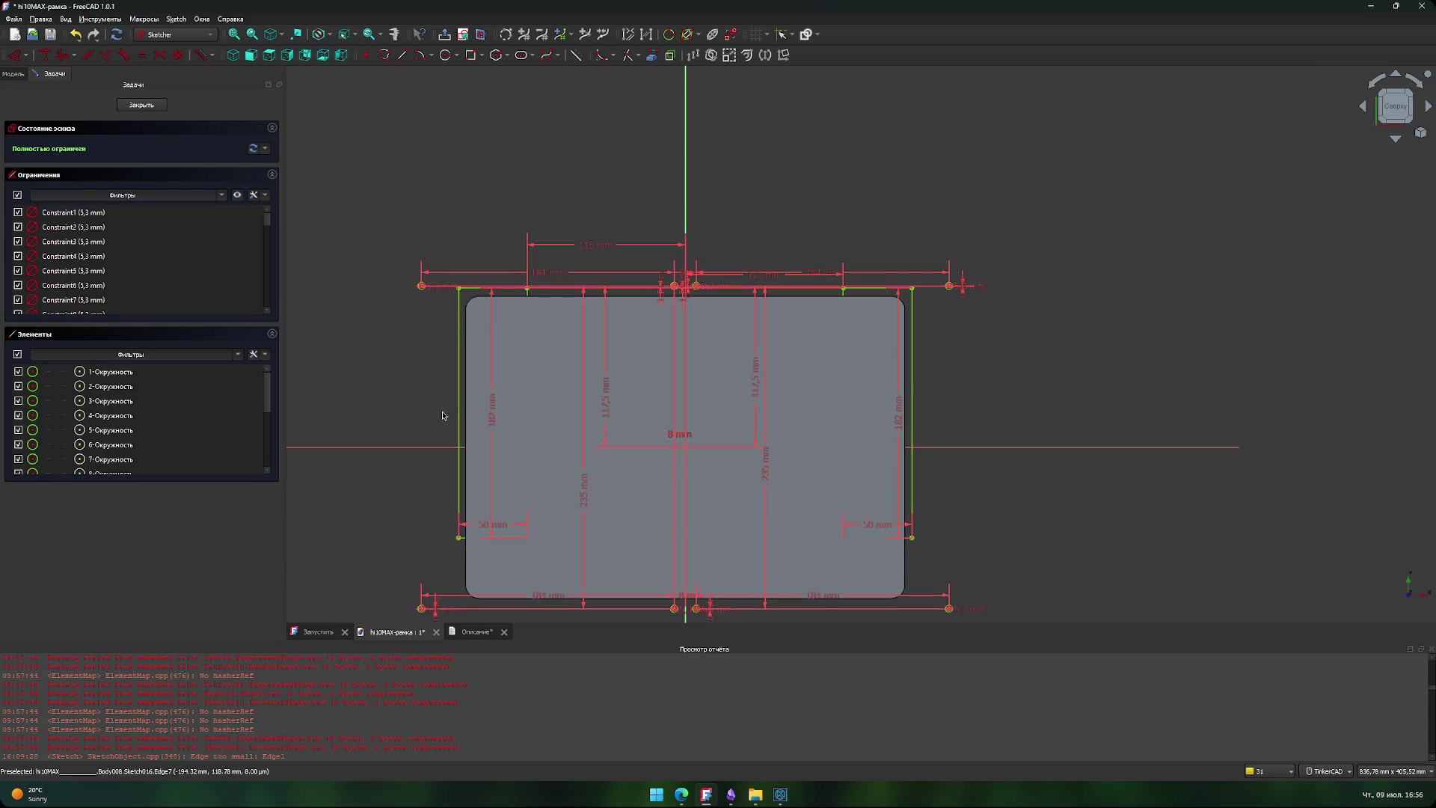
left_click(780, 794)
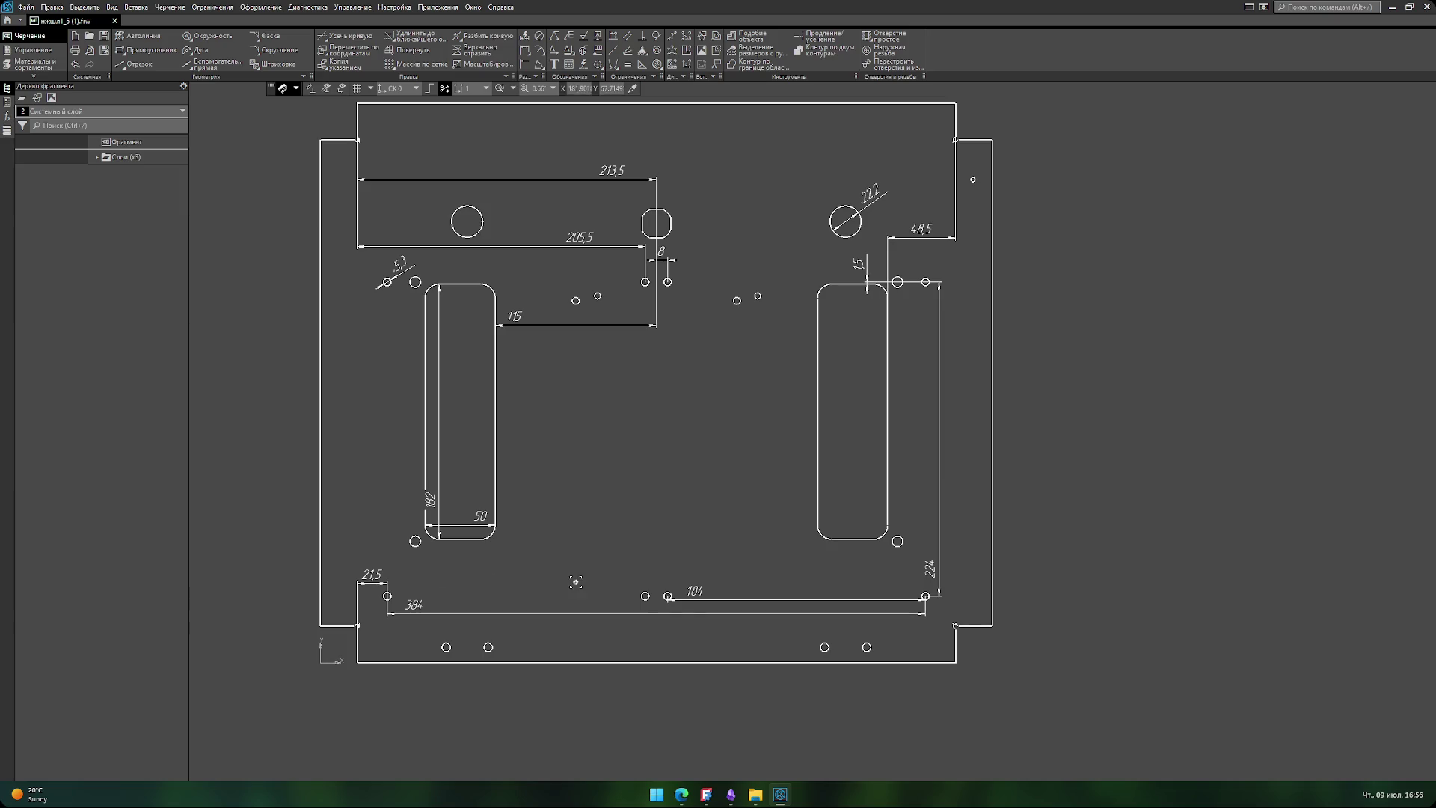
left_click(782, 795)
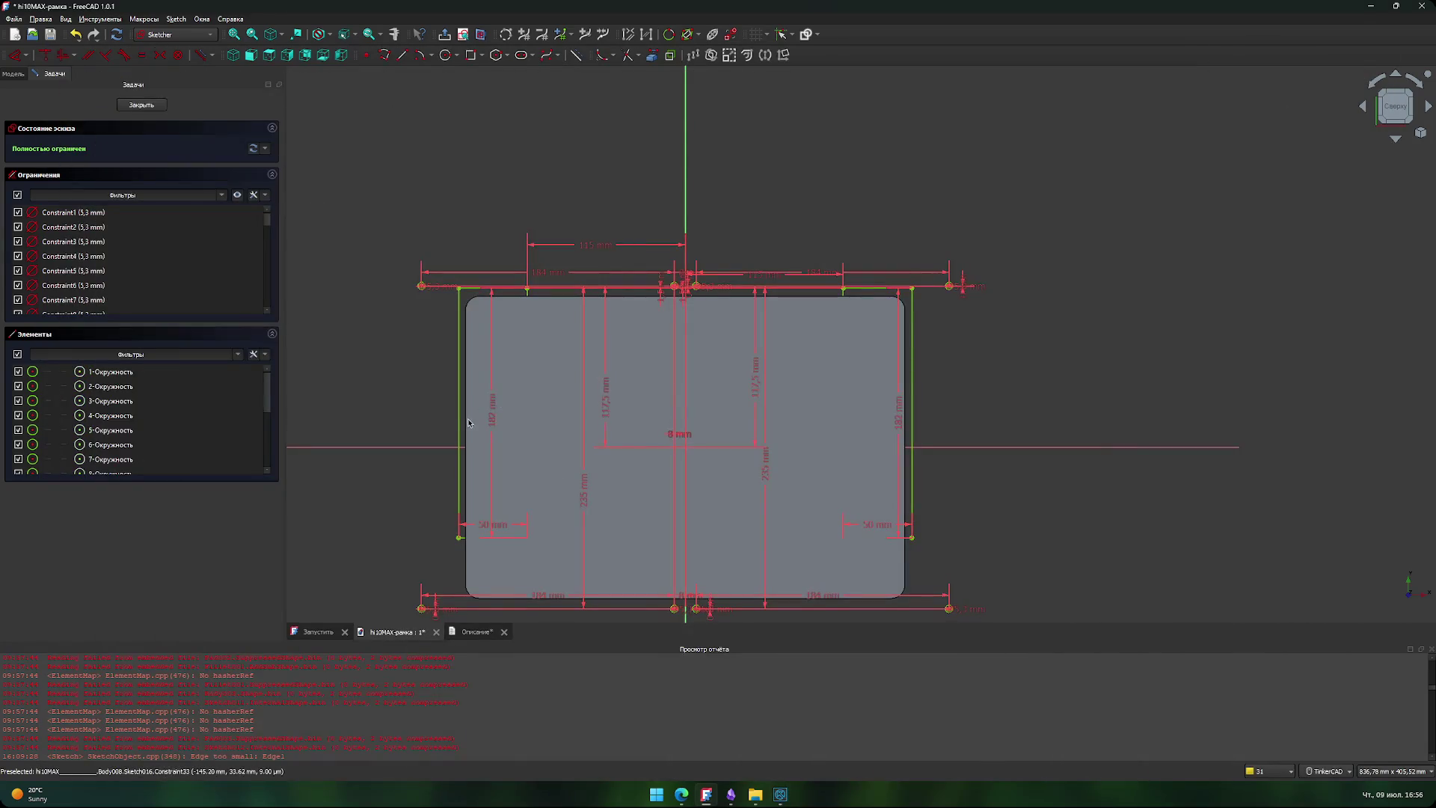
scroll(394, 394, "up", 4)
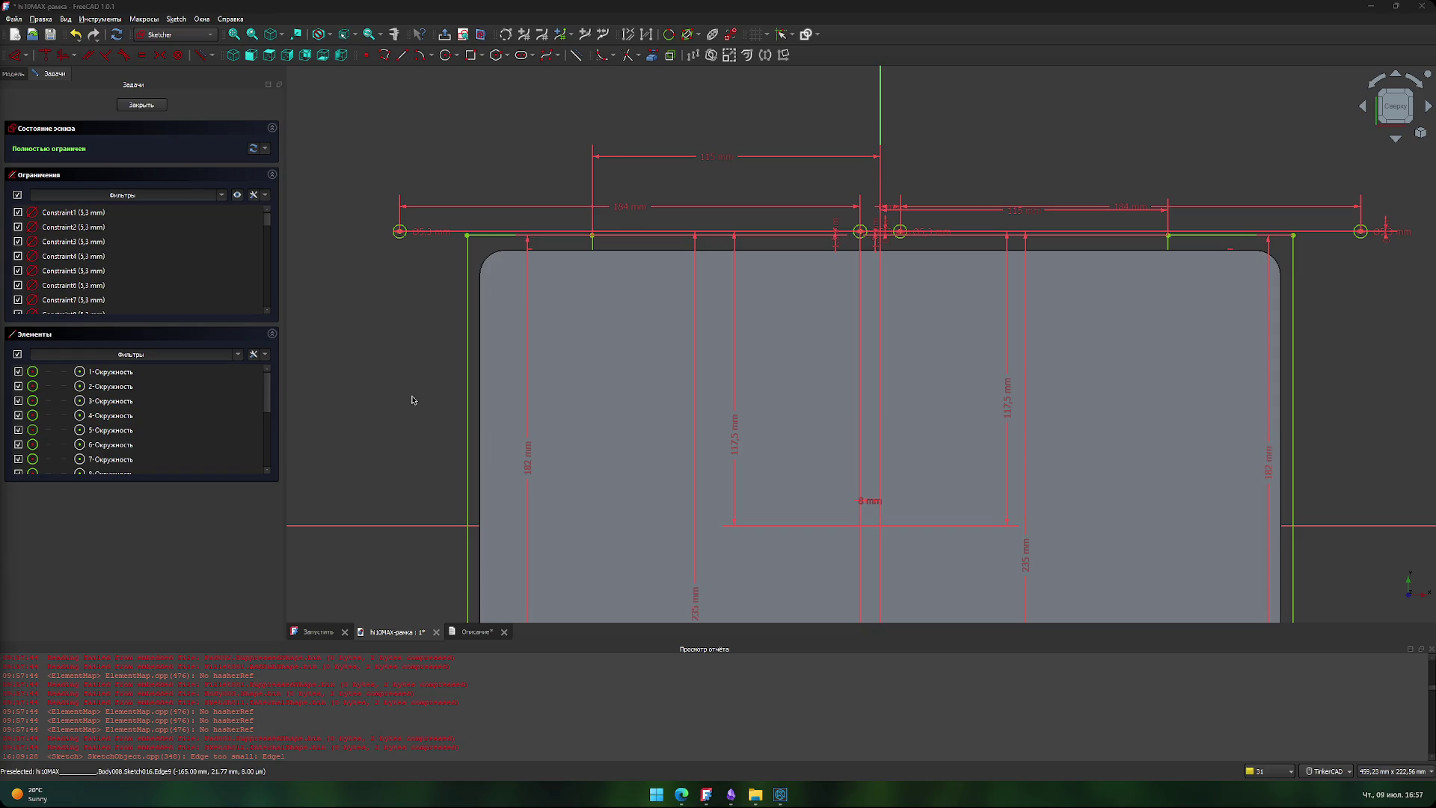
scroll(449, 359, "up", 5)
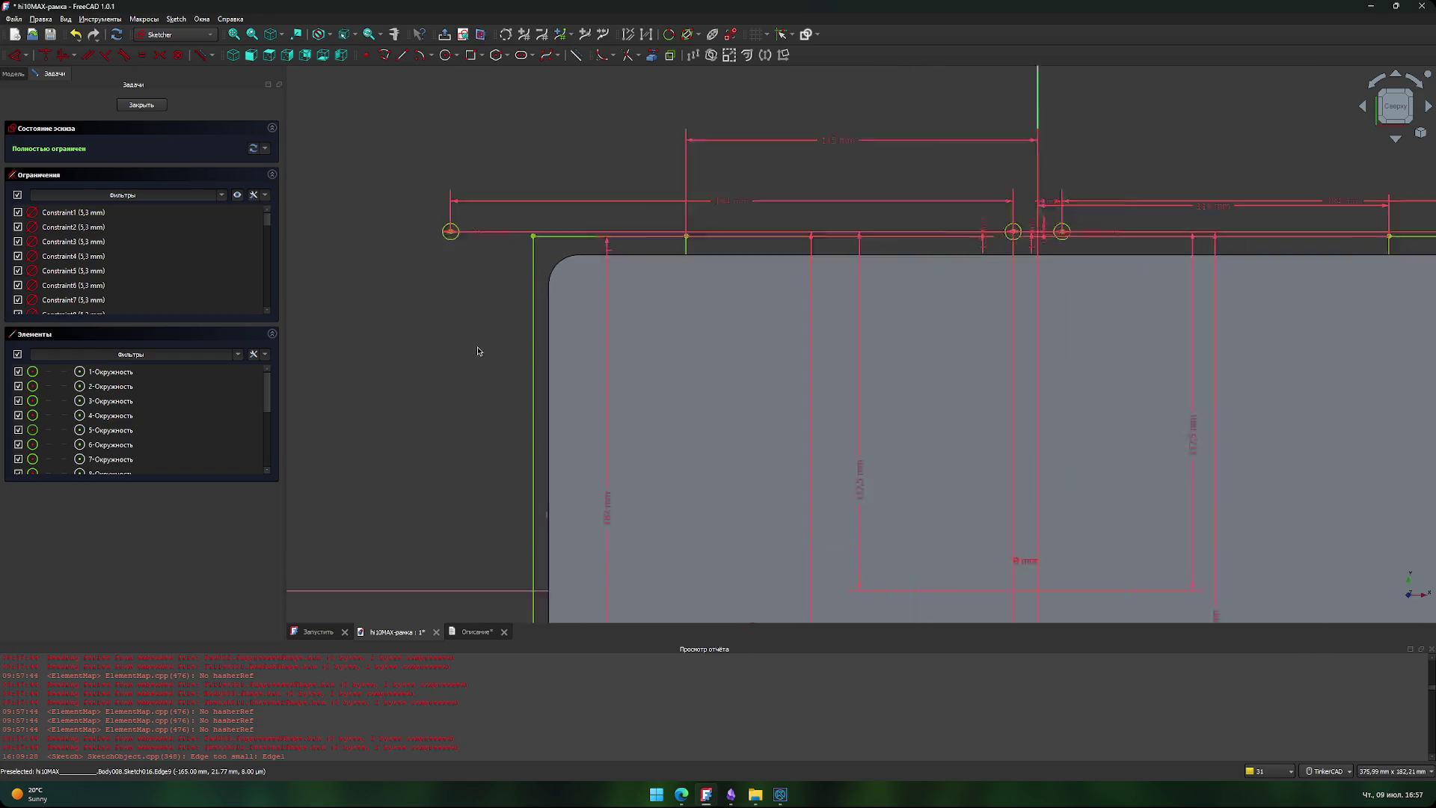
mouse_move(476, 356)
middle_mouse_down()
mouse_move(514, 404)
mouse_move(497, 404)
mouse_move(520, 396)
middle_mouse_up()
scroll(539, 397, "up", 2)
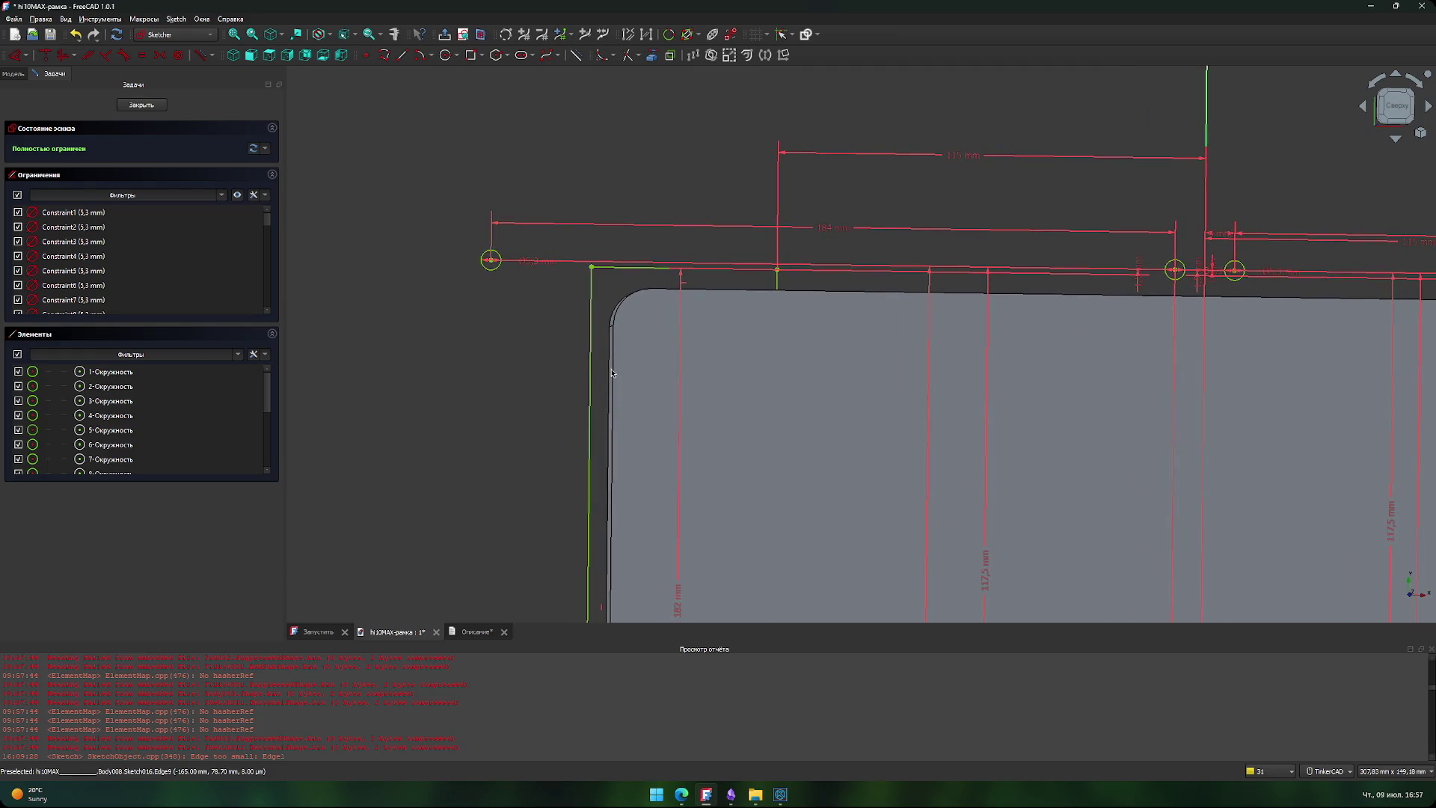
scroll(571, 339, "up", 2)
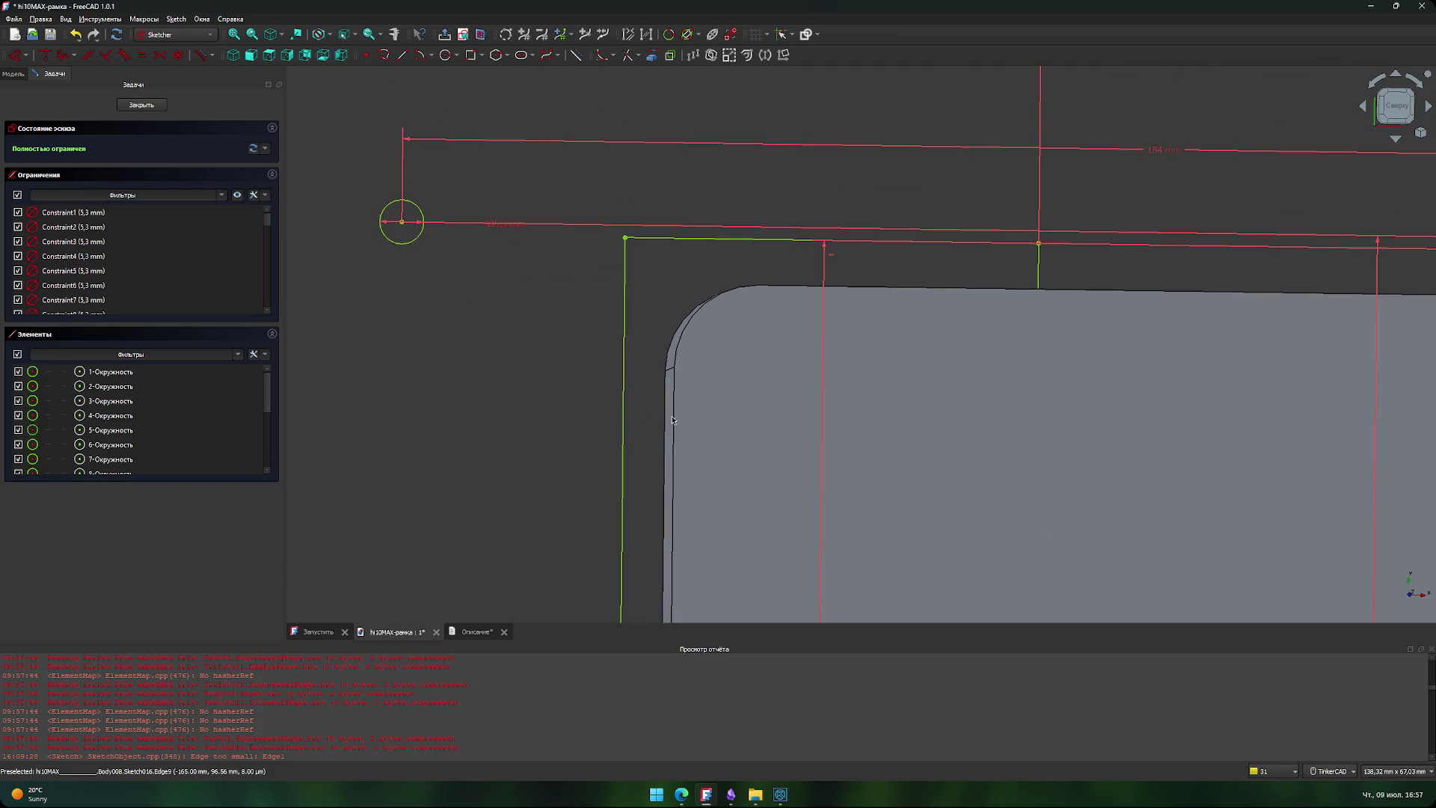
left_click(141, 103)
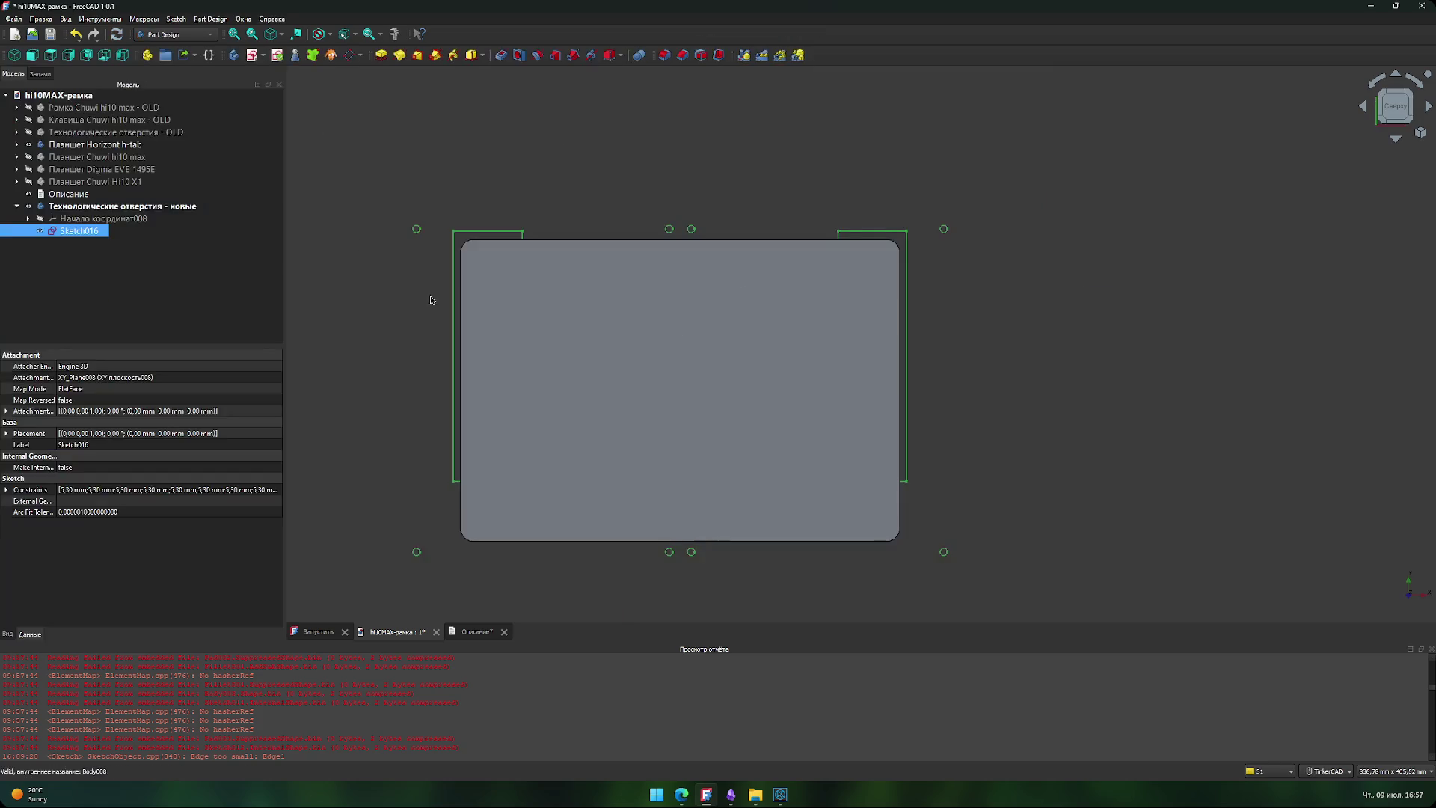
- Pan to the tablet's top-left corner and start a measurement from its left edge
scroll(431, 300, "up", 6)
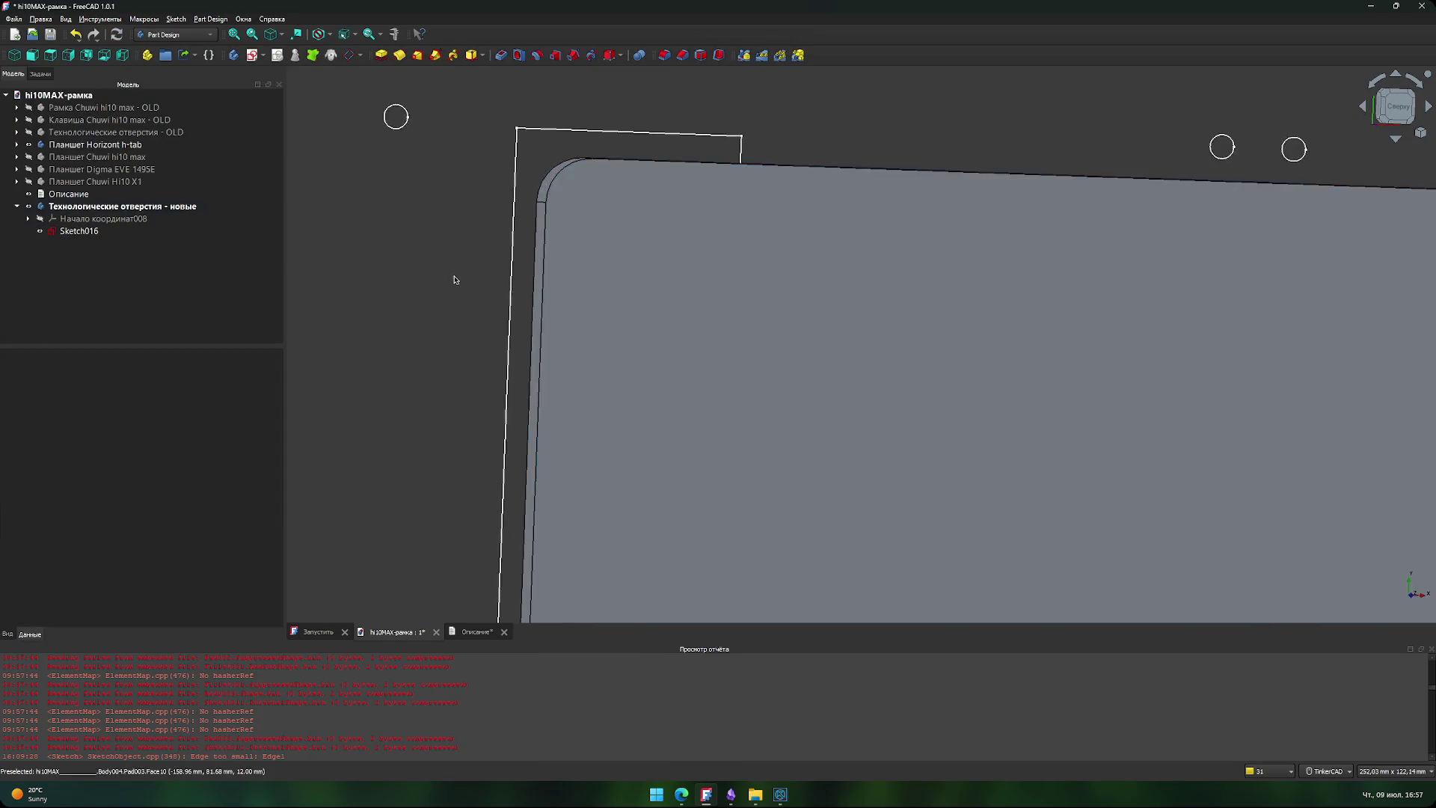
middle_click_drag(454, 279, 553, 395)
left_click(635, 449)
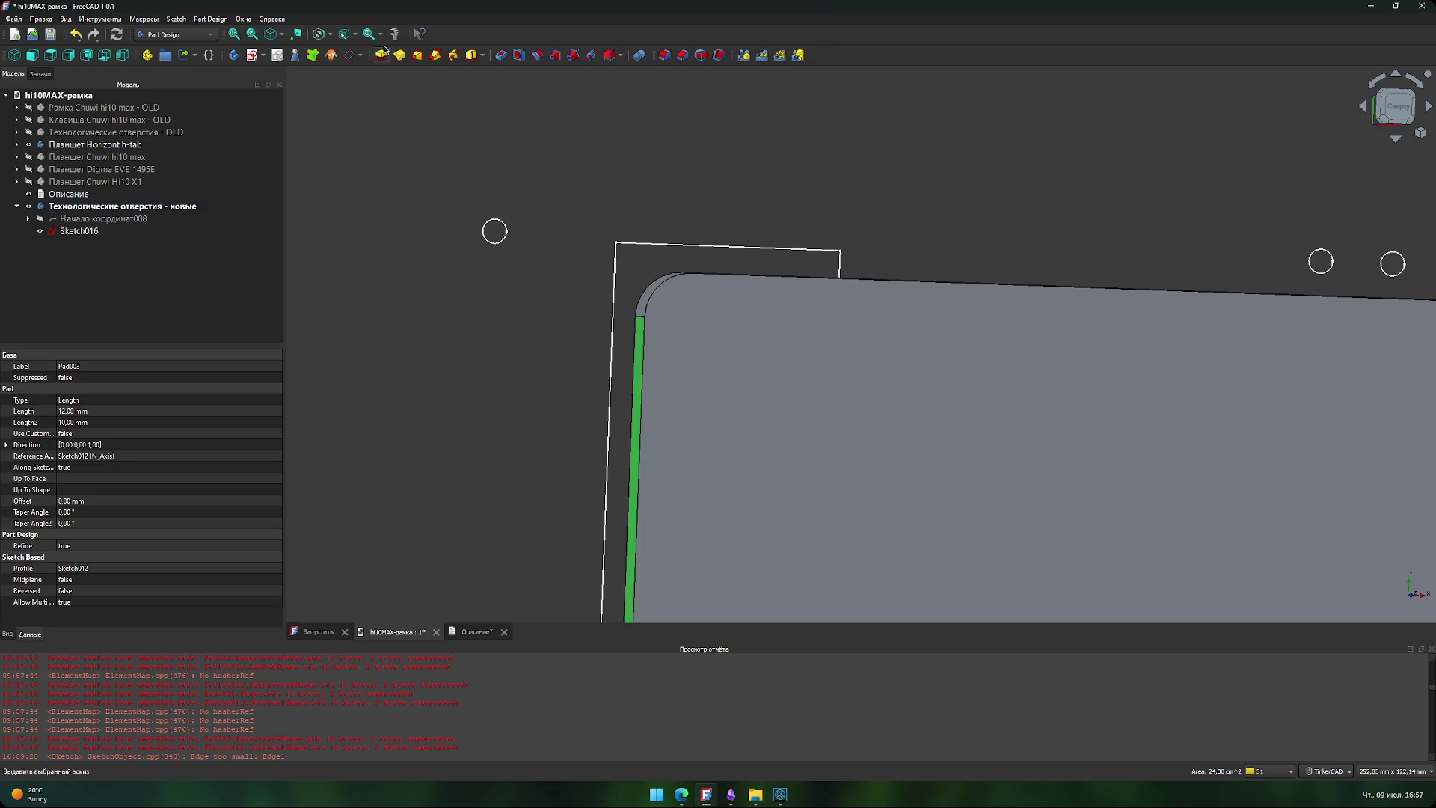
left_click(394, 34)
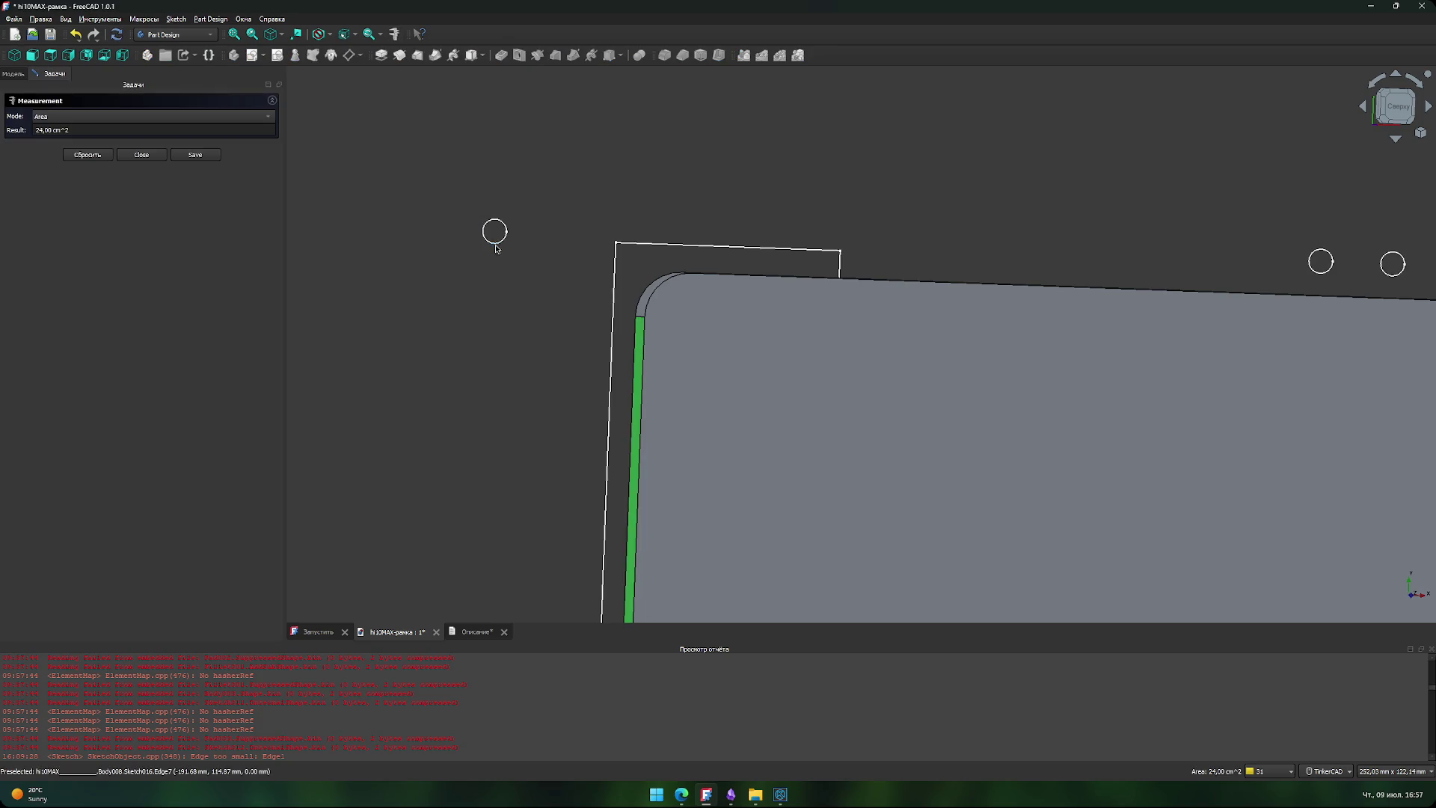
- Frame the corner hole and measure from it to the tablet edge
scroll(495, 249, "up", 5)
scroll(494, 246, "up", 3)
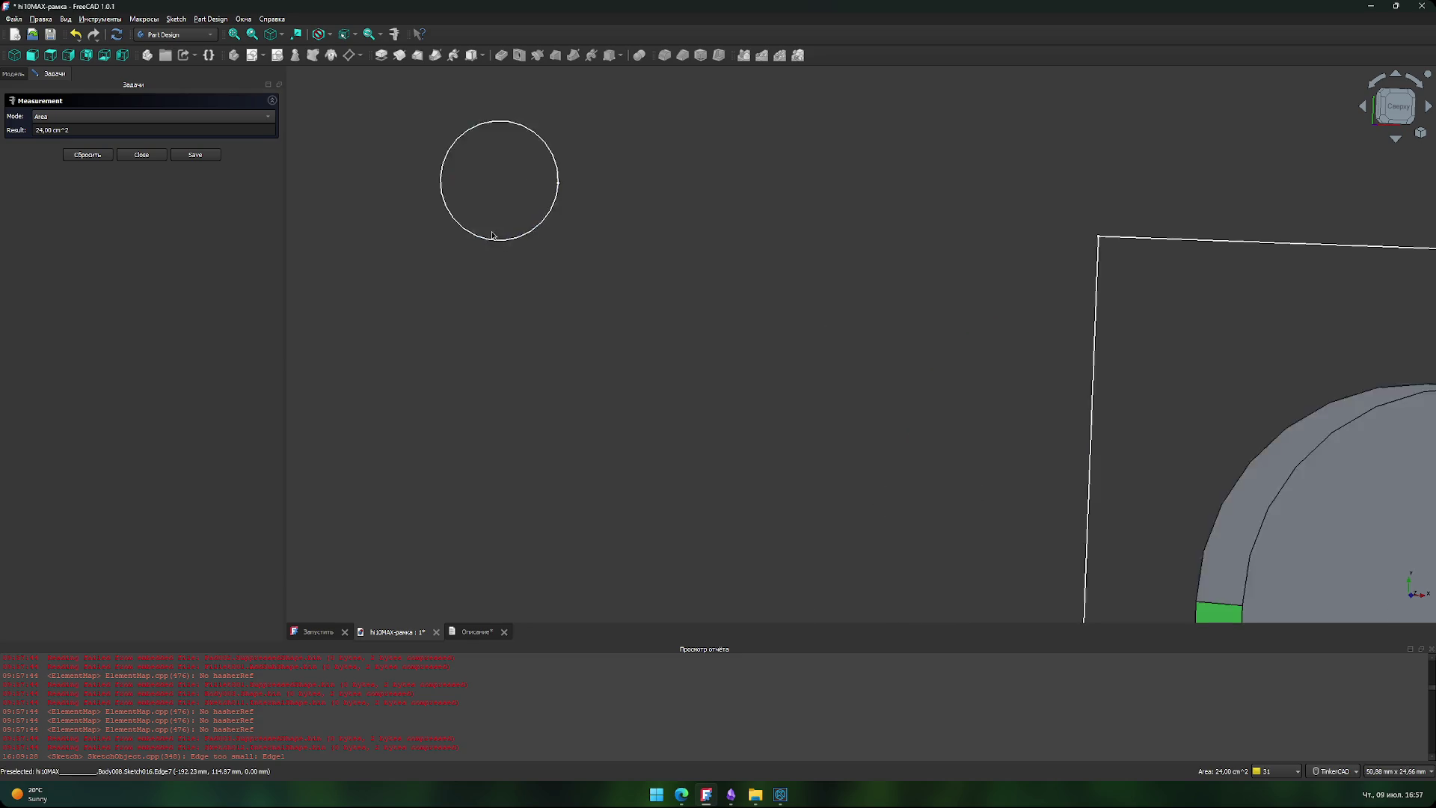
scroll(493, 247, "up", 5)
scroll(497, 272, "down", 2)
middle_click_drag(519, 254, 492, 349)
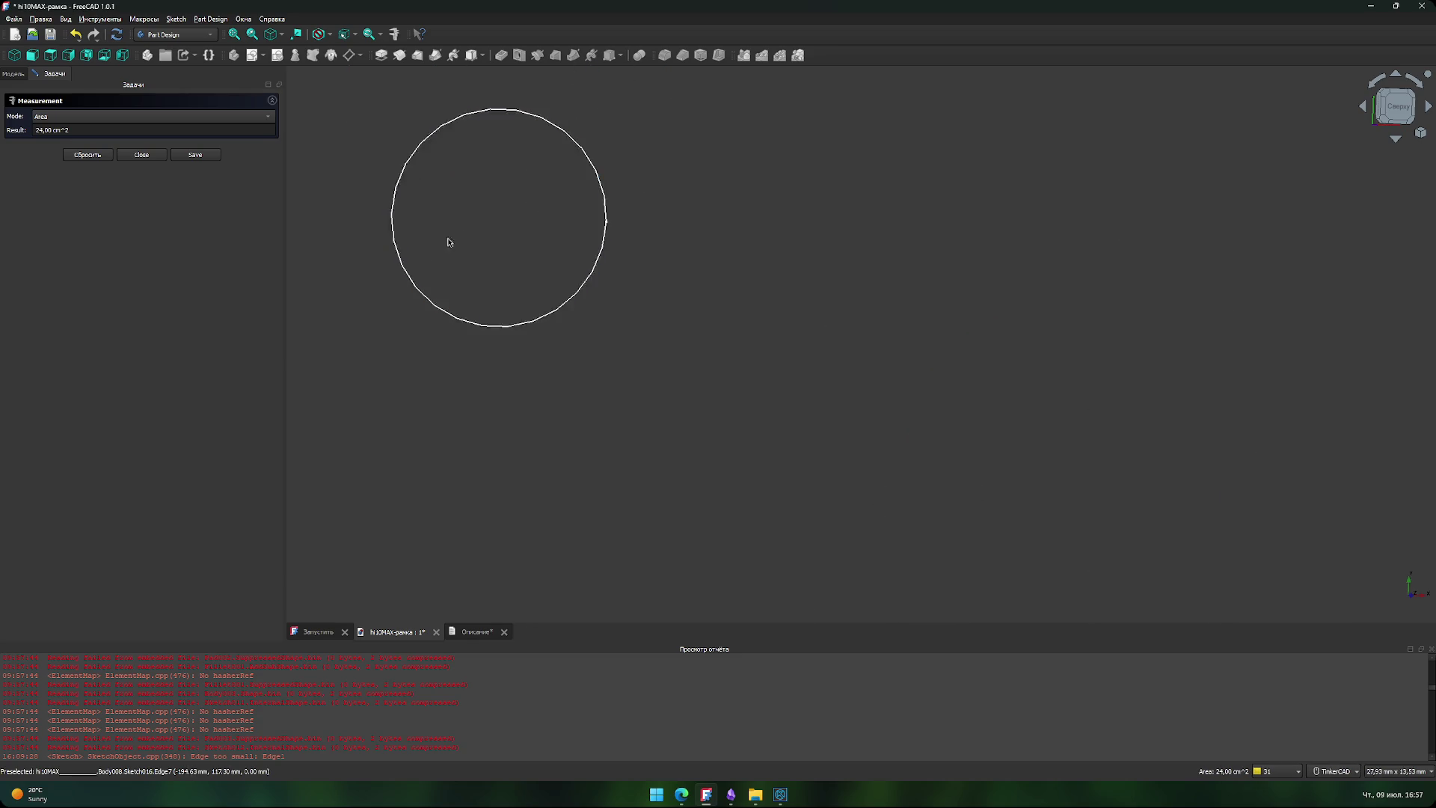
scroll(399, 240, "down", 2)
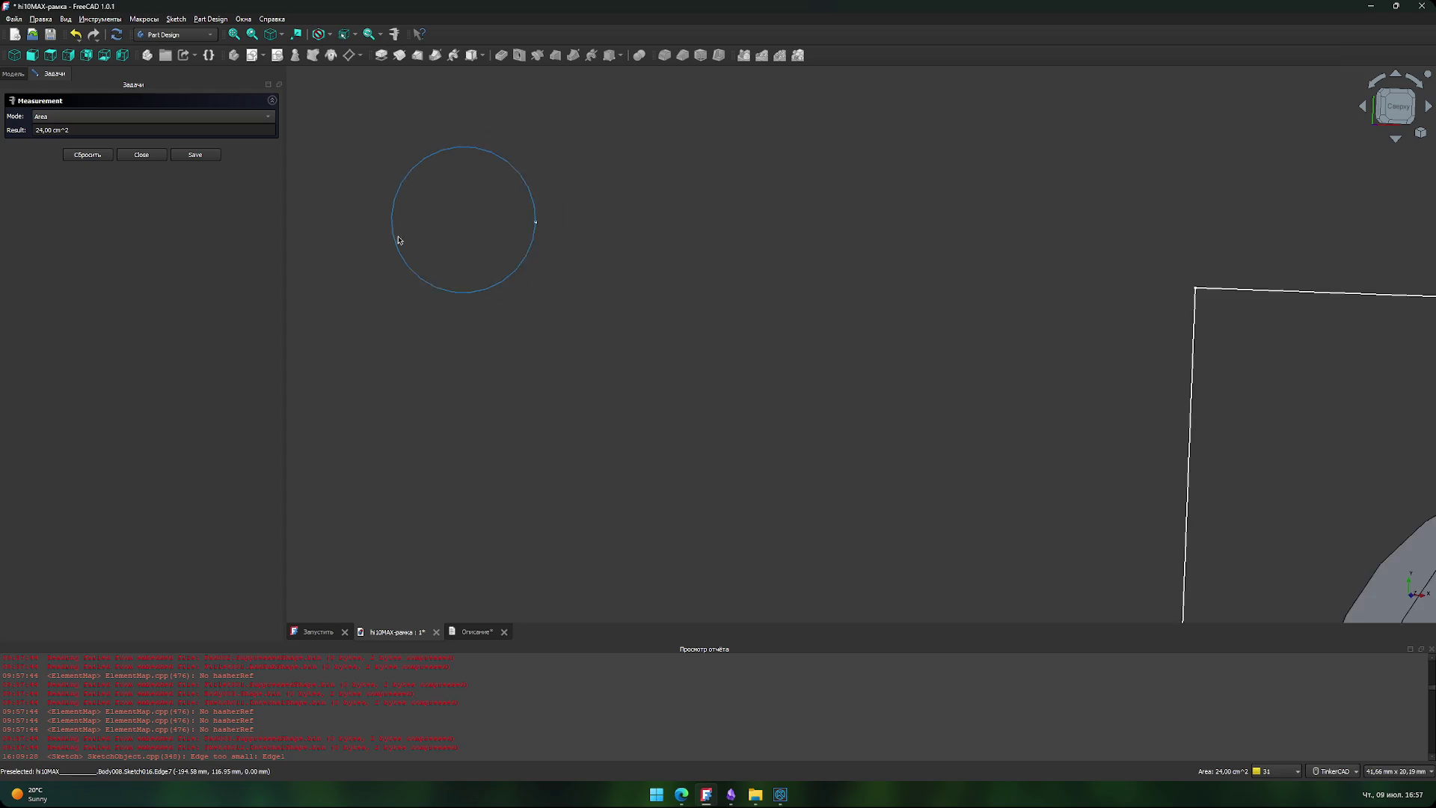
scroll(442, 351, "down", 3)
middle_click_drag(449, 370, 451, 229)
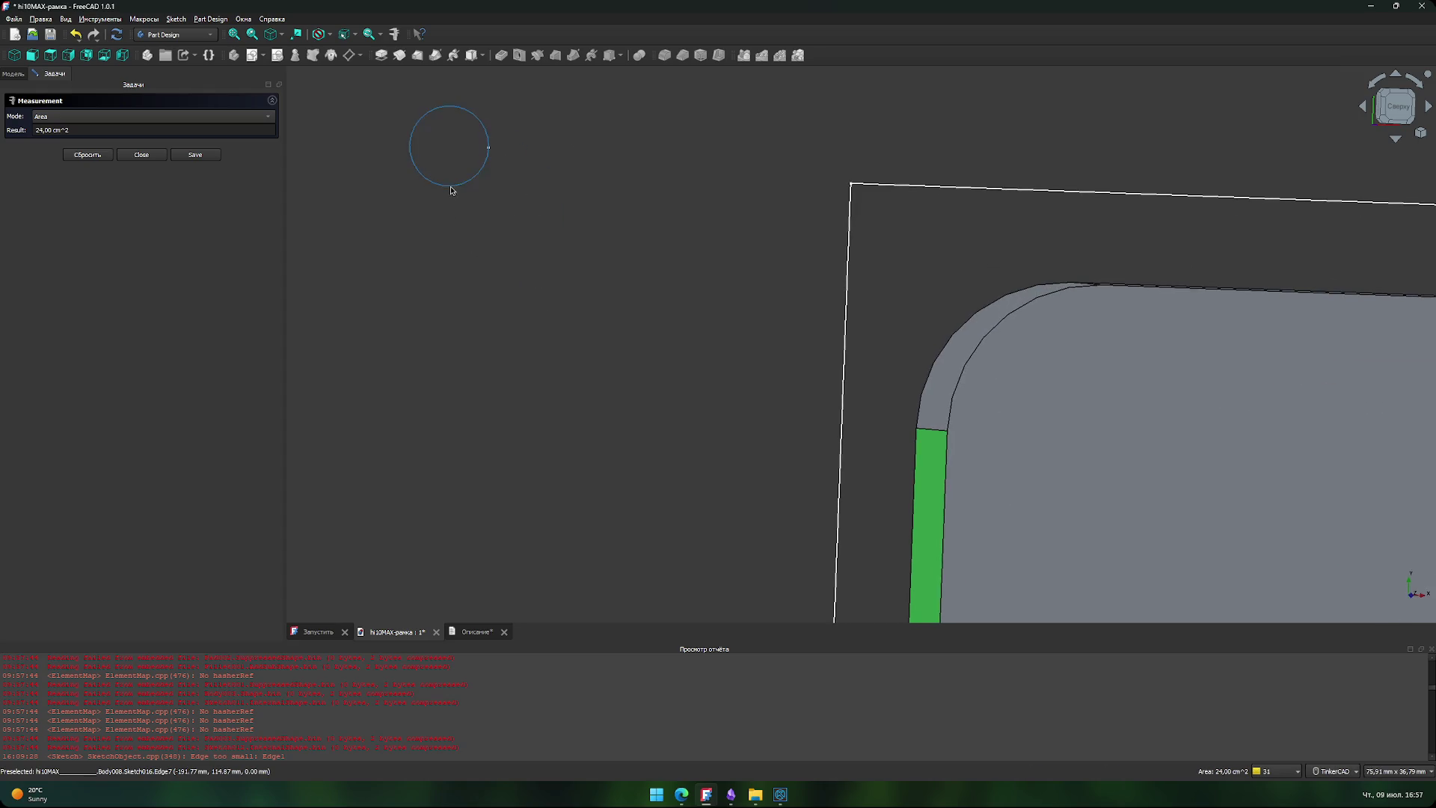
left_click(451, 188)
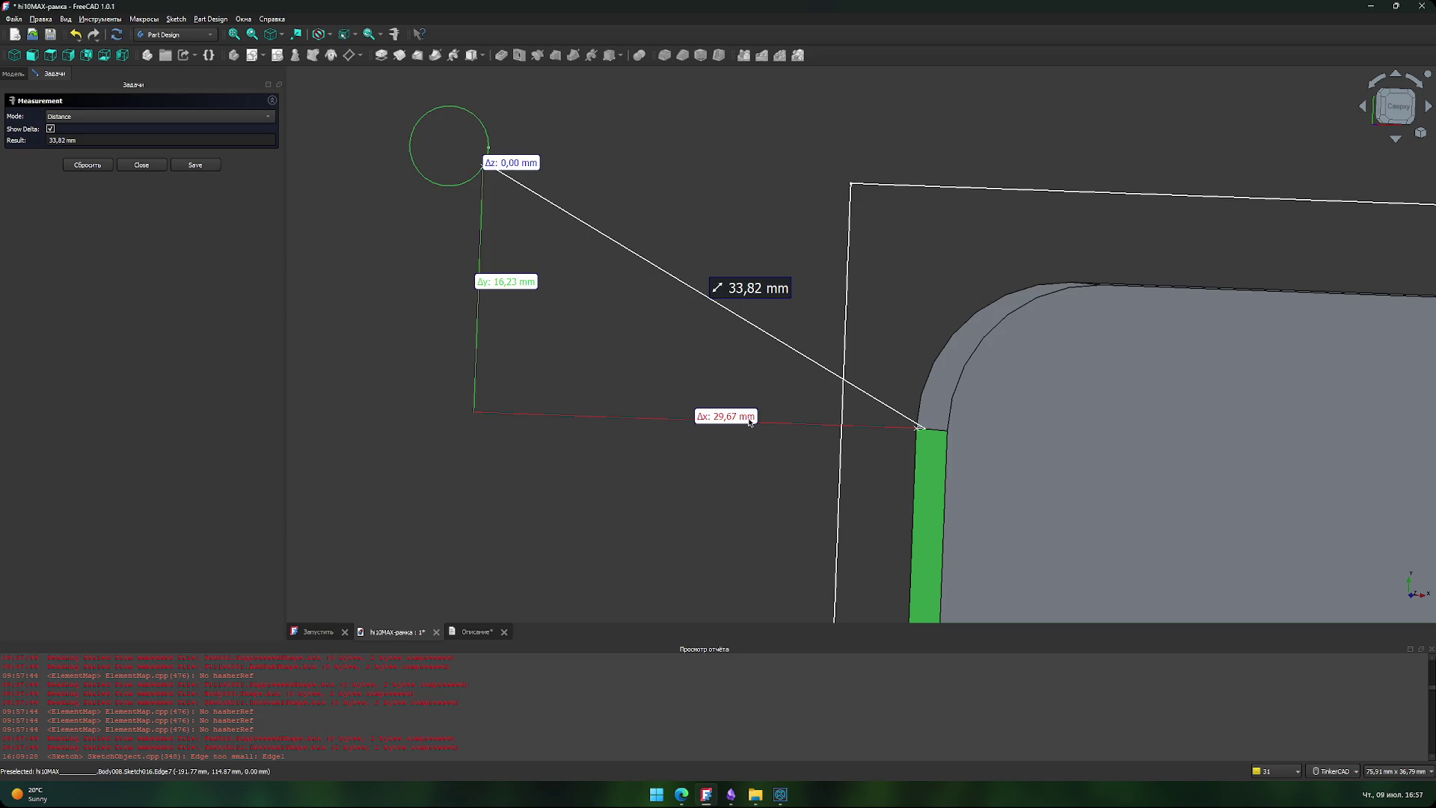
- Measure from the hole circle's side point to the tablet edge, reading 34,17 mm
scroll(733, 430, "down", 4)
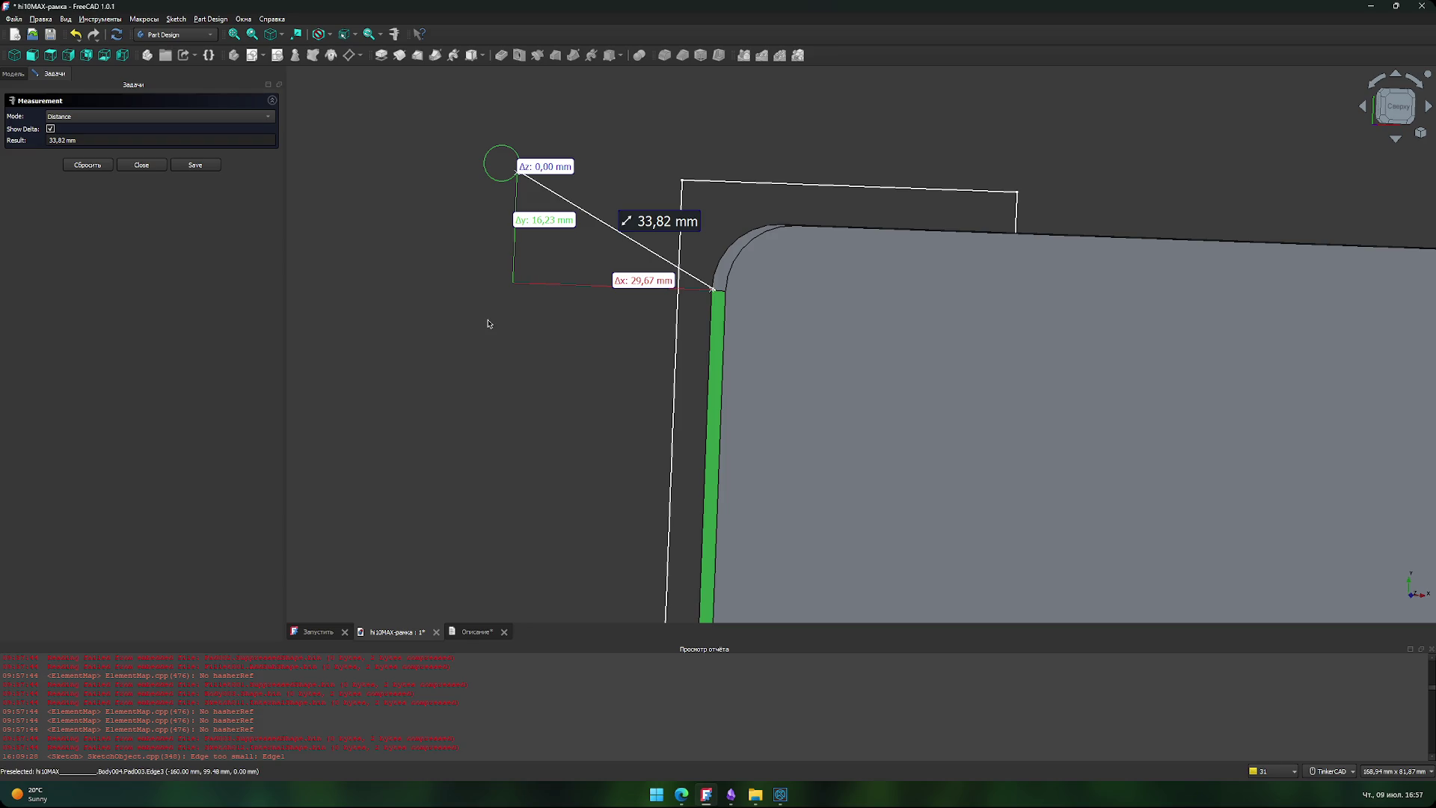
scroll(515, 172, "up", 5)
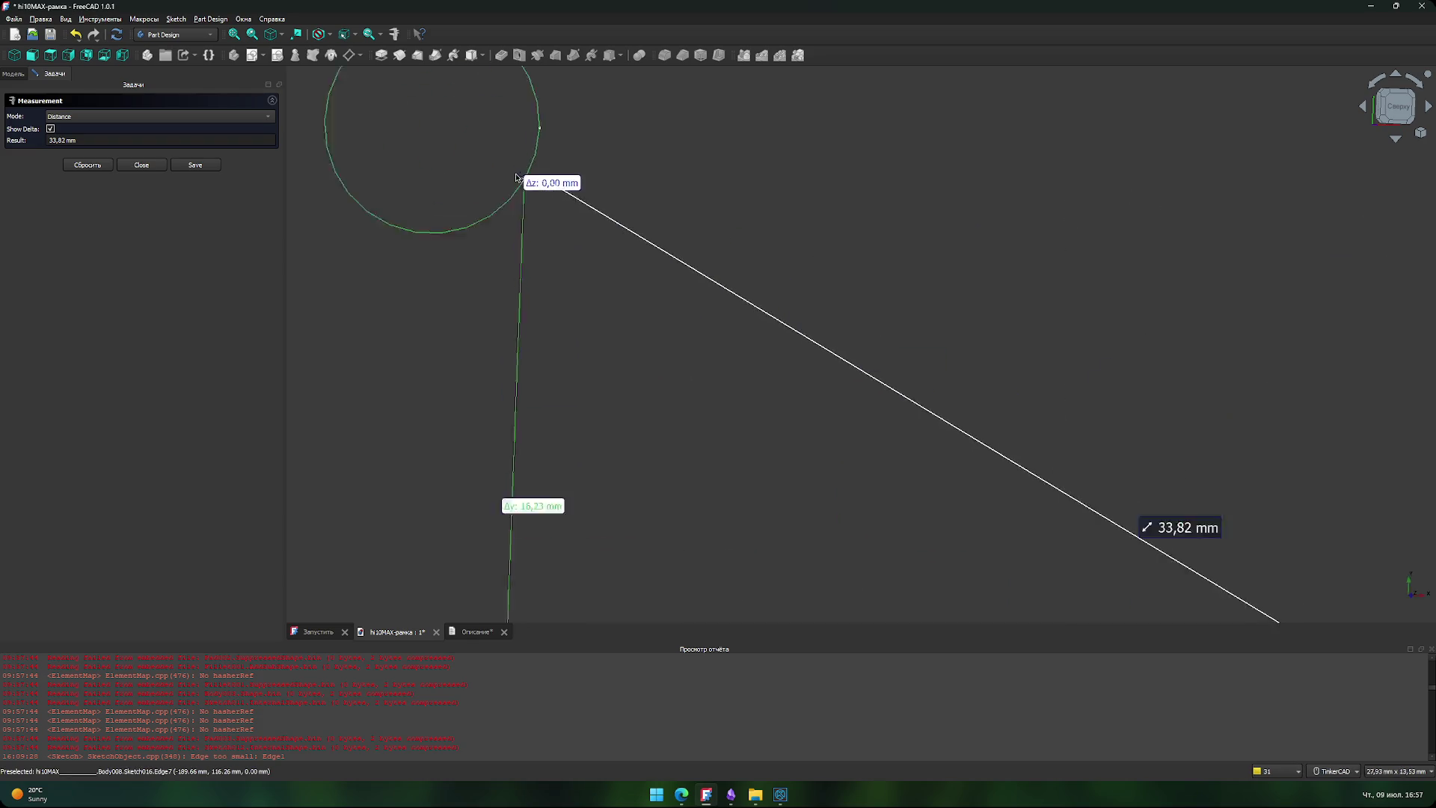
left_click(544, 142, "ctrl")
left_click(539, 166, "ctrl")
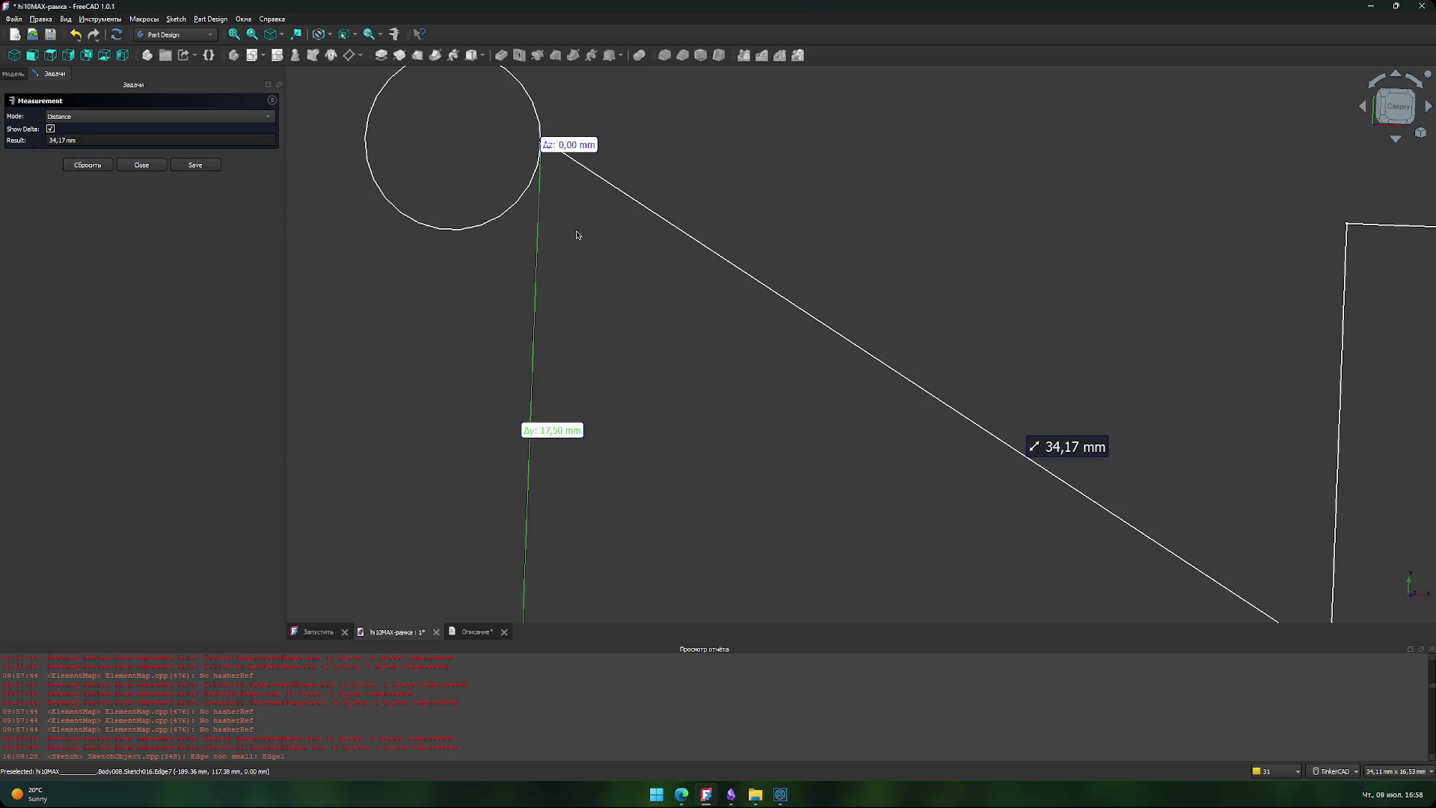
- Pan back over the tablet corner, clear the measurement and close the Measurement panel
scroll(595, 345, "down", 5)
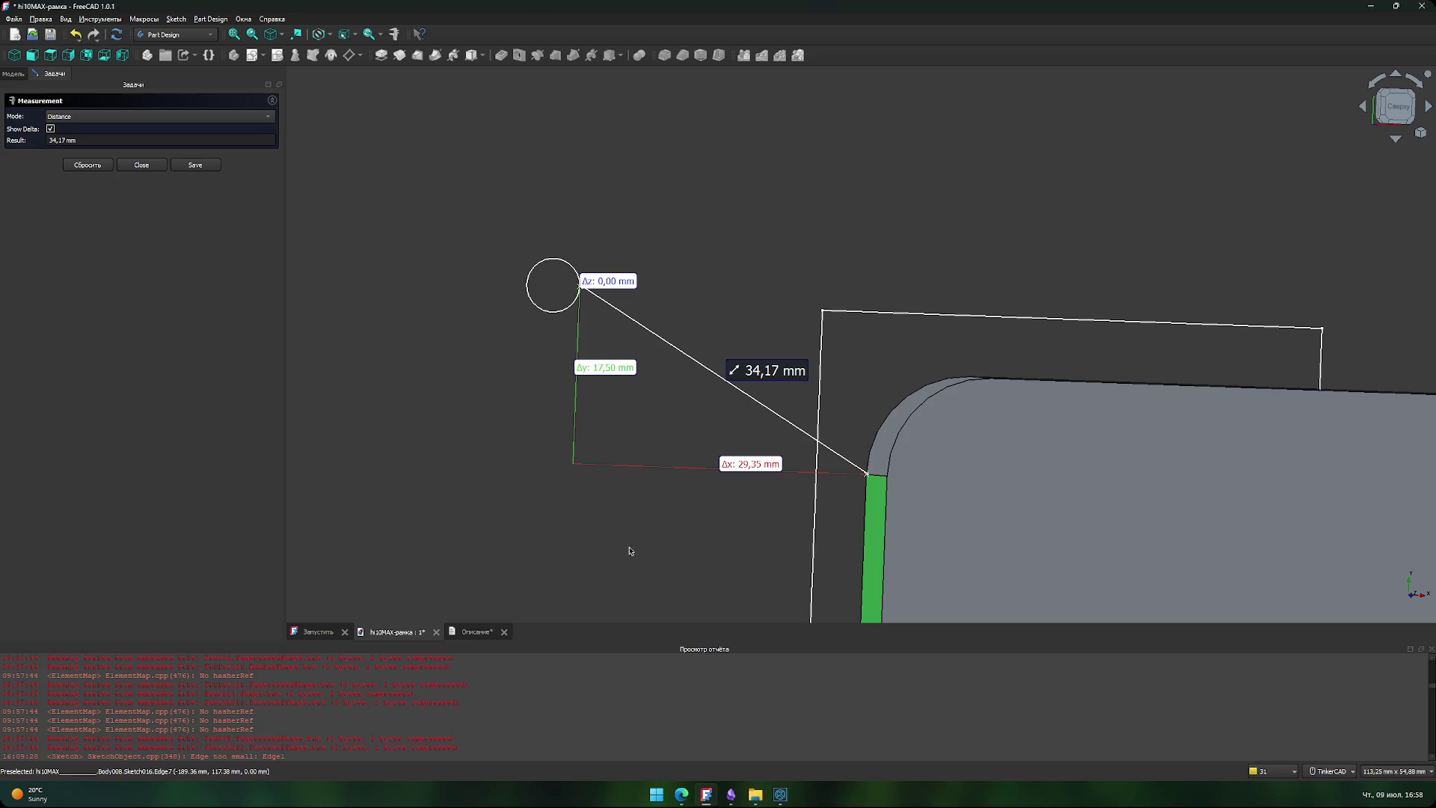
scroll(770, 518, "down", 2)
mouse_move(770, 517)
middle_mouse_down()
mouse_move(603, 310)
mouse_move(647, 417)
middle_mouse_up()
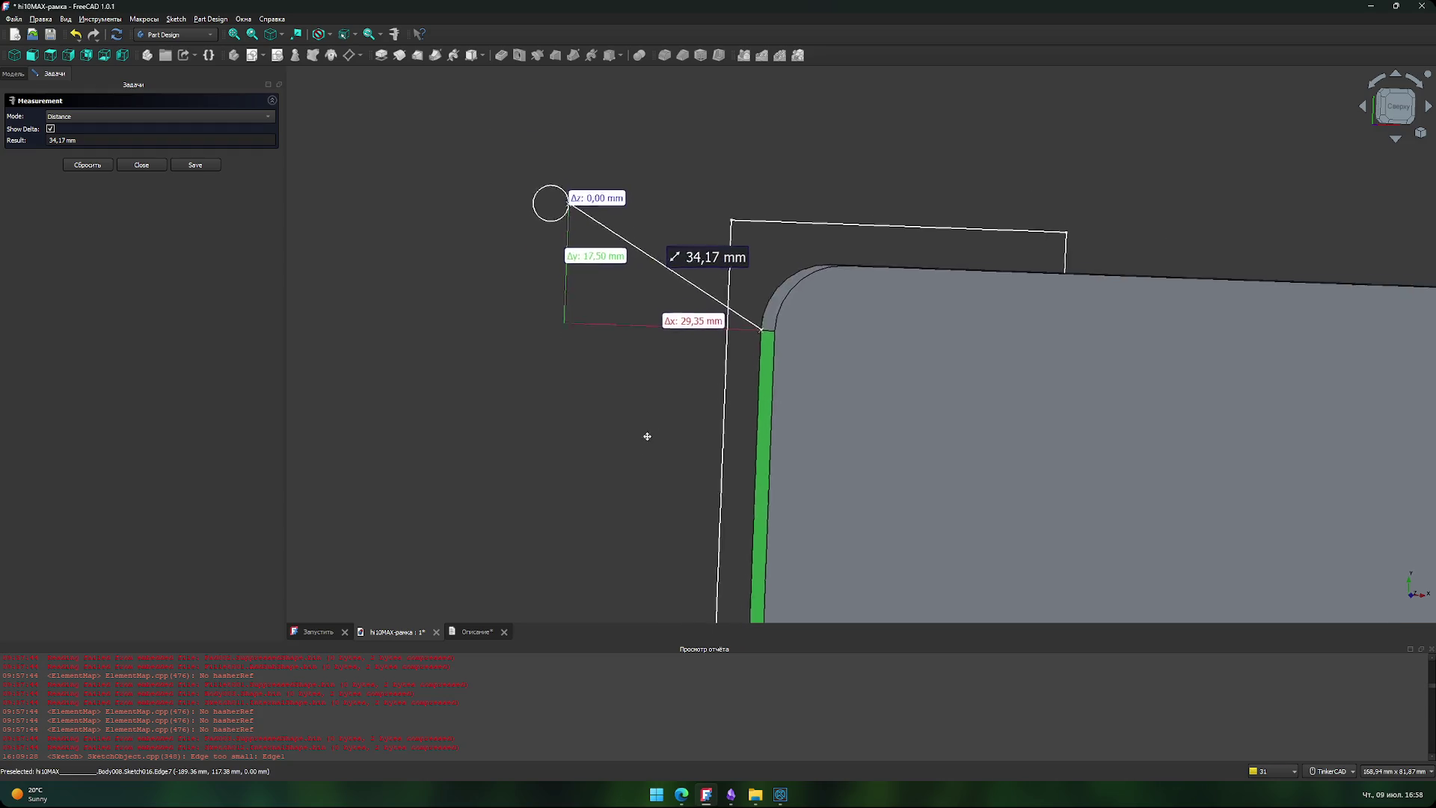
scroll(629, 410, "down", 2)
left_click(591, 437)
scroll(585, 442, "down", 4)
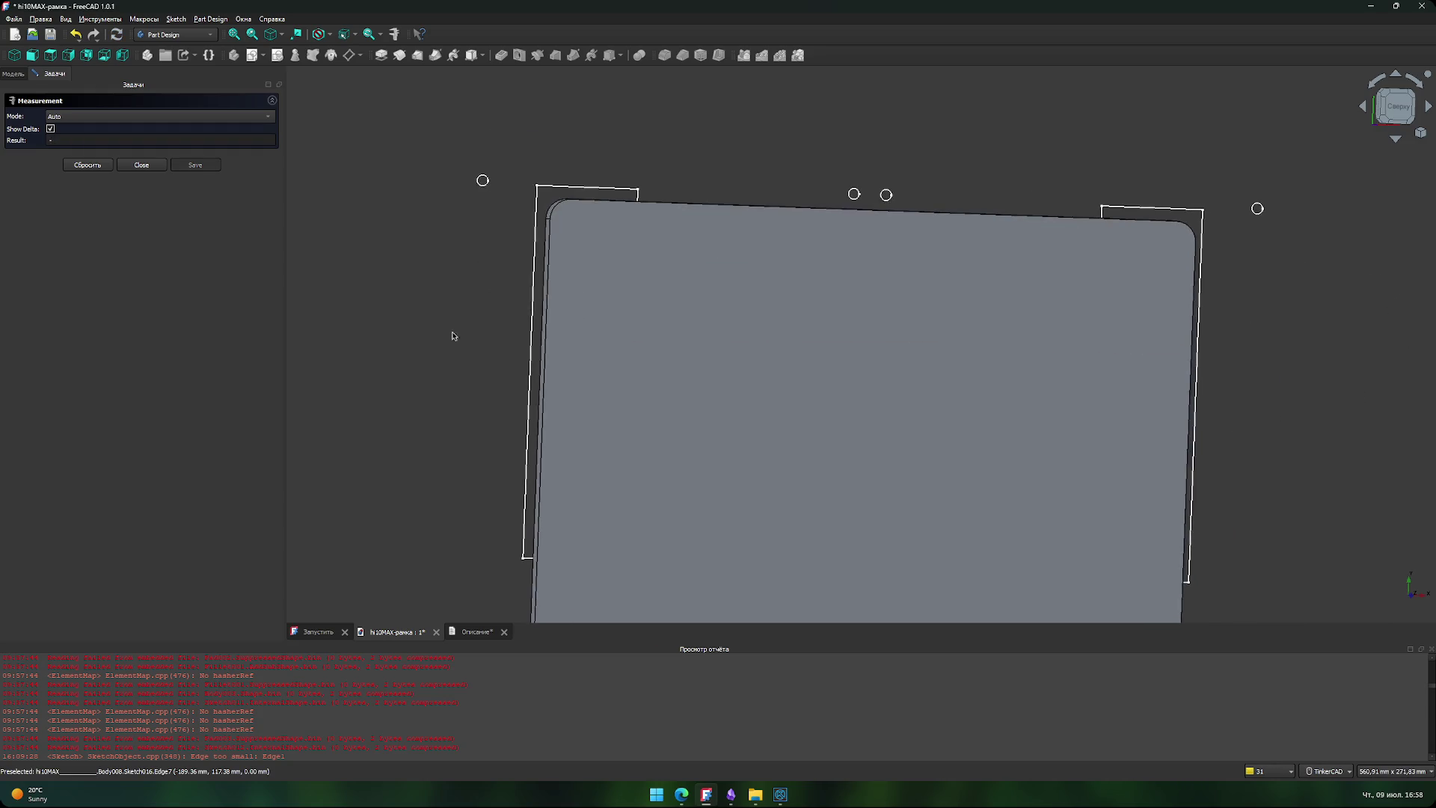
scroll(452, 334, "down", 3)
left_click(141, 164)
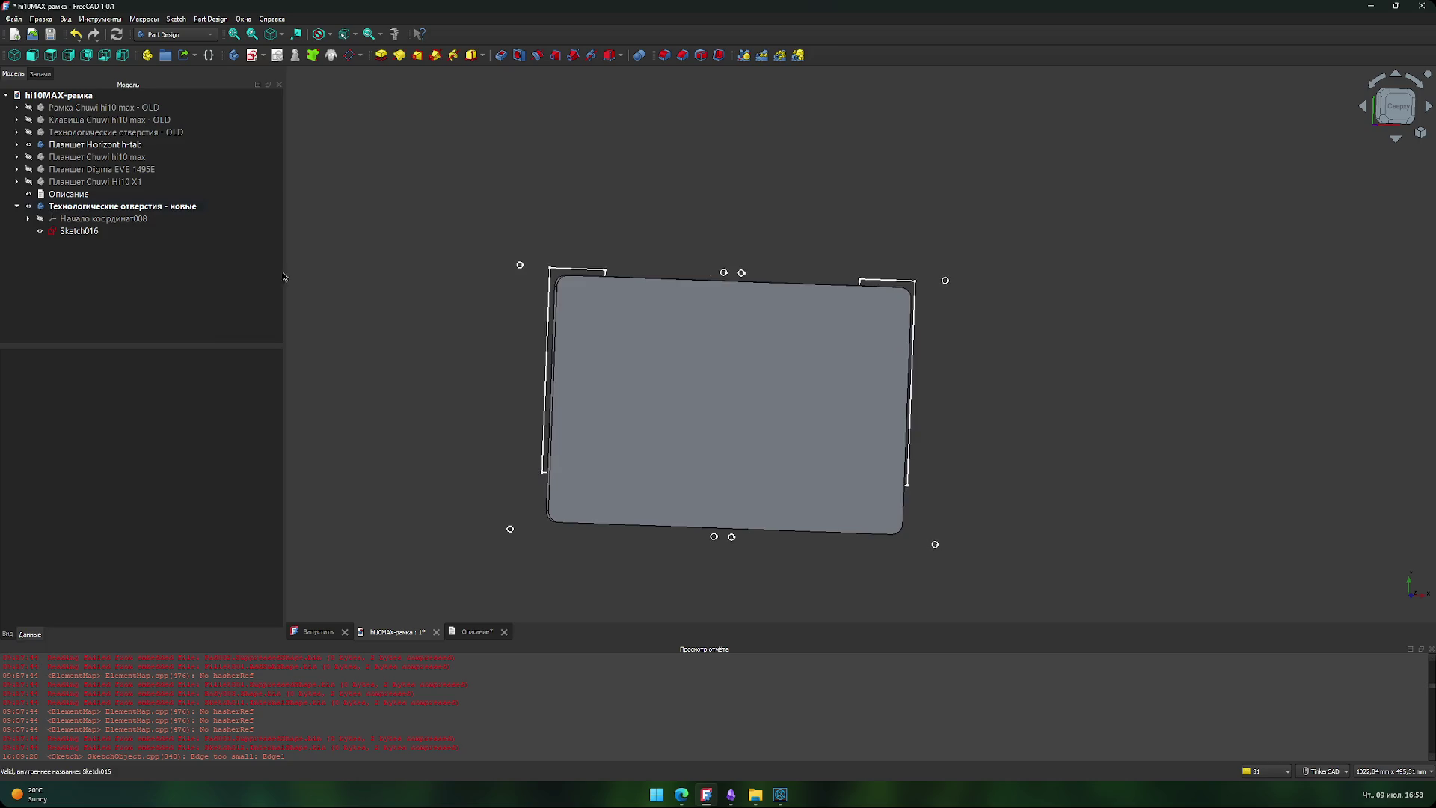
- Select the Horizont h-tab and Chuwi hi10 max tablet entries, moving up to the old frame entry
left_click(137, 146)
left_click(141, 158)
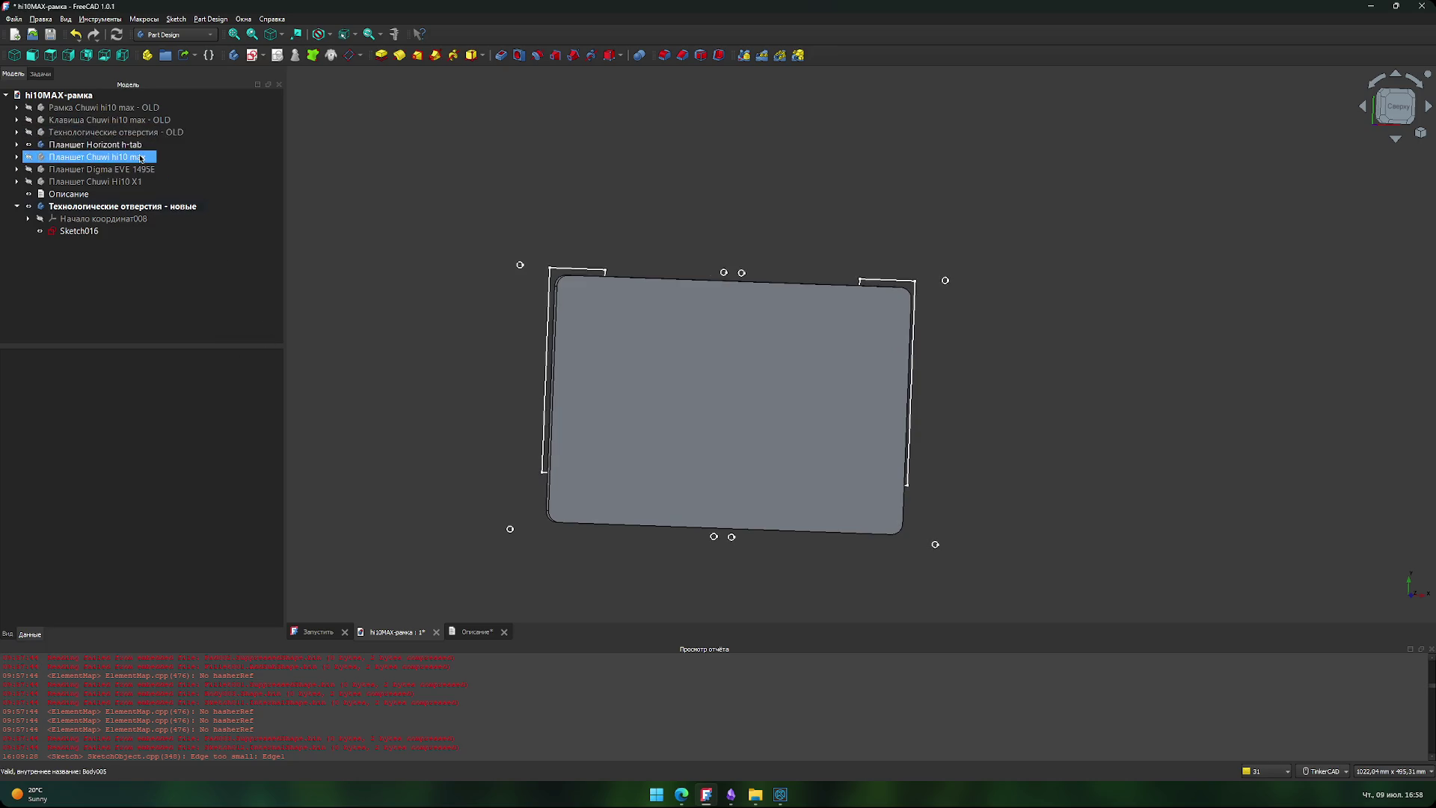
key("Up")
key("Up")
key("Up")
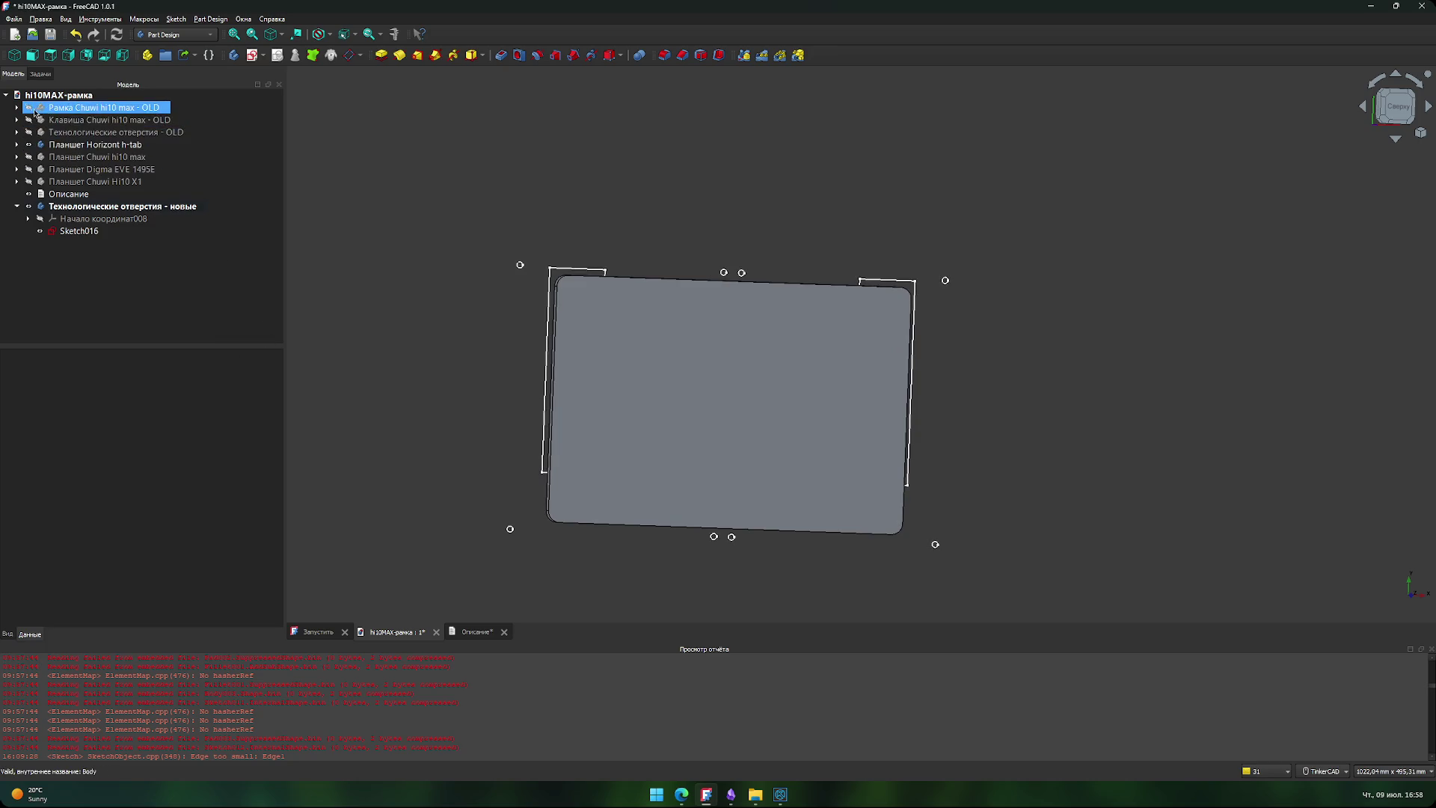
- Show 'Рамка Chuwi hi10 max - OLD' and hide 'Планшет Horizont h-tab'
key("space")
left_click(369, 378)
left_click(33, 146)
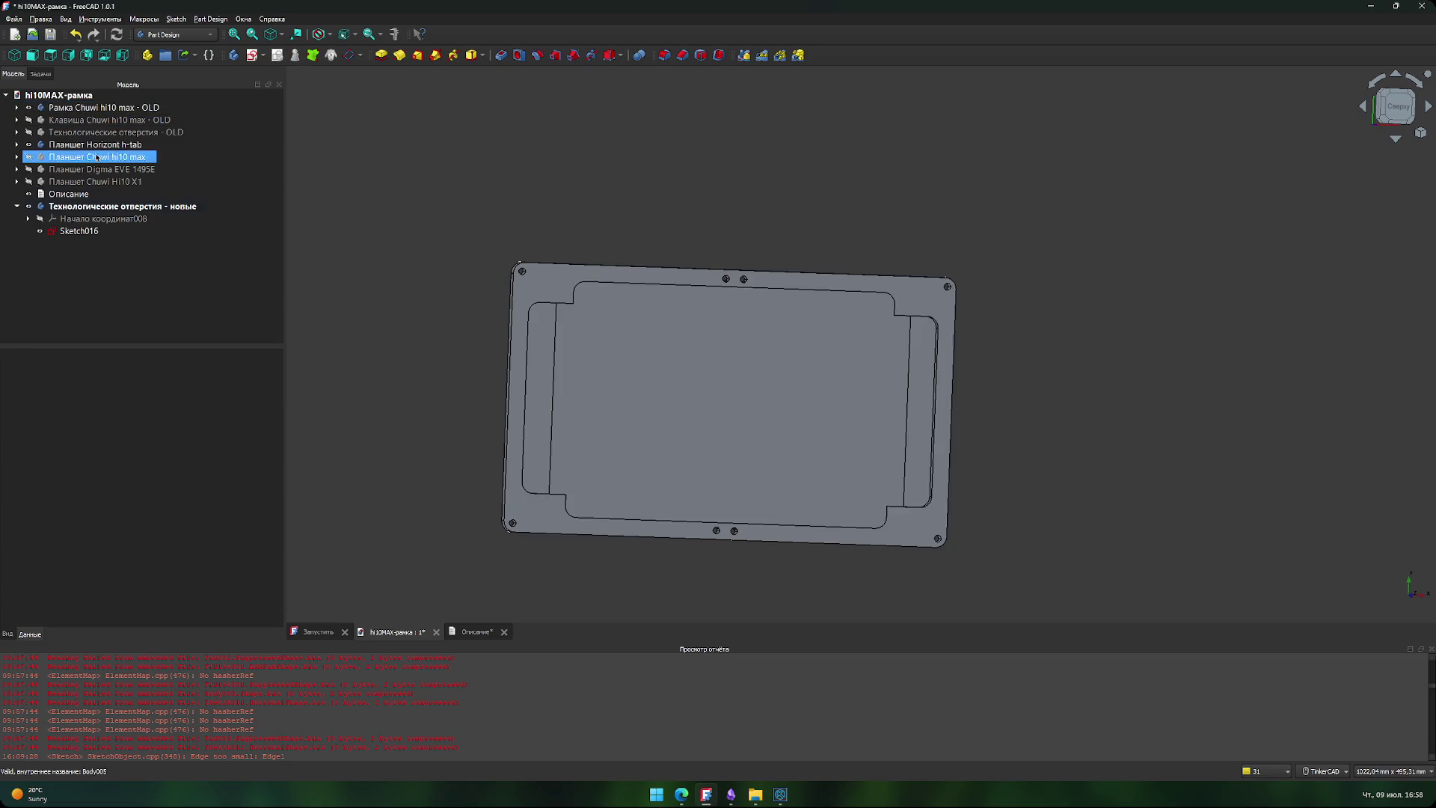
left_click(33, 146)
left_click(443, 376)
- Zoom and pan along the frame's left inner edge to its top-left inner corner
scroll(459, 388, "up", 8)
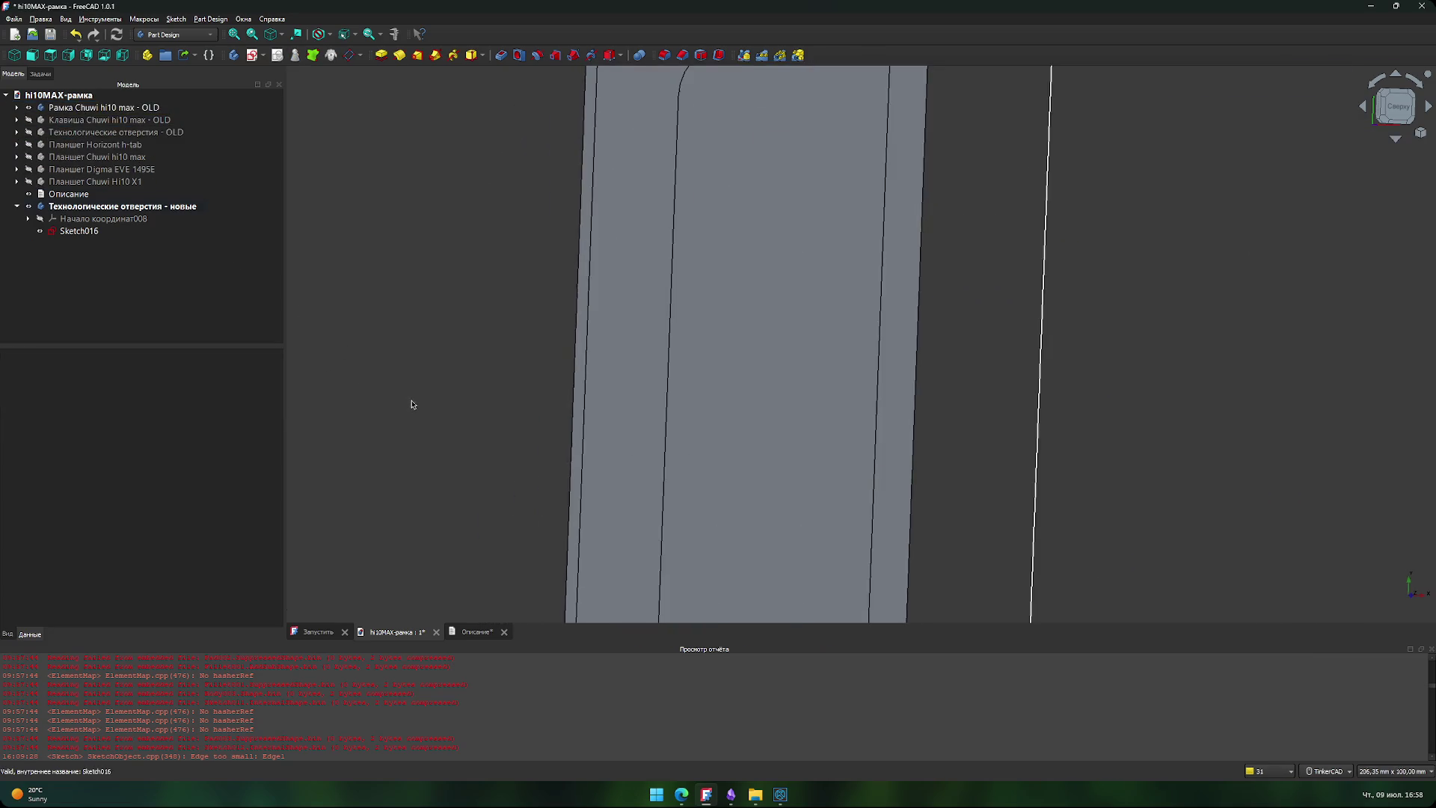
scroll(362, 456, "down", 5)
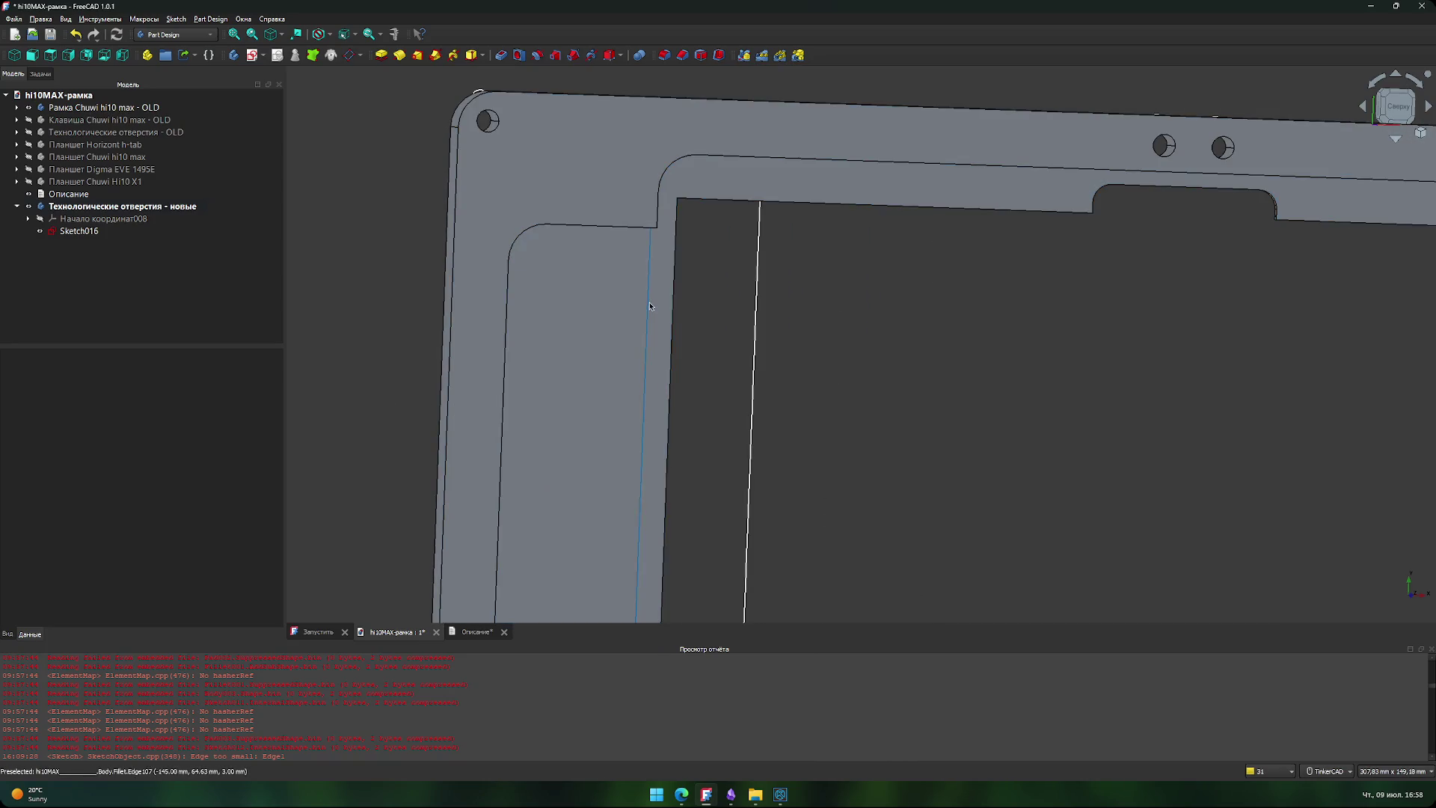
scroll(367, 413, "down", 3)
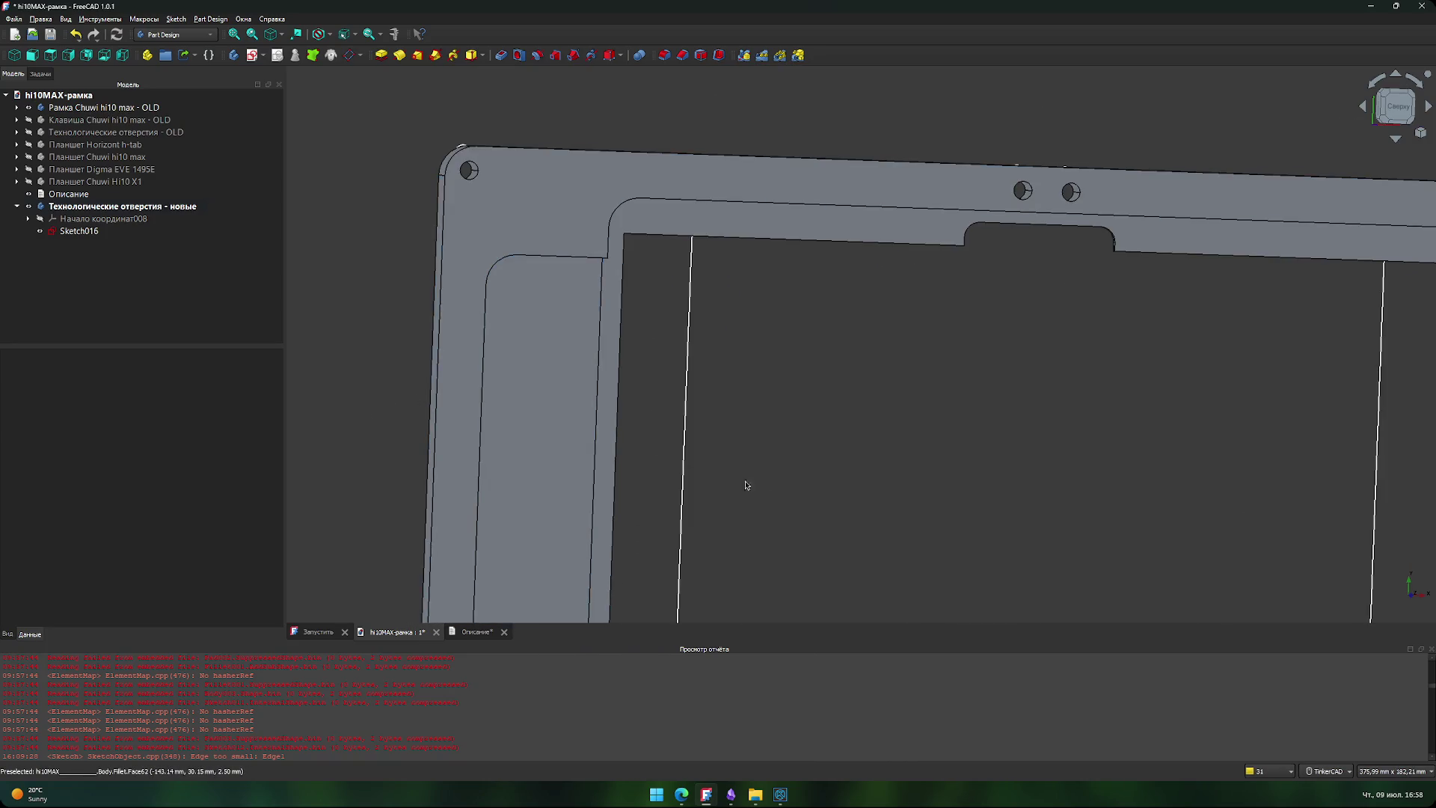
middle_click_drag(746, 484, 770, 443)
scroll(523, 342, "up", 4)
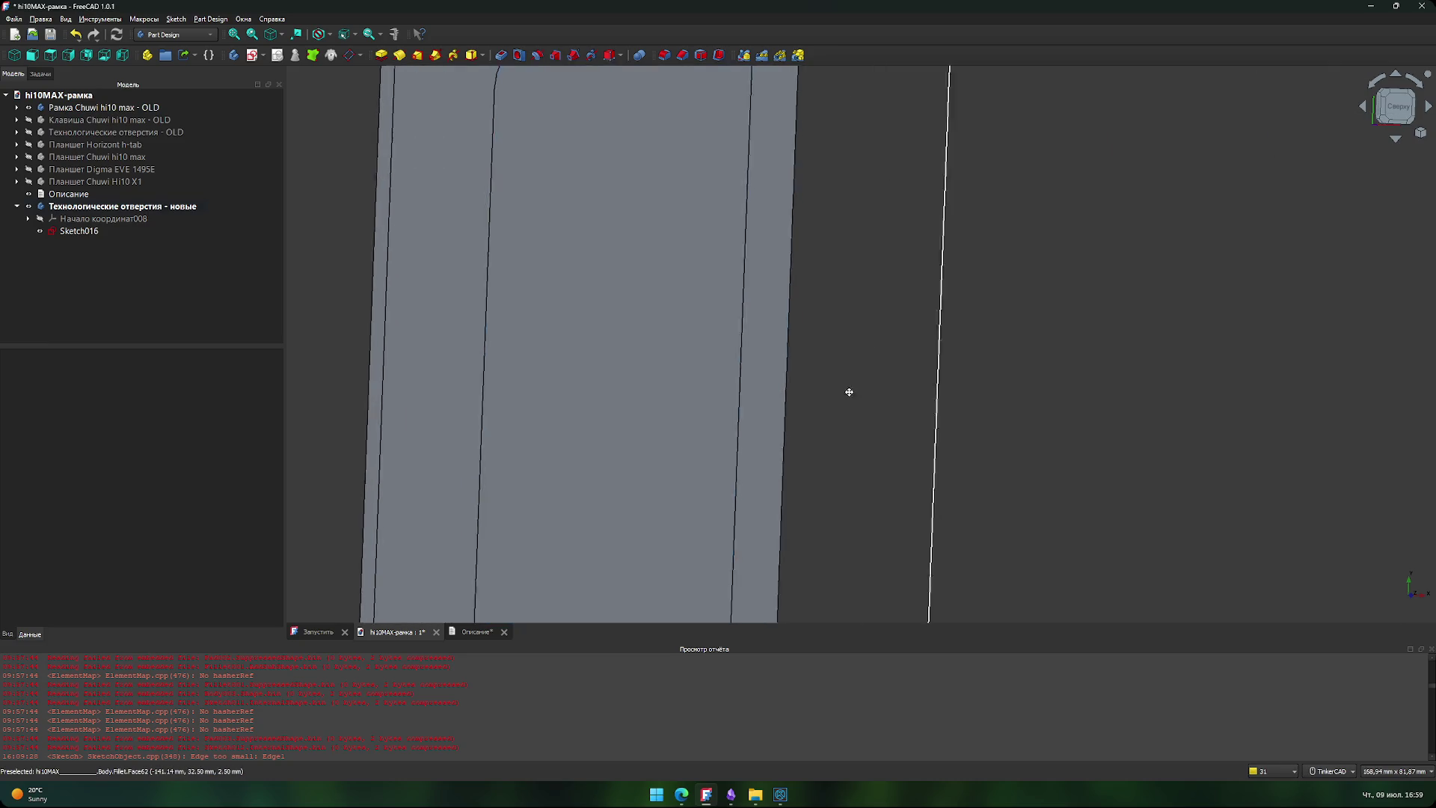
scroll(831, 418, "down", 3)
scroll(834, 449, "down", 2)
scroll(786, 419, "up", 2)
mouse_move(782, 390)
middle_mouse_down()
mouse_move(843, 433)
mouse_move(843, 413)
mouse_move(878, 406)
middle_mouse_up()
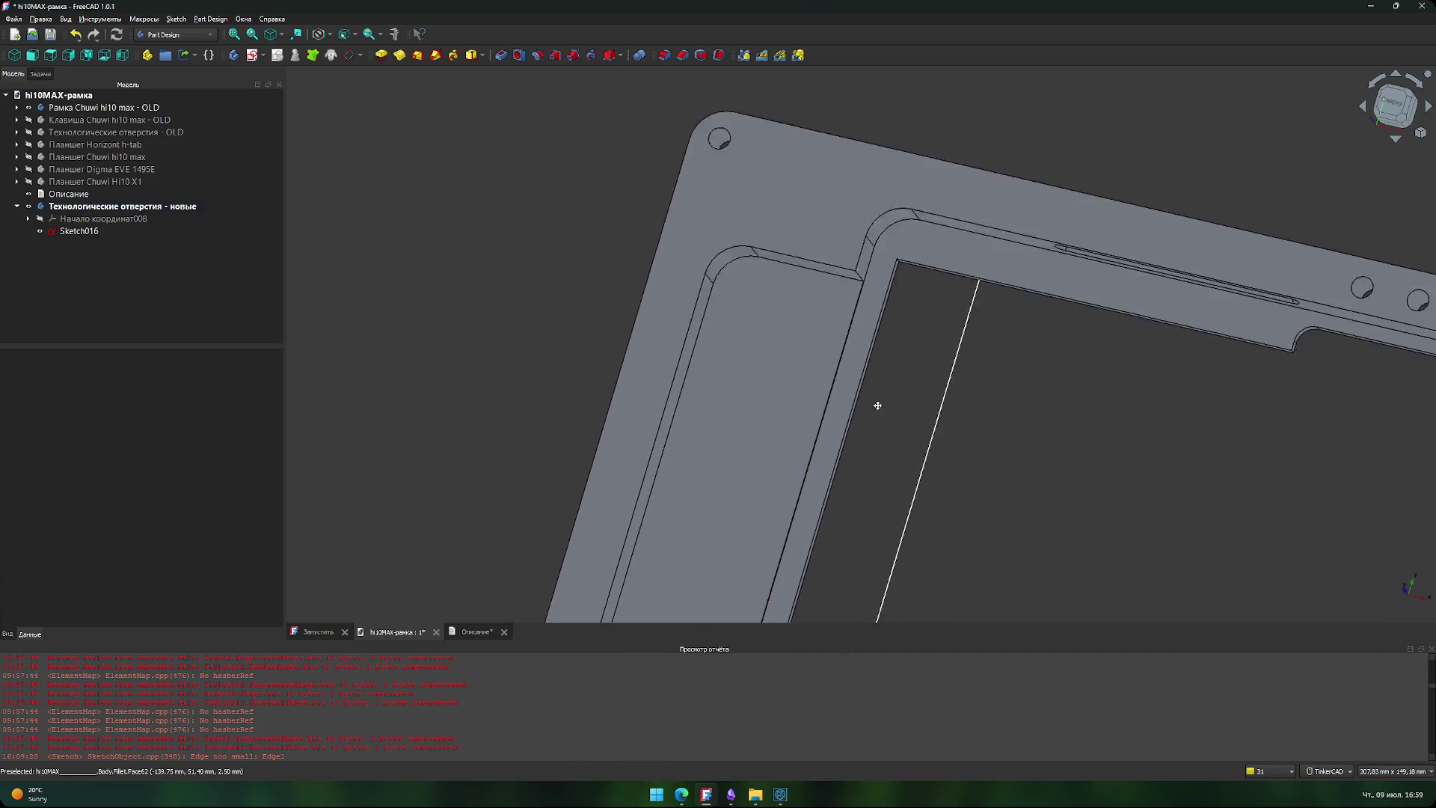
scroll(770, 374, "up", 2)
mouse_move(770, 375)
middle_mouse_down()
mouse_move(927, 442)
mouse_move(913, 497)
middle_mouse_up()
scroll(914, 497, "up", 1)
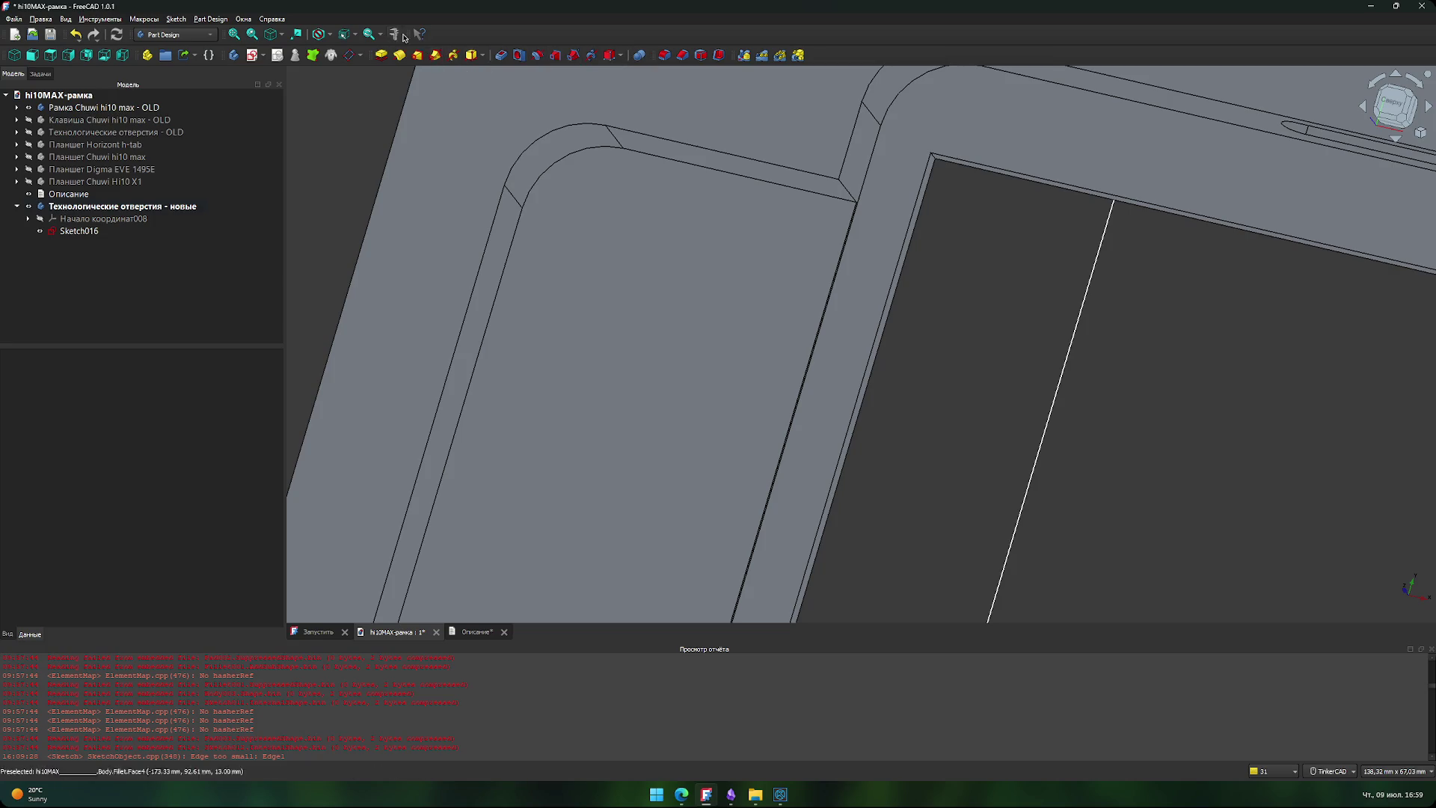
- Take trial measurements on the frame's inner edges (170,00 mm length, 40,00 mm gap), then close Measure
left_click(792, 404)
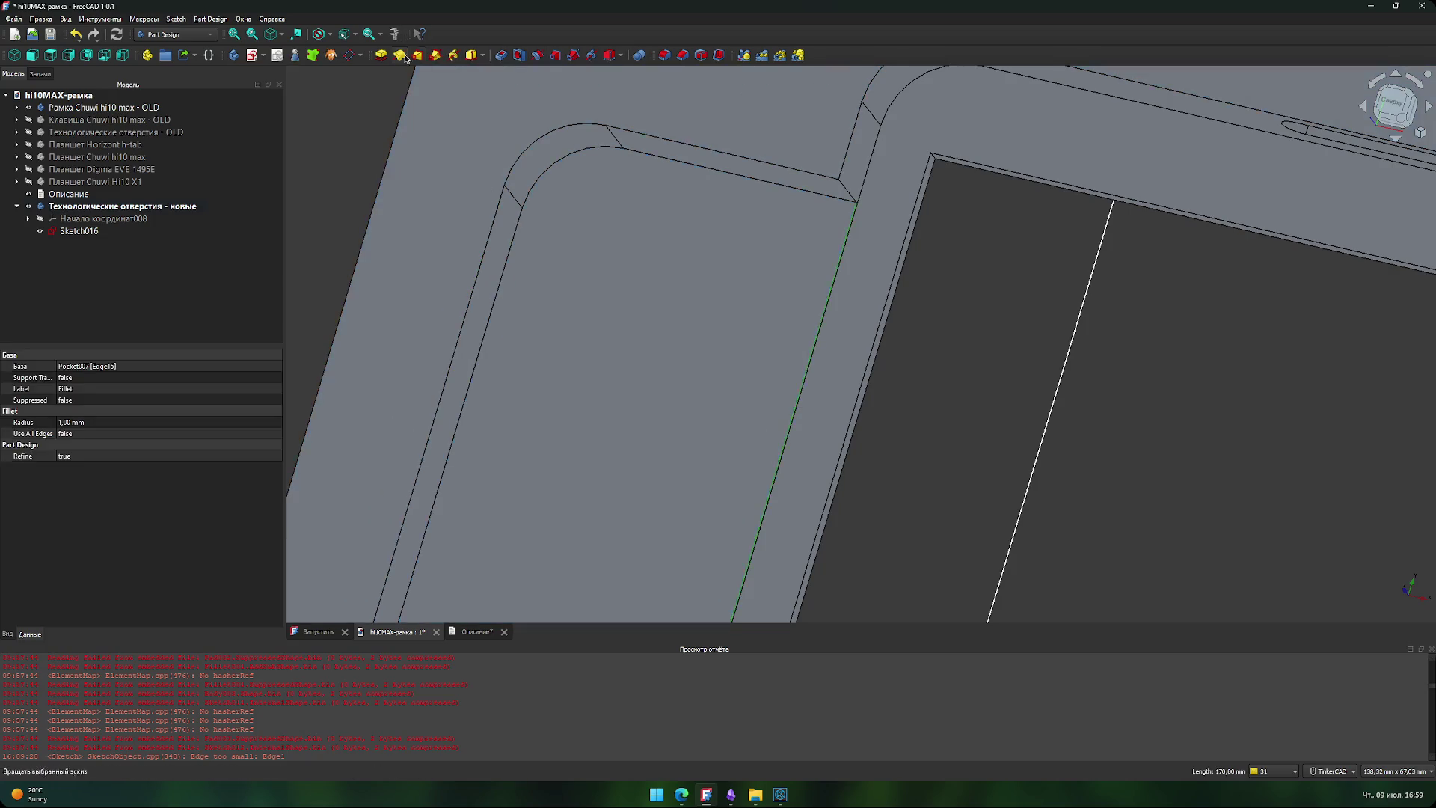
left_click(394, 34)
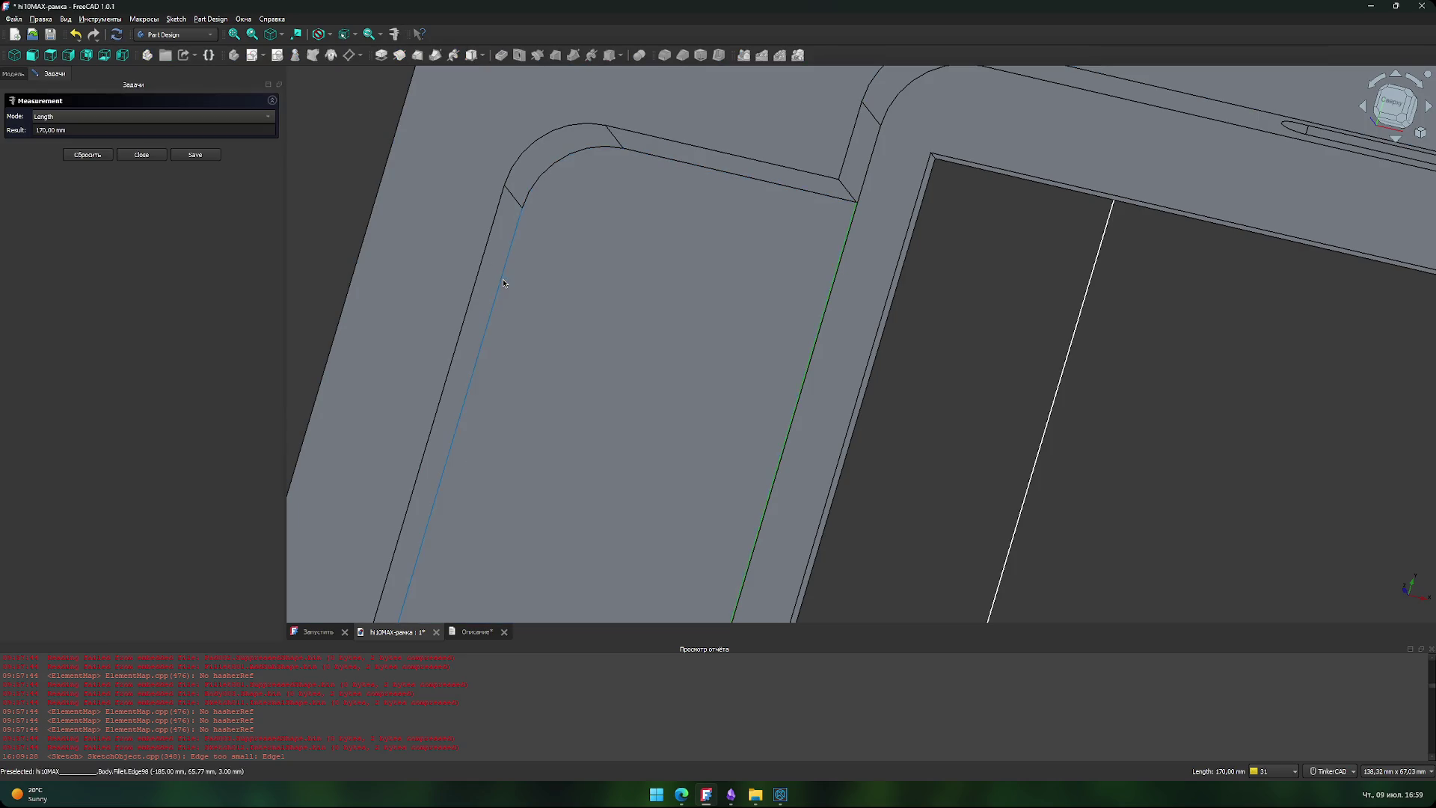
left_click(503, 283)
key("Escape")
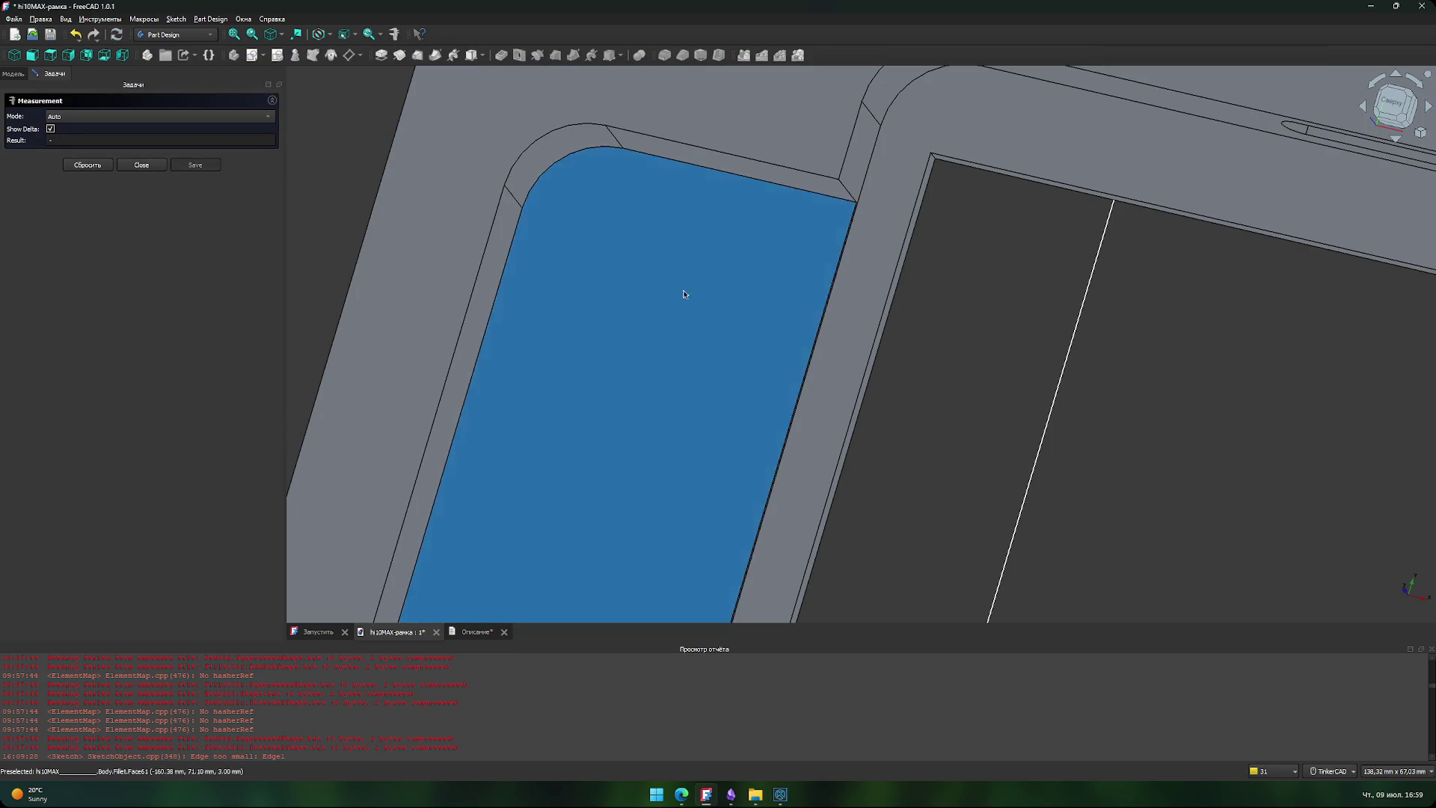
scroll(683, 291, "down", 5)
left_click(759, 486)
key("Escape")
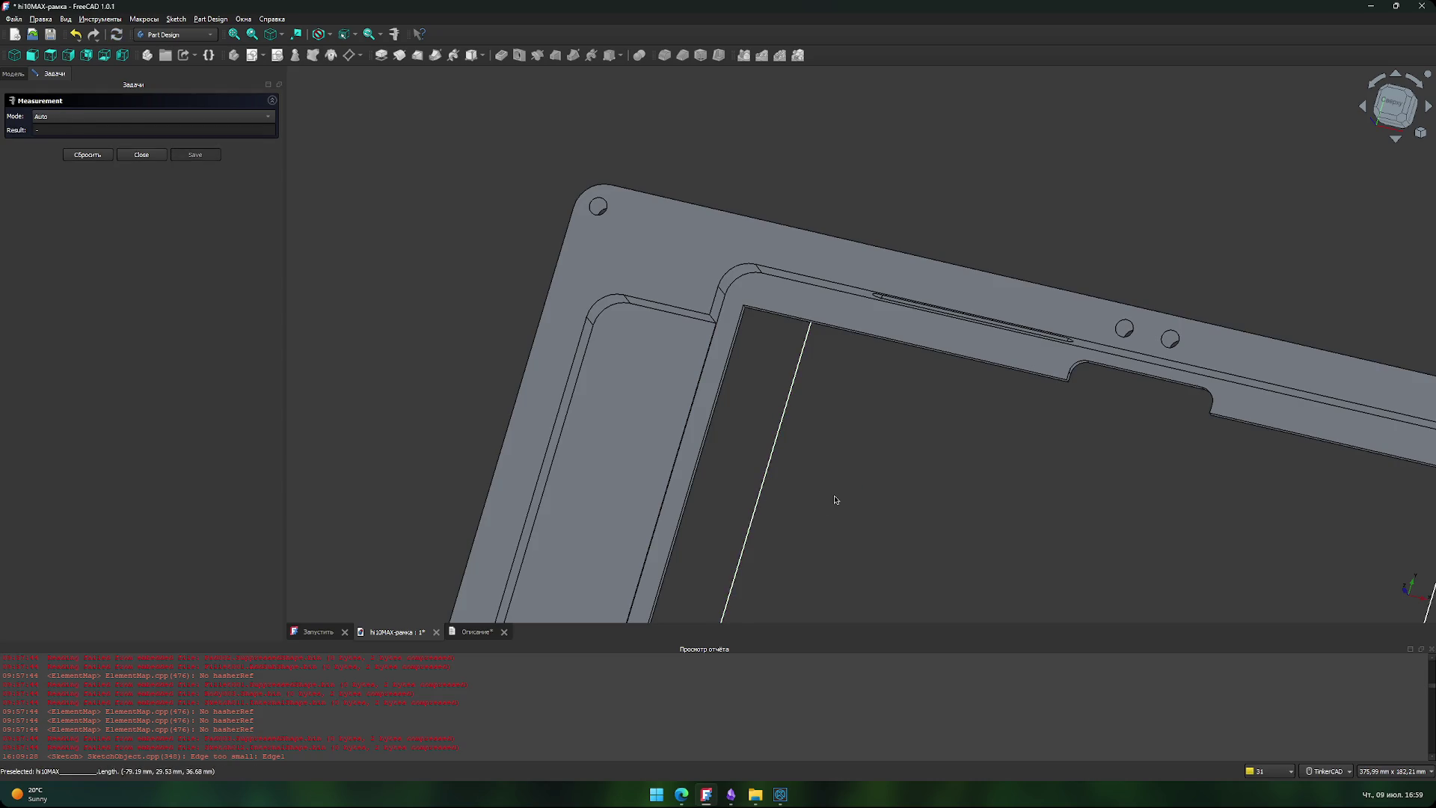
key("Escape")
- Measure from the left recess edge to the frame's outer edge, reading 15,00 mm
mouse_move(805, 497)
middle_mouse_down()
mouse_move(953, 342)
mouse_move(953, 417)
middle_mouse_up()
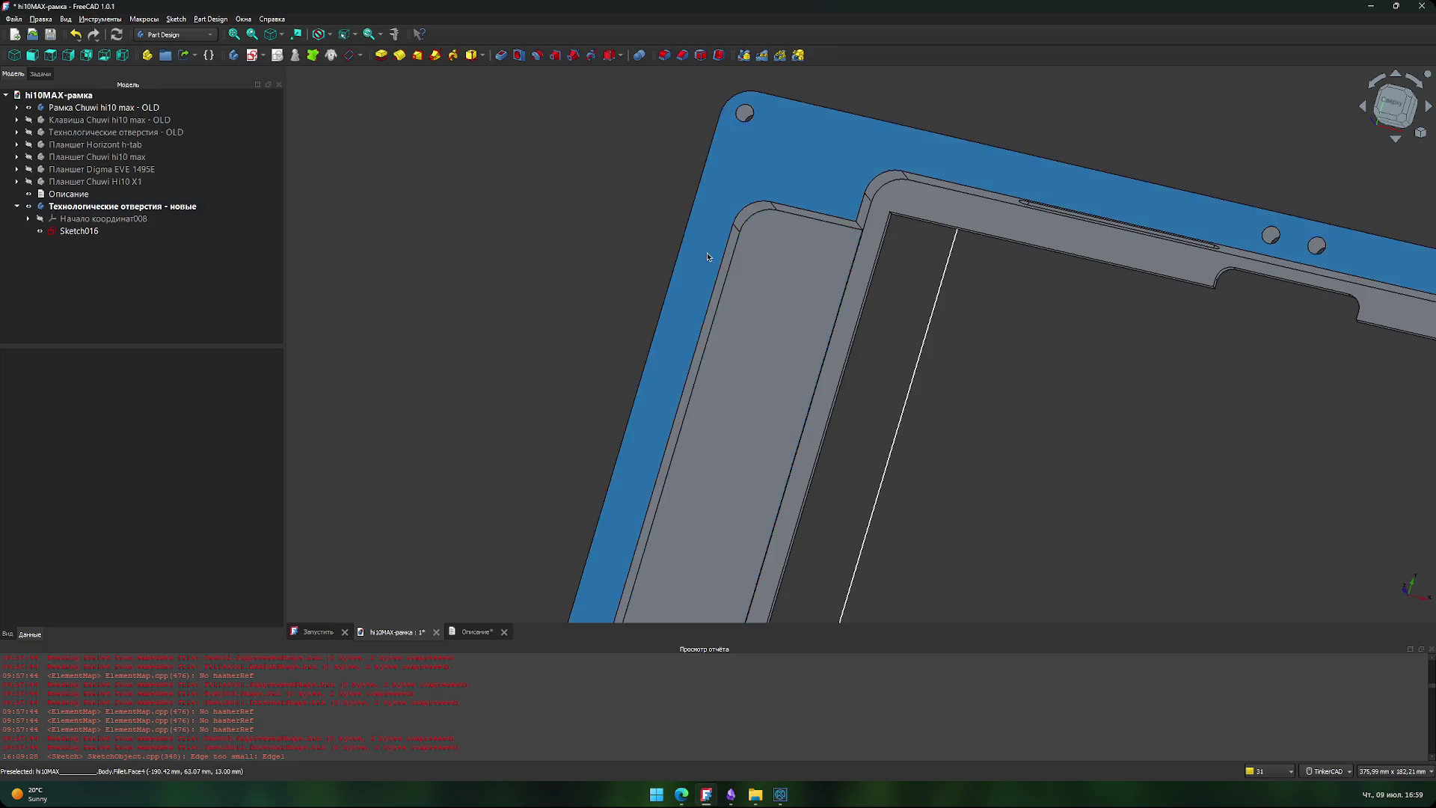
scroll(685, 309, "up", 5)
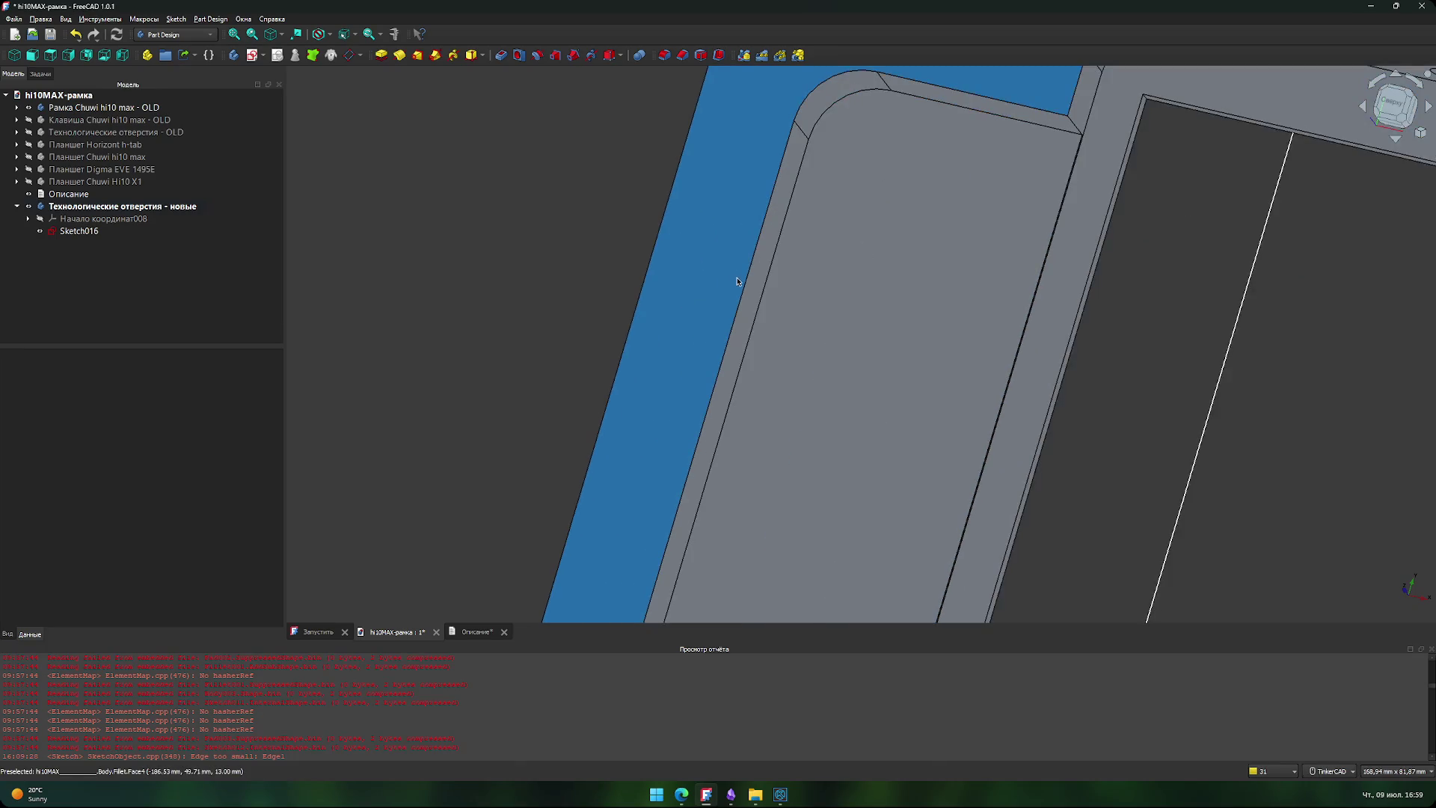
left_click(746, 289)
left_click(395, 34)
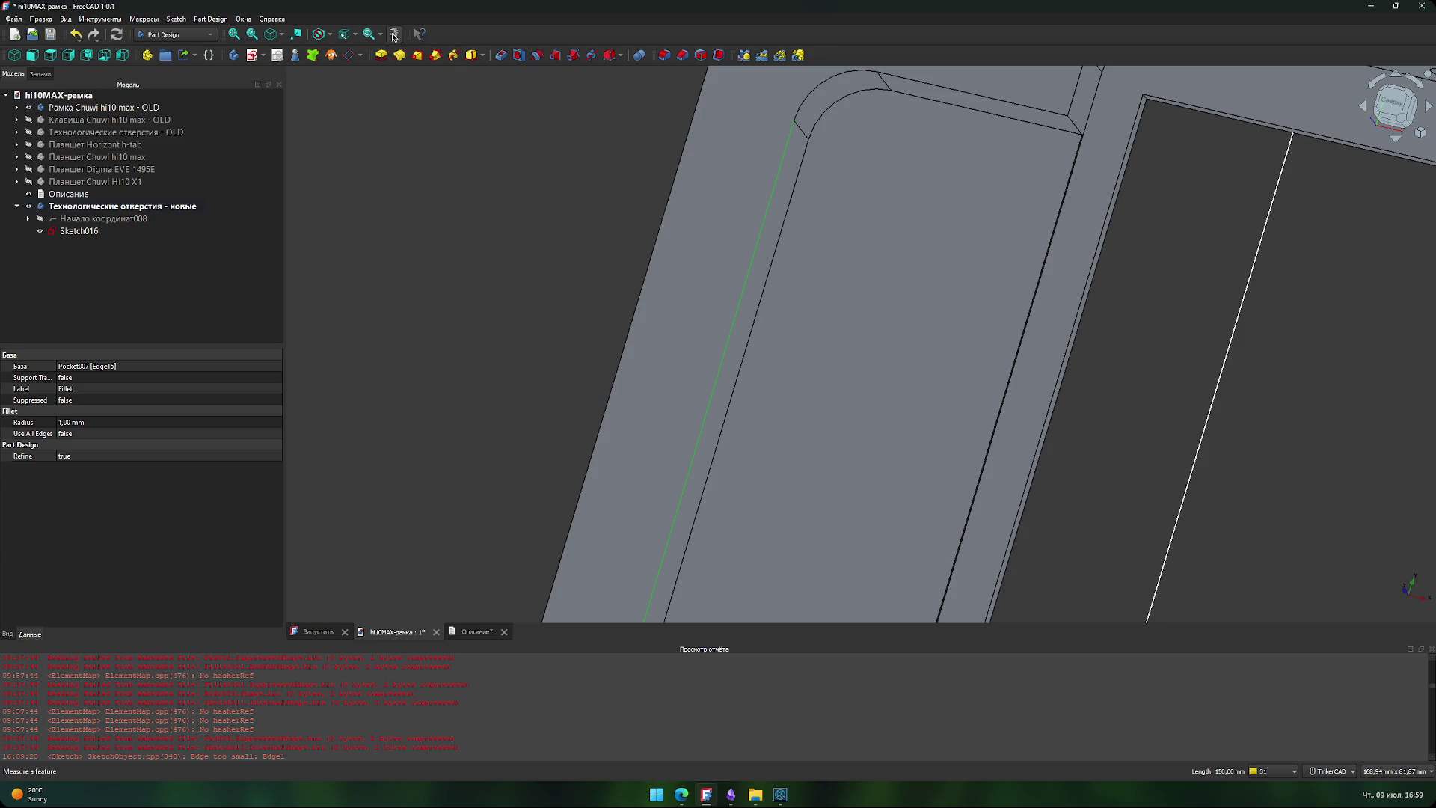
left_click(648, 253)
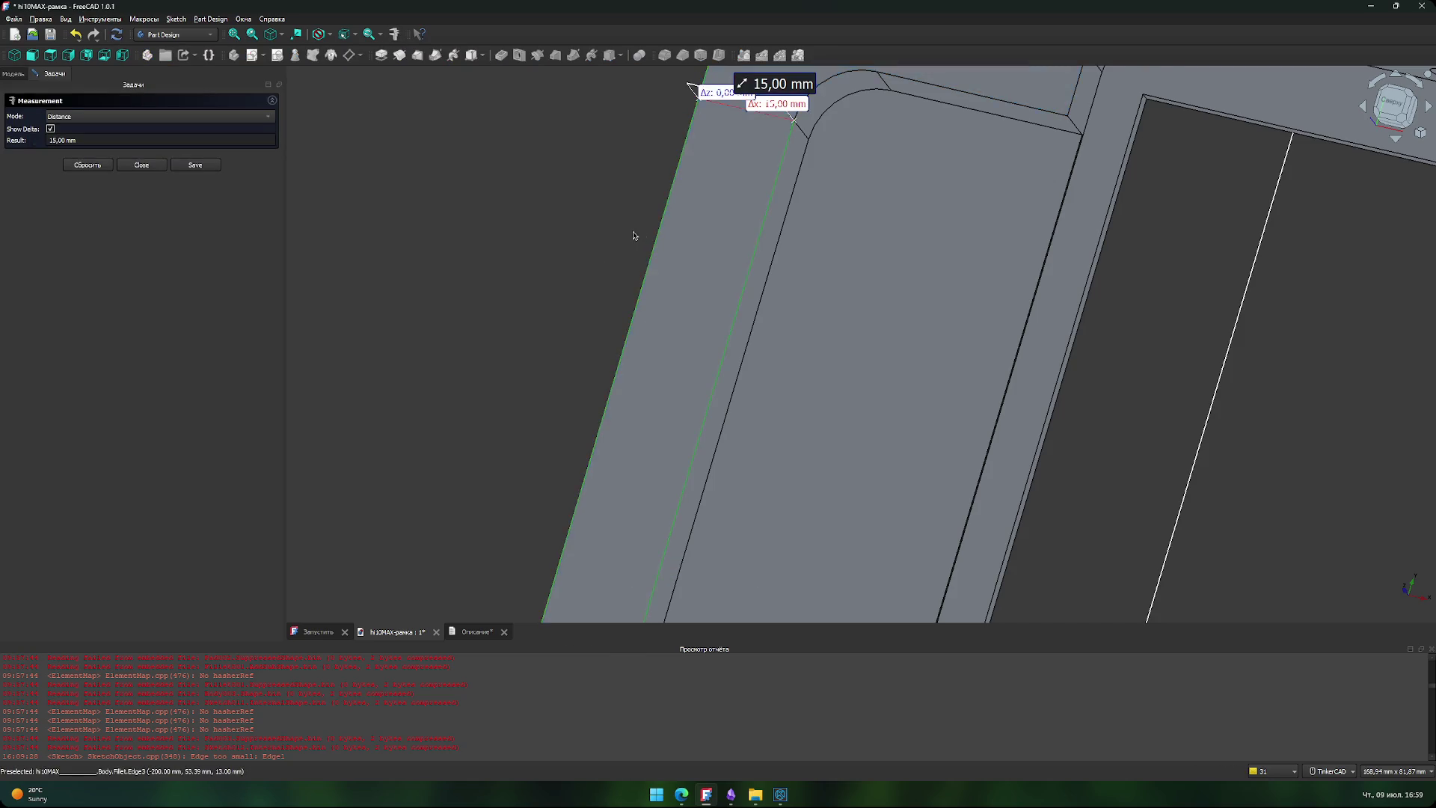
scroll(596, 259, "down", 1)
middle_click_drag(596, 259, 551, 362)
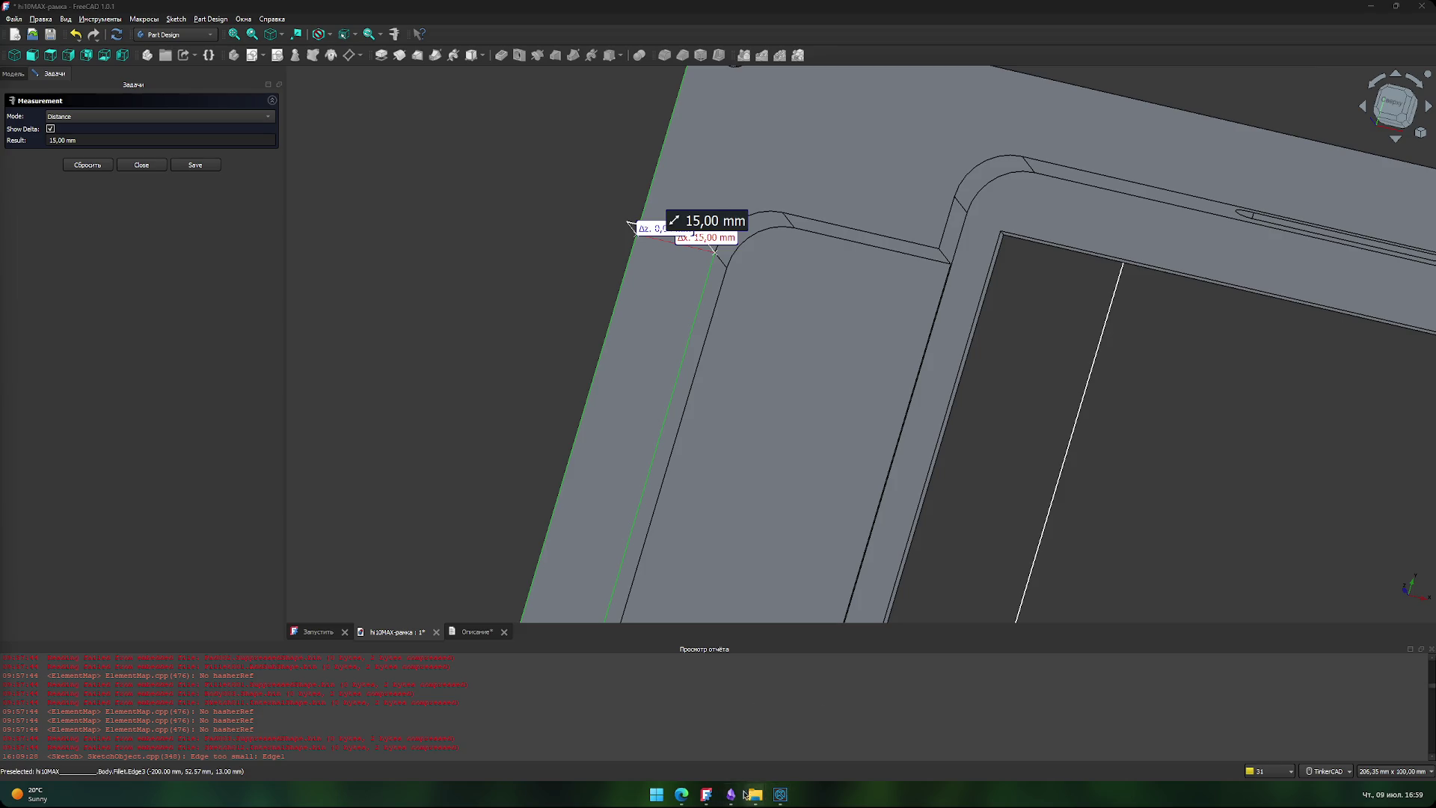
- Open the folder with the frame files and view the real frame photo in Paint
mouse_move(763, 799)
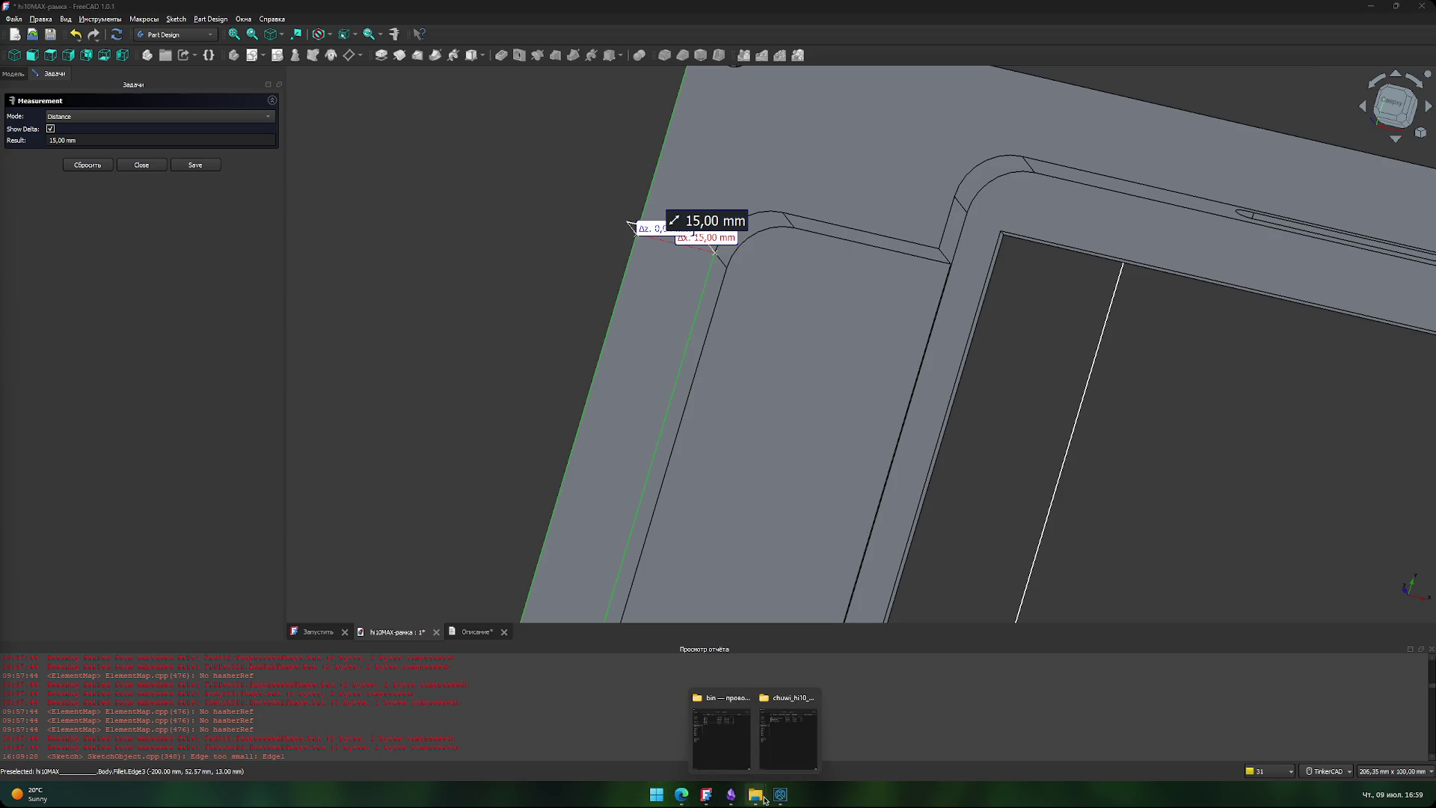
left_click(788, 737)
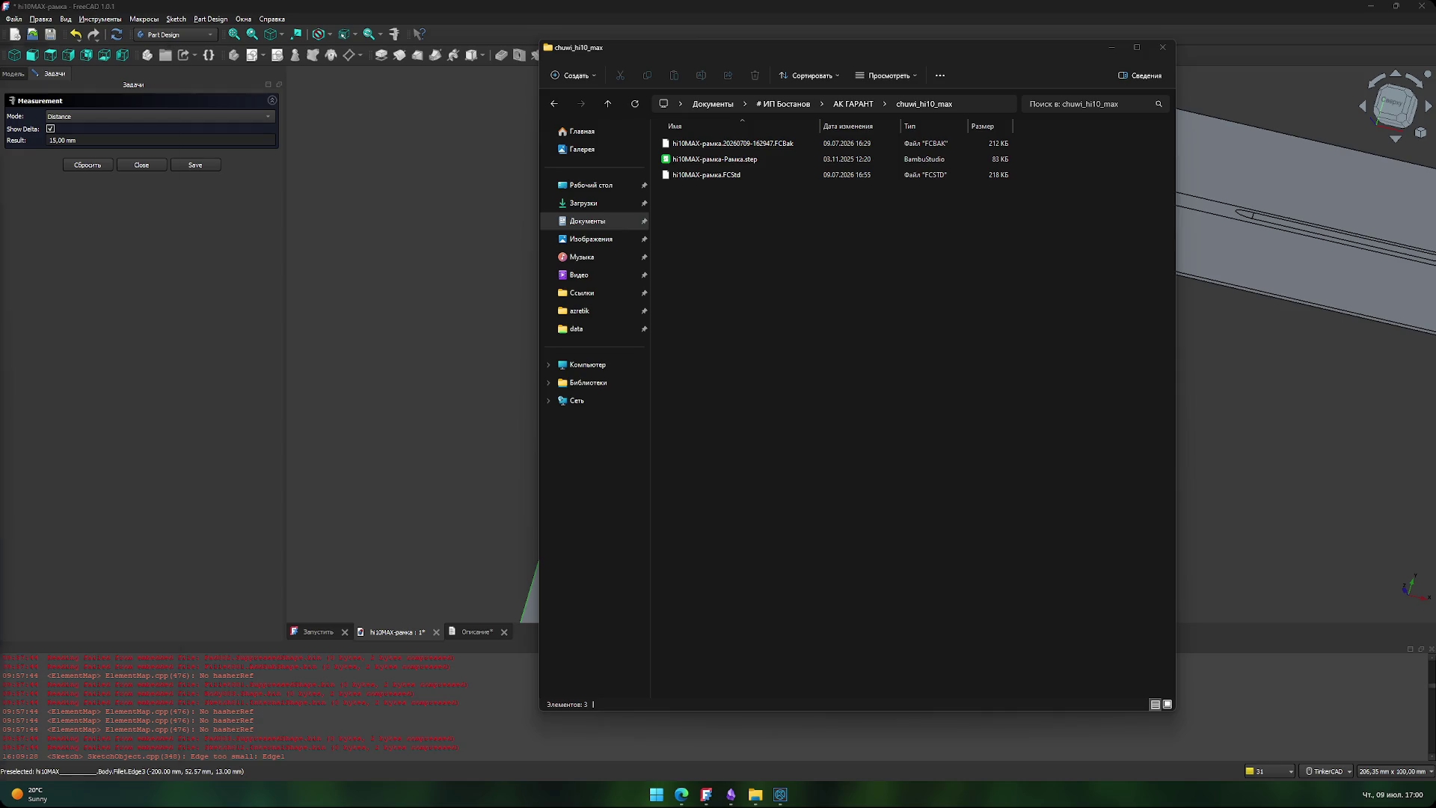
scroll(1122, 427, "down", 2)
scroll(1114, 430, "up", 2)
left_click(1110, 433)
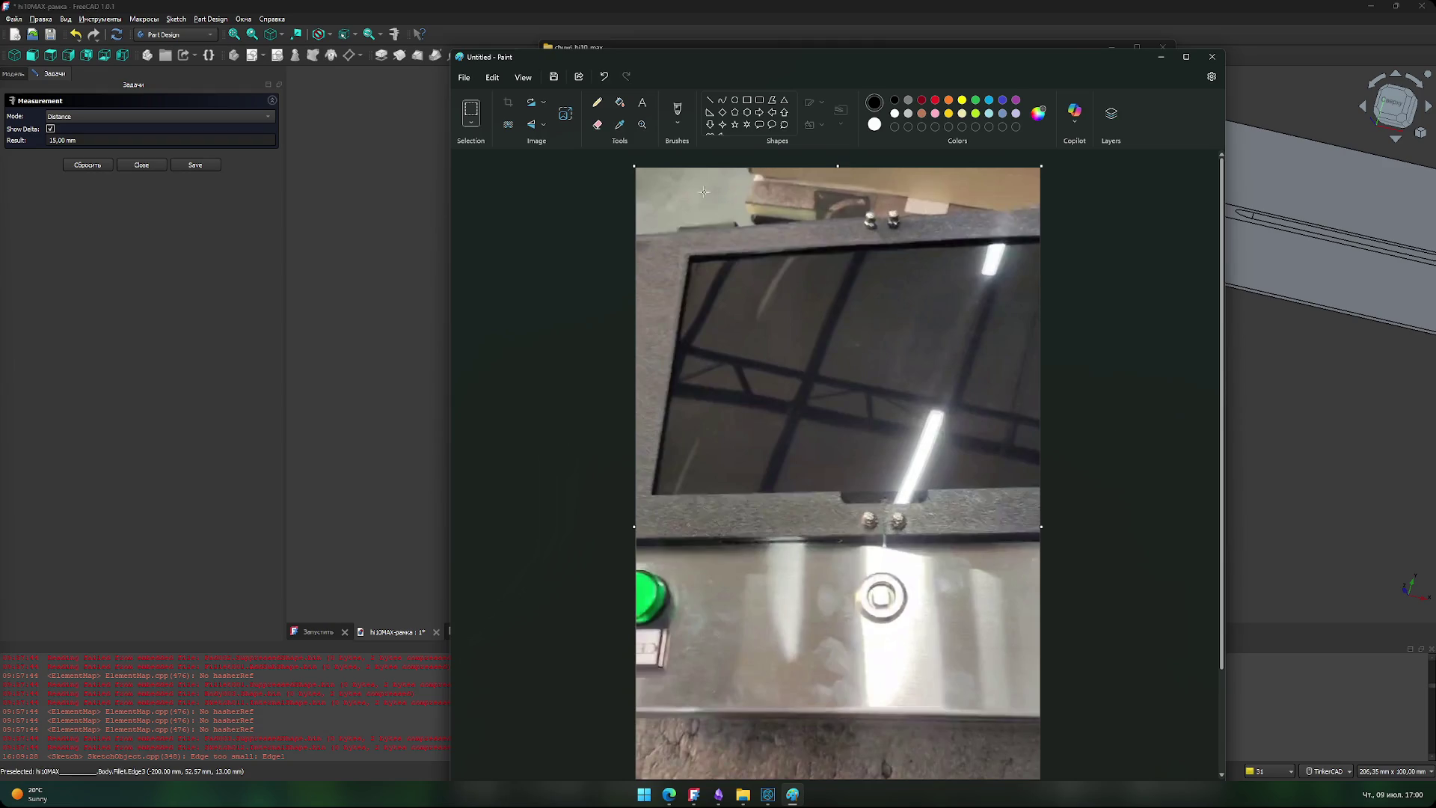
- Close the measurement in FreeCAD, orbit the frame model, and compare it with the photo again
left_click(329, 265)
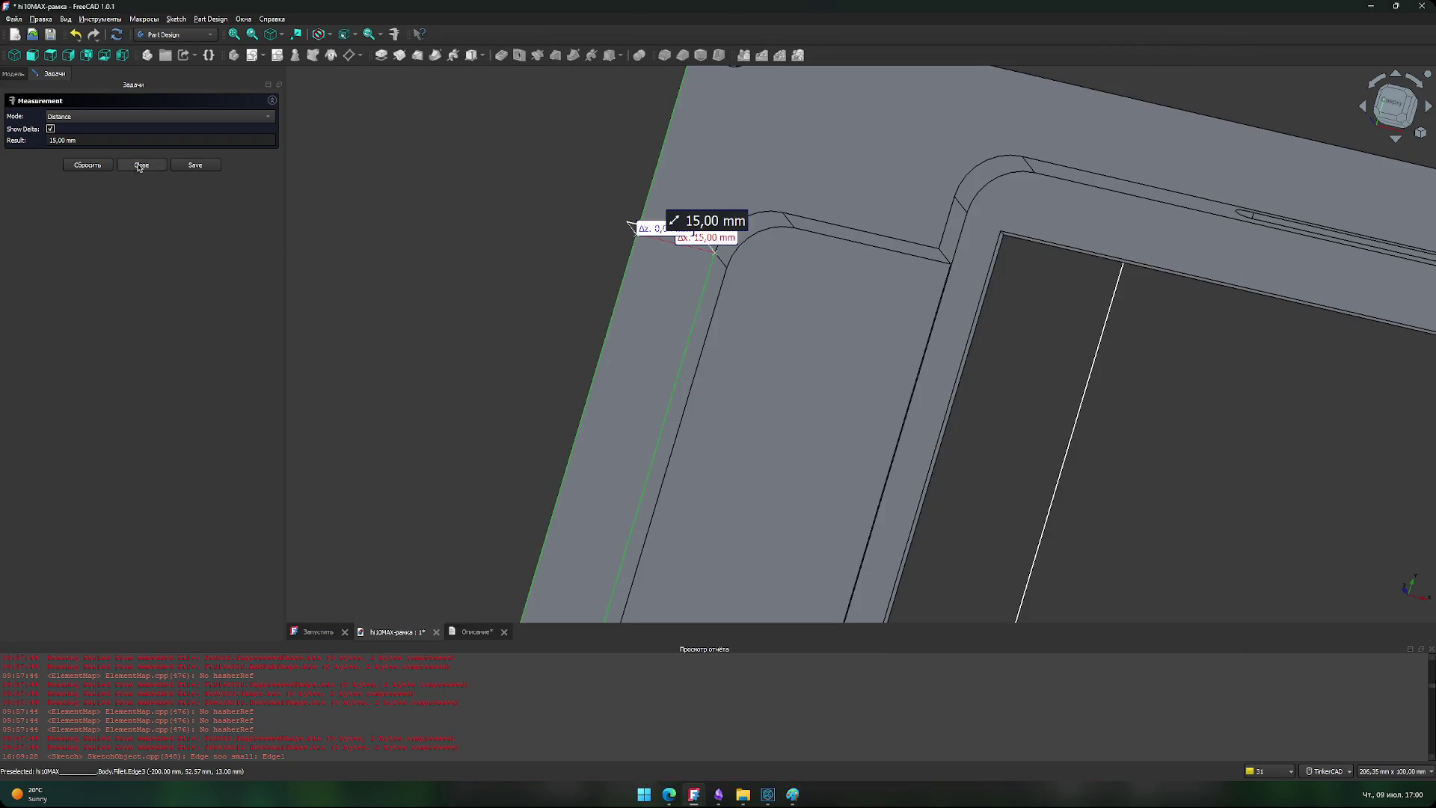
left_click(142, 165)
scroll(855, 411, "down", 8)
mouse_move(855, 411)
right_mouse_down()
mouse_move(689, 334)
mouse_move(827, 395)
right_mouse_up()
left_click(802, 792)
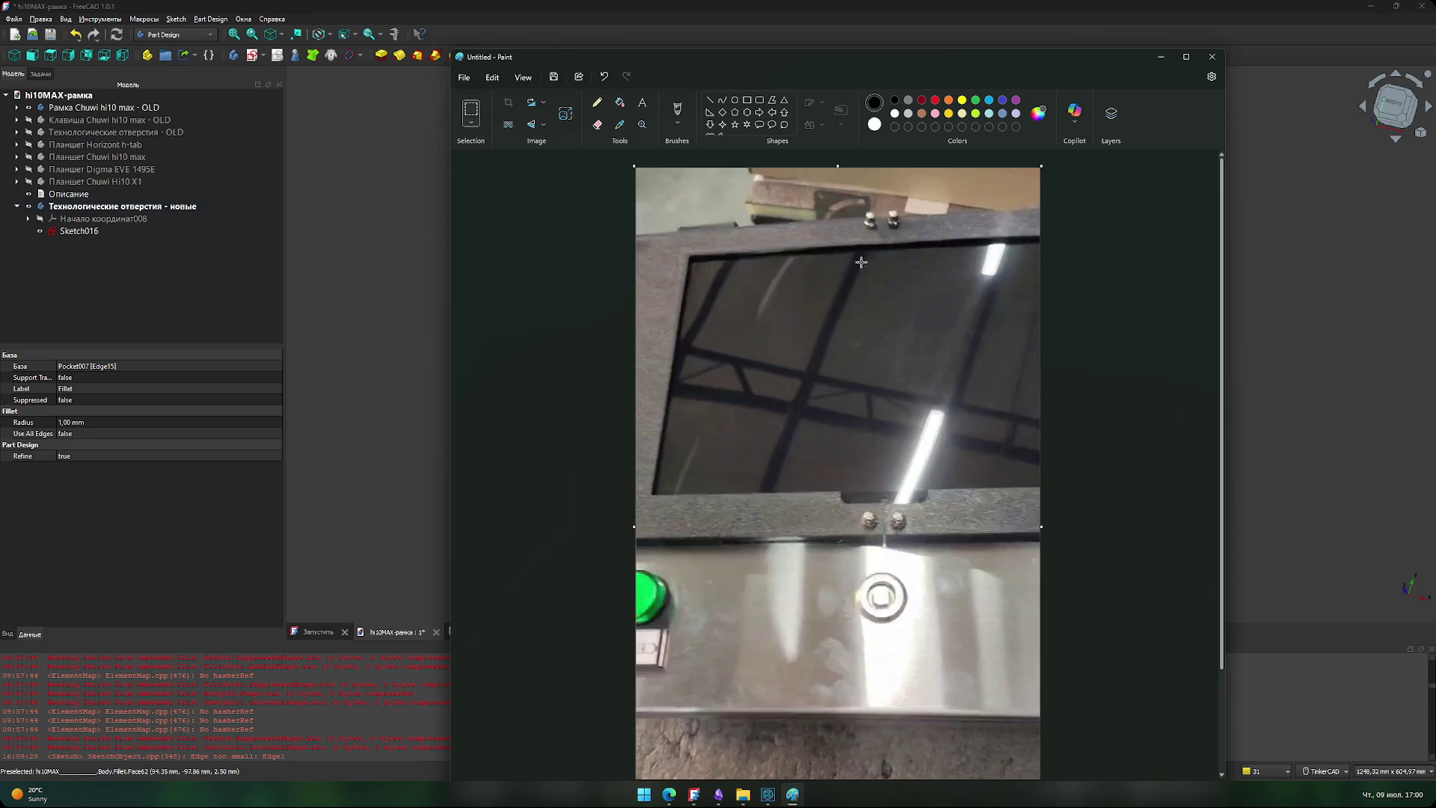
left_click(396, 367)
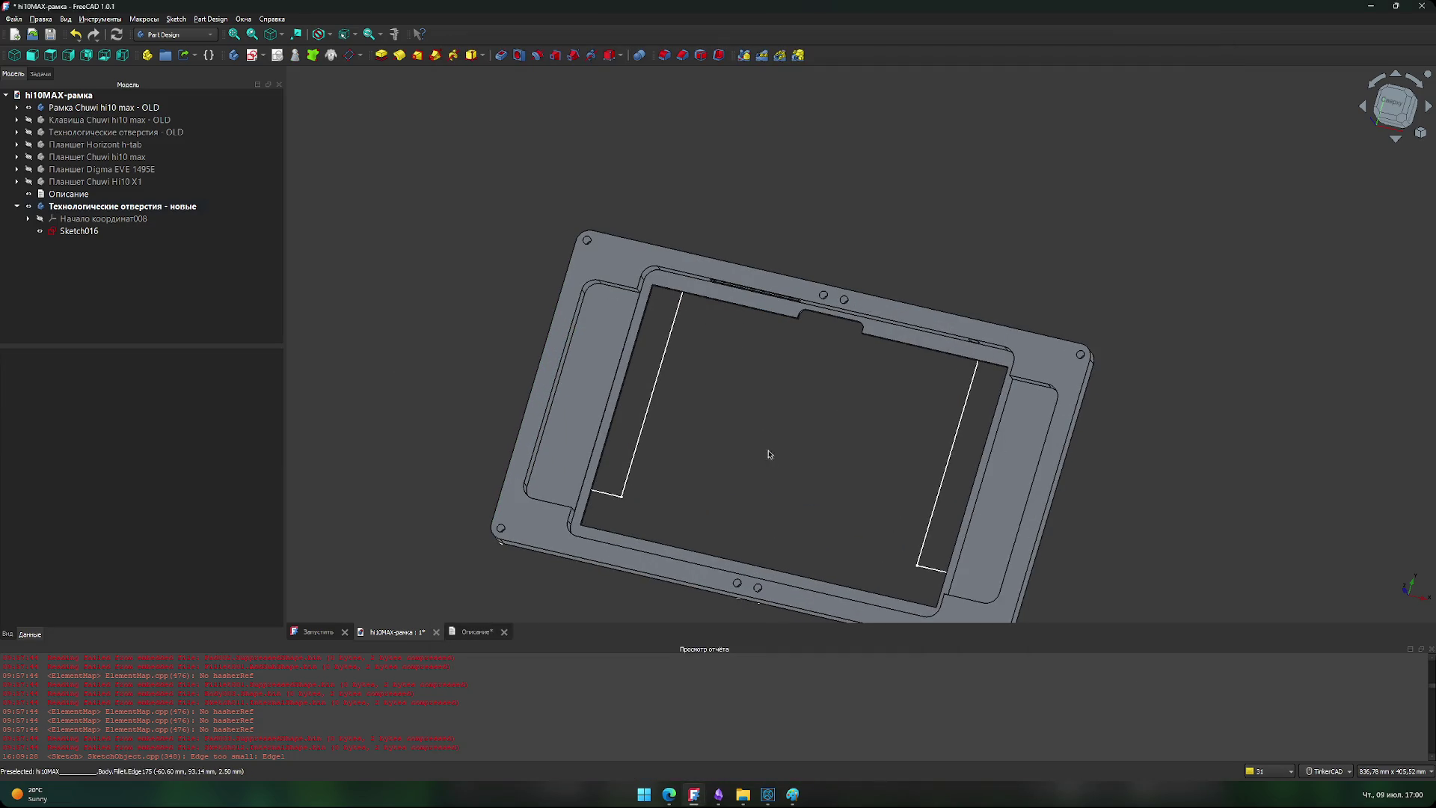
scroll(768, 454, "down", 1)
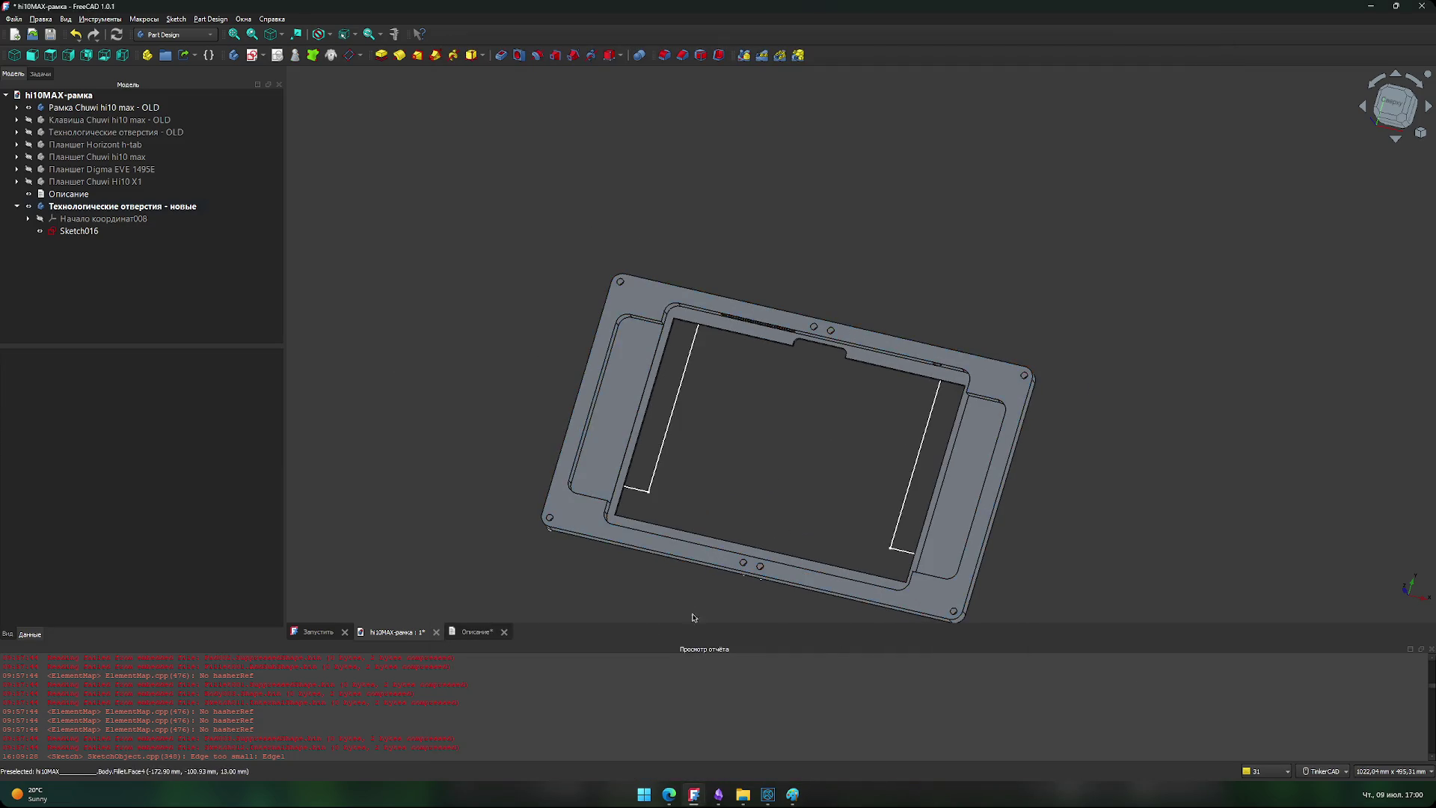
left_click(79, 231)
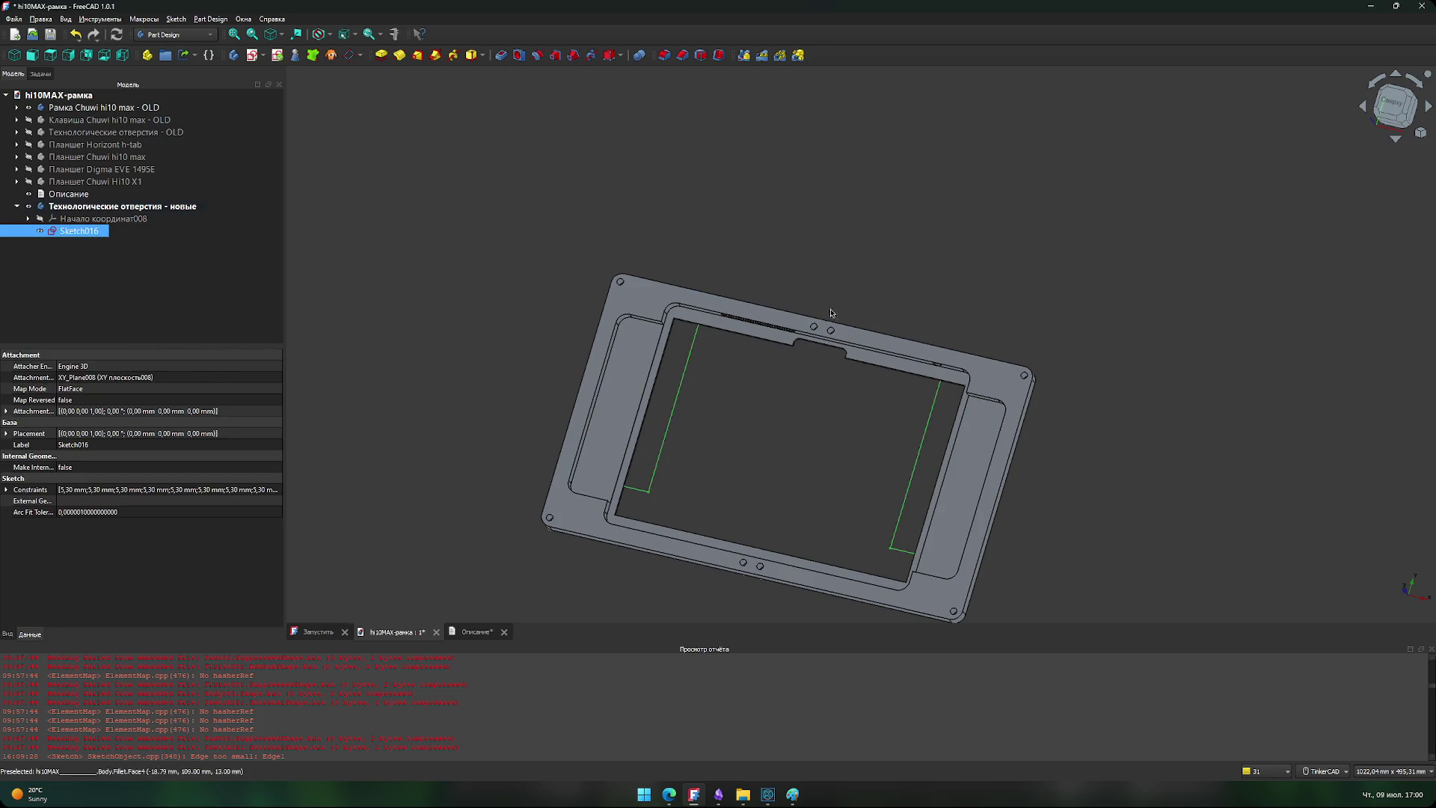
left_click(793, 794)
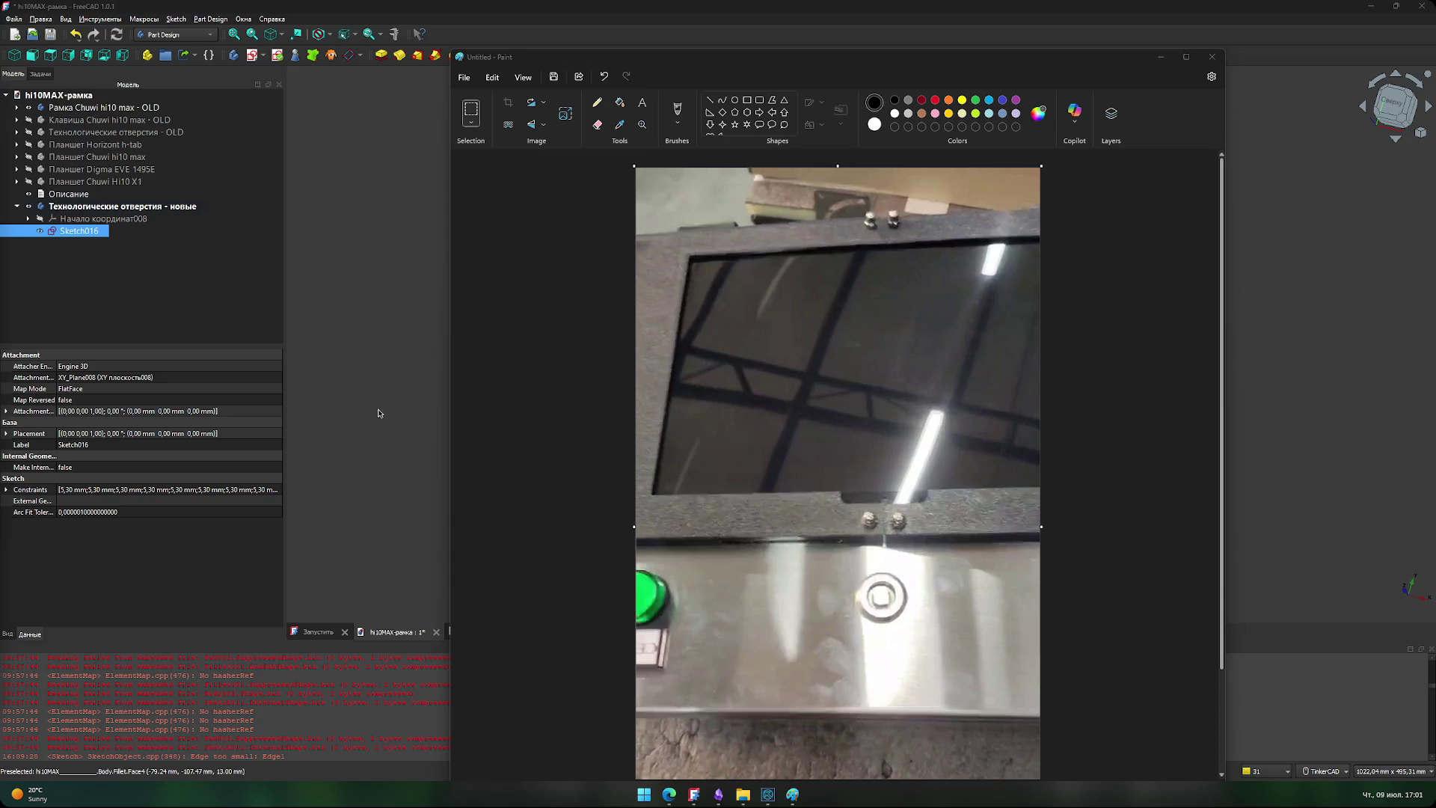
left_click(815, 411)
left_click(106, 182)
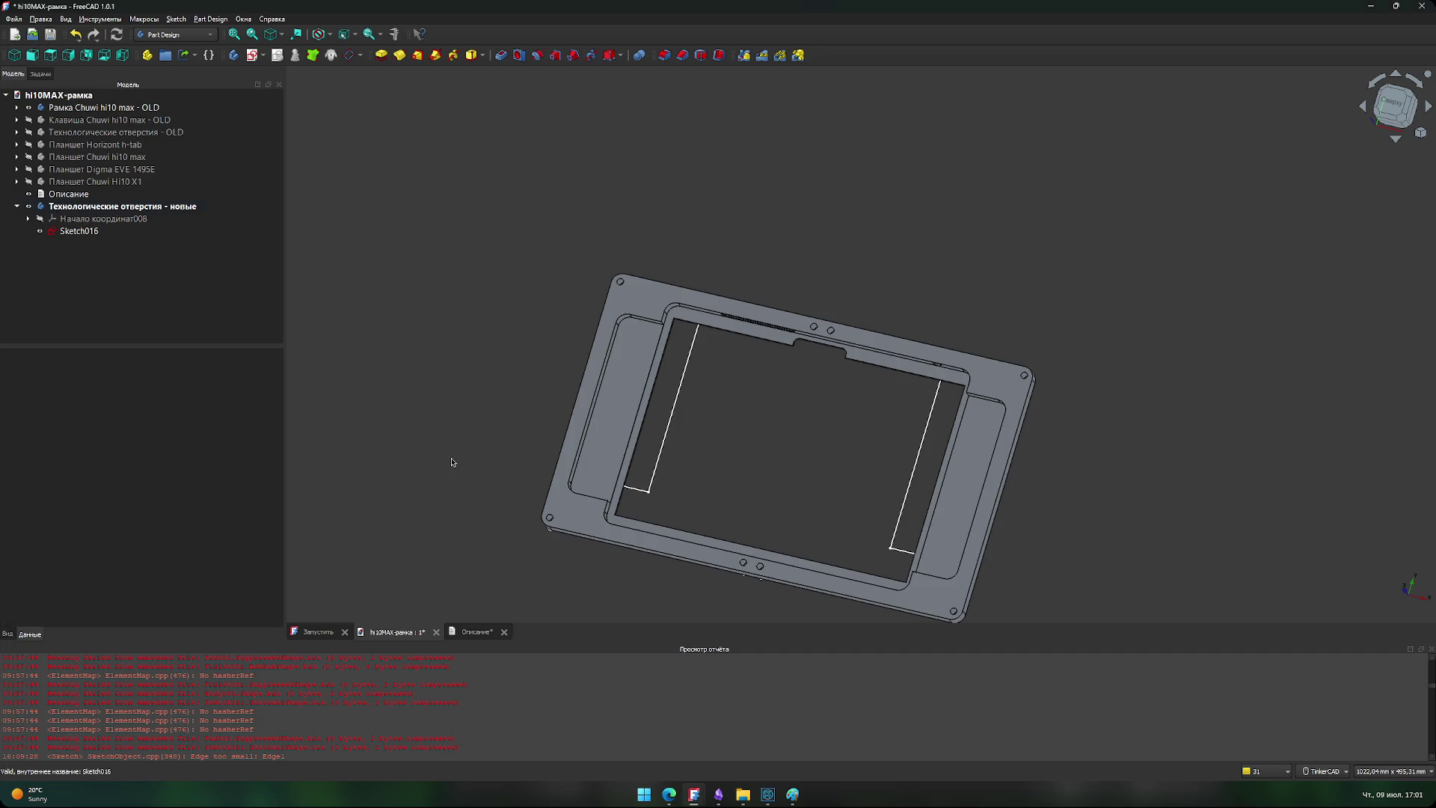
left_click(792, 794)
left_click(384, 411)
middle_click_drag(440, 447, 416, 420)
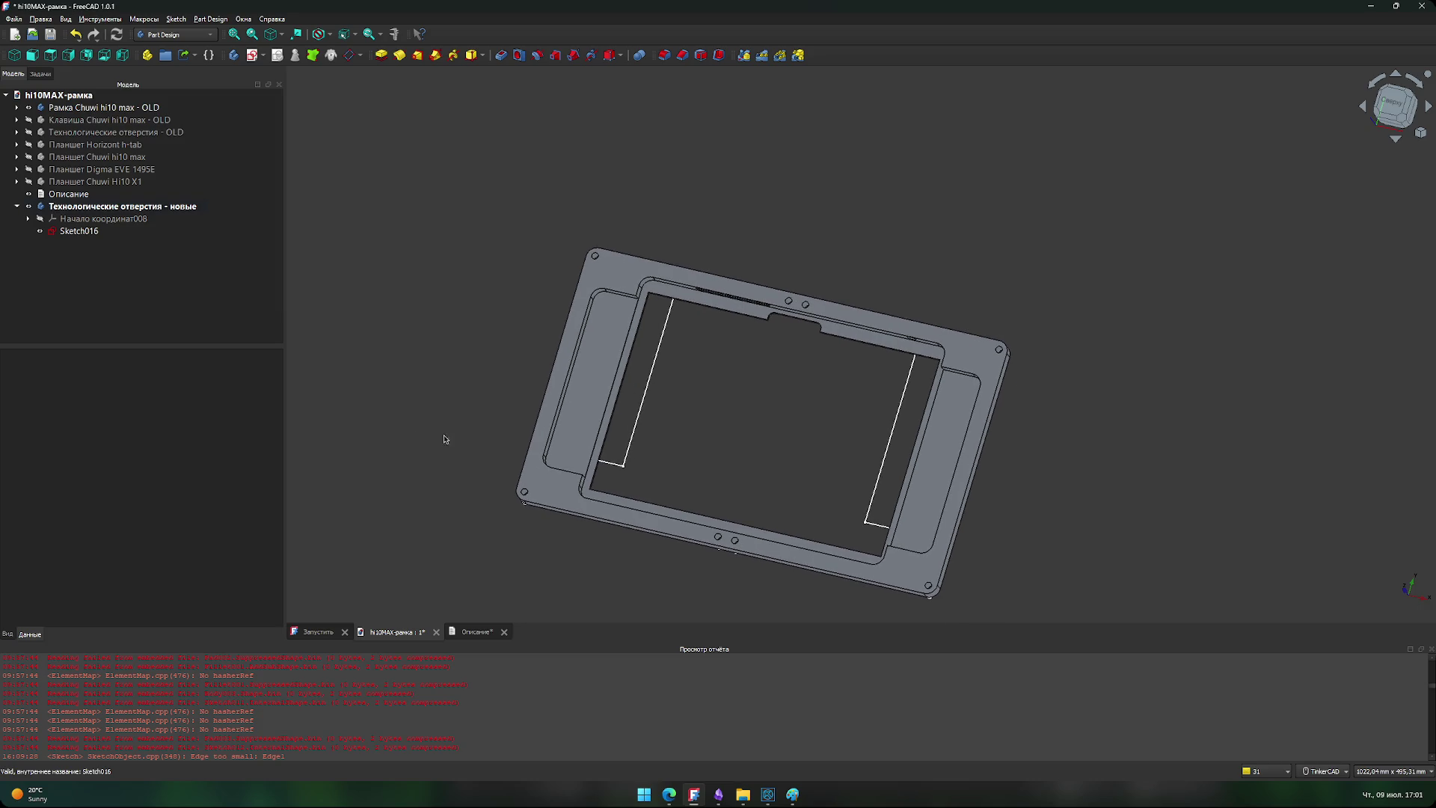
scroll(578, 334, "up", 3)
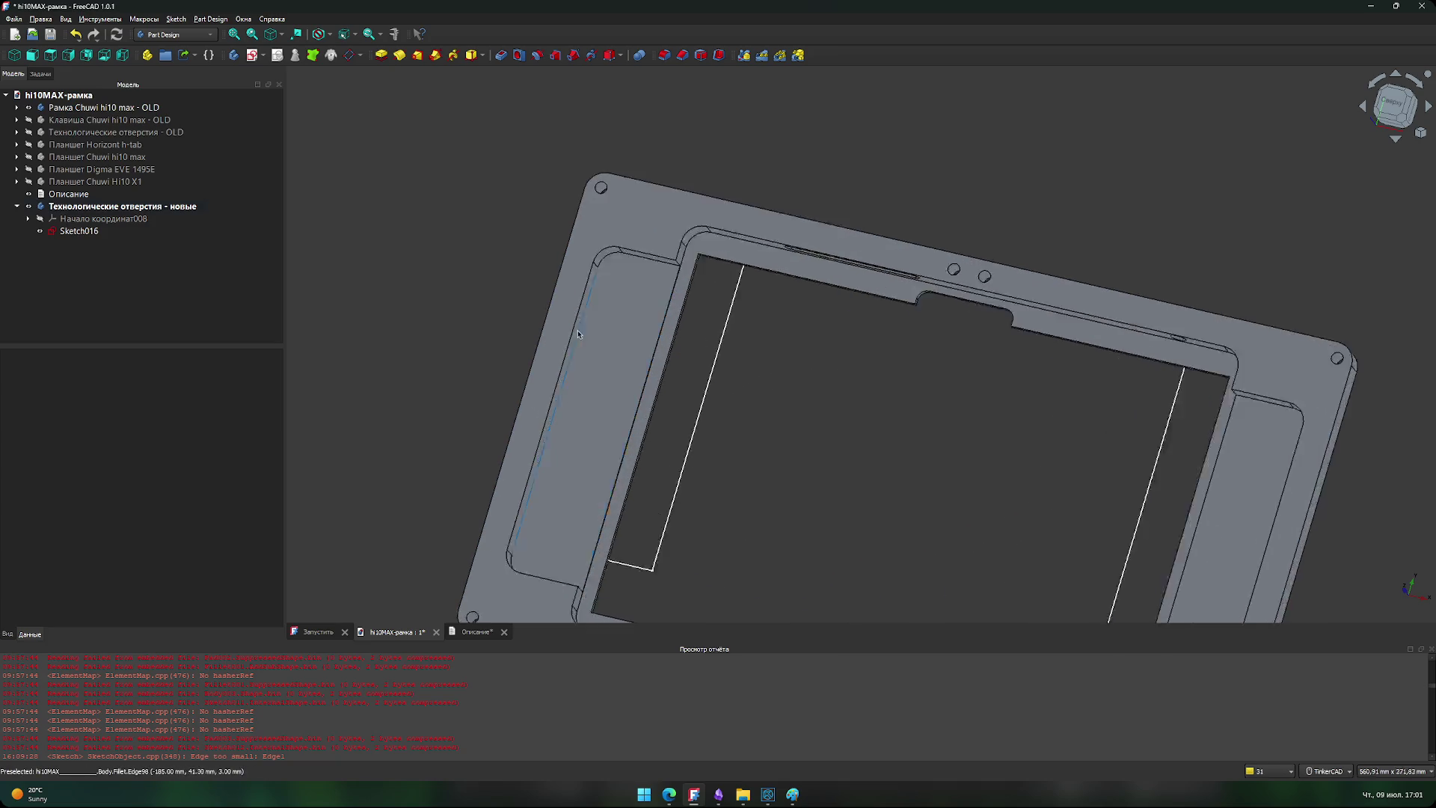
scroll(500, 307, "up", 4)
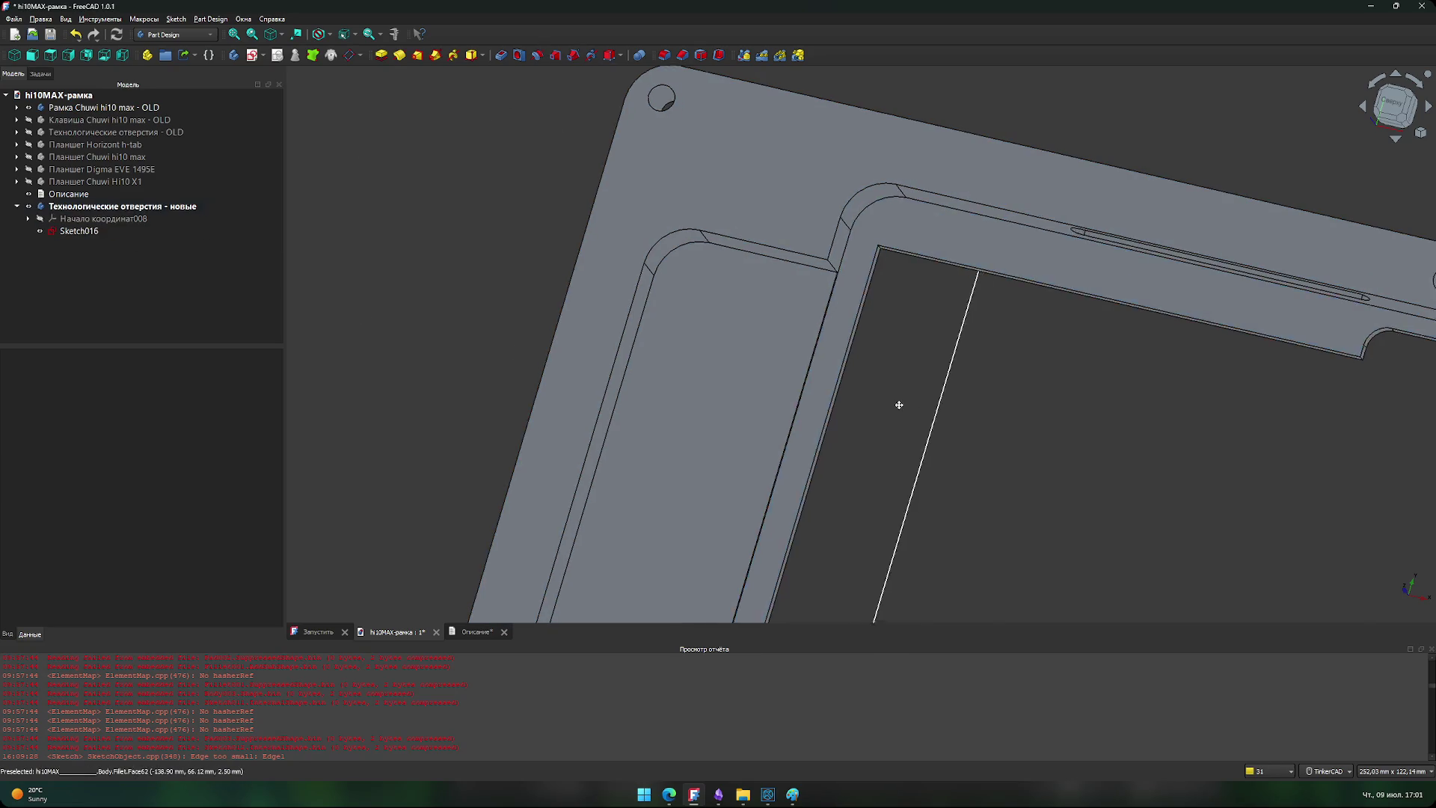
middle_click_drag(897, 404, 881, 395)
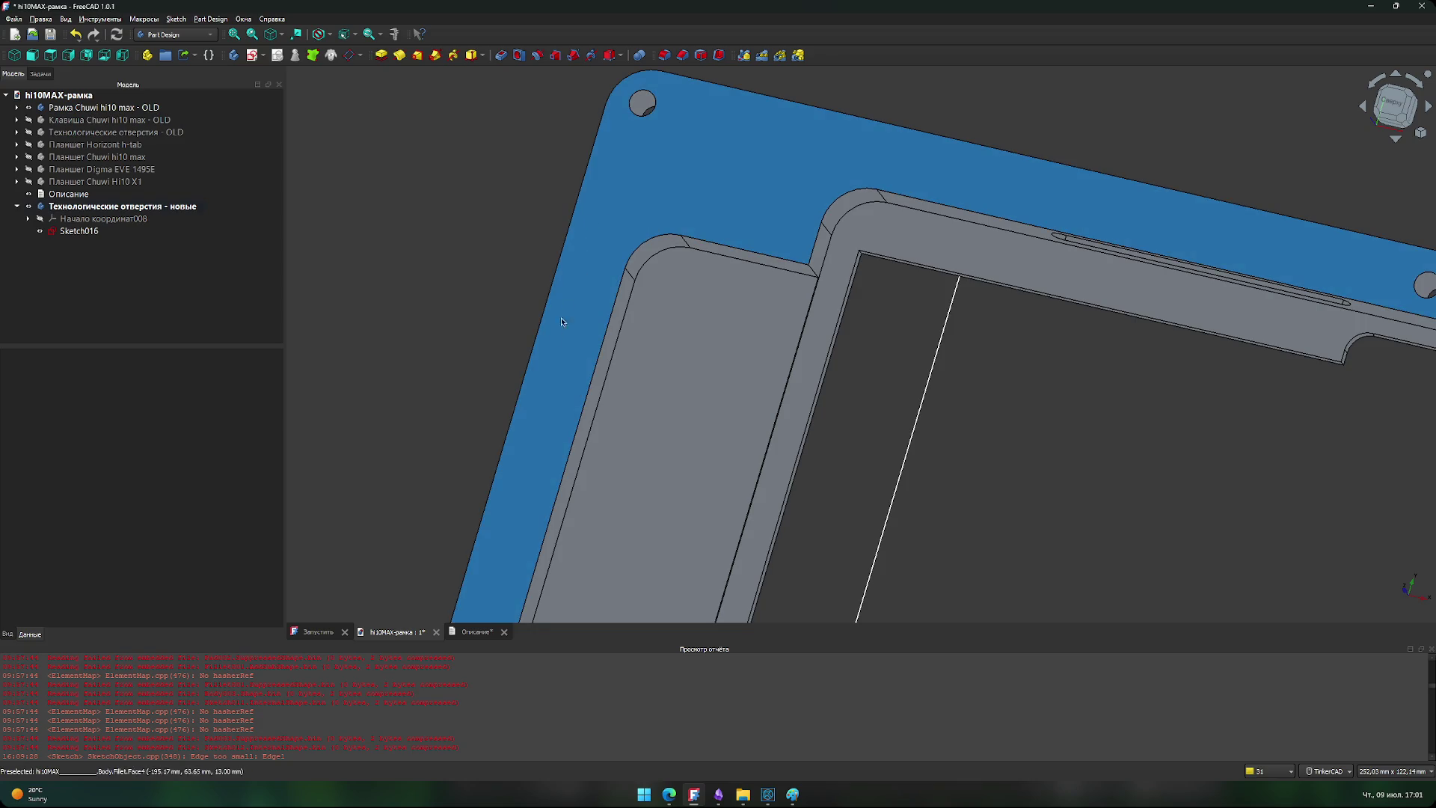
scroll(548, 354, "down", 5)
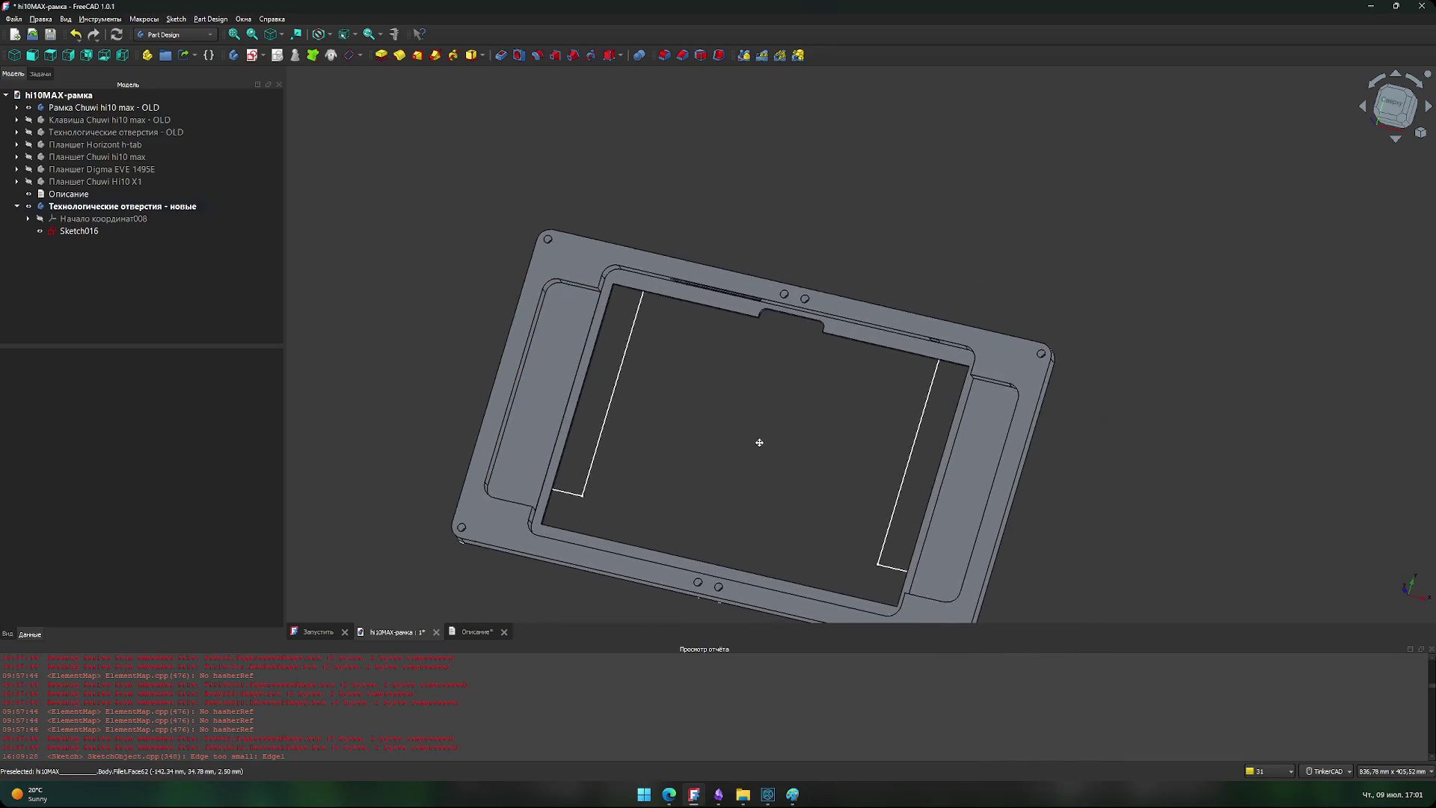
middle_click_drag(804, 425, 790, 344)
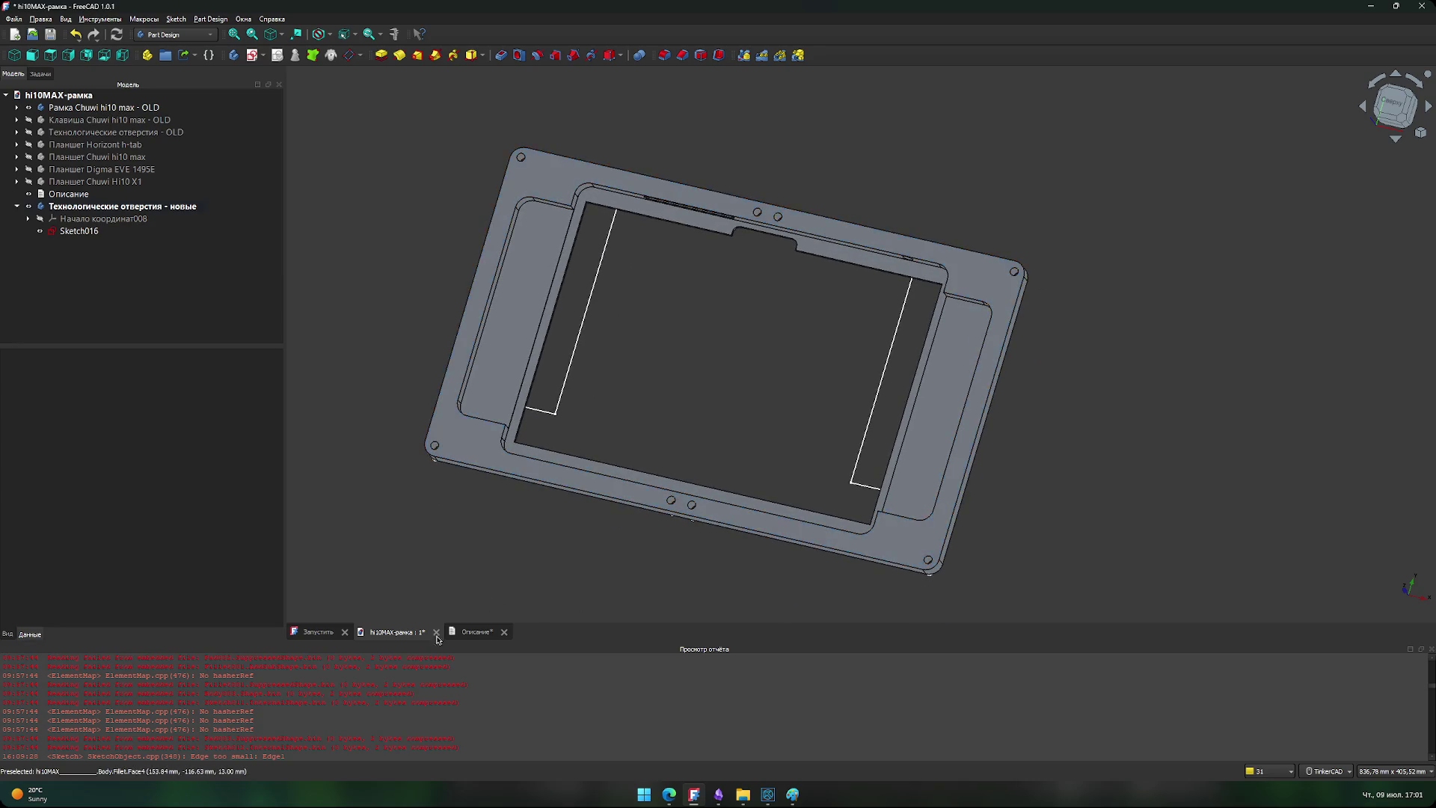
scroll(488, 230, "up", 3)
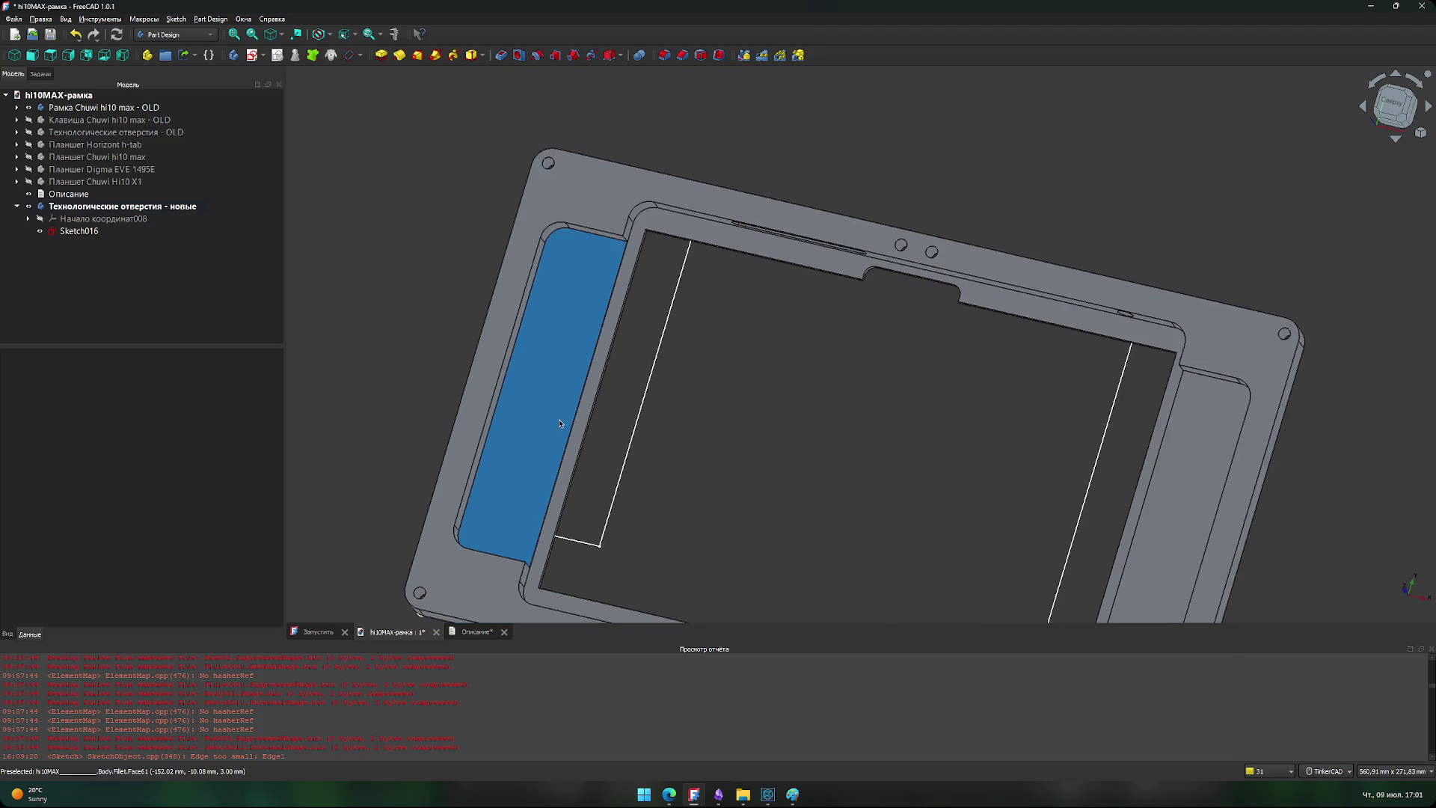
scroll(559, 416, "down", 2)
scroll(559, 416, "up", 2)
middle_click_drag(792, 287, 721, 215)
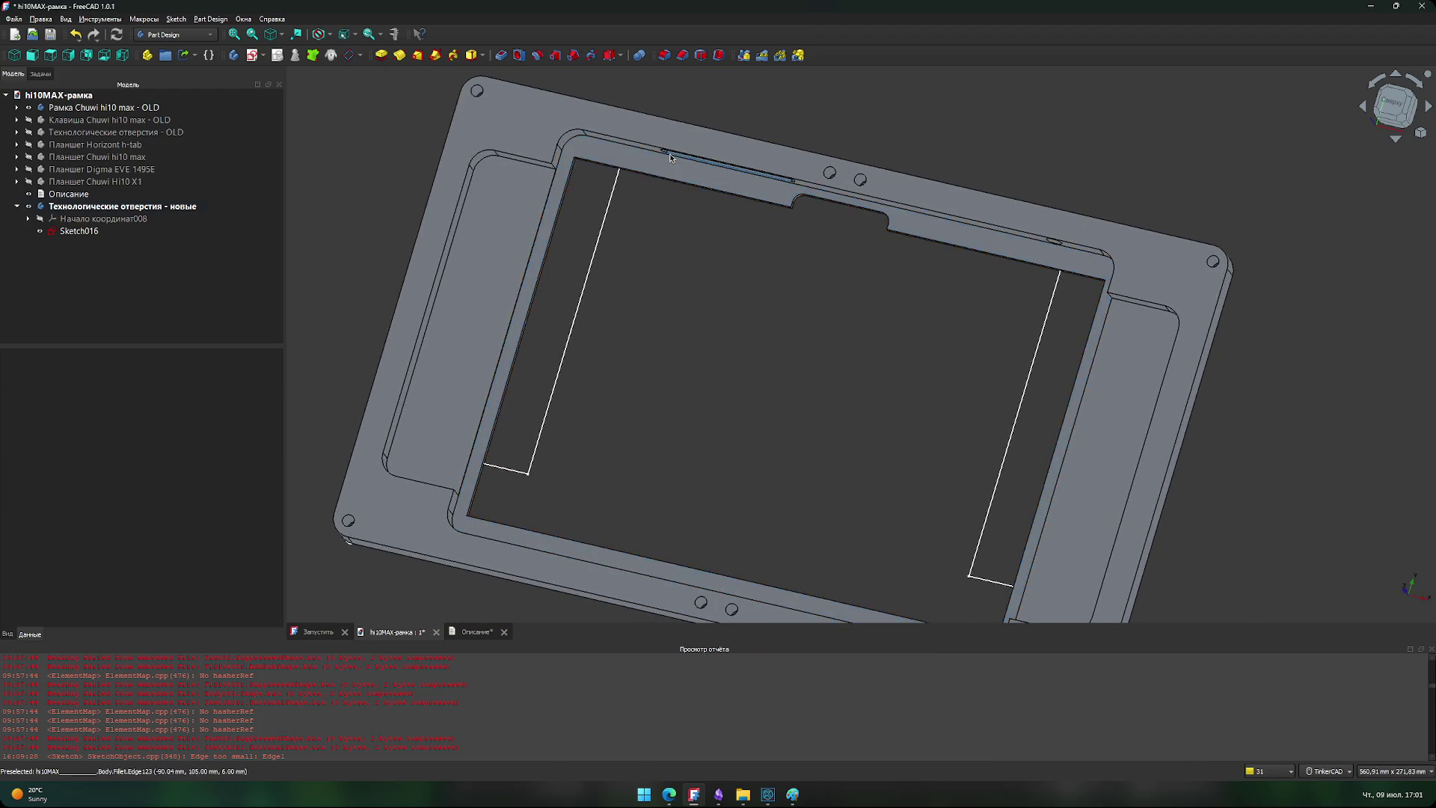
scroll(721, 214, "up", 1)
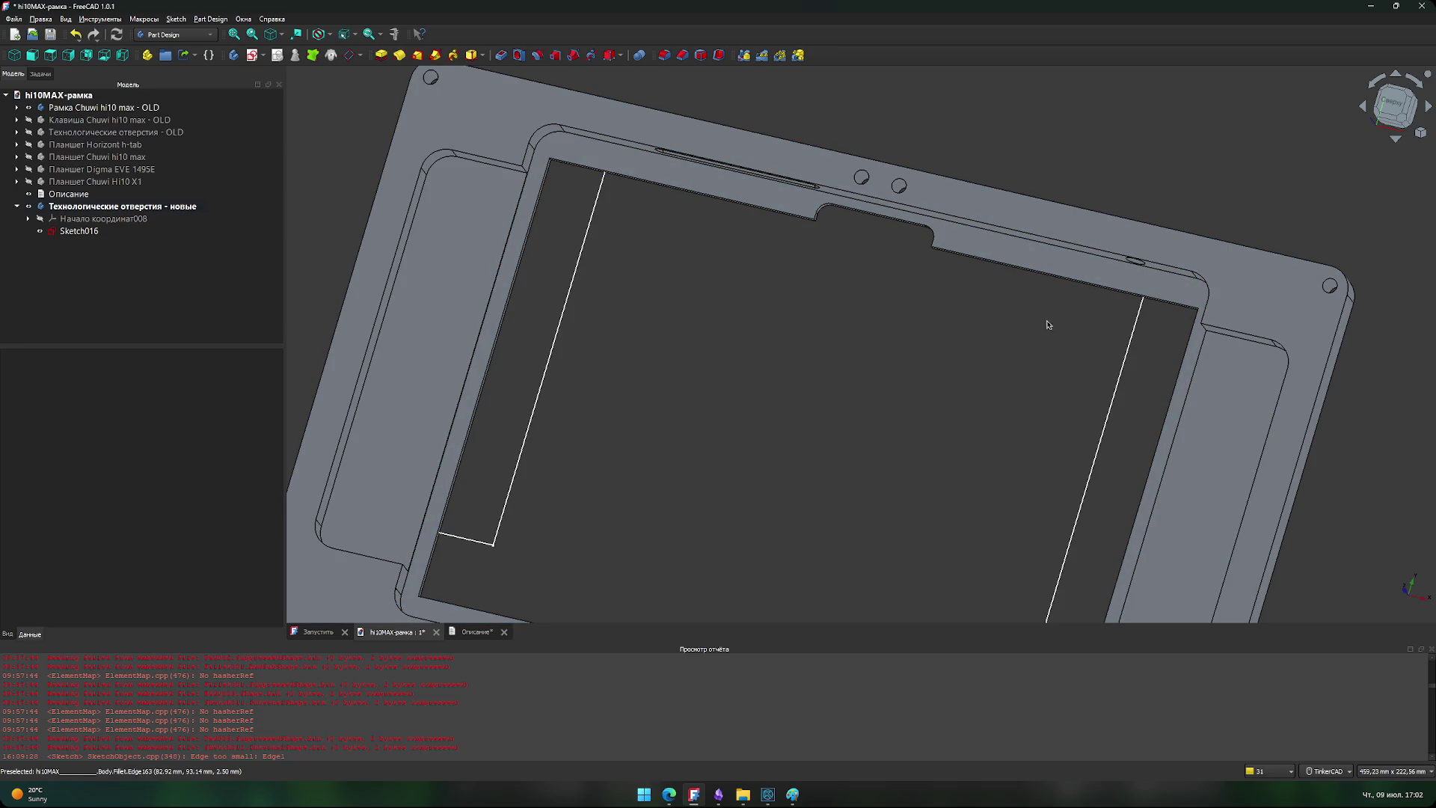
left_click(209, 171)
middle_click_drag(859, 324, 887, 355)
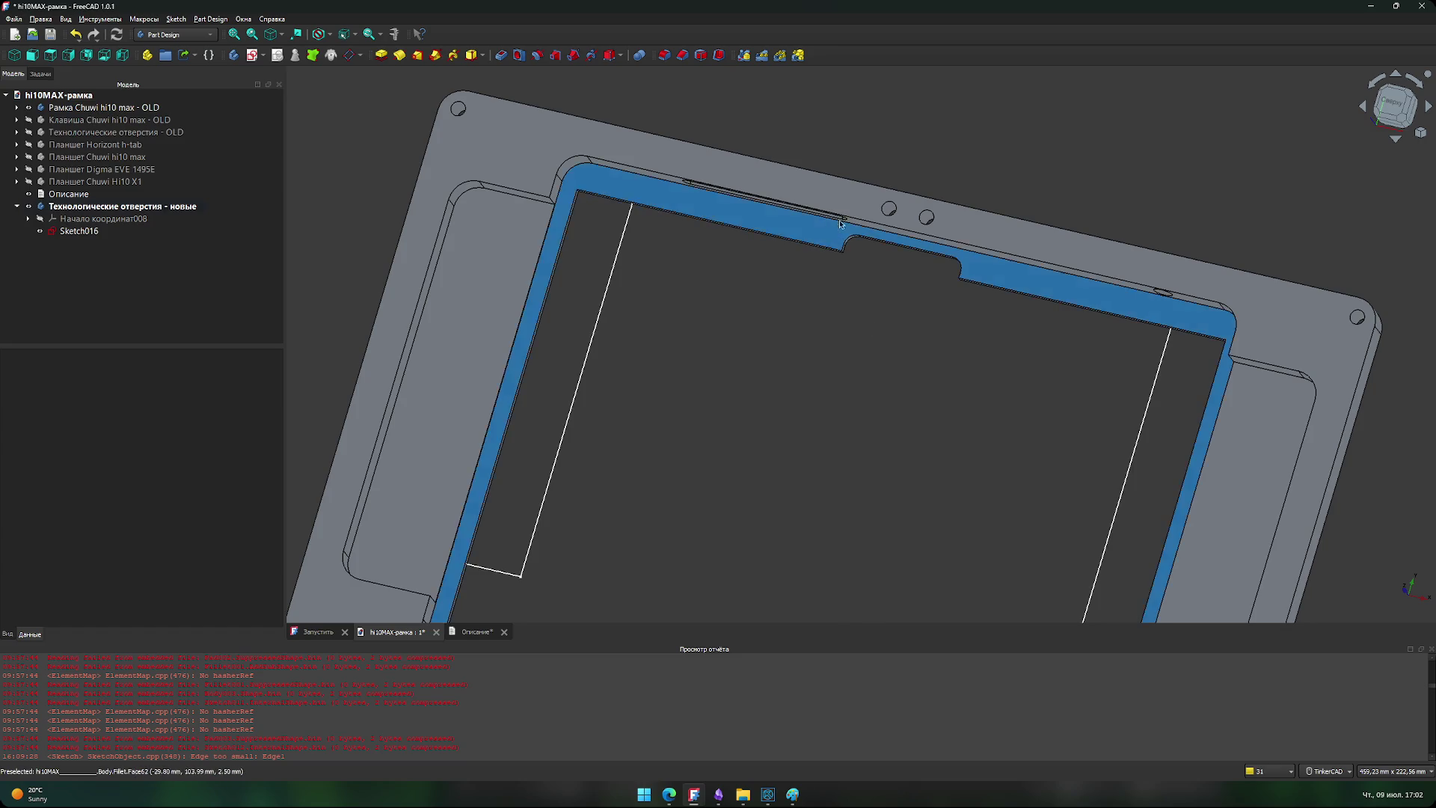
mouse_move(744, 250)
right_mouse_down()
mouse_move(796, 282)
mouse_move(503, 293)
right_mouse_up()
mouse_move(466, 352)
right_mouse_down()
mouse_move(738, 411)
mouse_move(766, 314)
right_mouse_up()
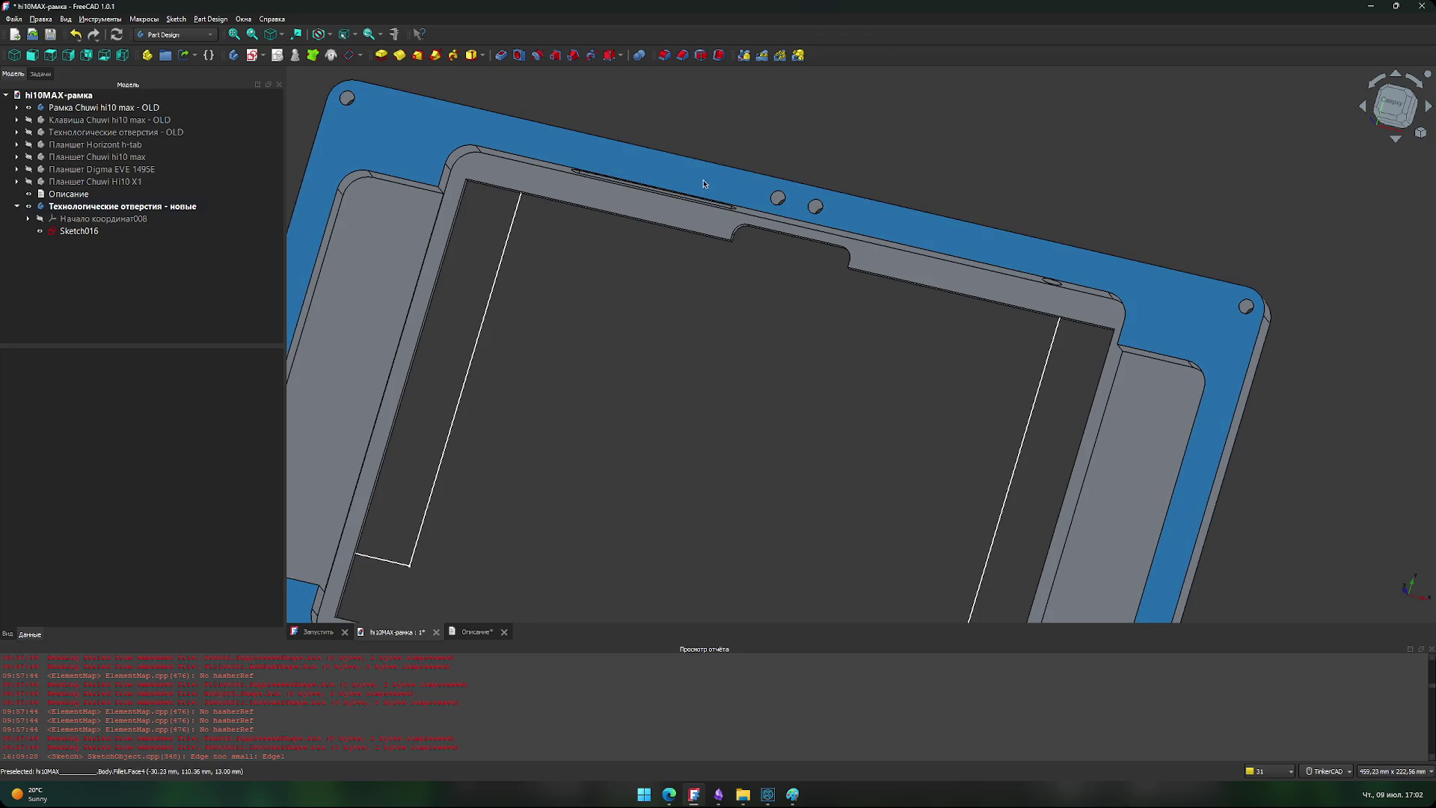
scroll(701, 175, "down", 5)
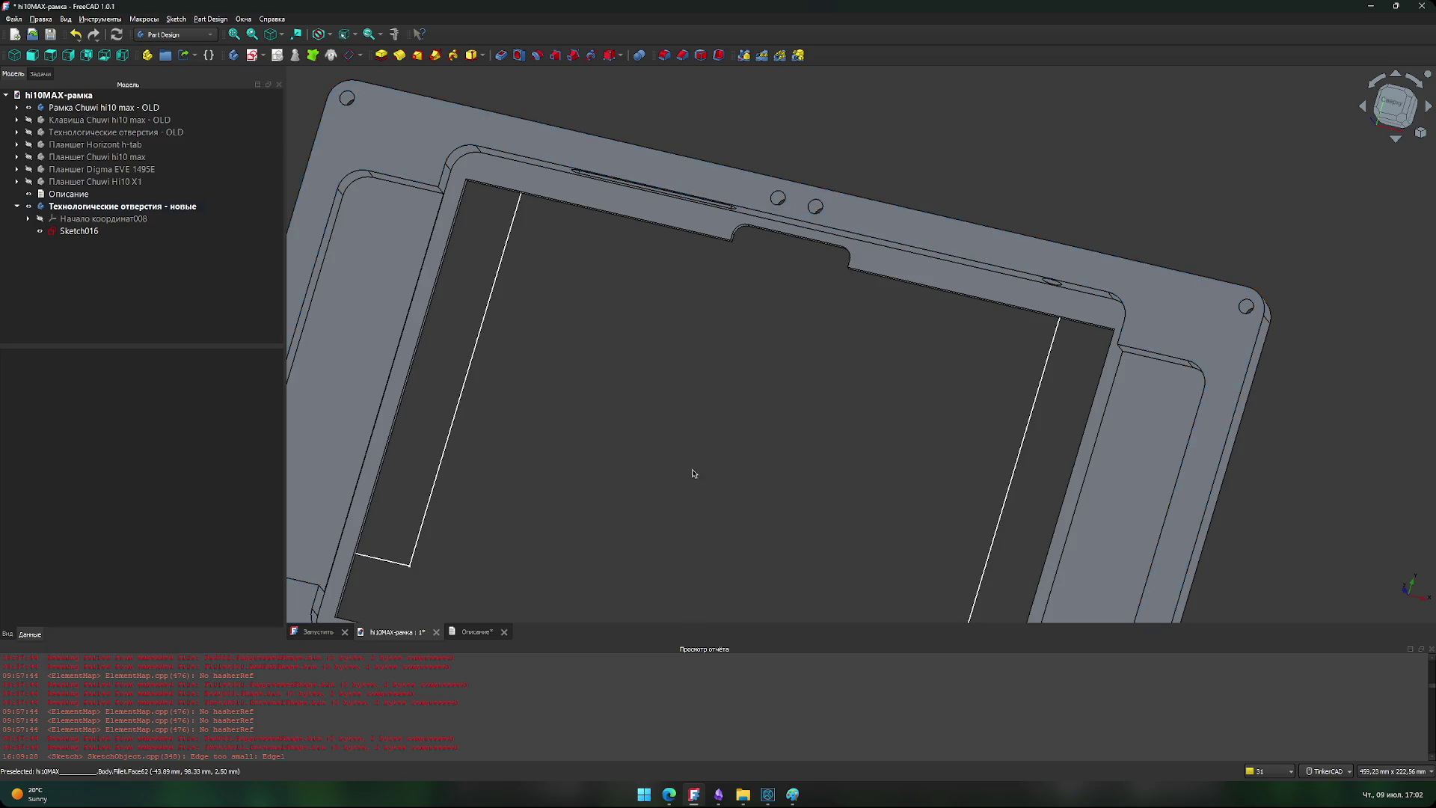
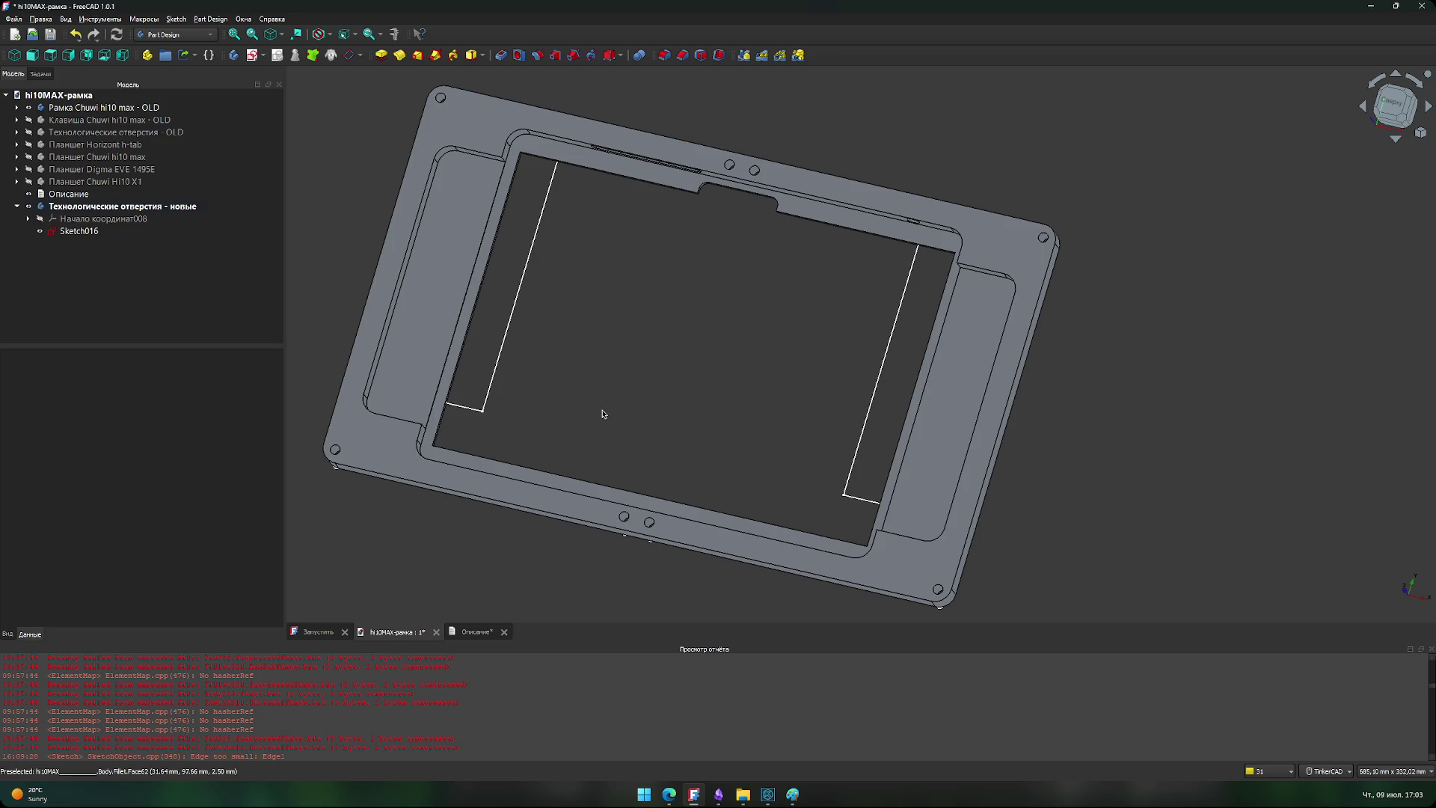
- Hide the old 'Рамка Chuwi h10 max - OLD' frame body so only the sketch geometry remains
scroll(607, 380, "down", 1)
middle_click_drag(648, 376, 629, 427)
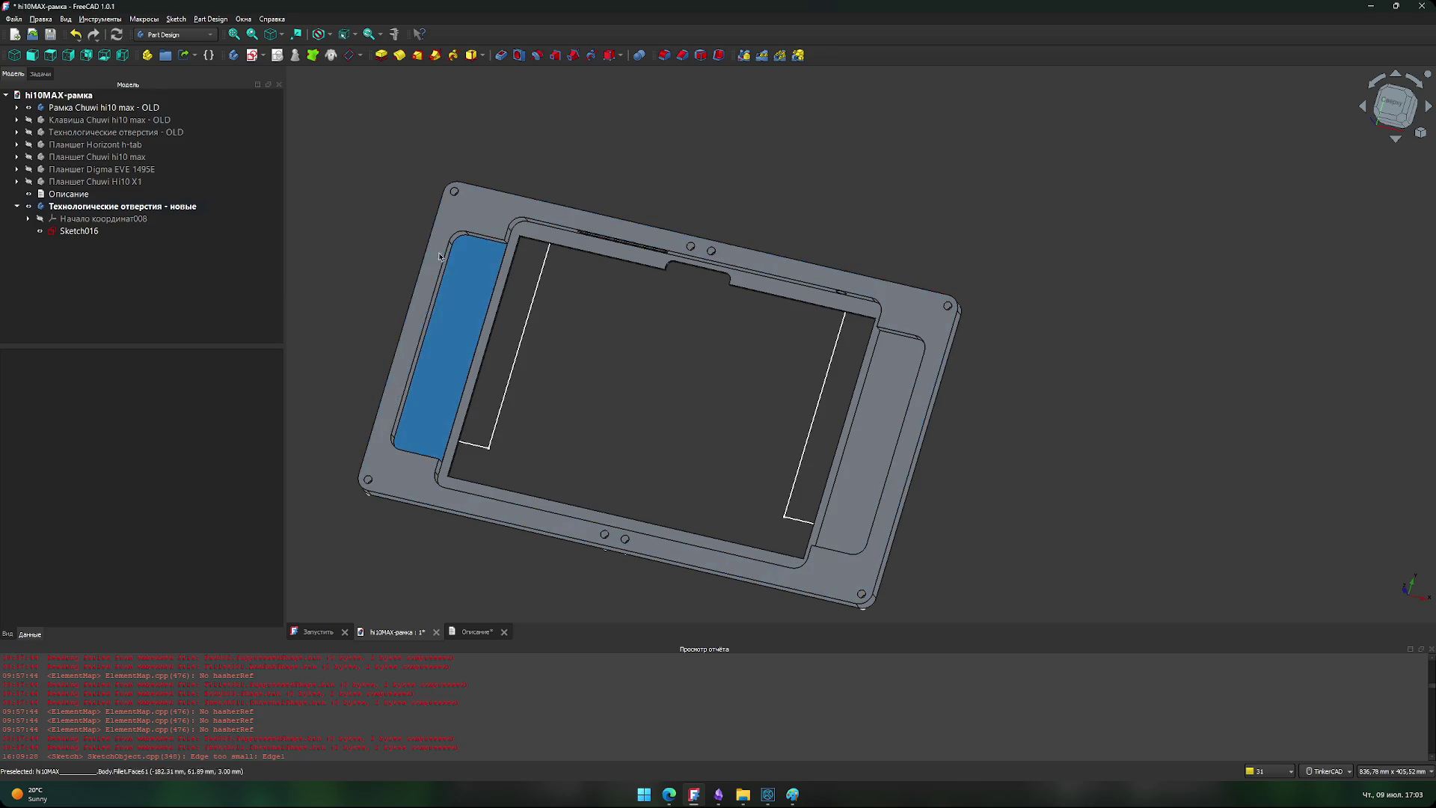
left_click(53, 211)
left_click(67, 107)
key("space")
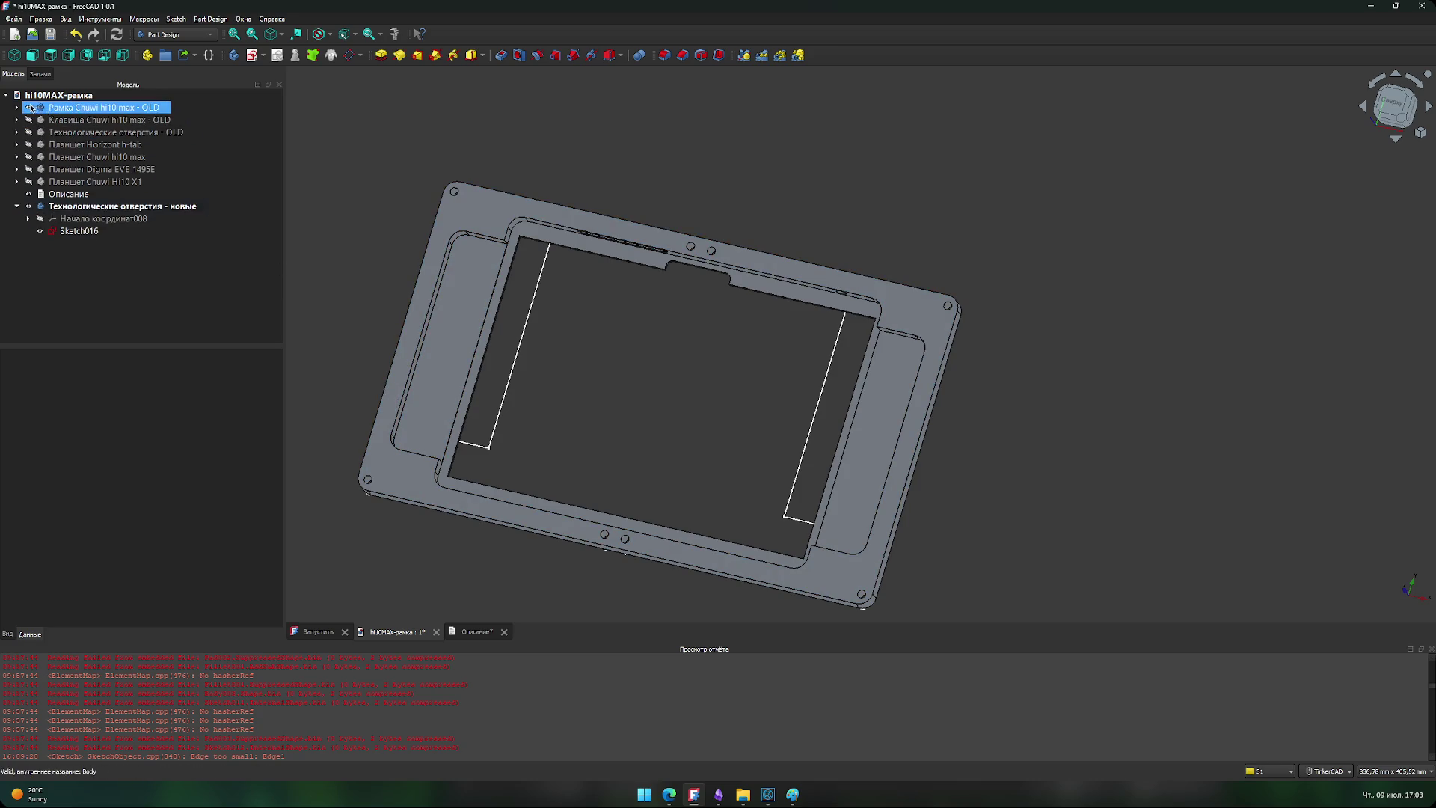
left_click(68, 135, "ctrl")
- Show all the holes straight from the top view and select Sketch016
scroll(513, 298, "up", 3)
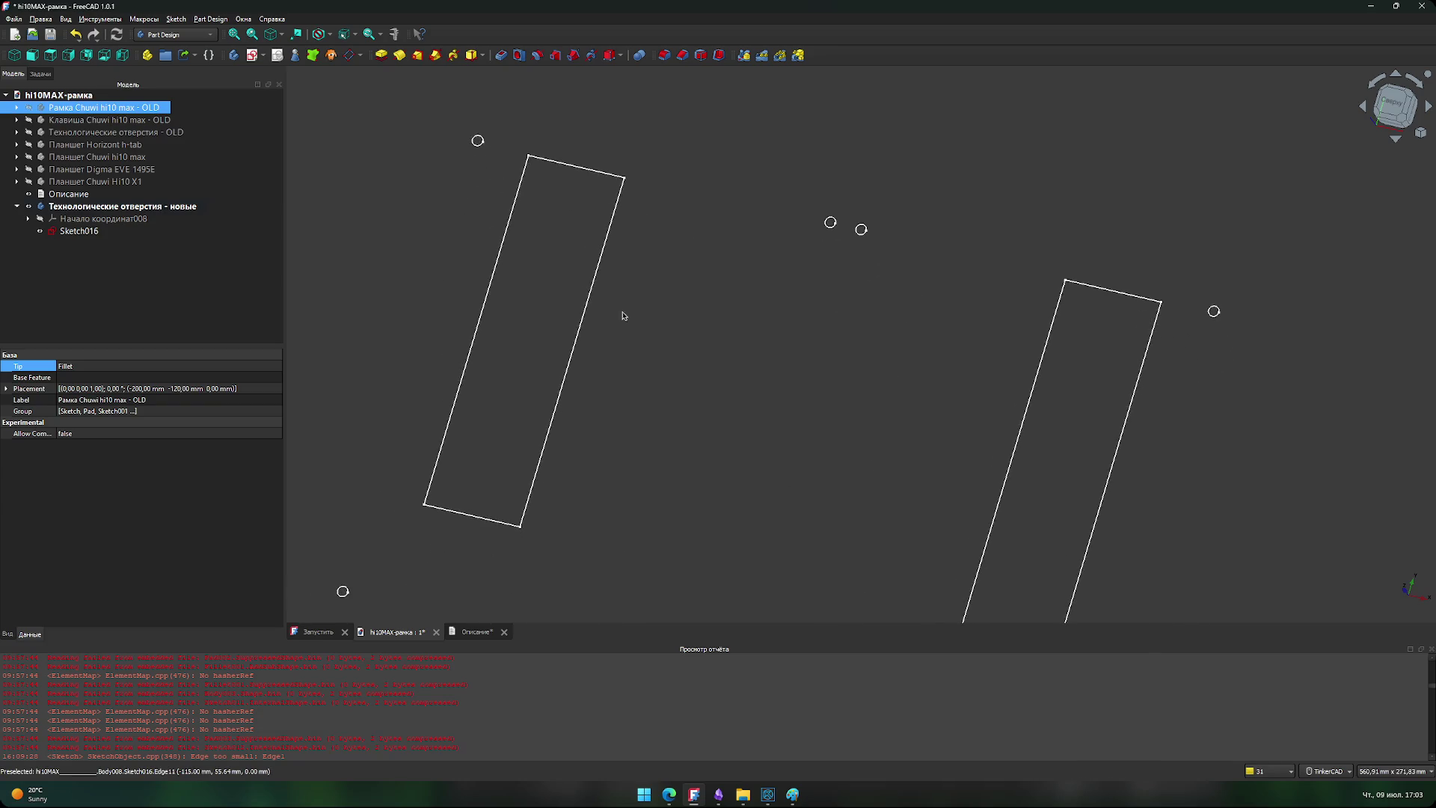
left_click_drag(790, 438, 842, 445)
middle_click_drag(787, 375, 847, 388)
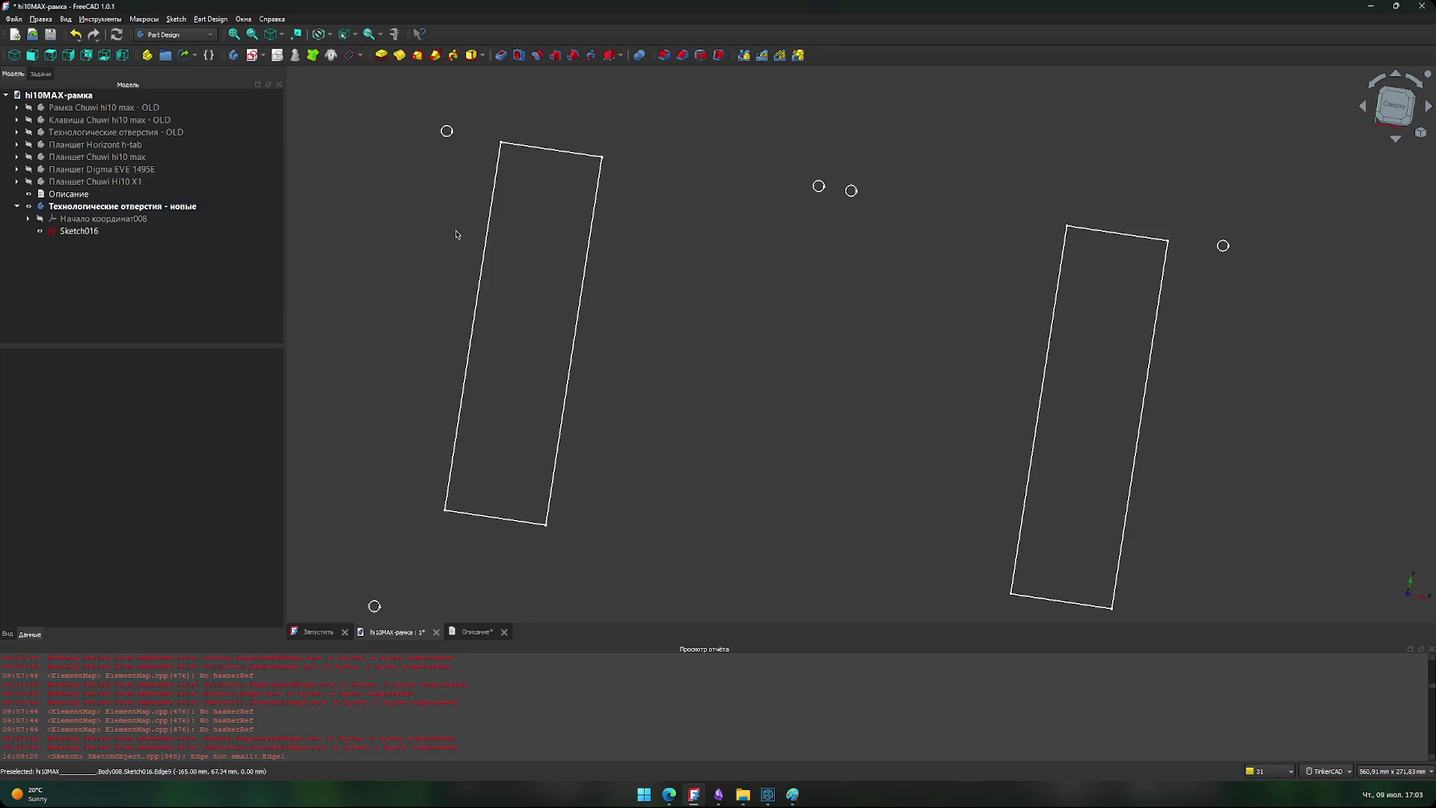
mouse_move(740, 327)
middle_mouse_down()
mouse_move(748, 273)
mouse_move(798, 276)
mouse_move(742, 282)
mouse_move(638, 199)
mouse_move(685, 303)
middle_mouse_up()
scroll(742, 281, "down", 2)
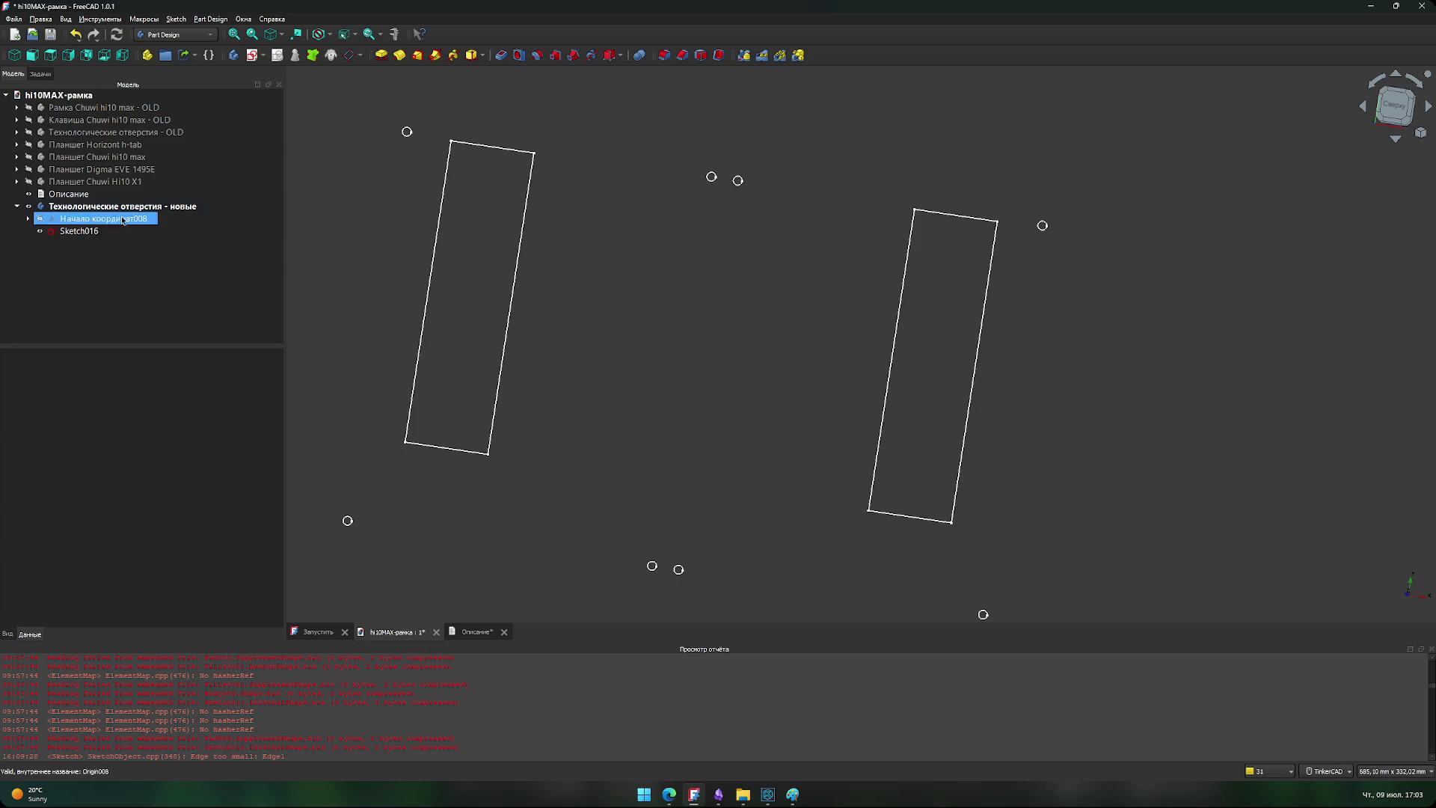
left_click(1393, 106)
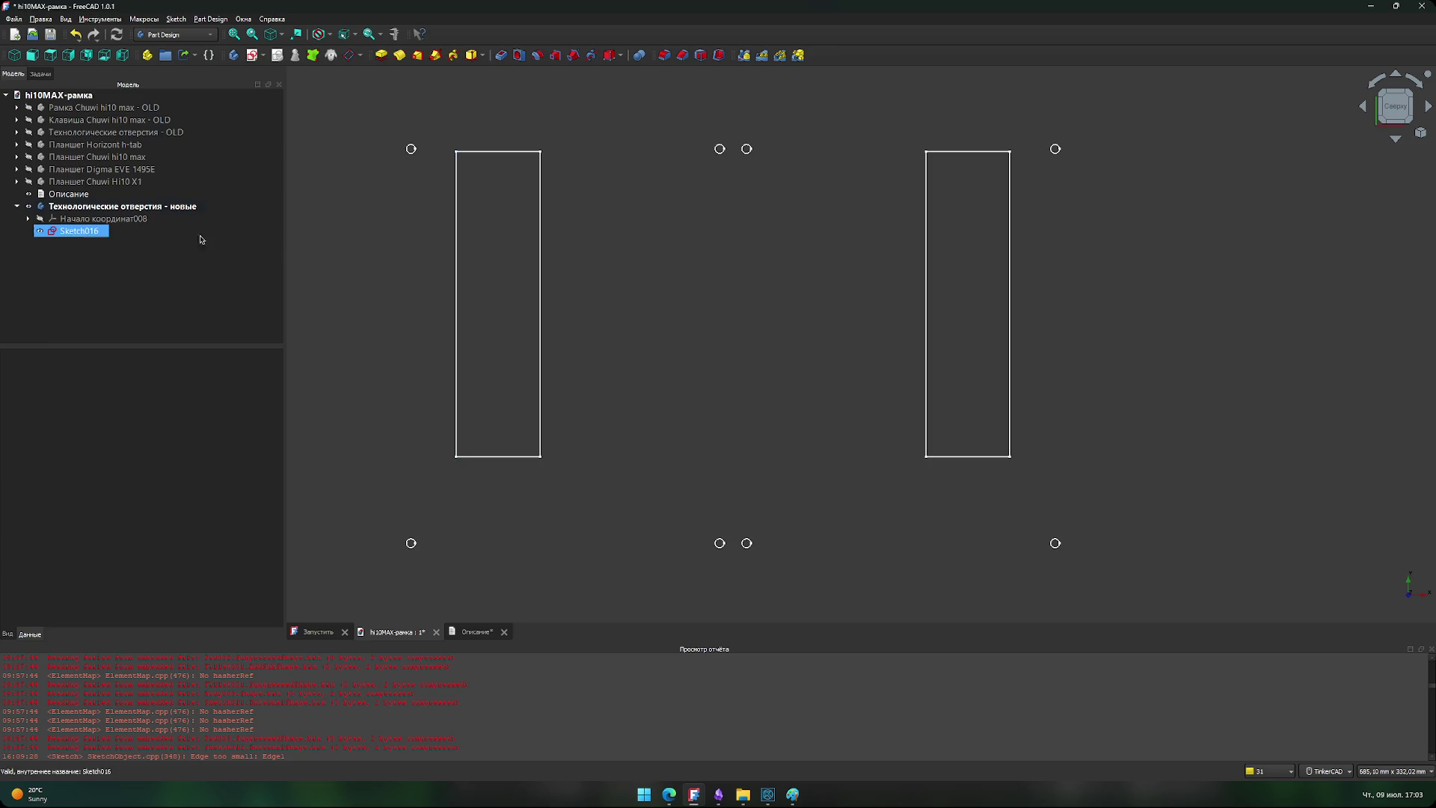
left_click(88, 232)
- Open Sketch016 and inspect its 115 mm dimension, leaving the value unchanged
double_click(88, 232)
scroll(429, 258, "up", 5)
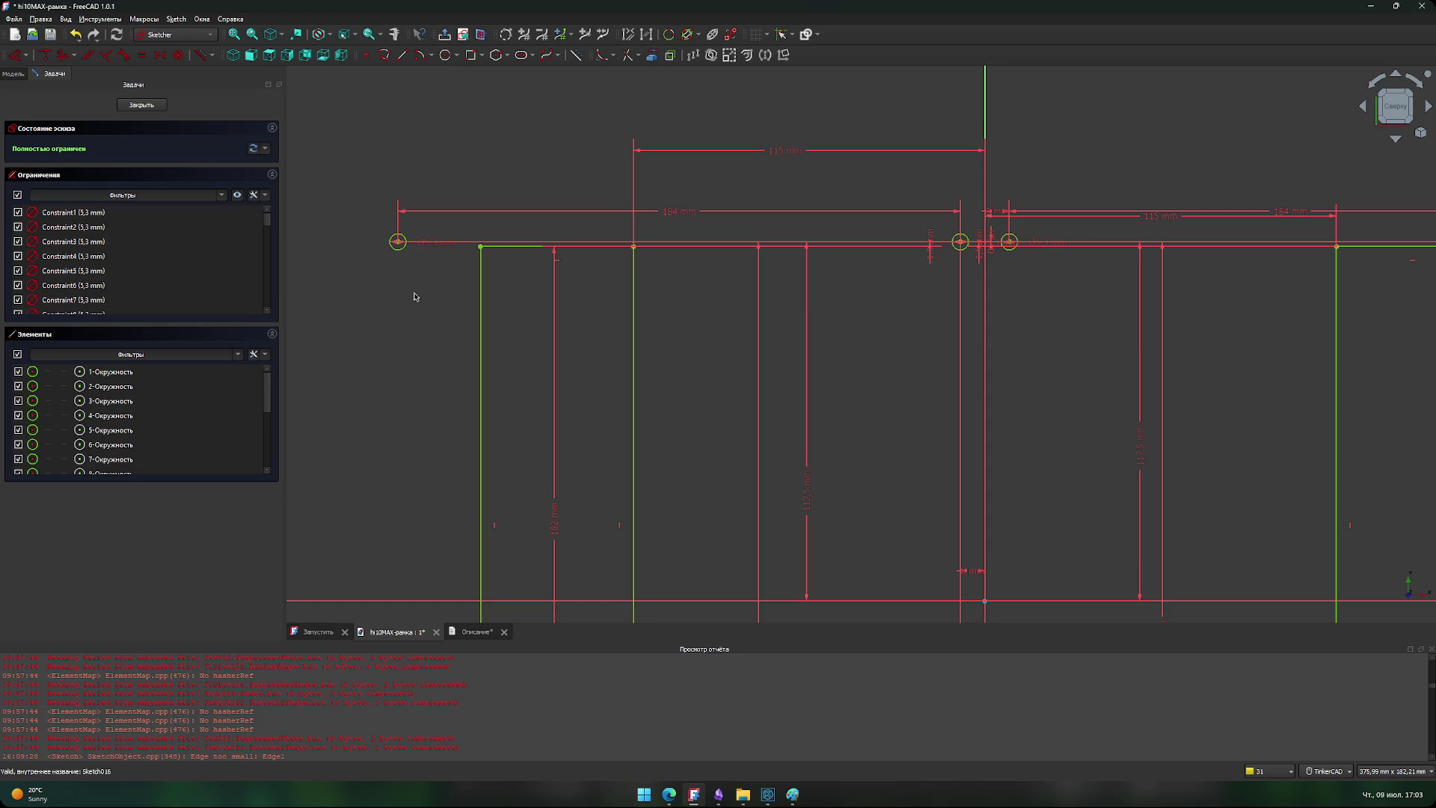
double_click(791, 153)
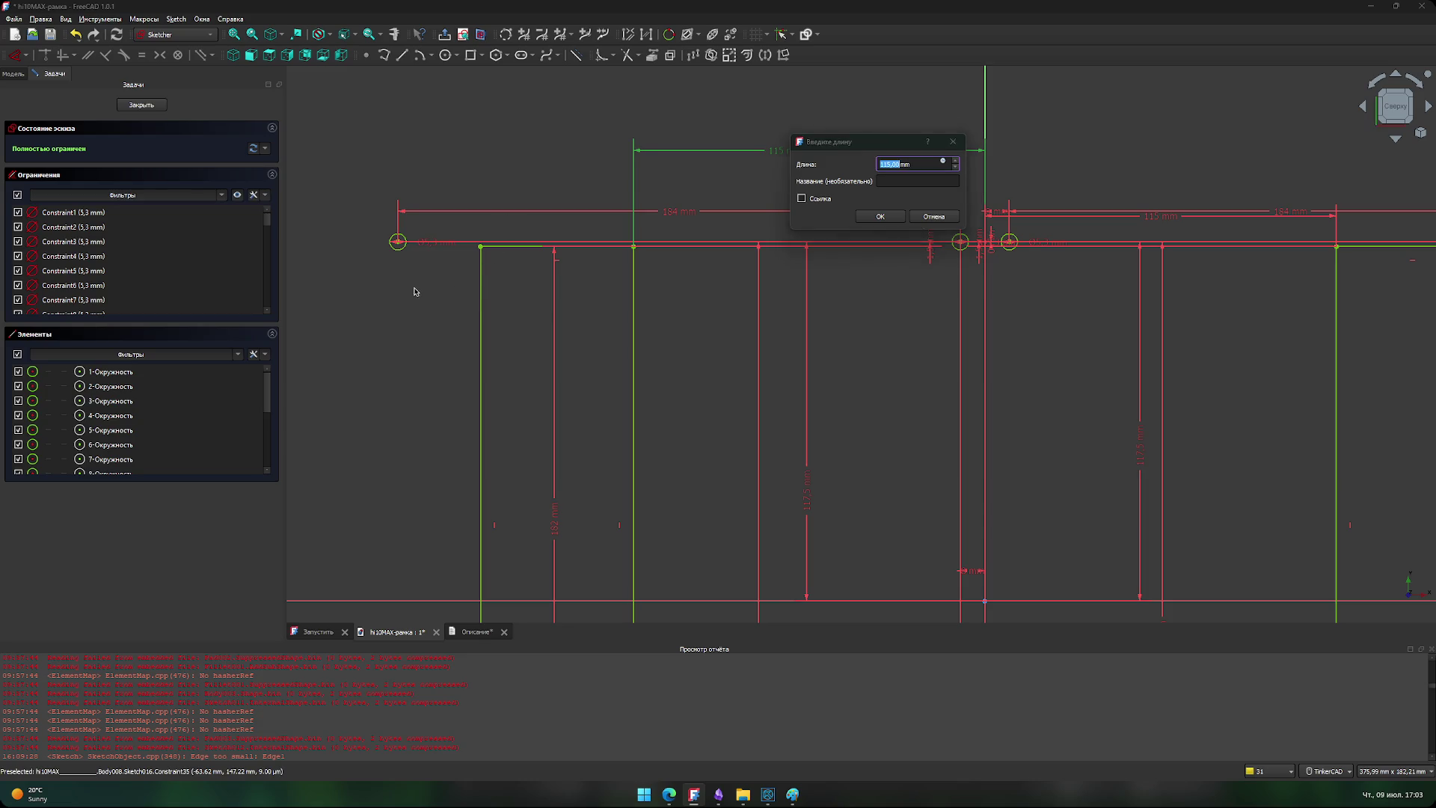
key("Return")
scroll(437, 282, "up", 6)
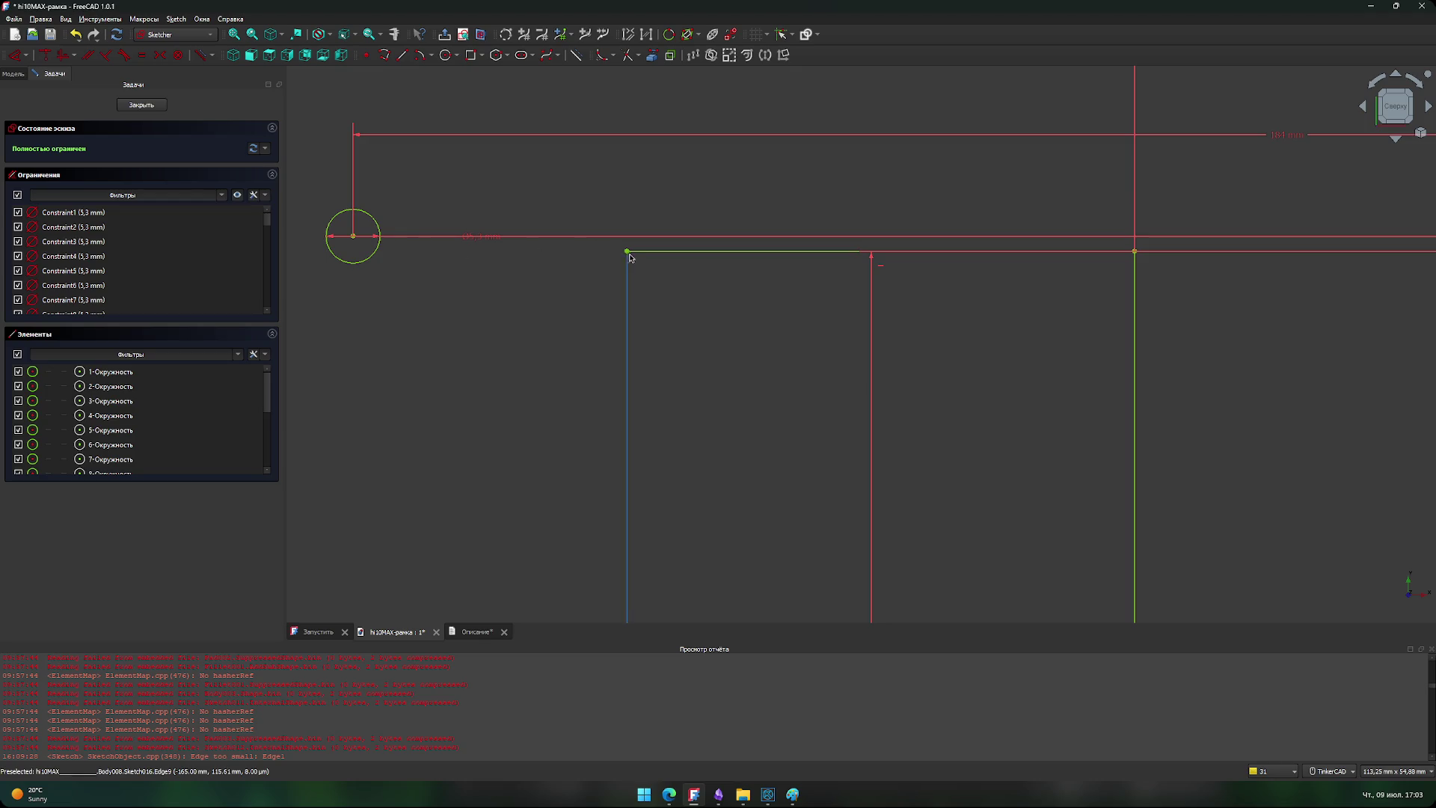
left_click(770, 796)
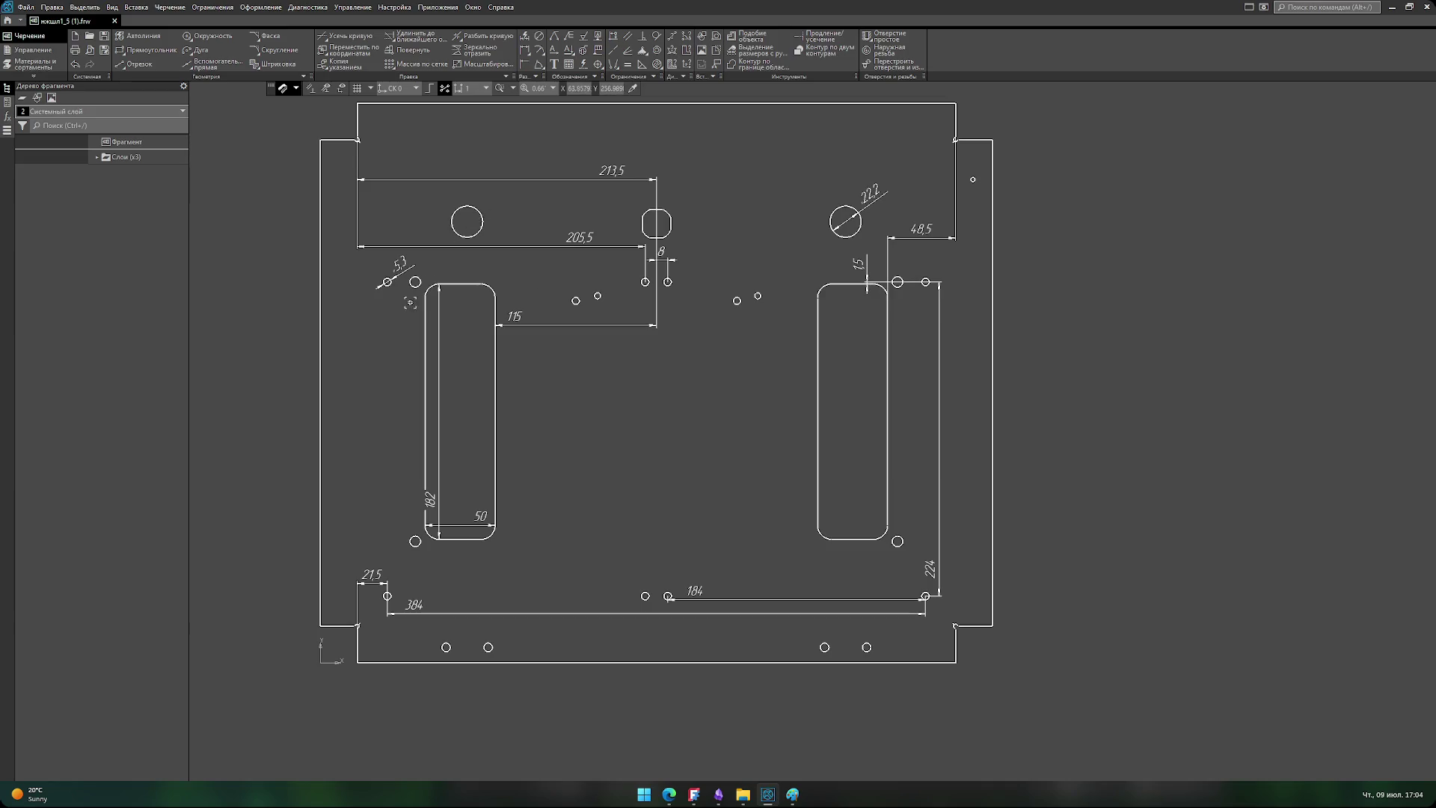
- Zoom in on the upper-left slot of кожух1_5 and browse the menus for dimensioning commands
scroll(433, 283, "up", 8)
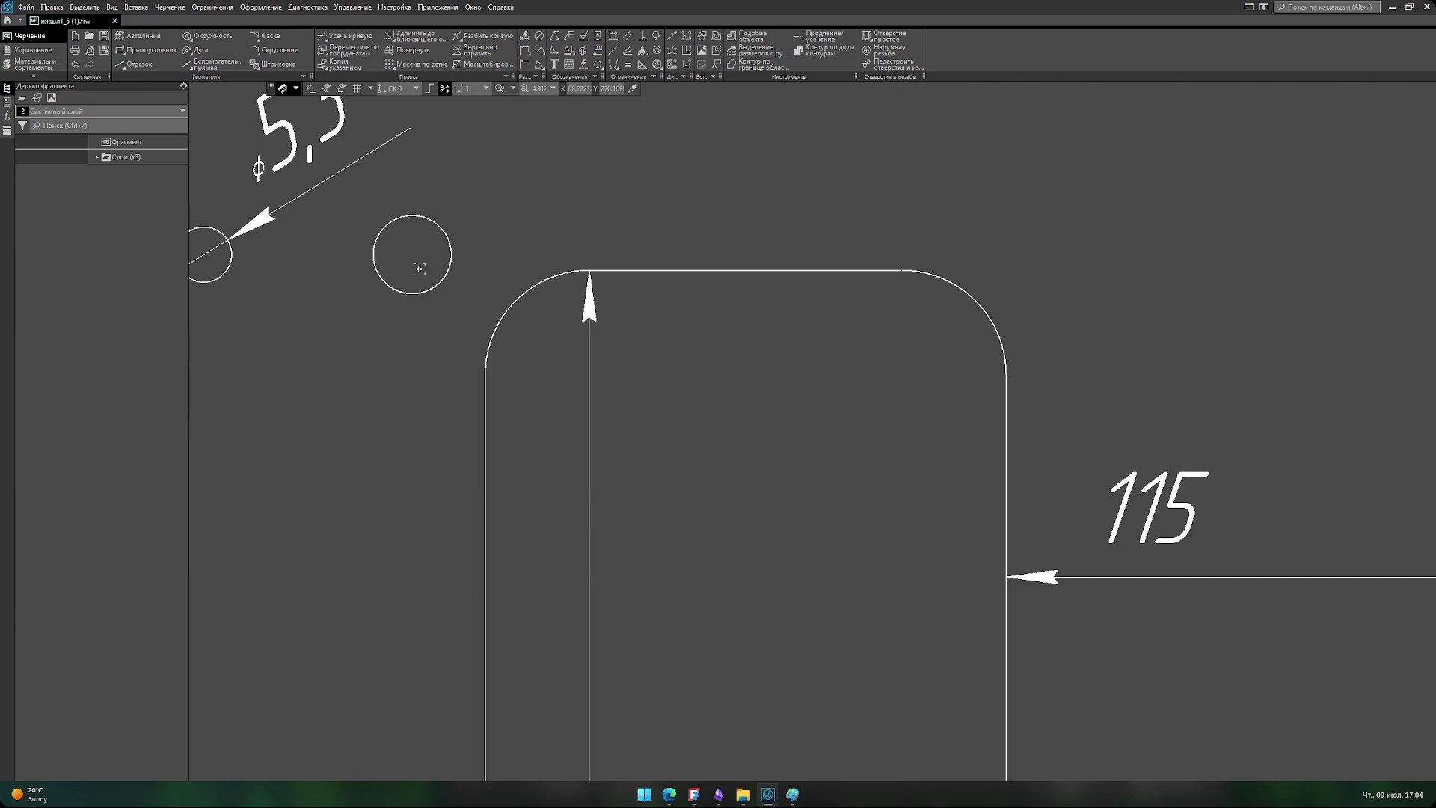
left_click(351, 6)
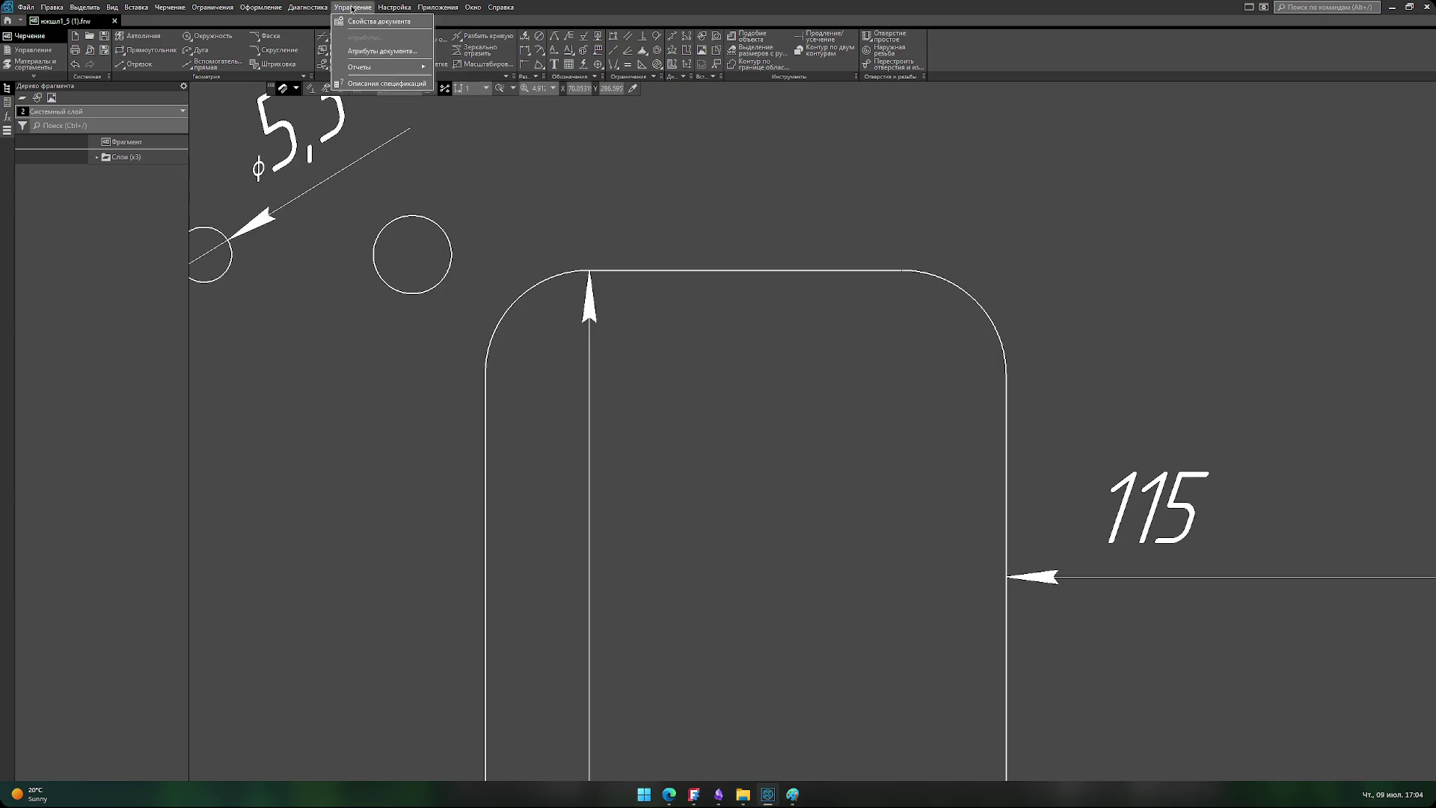
mouse_move(297, 9)
mouse_move(198, 8)
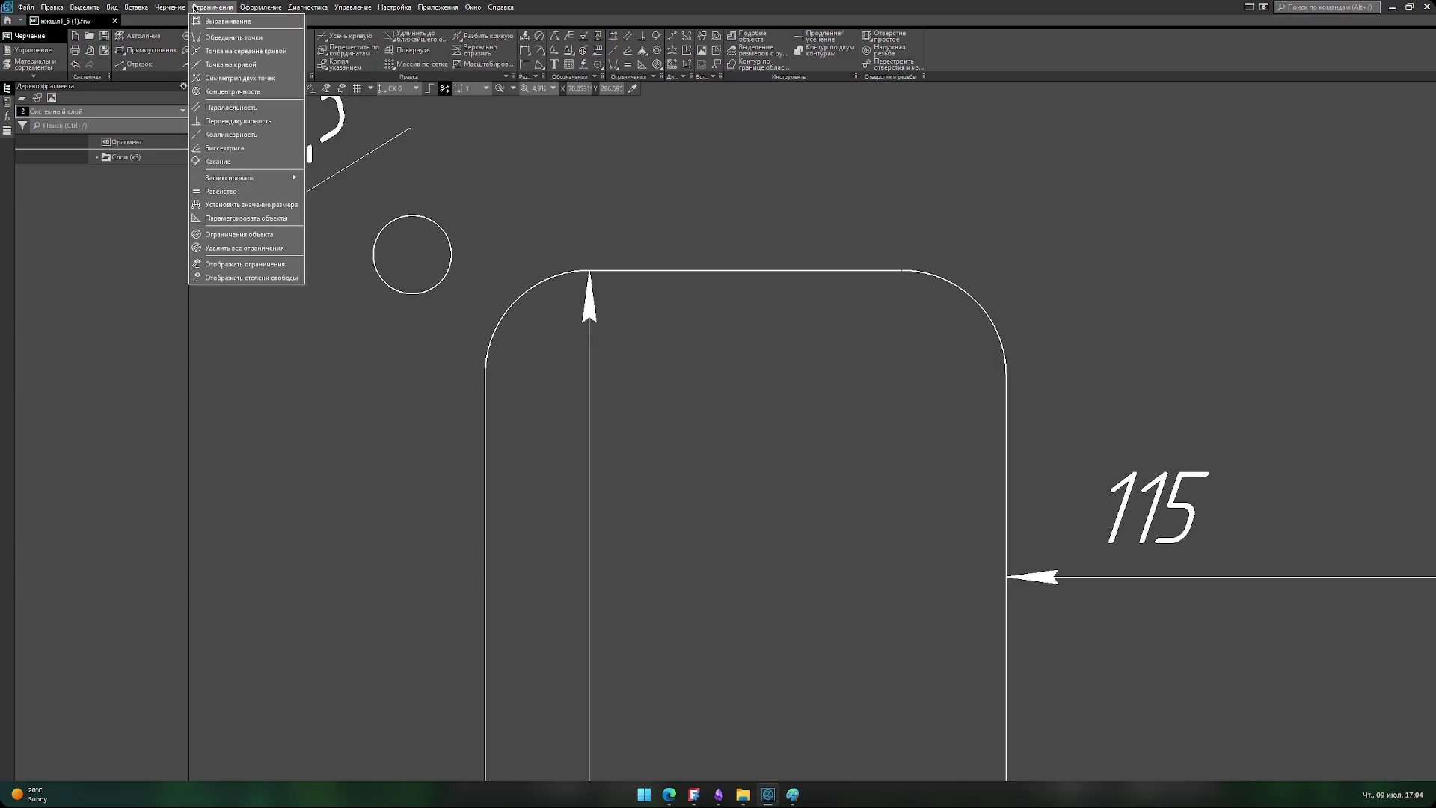
mouse_move(348, 12)
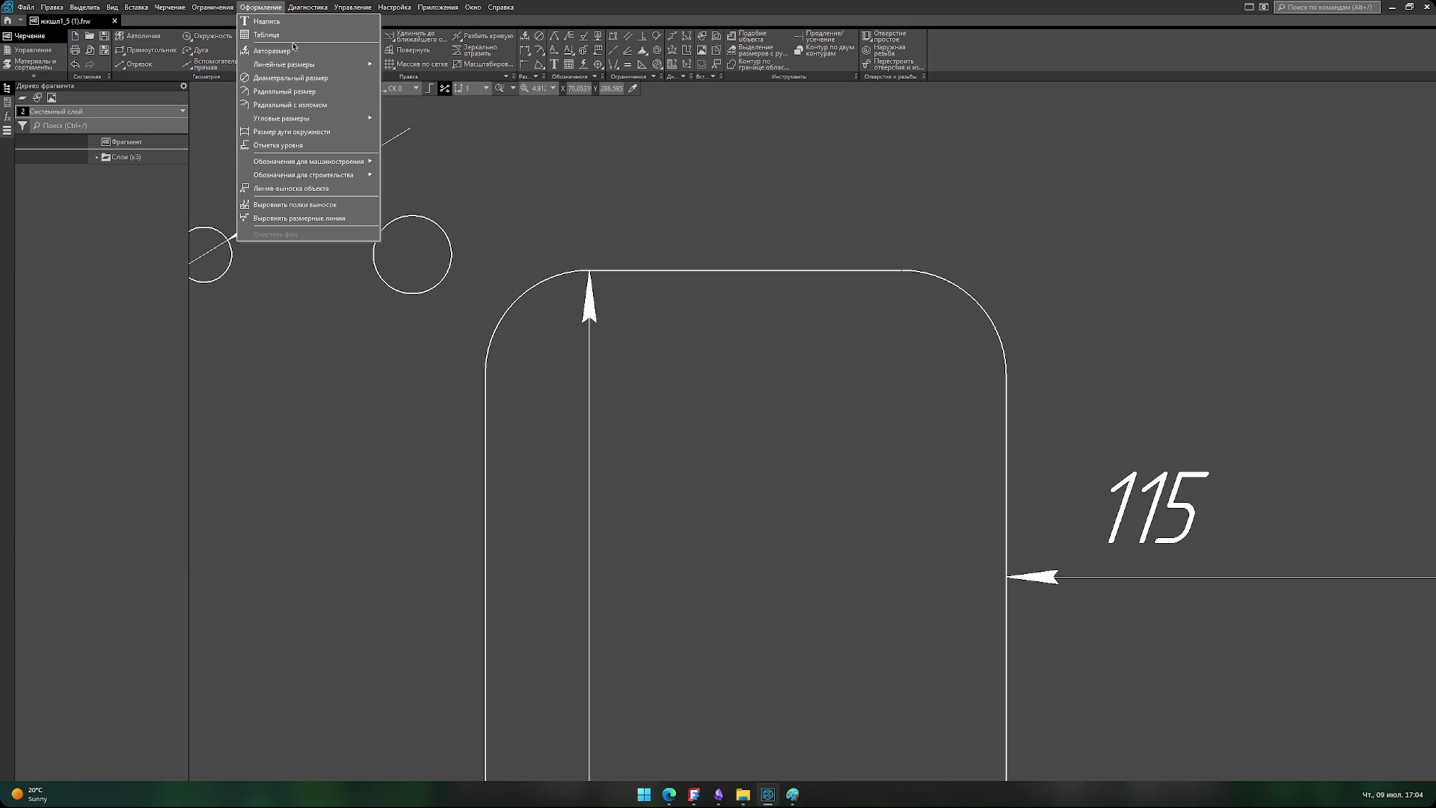
- Dimension the 7 mm offset from the slot's left edge to the hole centre with Авторазмер
left_click(292, 50)
left_click(486, 410)
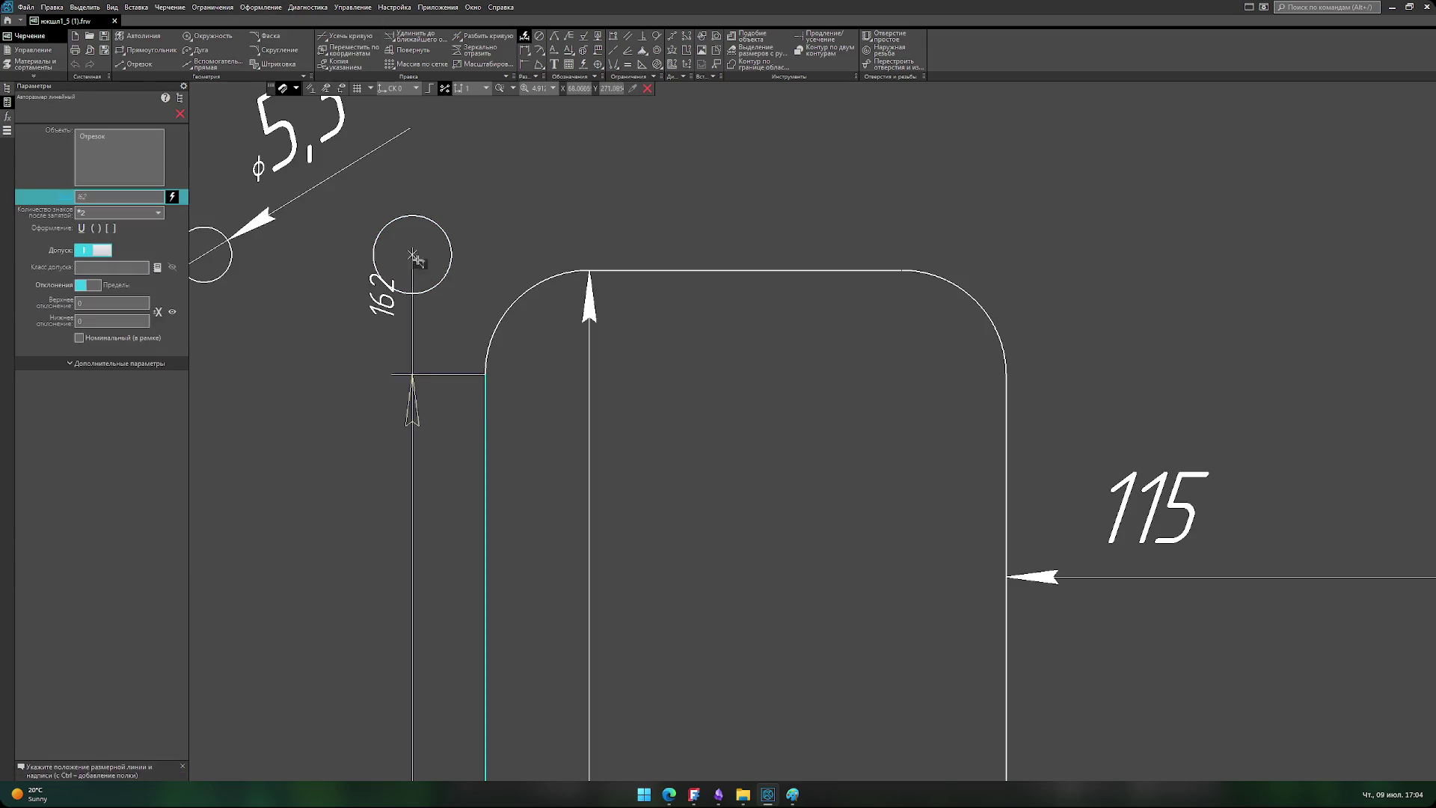
left_click(413, 256)
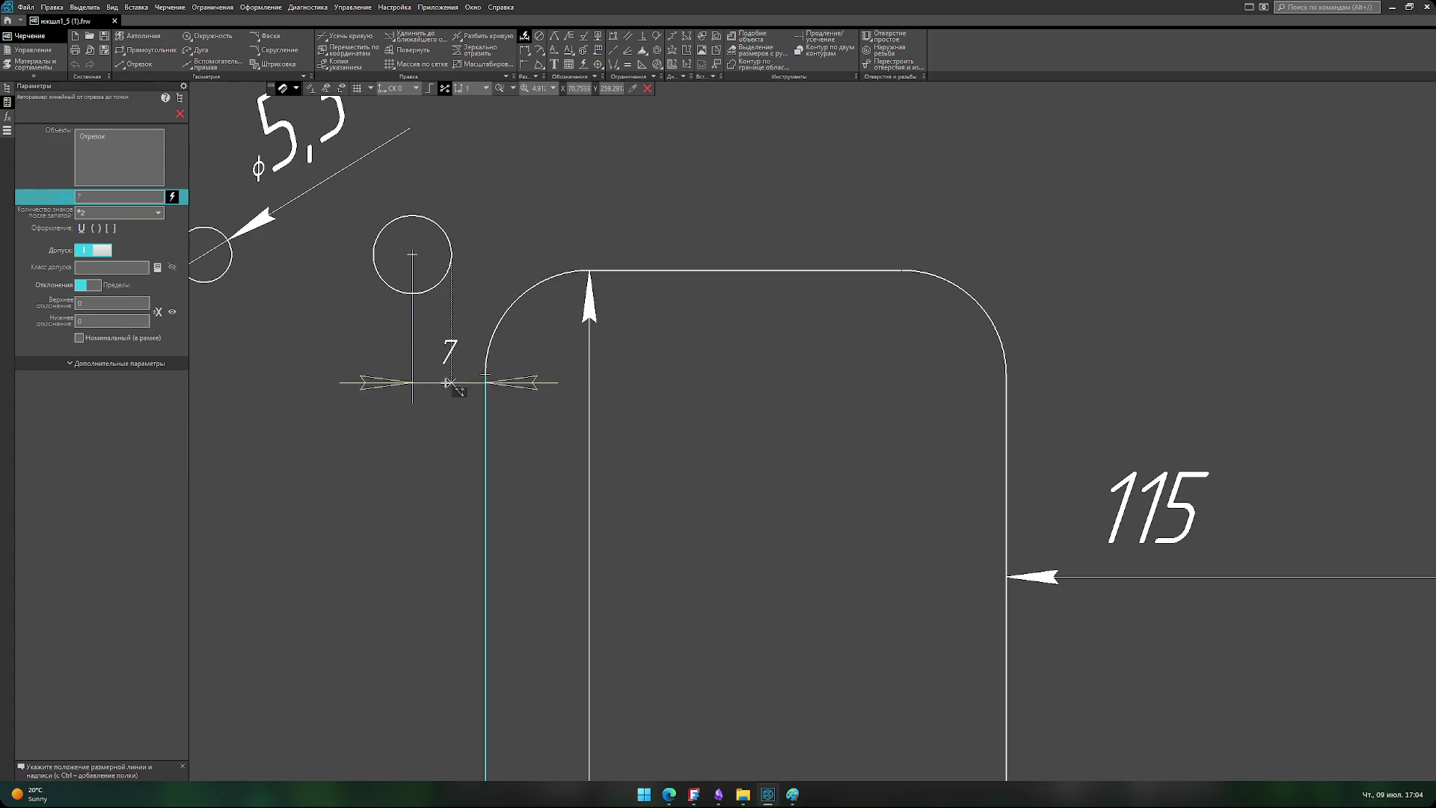
left_click(449, 385)
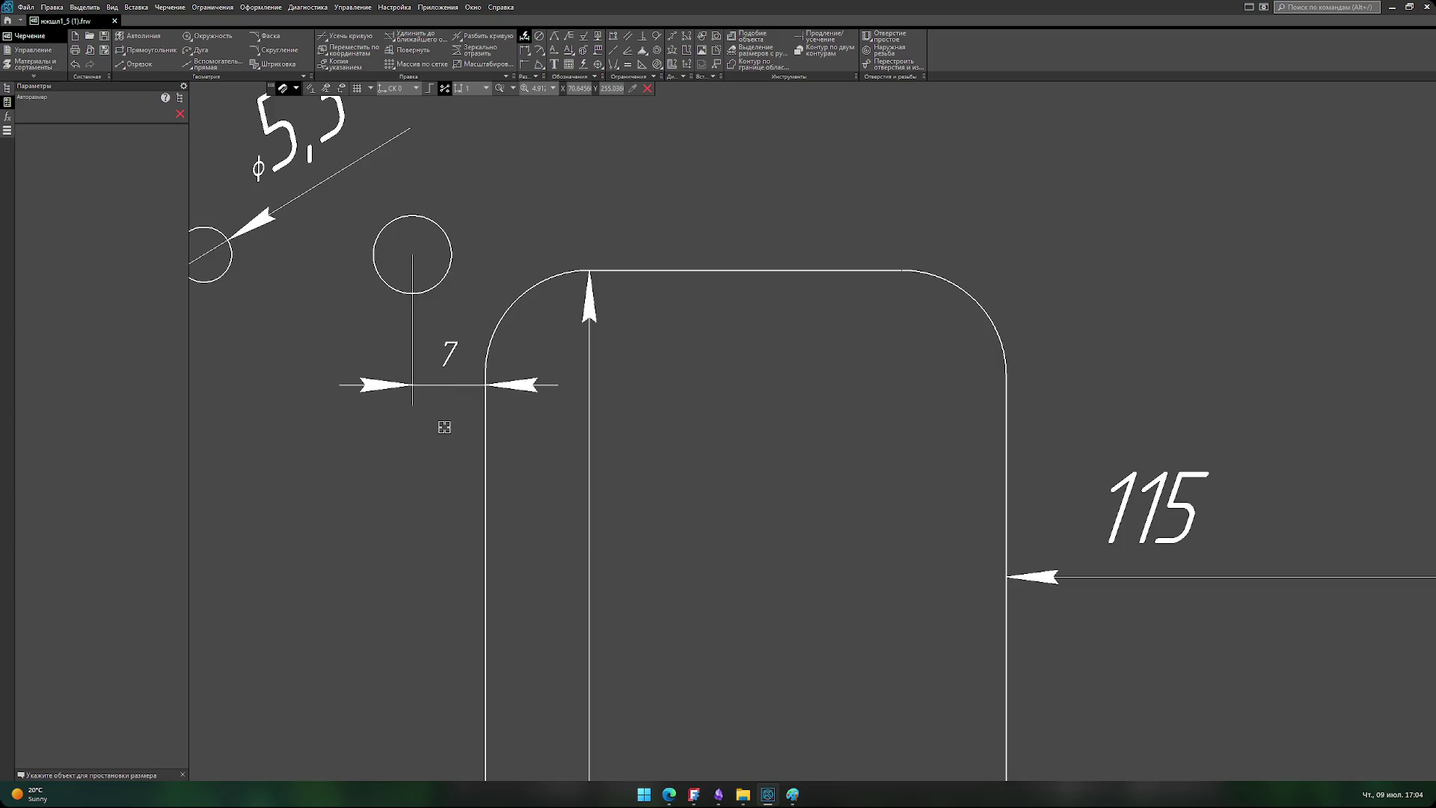
key("Escape")
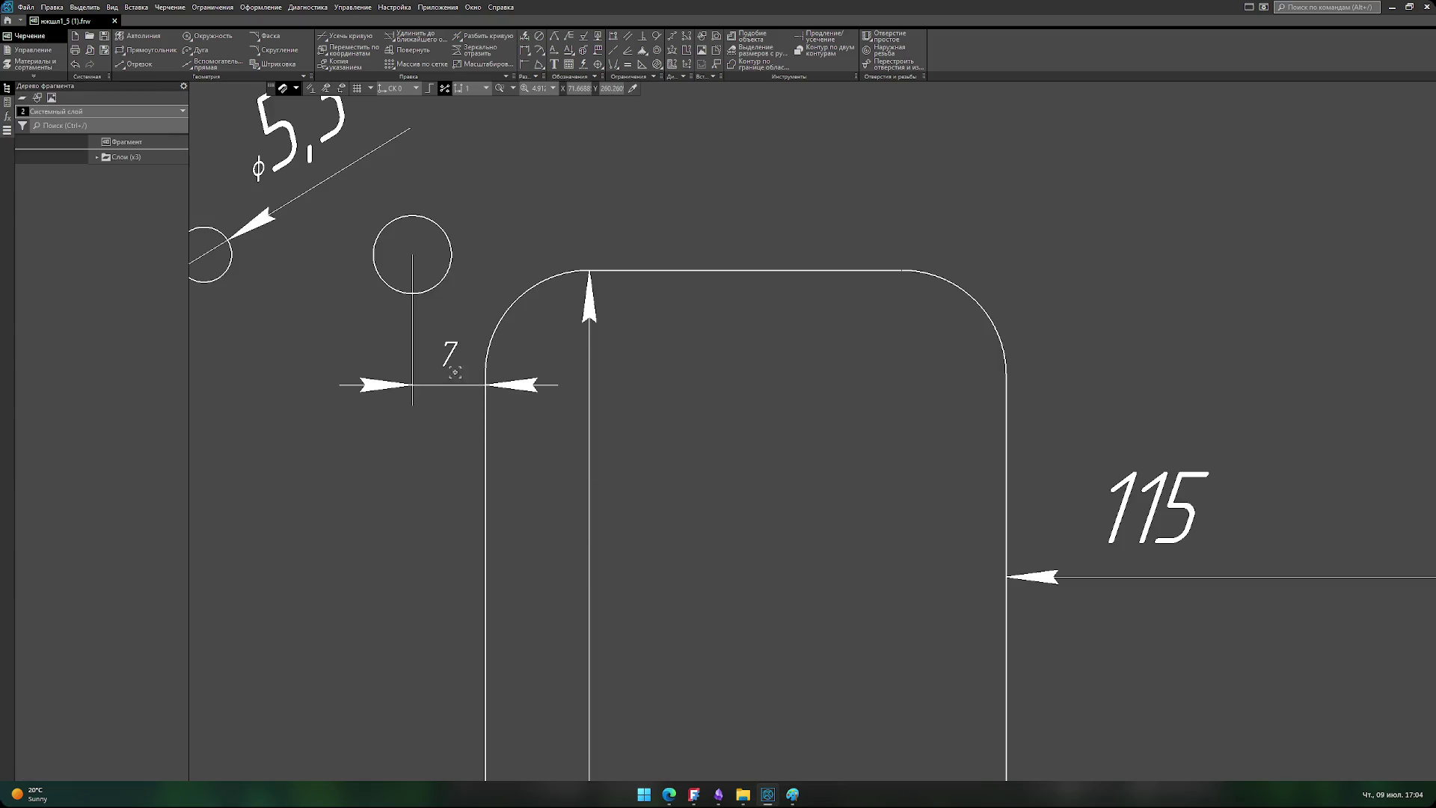
- Delete the temporary 7 mm dimension from the drawing
scroll(463, 414, "down", 2)
scroll(462, 415, "up", 1)
left_click(492, 391)
left_click(429, 452)
left_click(420, 398)
key("Delete")
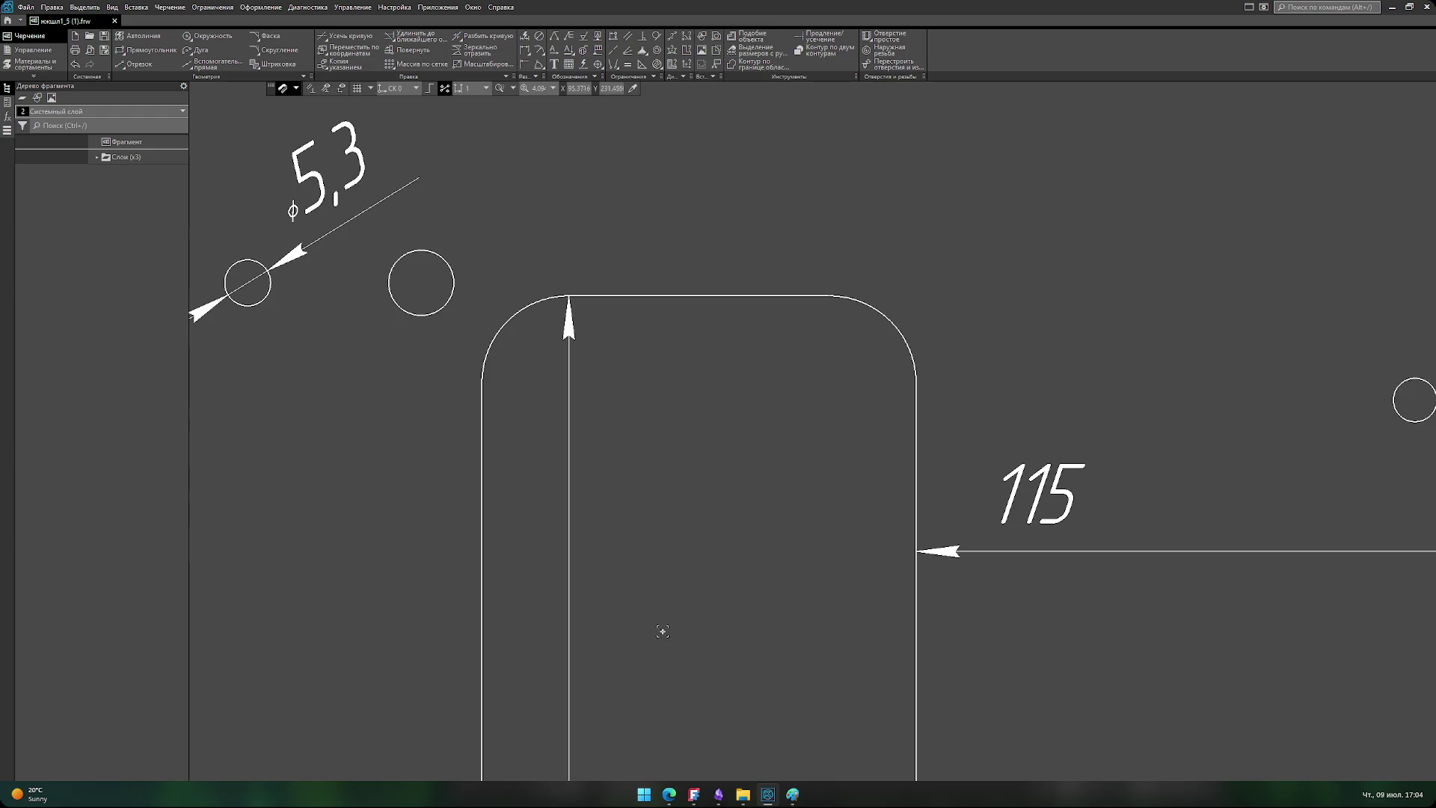
- Glance at the photo of the installed frame, then return to the FreeCAD sketch
middle_click_drag(419, 596, 401, 579)
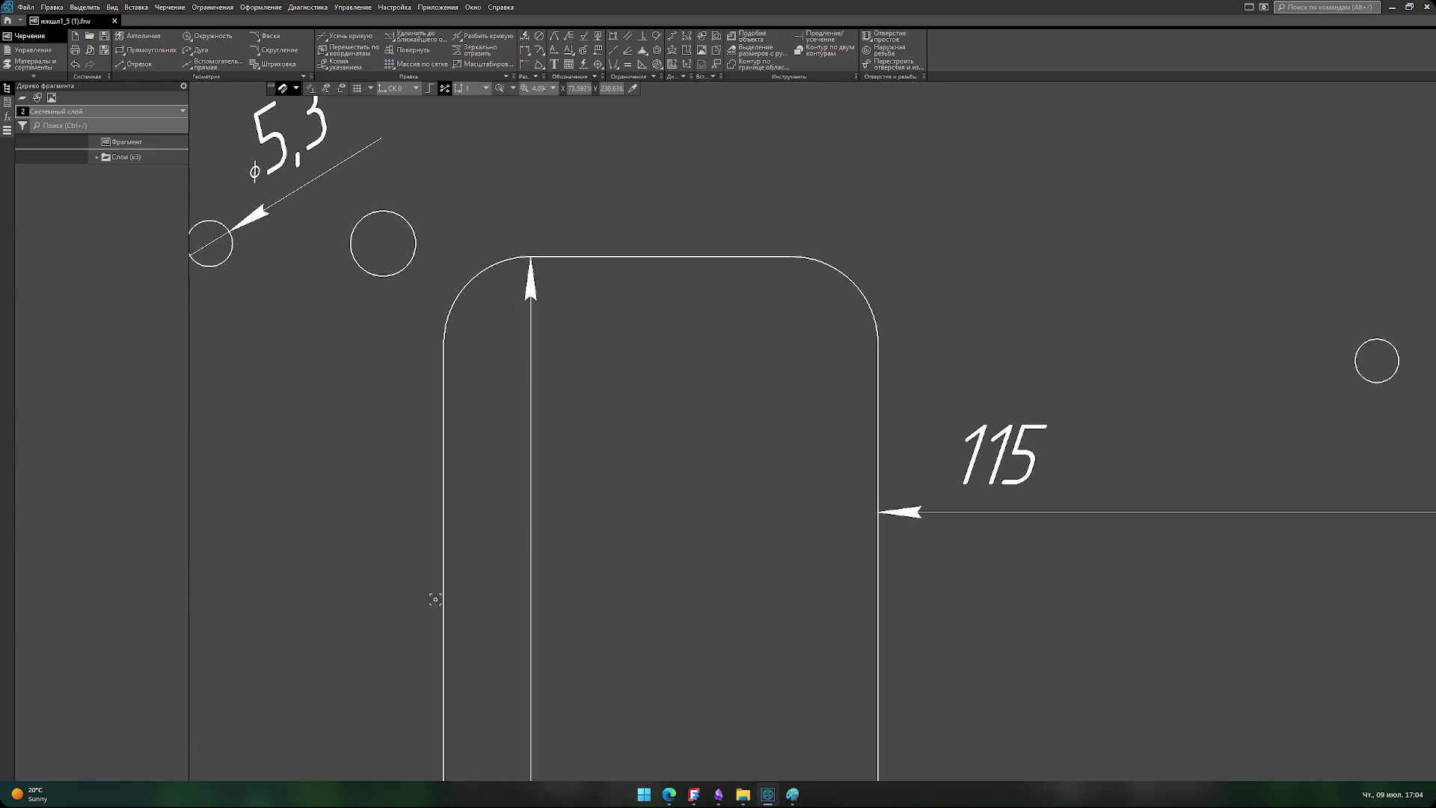
left_click(793, 794)
left_click(793, 794)
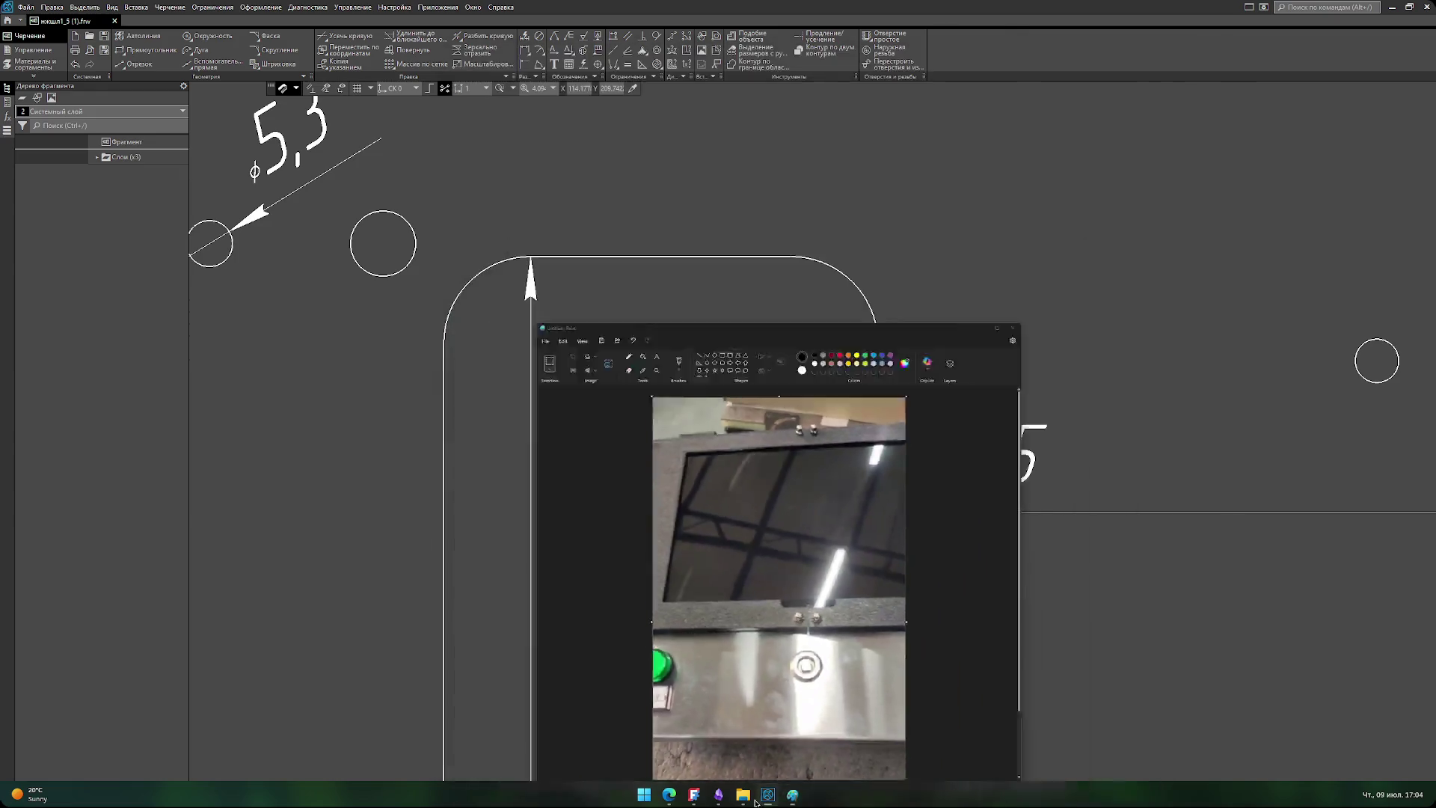
left_click(694, 794)
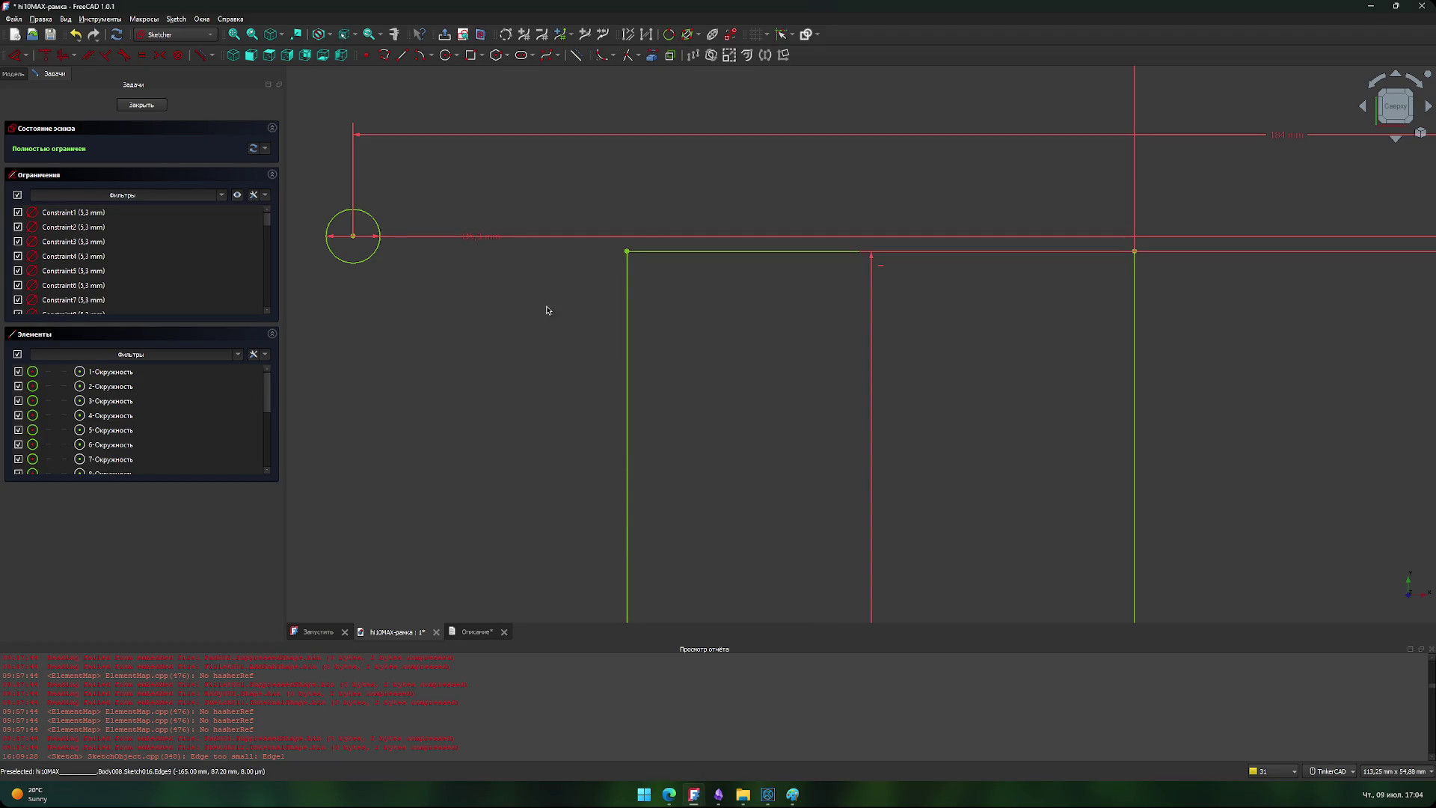
middle_click_drag(499, 330, 503, 372)
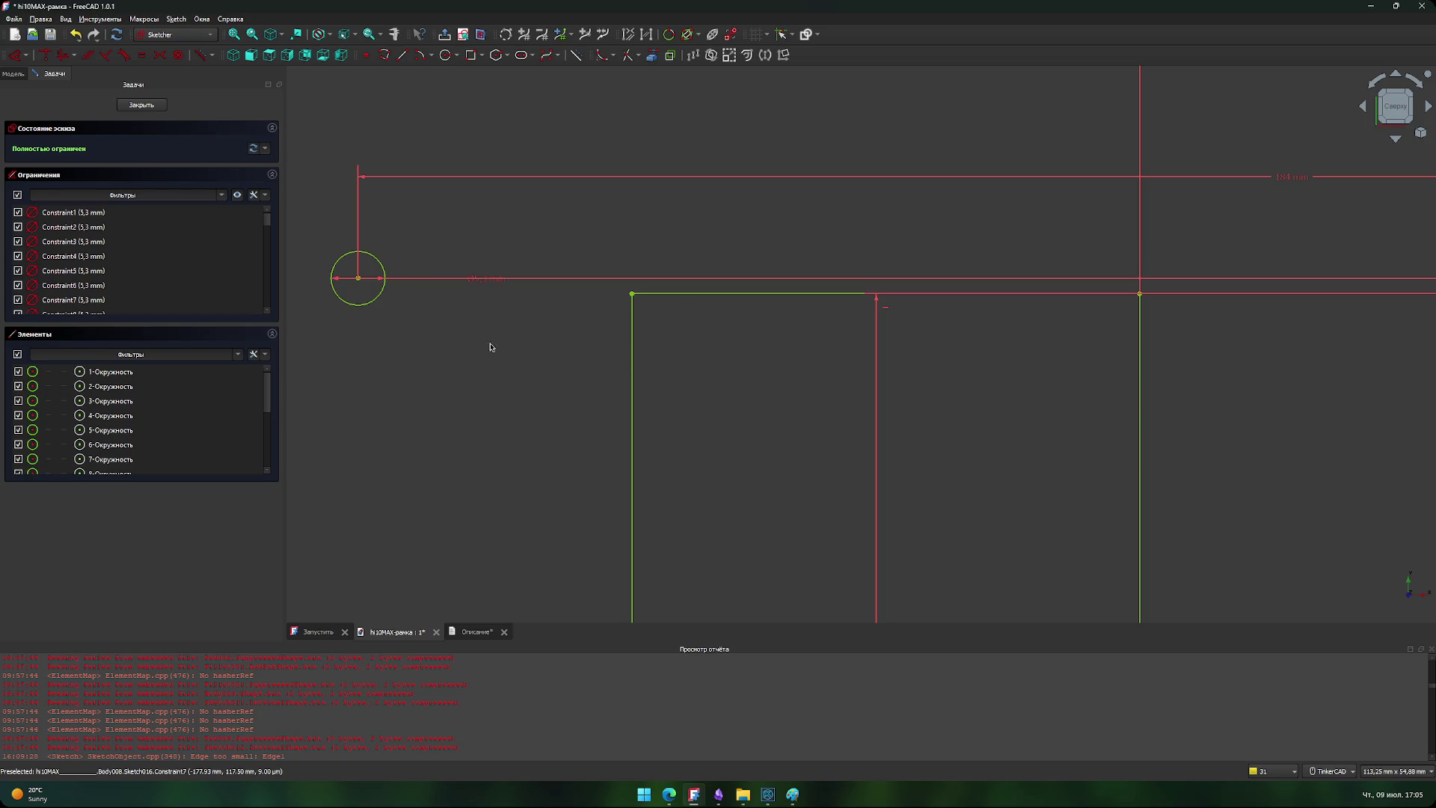
scroll(744, 369, "down", 5)
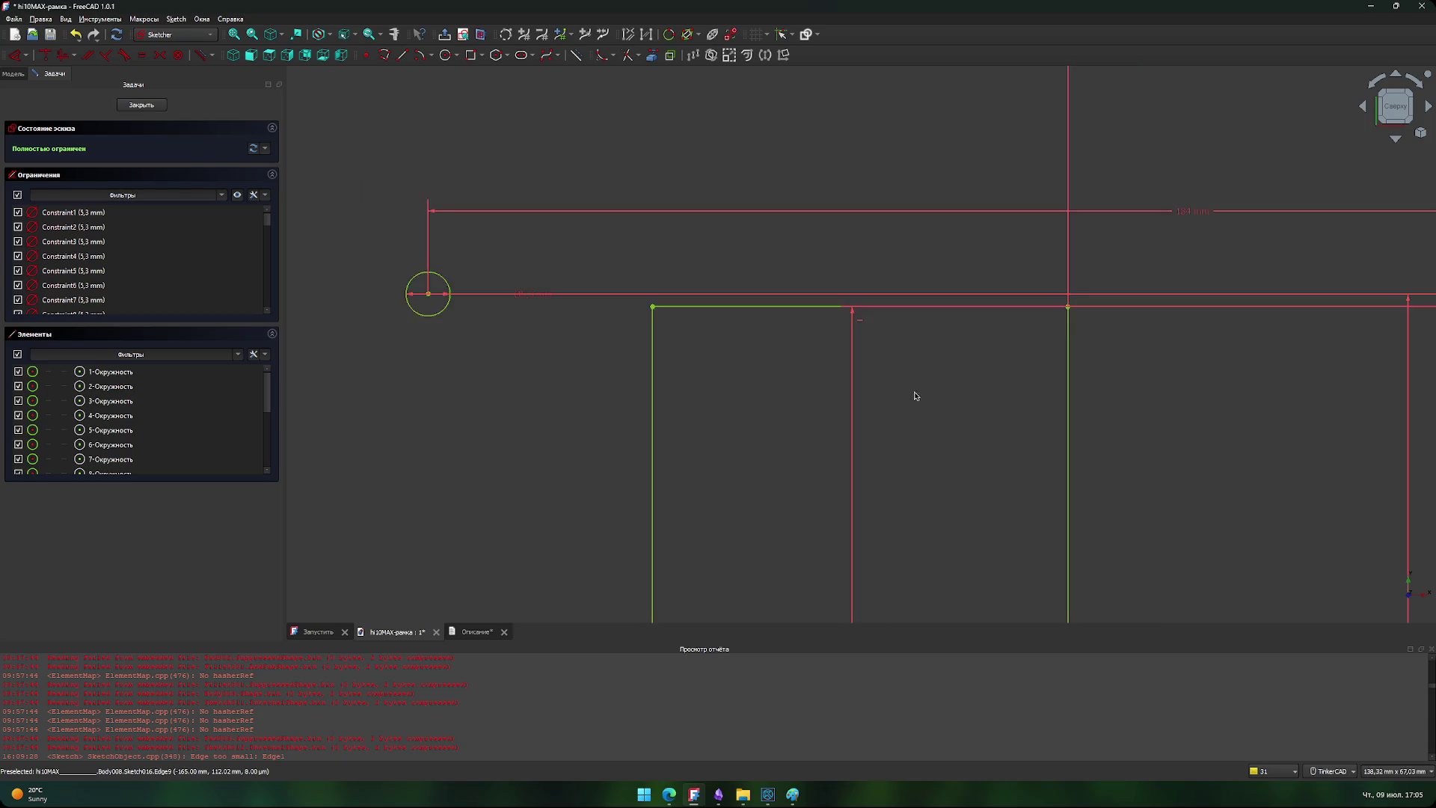
middle_click_drag(800, 303, 745, 379)
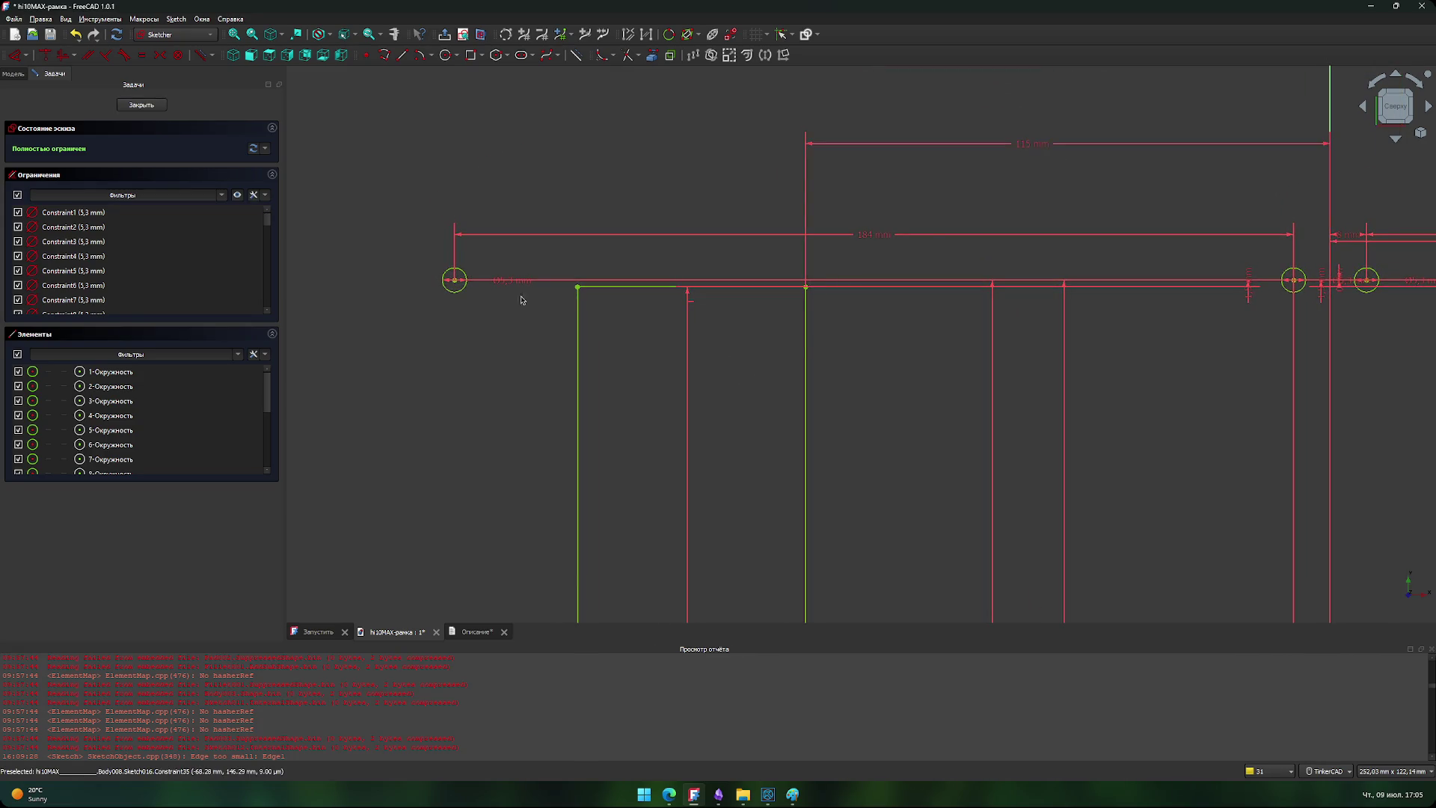
scroll(474, 301, "up", 5)
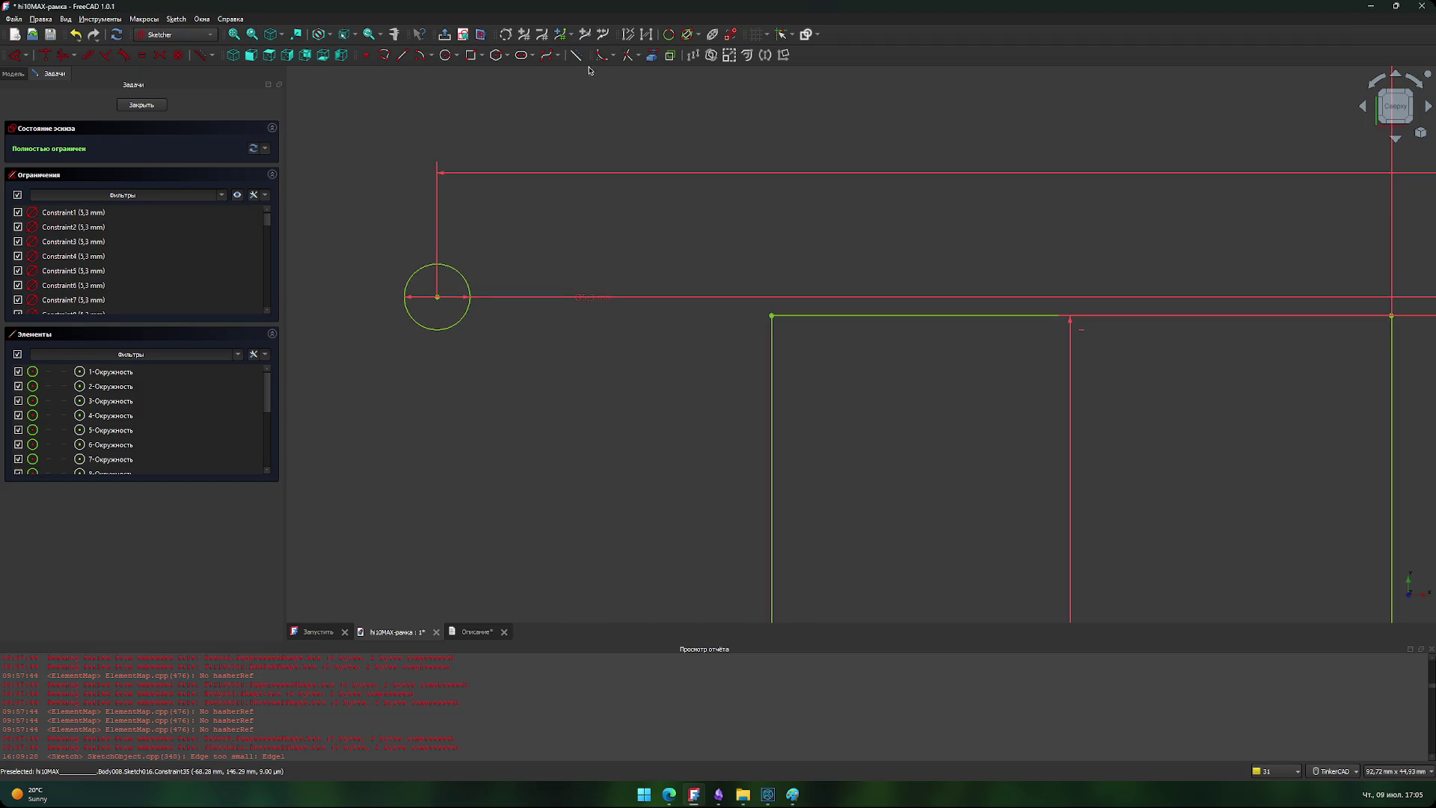
left_click(402, 55)
left_click(437, 308)
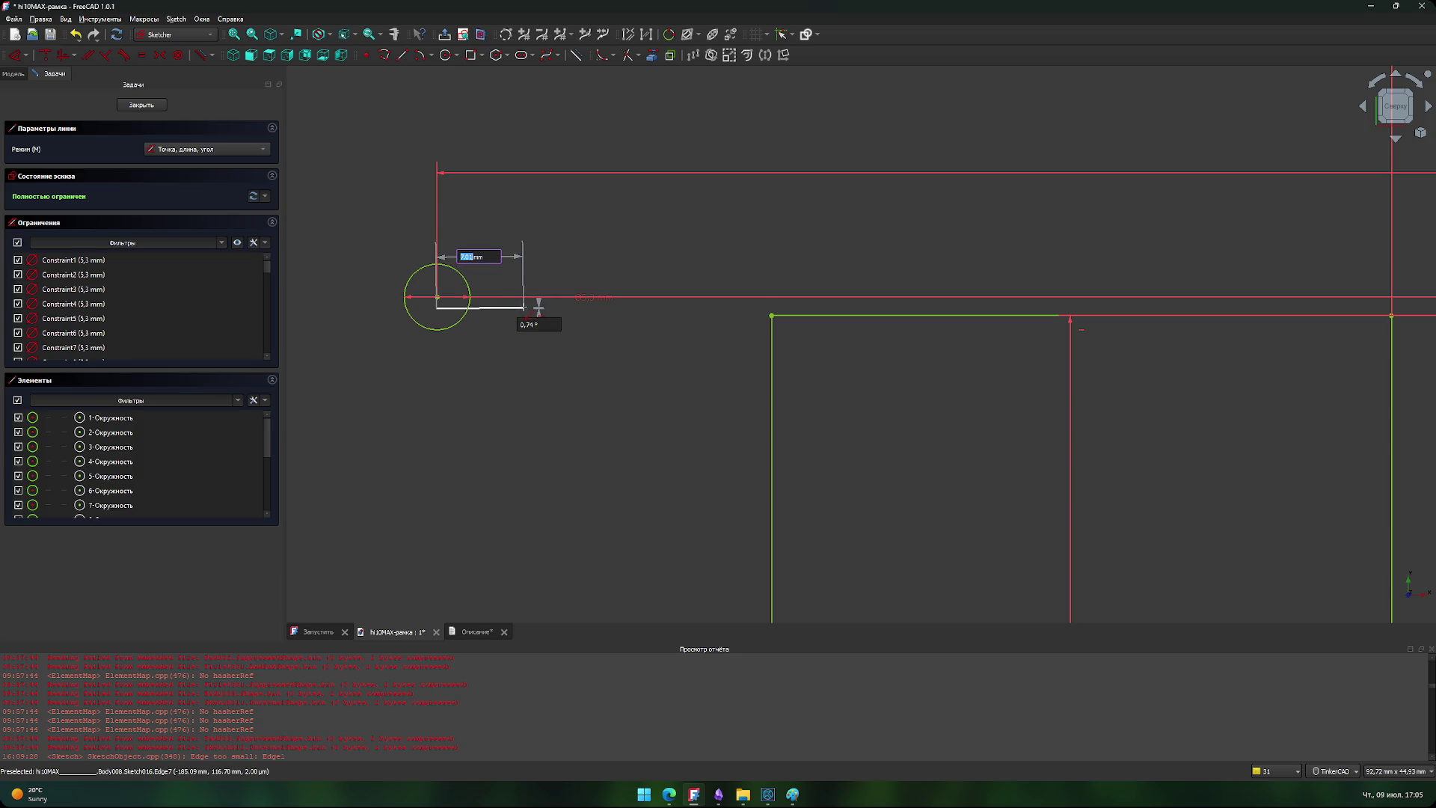
left_click(524, 308)
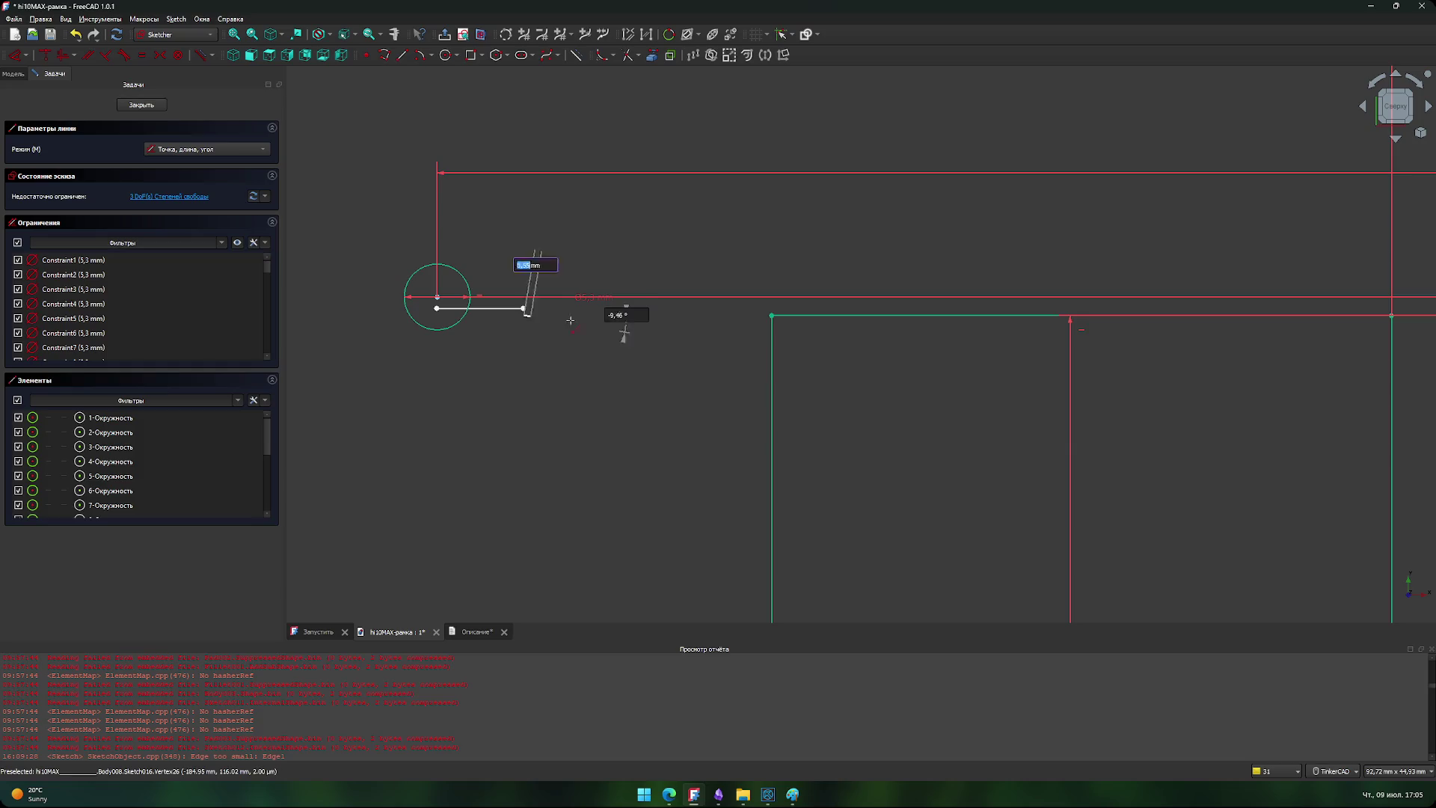
right_click(656, 317)
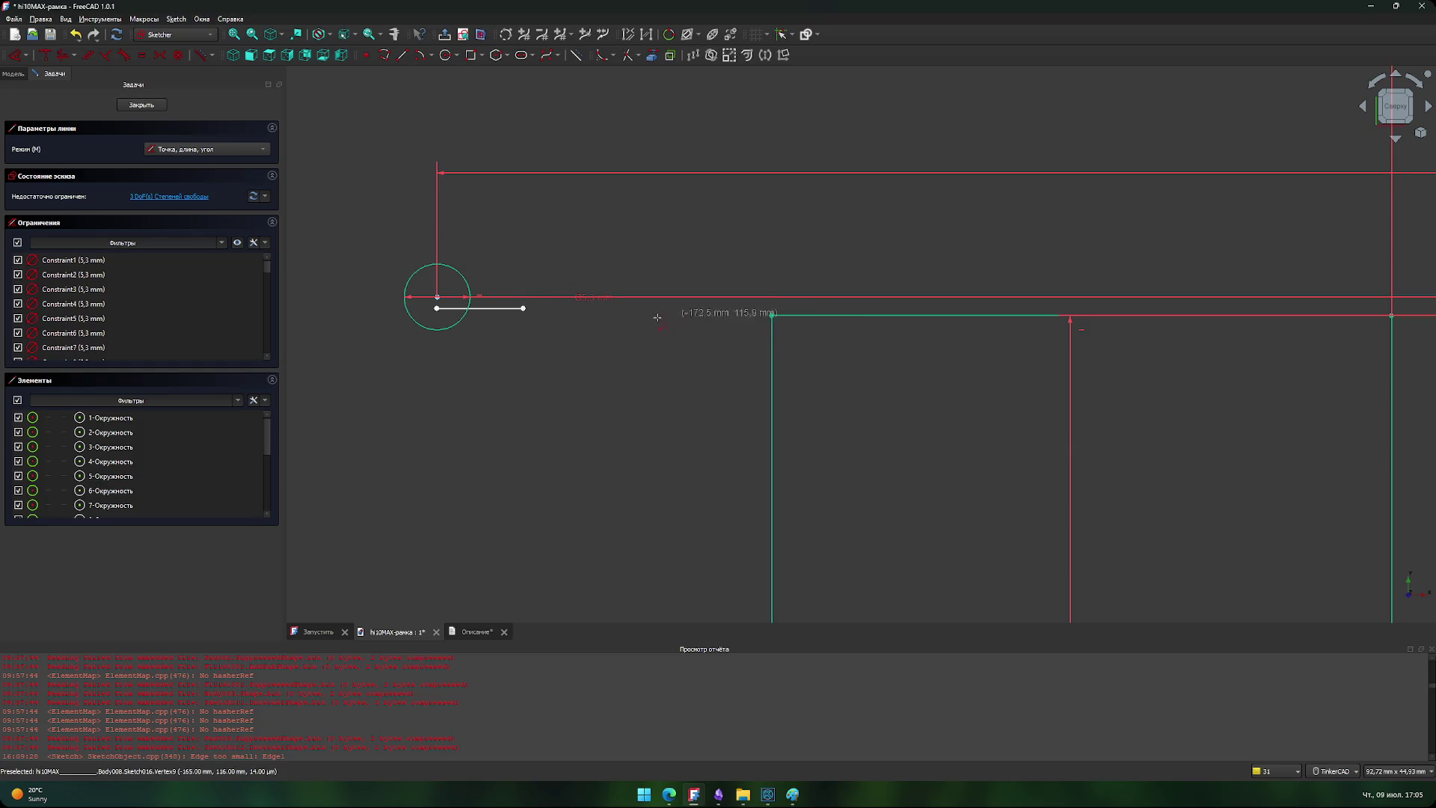
right_click(529, 320)
left_click(516, 308)
key("Delete")
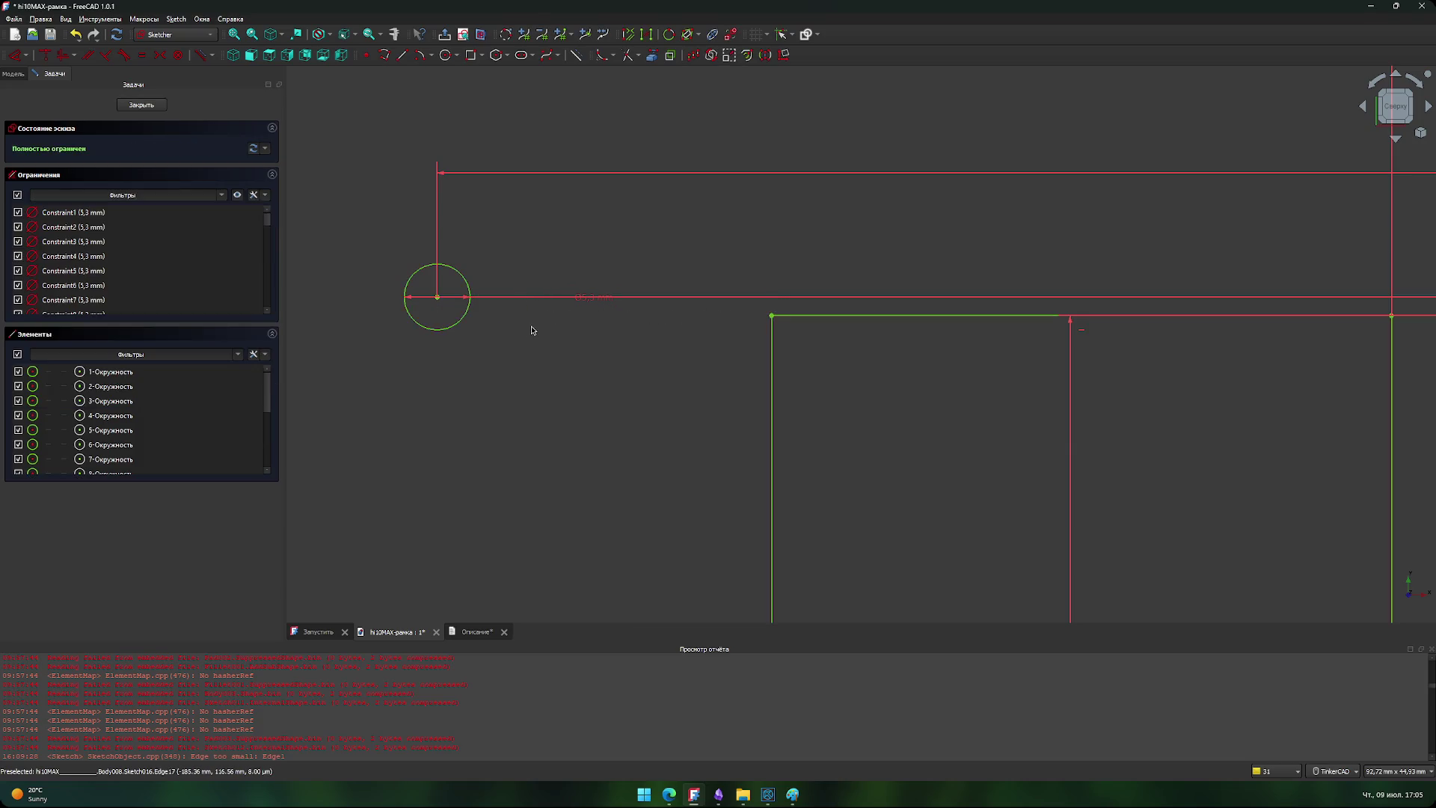
scroll(1264, 337, "down", 2)
mouse_move(1248, 349)
middle_mouse_down()
mouse_move(868, 366)
mouse_move(694, 220)
middle_mouse_up()
scroll(867, 366, "down", 4)
scroll(699, 294, "down", 2)
middle_click_drag(908, 116, 909, 212)
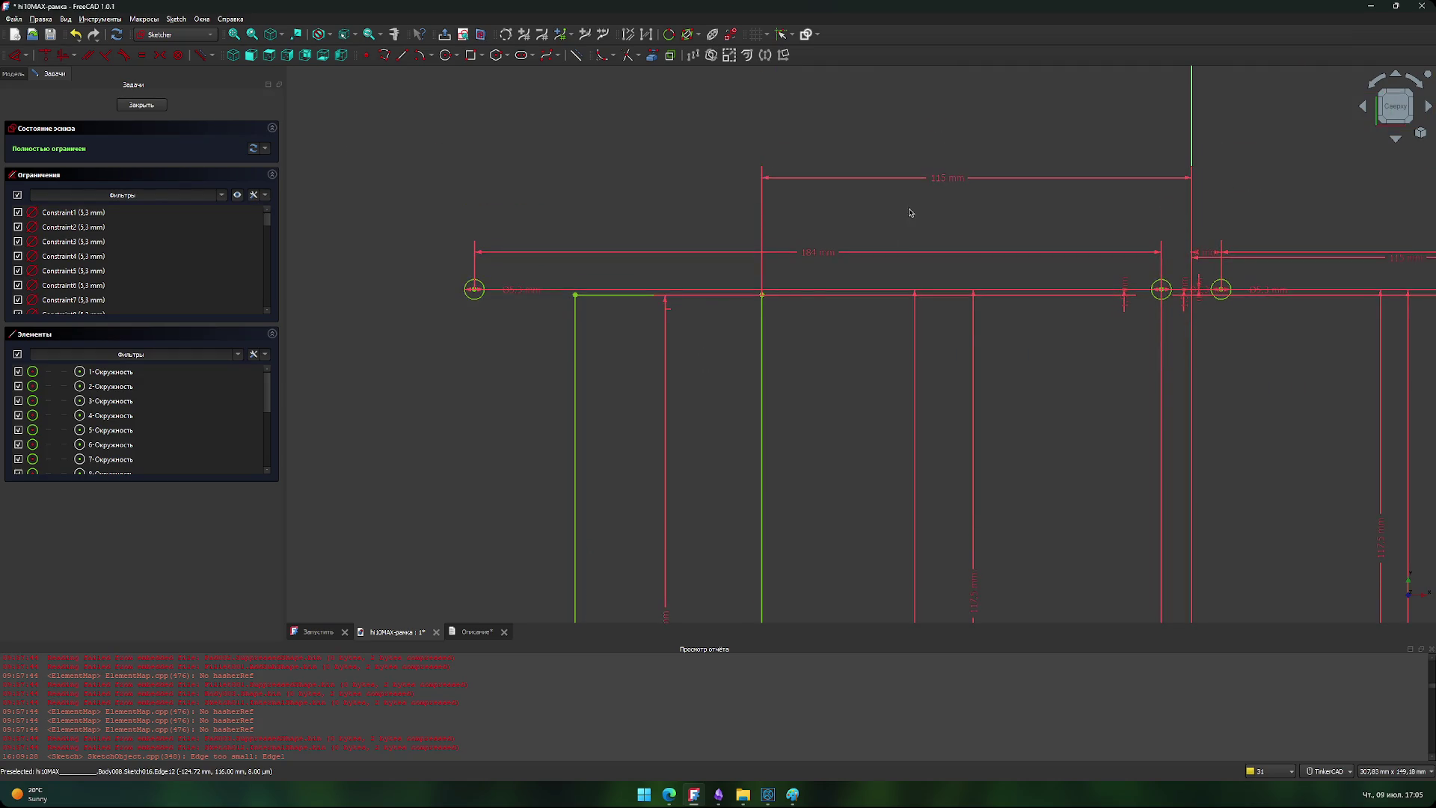
double_click(945, 180)
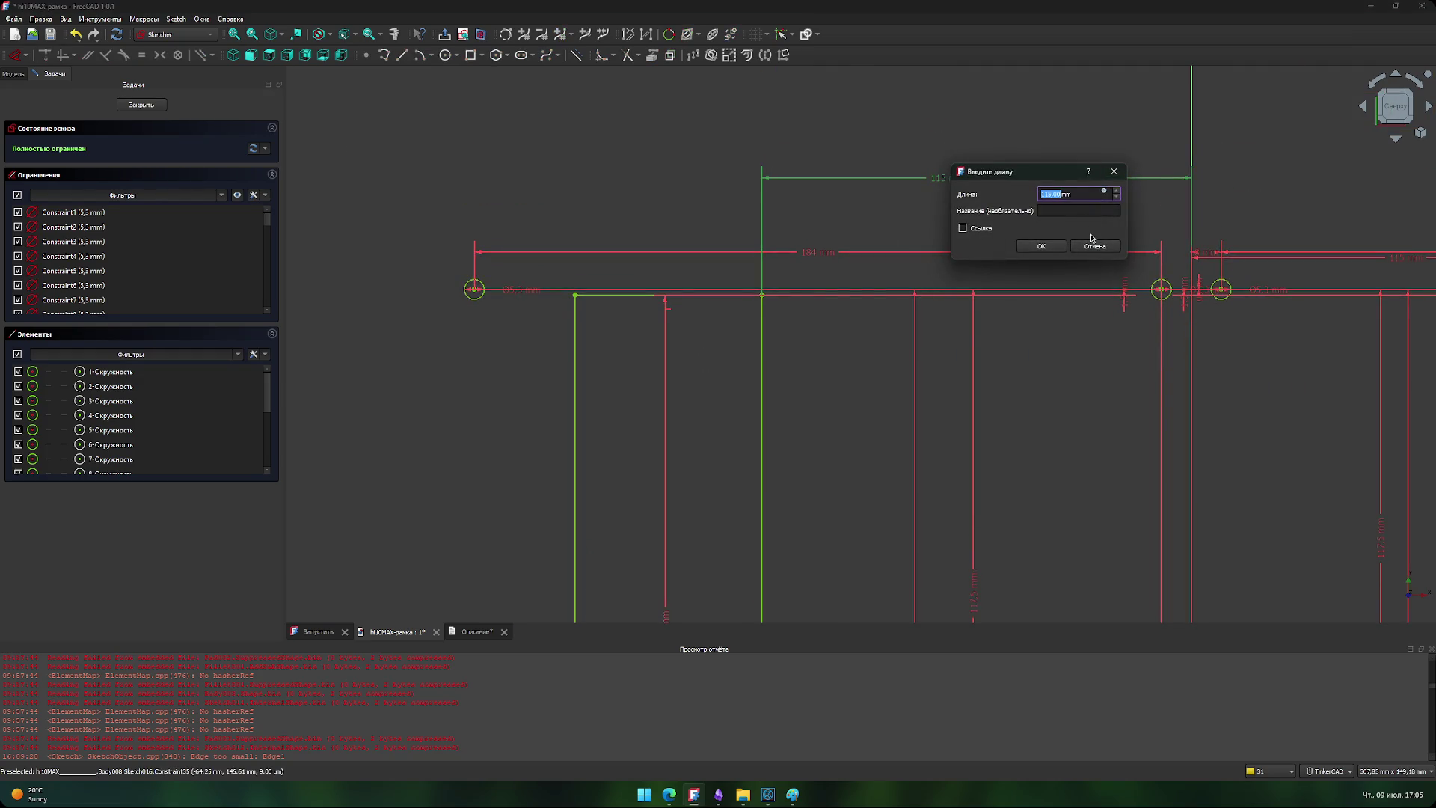
- Set the 115 mm dimension to 135 mm, move its label above the 184 mm one, and close the sketch
type("135")
key("Return")
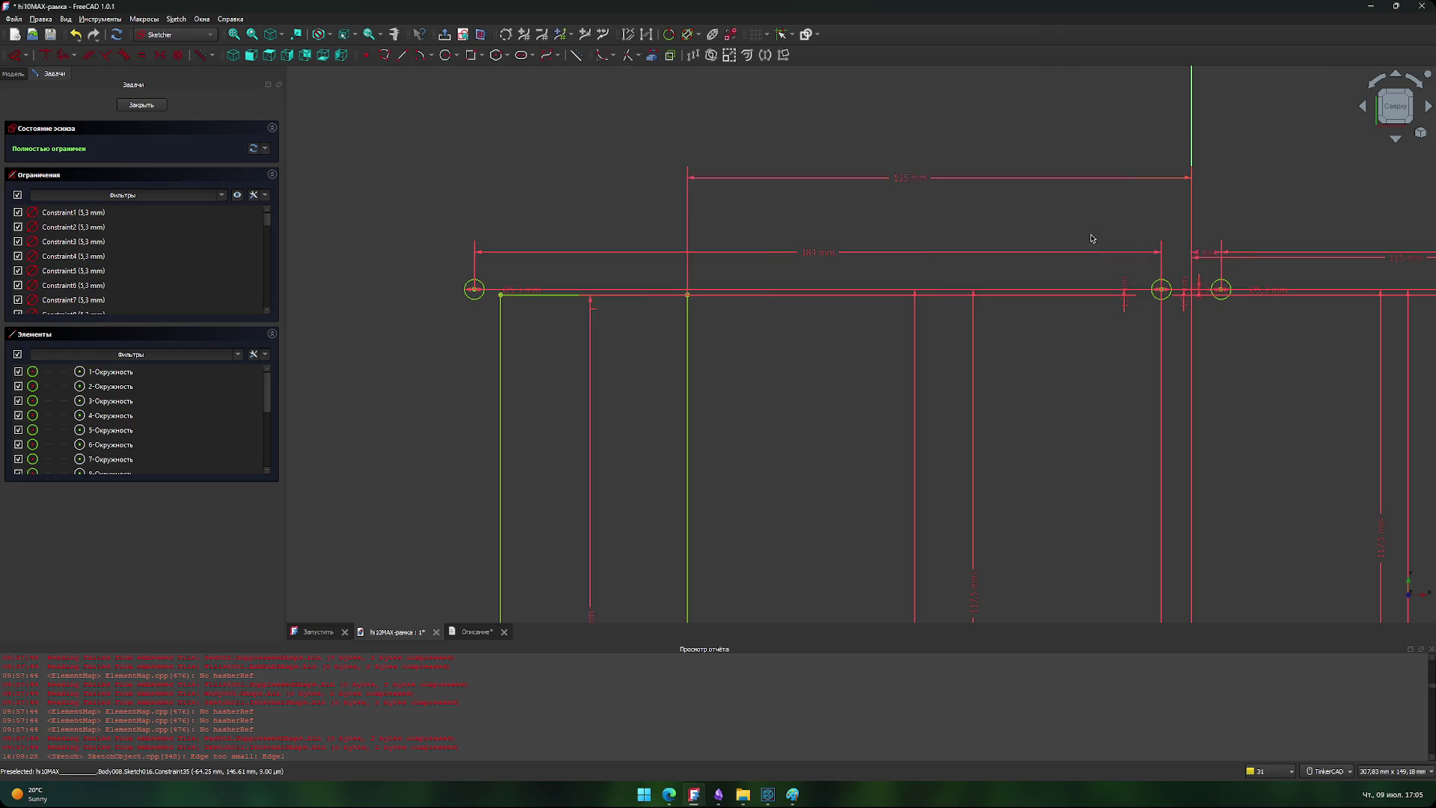
scroll(753, 356, "down", 5)
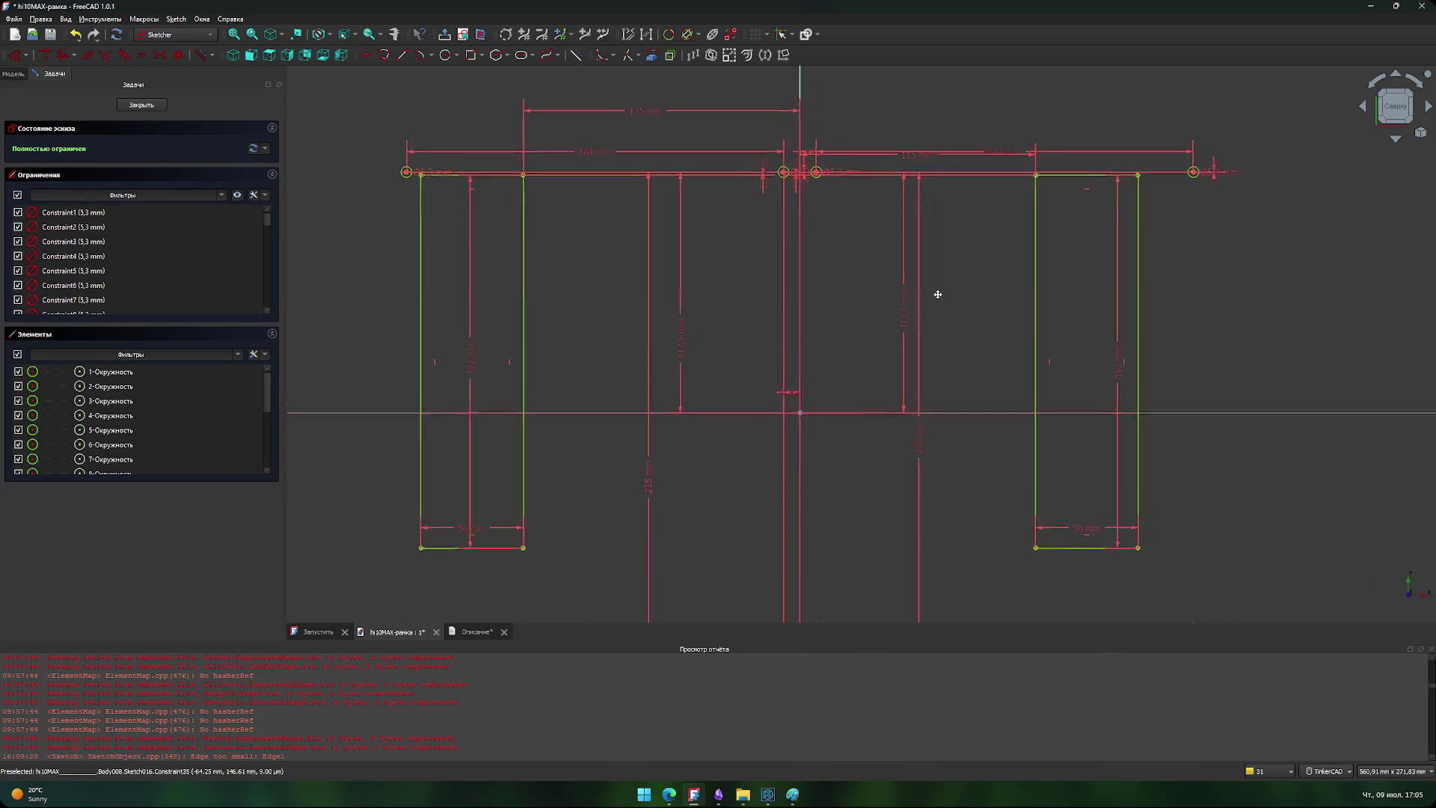
left_click_drag(660, 243, 664, 198)
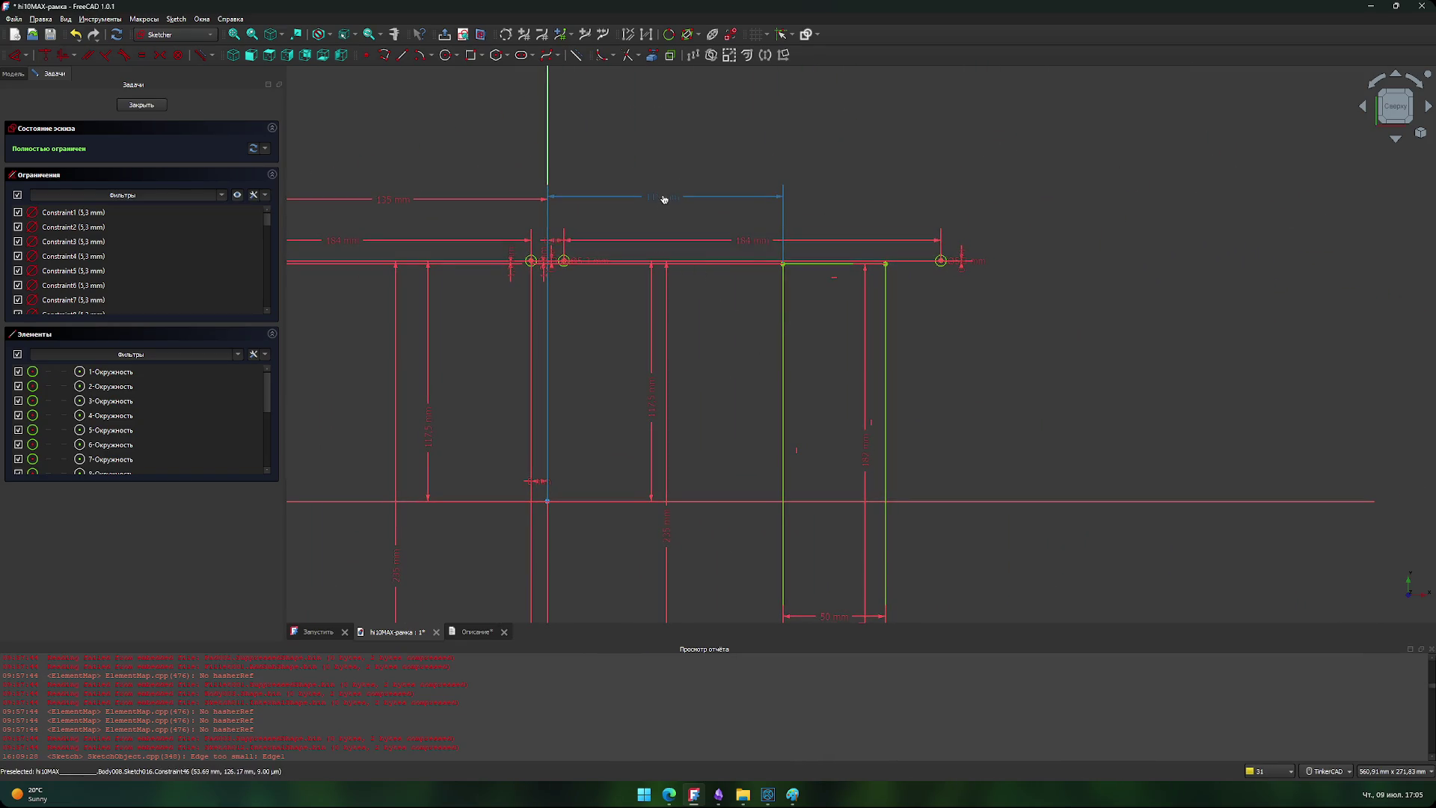
middle_click_drag(745, 360, 1147, 356)
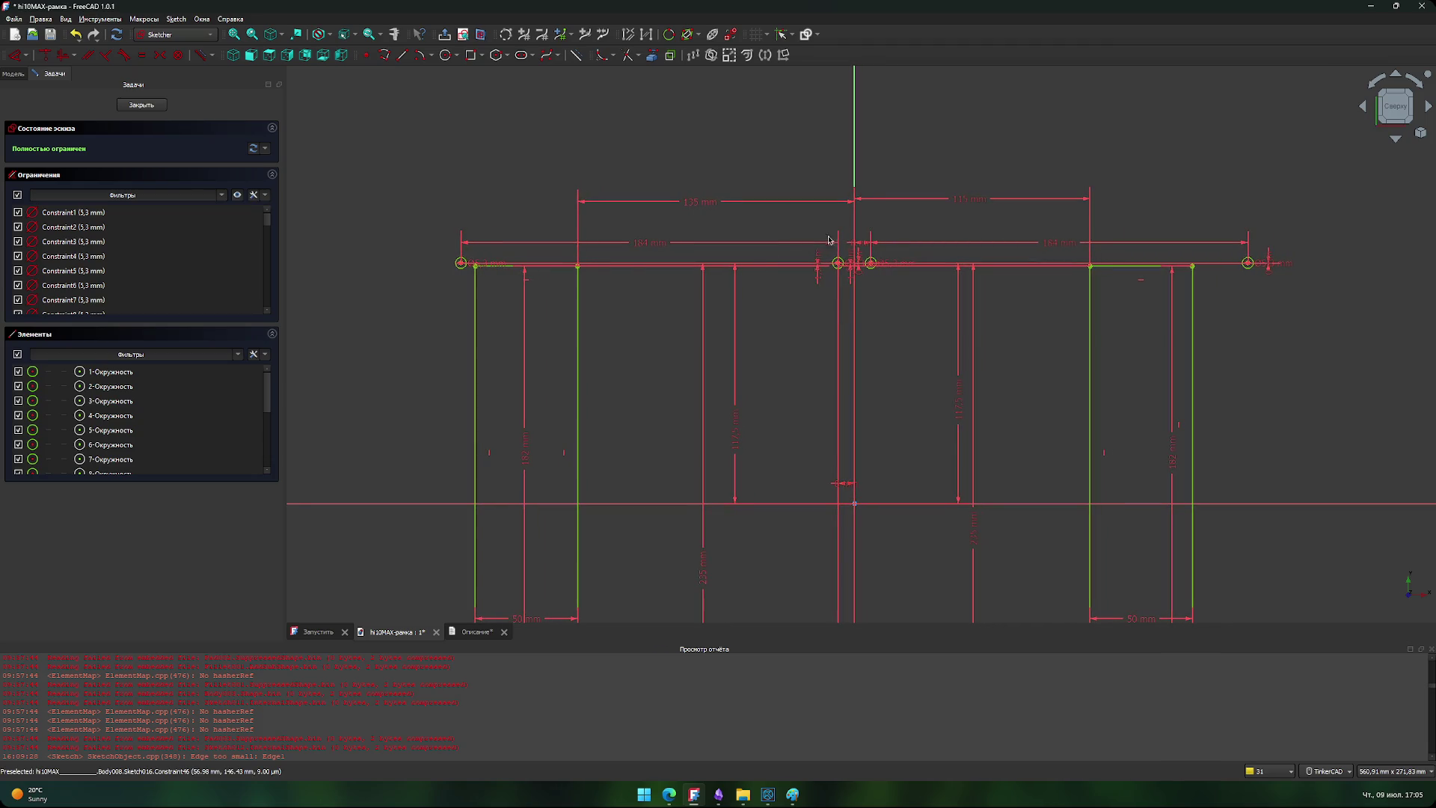
scroll(613, 356, "down", 2)
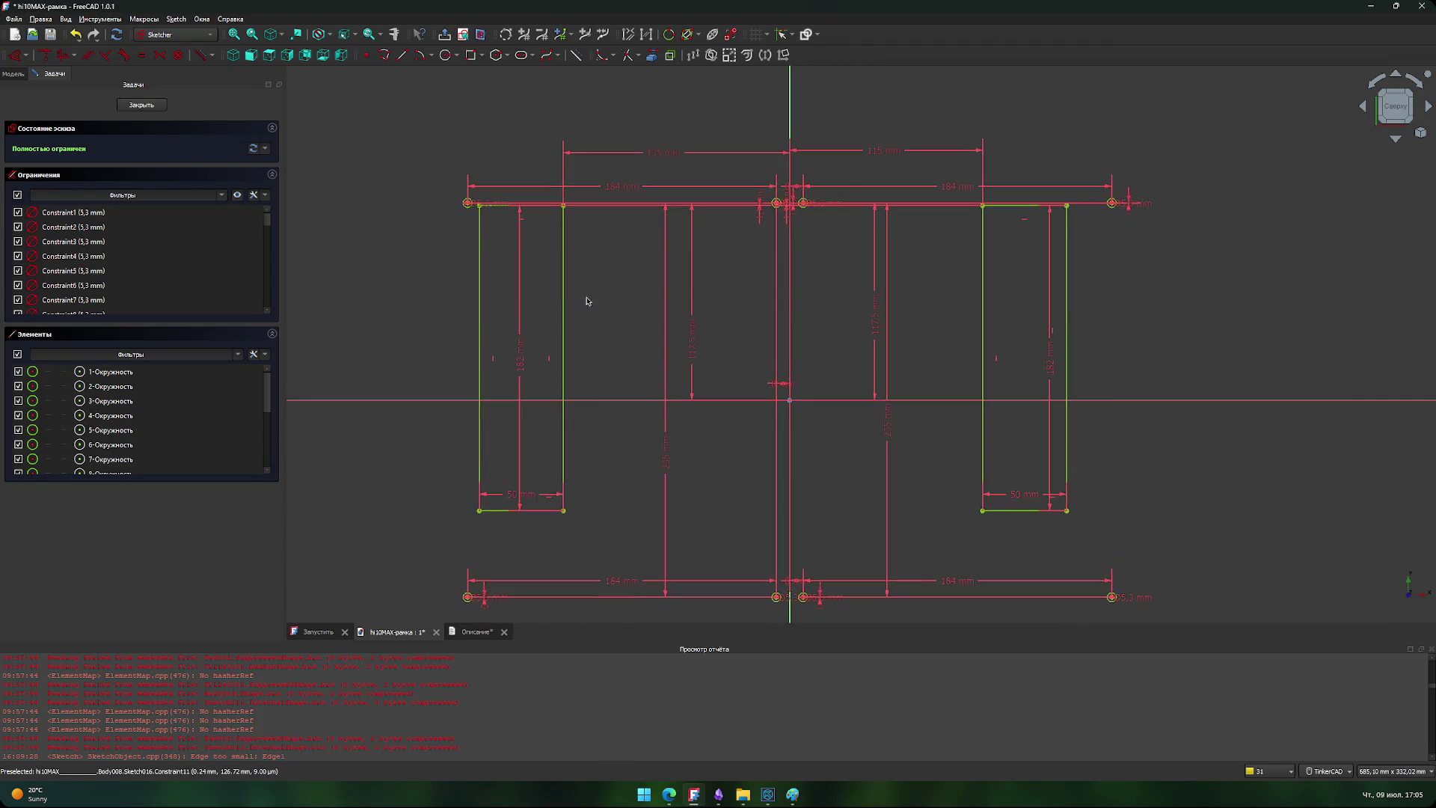
left_click(141, 104)
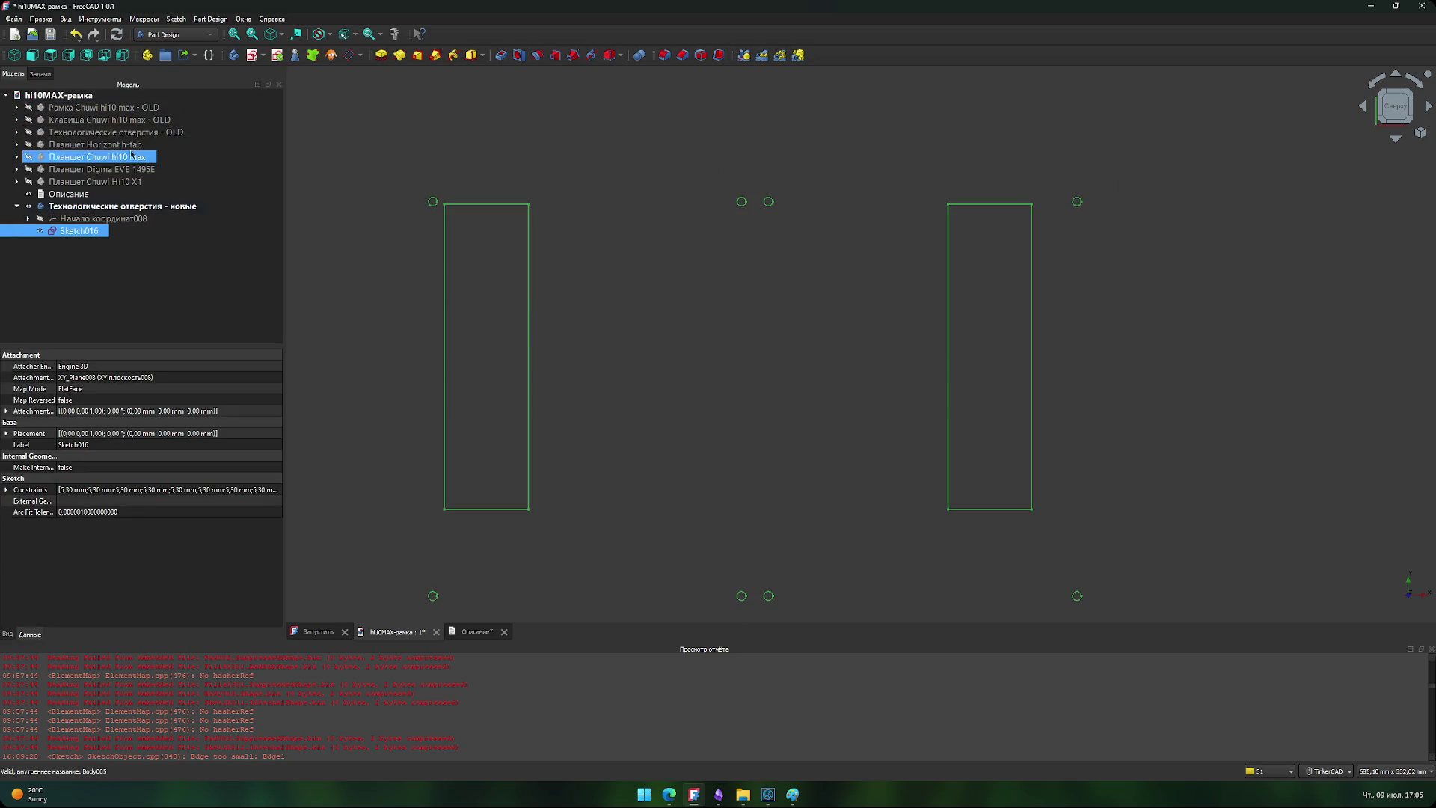
- Compare the cutouts with the old frame, Horizont h-tab and Chuwi hi10 max bodies, hiding each afterwards
left_click(29, 109)
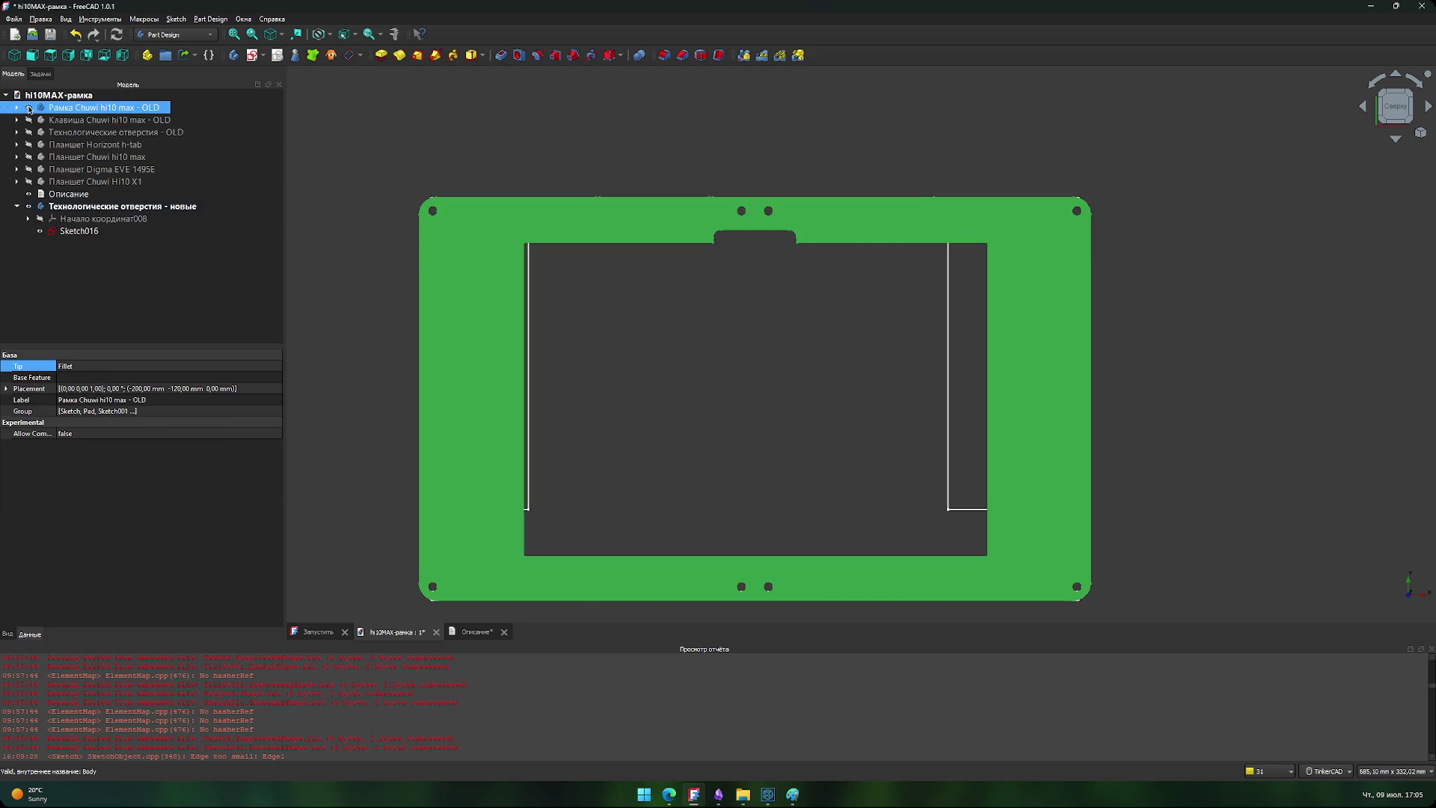
left_click(29, 110)
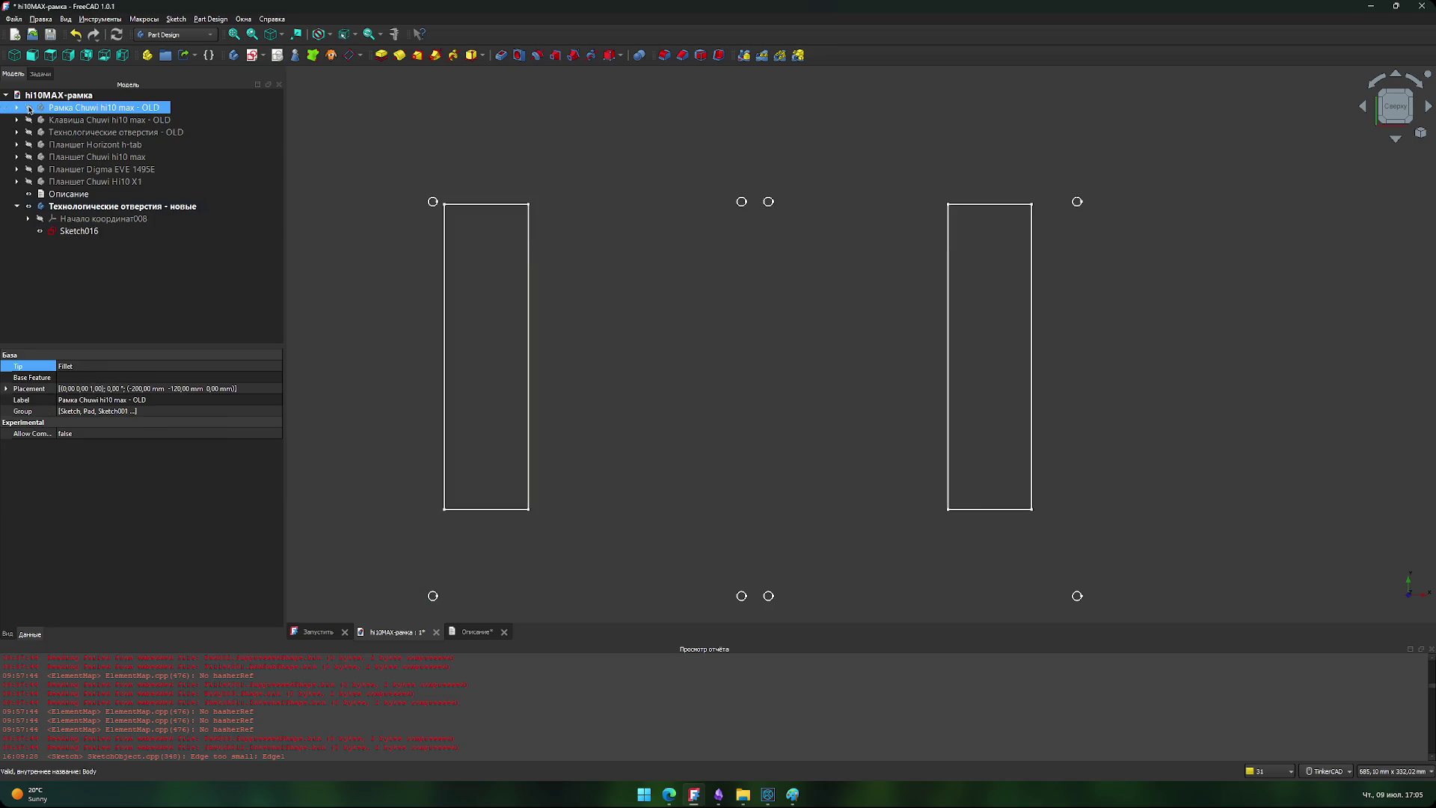
left_click(28, 146)
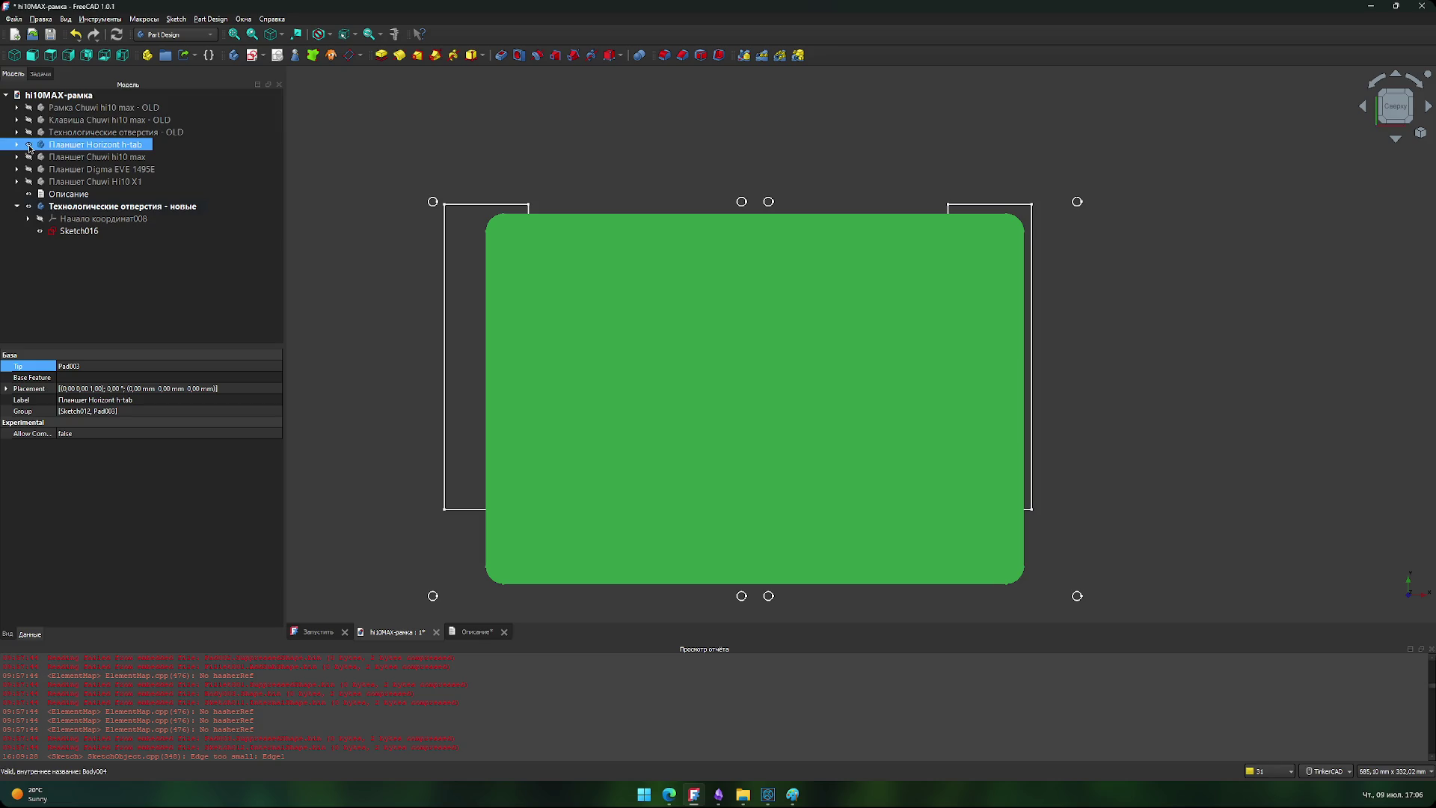
left_click(30, 146)
left_click(29, 157)
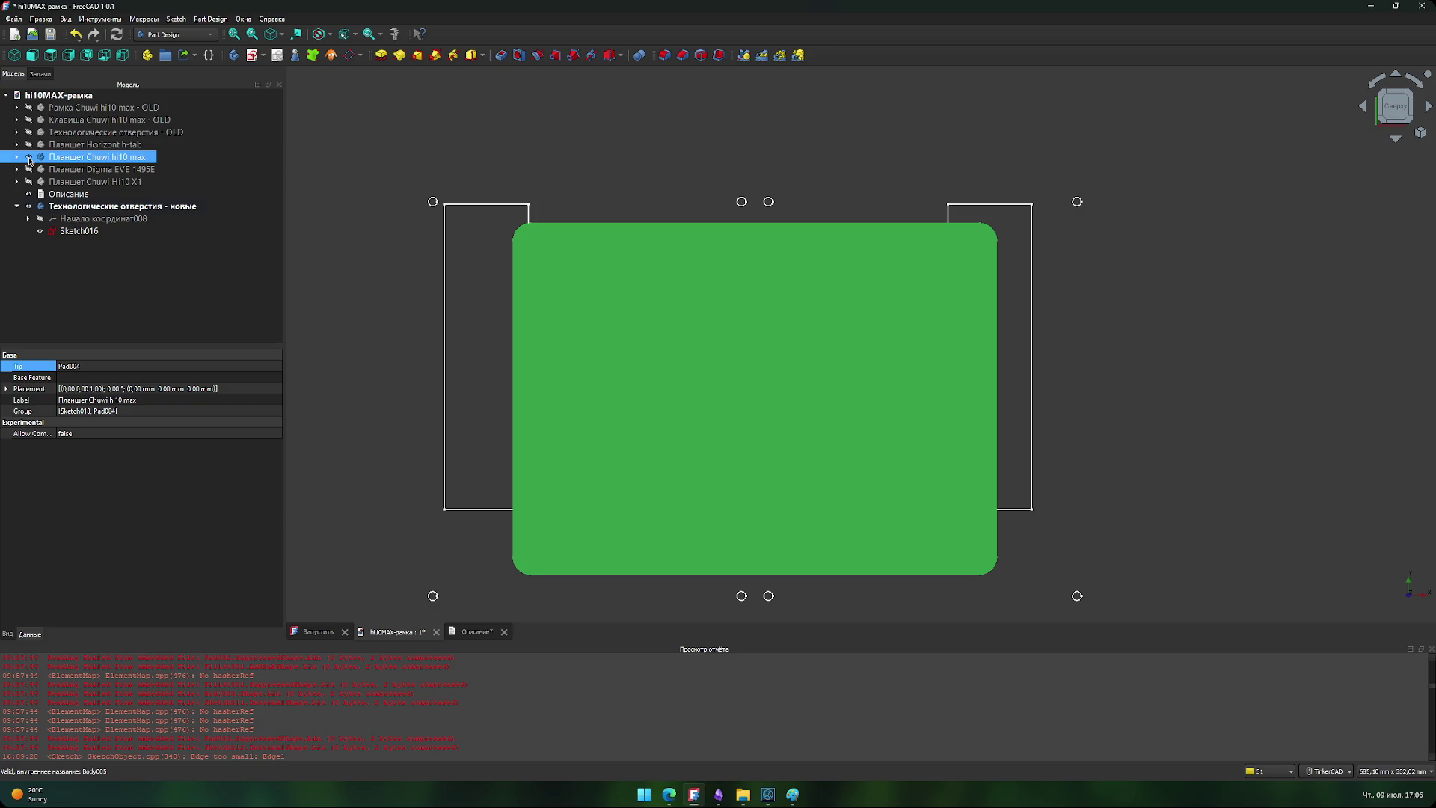
left_click(29, 158)
- Check the cutouts against the Digma EVE 1495E and Chuwi Hi10 X1 bodies, then hide them
left_click(30, 170)
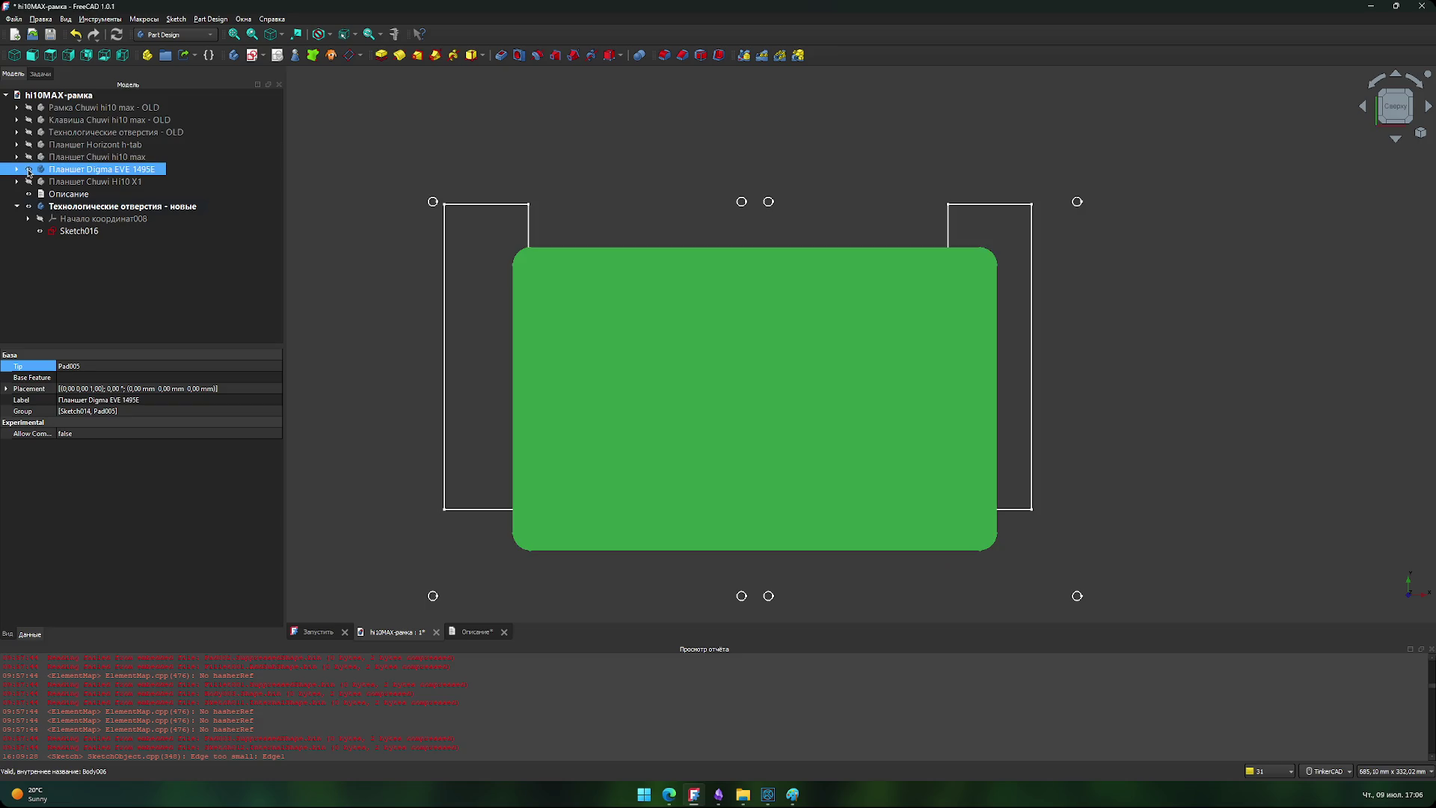
left_click(29, 170)
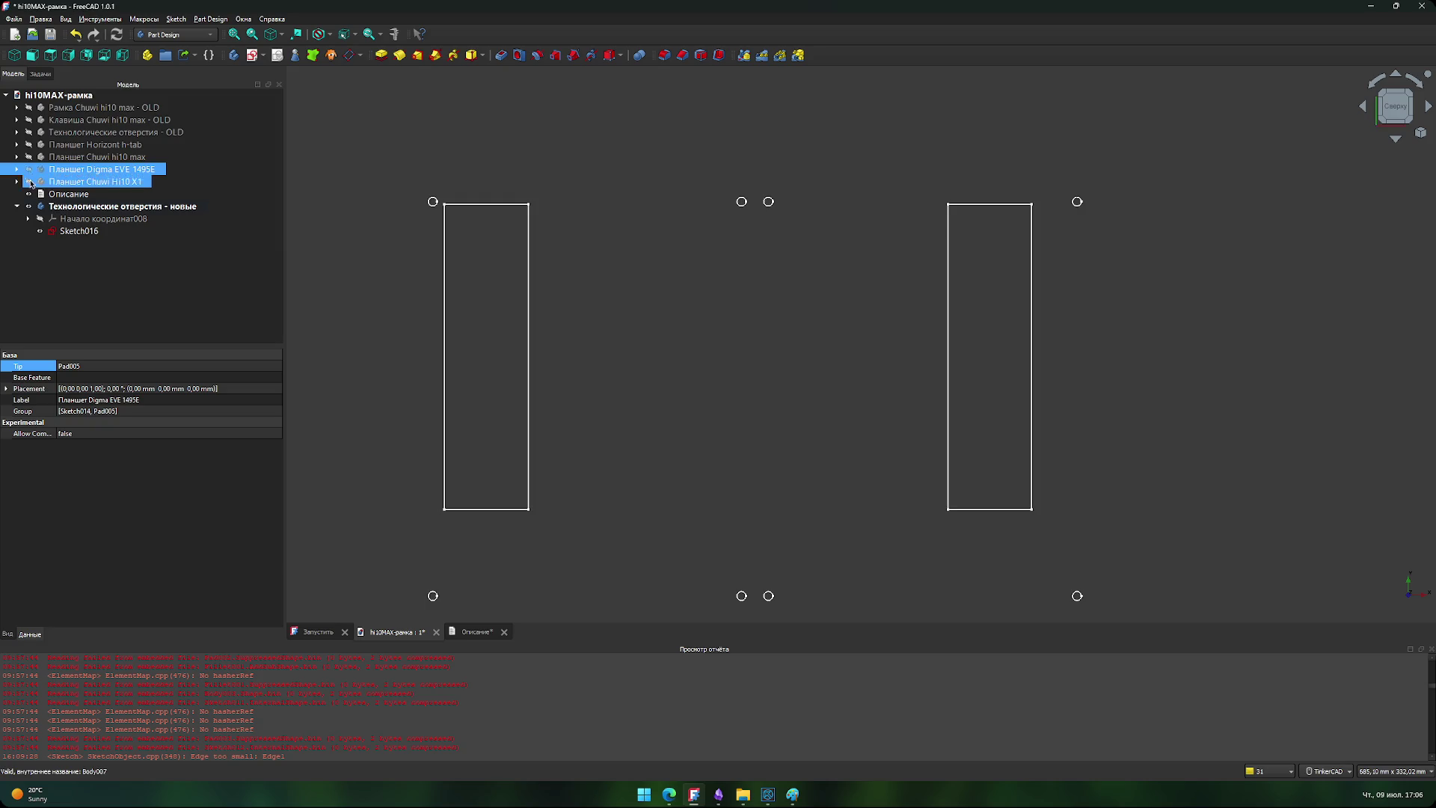
left_click(29, 181)
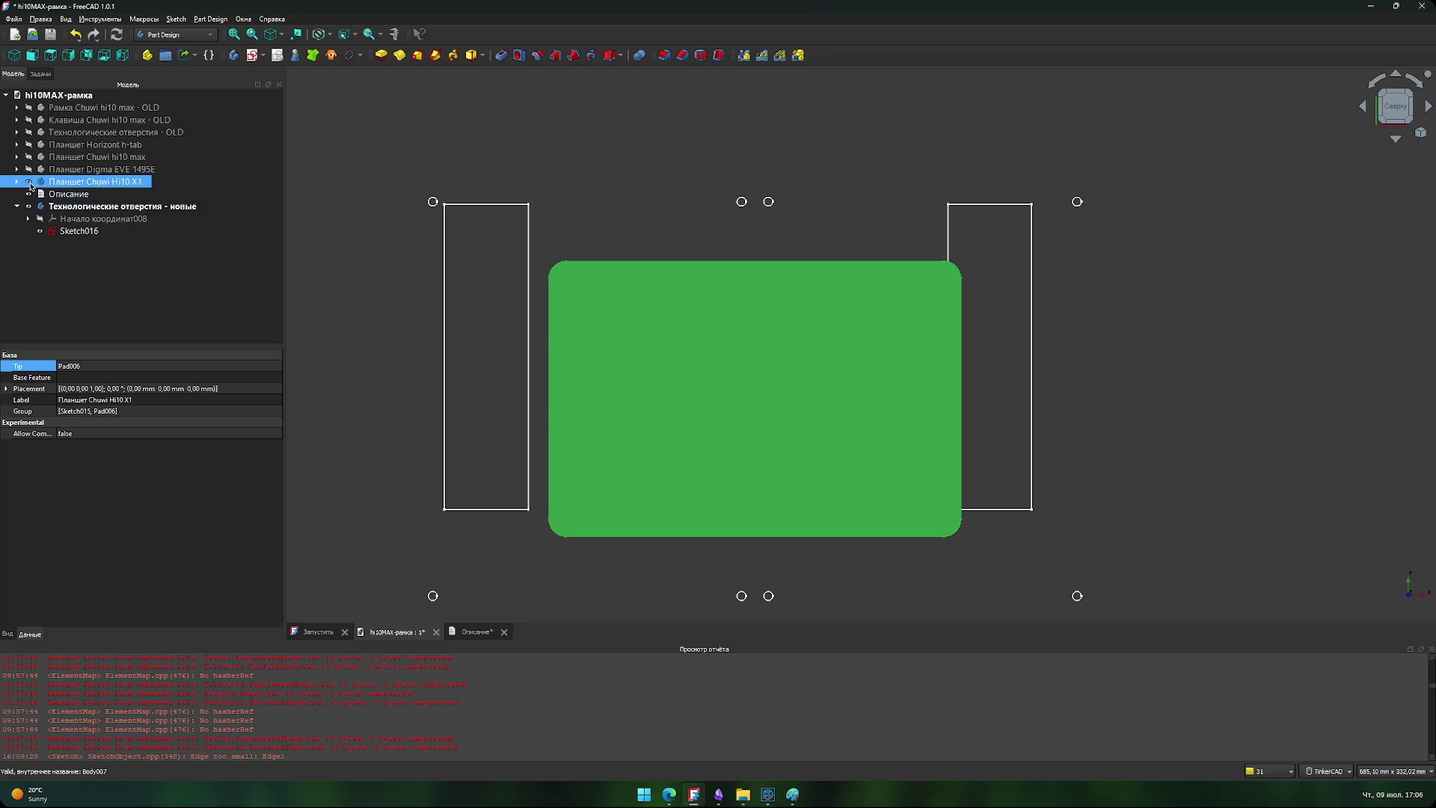
left_click(29, 182)
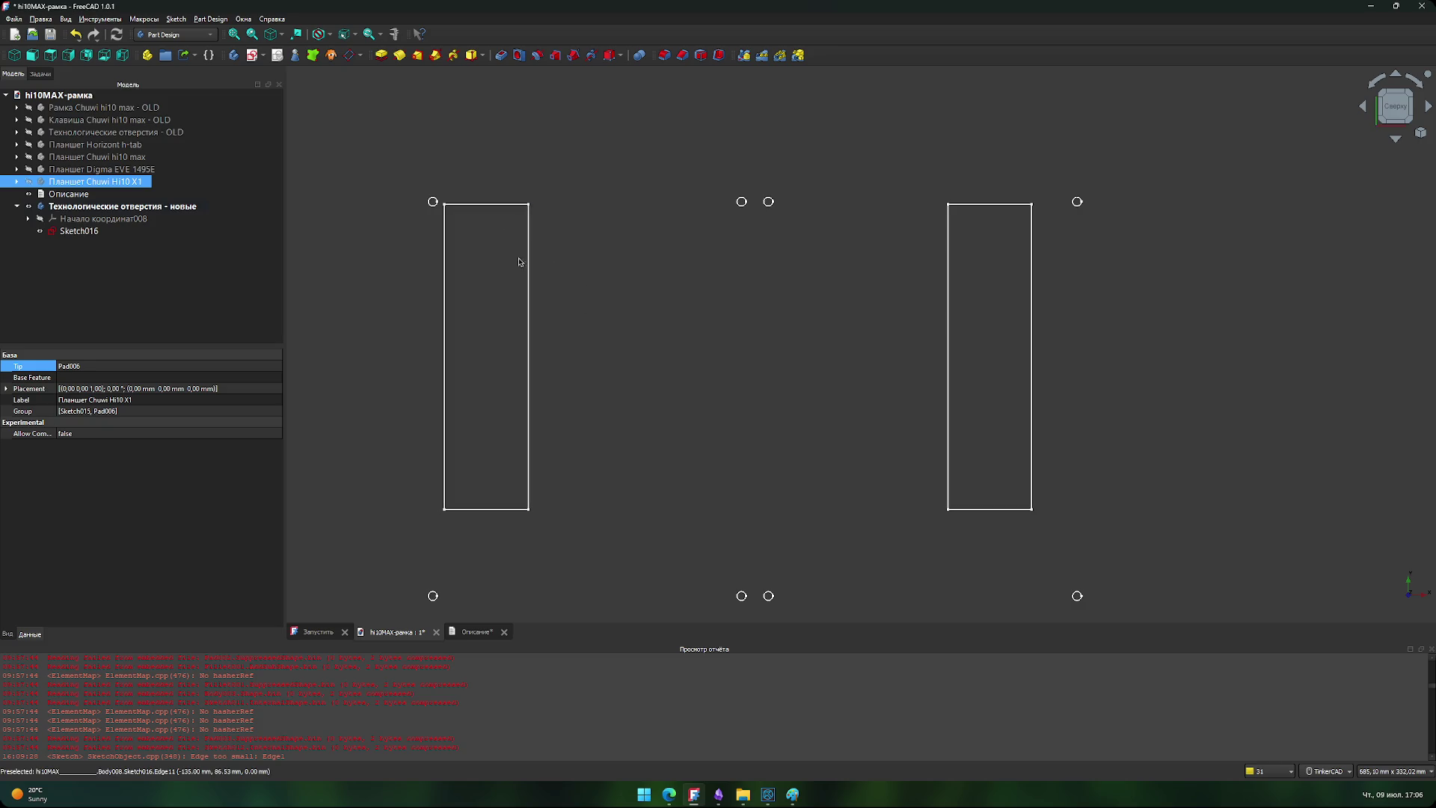
left_click(30, 184)
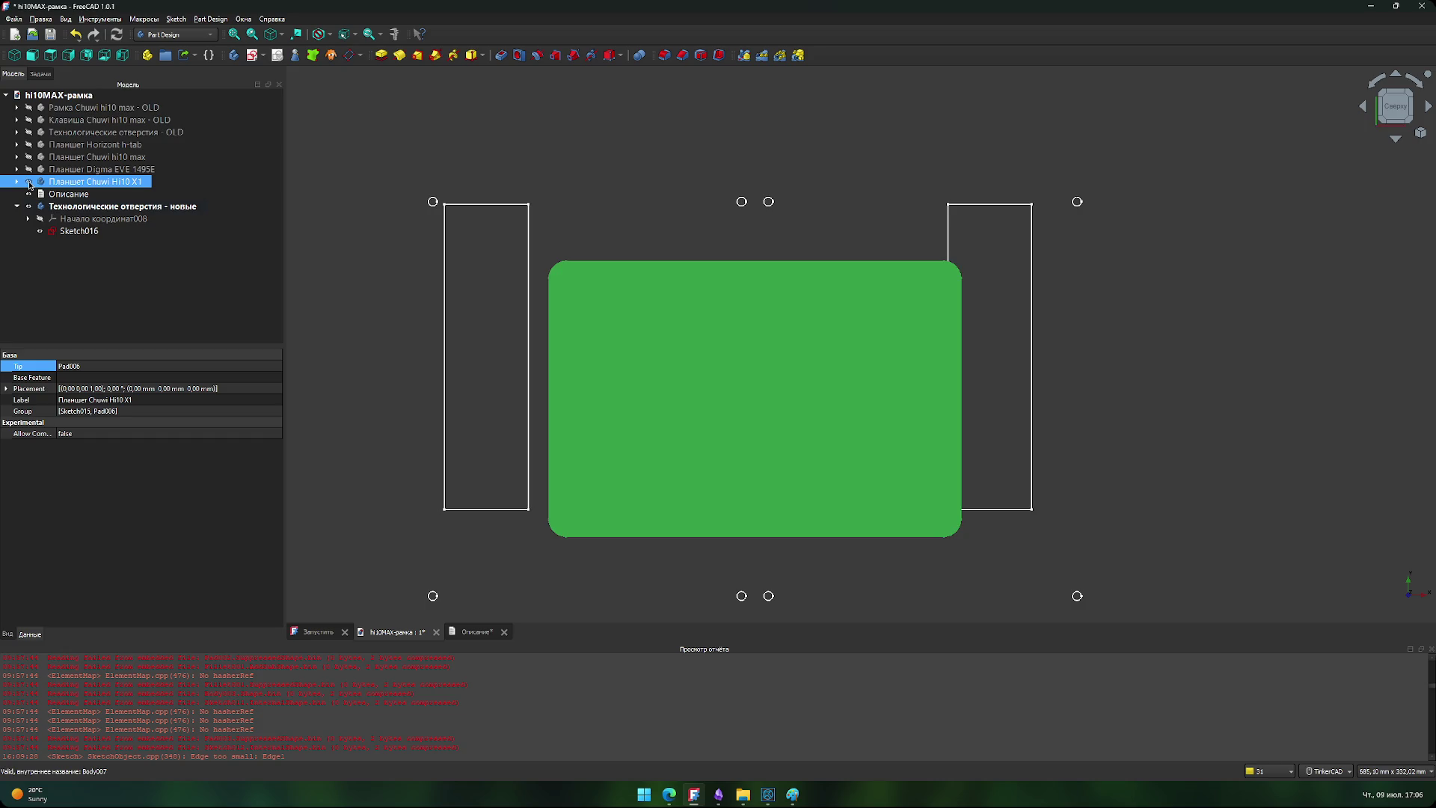
left_click(30, 183)
left_click(29, 171)
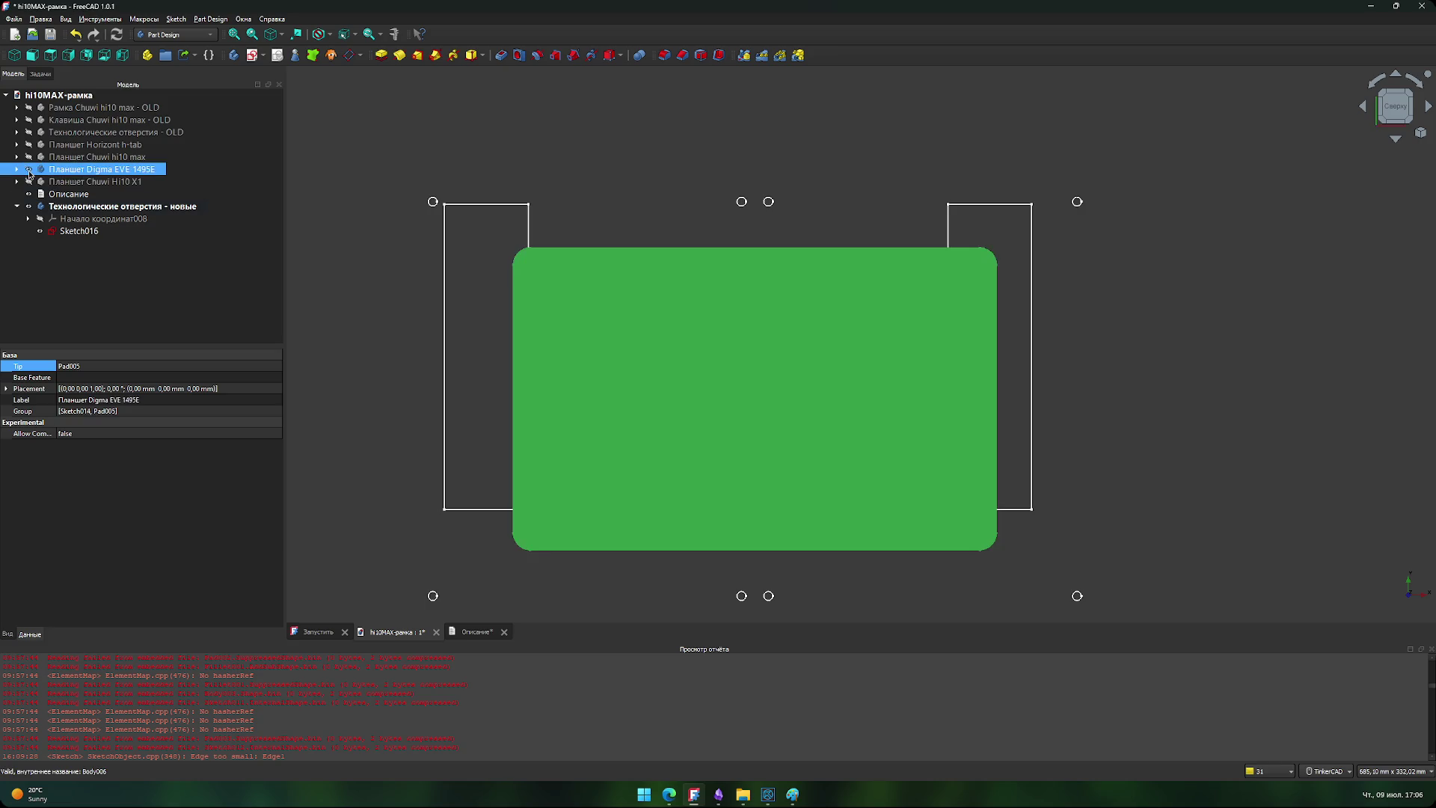
left_click(29, 171)
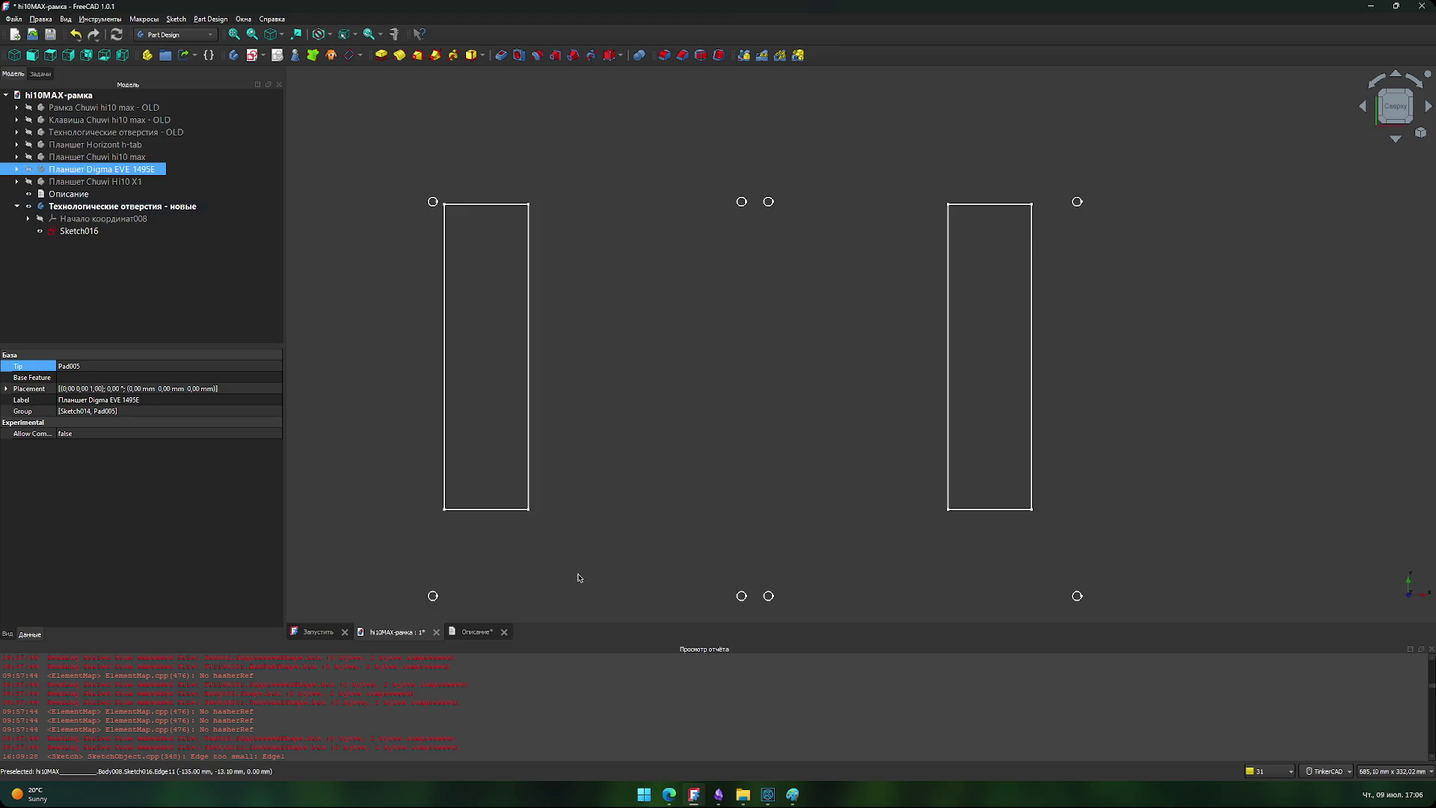
- Save the hi10MAX-рамка document and reopen Sketch016 for editing
left_click(629, 473)
key("ctrl+s")
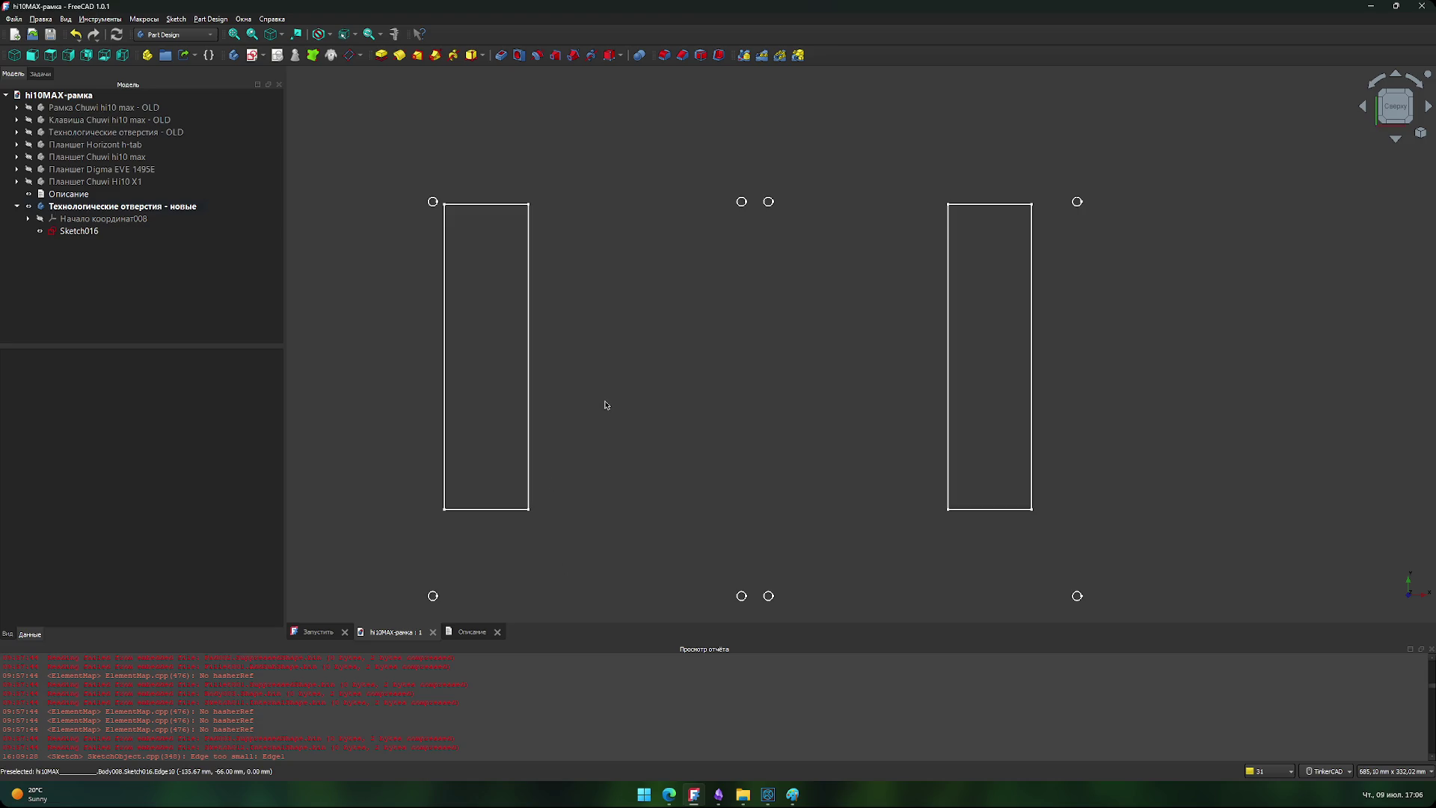
double_click(105, 231)
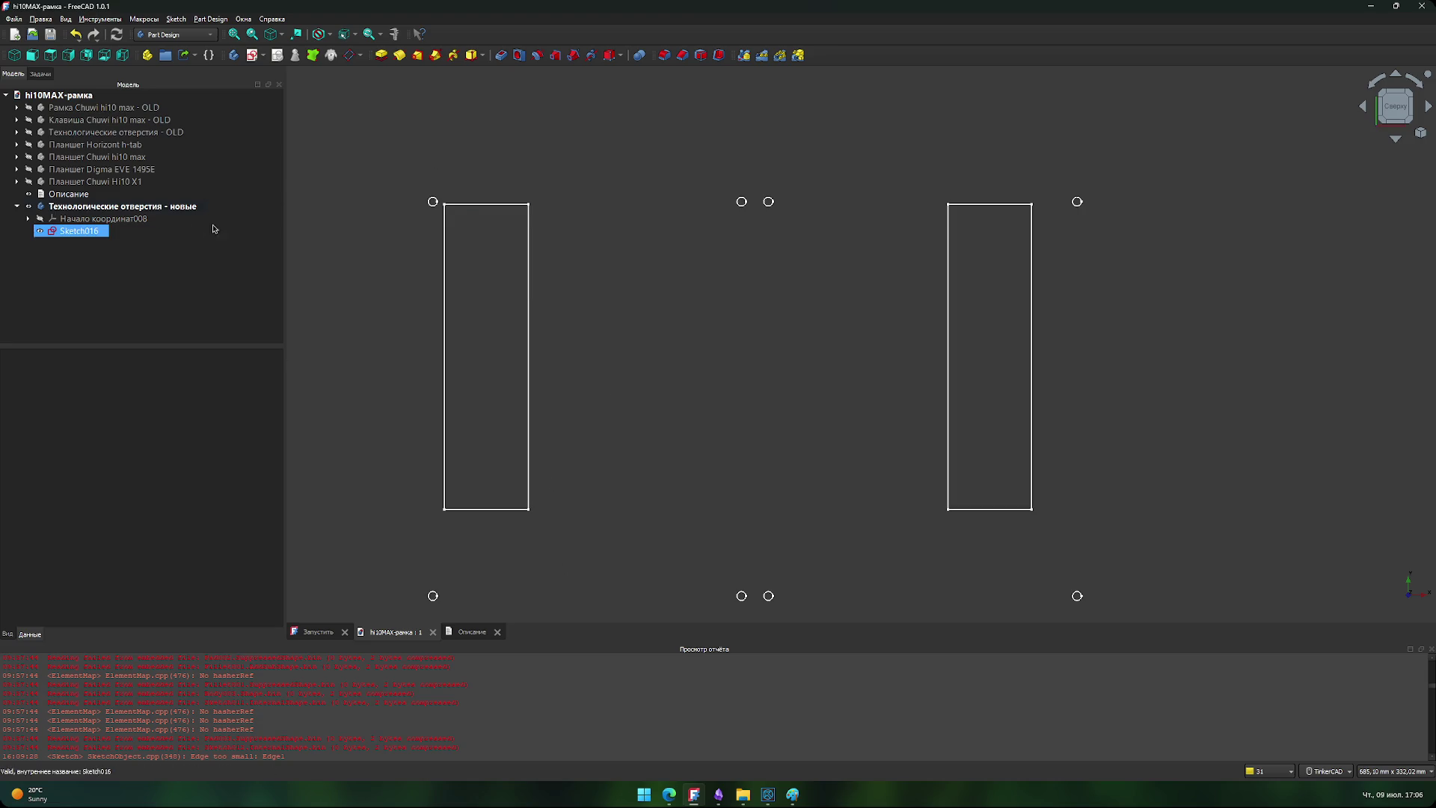
- Change the 115 mm cutout spacing to 135 mm and close the sketch
mouse_move(606, 285)
middle_mouse_down()
mouse_move(599, 272)
mouse_move(552, 277)
middle_mouse_up()
double_click(798, 159)
type("135mm")
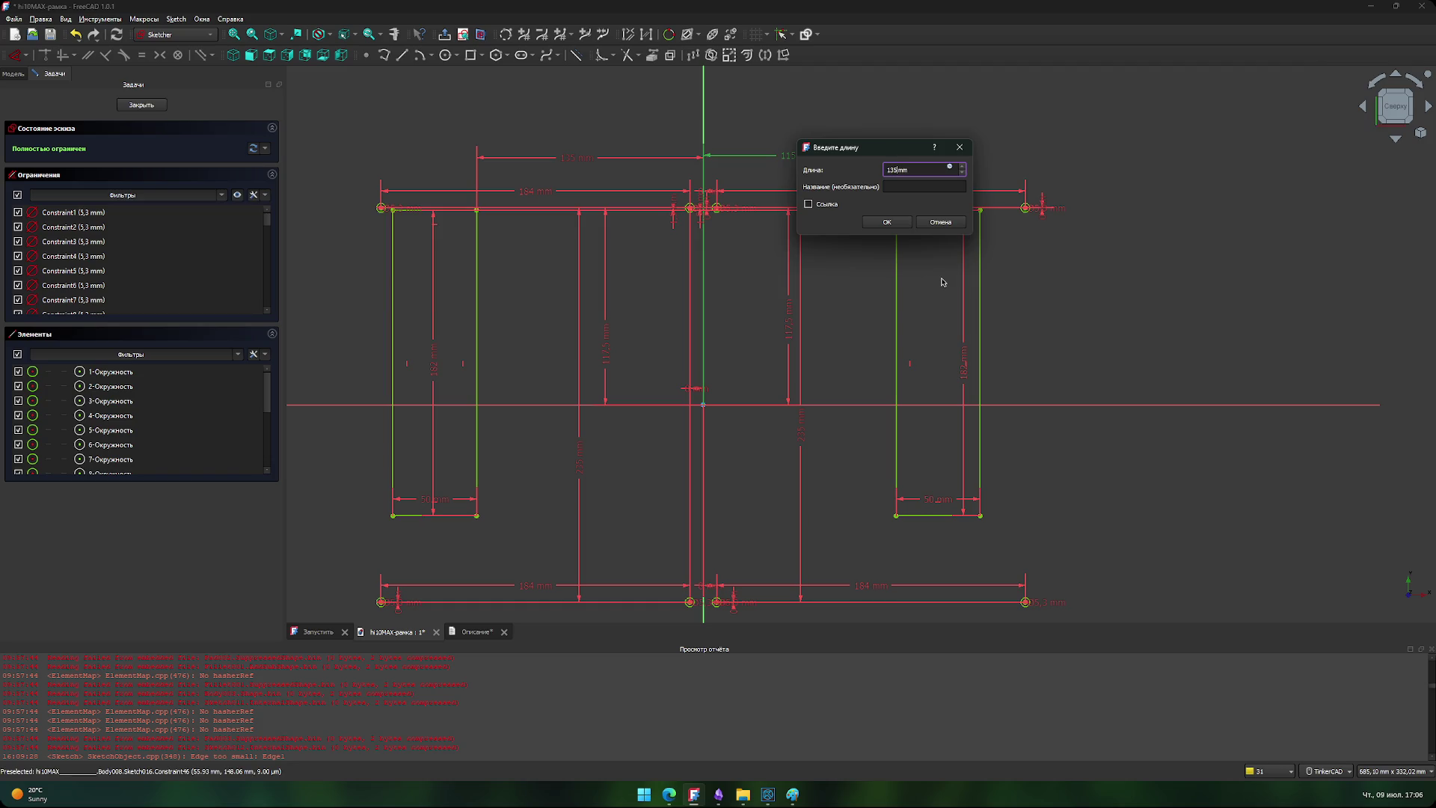
key("Return")
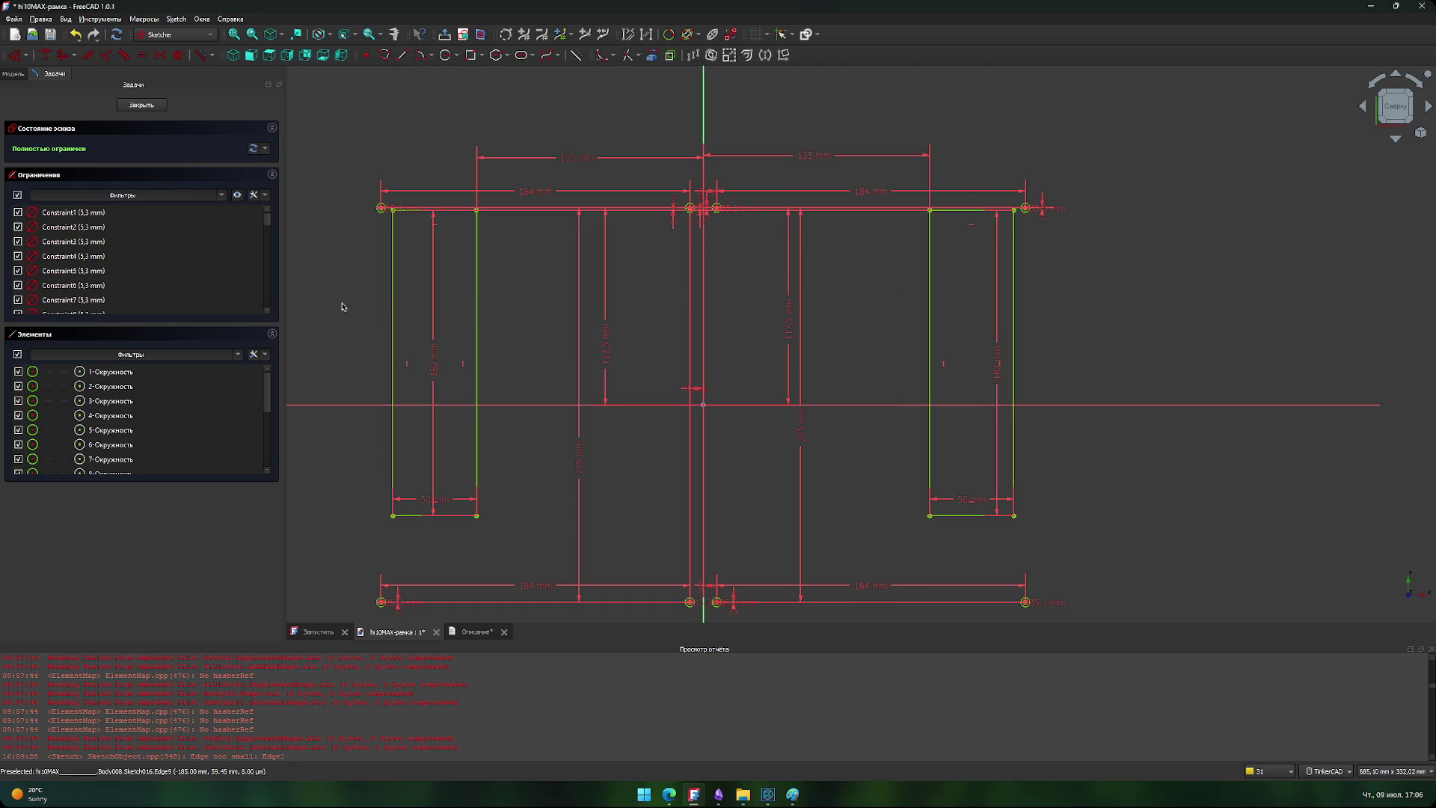
left_click(141, 104)
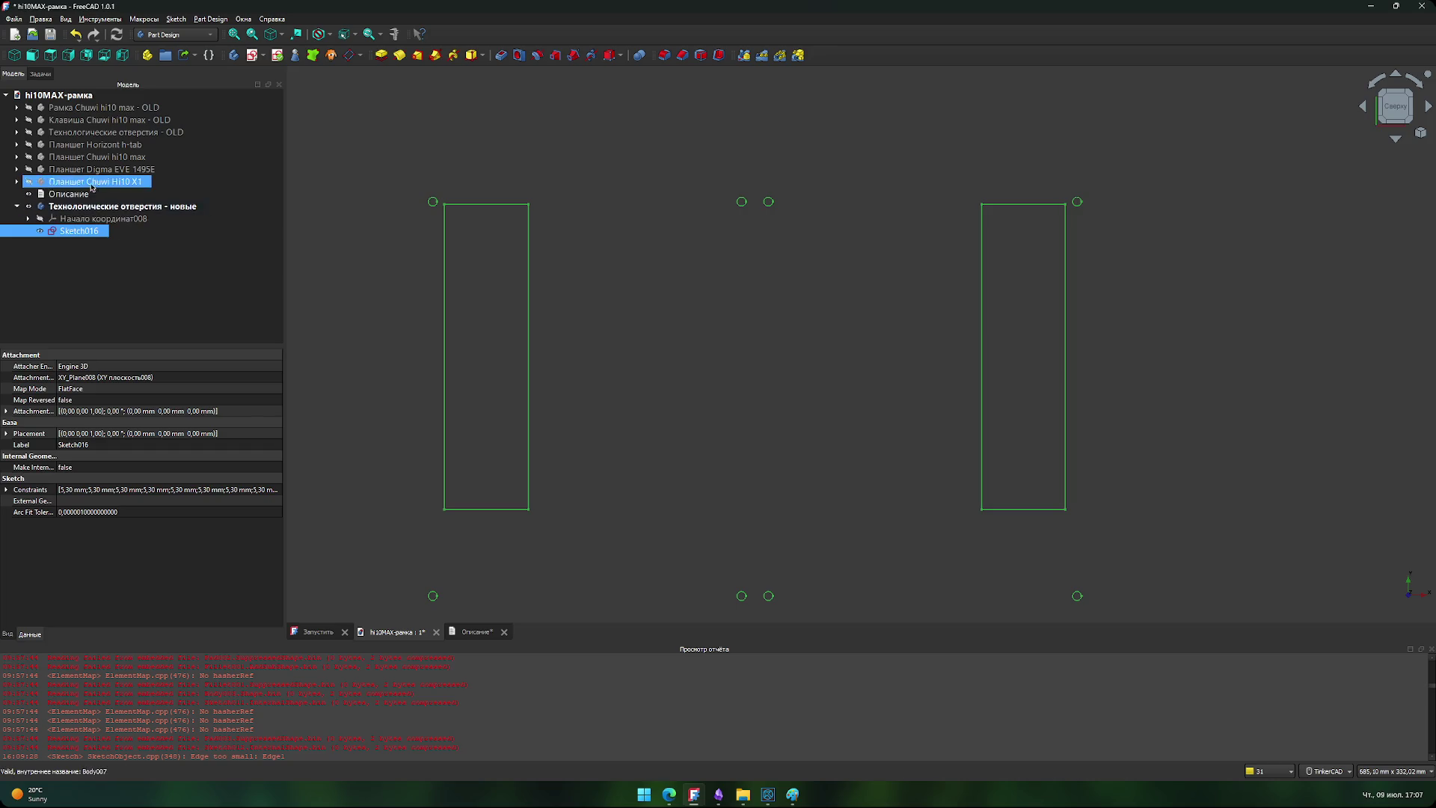
- Show each tablet body in turn against the moved cutouts, finishing with only Chuwi Hi10 X1 visible
left_click(30, 182)
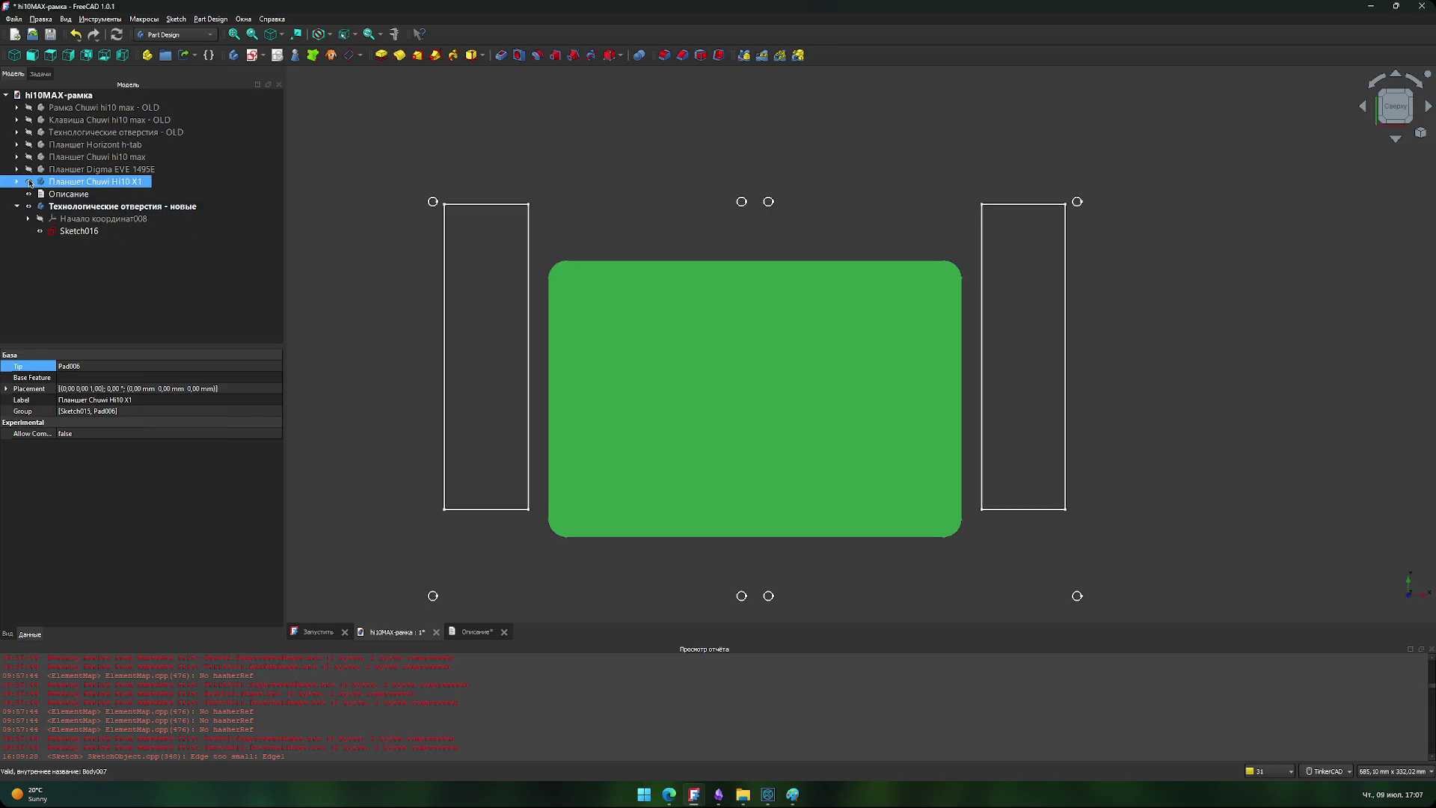
left_click(30, 182)
left_click(30, 170)
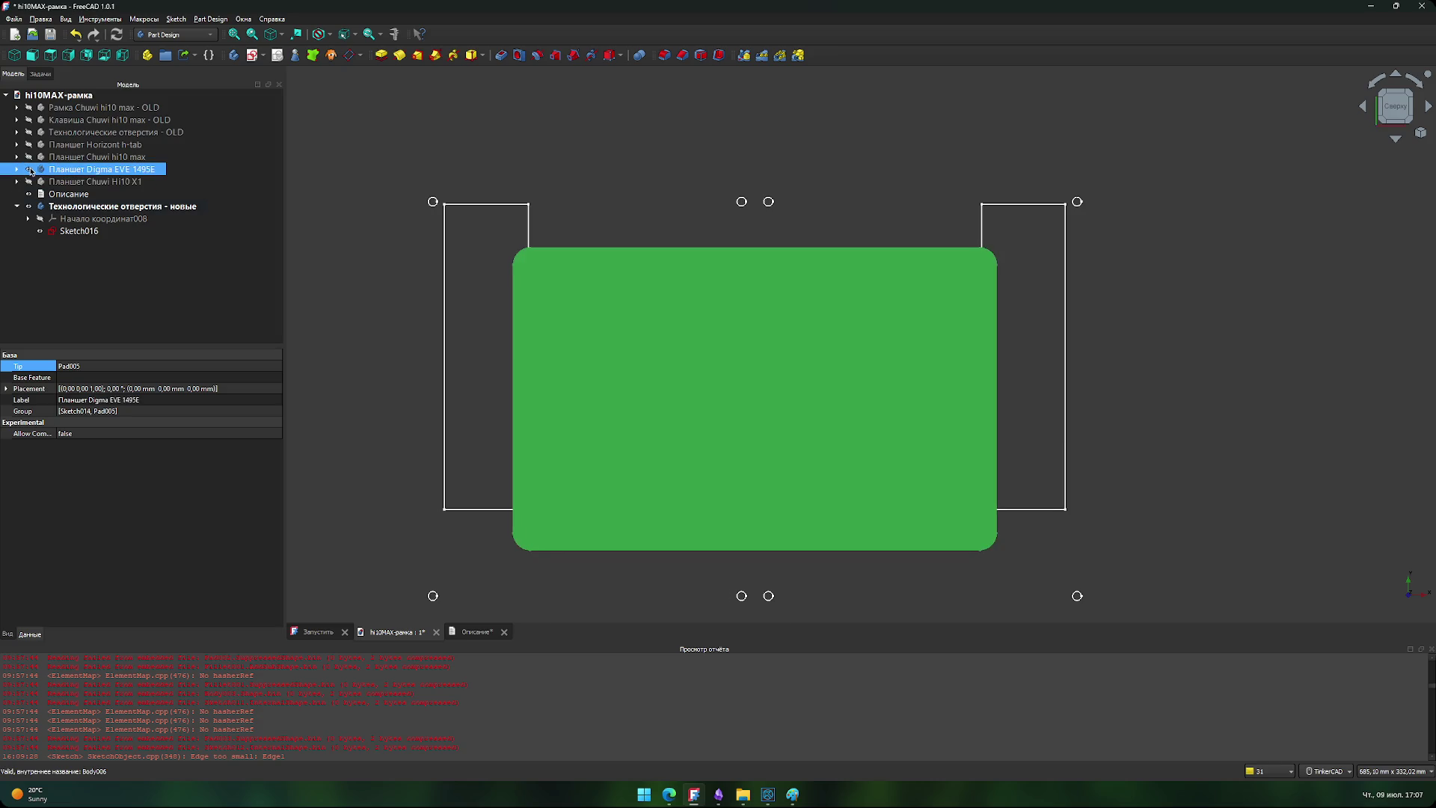
left_click(30, 170)
left_click(30, 157)
left_click(30, 157)
left_click(30, 144)
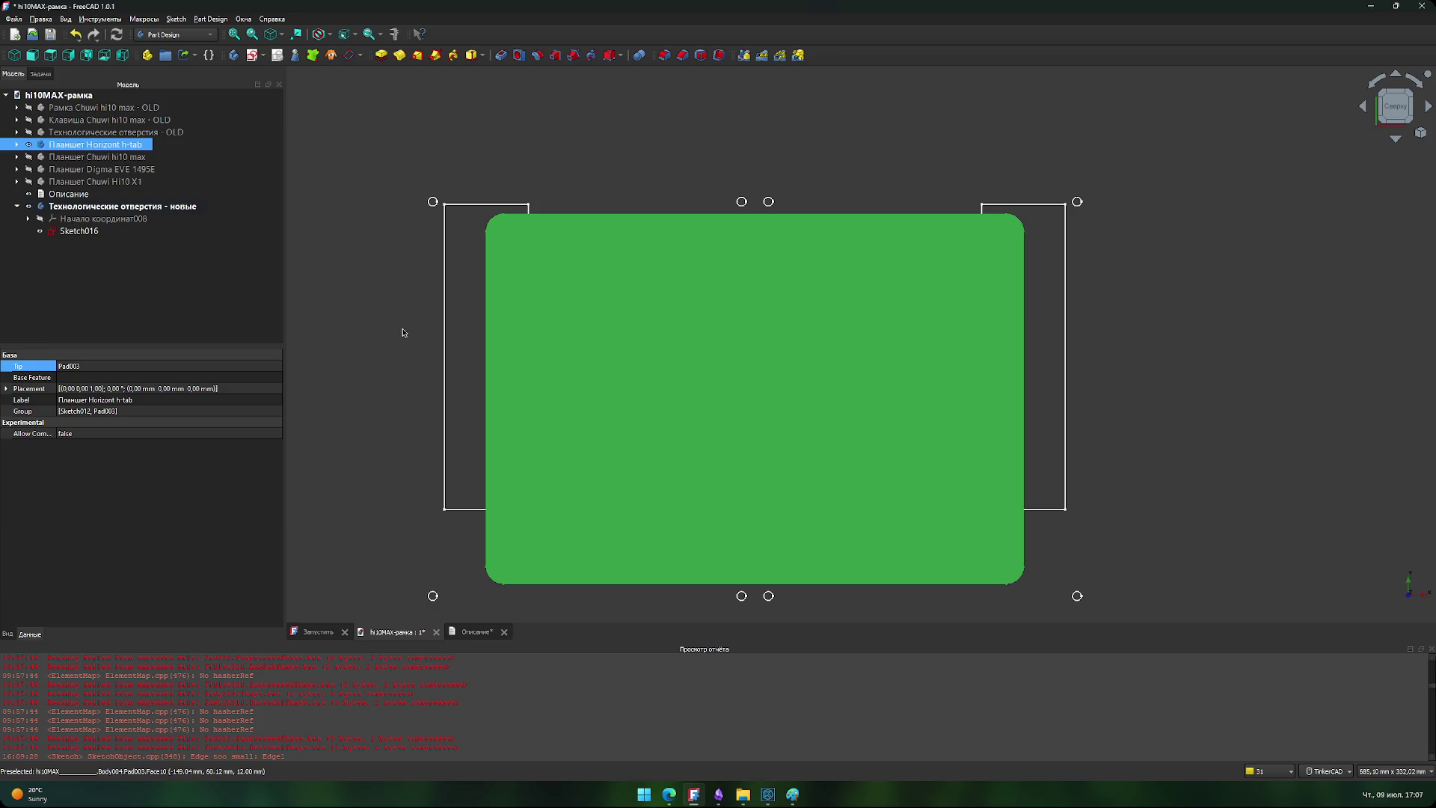
left_click(29, 145)
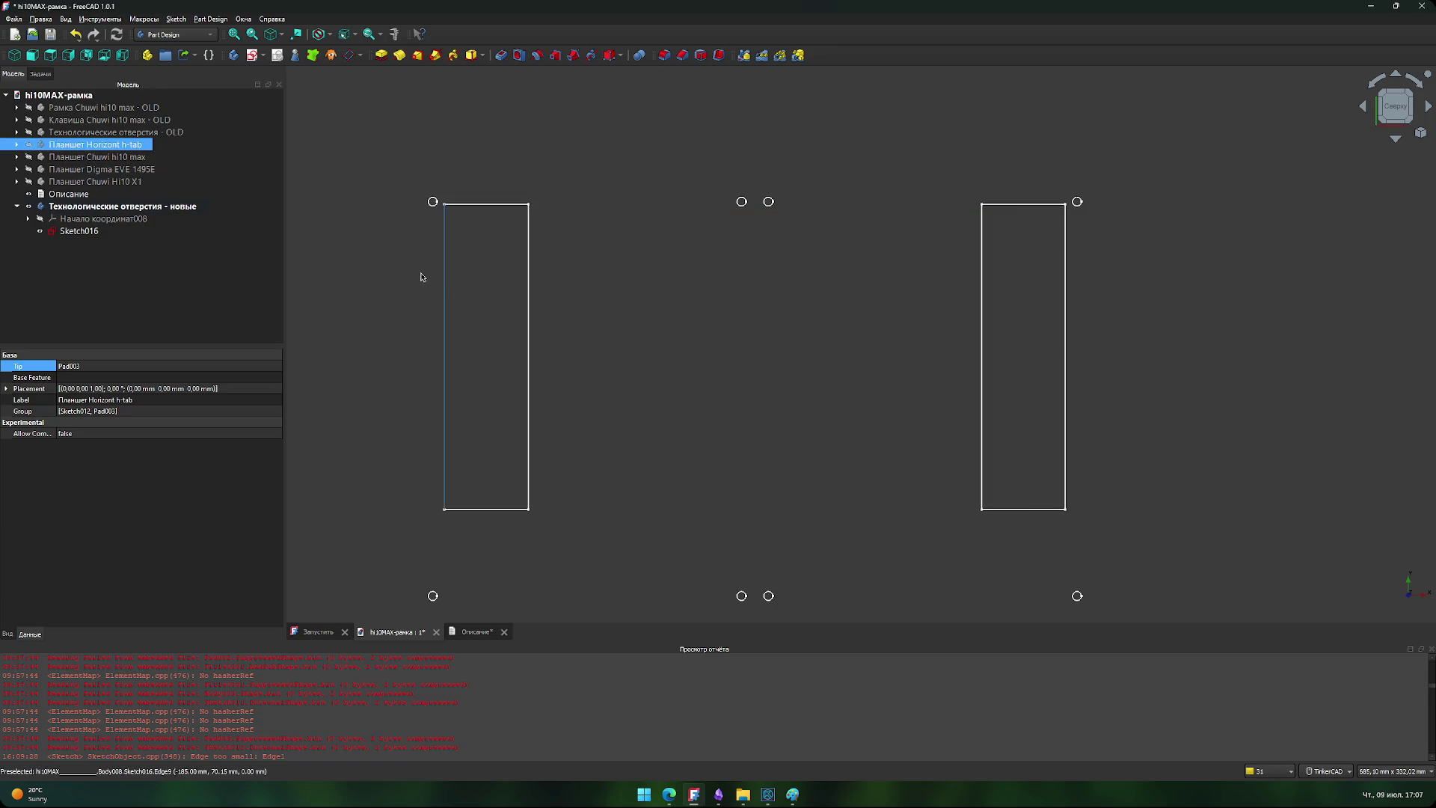
left_click(29, 145)
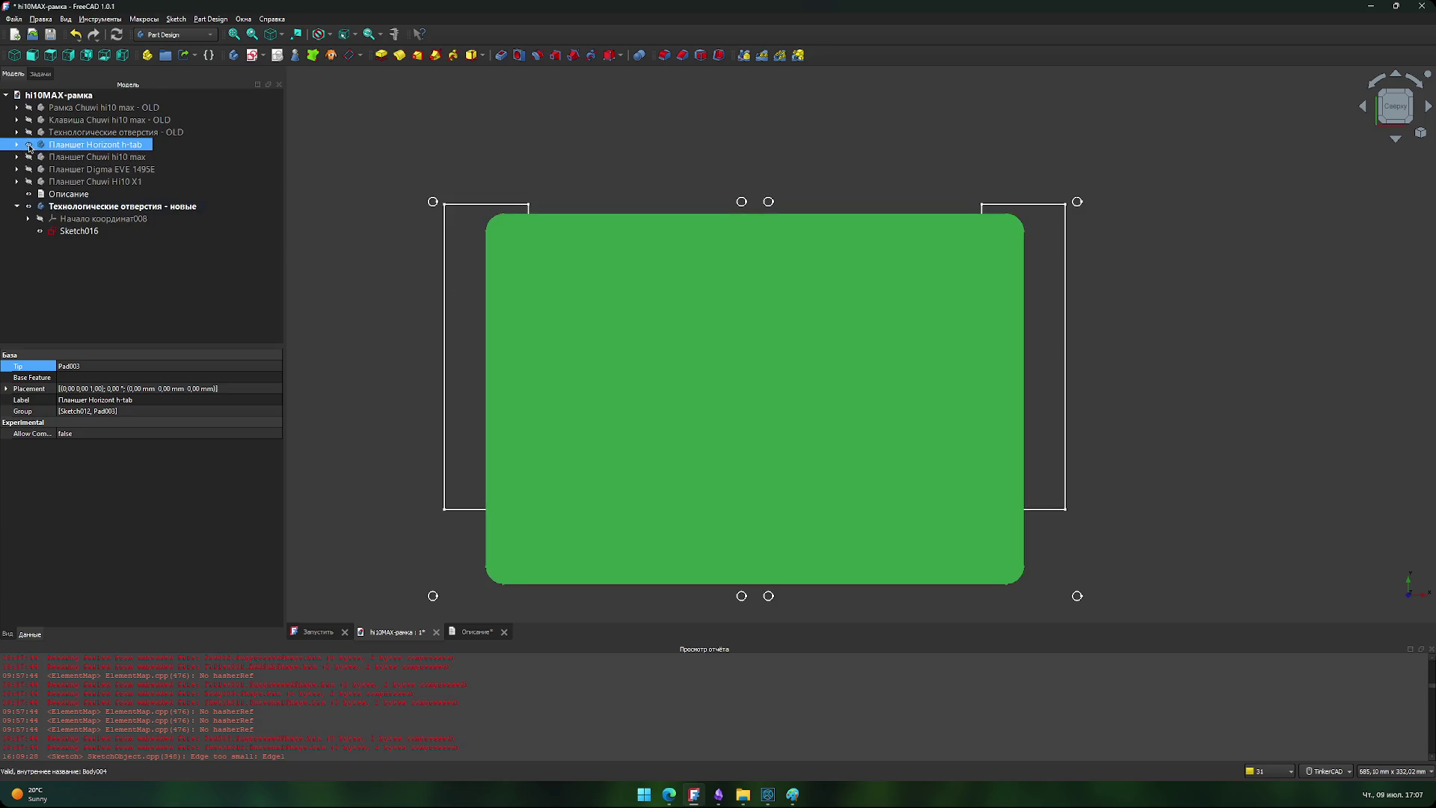
left_click(29, 144)
left_click(29, 181)
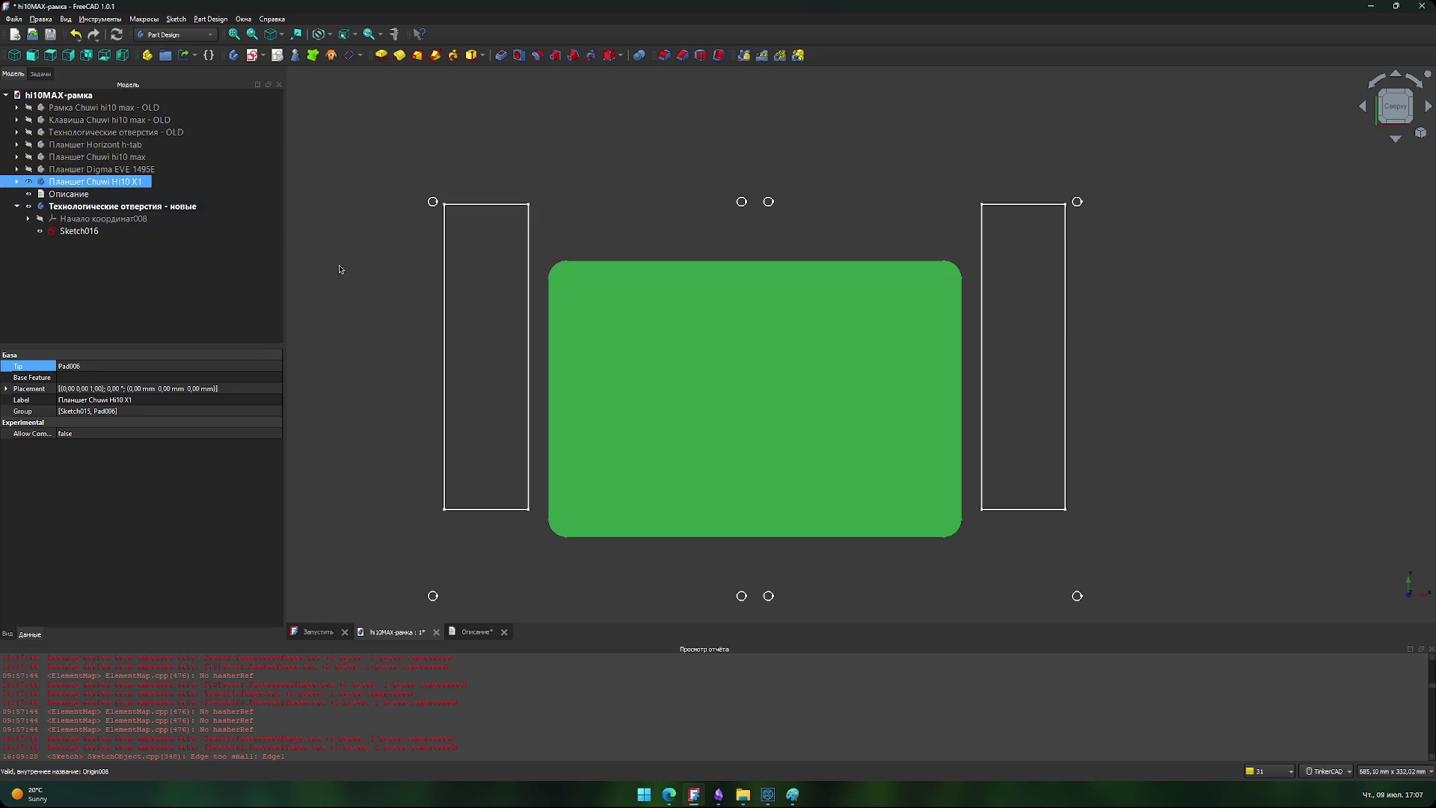
scroll(561, 291, "up", 4)
- Zoom to the Hi10 X1 body's upper-left corner and select its top edge
mouse_move(574, 240)
middle_mouse_down()
mouse_move(603, 266)
mouse_move(623, 261)
middle_mouse_up()
left_click(596, 247)
mouse_move(622, 262)
right_mouse_down()
mouse_move(651, 237)
mouse_move(652, 323)
right_mouse_up()
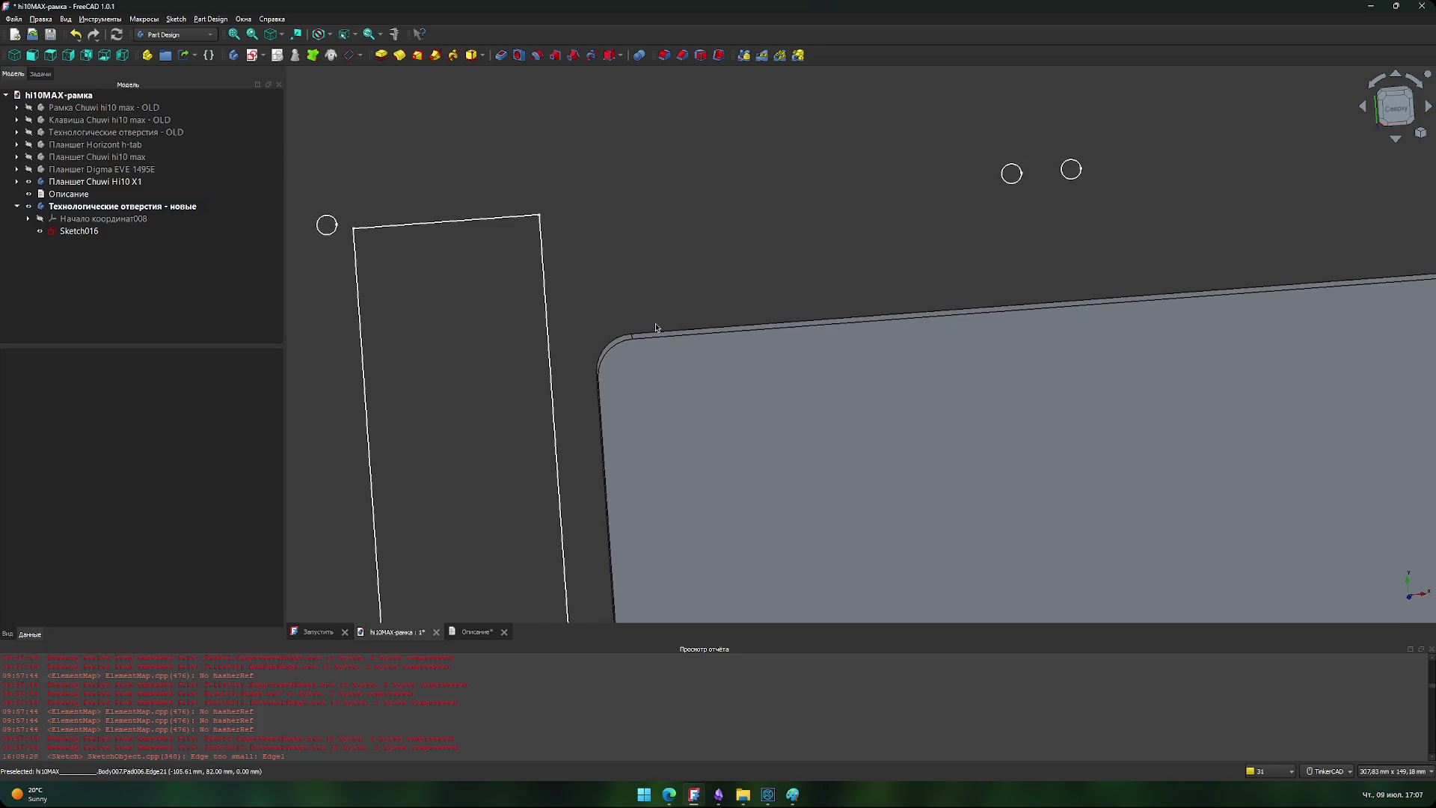
scroll(637, 329, "up", 2)
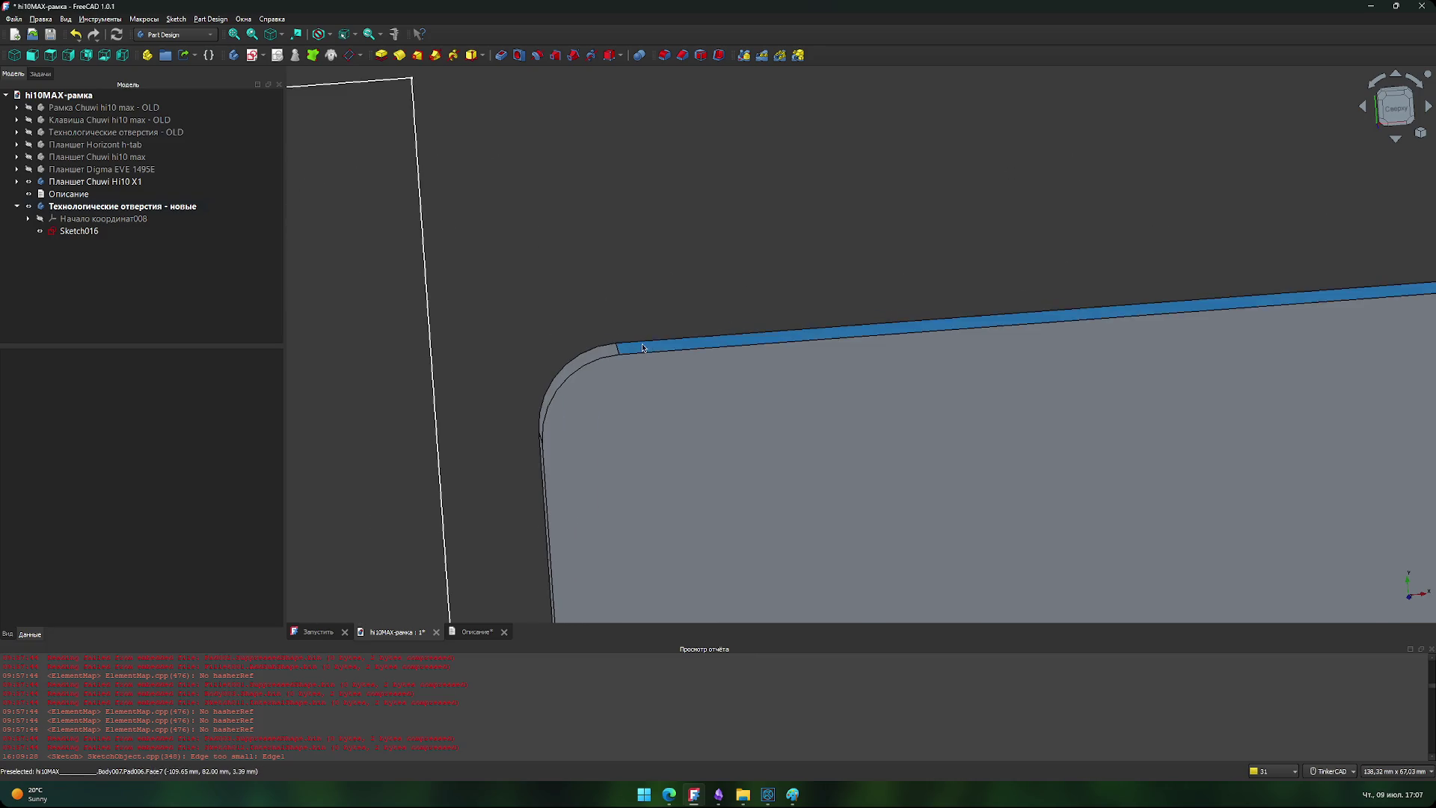
left_click(647, 347)
middle_click_drag(605, 179, 627, 291)
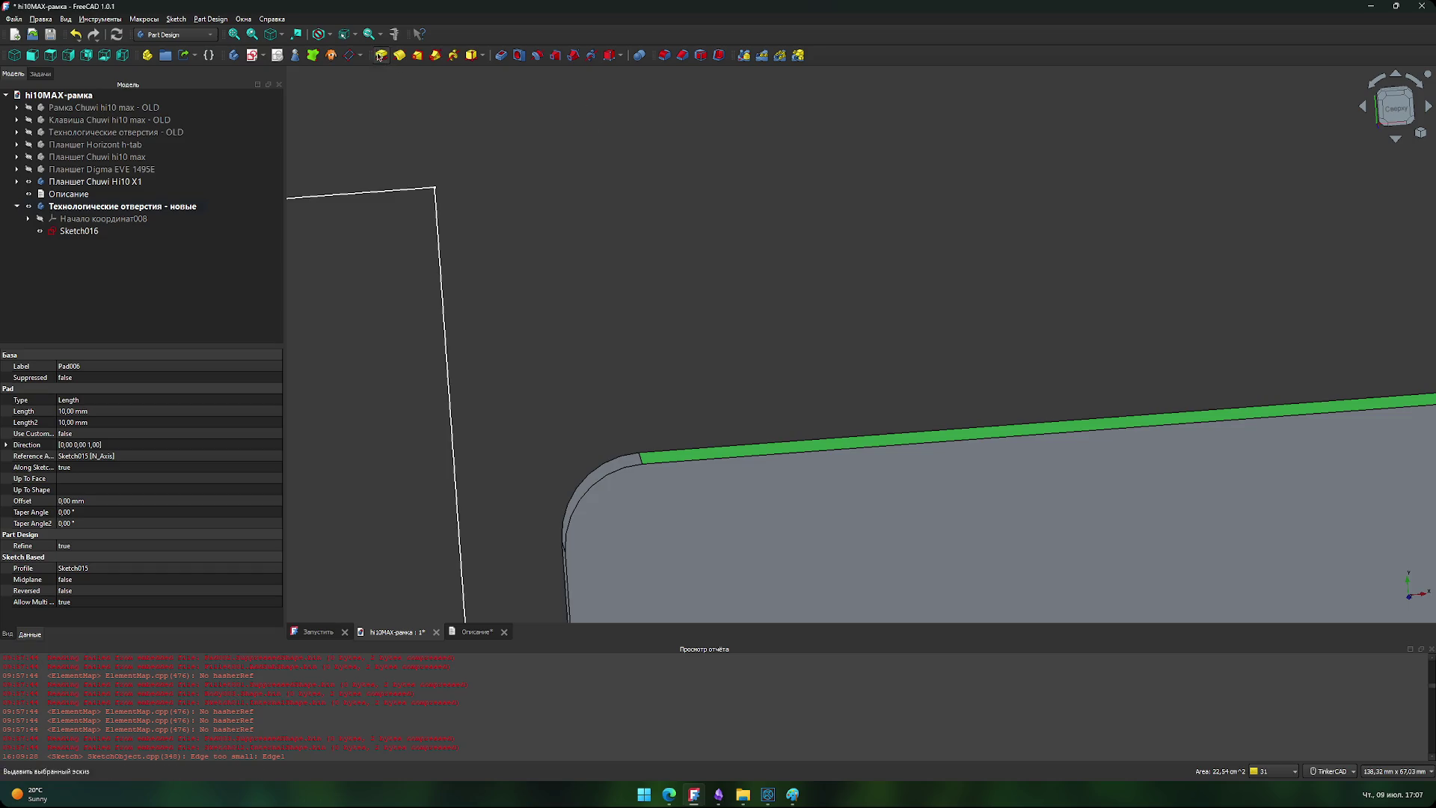
- Measure 40,66 mm from the left cutout's corner to that edge, then close the measurement
left_click(394, 34)
left_click(437, 190)
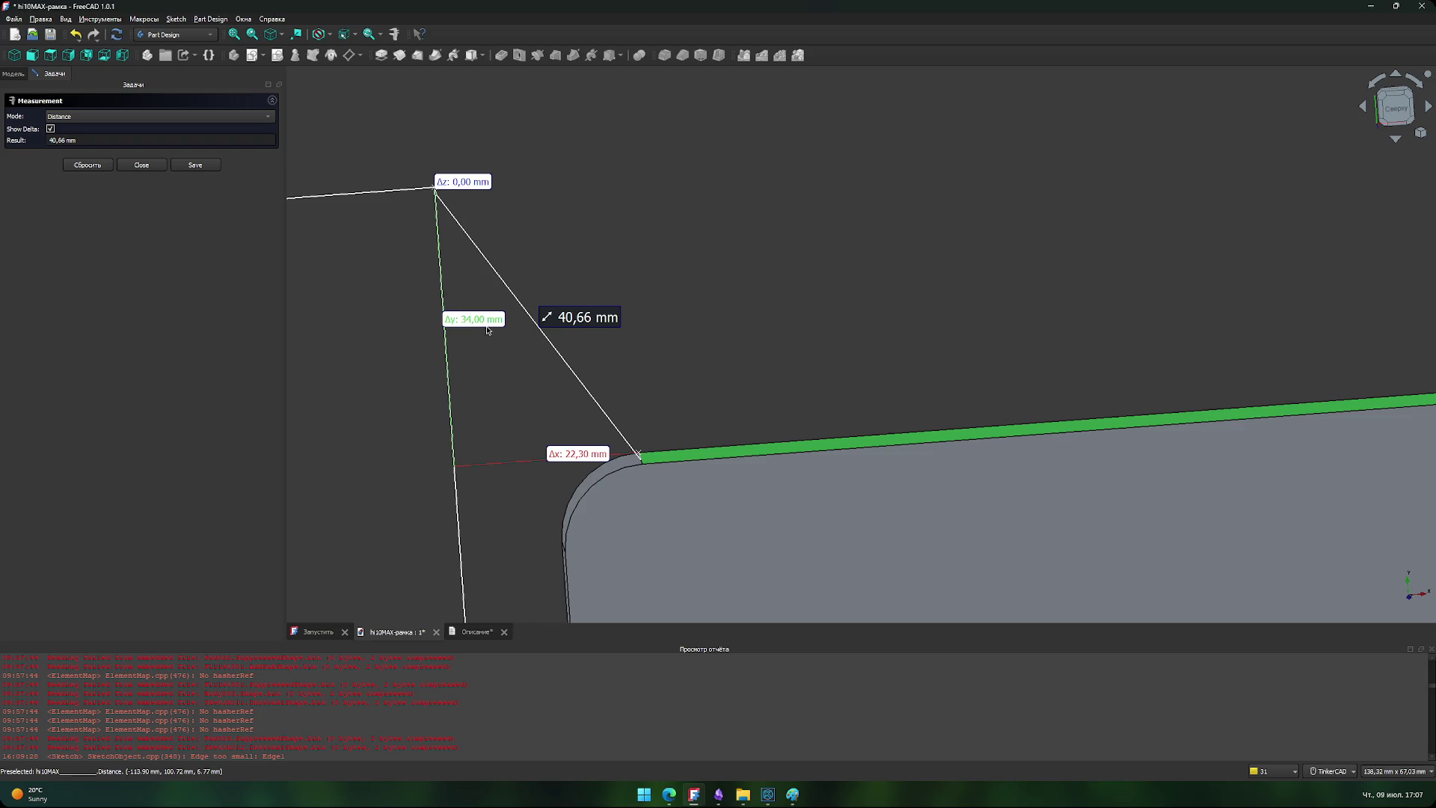
scroll(520, 308, "down", 3)
mouse_move(423, 336)
middle_mouse_down()
mouse_move(648, 289)
mouse_move(568, 102)
middle_mouse_up()
scroll(568, 299, "down", 4)
middle_click_drag(559, 314, 522, 374)
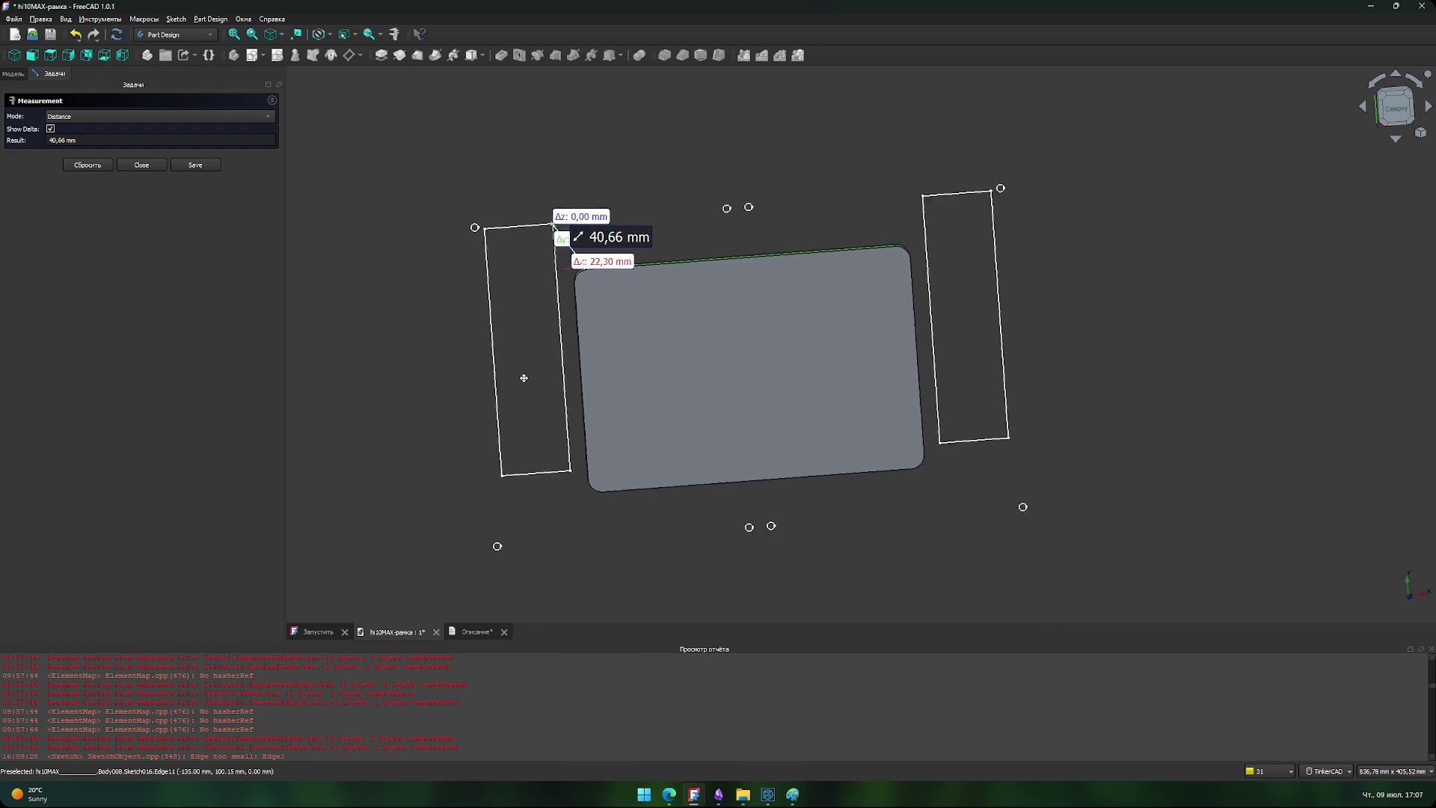
left_click(141, 164)
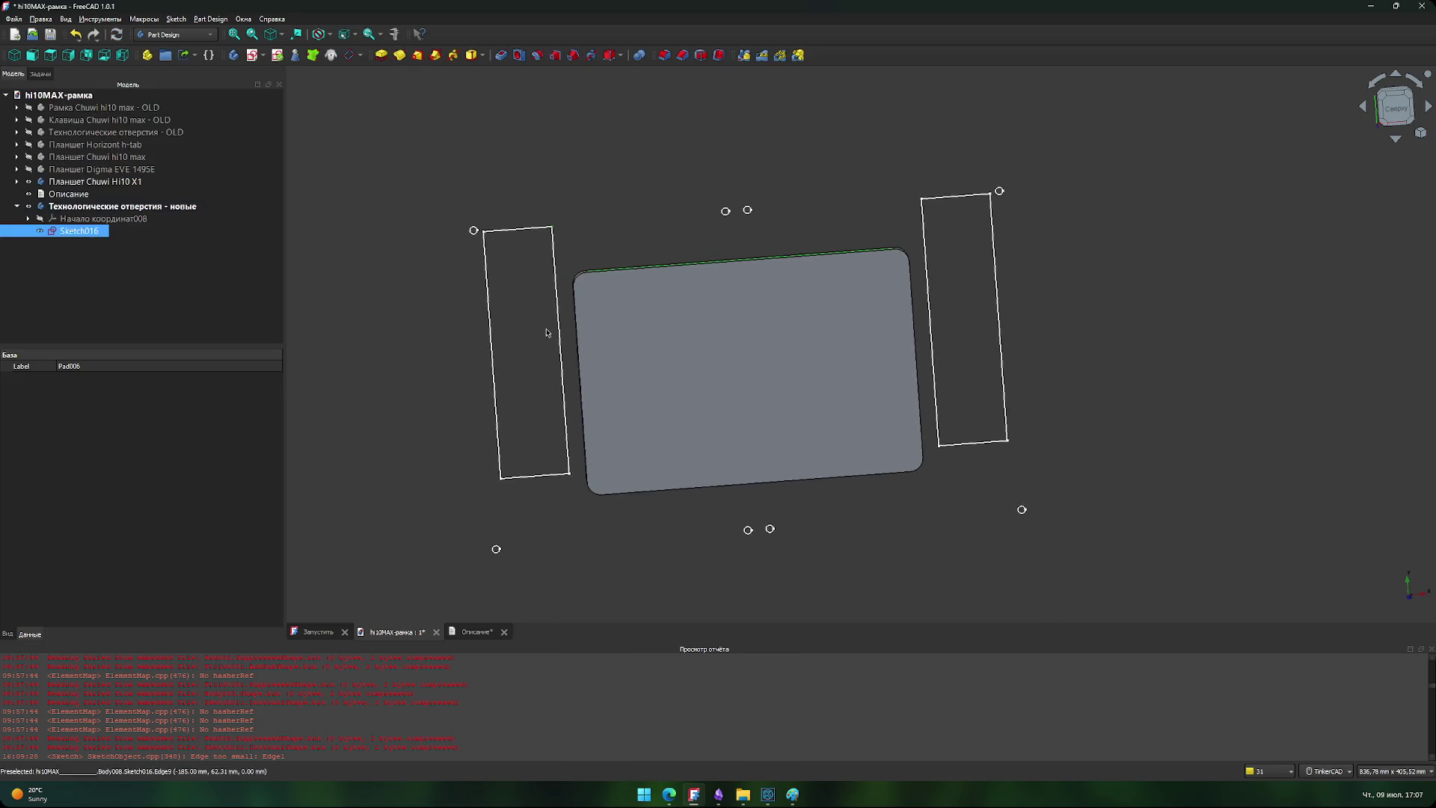
- Reopen Sketch016 and begin editing the 1,50 mm length of its top line
double_click(80, 231)
scroll(552, 266, "up", 3)
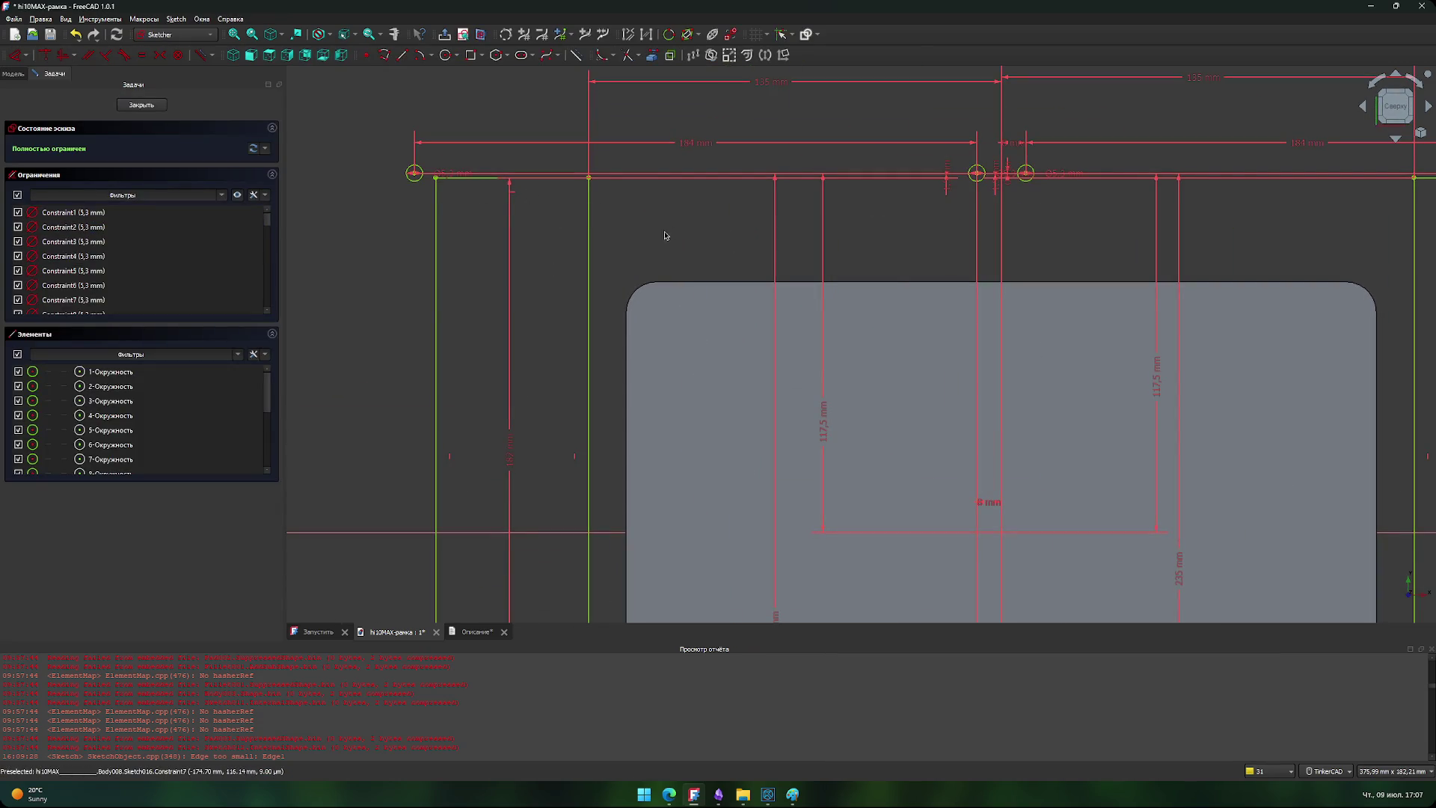
scroll(665, 236, "down", 4)
scroll(448, 359, "up", 2)
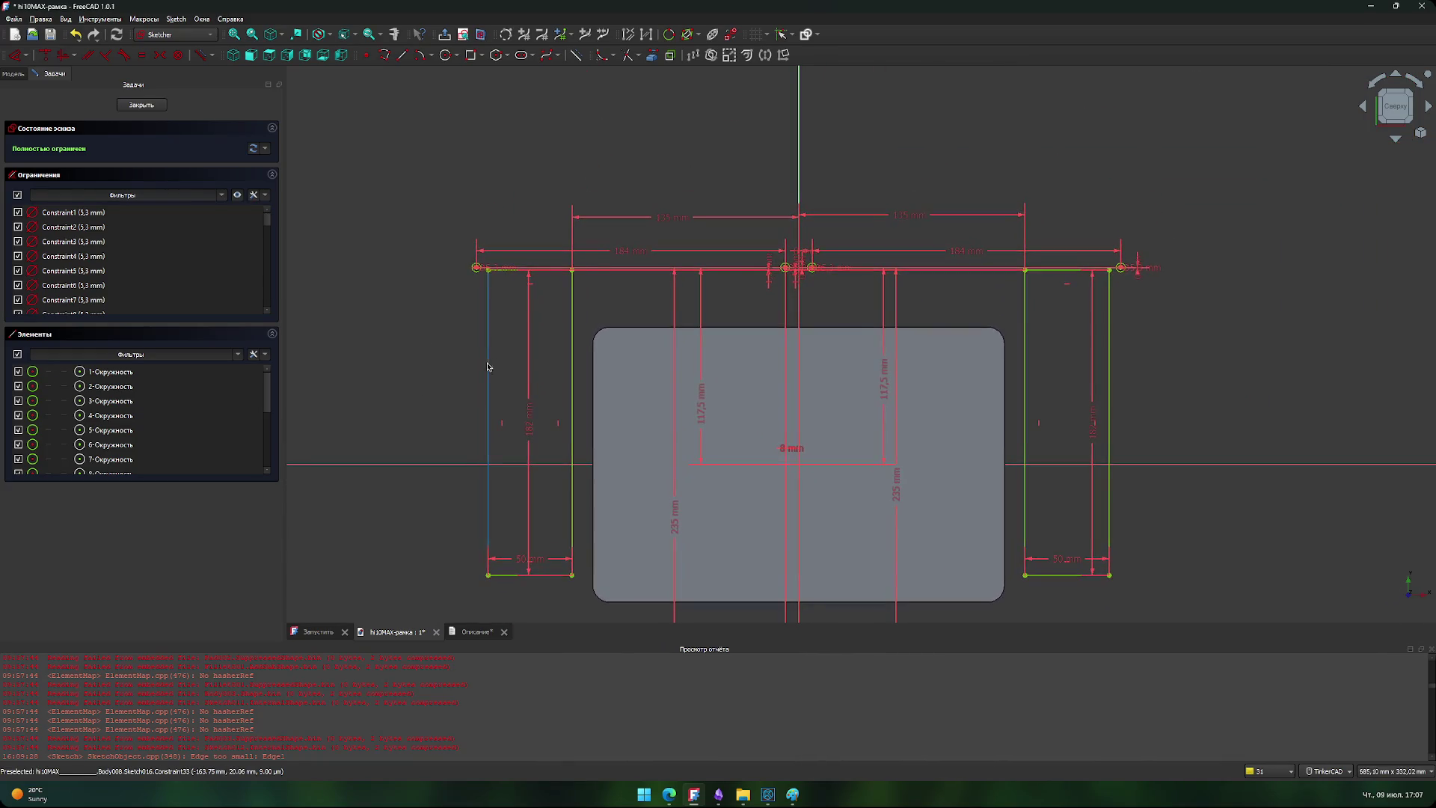
scroll(628, 306, "up", 3)
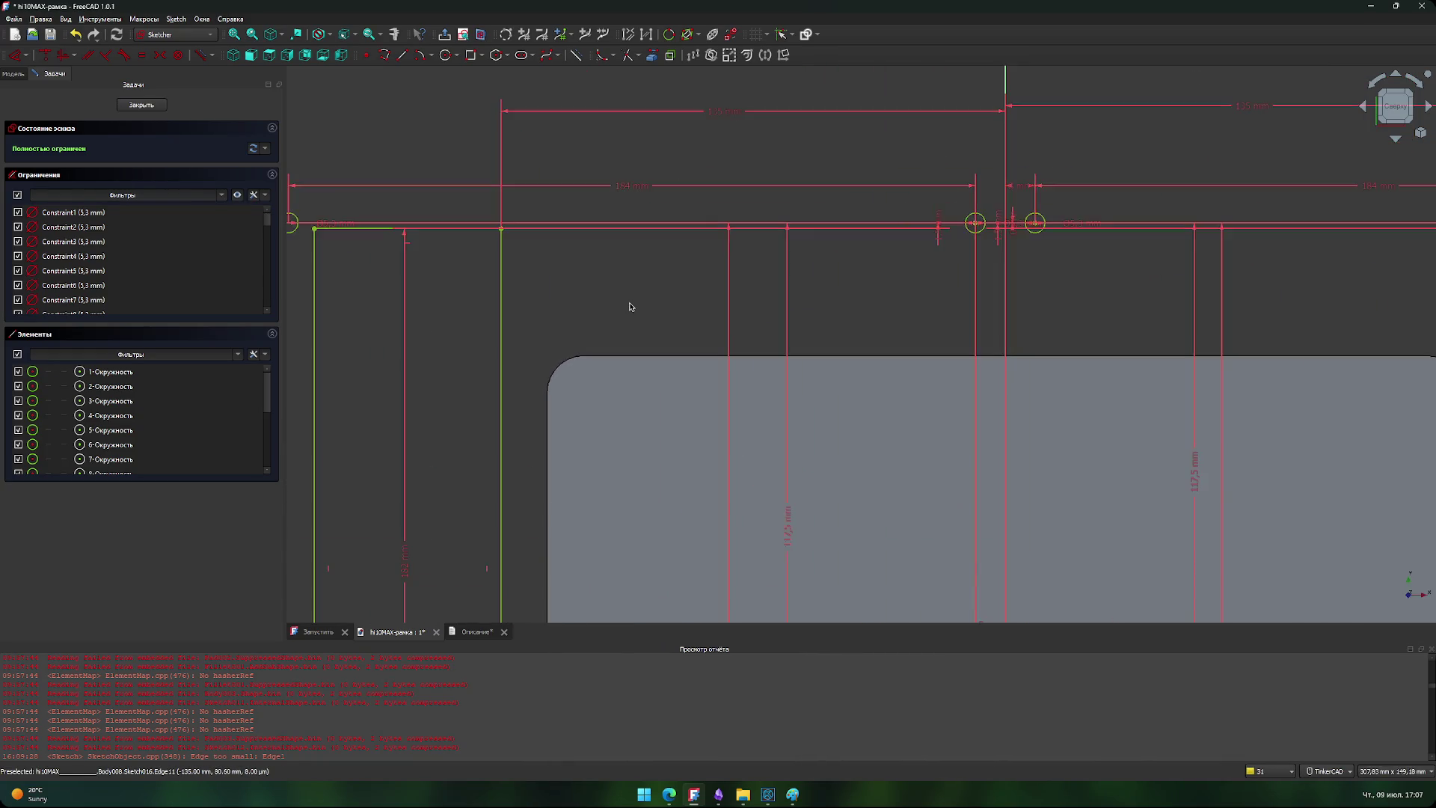
double_click(940, 229)
left_click(1061, 243)
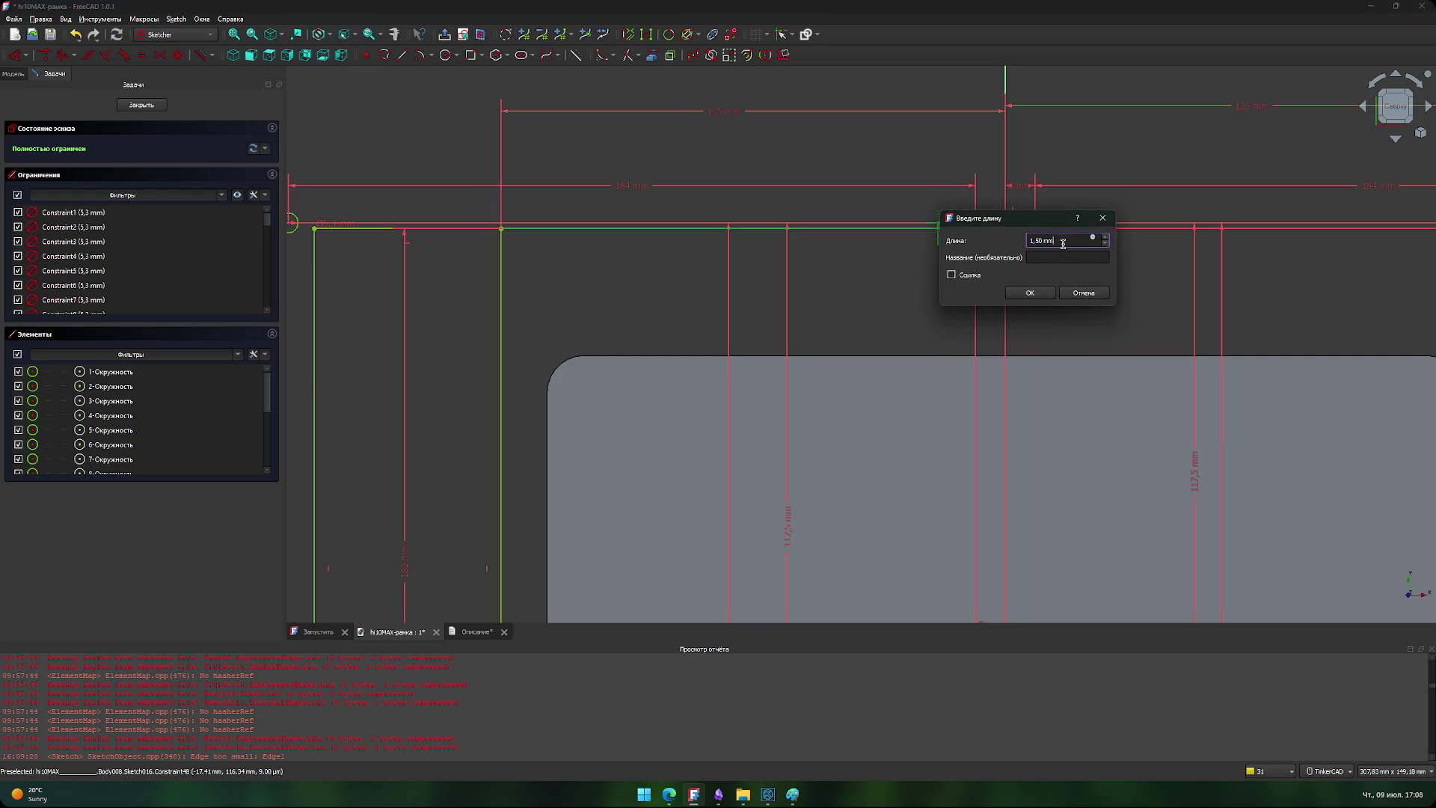